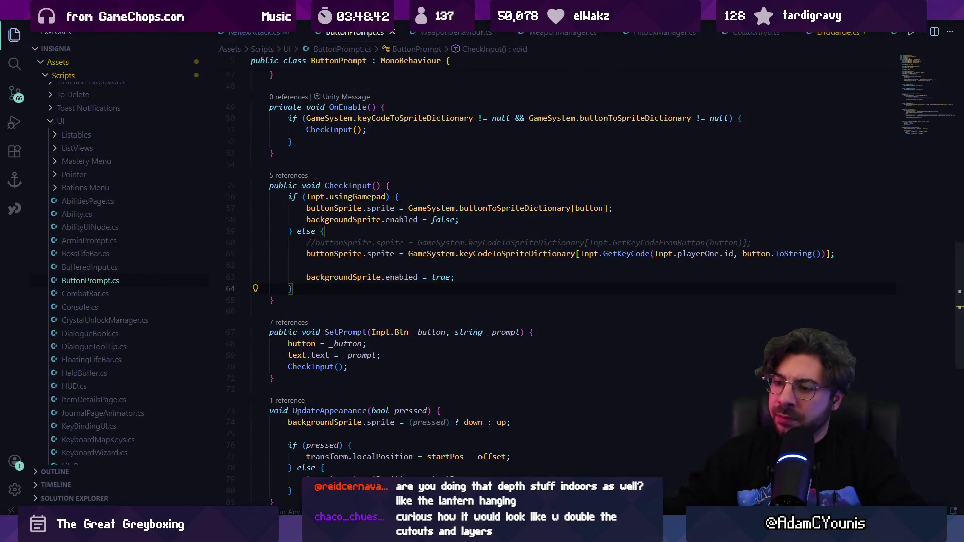
- Refill the background artwork's sky with a lighter blue
left_click(361, 532)
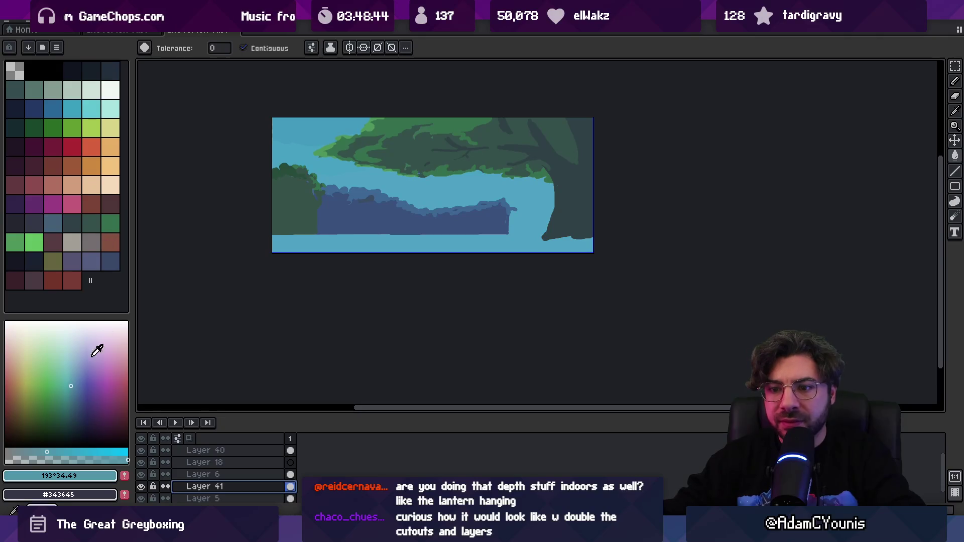
left_click(75, 372)
left_click(385, 214)
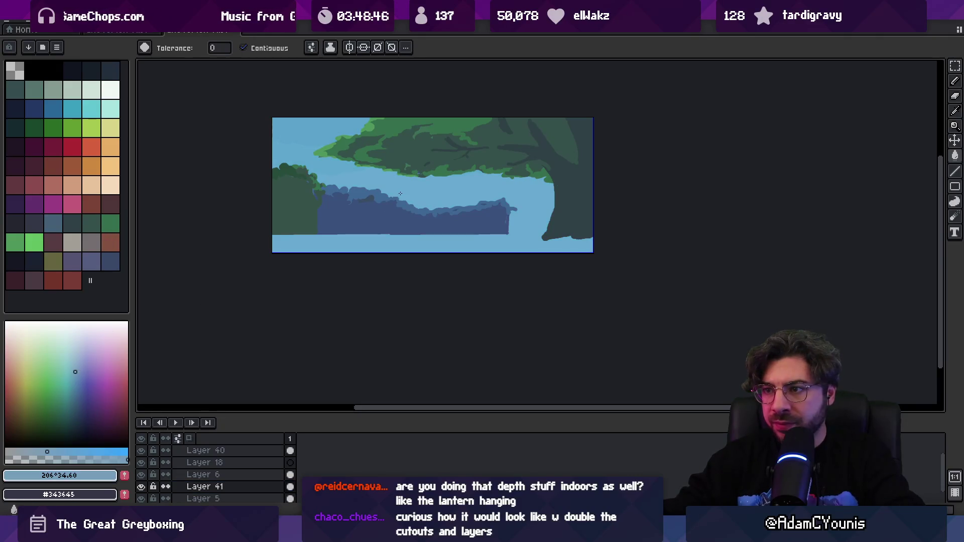
- Export the updated background image and return to Unity
key("ctrl+alt+shift+s")
left_click(435, 270)
key("alt+Tab")
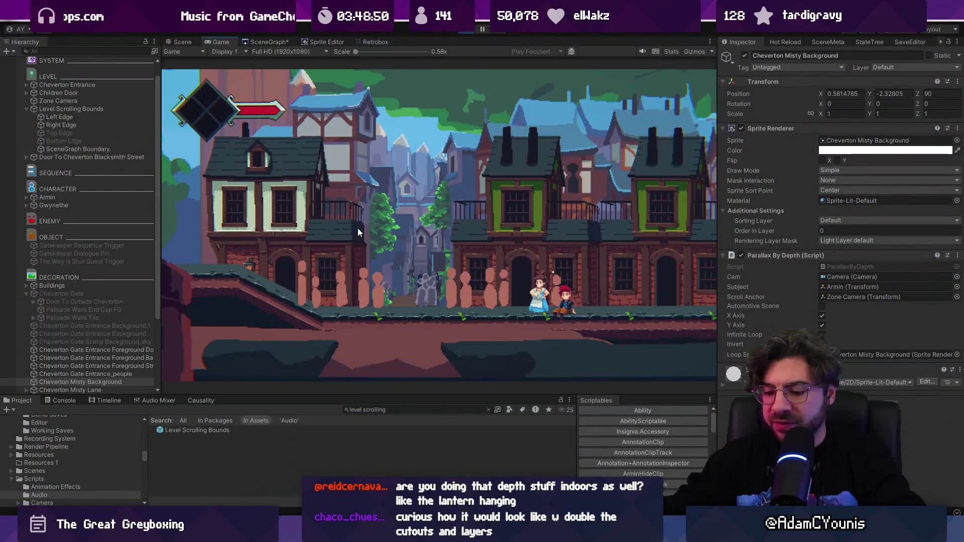
- Run the player back and forth past the villager in full screen, then stop play
key("F11")
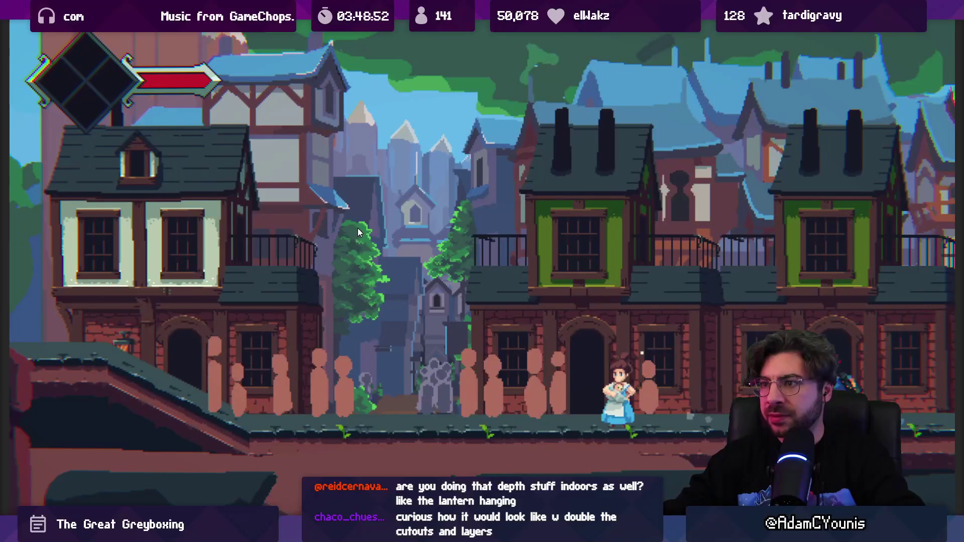
key("Left")
key("Left")
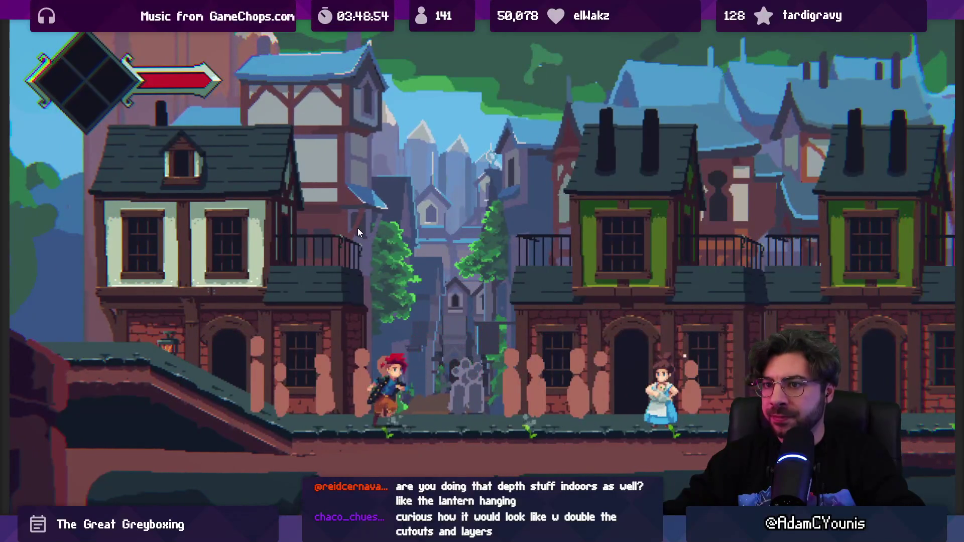
key("Right")
key("Right")
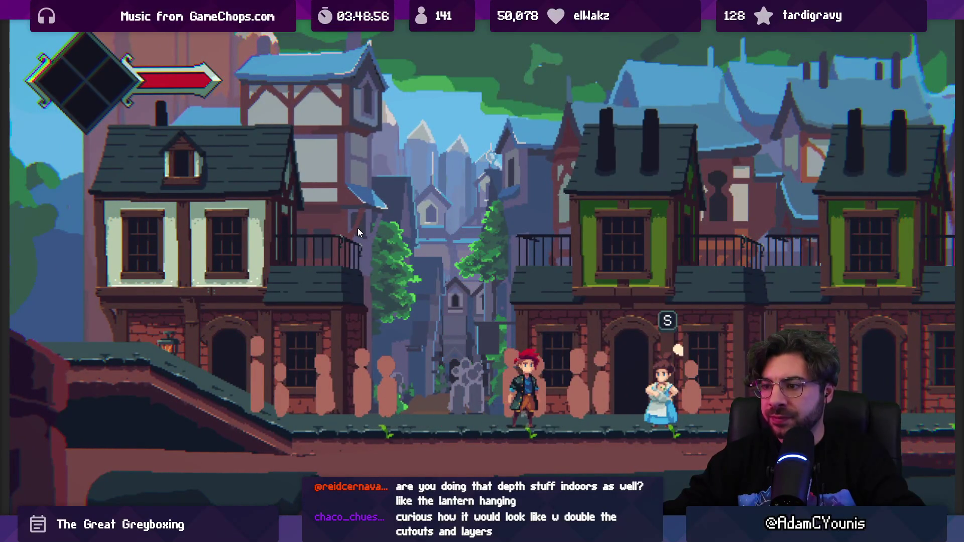
key("Left")
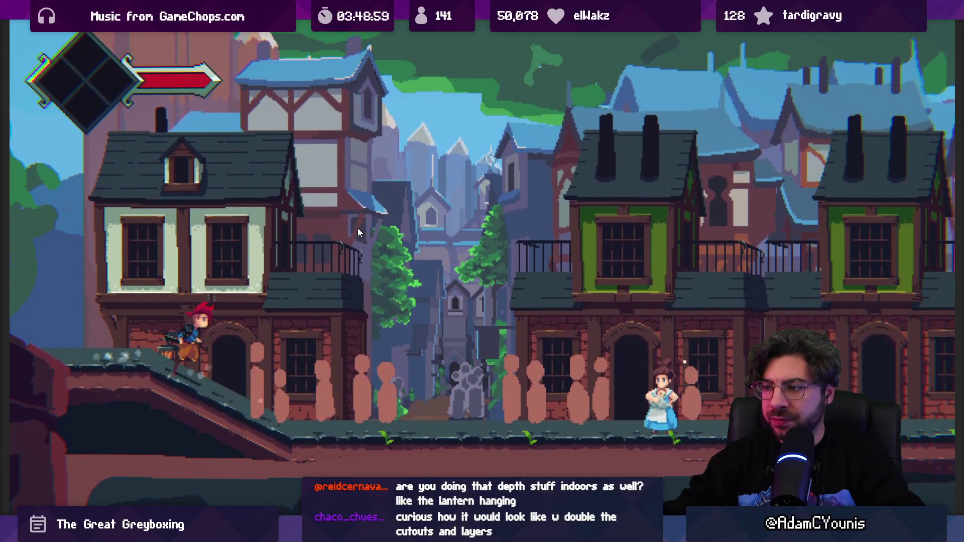
key("Right")
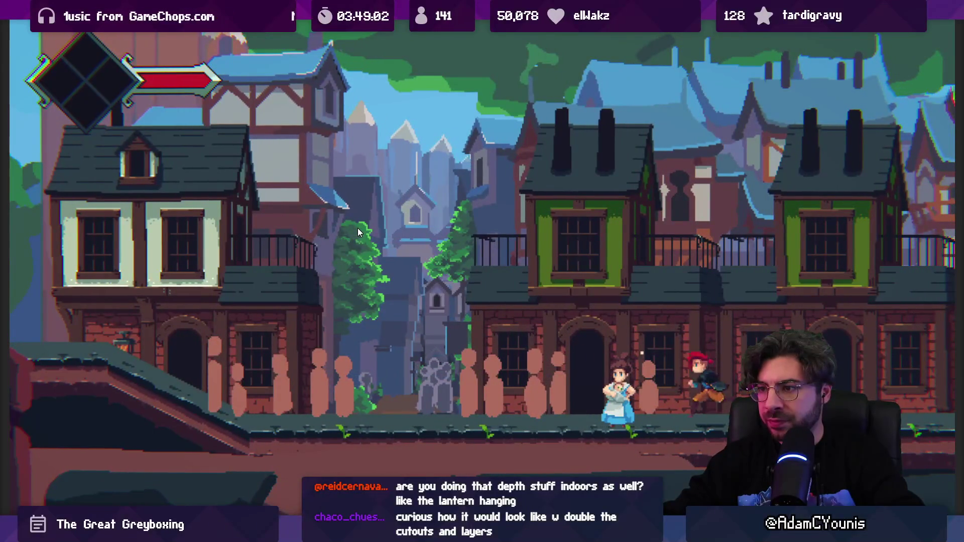
key("Left")
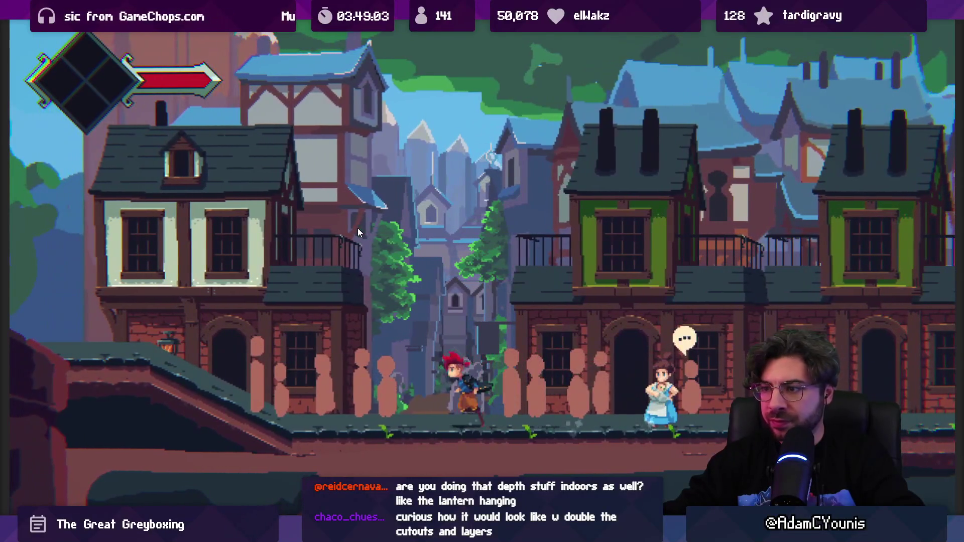
key("Left")
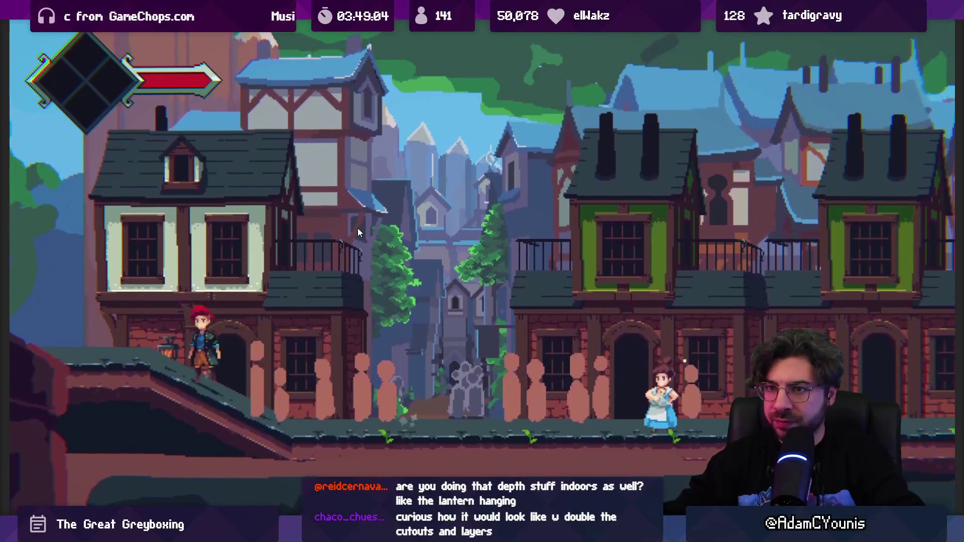
key("Right")
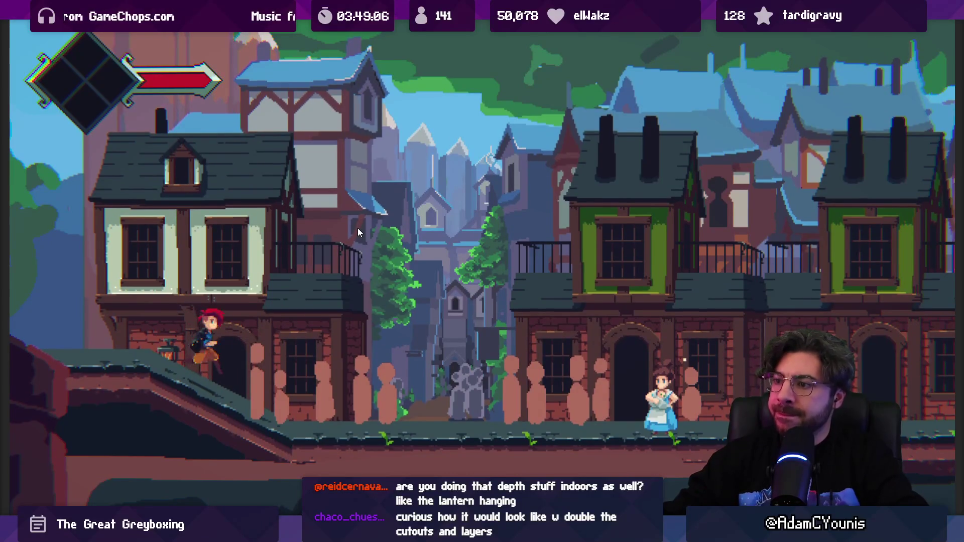
key("Right")
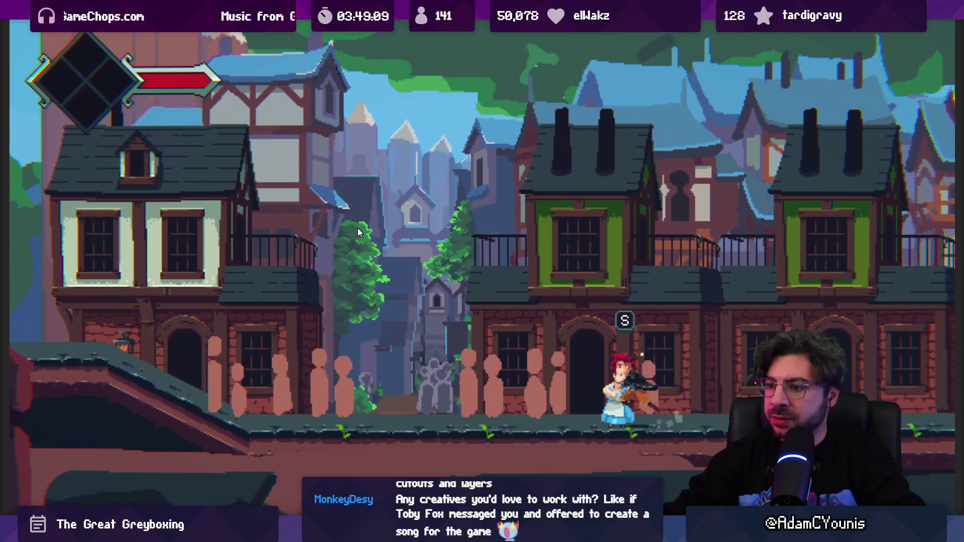
key("Left")
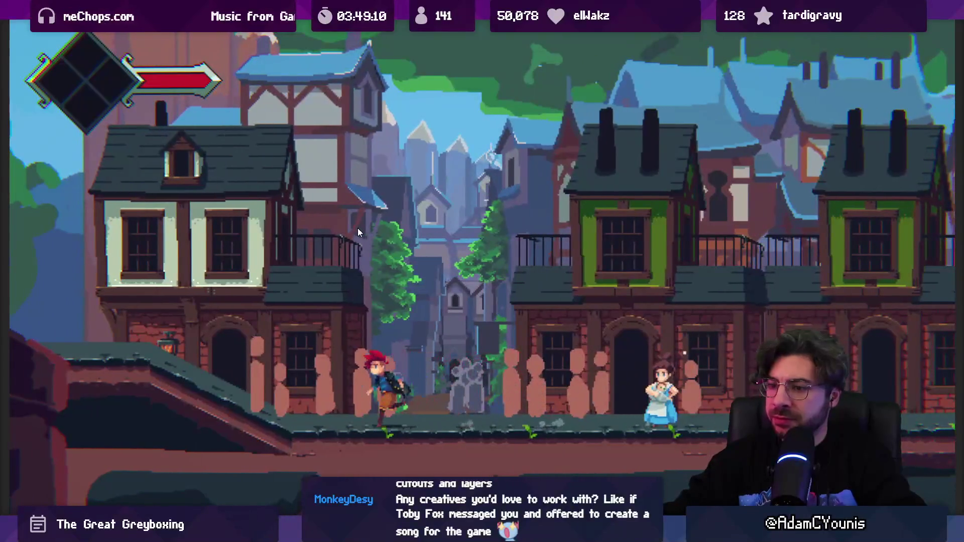
key("shift+space")
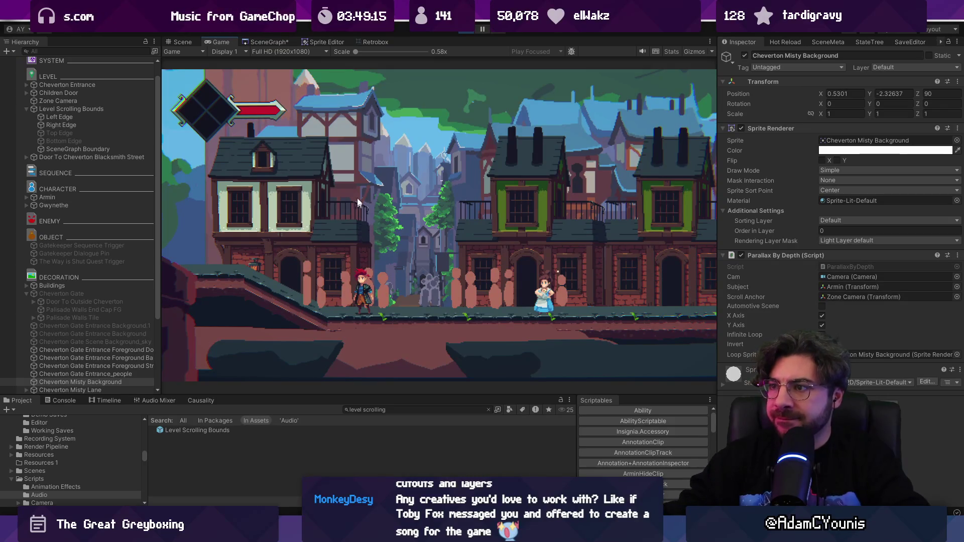
key("ctrl+p")
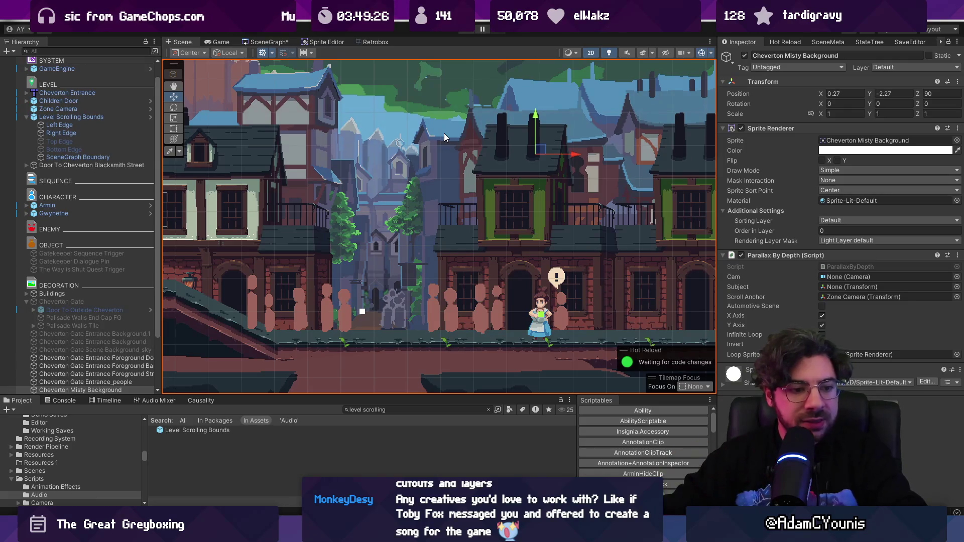
- Drag the Cheverton Pallisade further left to X -1.326
scroll(477, 221, "down", 3)
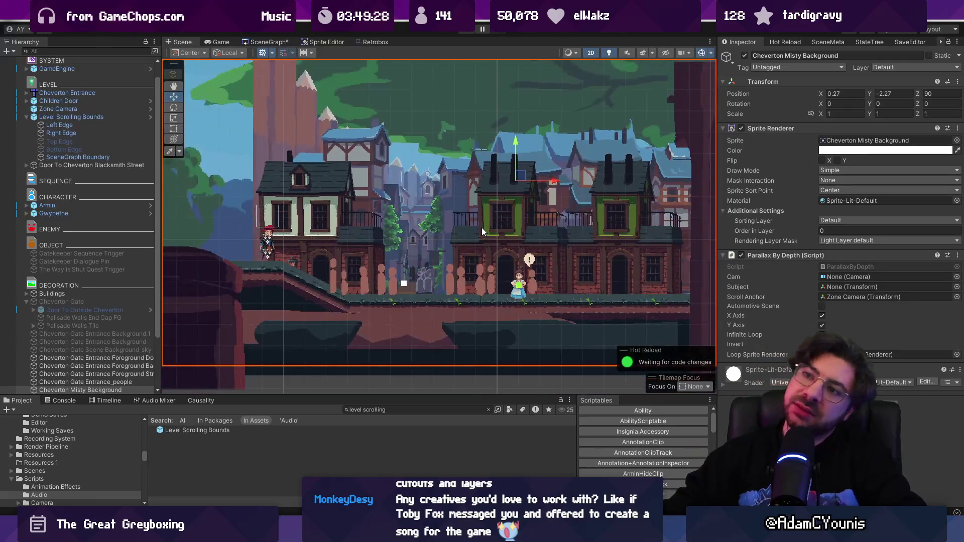
left_click(301, 135)
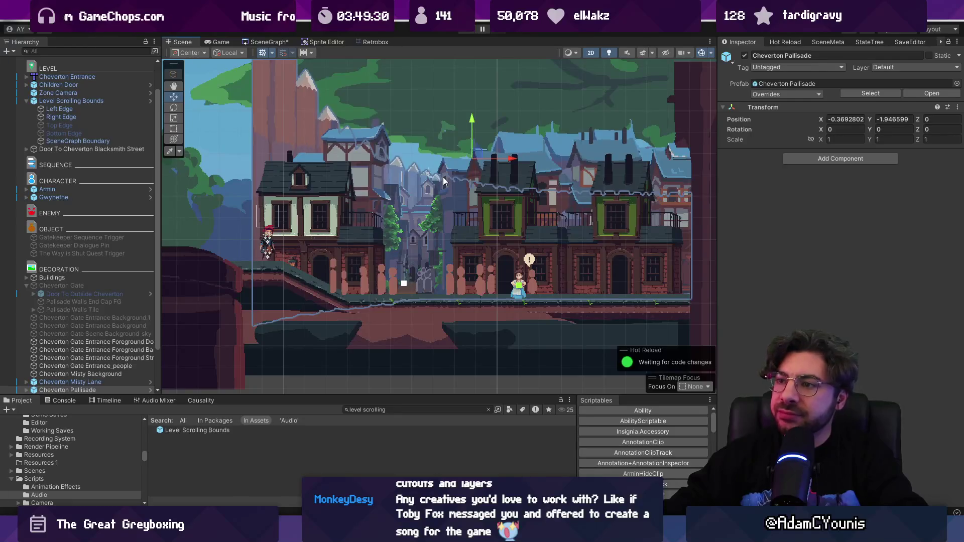
scroll(436, 201, "down", 3)
left_click_drag(483, 188, 435, 183)
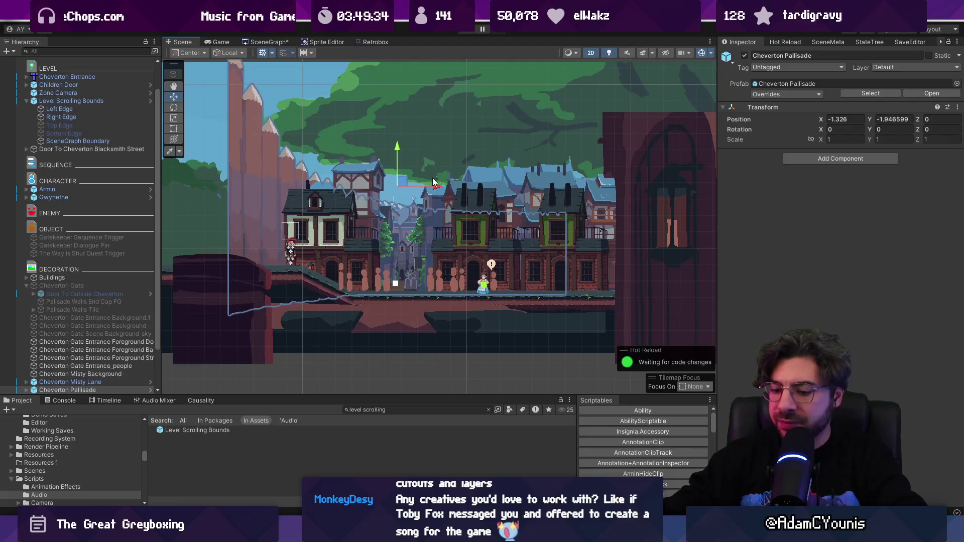
- Playtest the level, running the hero left toward the graveyard, then stop
key("ctrl+p")
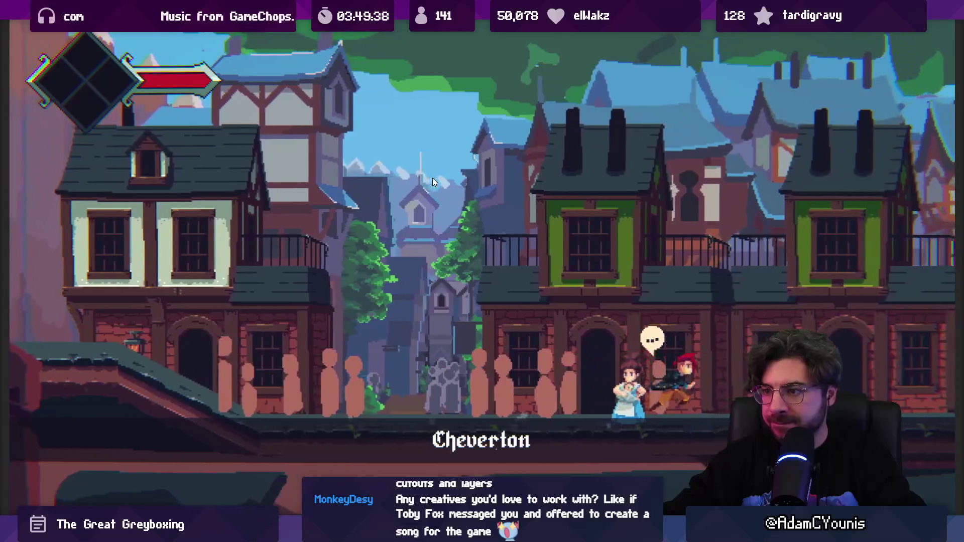
key("Left")
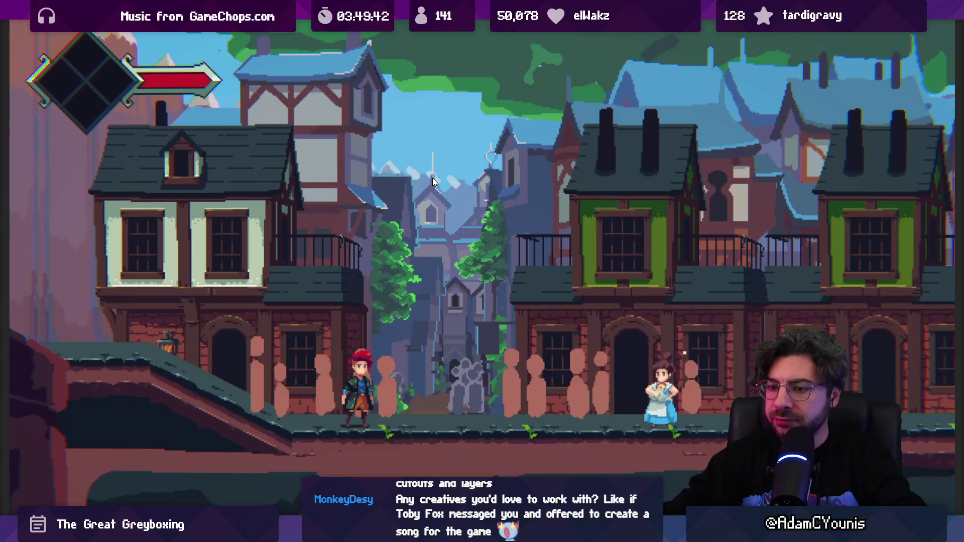
key("shift+space")
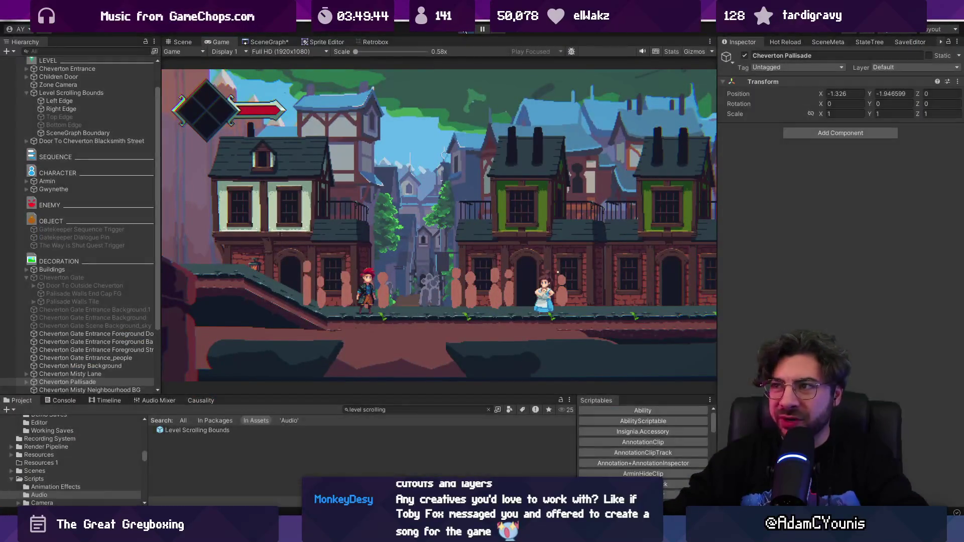
key("ctrl+p")
- Switch to perspective view and frame the Level Scrolling Bounds object
left_click(409, 300)
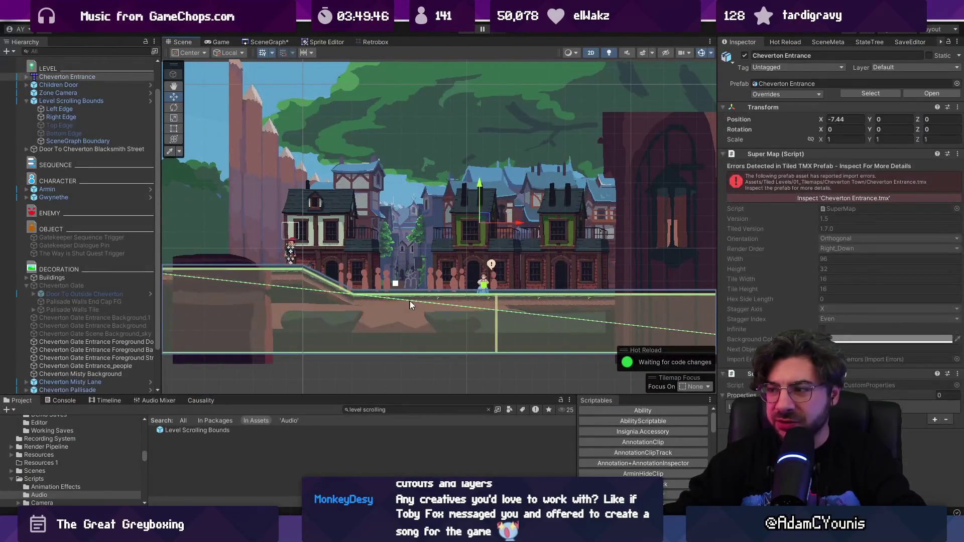
key("2")
key("2")
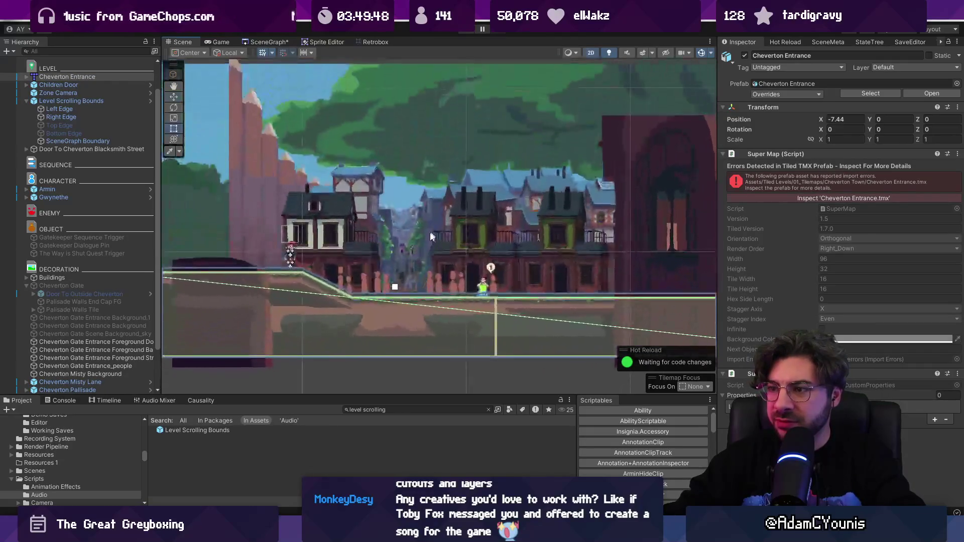
left_click(27, 101)
left_click(57, 102)
key("f")
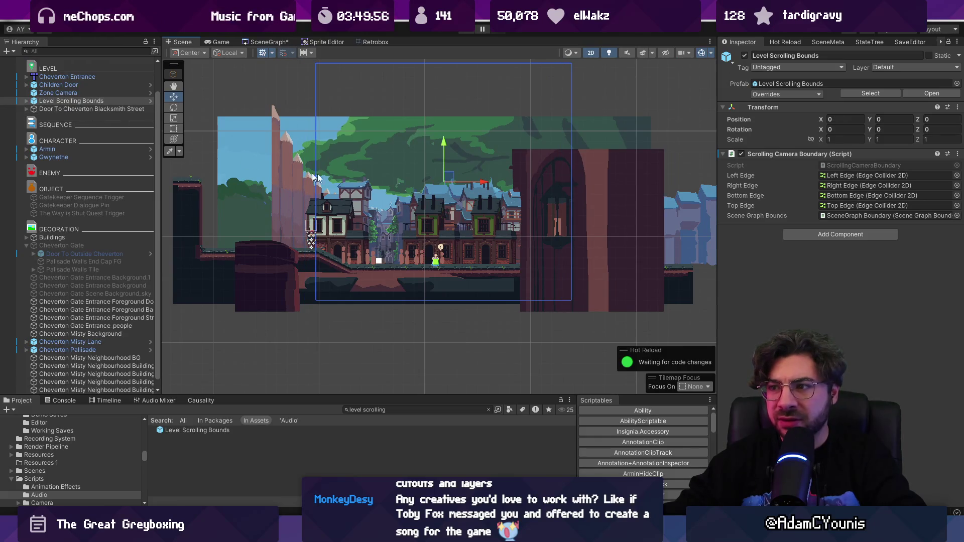
- Nudge the scrolling bounds left and the Zone Camera box right, then test briefly
left_click_drag(484, 187, 465, 180)
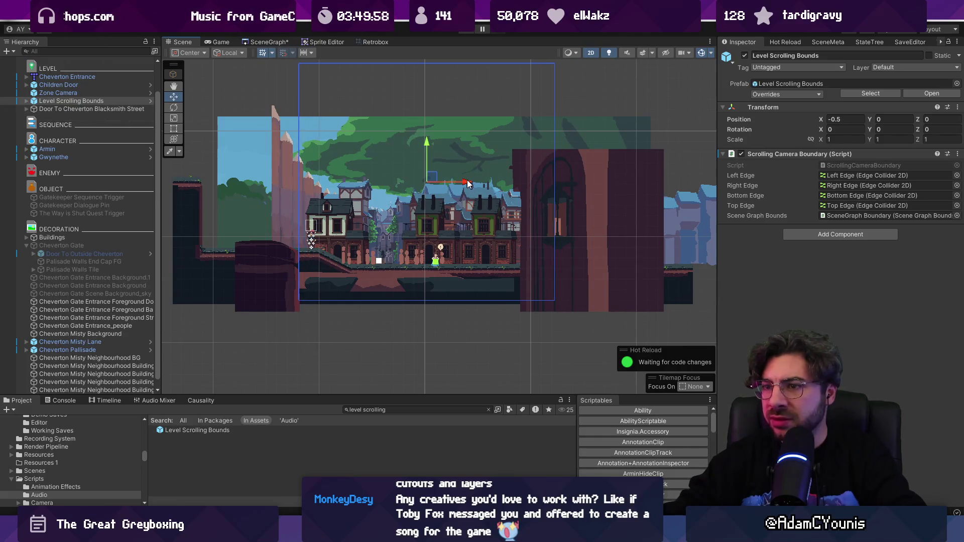
left_click(83, 94)
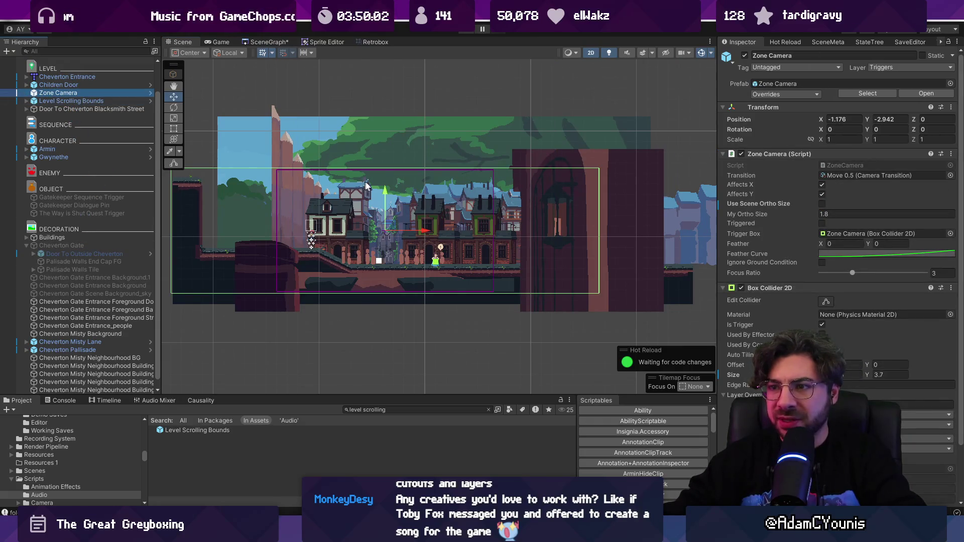
left_click_drag(422, 232, 428, 231)
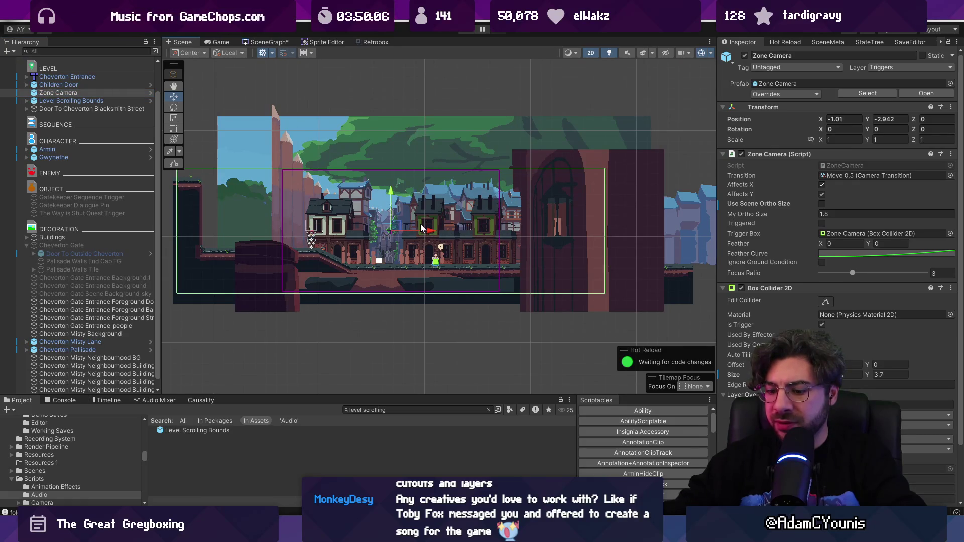
key("ctrl+p")
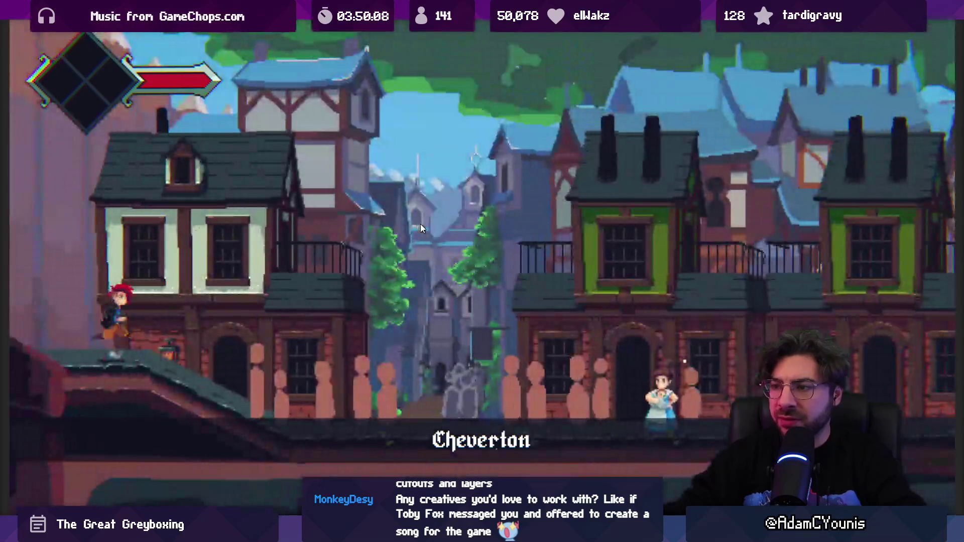
key("shift+space")
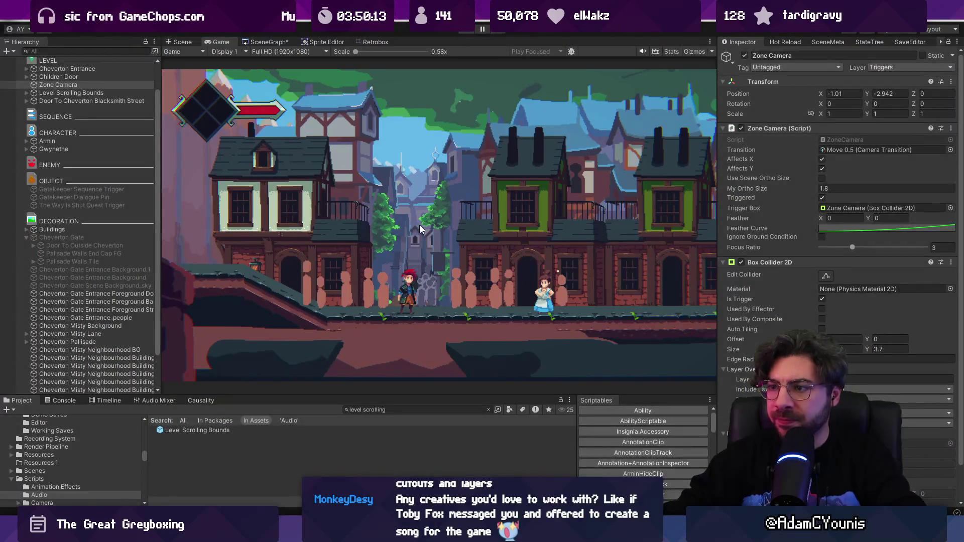
key("ctrl+p")
- Move the Zone Camera box back left and playtest again
left_click_drag(429, 233, 421, 232)
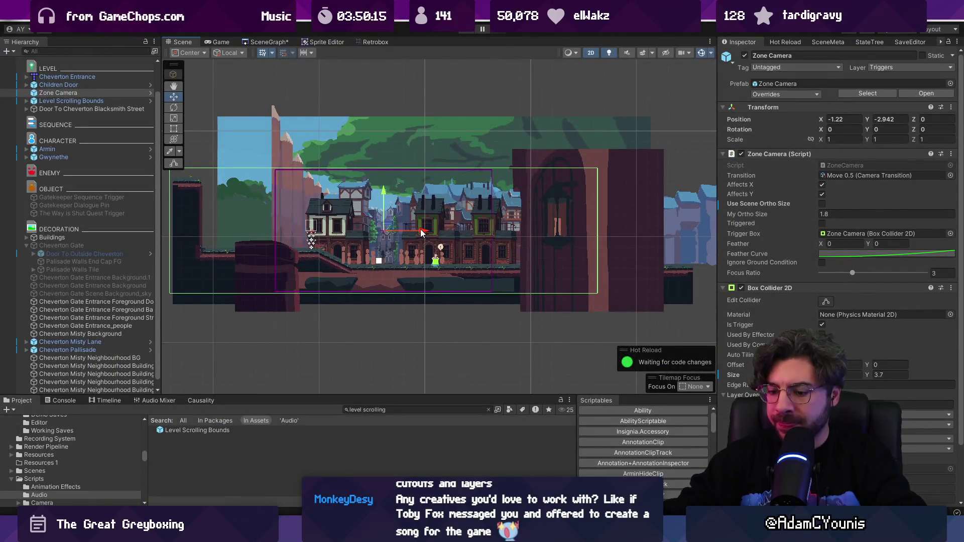
key("ctrl+p")
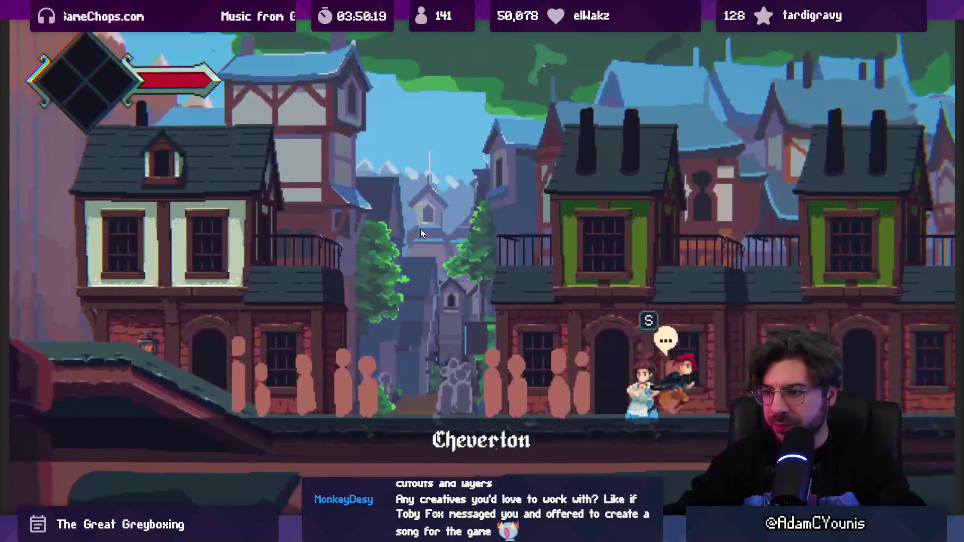
key("shift+space")
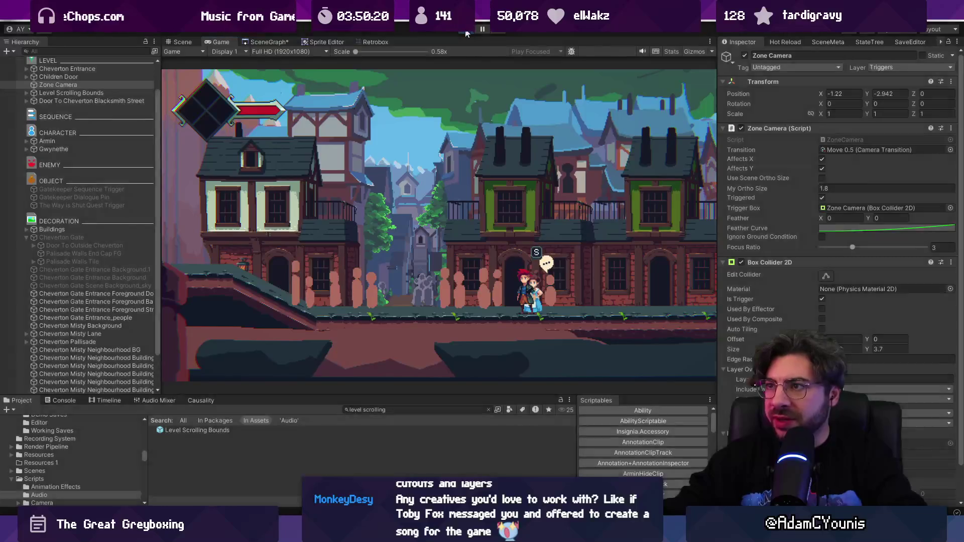
key("ctrl+p")
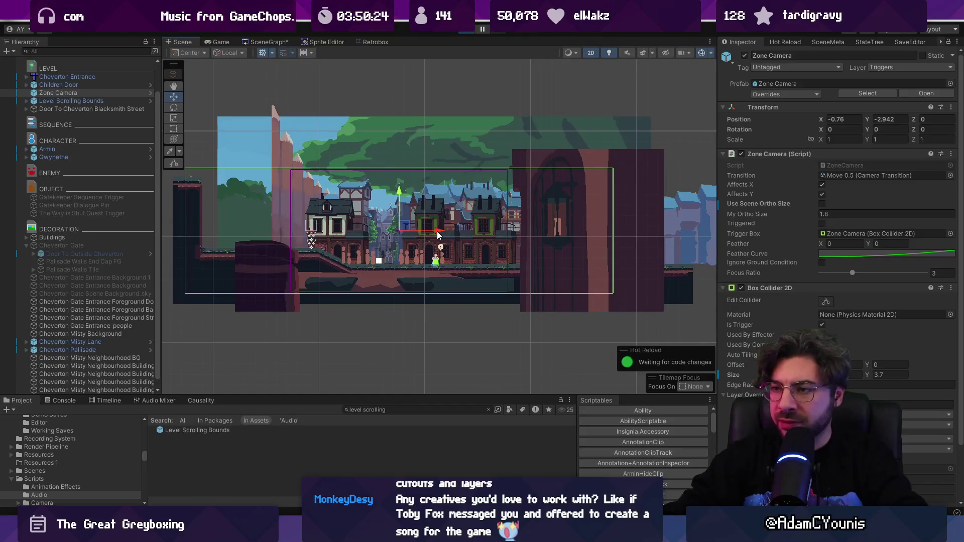
- Play the level, walking right past the townswoman and back, then shrink the game view
key("ctrl+p")
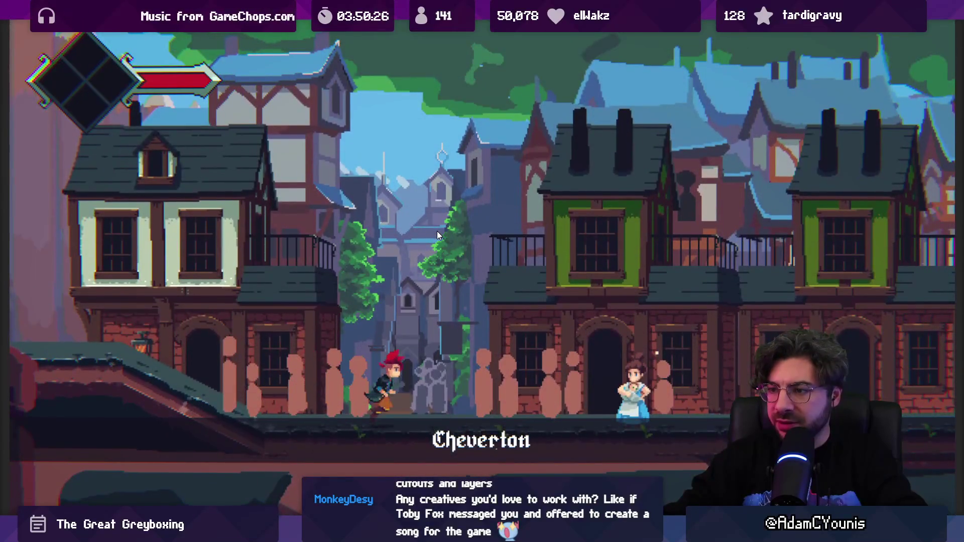
key("Right")
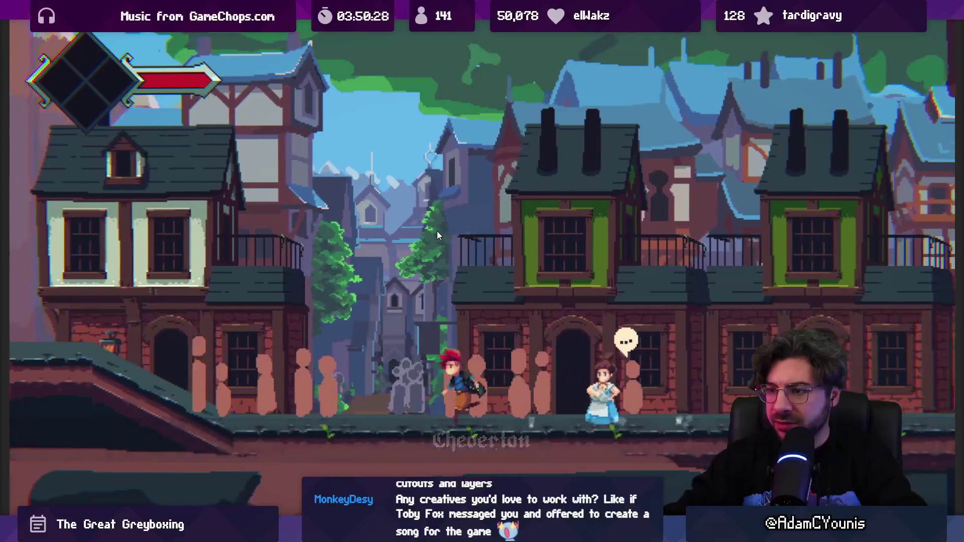
key("Right")
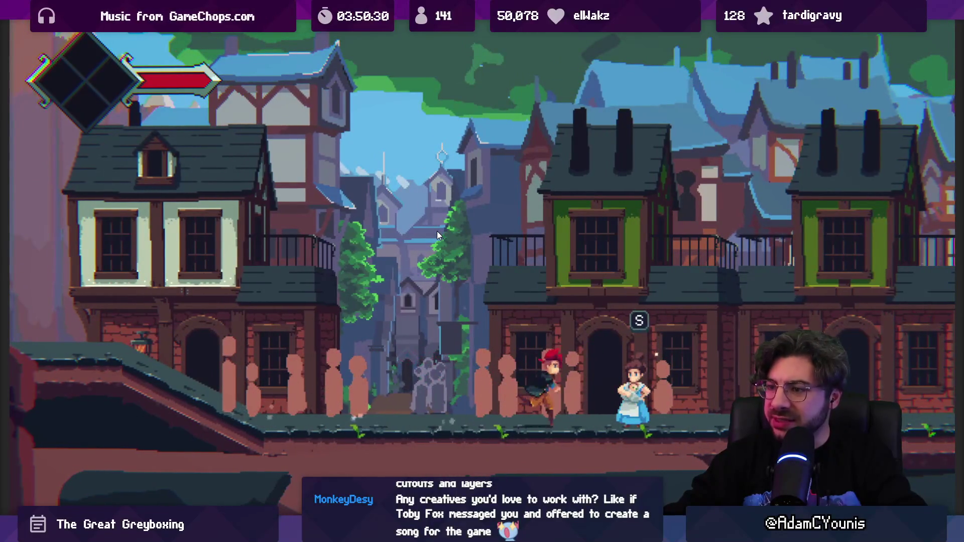
key("Right")
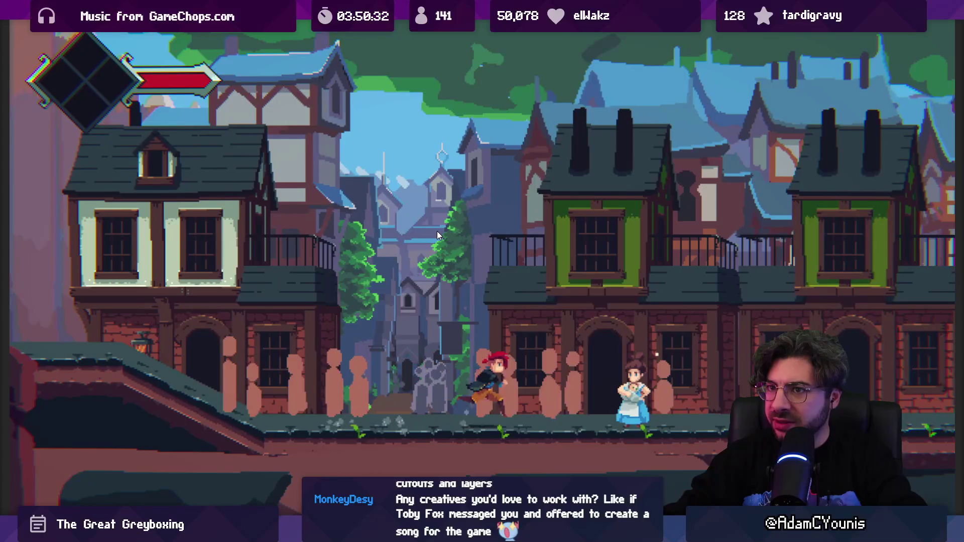
key("Right")
key("Left")
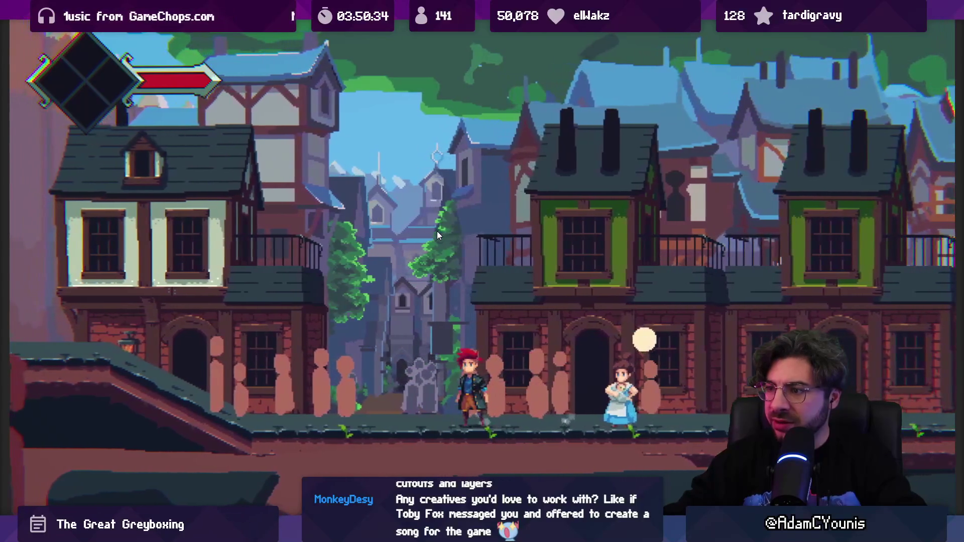
key("Left")
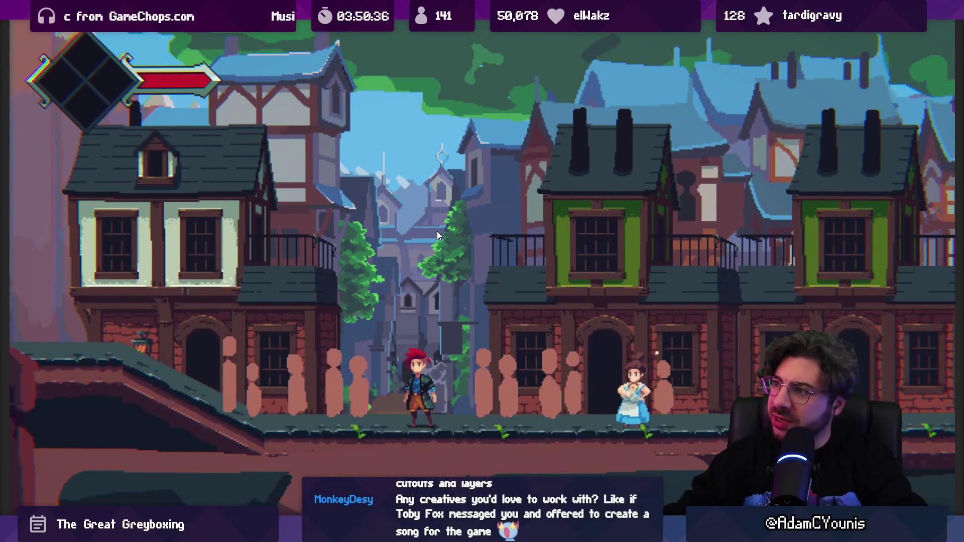
key("shift+space")
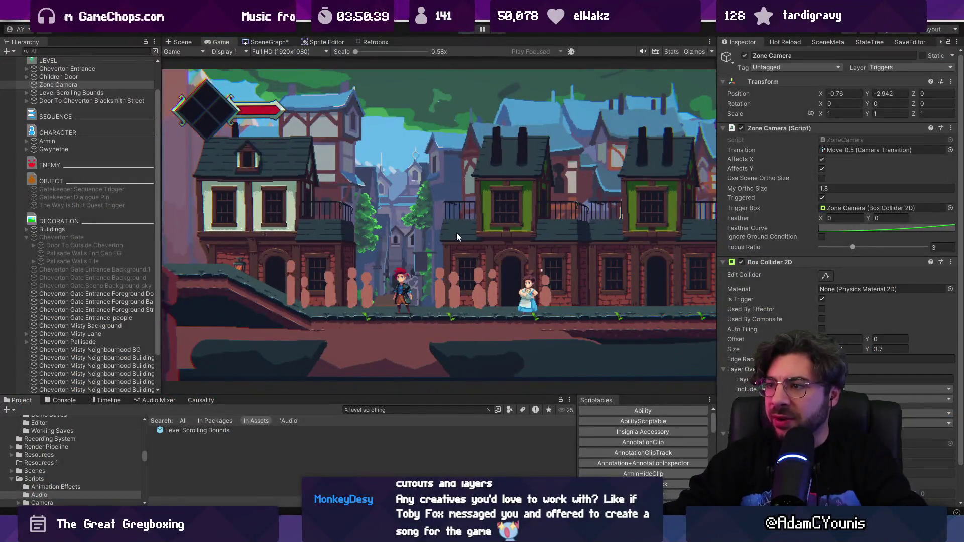
- Stop the playtest and deactivate the Cheverton Buildings Arches object
key("ctrl+p")
left_click(342, 232)
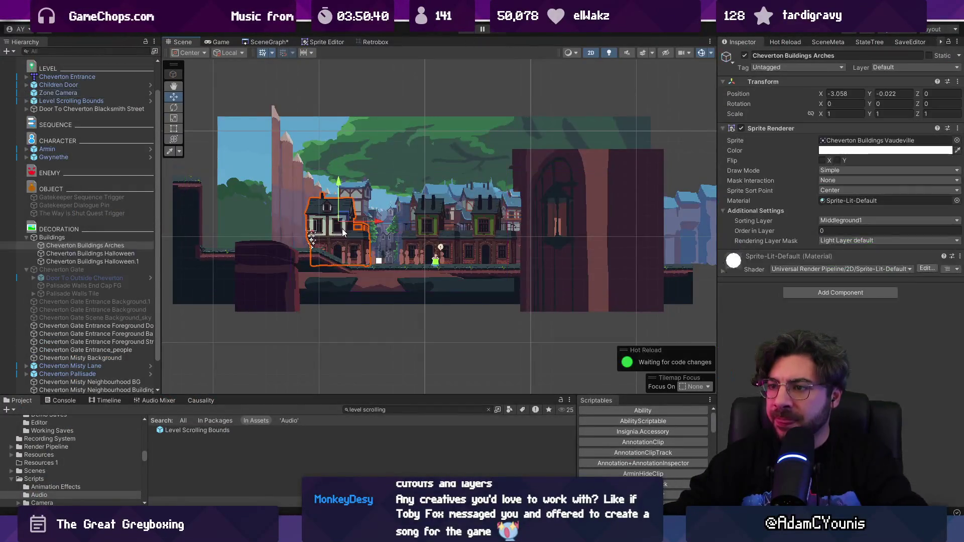
left_click(107, 245)
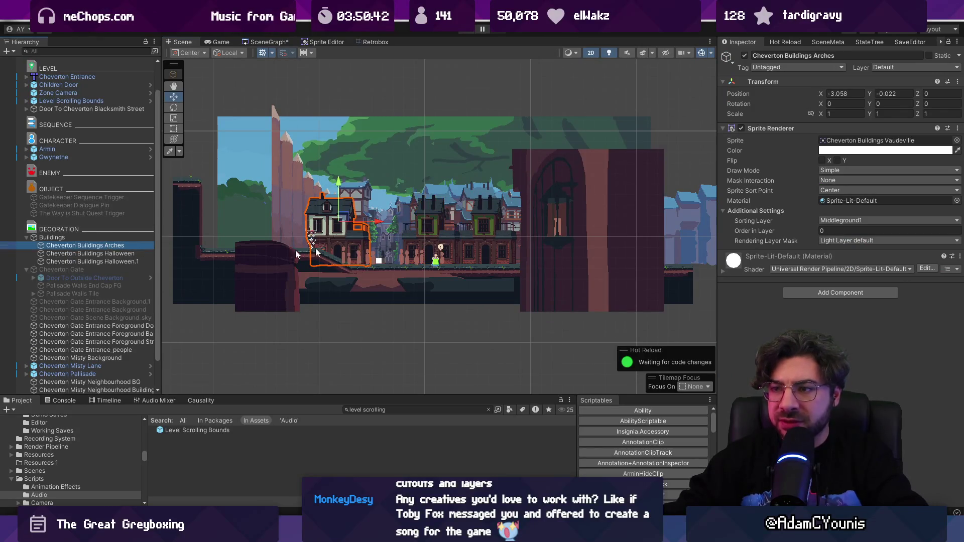
left_click(27, 238)
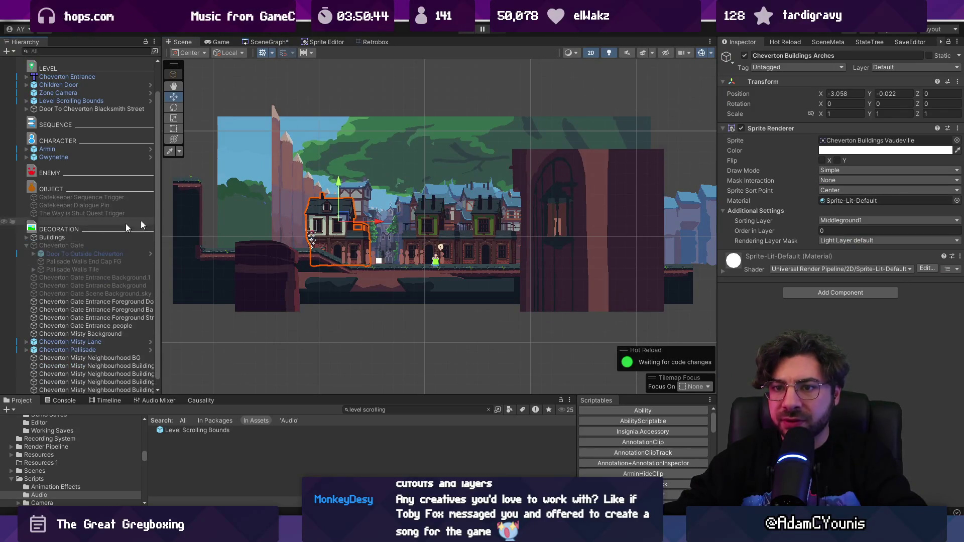
left_click(744, 55)
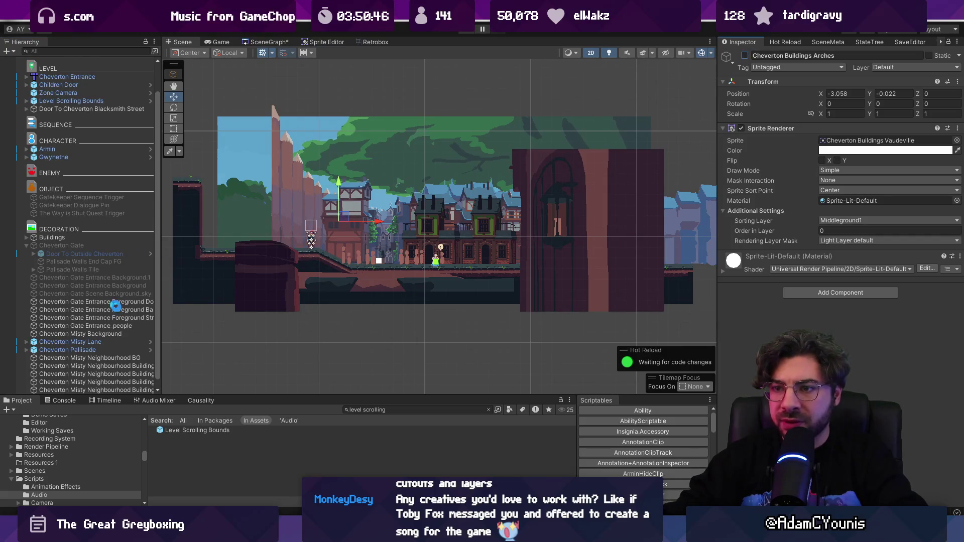
- Reactivate the Arches and deactivate the whole Buildings group instead
left_click(72, 238)
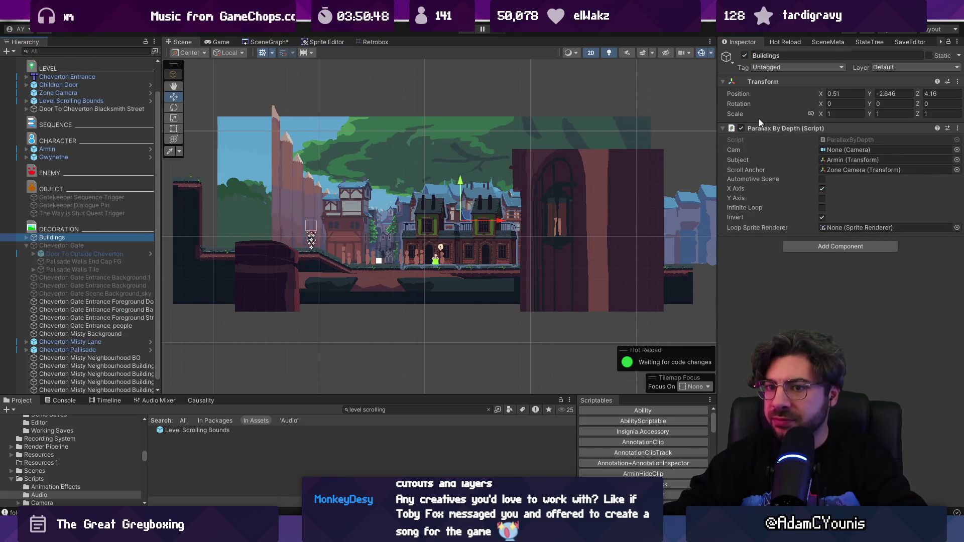
left_click(27, 238)
left_click(47, 246)
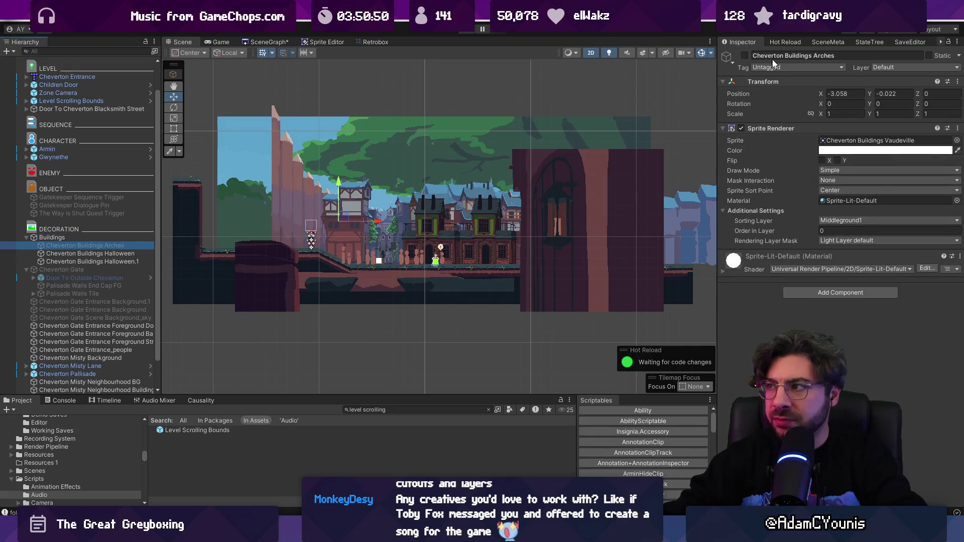
left_click(745, 55)
left_click(150, 238)
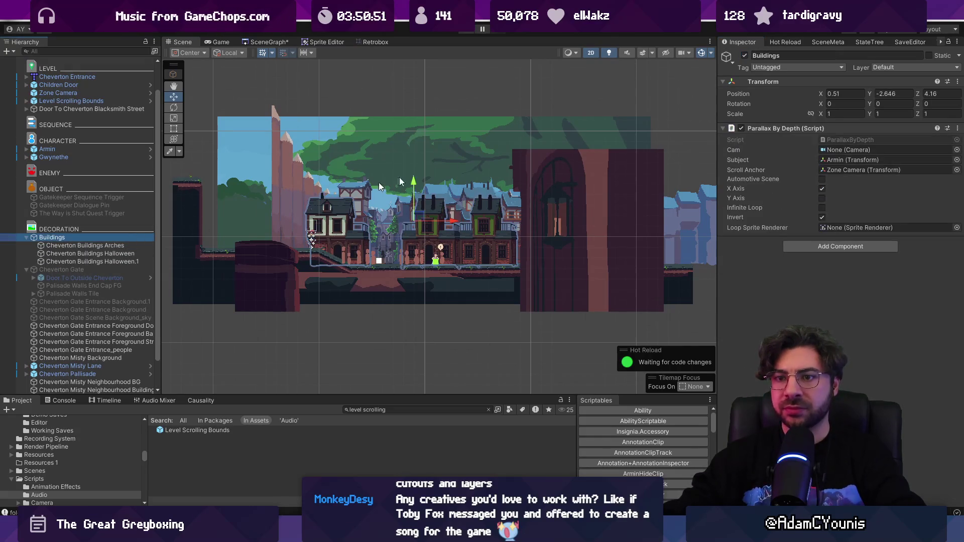
left_click(744, 56)
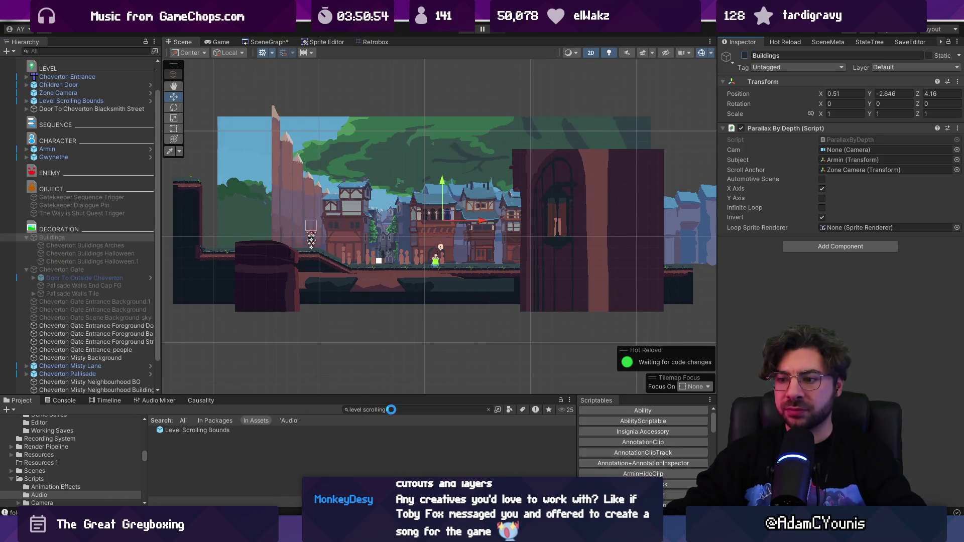
- Search the Project assets for 'c' and switch to Aseprite
left_click(391, 410)
type("cheverton buildings")
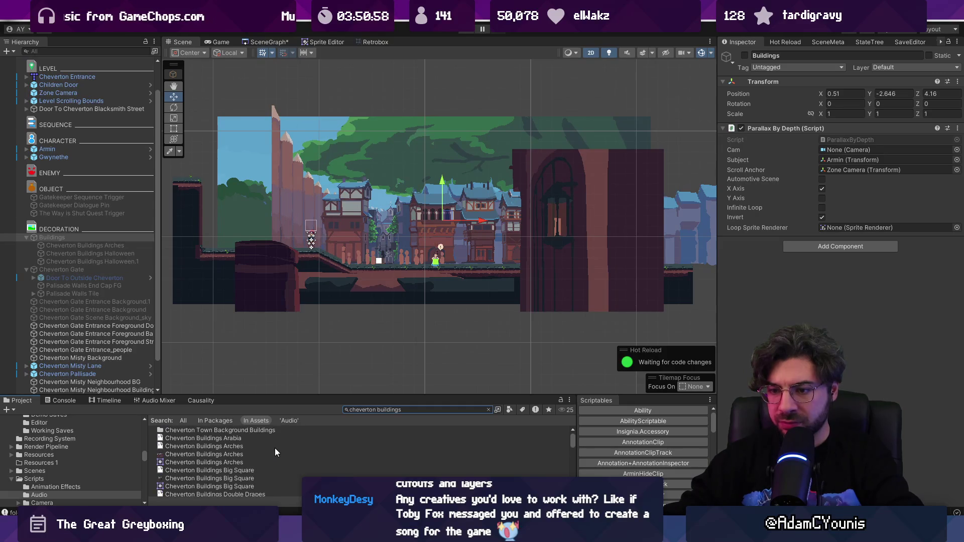
key("alt+Tab")
- Select Layer 10 with the Move tool in the town scene
left_click(113, 31)
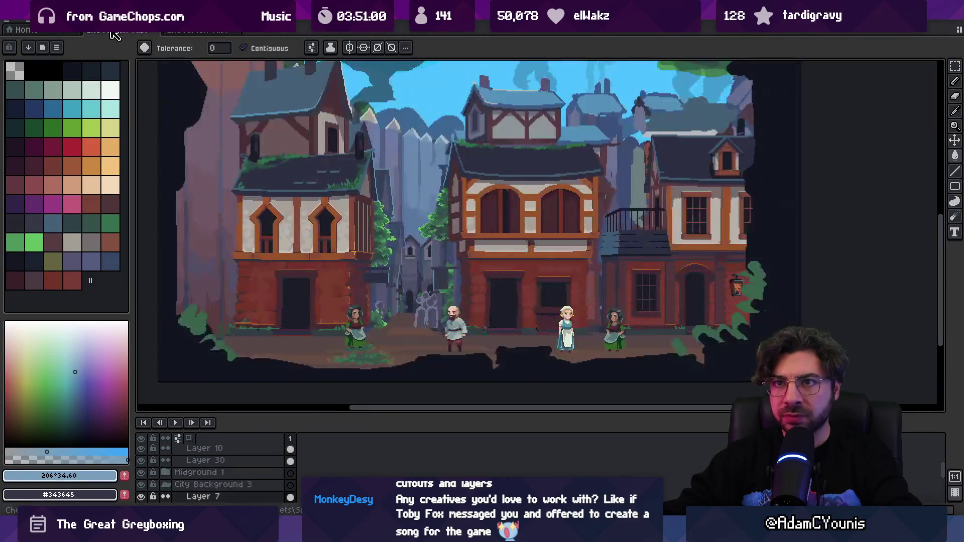
key("v")
left_click(281, 199)
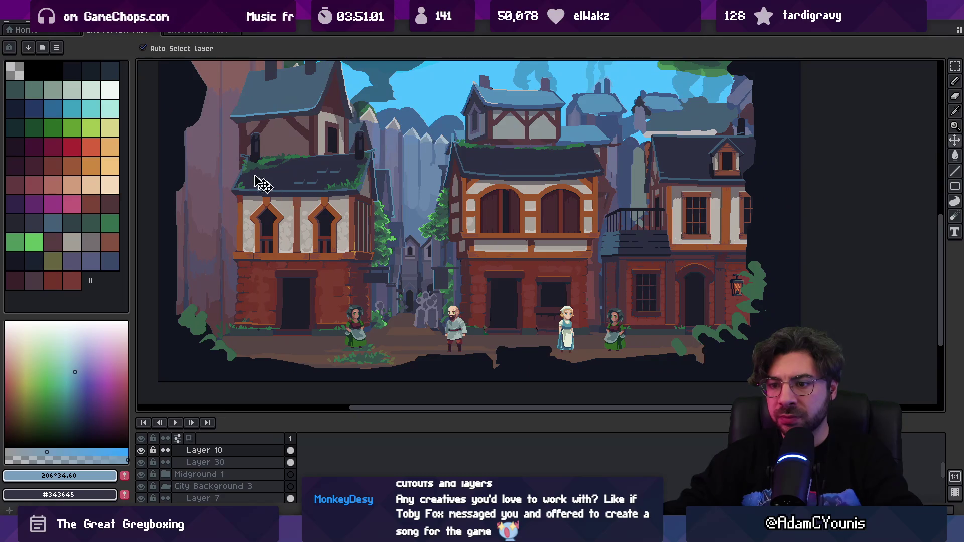
- Open Cheverton Misty.aseprite from Open Recent and close the leftover document
left_click(13, 23)
mouse_move(41, 54)
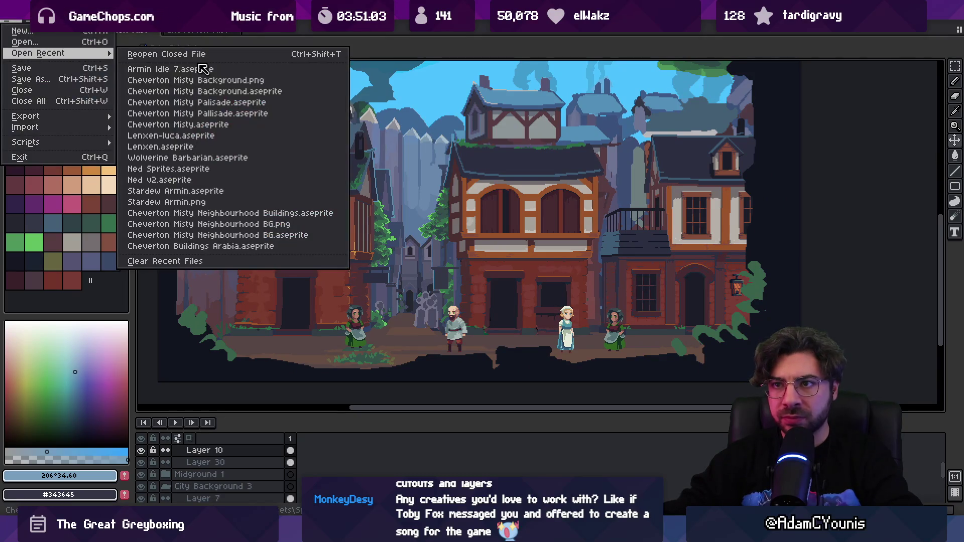
left_click(284, 126)
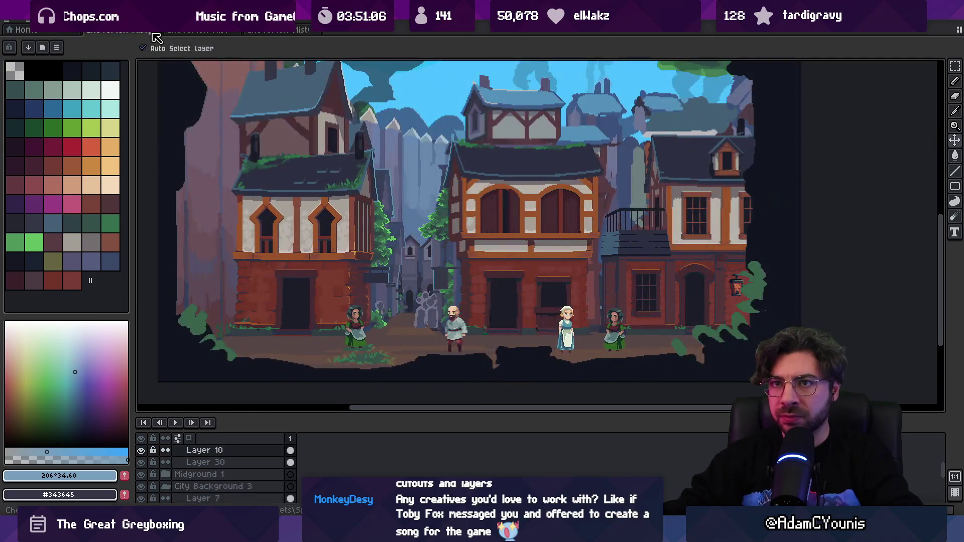
left_click(141, 30)
key("ctrl+w")
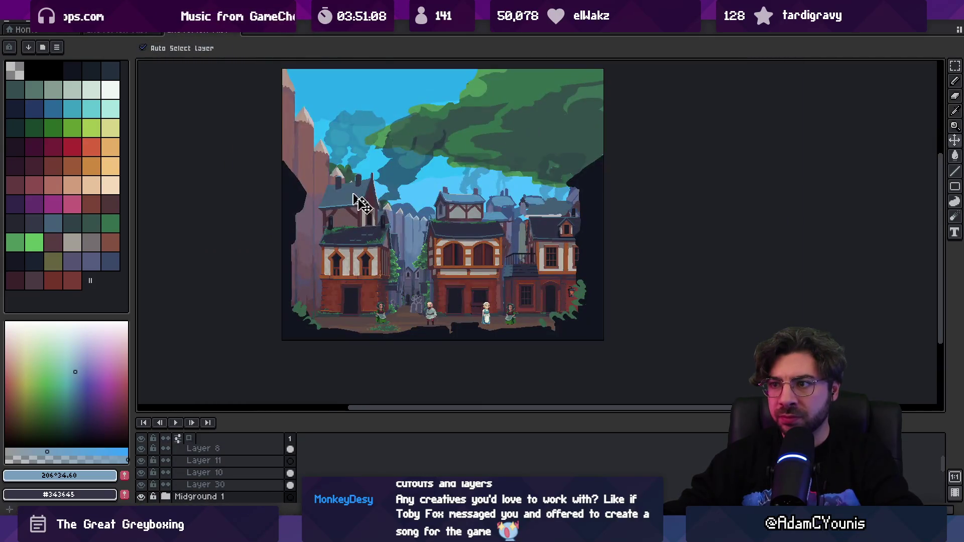
- Move the houses layer, lasso a small area, and show the sprite's file in its folder
mouse_move(357, 201)
left_mouse_down()
mouse_move(366, 248)
mouse_move(366, 236)
mouse_move(402, 254)
mouse_move(462, 249)
mouse_move(471, 271)
left_mouse_up()
key("m")
left_click_drag(497, 317, 504, 321)
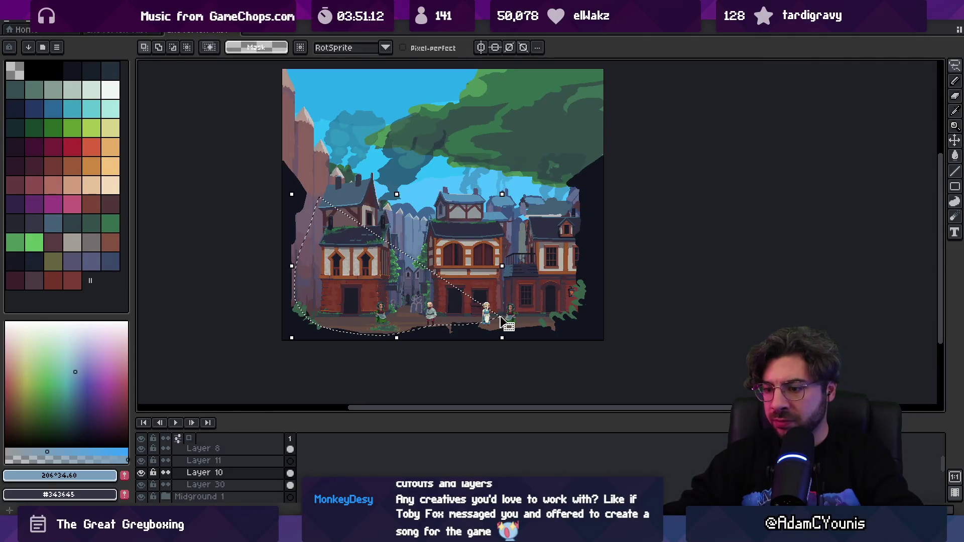
right_click(198, 32)
left_click(246, 84)
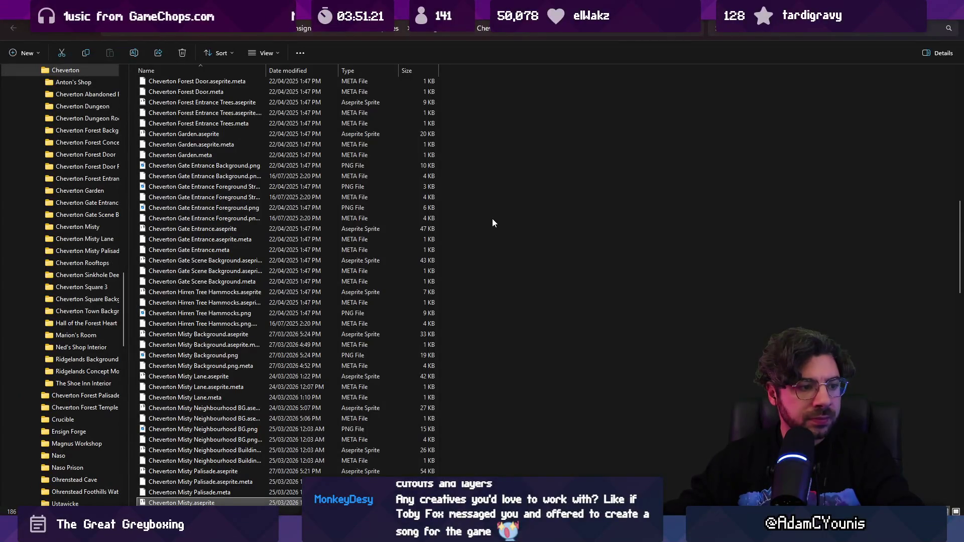
- Scroll to Cheverton Mistyaseprite.aseprite and open it in Aseprite
scroll(329, 248, "down", 3)
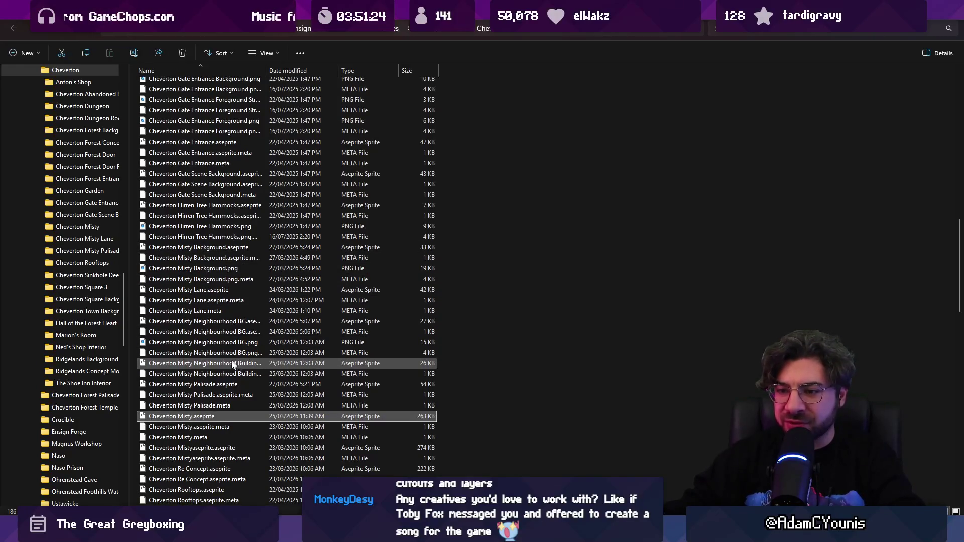
scroll(238, 441, "down", 1)
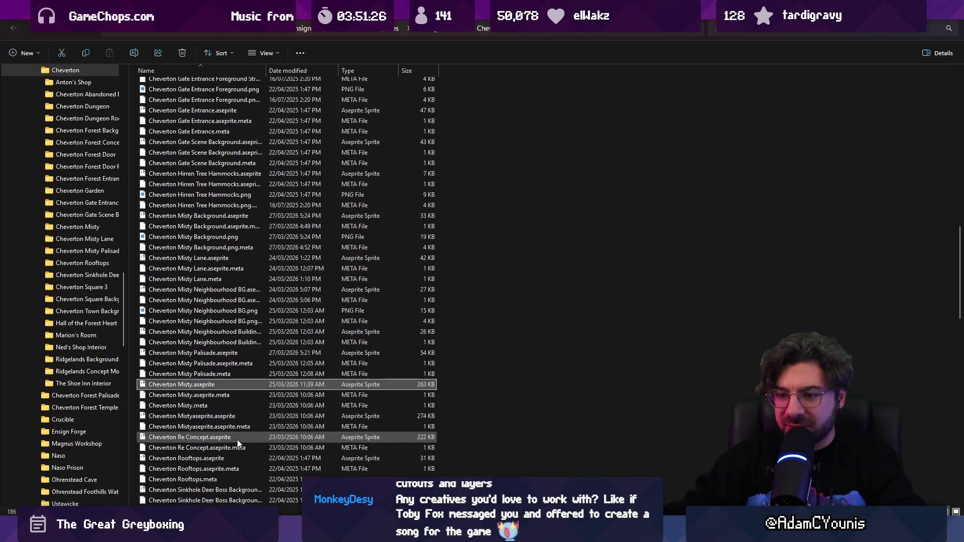
double_click(233, 414)
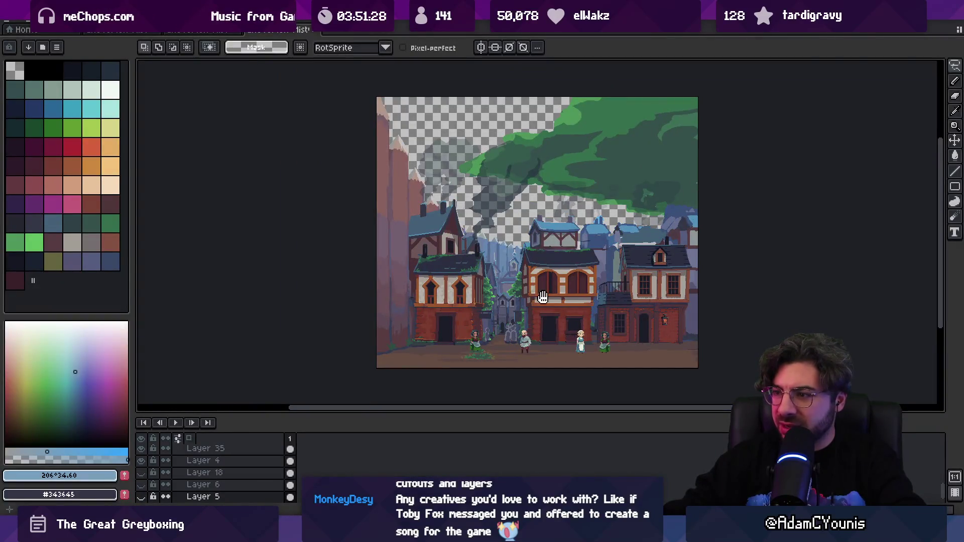
- Show Layers 4, 18, 6 and 5 to check the sky, then hide them again
left_click_drag(542, 297, 456, 290)
scroll(454, 301, "up", 1)
scroll(453, 301, "down", 1)
scroll(145, 466, "down", 1)
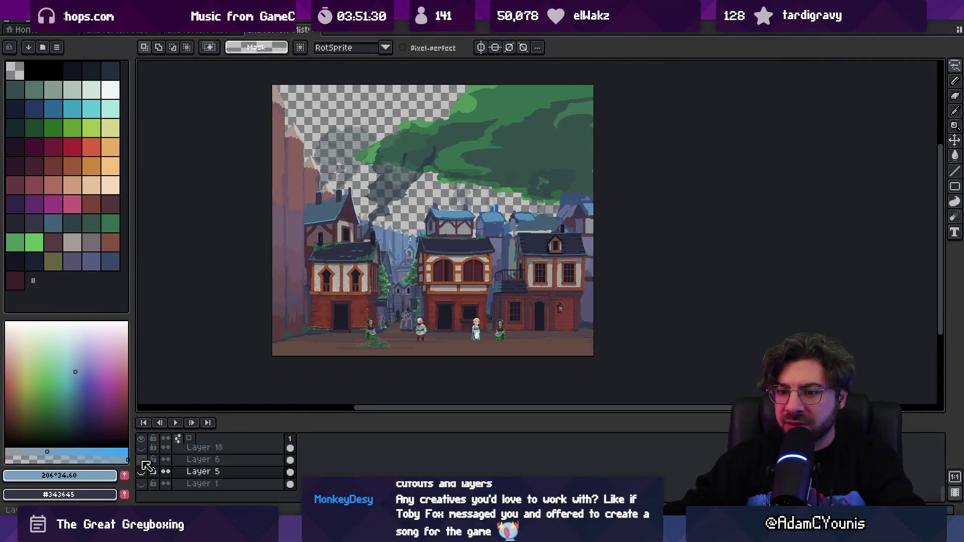
scroll(145, 466, "up", 1)
left_click(142, 459)
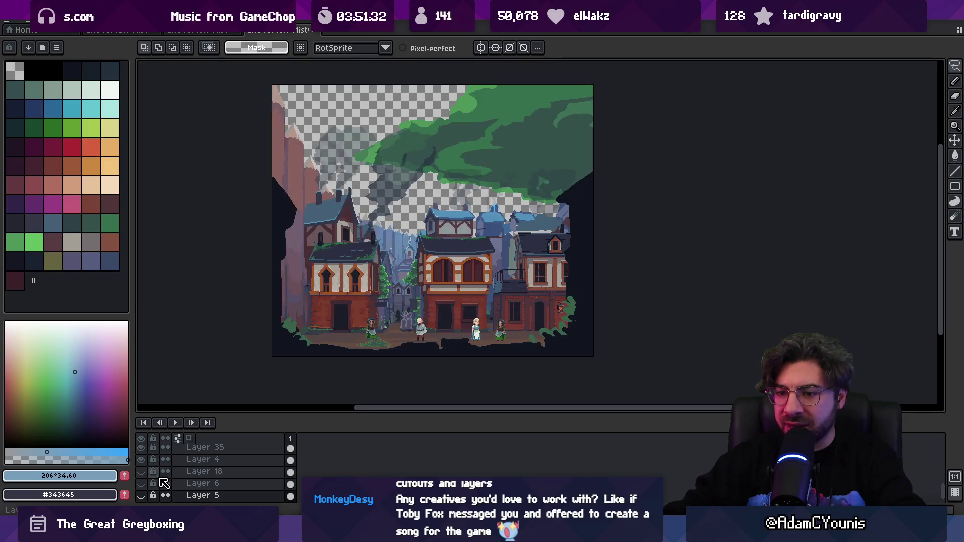
left_click_drag(142, 471, 141, 496)
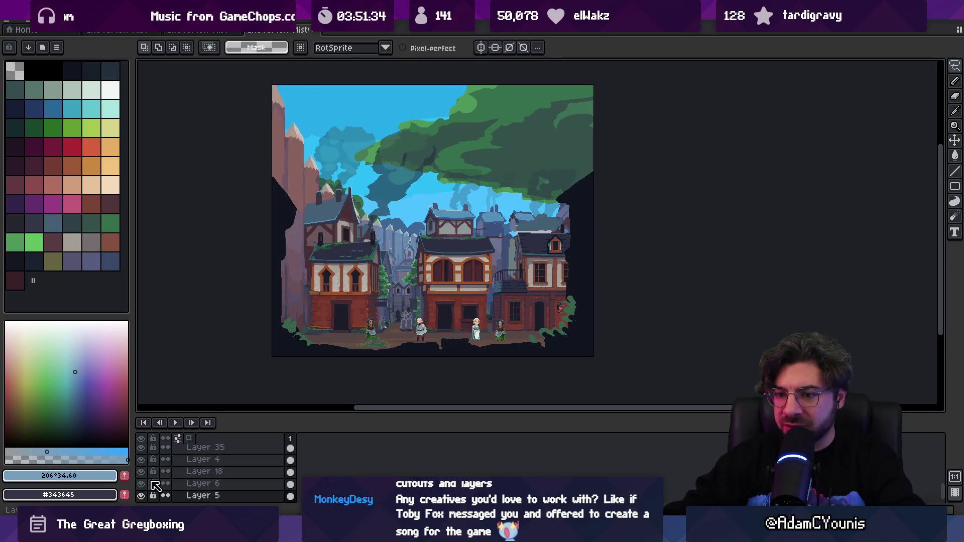
left_click_drag(141, 459, 141, 496)
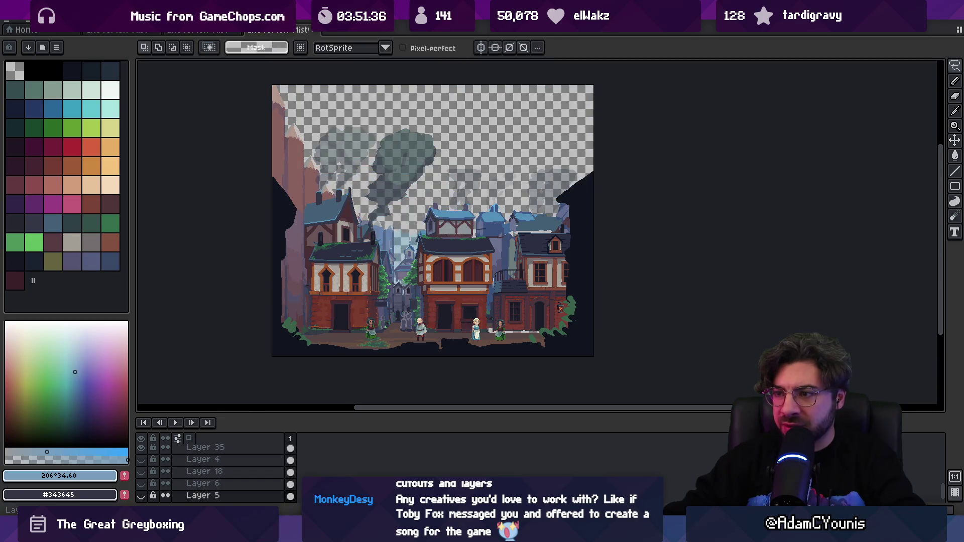
- Pick Layer 10 with the Move tool, then close the sprite
key("v")
scroll(355, 329, "up", 1)
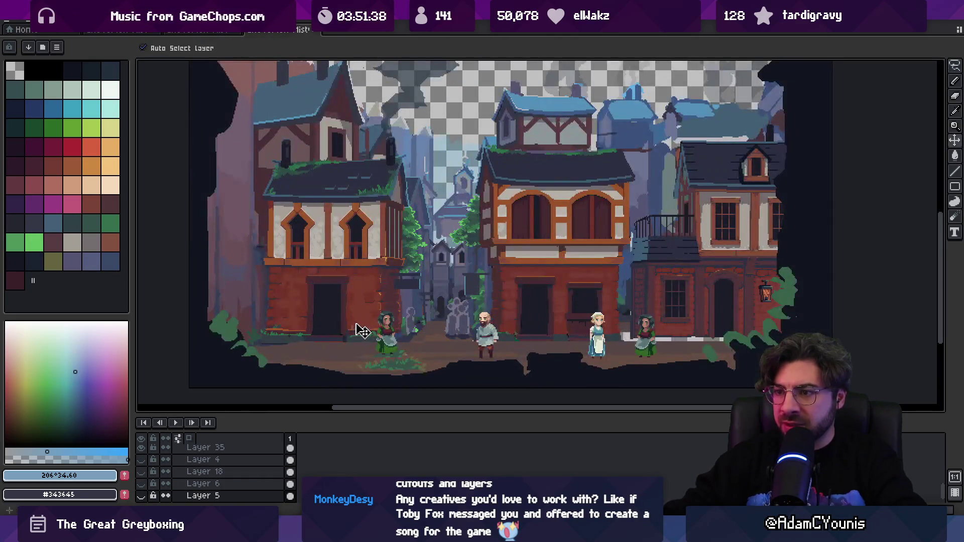
left_click(357, 319)
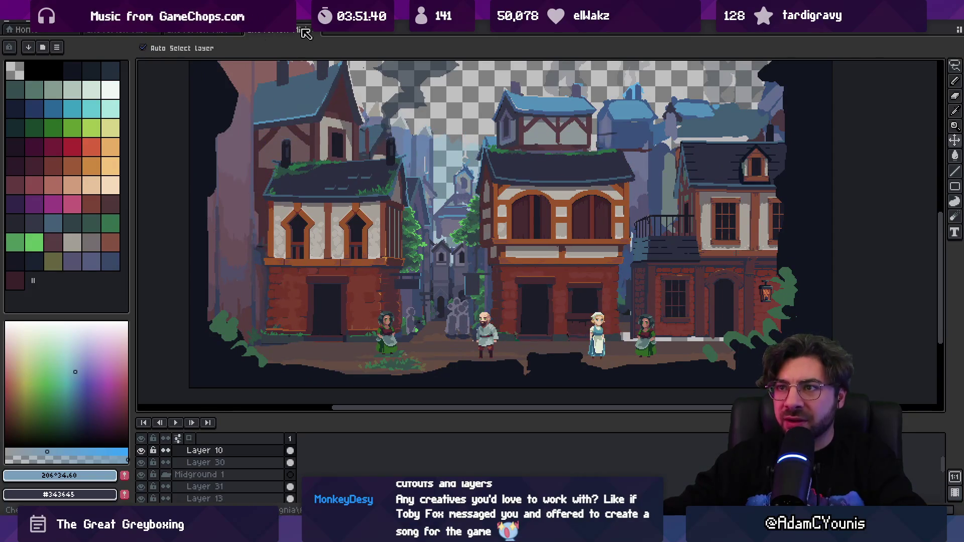
left_click(313, 31)
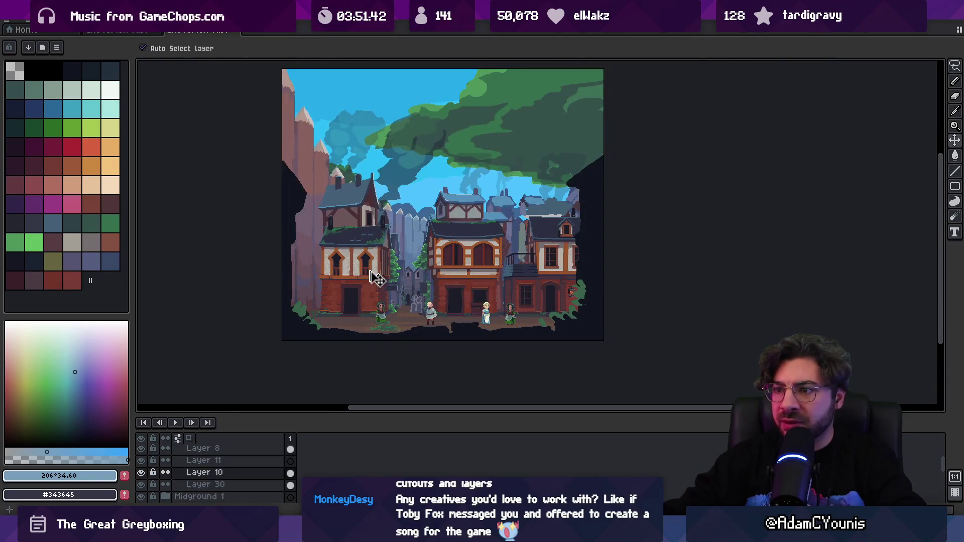
- Reopen the transparent-sky misty scene and dock it beside the main canvas
scroll(377, 278, "up", 1)
key("ctrl+shift+t")
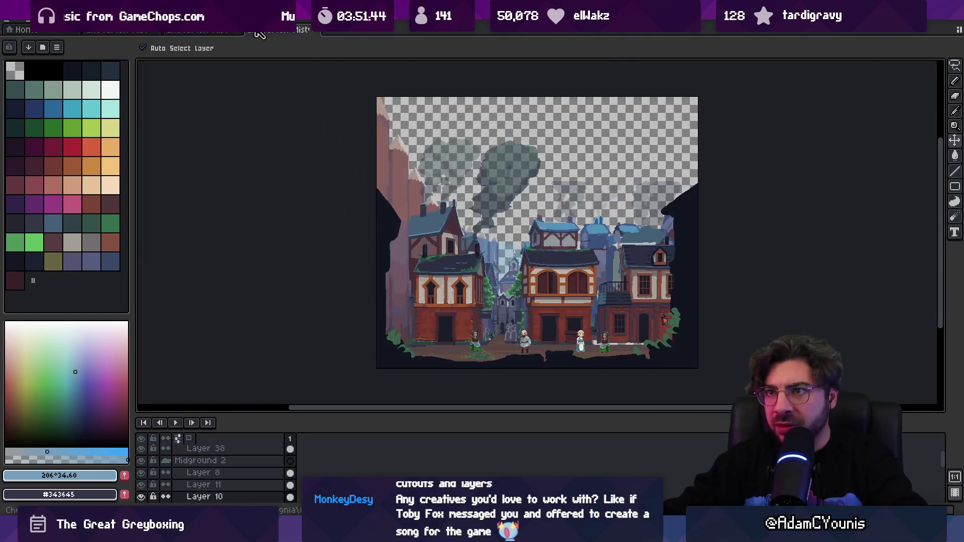
mouse_move(259, 33)
left_mouse_down()
mouse_move(853, 187)
mouse_move(921, 190)
left_mouse_up()
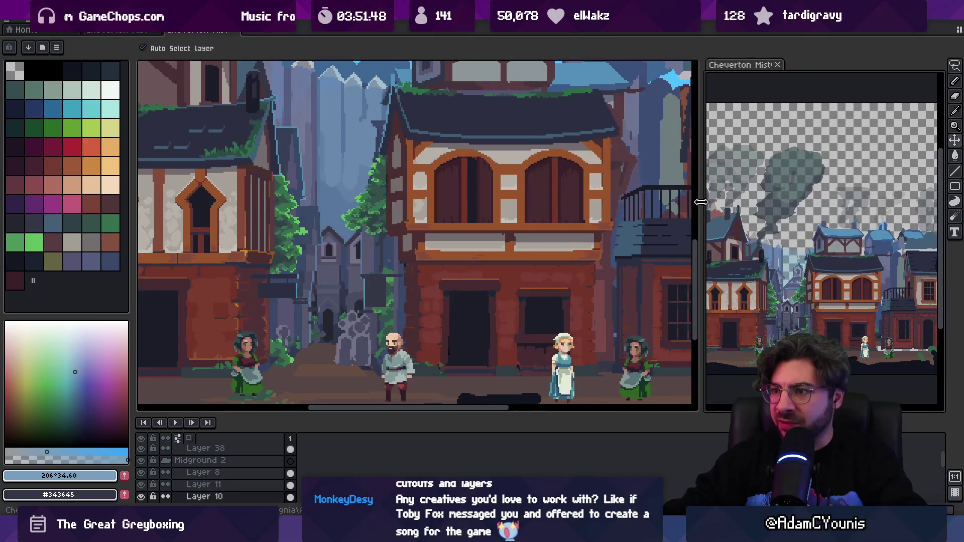
left_click_drag(701, 202, 493, 190)
- Compare both views around the houses and arched building, then close the misty view
scroll(637, 222, "up", 5)
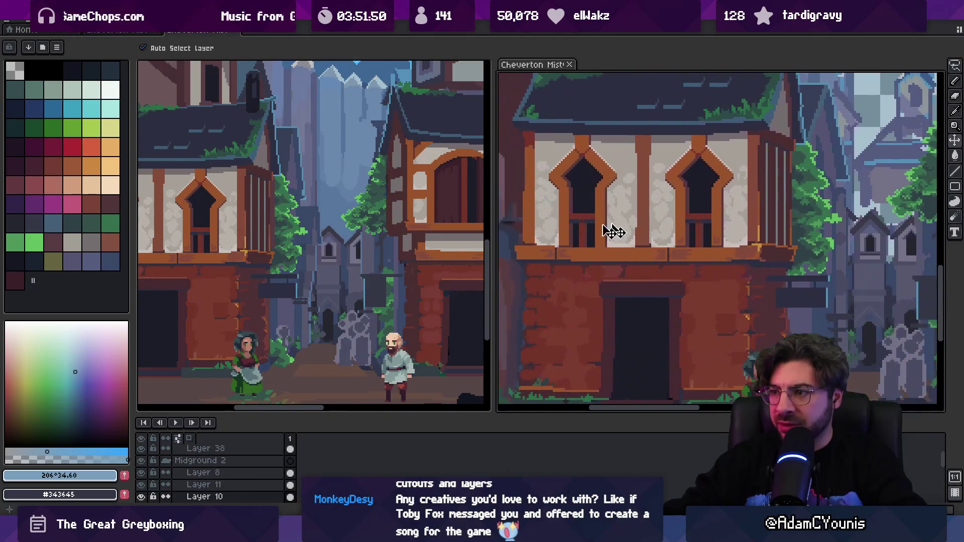
mouse_move(273, 246)
left_mouse_down()
mouse_move(426, 235)
mouse_move(409, 221)
mouse_move(384, 237)
mouse_move(397, 246)
left_mouse_up()
scroll(394, 255, "up", 2)
mouse_move(457, 267)
left_mouse_down()
mouse_move(275, 250)
mouse_move(626, 263)
left_mouse_up()
scroll(667, 258, "down", 4)
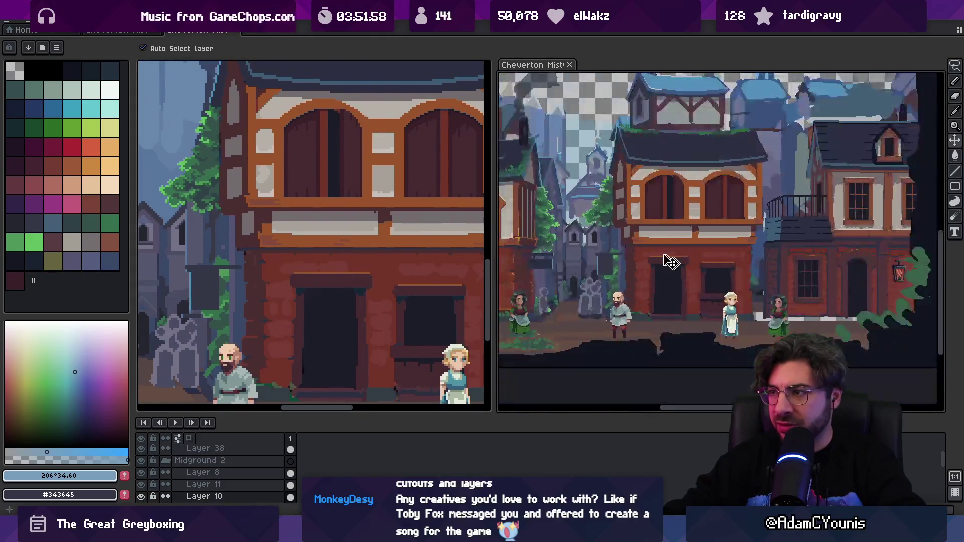
scroll(437, 230, "down", 2)
left_click(570, 64)
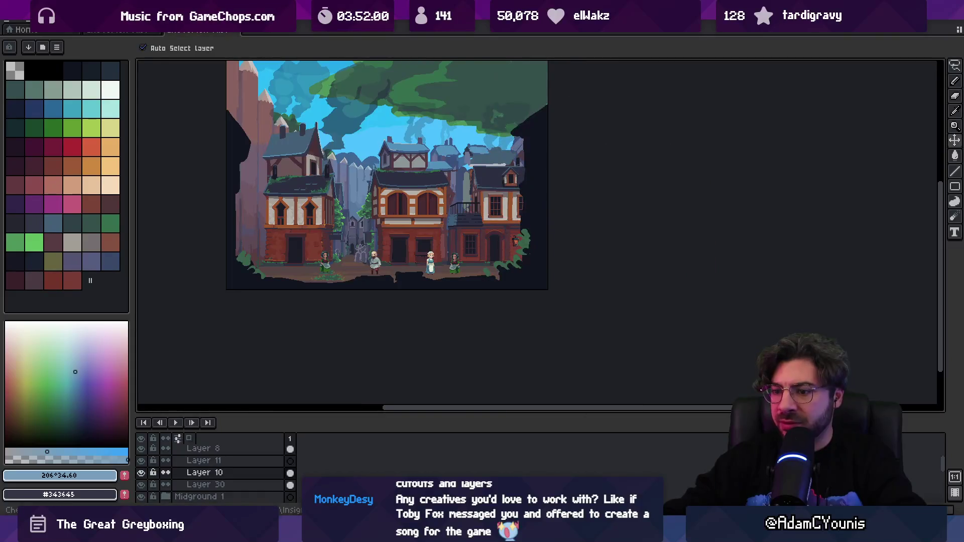
key("alt+Tab")
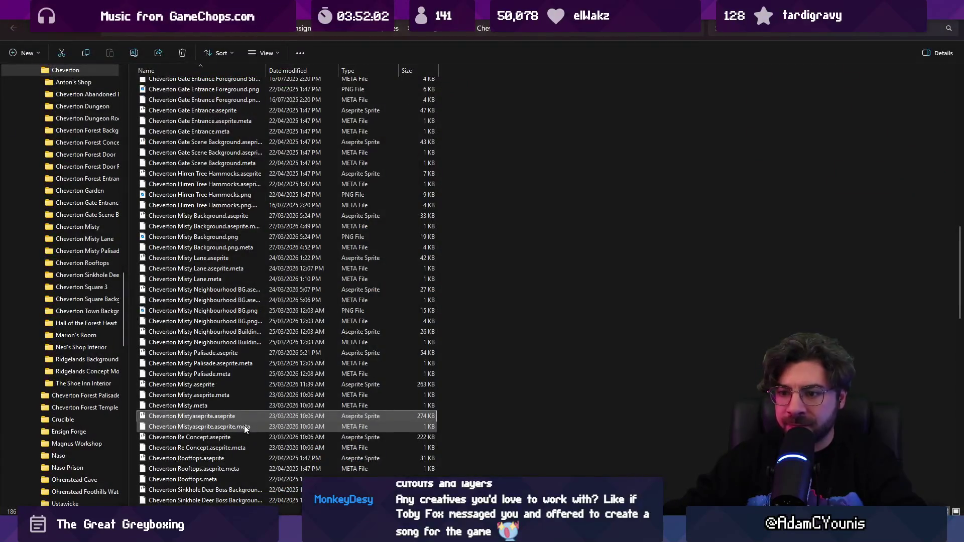
- Delete the two Cheverton Mistyaseprite files from the Cheverton folder
key("Delete")
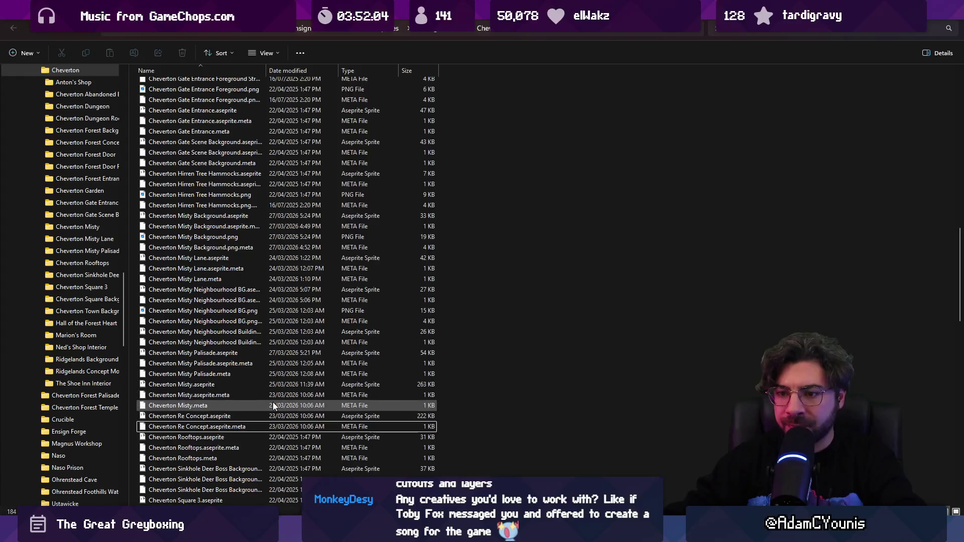
key("alt+Tab")
scroll(568, 323, "down", 2)
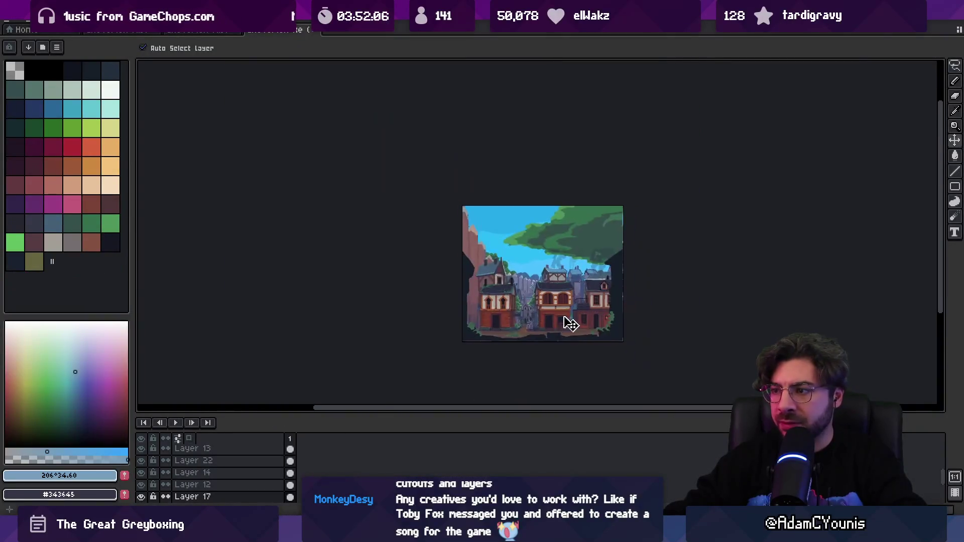
scroll(567, 324, "up", 2)
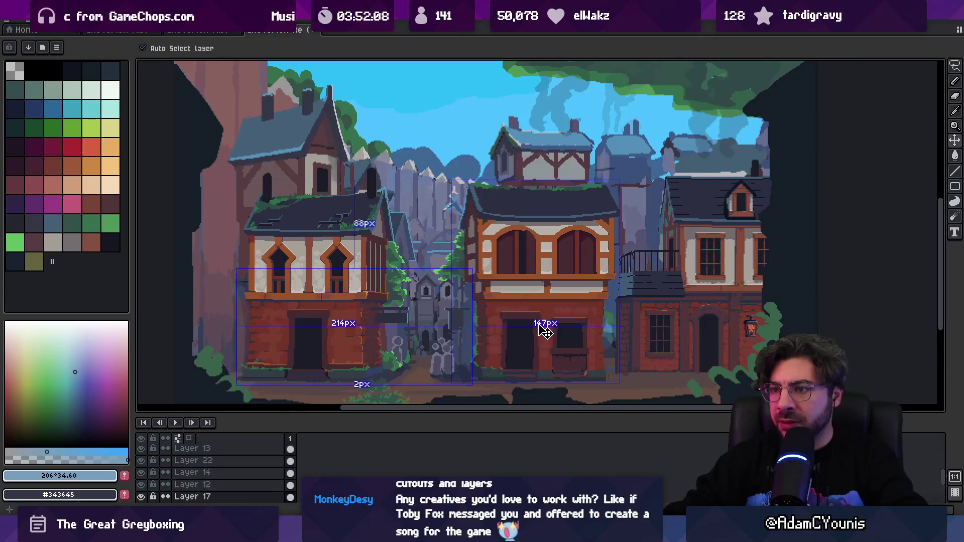
scroll(544, 331, "down", 2)
key("alt+Tab")
key("alt+Tab")
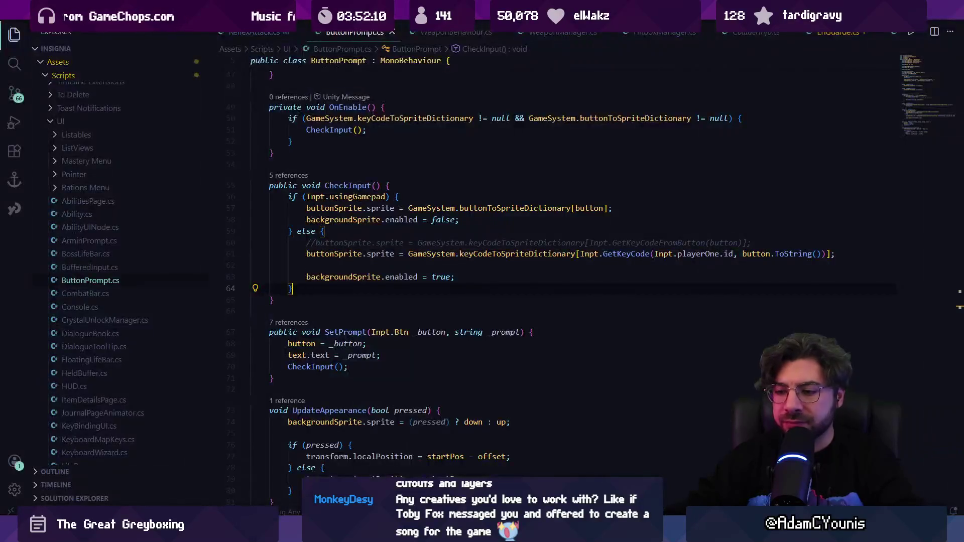
key("alt+Tab")
key("alt+Tab")
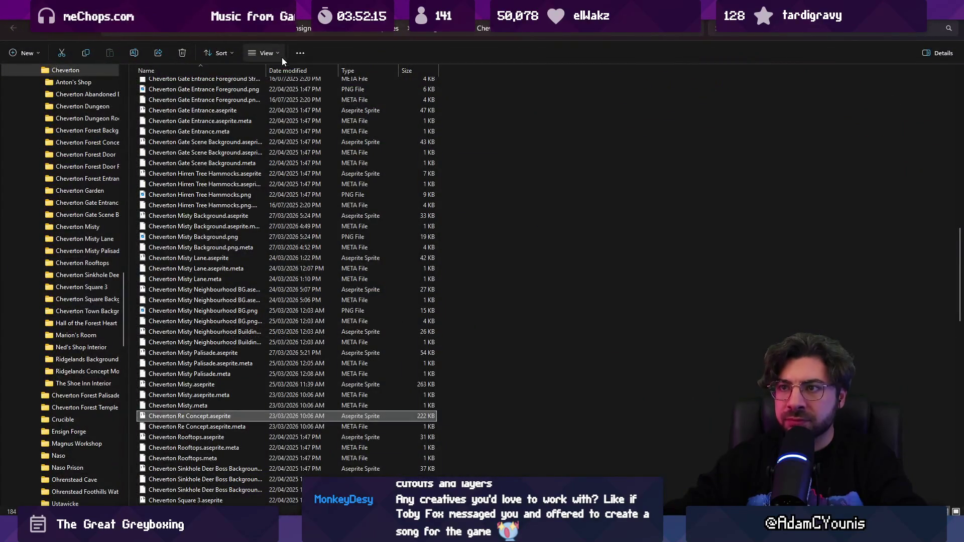
left_click_drag(265, 71, 319, 68)
scroll(263, 272, "up", 20)
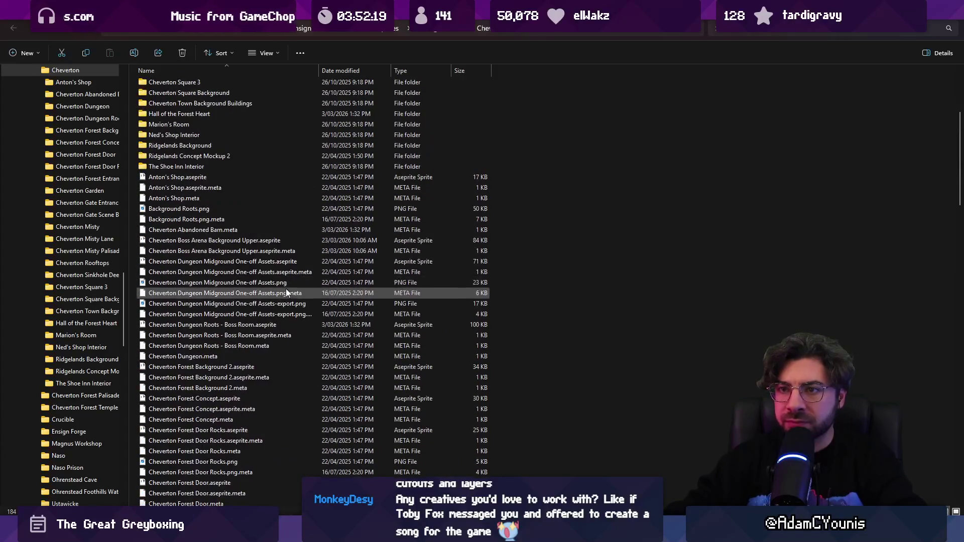
scroll(284, 290, "up", 6)
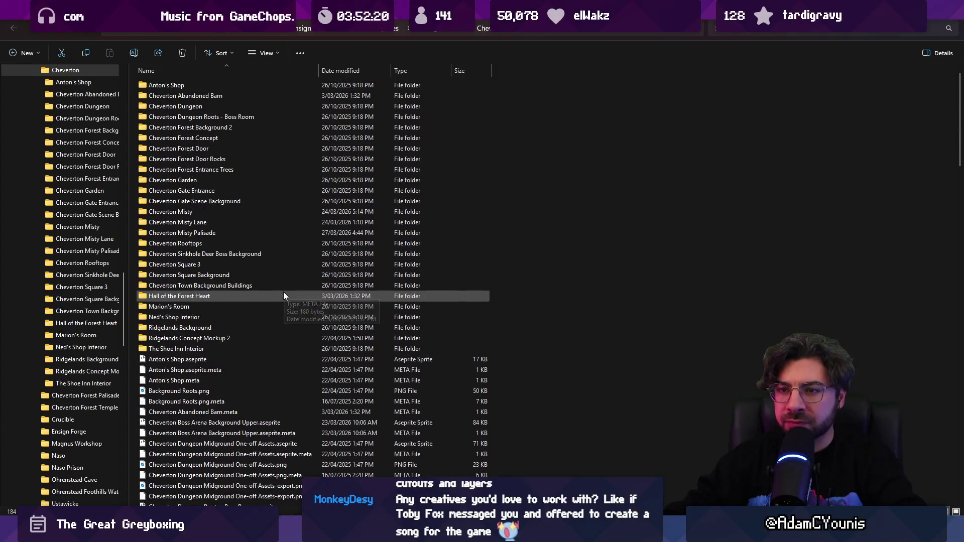
double_click(233, 212)
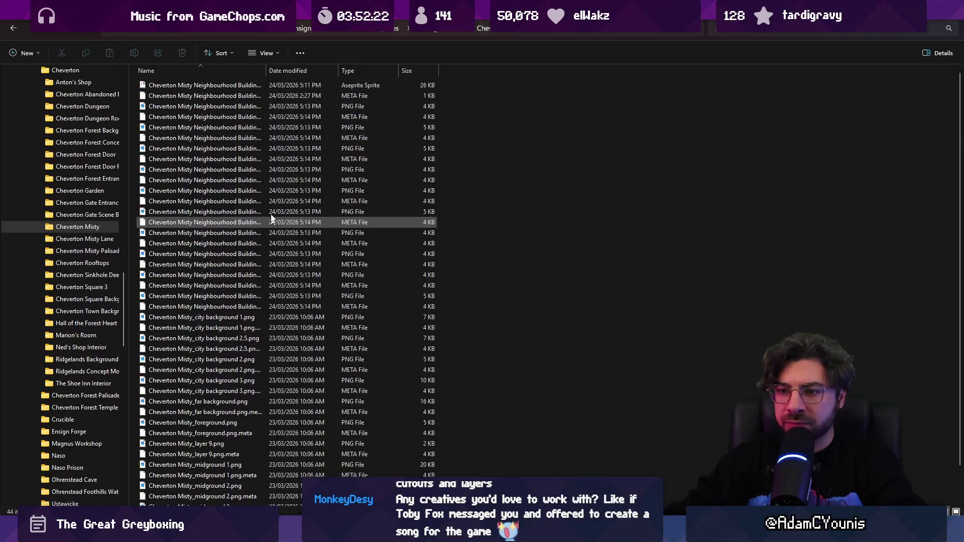
double_click(392, 70)
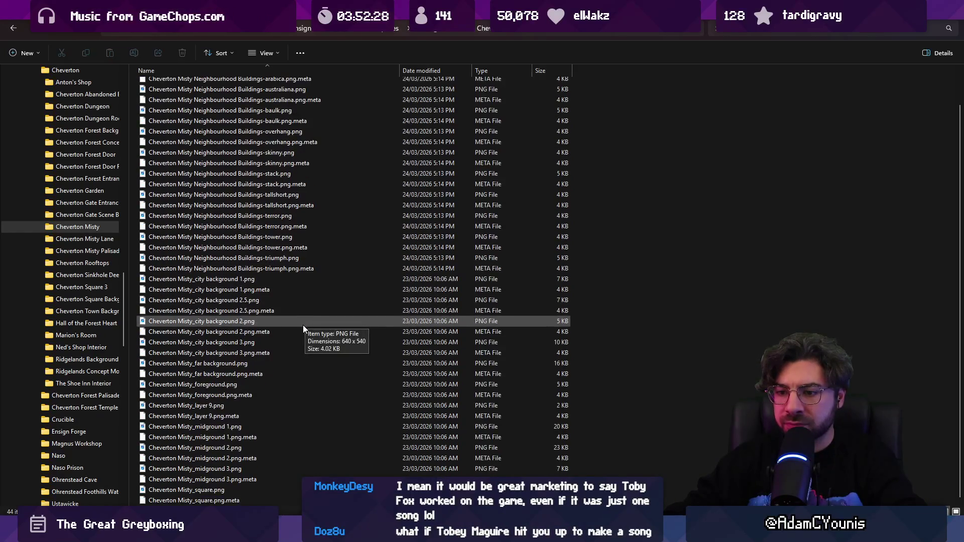
- Go back up to the Cheverton folder and select Cheverton Misty Background.aseprite
left_click(486, 27)
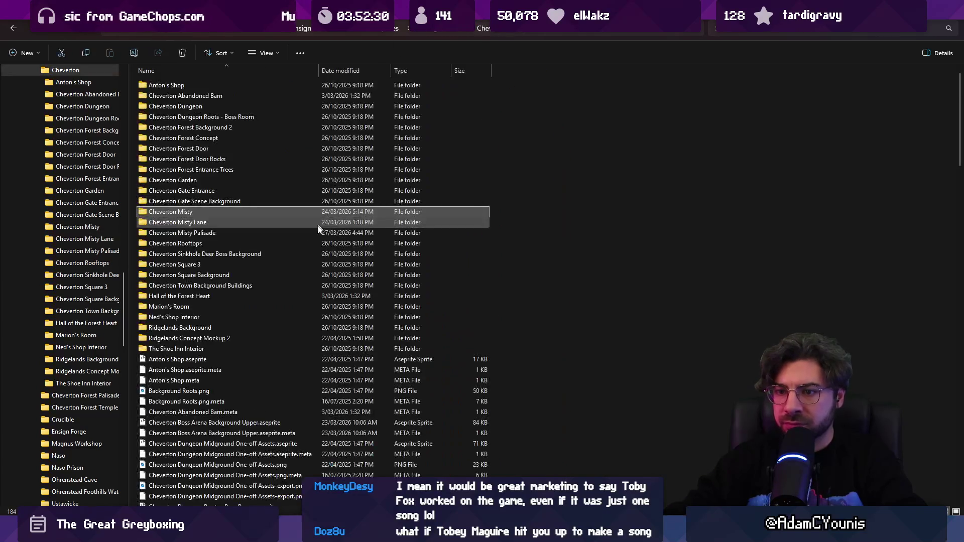
scroll(247, 316, "down", 8)
scroll(260, 308, "down", 10)
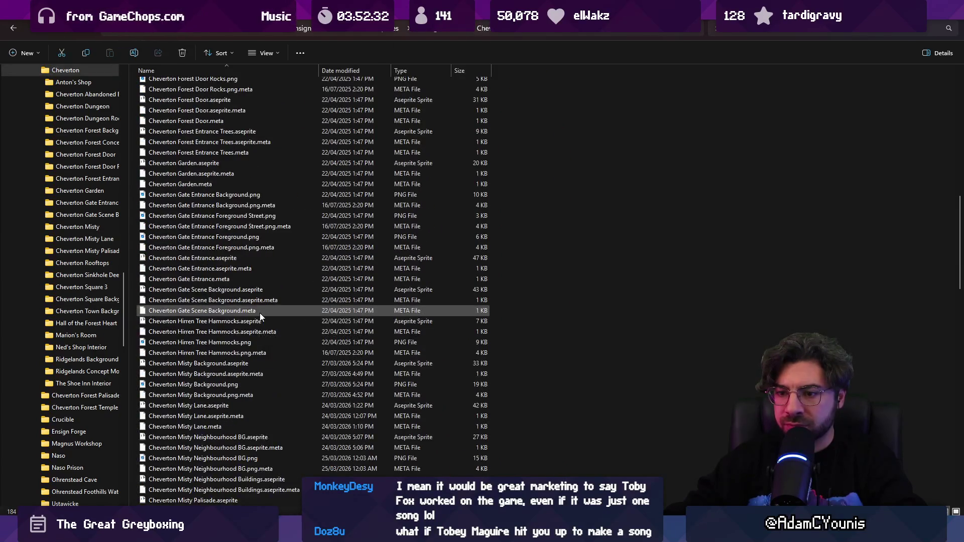
left_click(248, 384)
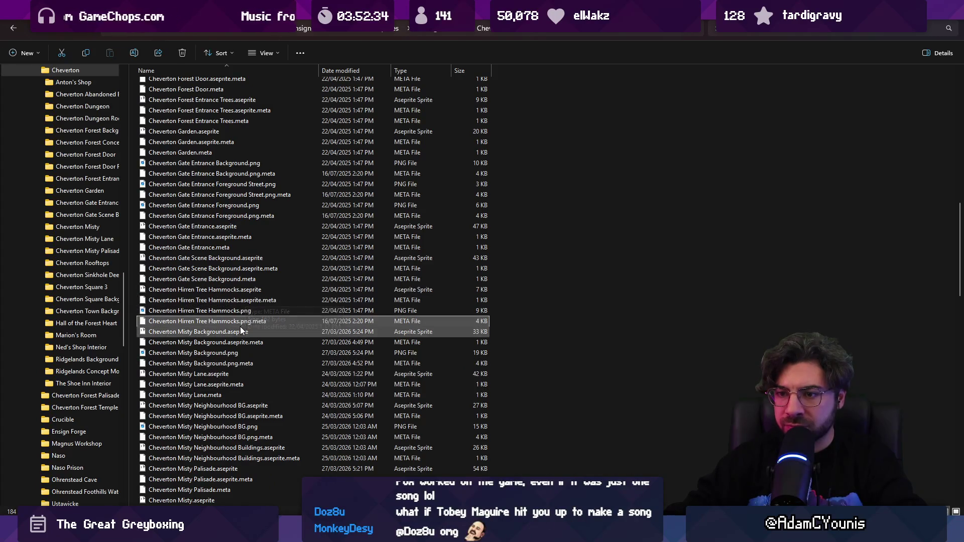
left_click(251, 331)
scroll(252, 330, "down", 5)
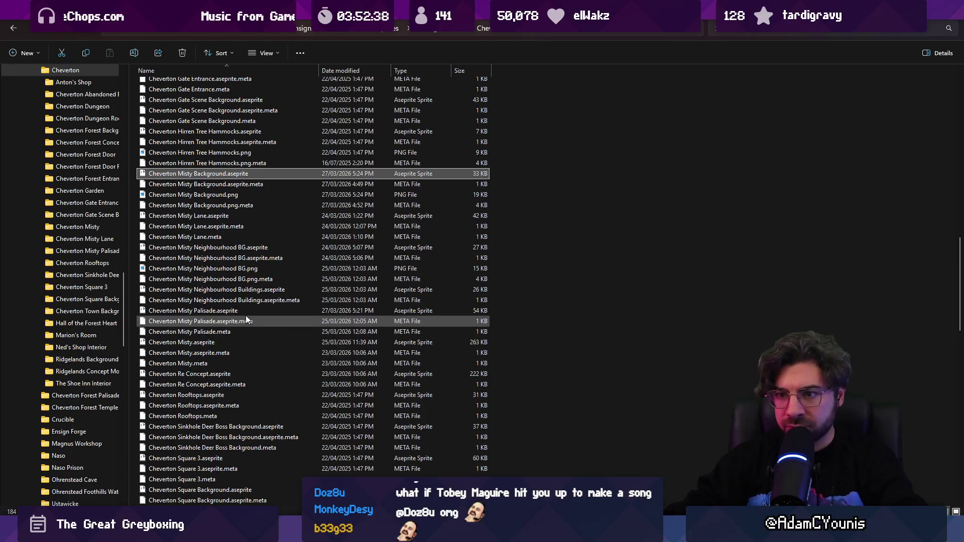
- Marquee-select and copy the leftmost house in the town scene
key("alt+Tab")
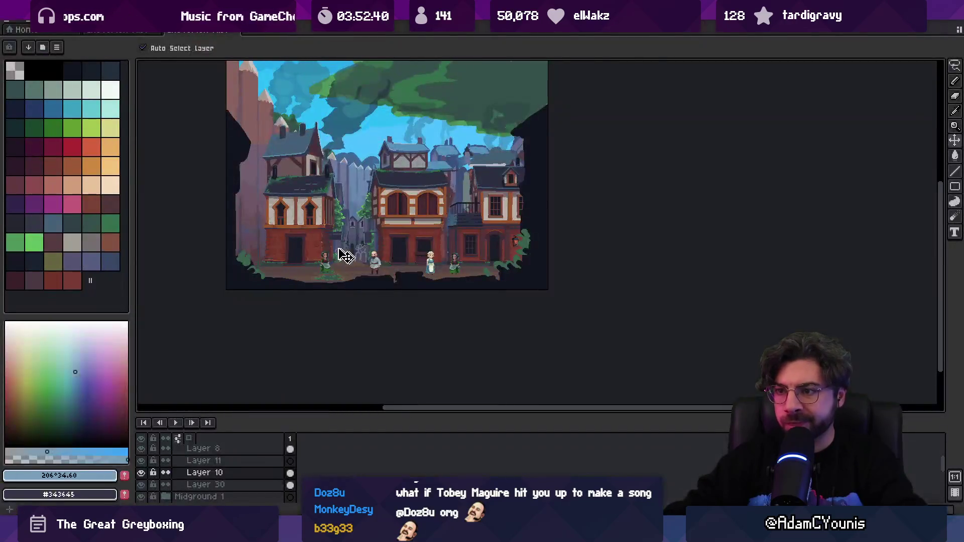
scroll(305, 229, "up", 1)
key("m")
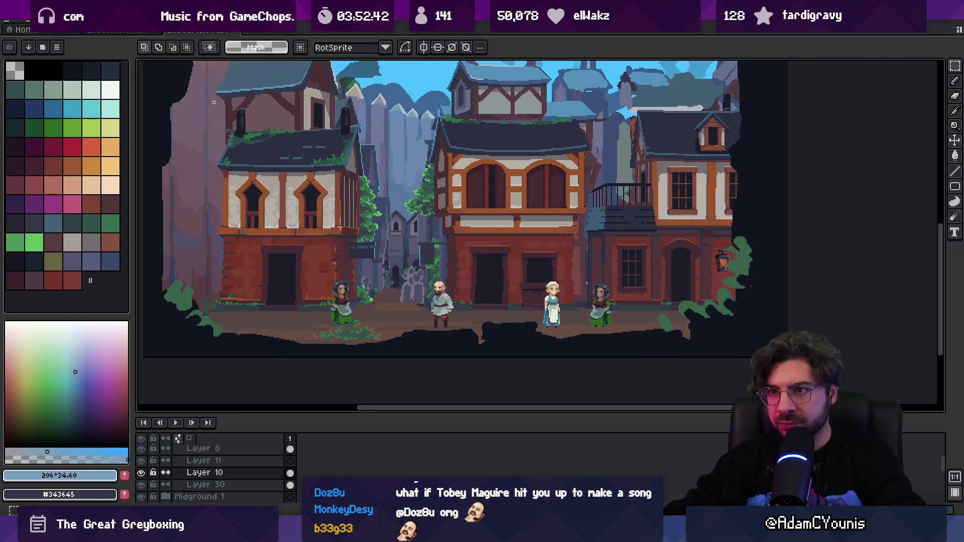
left_click_drag(207, 90, 393, 314)
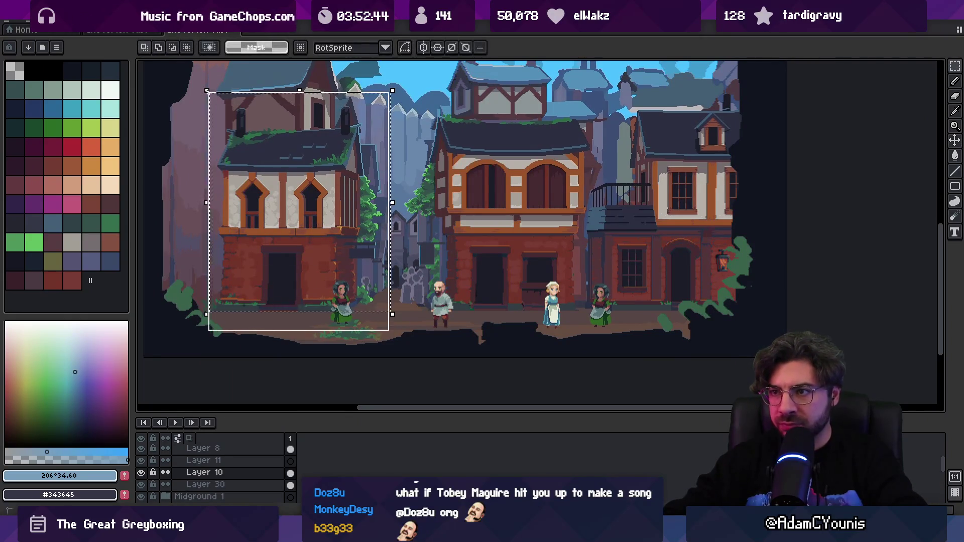
key("ctrl+d")
- Create a new sprite with default settings and paste the house into it
left_click(6, 21)
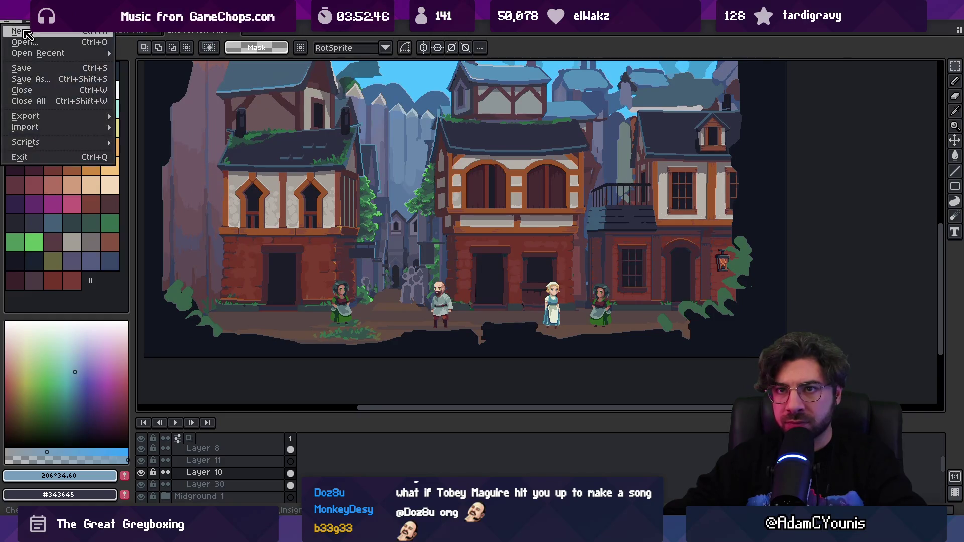
left_click(20, 26)
left_click(437, 370)
key("ctrl+v")
key("Return")
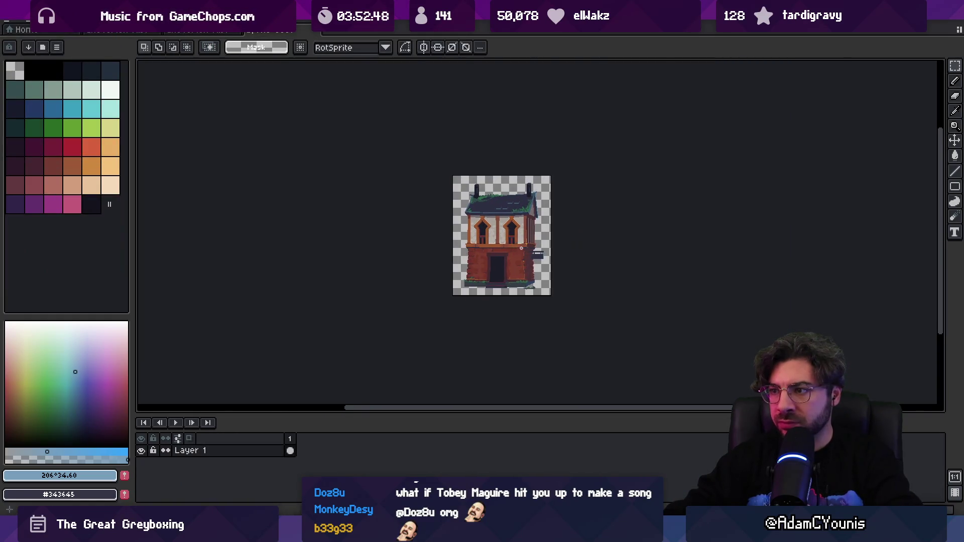
scroll(472, 234, "up", 1)
left_click(65, 30)
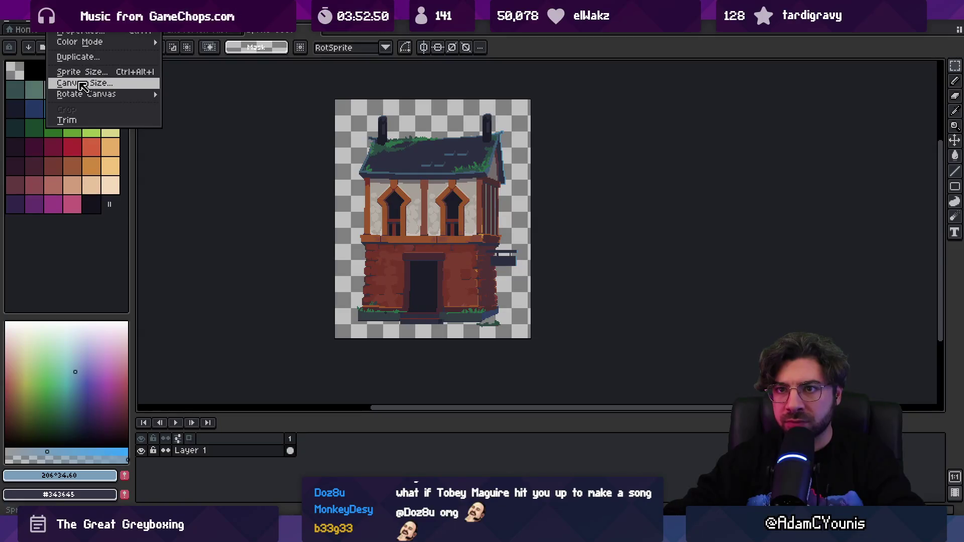
- Resize the house sprite's canvas to 200 by 256 pixels
left_click(89, 83)
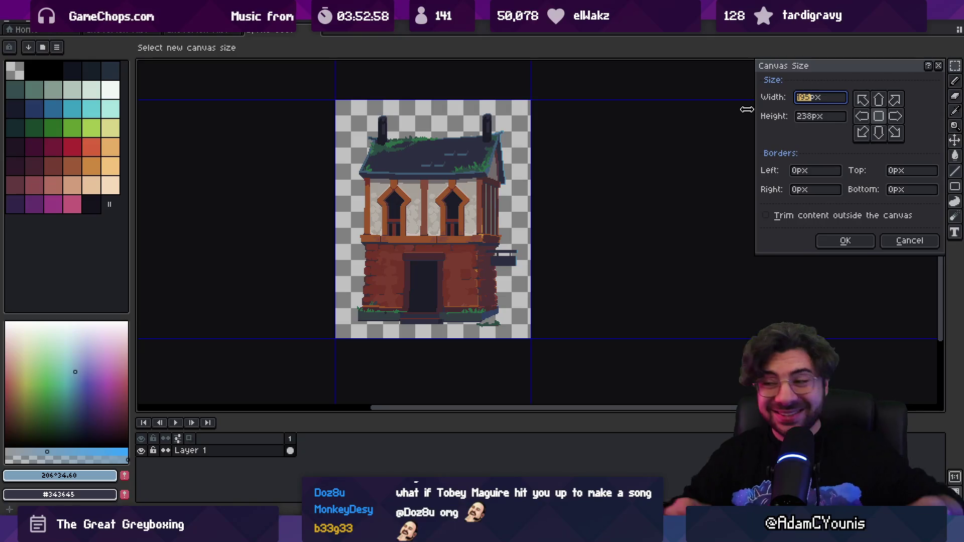
key("super")
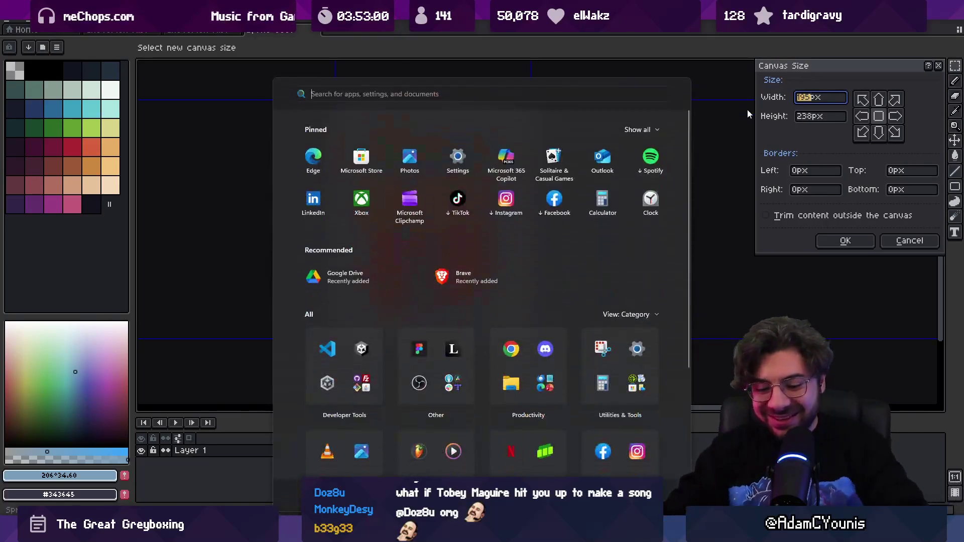
key("super")
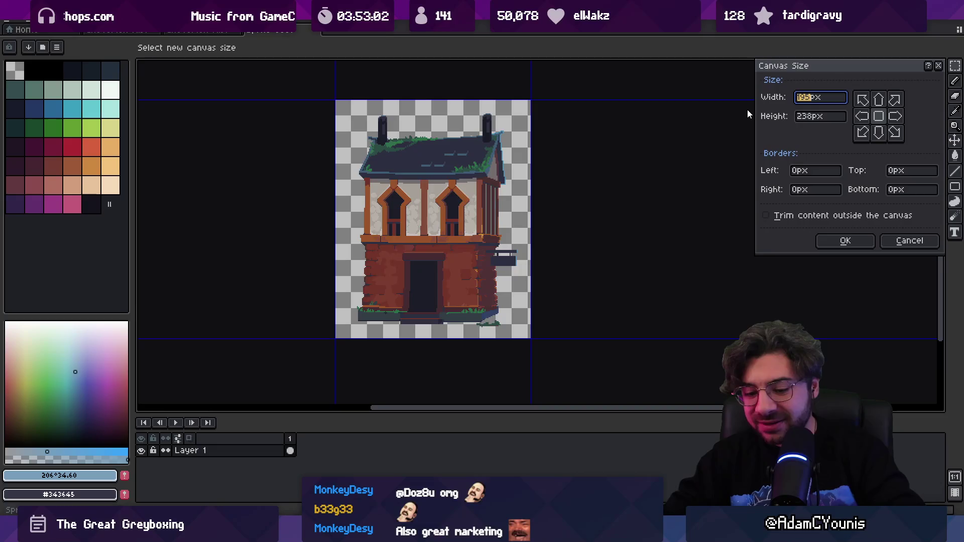
type("200")
key("Tab")
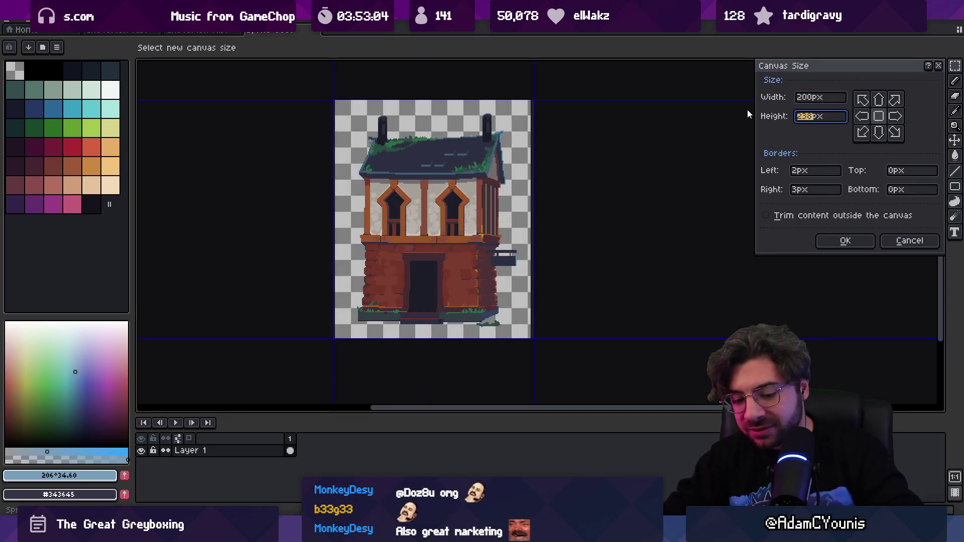
type("256")
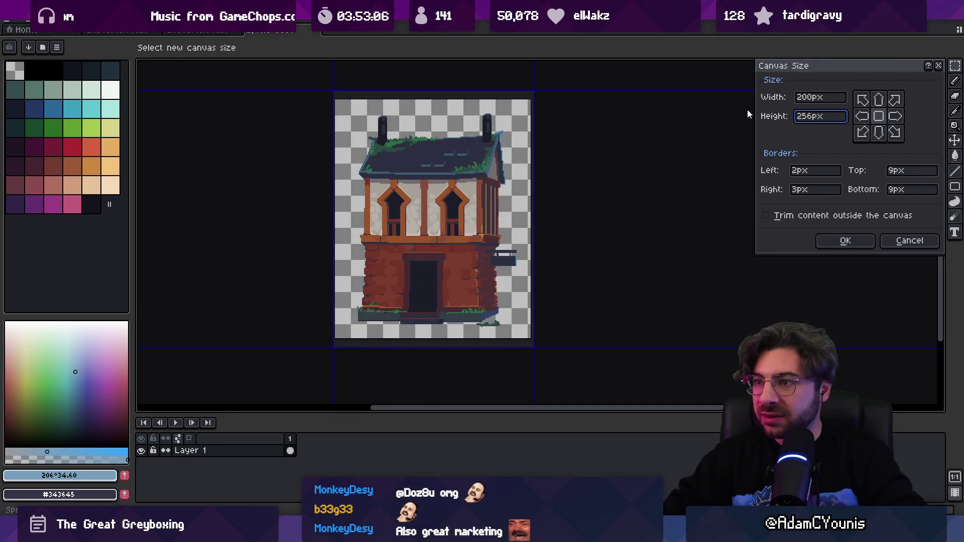
key("Return")
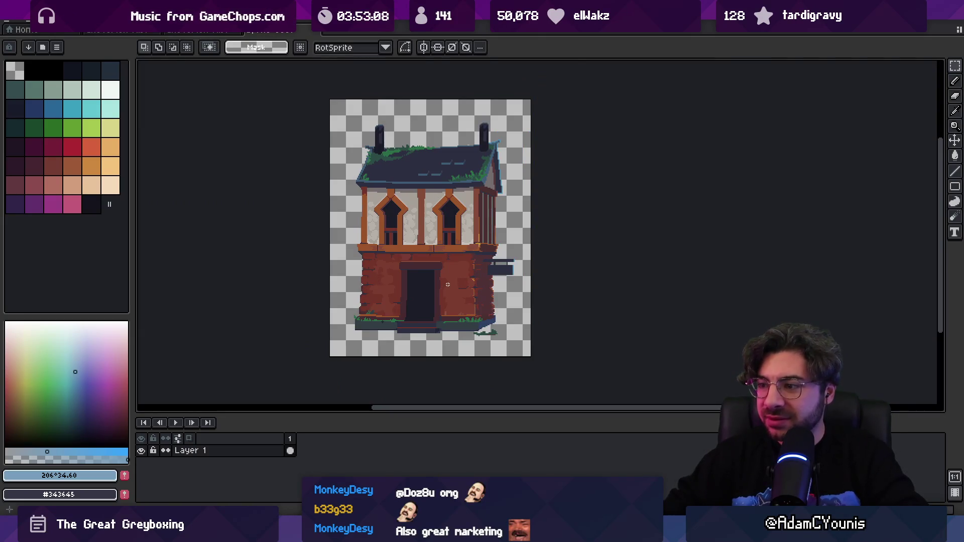
- Correct the canvas size to 256 by 256 pixels, keeping the house centred
key("z")
scroll(484, 331, "up", 3)
scroll(479, 291, "down", 3)
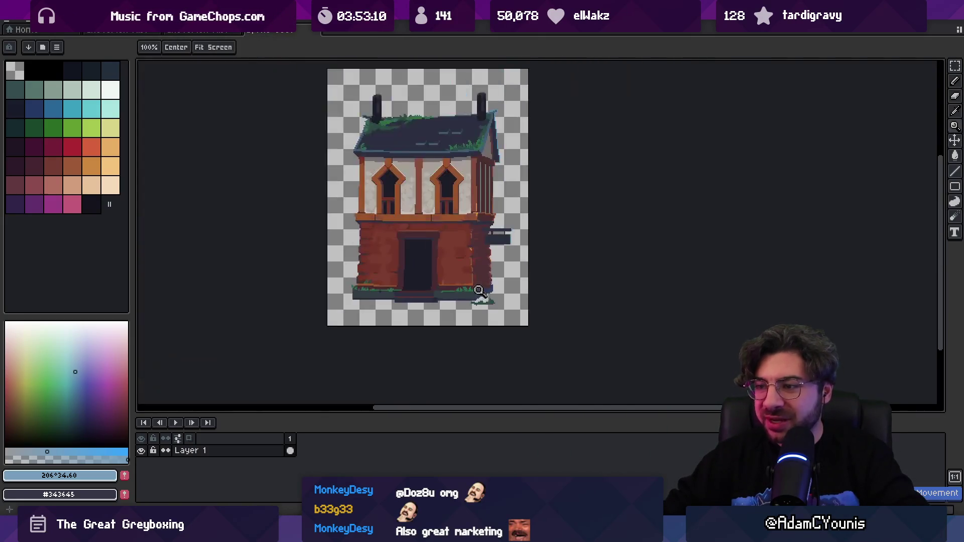
scroll(372, 200, "up", 1)
scroll(371, 200, "down", 1)
left_click(58, 20)
left_click(99, 82)
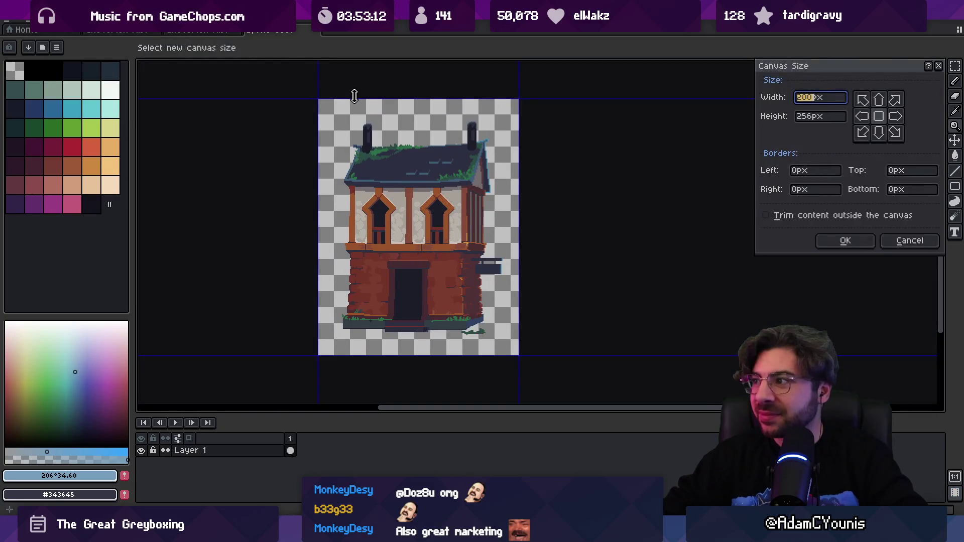
type("2")
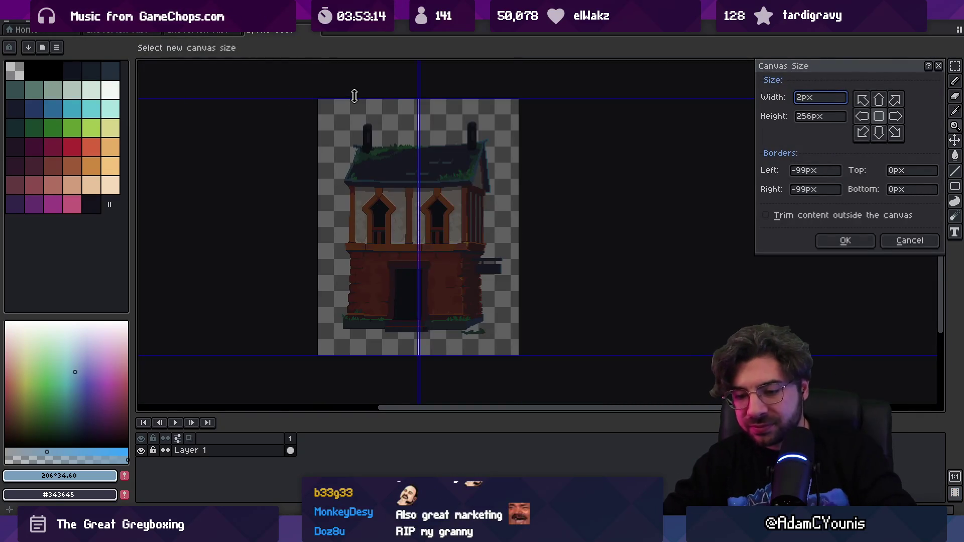
type("56")
key("Tab")
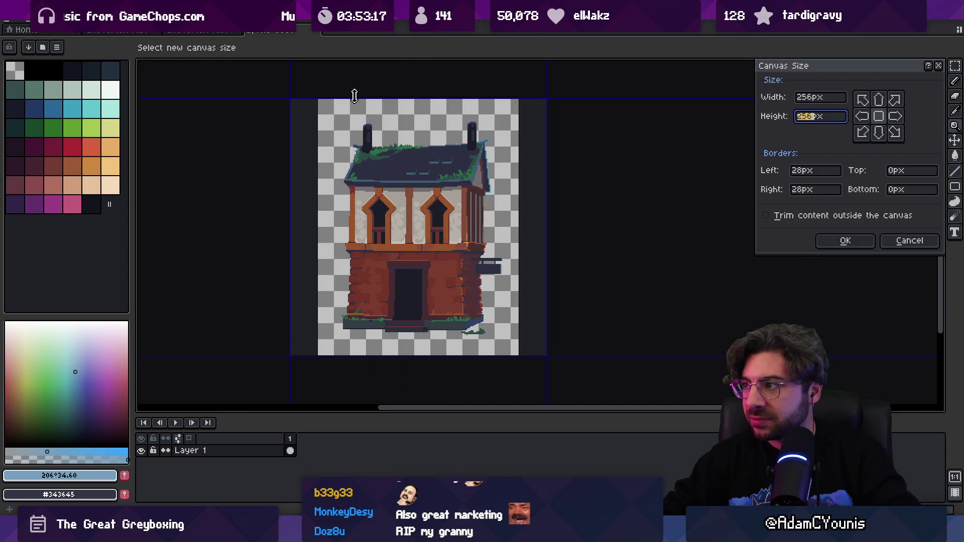
key("shift+Tab")
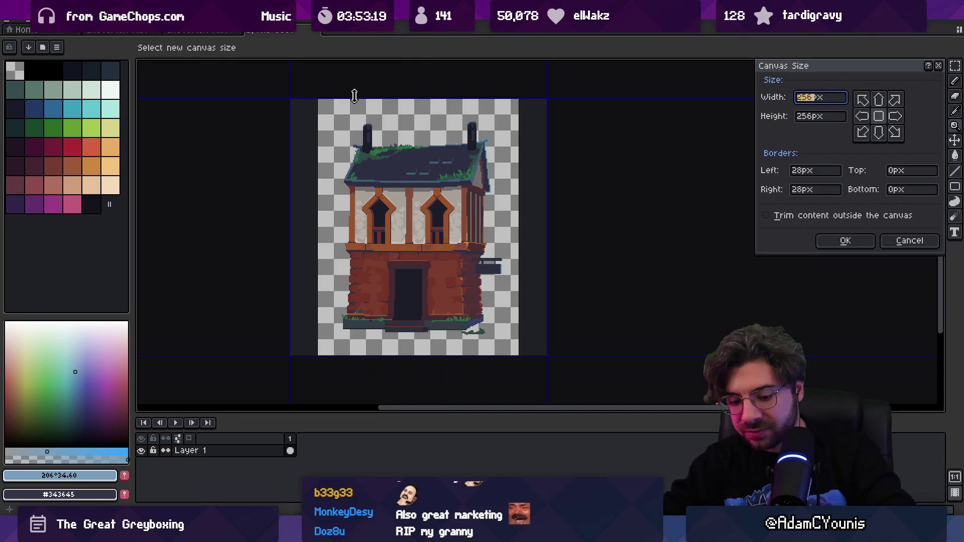
type("256")
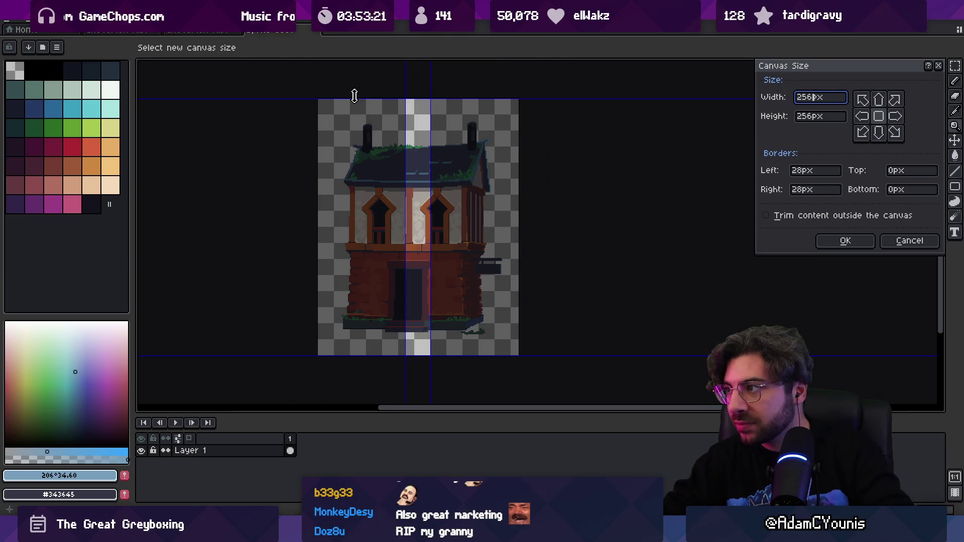
key("Return")
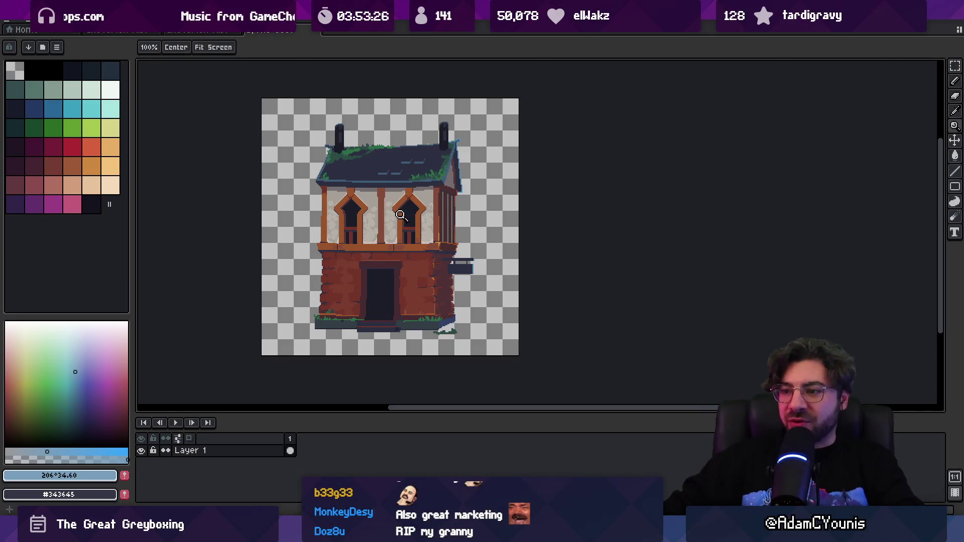
key("m")
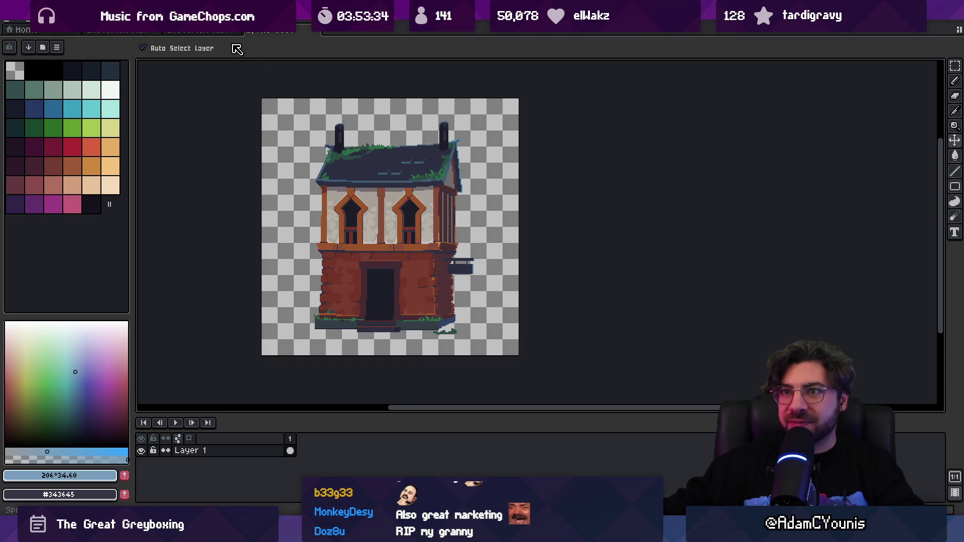
- In the town scene artwork, marquee-select the balconied building
left_click(211, 33)
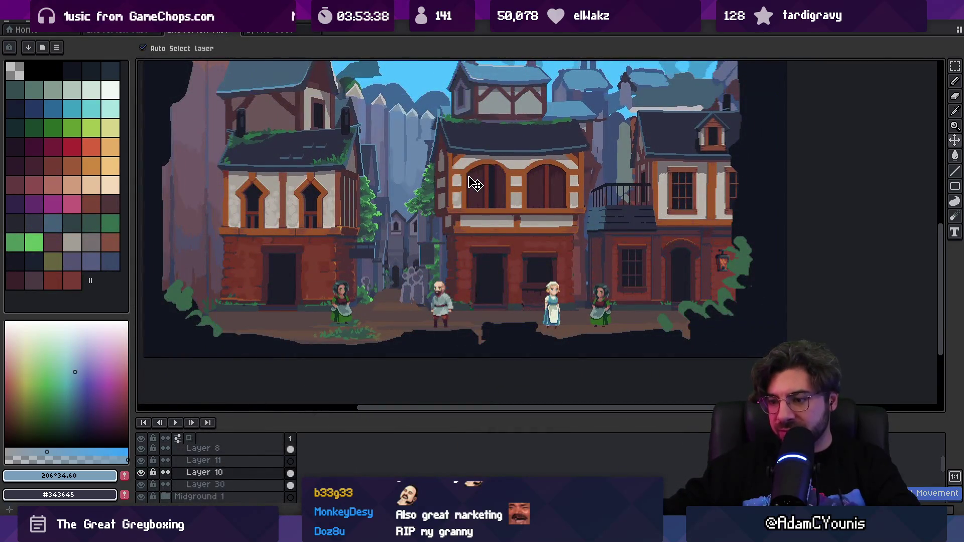
key("m")
mouse_move(411, 92)
left_mouse_down()
mouse_move(597, 343)
mouse_move(588, 335)
left_mouse_up()
scroll(607, 174, "up", 3)
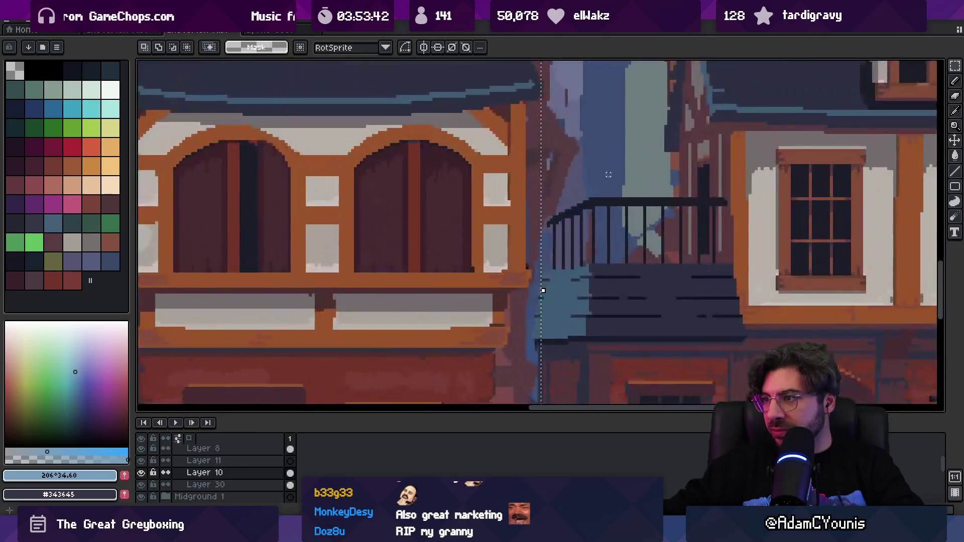
scroll(564, 190, "down", 3)
- Add a second frame to the single-house sprite's timeline
left_click(271, 30)
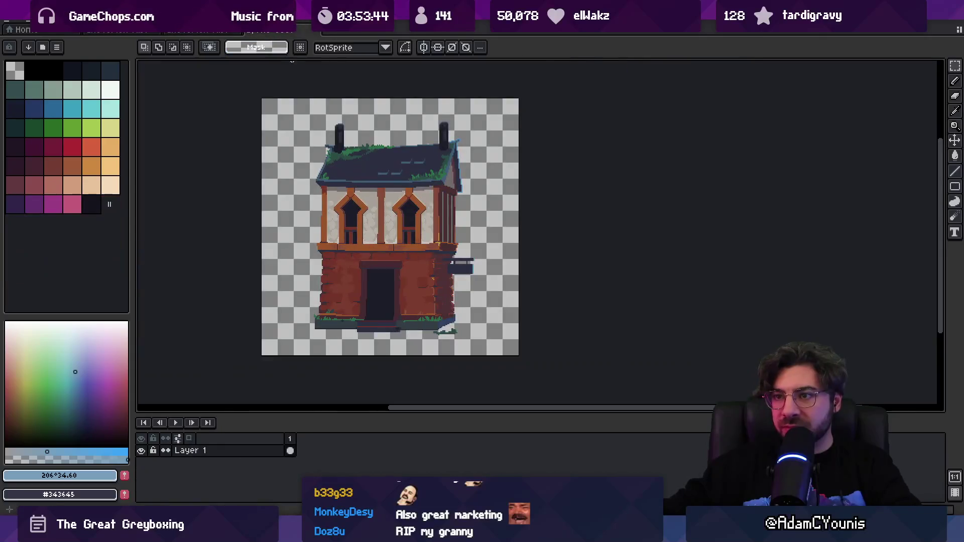
key("alt+n")
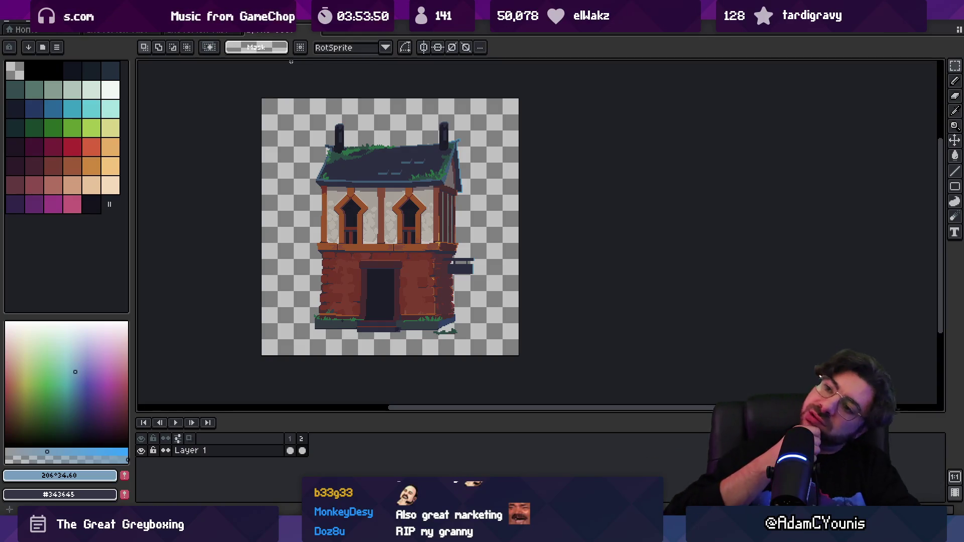
key("ctrl+z")
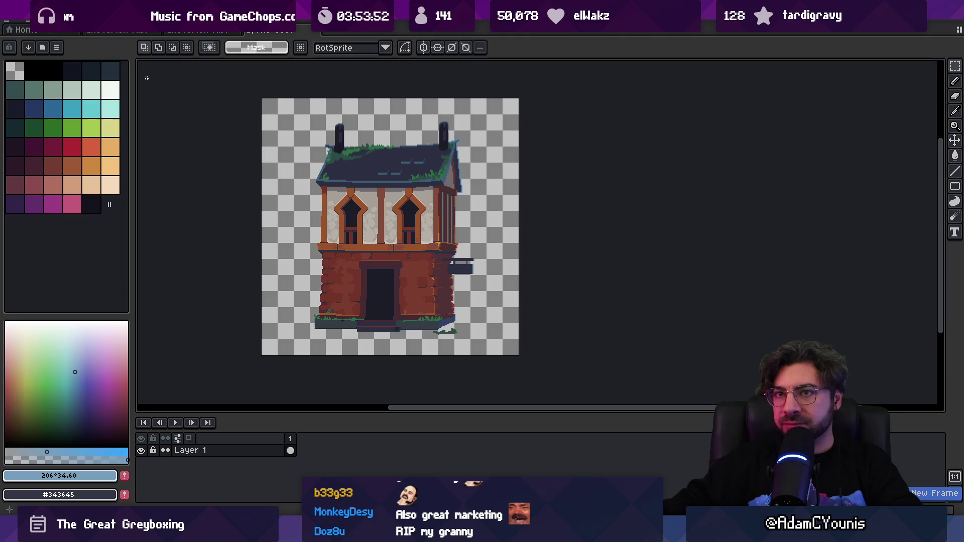
left_click(55, 23)
key("Escape")
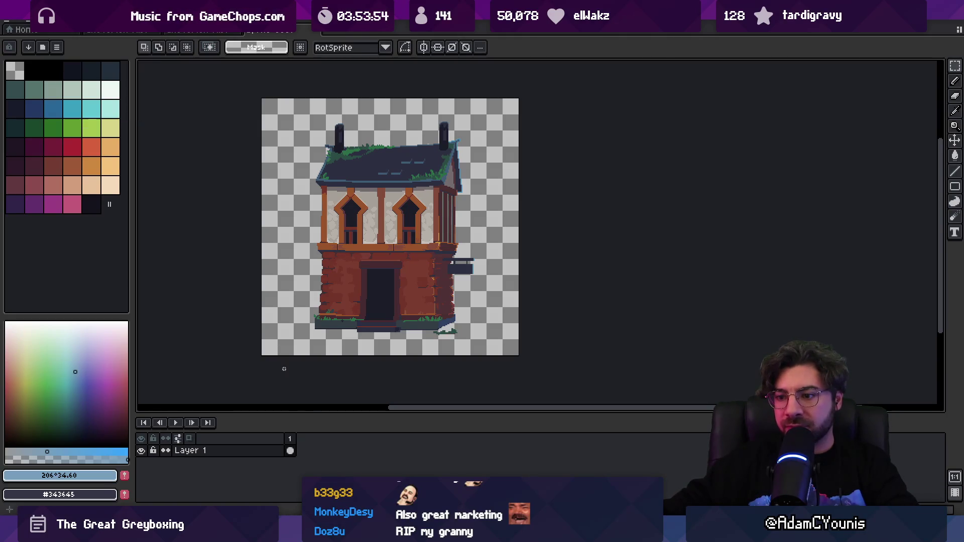
key("ctrl+y")
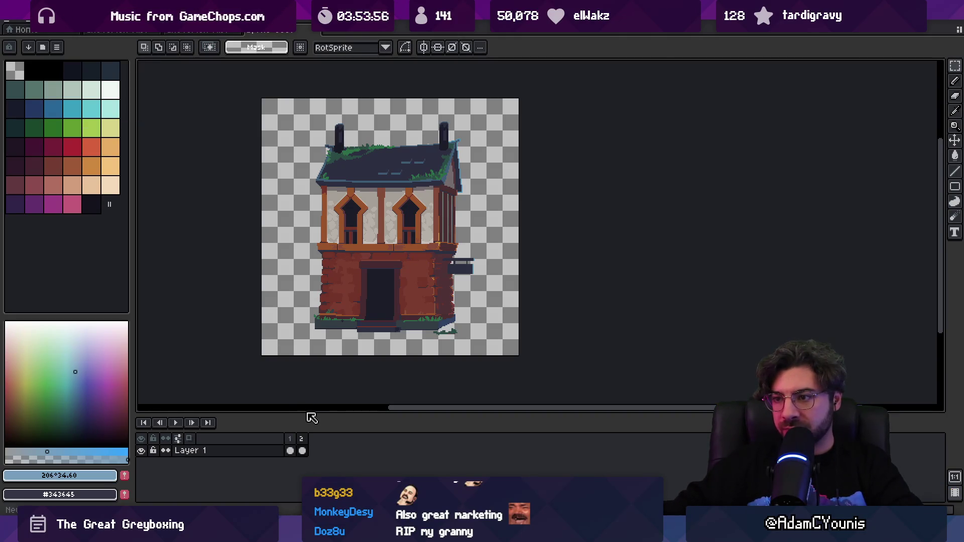
- Clear frame 2, paste the copied building into it and position it
key("Delete")
key("ctrl+v")
left_click_drag(577, 309, 368, 291)
- Erase the stray dark line beside the house with a smaller eraser
key("e")
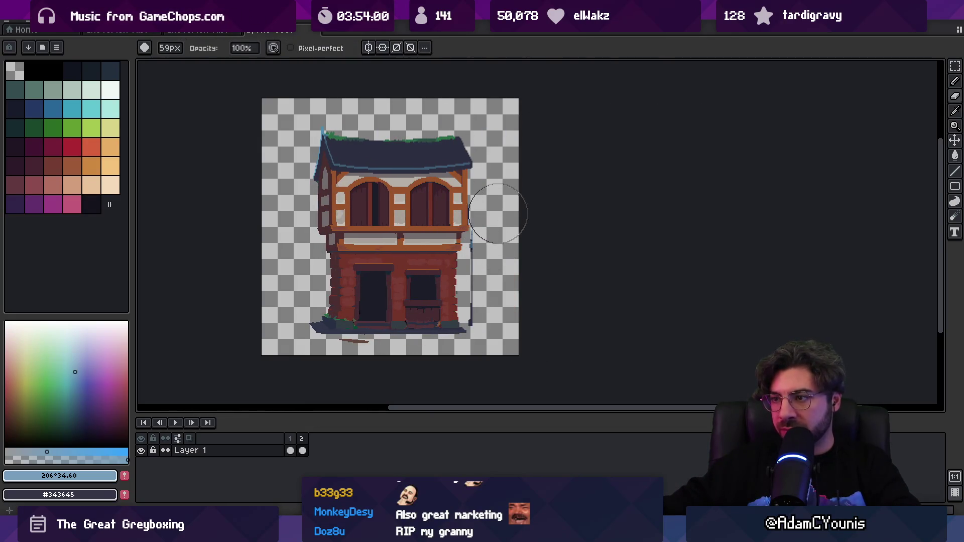
left_click_drag(497, 212, 495, 302)
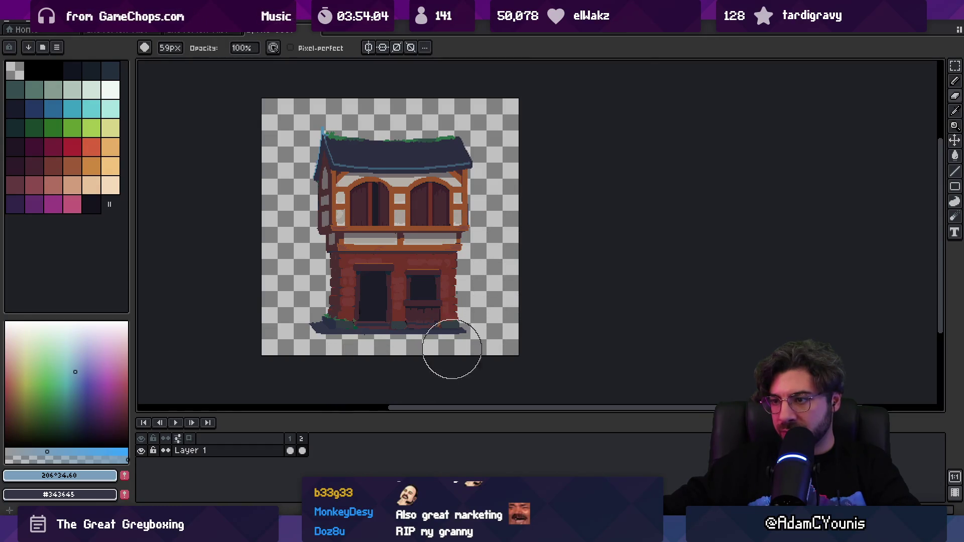
scroll(491, 273, "up", 2)
scroll(490, 276, "up", 1)
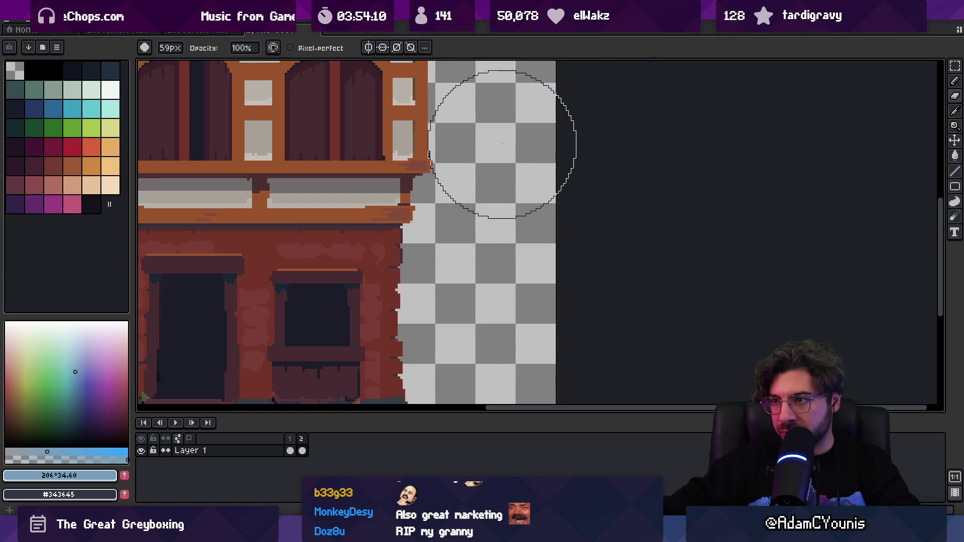
left_click_drag(524, 159, 329, 207)
key("ctrl+z")
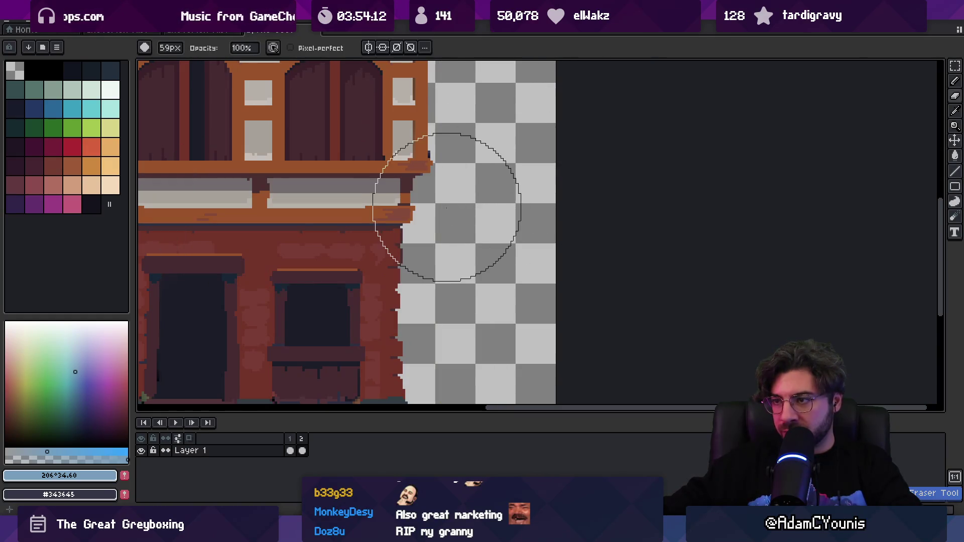
key("minus")
key("minus")
key("minus")
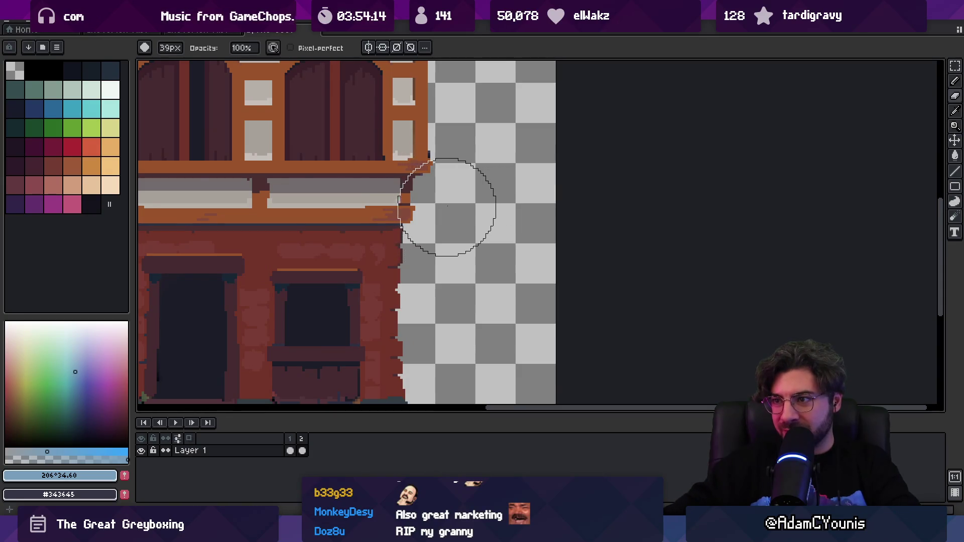
key("minus")
key("minus")
key("minus")
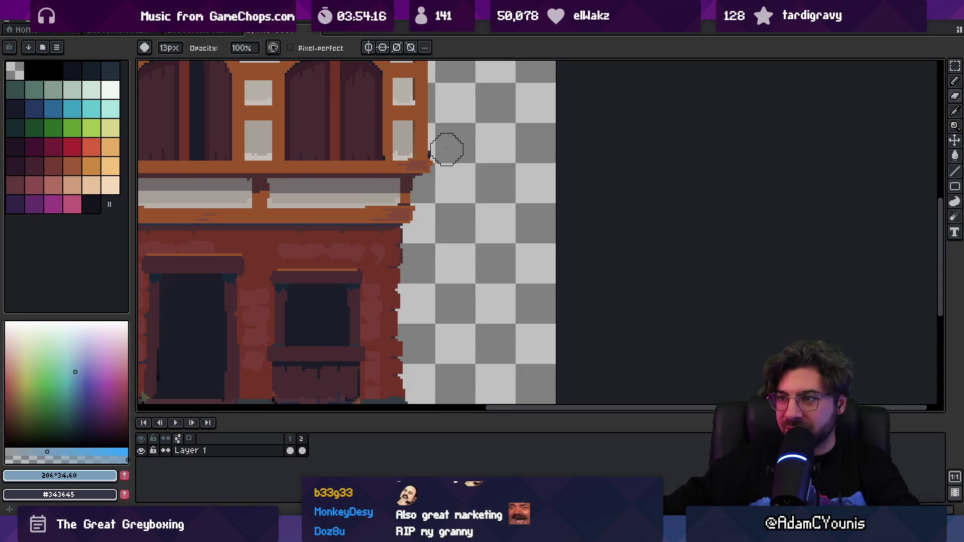
scroll(452, 152, "down", 5)
scroll(484, 218, "up", 4)
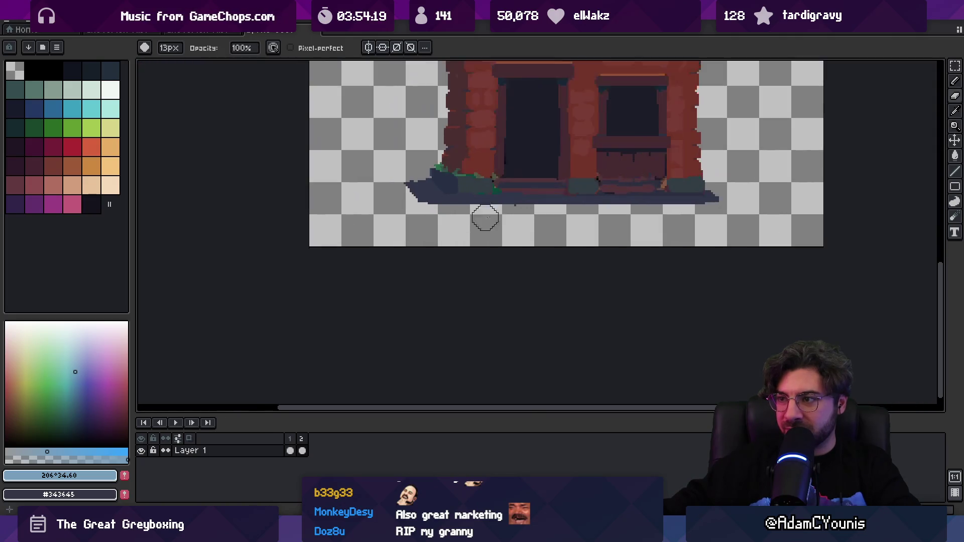
scroll(517, 217, "down", 1)
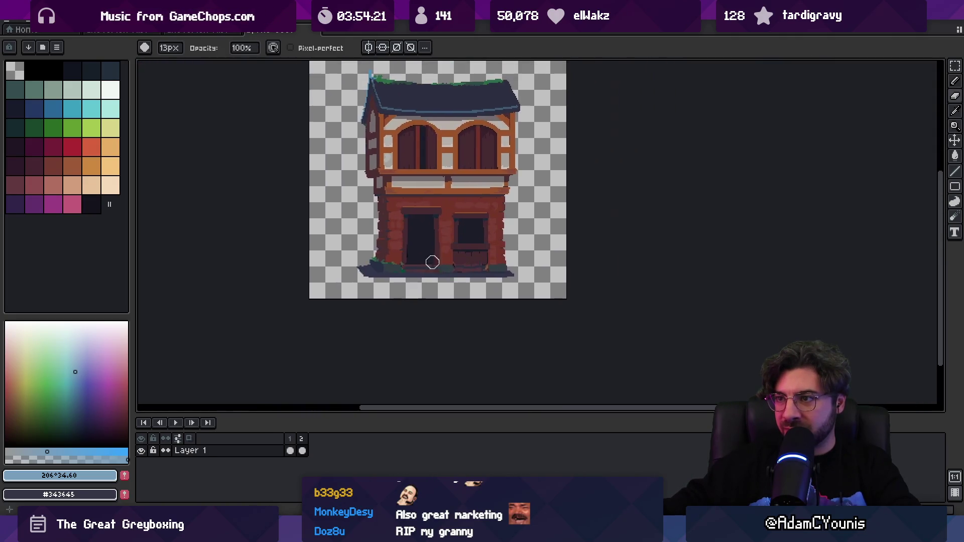
scroll(434, 261, "down", 1)
- Mirror frame 2's house horizontally and compare it against frame 1
scroll(426, 259, "up", 1)
key("v")
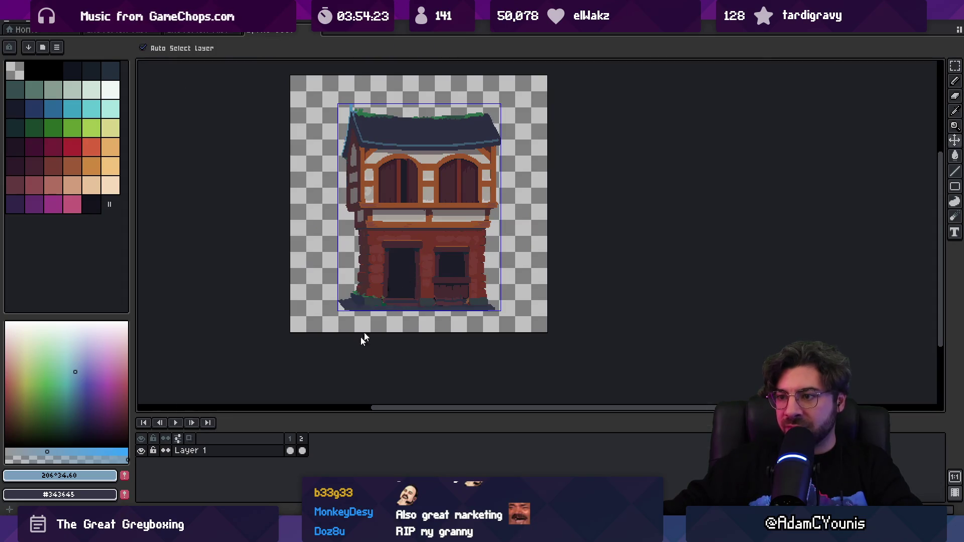
key("ctrl+s")
key("Return")
left_click(302, 451)
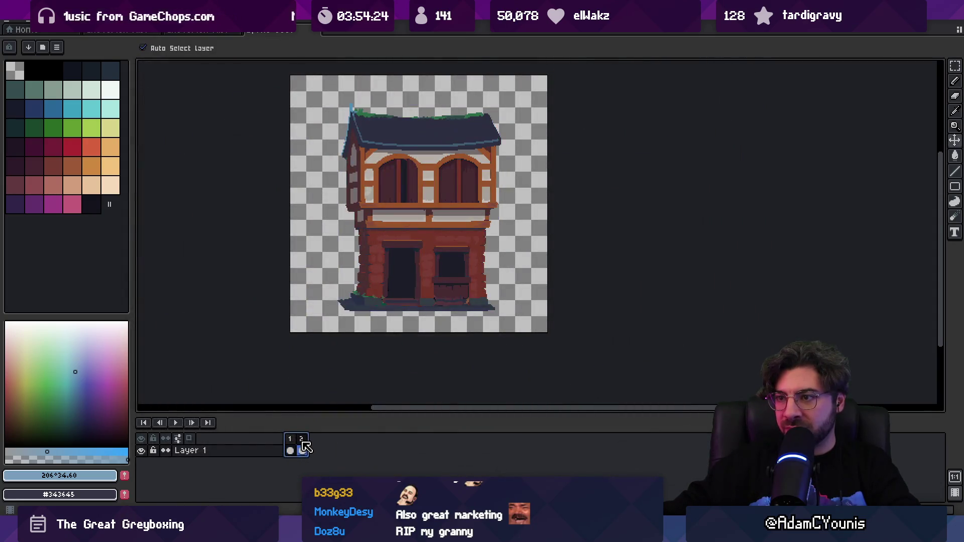
left_click(28, 22)
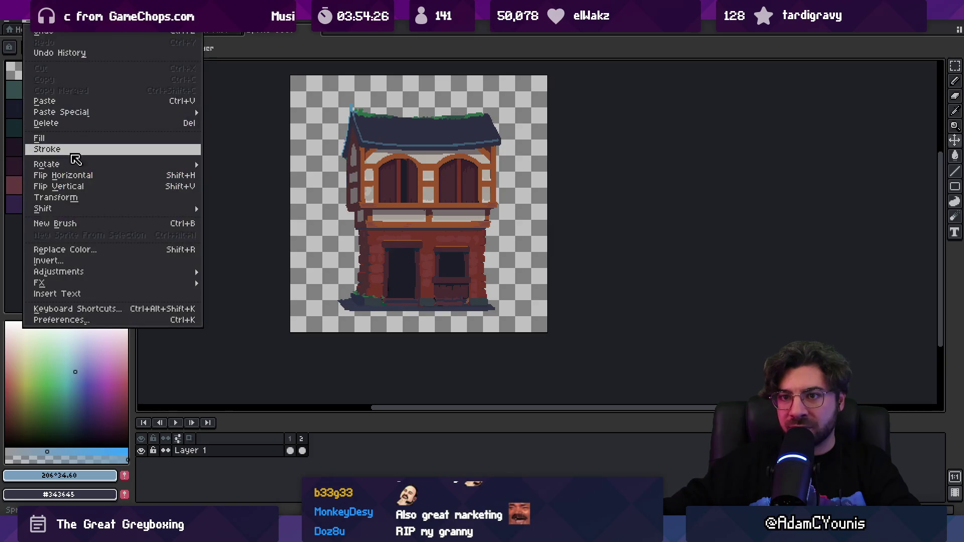
left_click(83, 180)
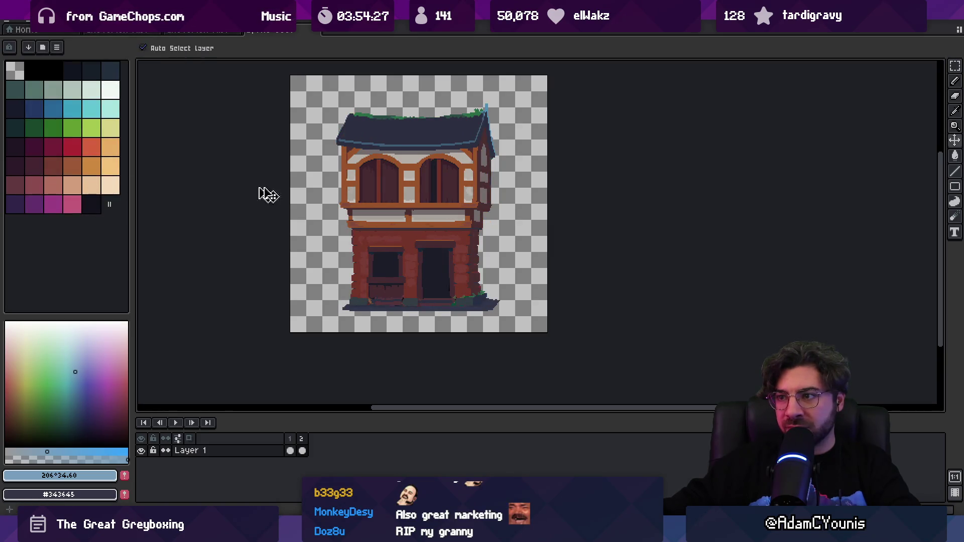
left_click(301, 438)
left_click(289, 439)
left_click(301, 439)
left_click(289, 439)
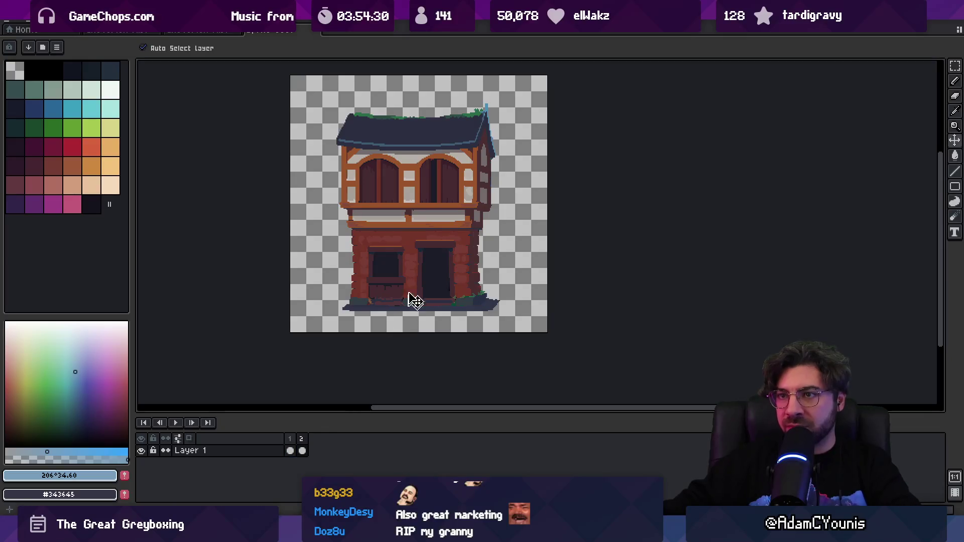
- Save the two-frame sprite as 'Cheverton Misty Buildings' in the Cheverton sprites folder
key("ctrl+s")
type("C")
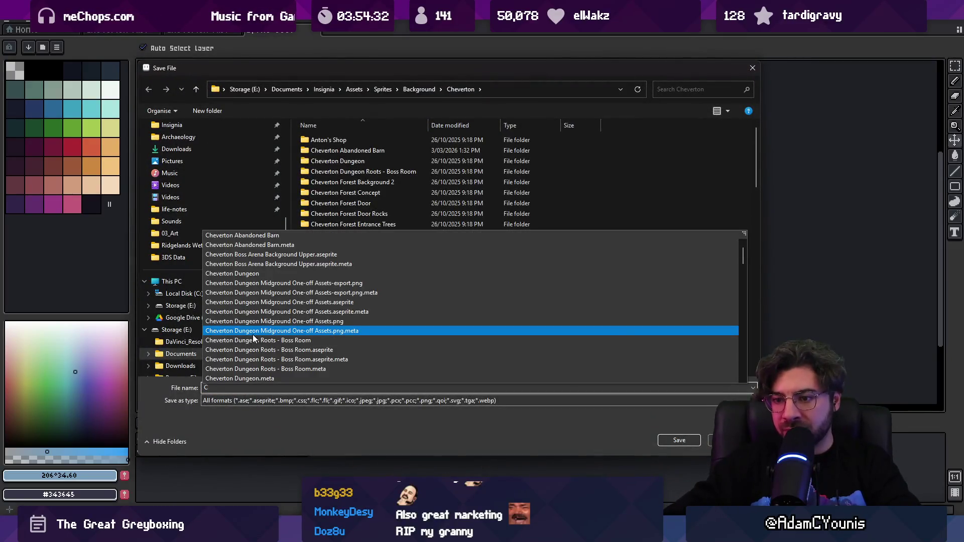
type("heverton ")
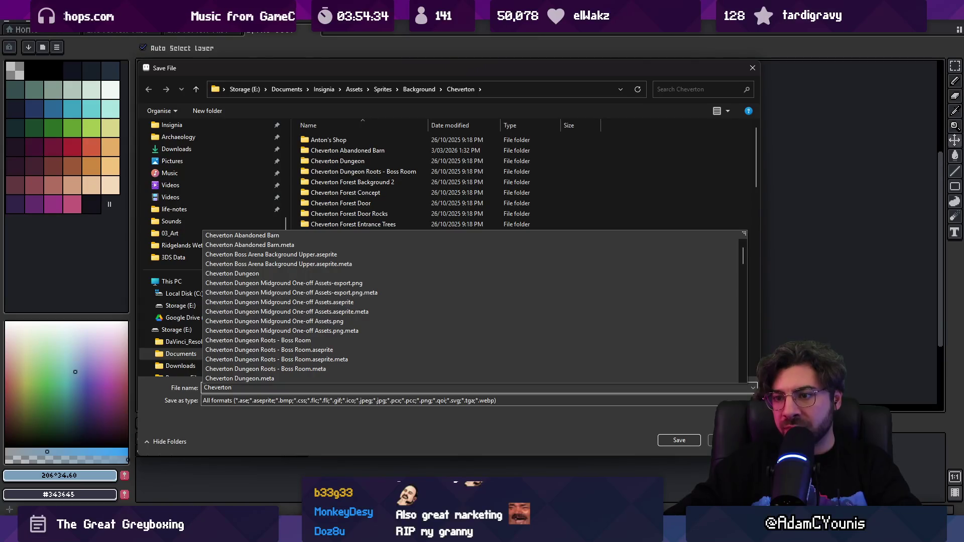
type("Misty Buildings")
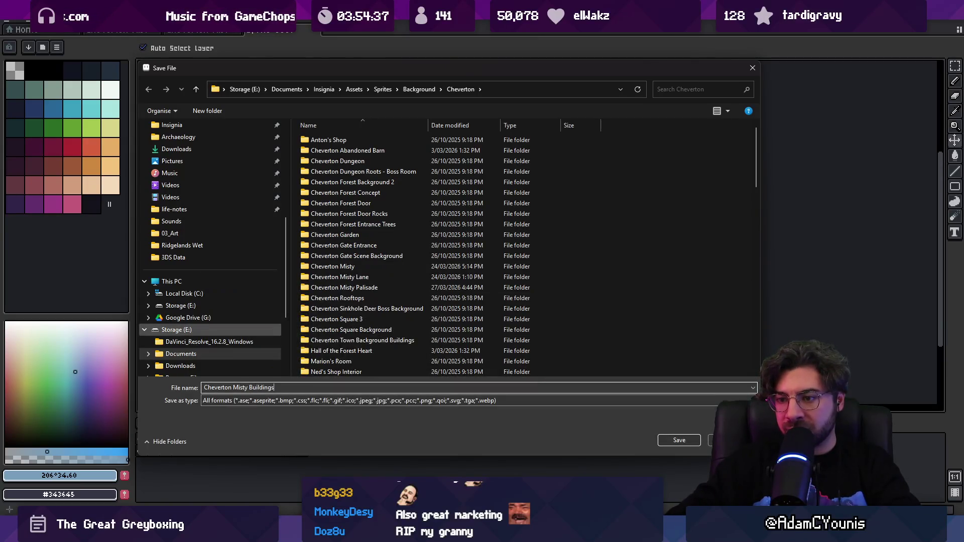
key("Return")
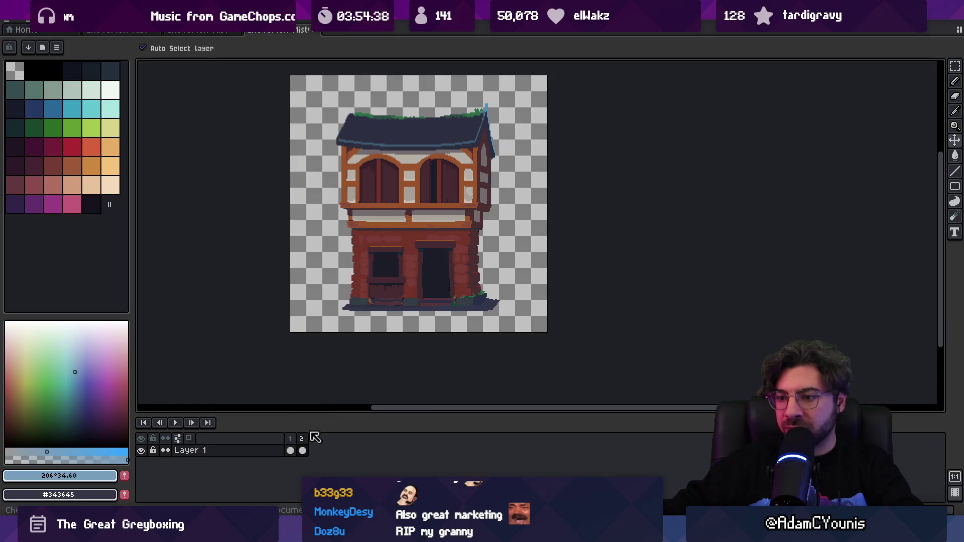
- Tag frame 1 as DiamondEyes
right_click(296, 444)
left_click(316, 467)
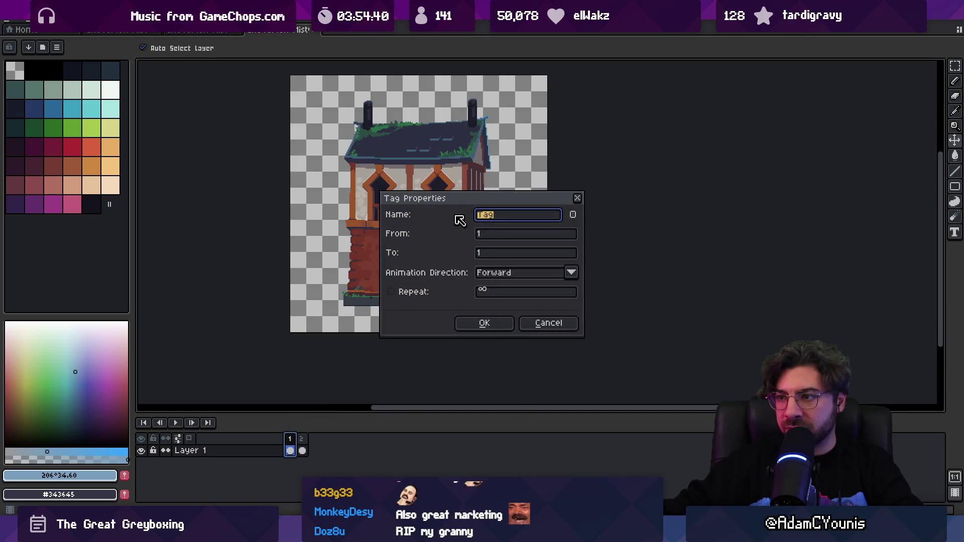
left_click_drag(455, 205, 602, 183)
type("DiamondEyes")
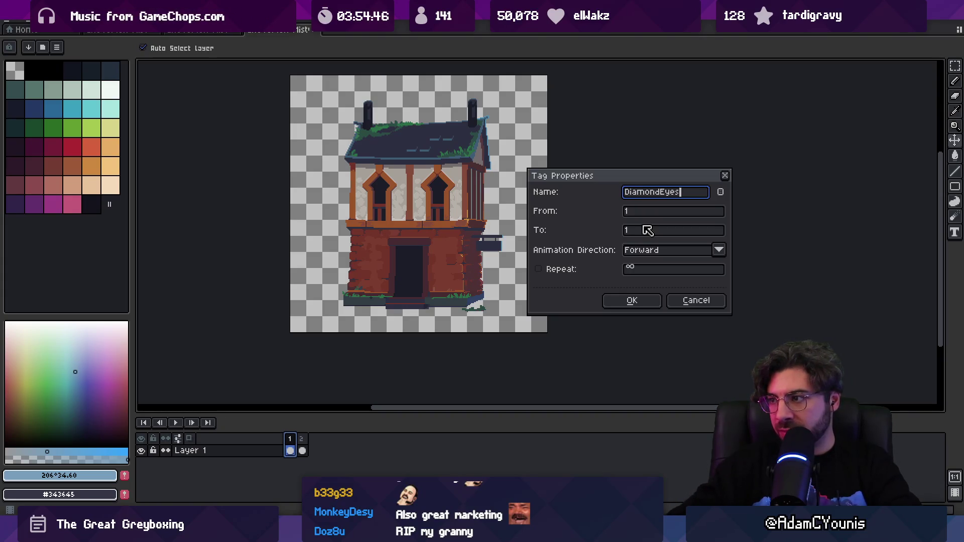
key("Return")
- Tag frame 2 as Highbarn
left_click(301, 450)
right_click(308, 445)
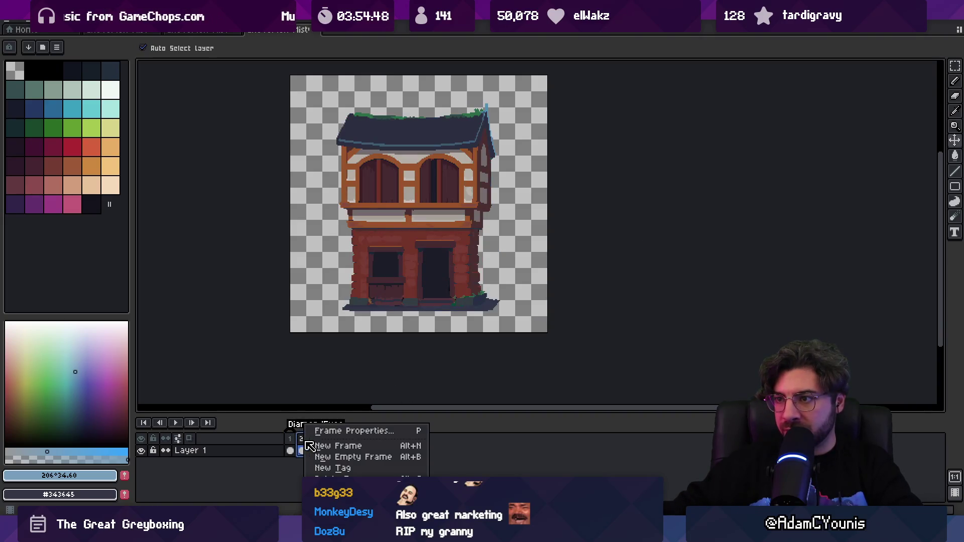
left_click(396, 468)
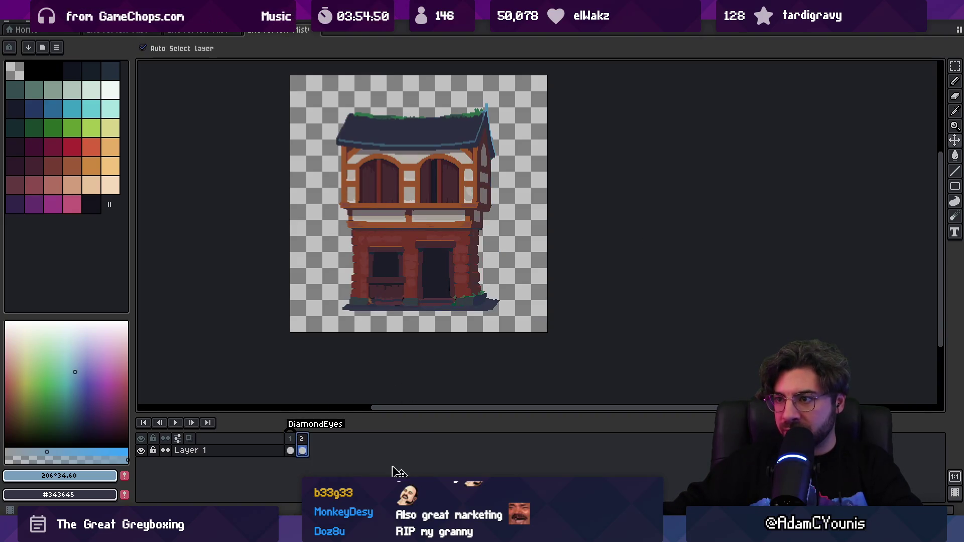
left_click_drag(488, 200, 647, 203)
type("Highba")
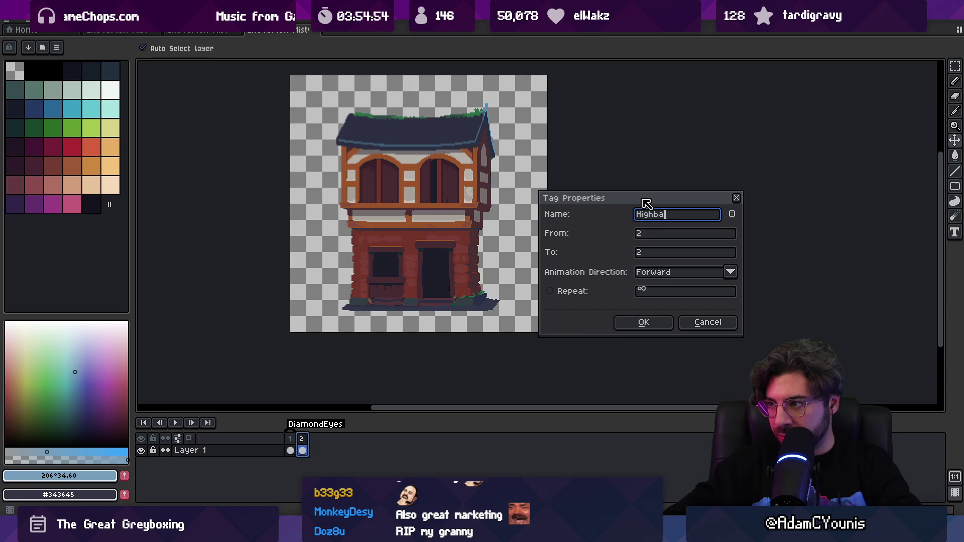
type("rn")
key("Return")
- Save the sprite and re-export the sprite sheet, overwriting the existing one
key("ctrl+s")
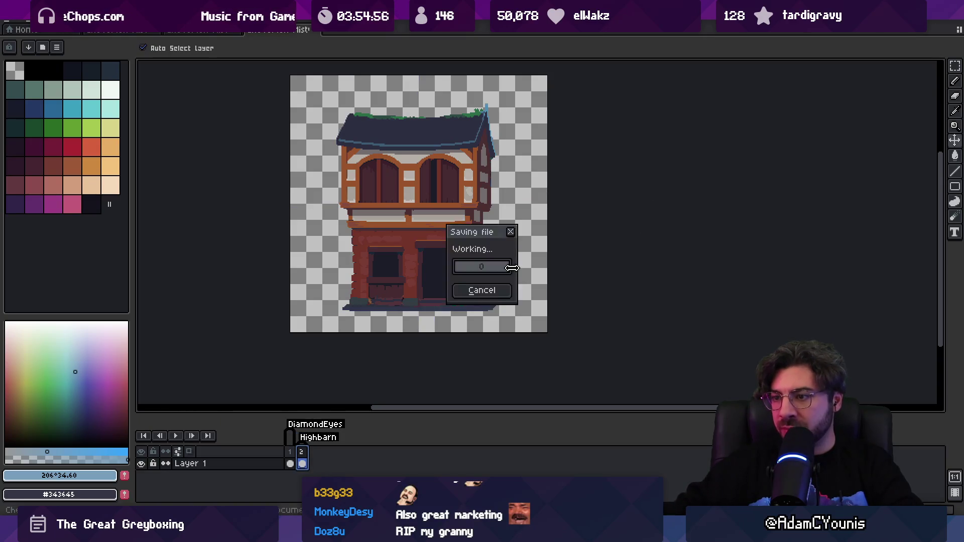
key("ctrl+shift+x")
key("Return")
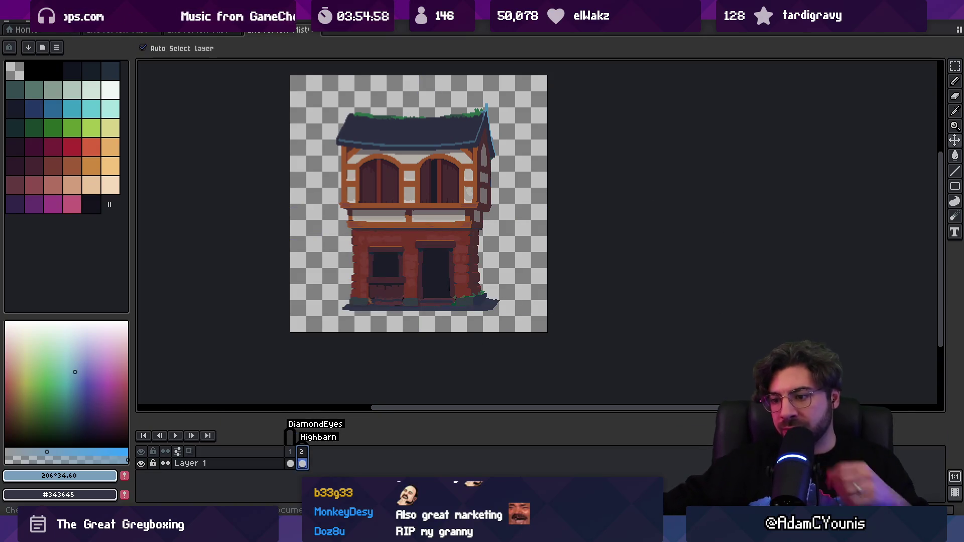
left_click(291, 463)
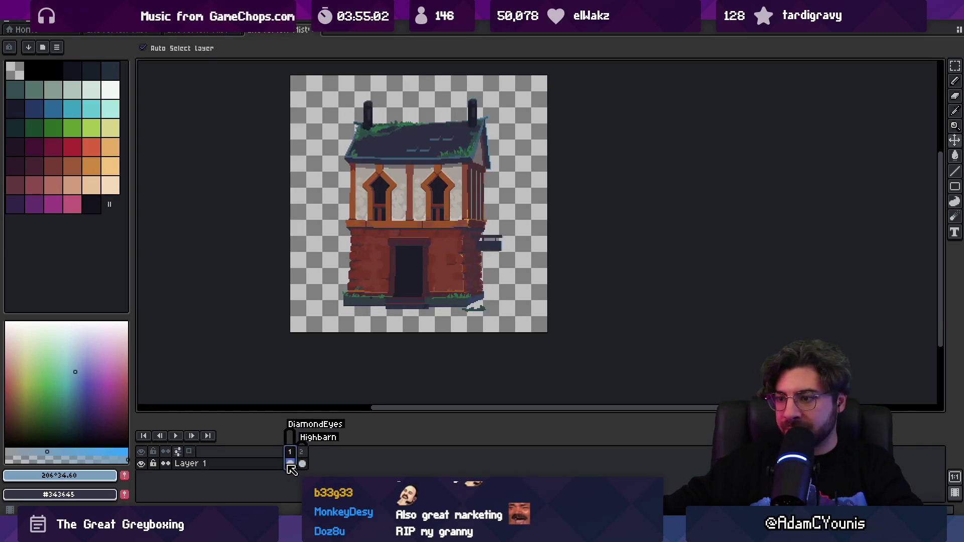
left_click(290, 464)
key("alt+Tab")
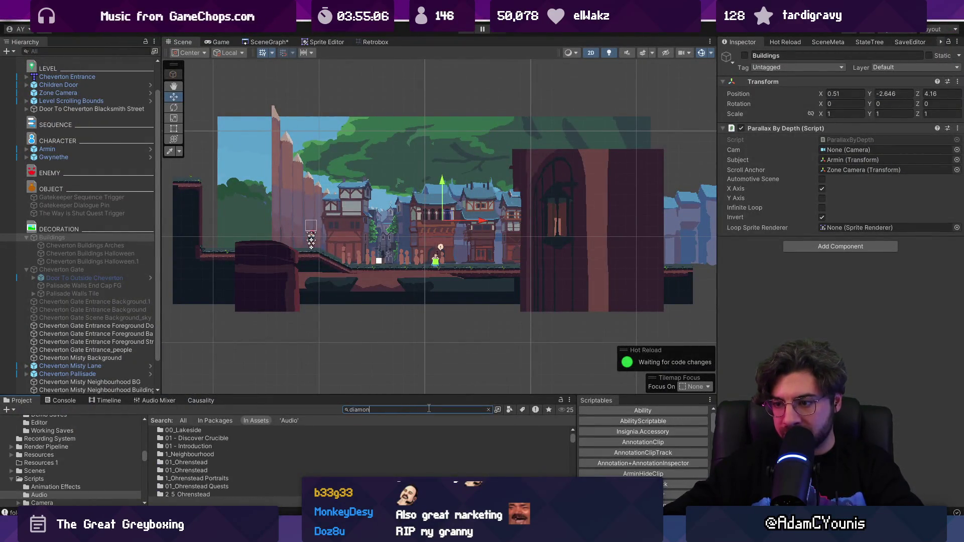
- Set the DiamondEyes and Highbarn textures' Sprite Mode to Single
type("d")
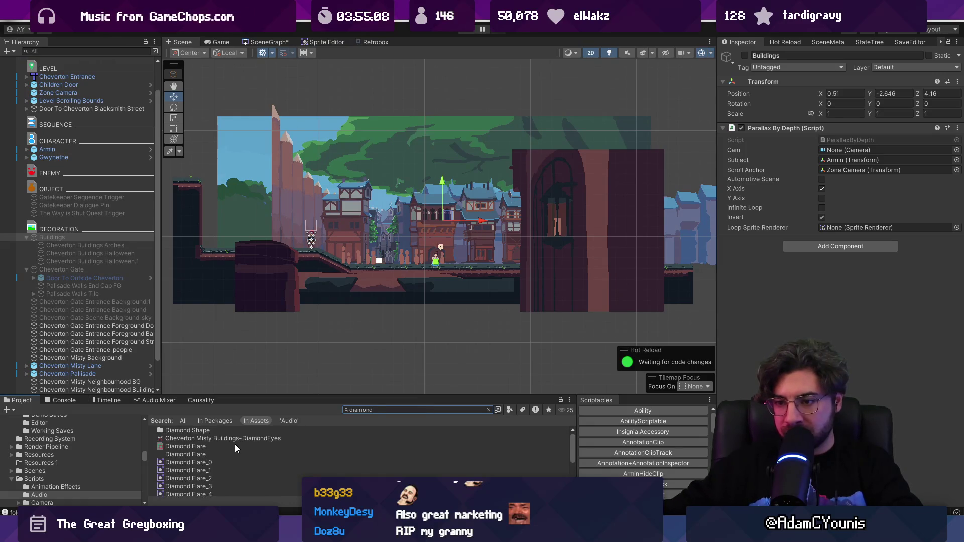
type(" e")
left_click(420, 438)
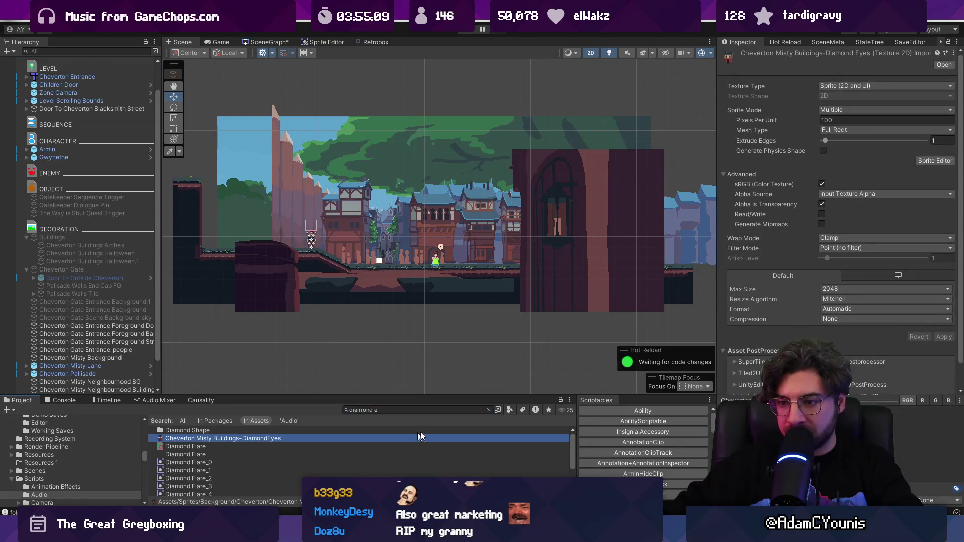
left_click(488, 410)
left_click_drag(486, 396, 486, 311)
left_click(216, 384, "shift")
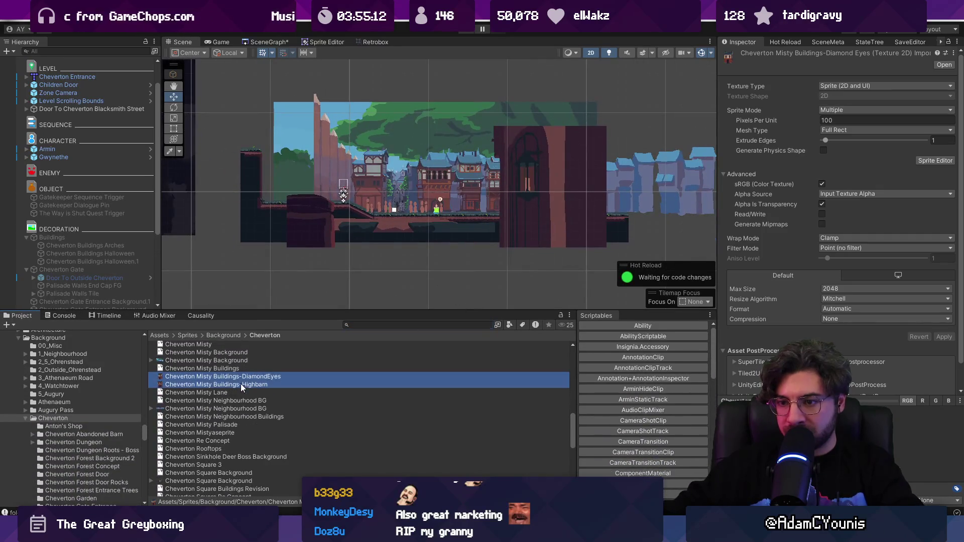
left_click(857, 109)
left_click(854, 121)
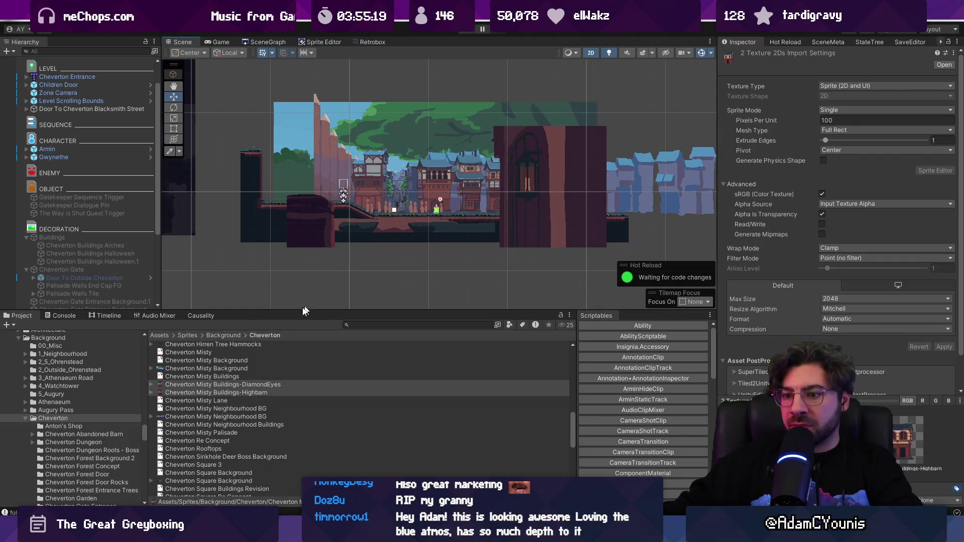
- Place both buildings in the scene on the Middleground2 sorting layer
left_click(260, 385)
left_click_drag(261, 385, 386, 196)
mouse_move(216, 392)
left_mouse_down()
mouse_move(281, 380)
mouse_move(424, 194)
left_mouse_up()
scroll(414, 205, "up", 1)
left_click(96, 296, "ctrl")
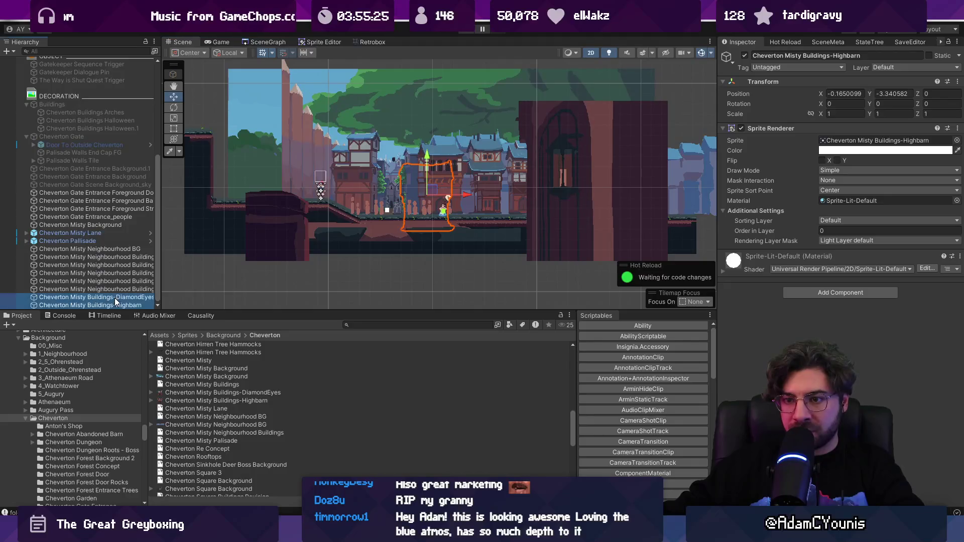
left_click(870, 220)
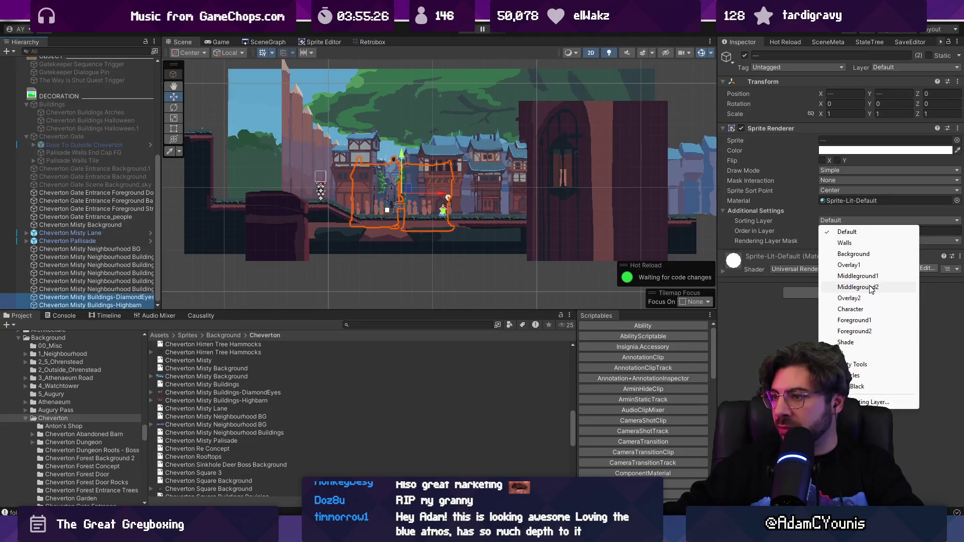
left_click(870, 287)
scroll(396, 200, "up", 3)
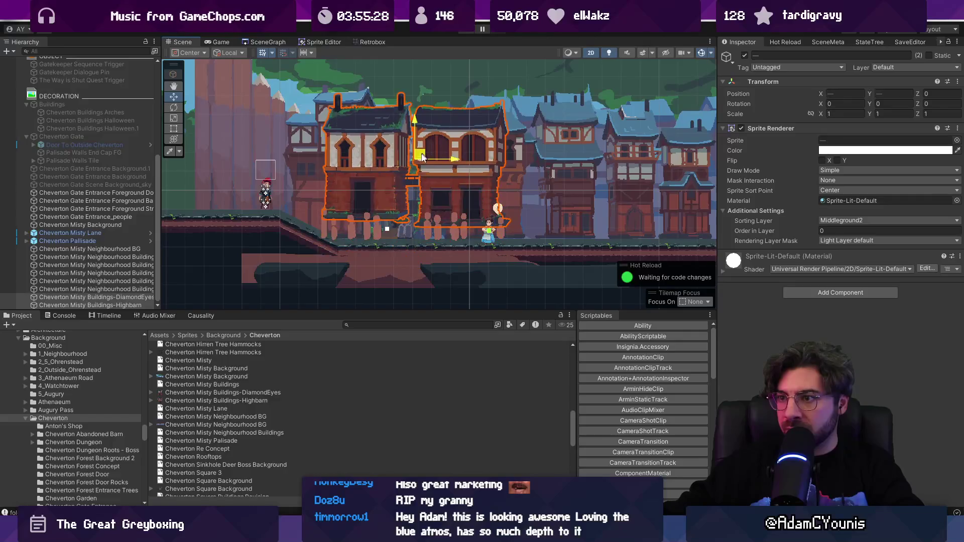
mouse_move(422, 157)
left_mouse_down()
mouse_move(408, 179)
mouse_move(466, 166)
left_mouse_up()
- Set both buildings' Position Y to -2.9 so they sit level
left_click(442, 170)
left_click(149, 297, "ctrl")
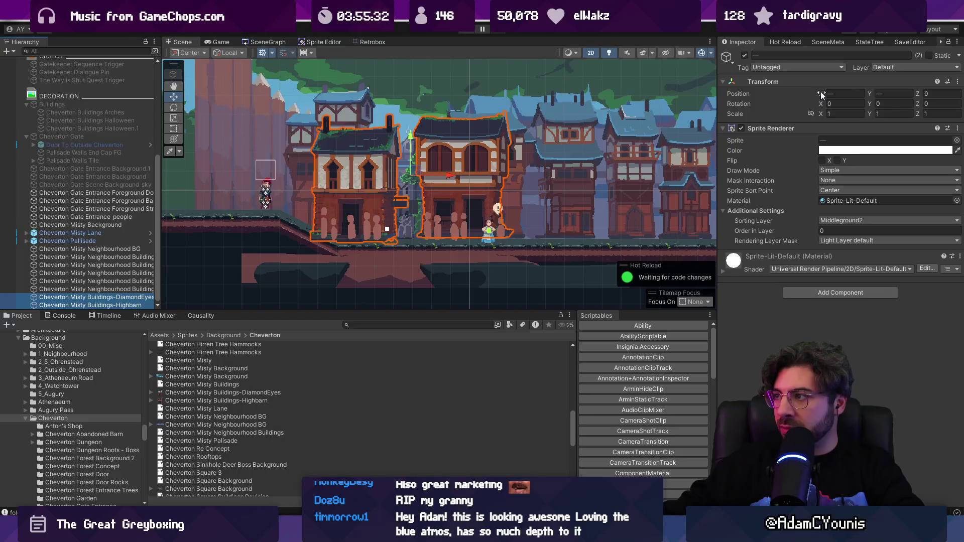
left_click_drag(819, 93, 863, 93)
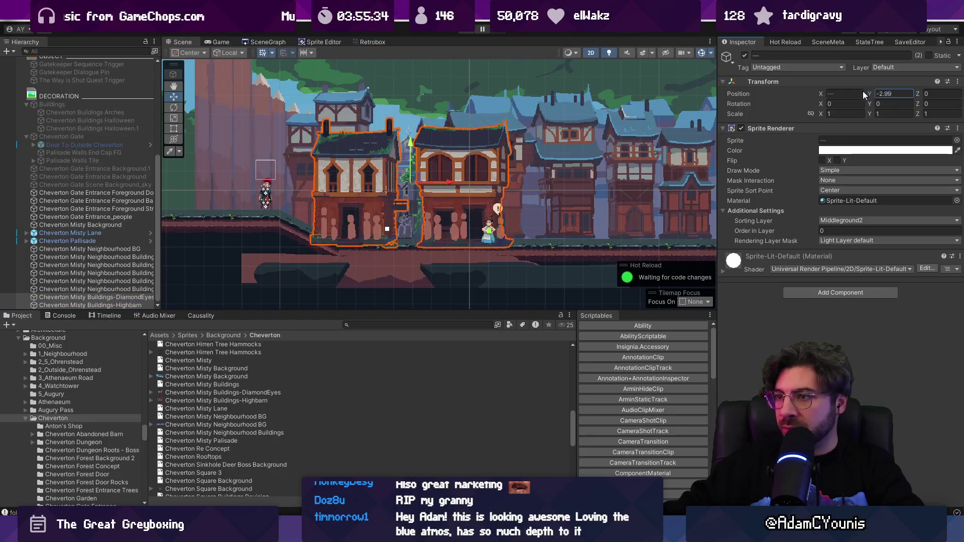
key("BackSpace")
scroll(429, 197, "up", 3)
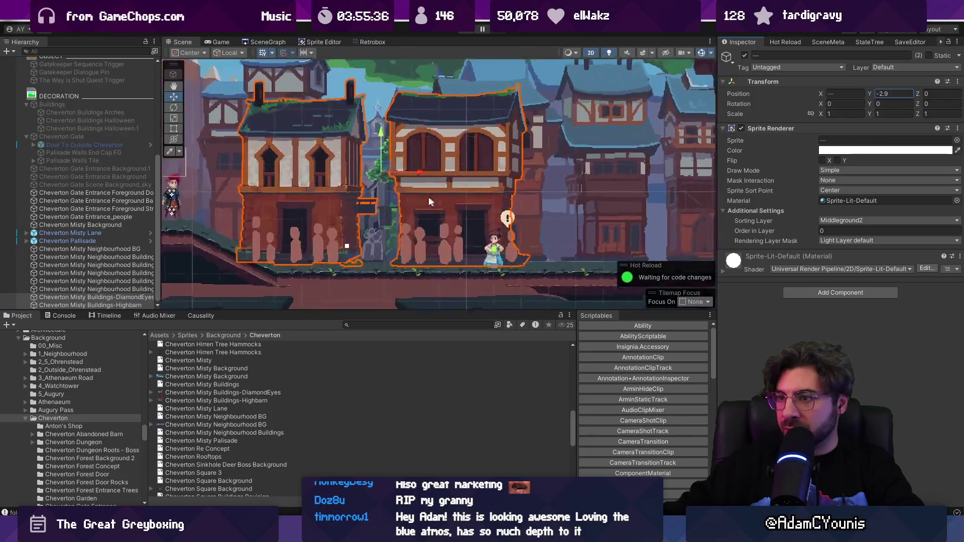
scroll(429, 197, "up", 2)
- Slide DiamondEyes left and flip Highbarn horizontally with Flip X
left_click(426, 189)
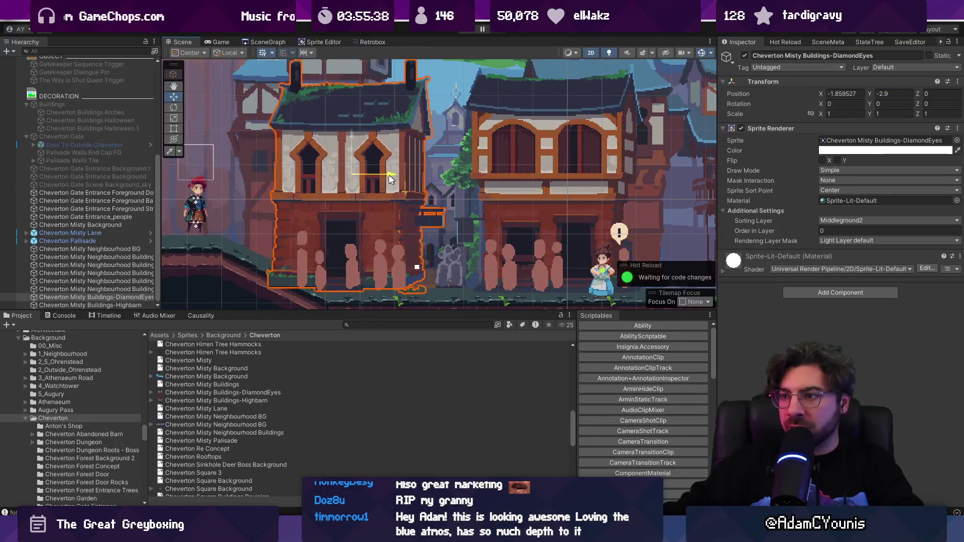
mouse_move(389, 175)
left_mouse_down()
mouse_move(303, 176)
mouse_move(357, 189)
left_mouse_up()
left_click(532, 174)
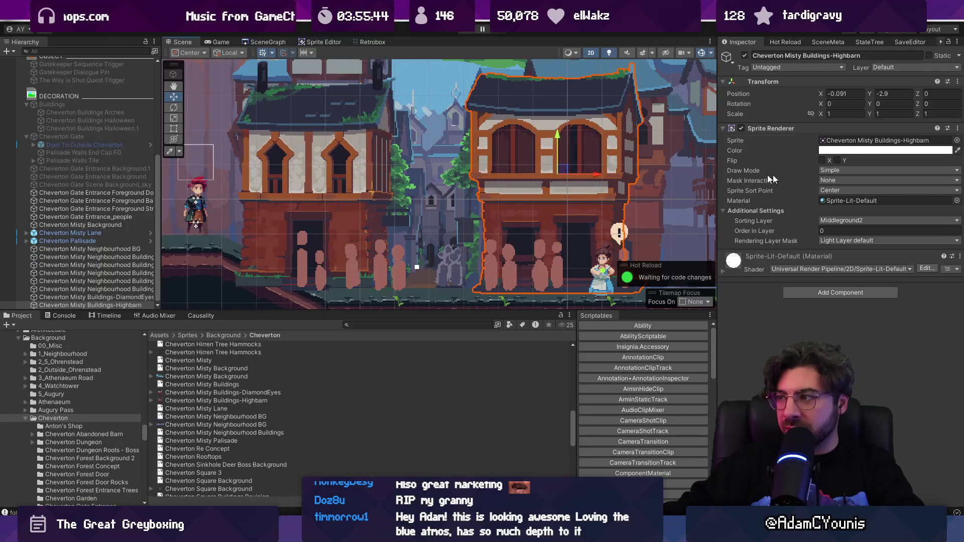
left_click(823, 160)
left_click_drag(563, 172, 562, 174)
scroll(484, 166, "down", 2)
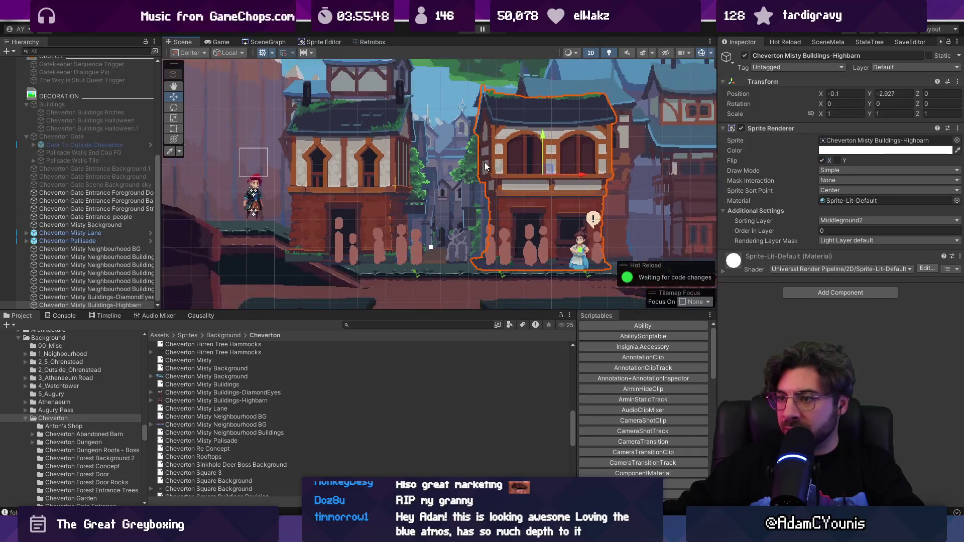
- Playtest the Cheverton level in the maximized Game view, then stop
key("ctrl+p")
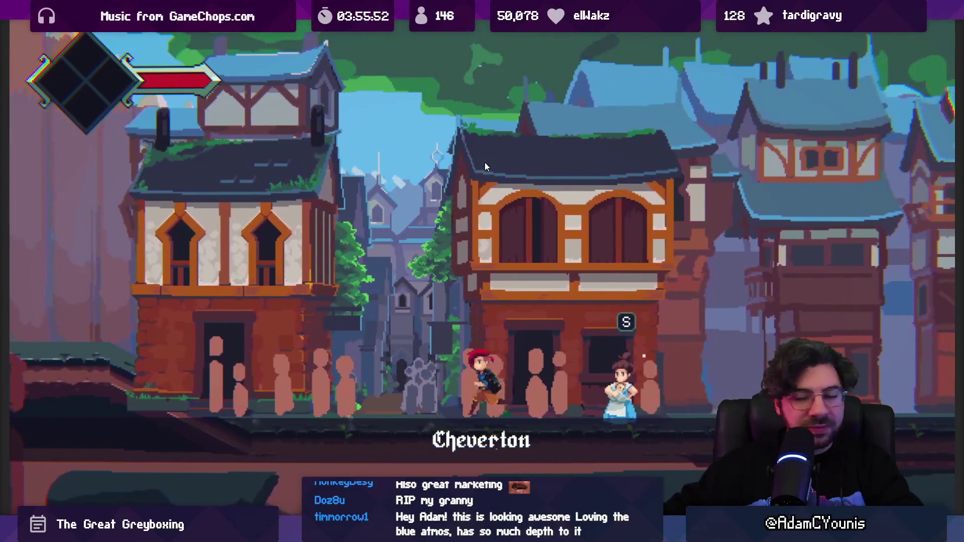
key("shift+space")
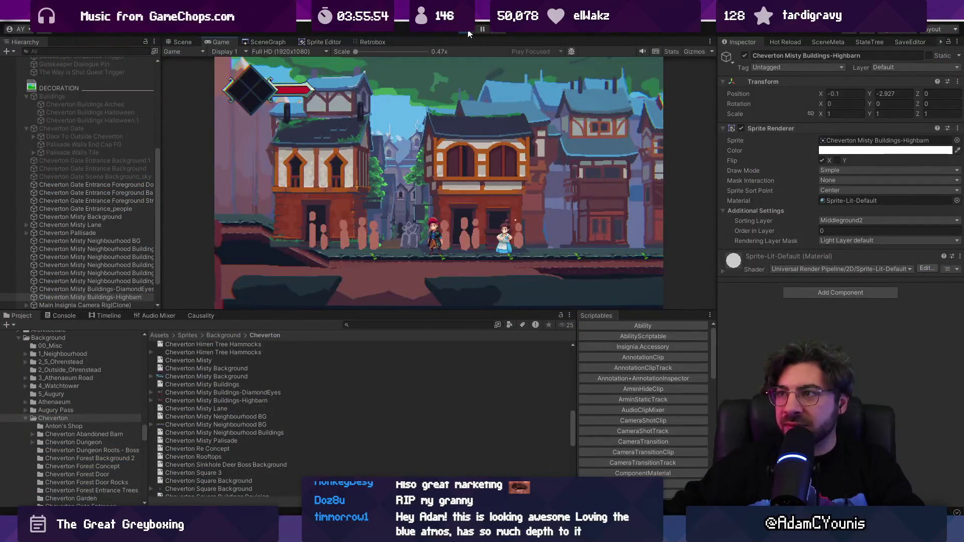
key("ctrl+p")
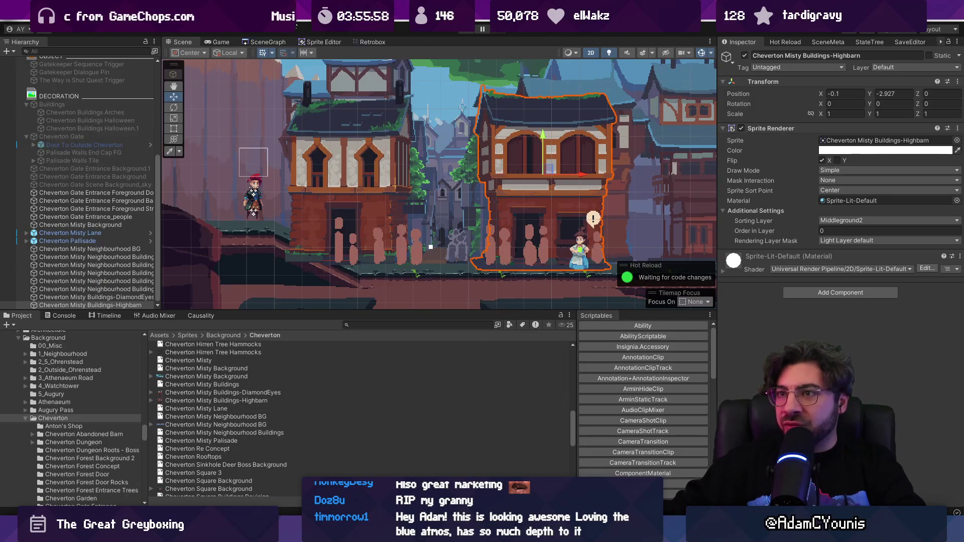
- Load another town scene from the SceneGraph tab and stop play
left_click(281, 43)
key("ctrl+s")
key("Escape")
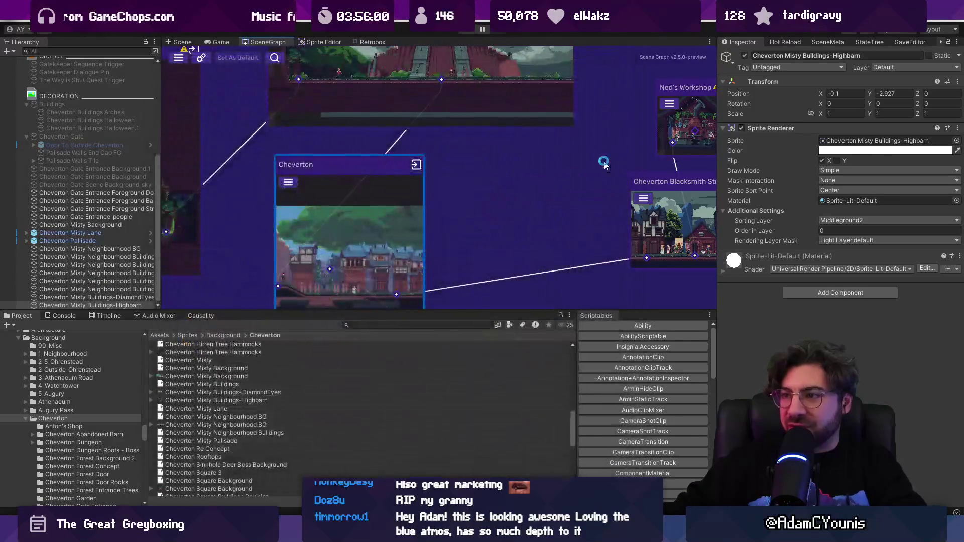
scroll(636, 160, "down", 6)
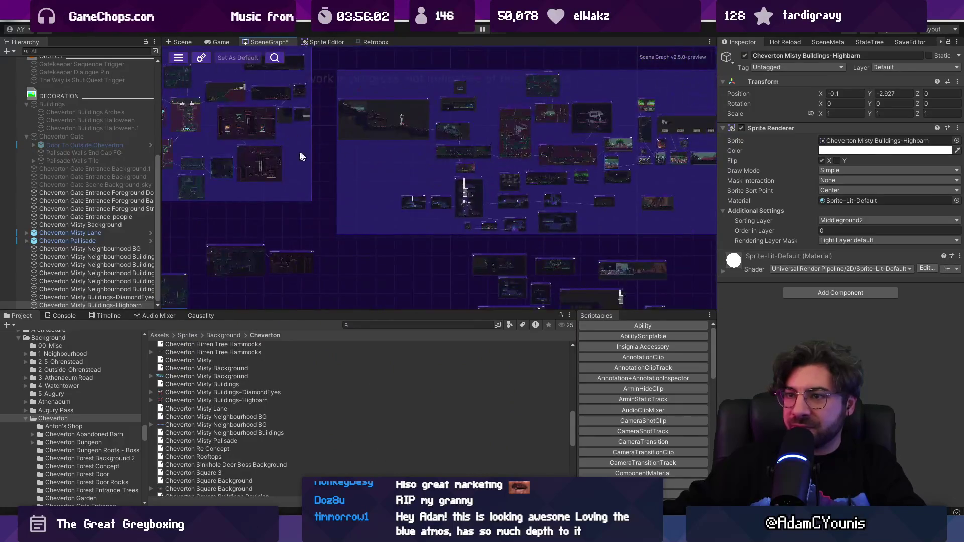
scroll(355, 198, "up", 5)
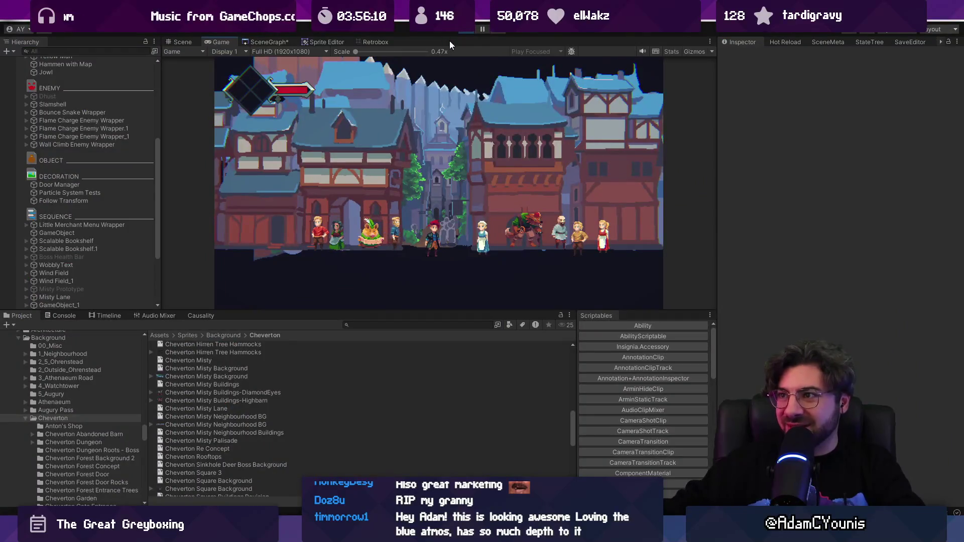
left_click(465, 30)
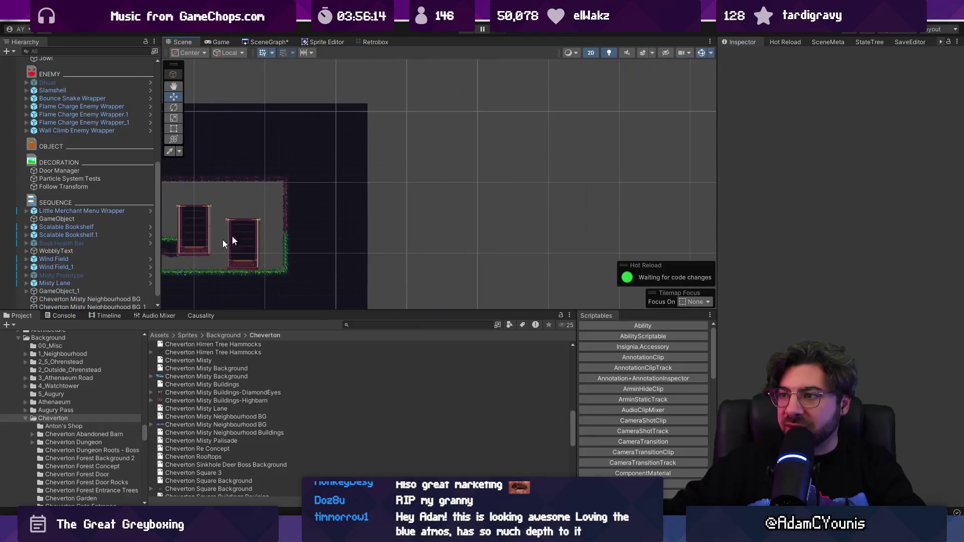
scroll(423, 252, "up", 5)
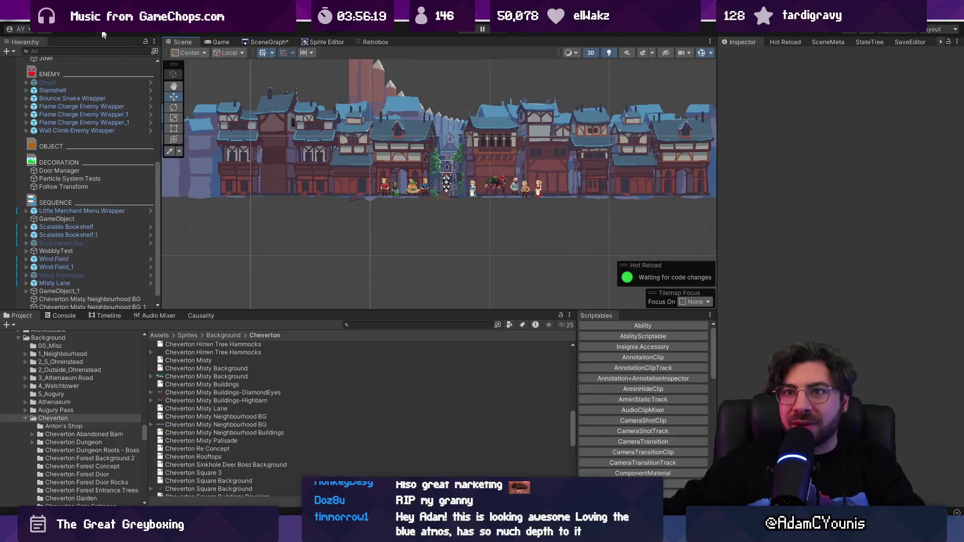
- Create a 2D Square sprite and frame it in the Scene view
left_click(102, 34)
mouse_move(130, 61)
mouse_move(261, 61)
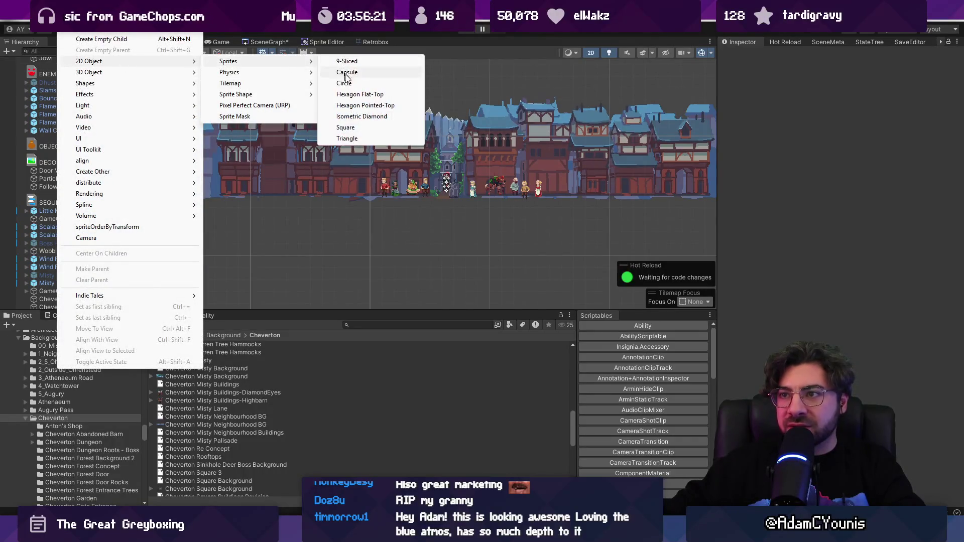
left_click(345, 127)
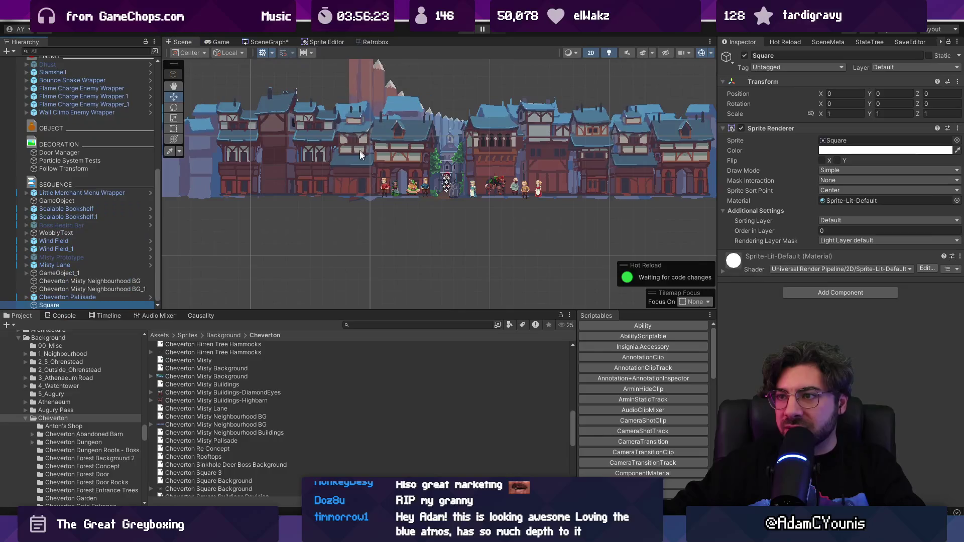
scroll(433, 204, "down", 5)
key("f")
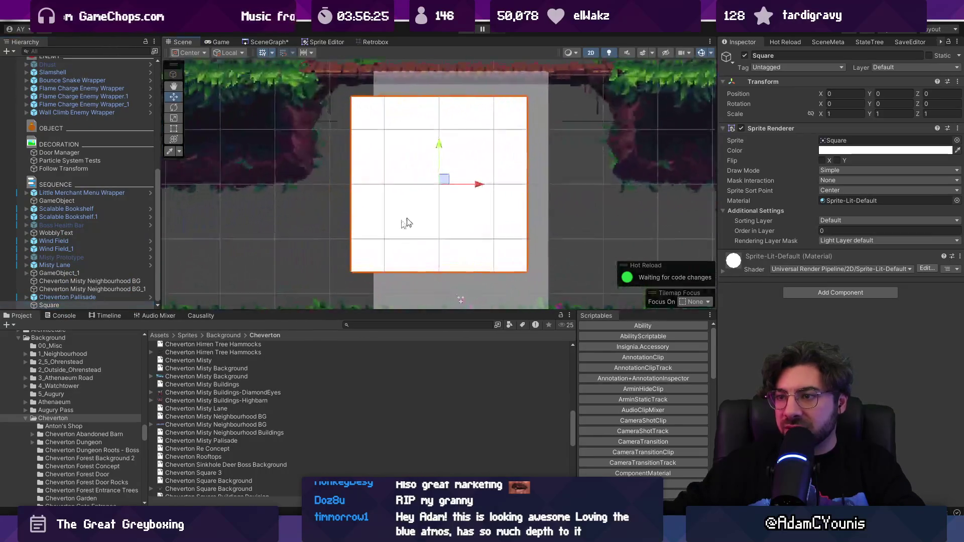
scroll(209, 229, "down", 5)
scroll(210, 229, "down", 5)
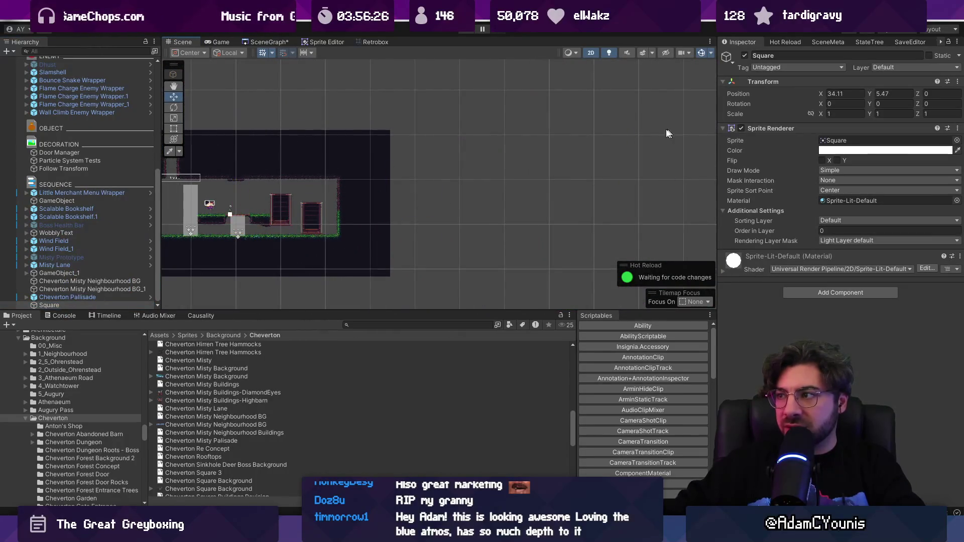
scroll(433, 212, "up", 5)
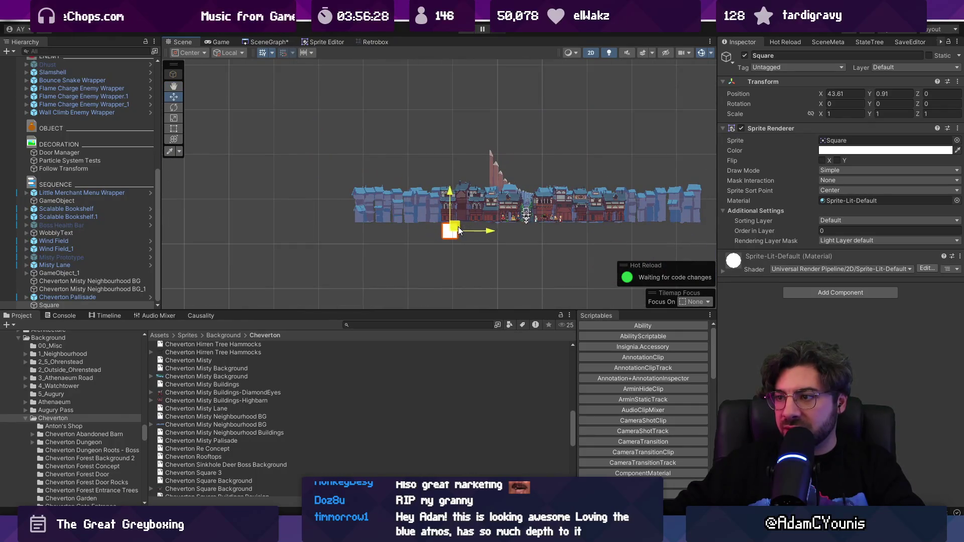
- Stretch the square into a long bar, tinted 664D43 sampled from the ground
key("t")
left_click_drag(455, 229, 656, 228)
left_click_drag(440, 229, 418, 229)
scroll(554, 228, "up", 10)
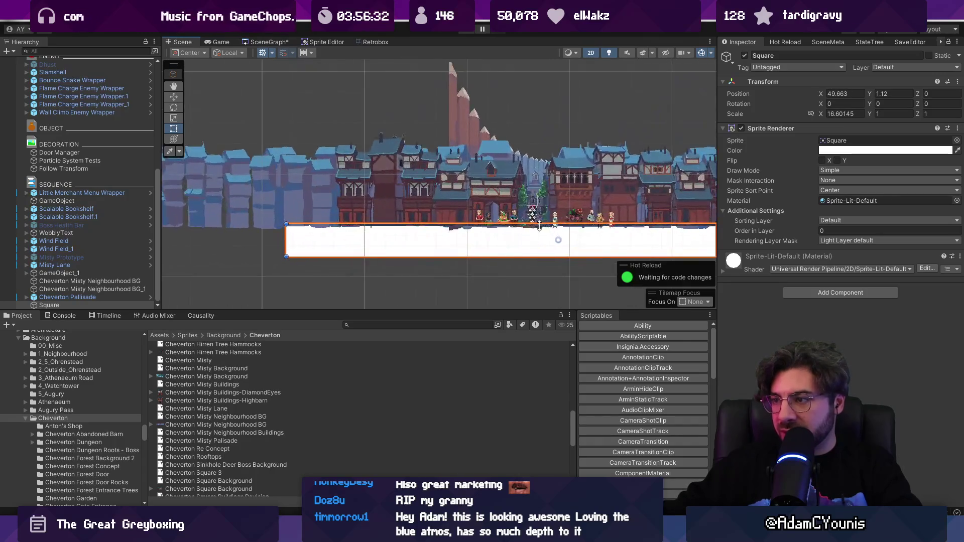
scroll(553, 227, "up", 3)
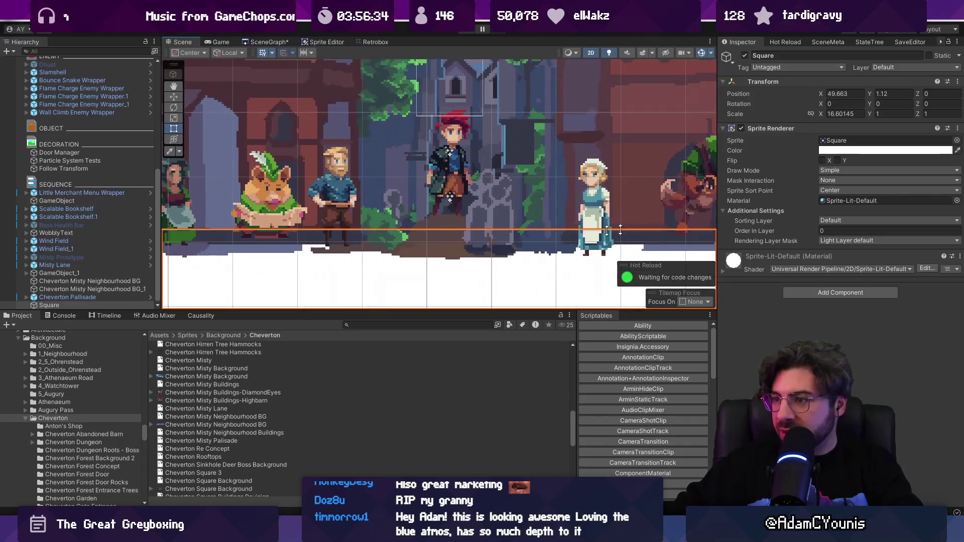
left_click(864, 149)
left_click(852, 162)
left_click(445, 246)
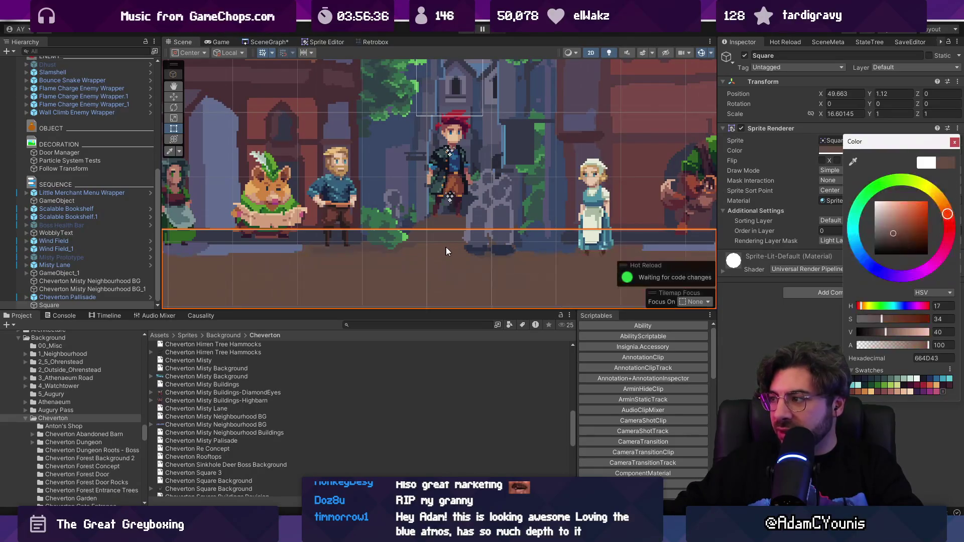
- Playtest the scene with the new ground strip, then stop
key("ctrl+p")
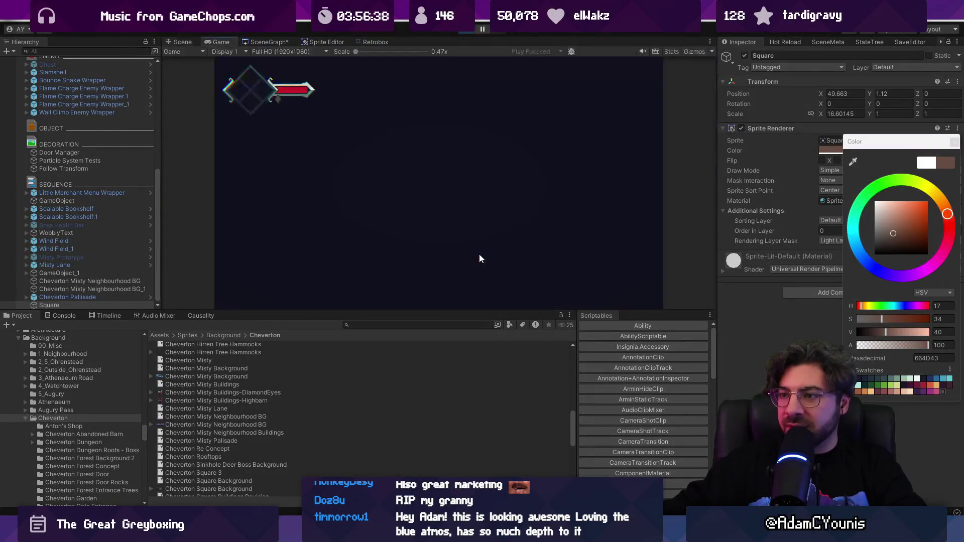
key("shift+space")
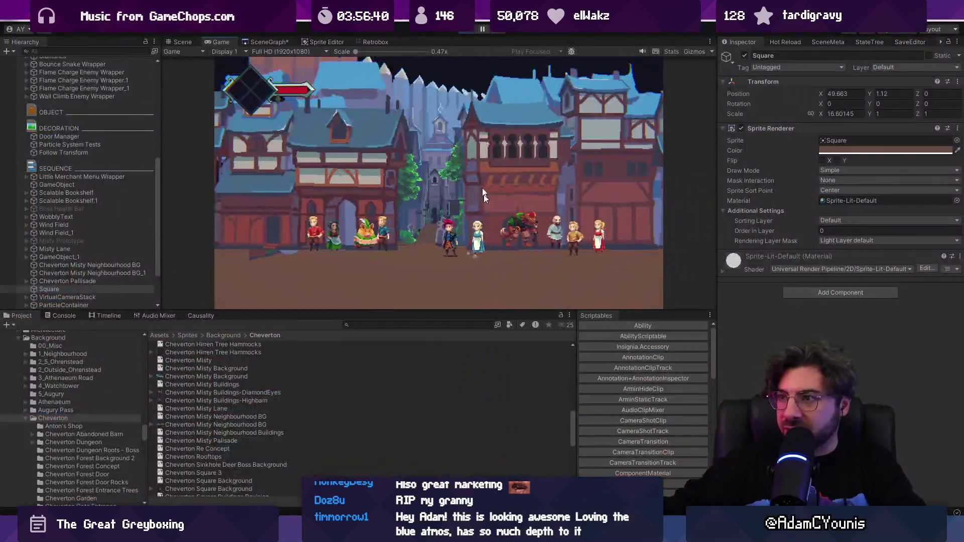
key("ctrl+p")
type("back")
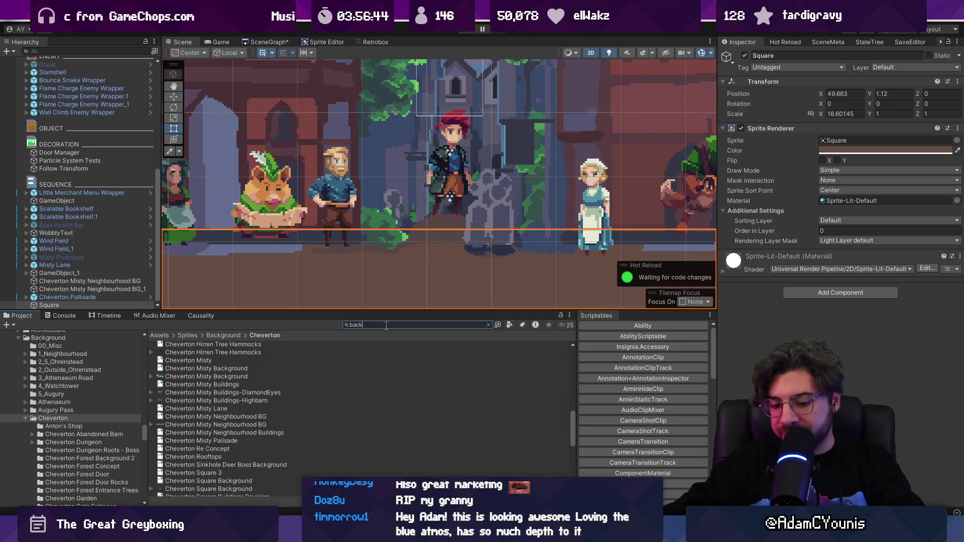
- Place the Cheverton Misty Background sprite in the Scene and nudge it up and right
type("ground")
scroll(257, 406, "down", 5)
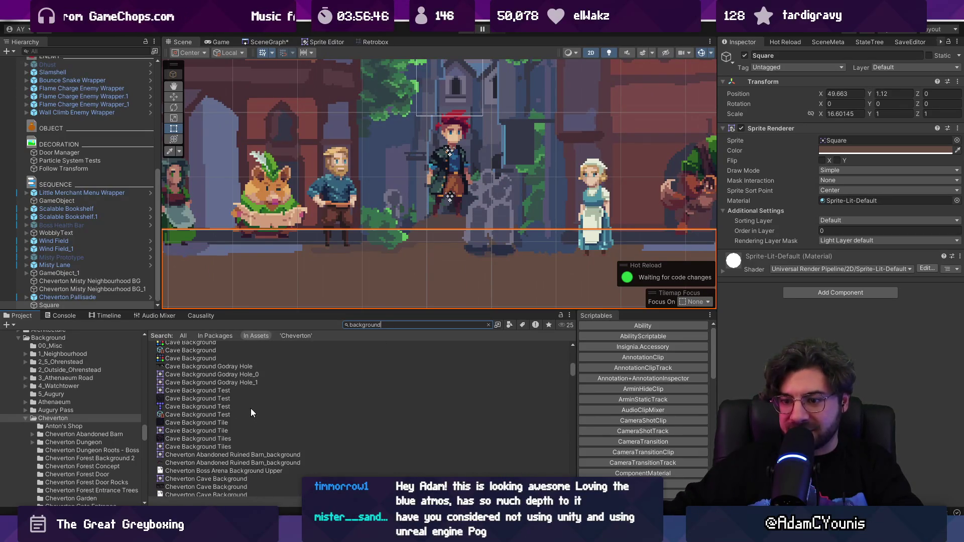
scroll(251, 403, "down", 5)
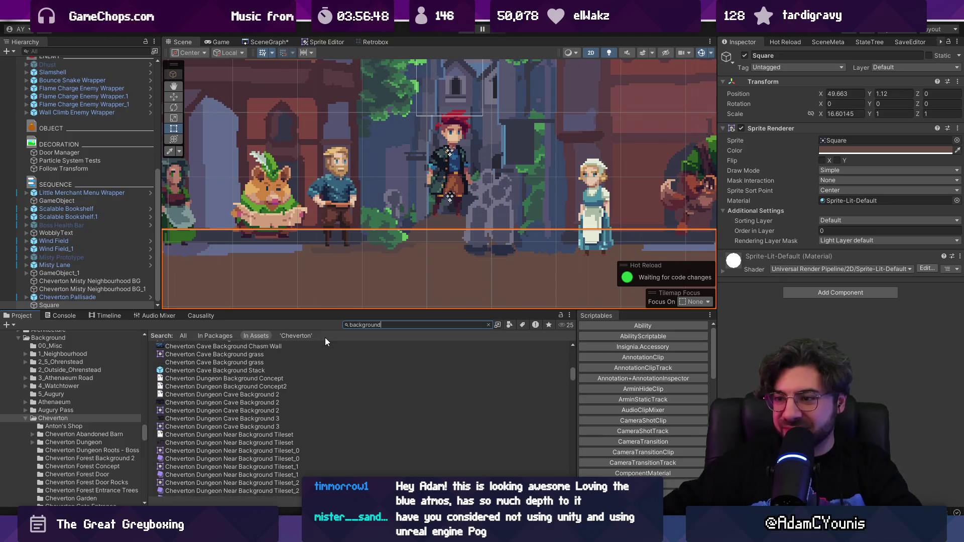
type("cheverton")
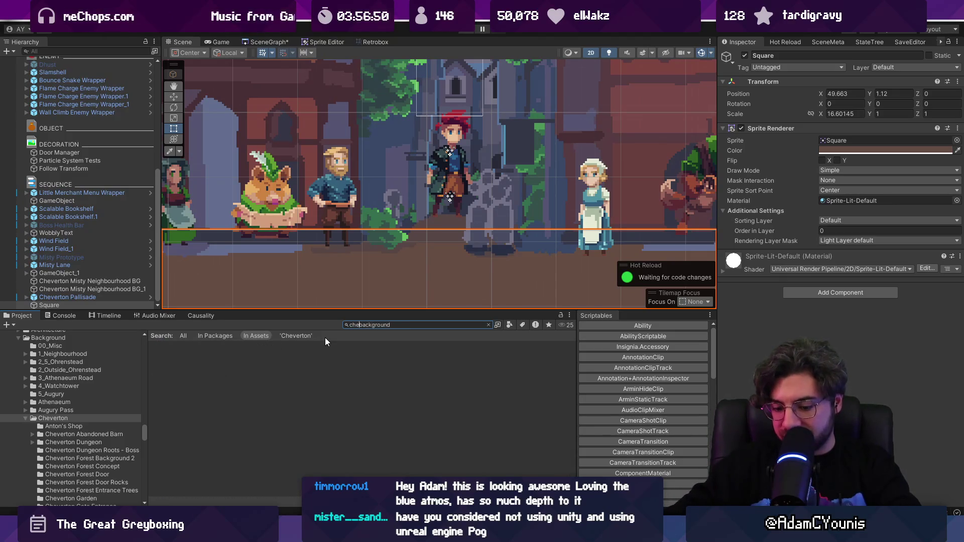
type(" mi")
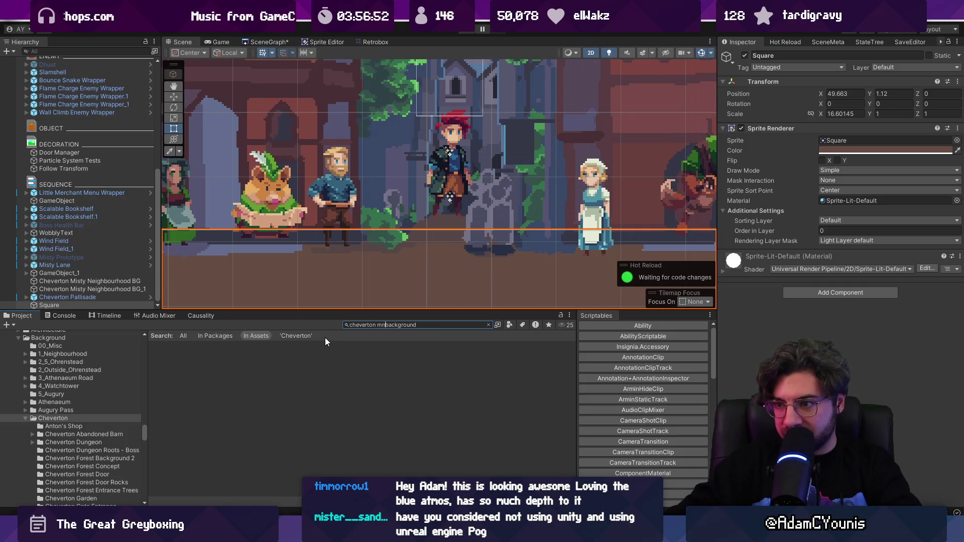
type("sty")
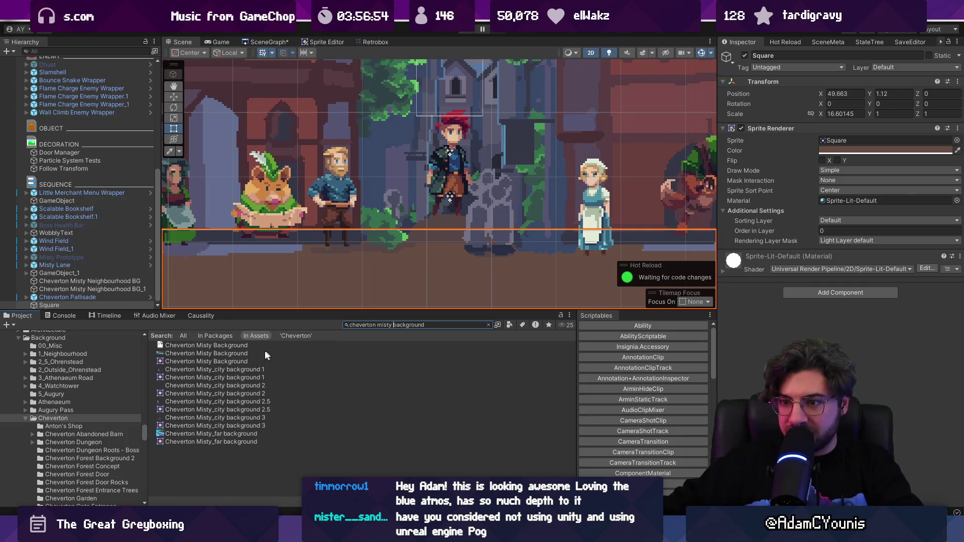
mouse_move(225, 355)
left_mouse_down()
mouse_move(352, 215)
mouse_move(357, 164)
mouse_move(393, 182)
mouse_move(408, 134)
left_mouse_up()
scroll(401, 166, "down", 3)
scroll(389, 213, "down", 2)
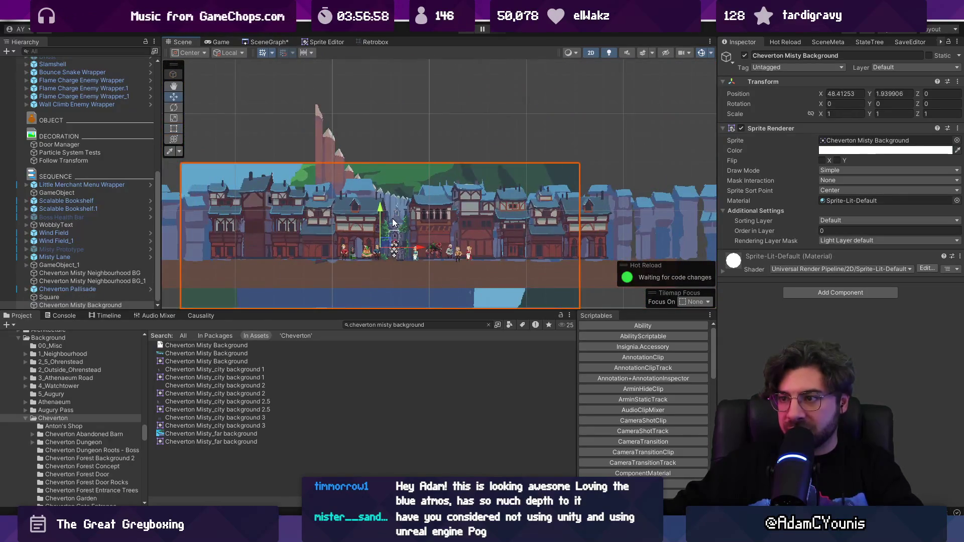
mouse_move(380, 246)
left_mouse_down()
mouse_move(423, 160)
mouse_move(423, 177)
left_mouse_up()
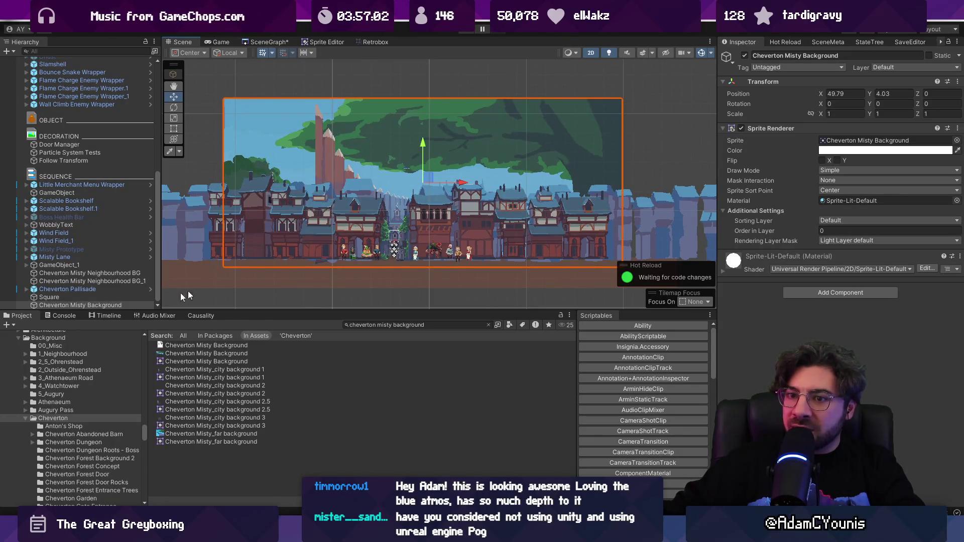
- Shift the Misty Prototype piece to the right, to X 66.43
left_click(81, 254)
left_click(81, 249)
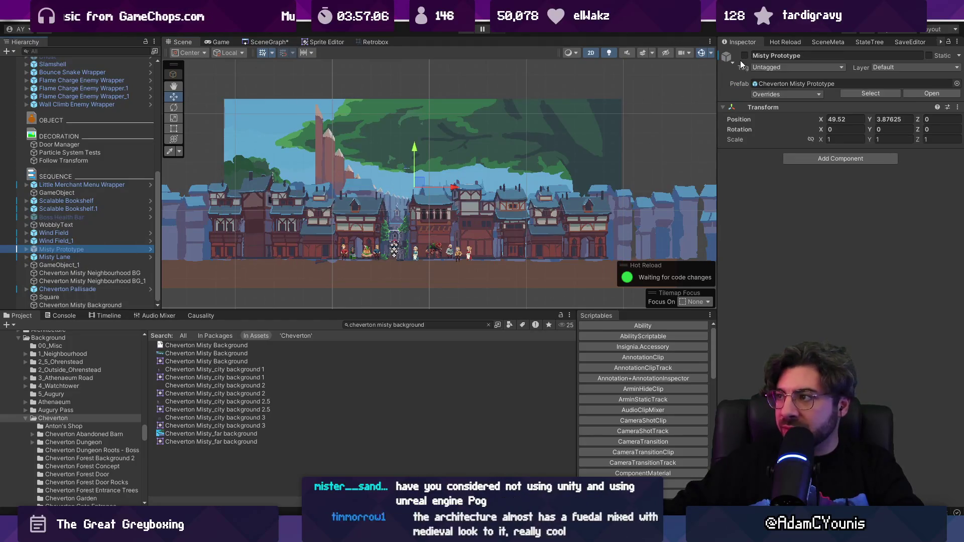
scroll(412, 176, "down", 4)
left_click_drag(446, 184, 716, 174)
mouse_move(531, 213)
left_mouse_down()
mouse_move(247, 235)
mouse_move(353, 215)
left_mouse_up()
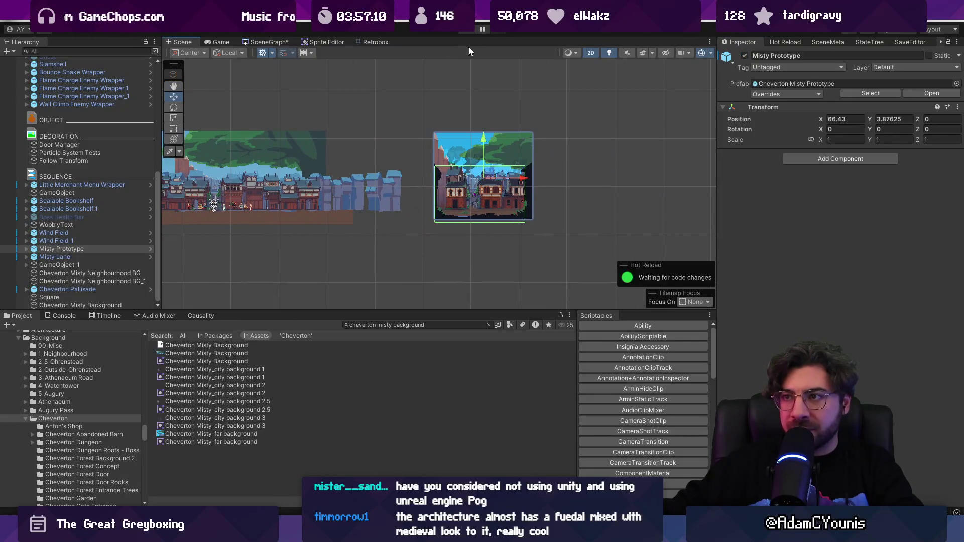
- Move Armin over into the Misty Prototype area
scroll(397, 126, "down", 2)
scroll(101, 197, "up", 5)
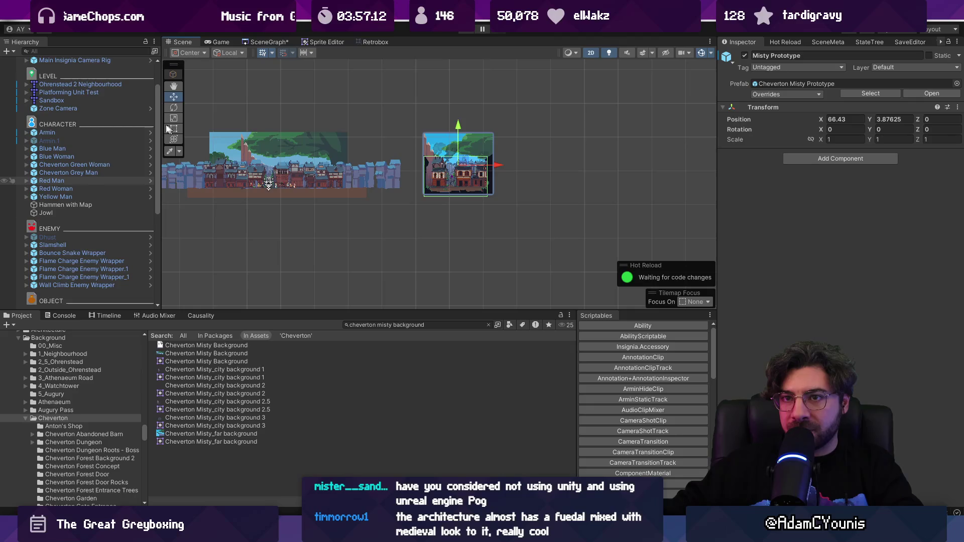
left_click(106, 132)
left_click_drag(307, 182, 483, 177)
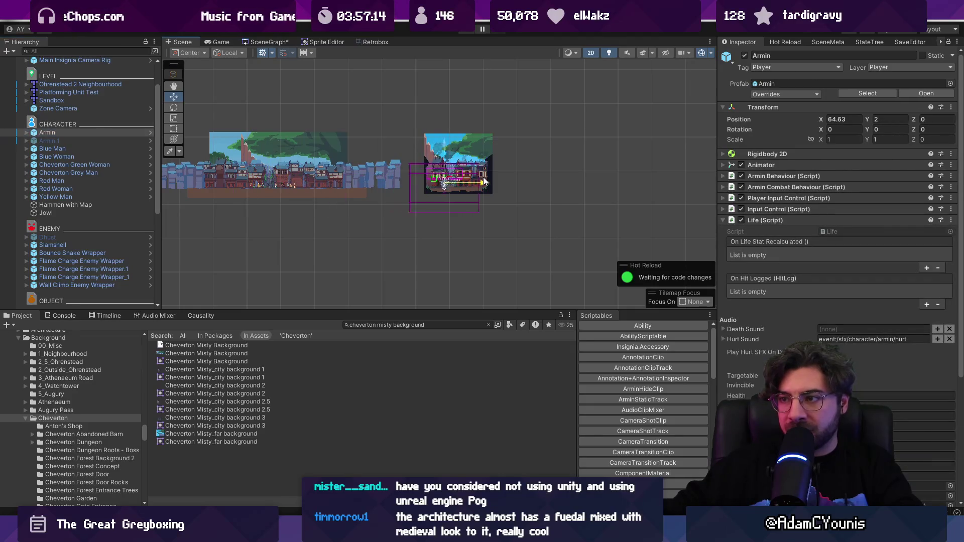
- Enter Play mode and run Armin left and right several times along the misty street
key("ctrl+p")
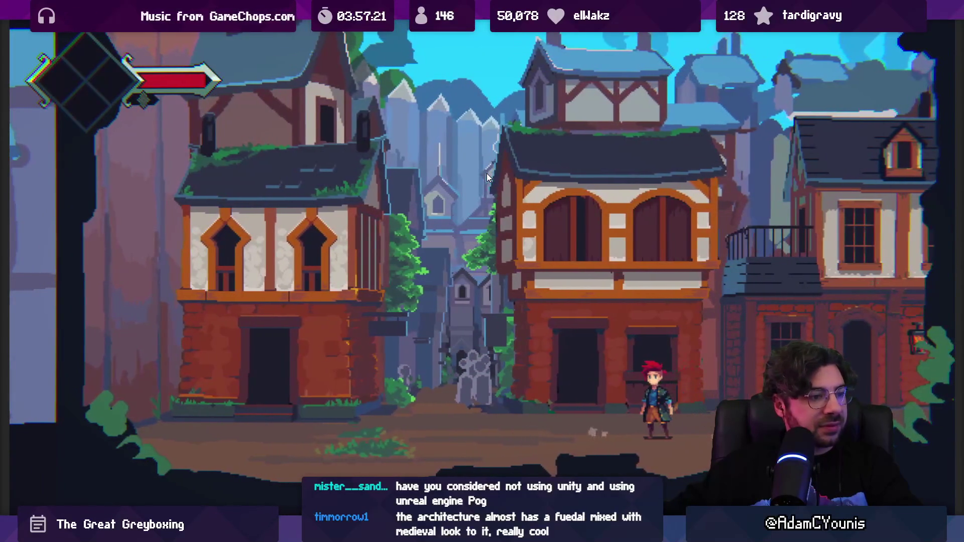
key("Left")
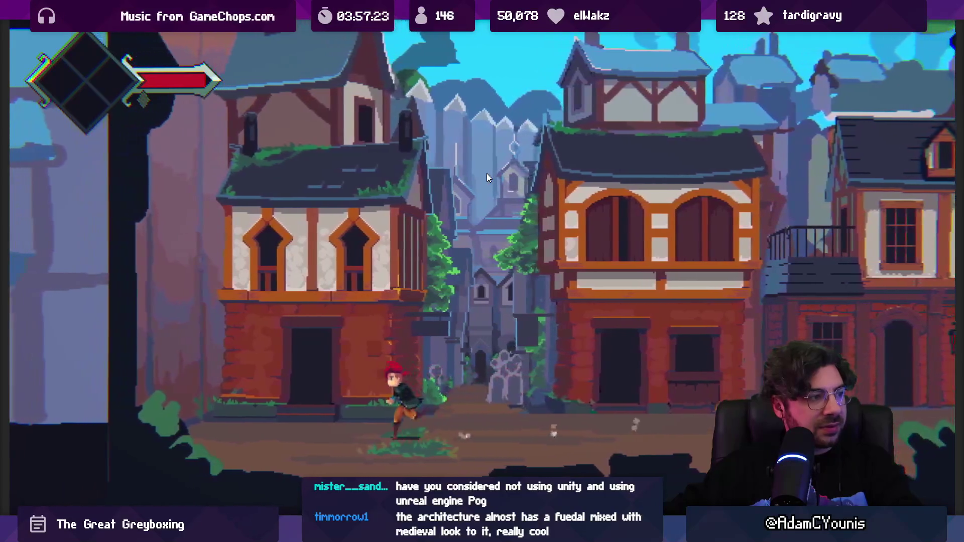
key("Right")
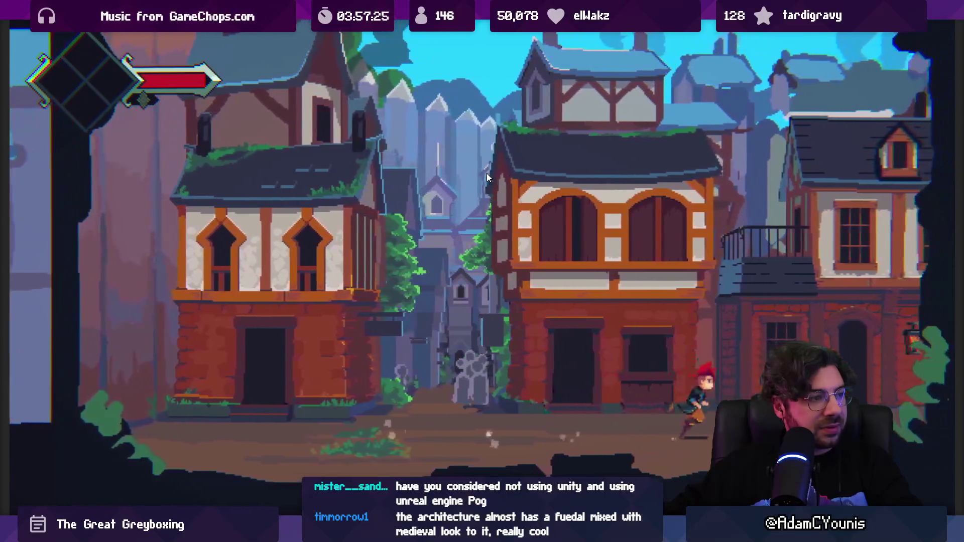
key("Left")
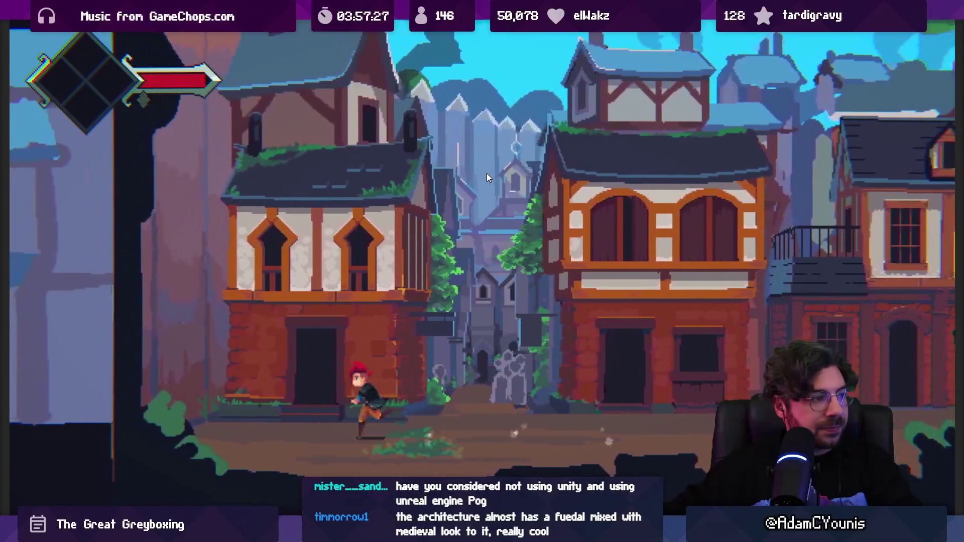
key("Right")
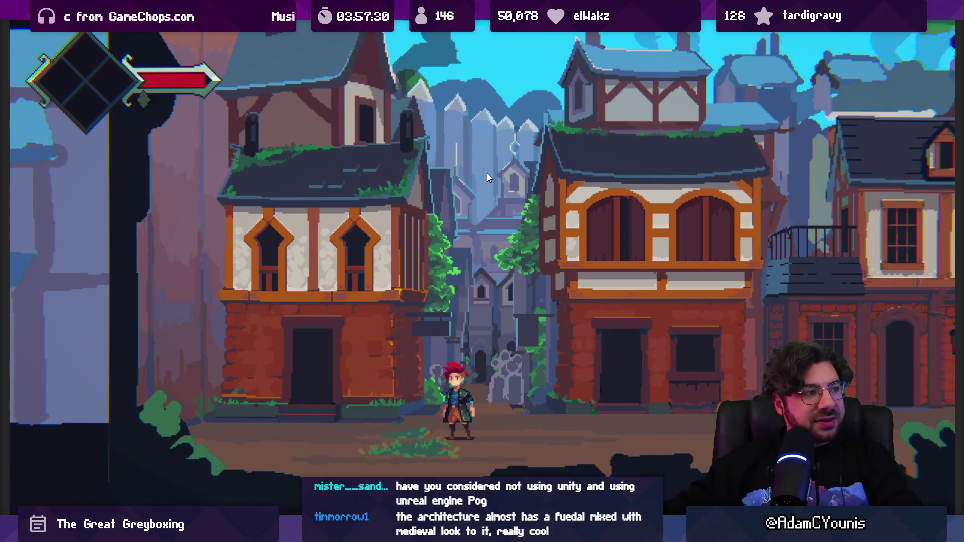
key("Right")
key("Left")
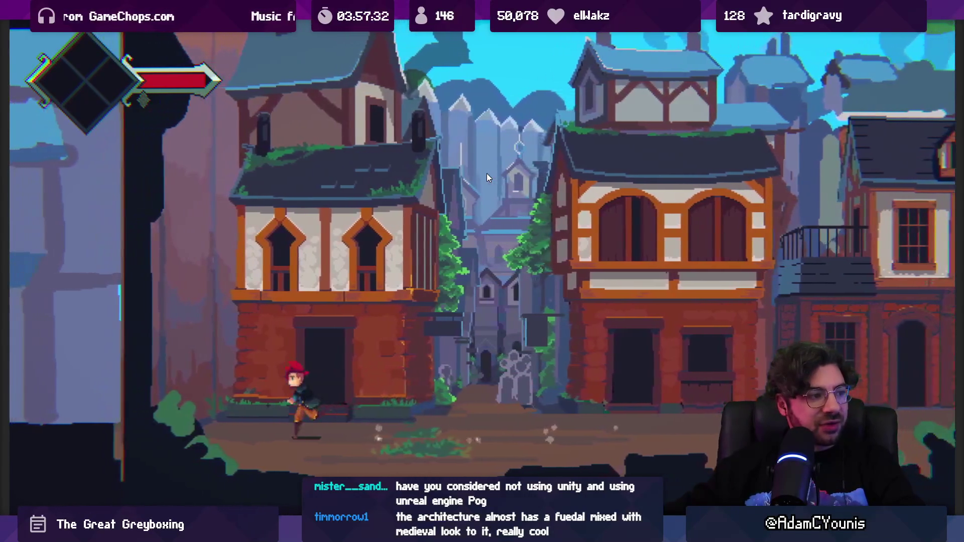
key("Right")
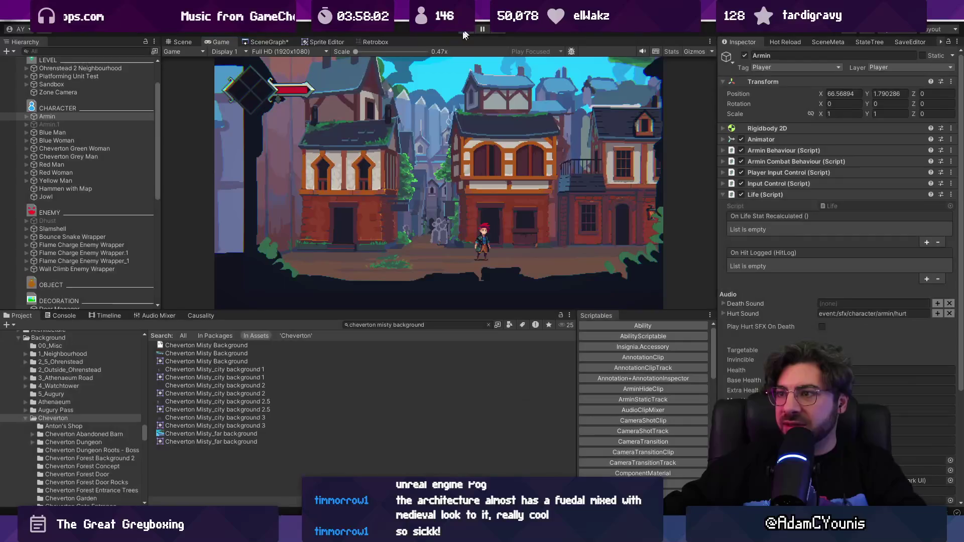
- Exit Play mode and open the Cheverton scene from the SceneGraph overview
key("ctrl+p")
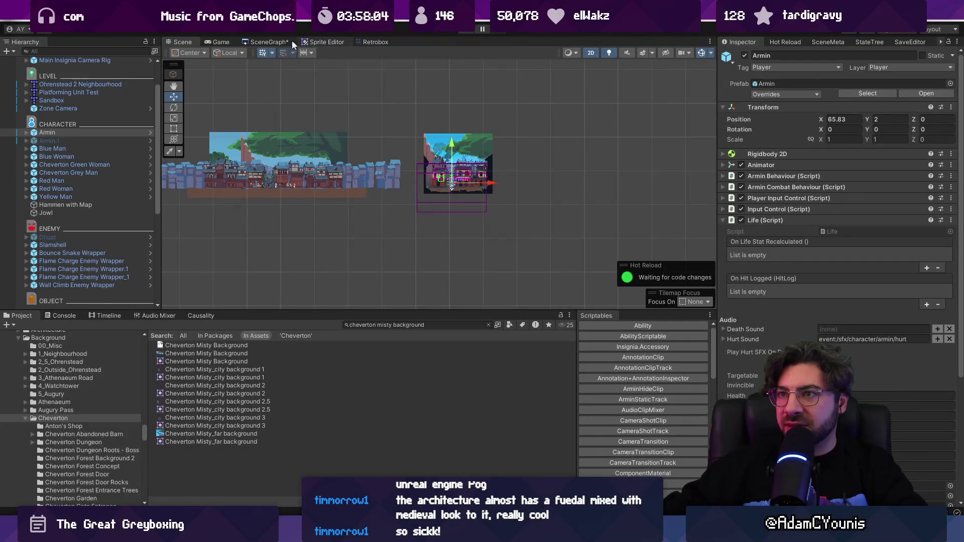
left_click(269, 42)
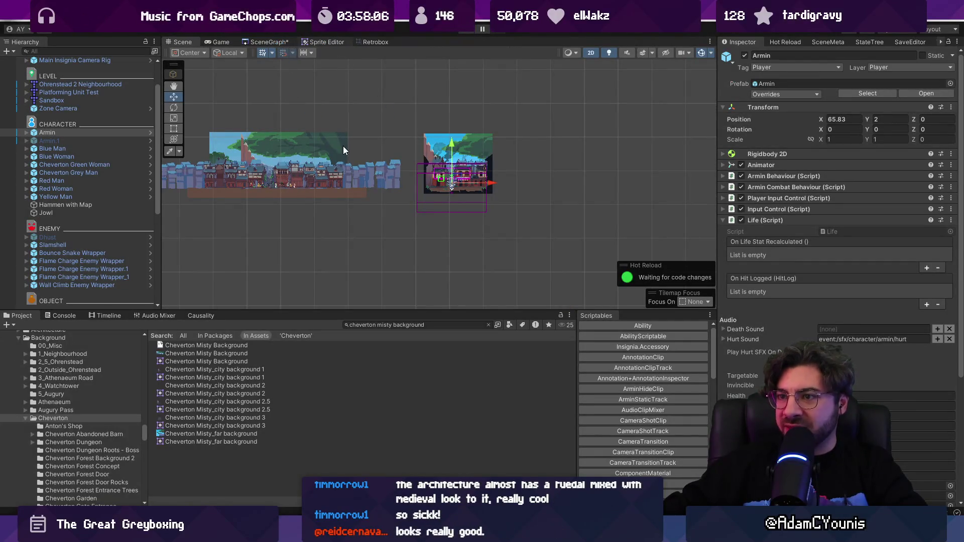
scroll(439, 172, "up", 10)
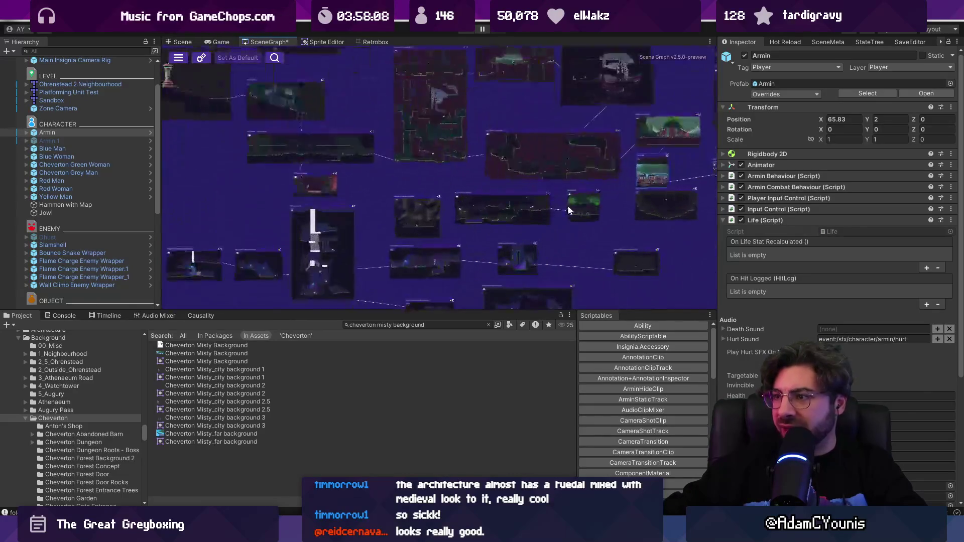
double_click(492, 187)
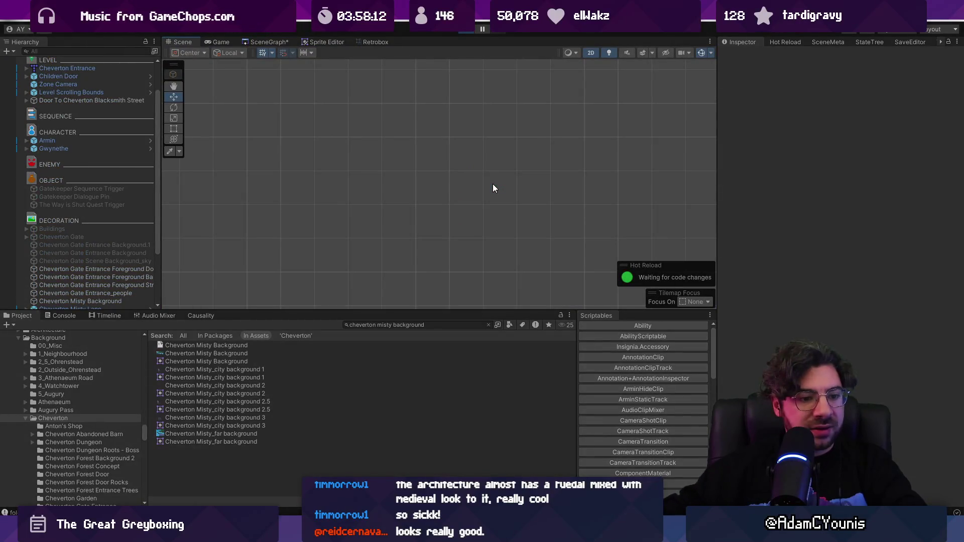
- Walk Armin right toward the townsperson, then leave full-screen and exit Play mode
key("Right")
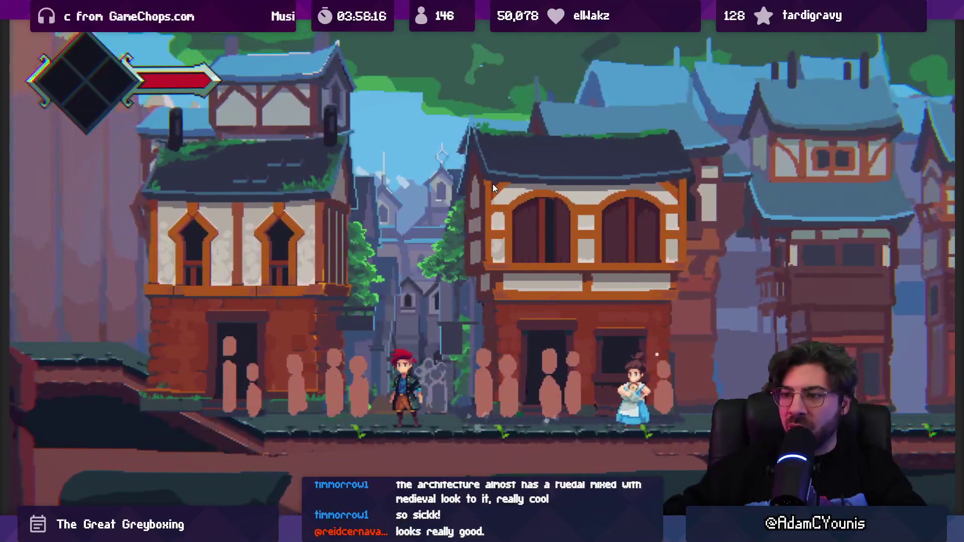
key("shift+space")
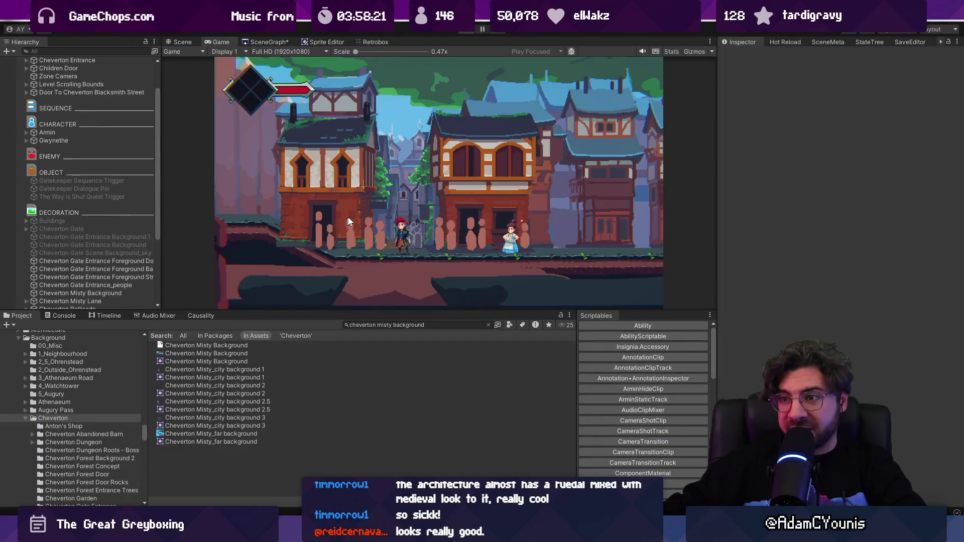
key("ctrl+p")
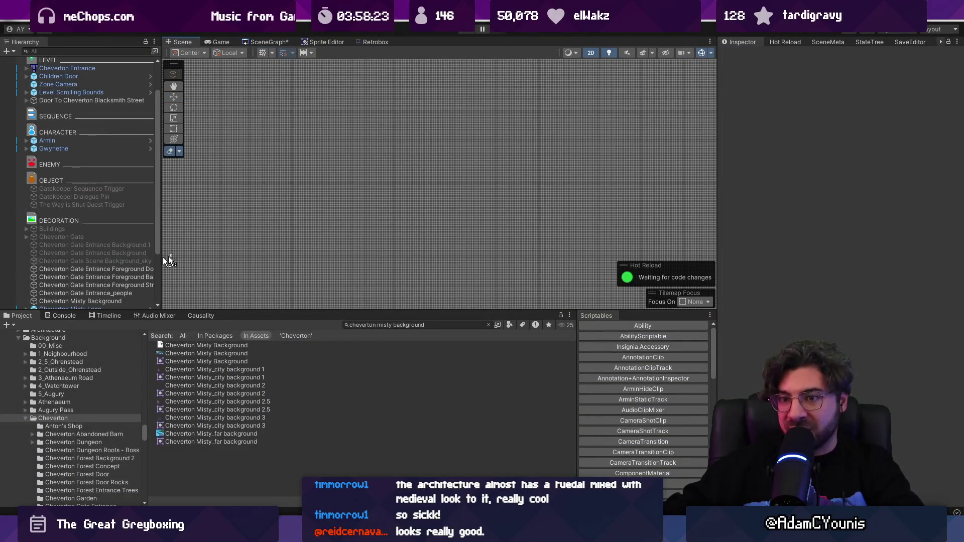
left_click(117, 277)
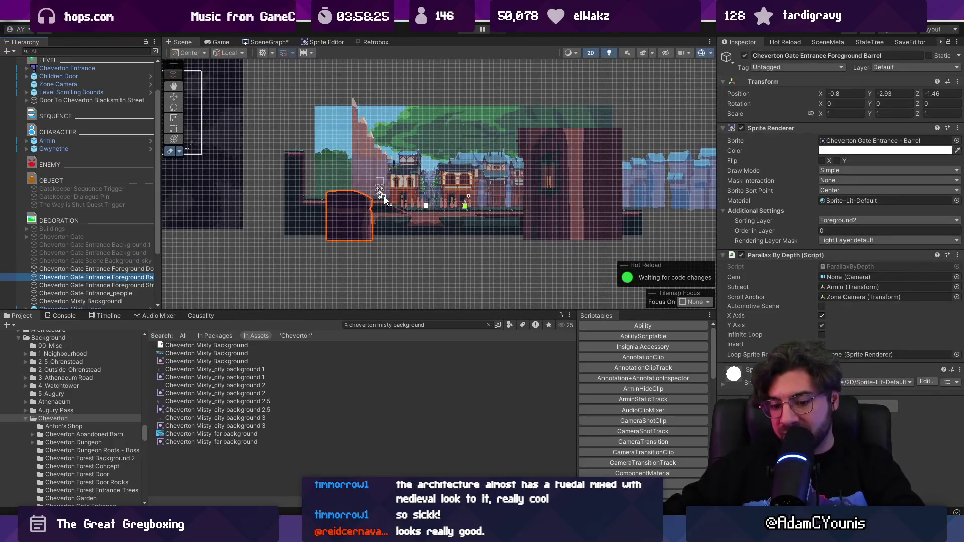
left_click(411, 252)
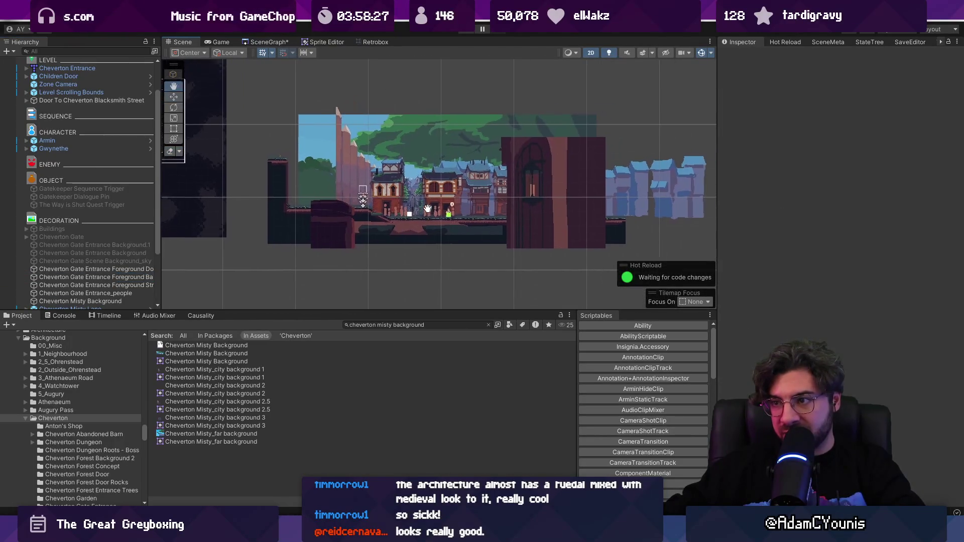
key("2")
left_click(400, 197)
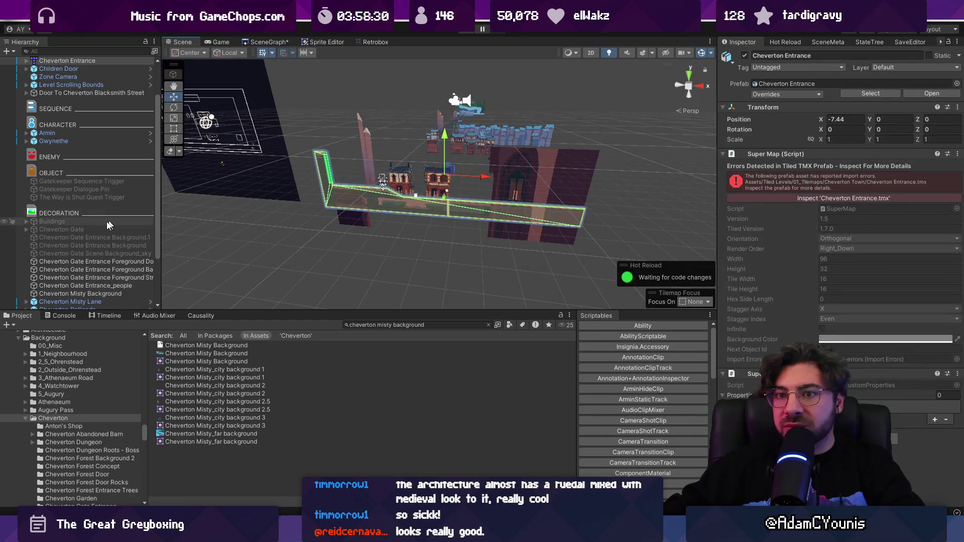
left_click(27, 61)
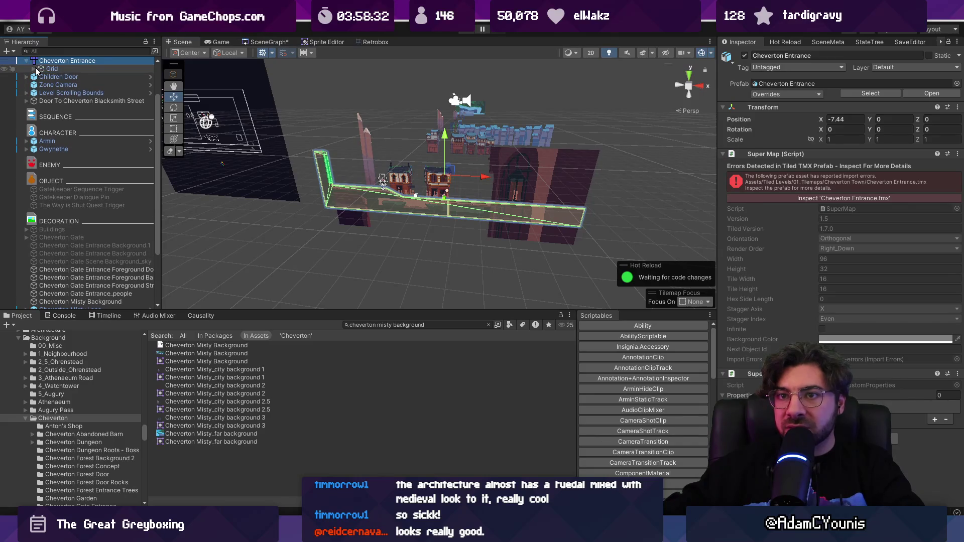
left_click(33, 69)
left_click(37, 77)
left_click(40, 77)
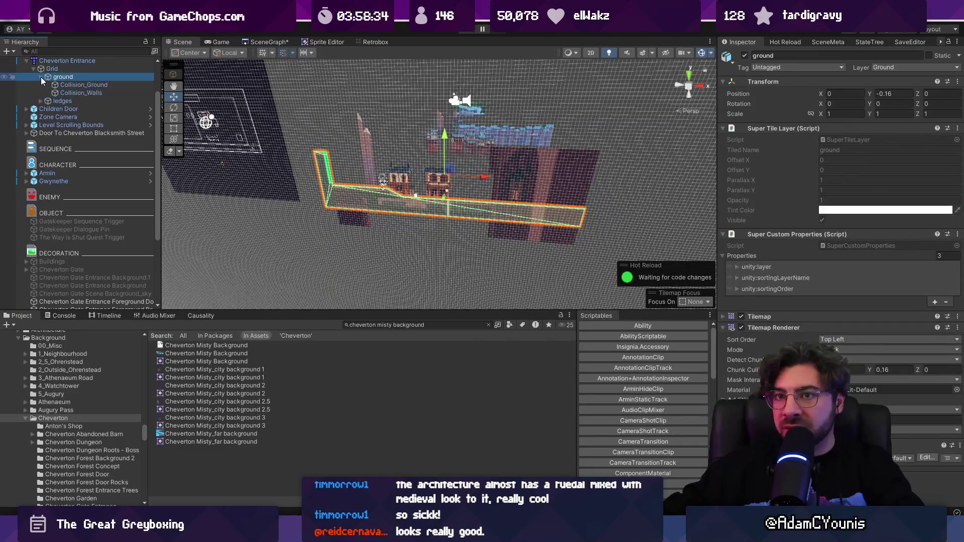
left_click(58, 86)
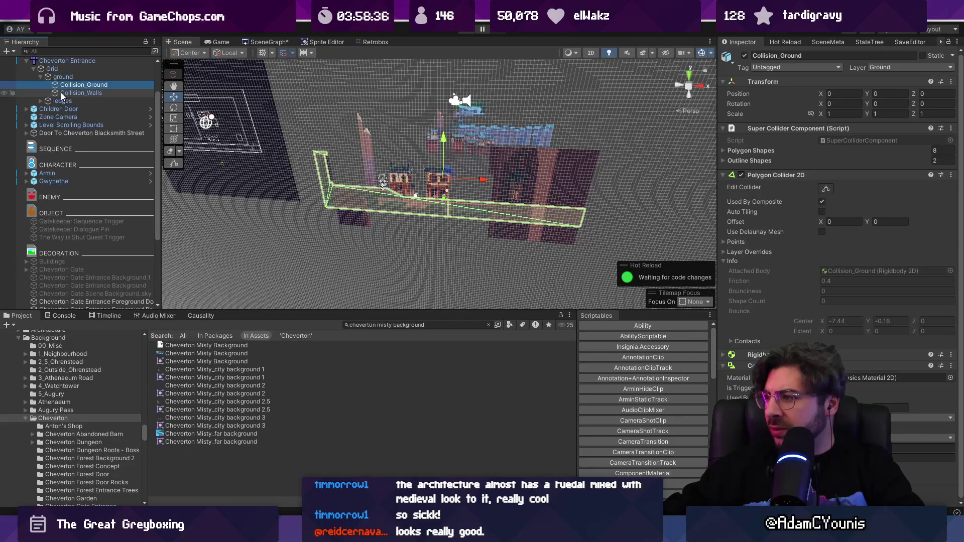
left_click(67, 94)
left_click(85, 85)
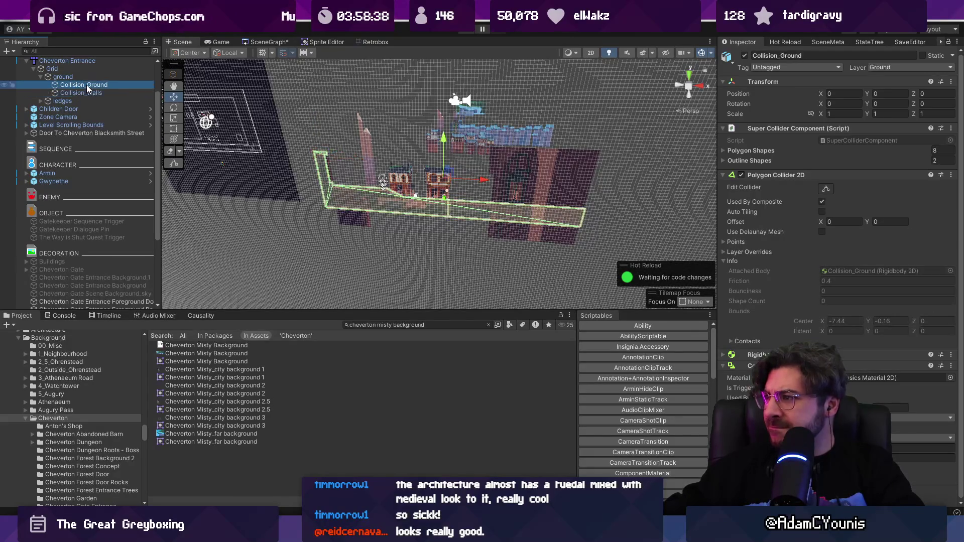
left_click(92, 76)
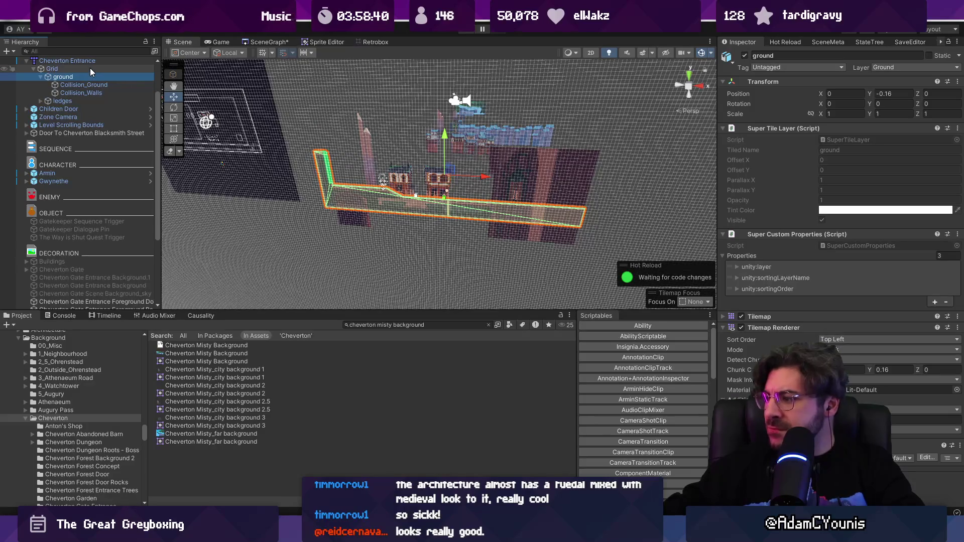
key("2")
key("t")
- Put both building sprites on sorting layer Middleground1 with order 10, then start a playtest
left_click(391, 195)
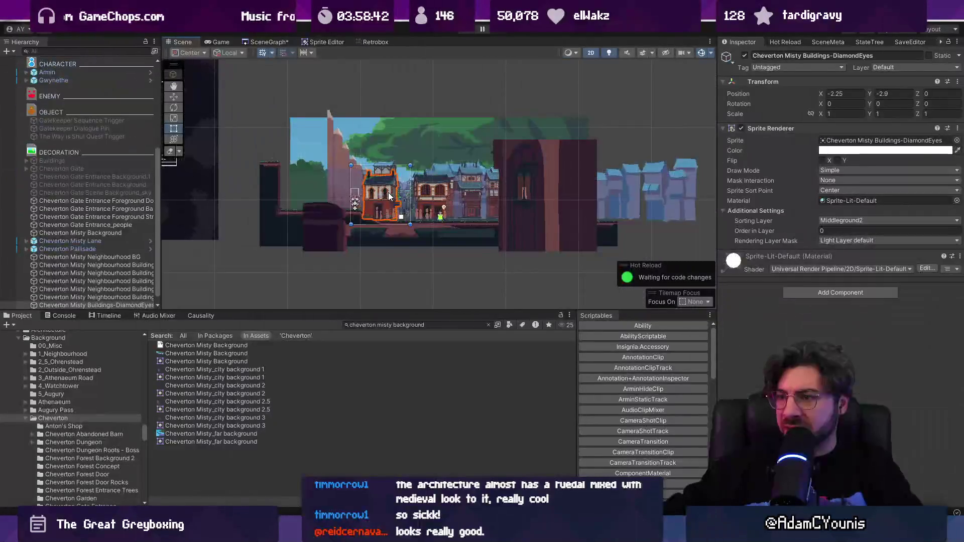
left_click(427, 202, "shift")
left_click(851, 221)
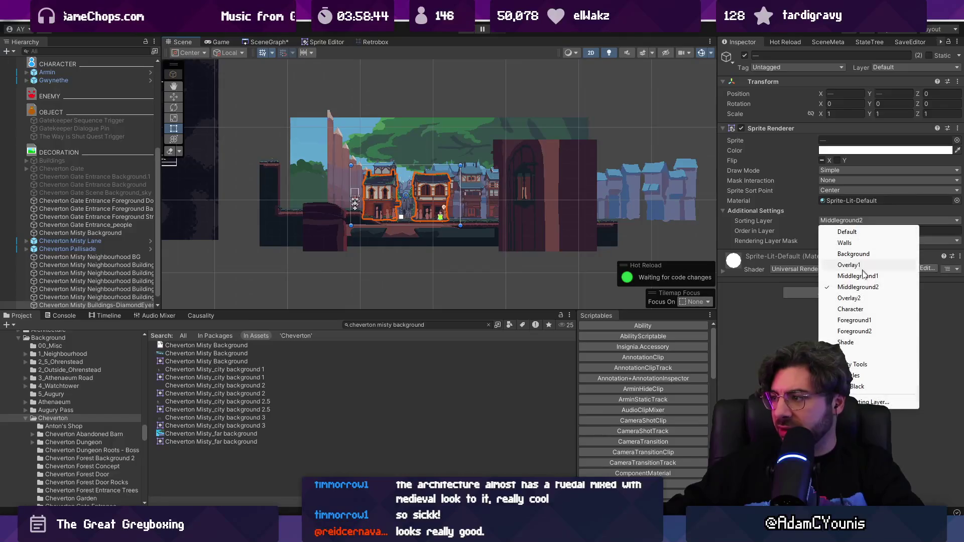
left_click(853, 272)
left_click(846, 230)
type("10")
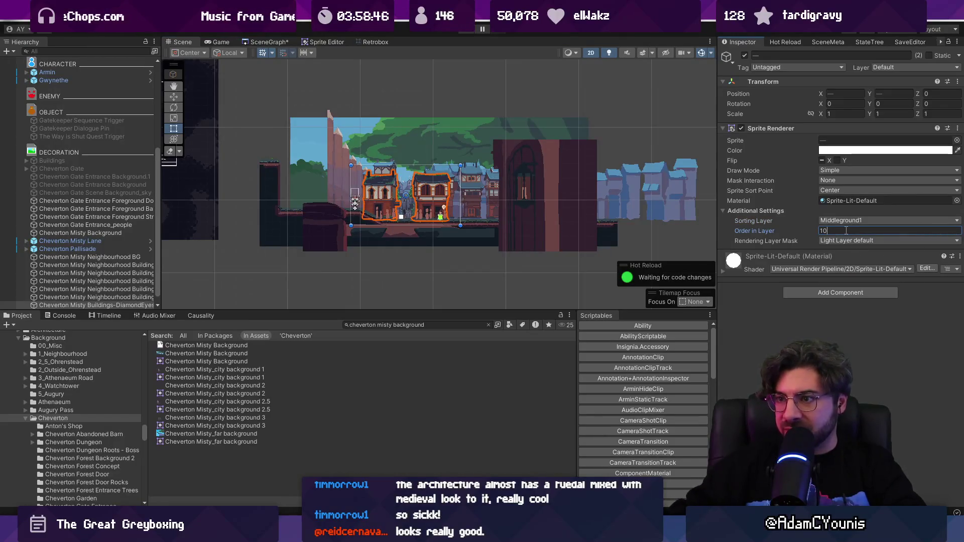
key("Return")
scroll(398, 259, "up", 10)
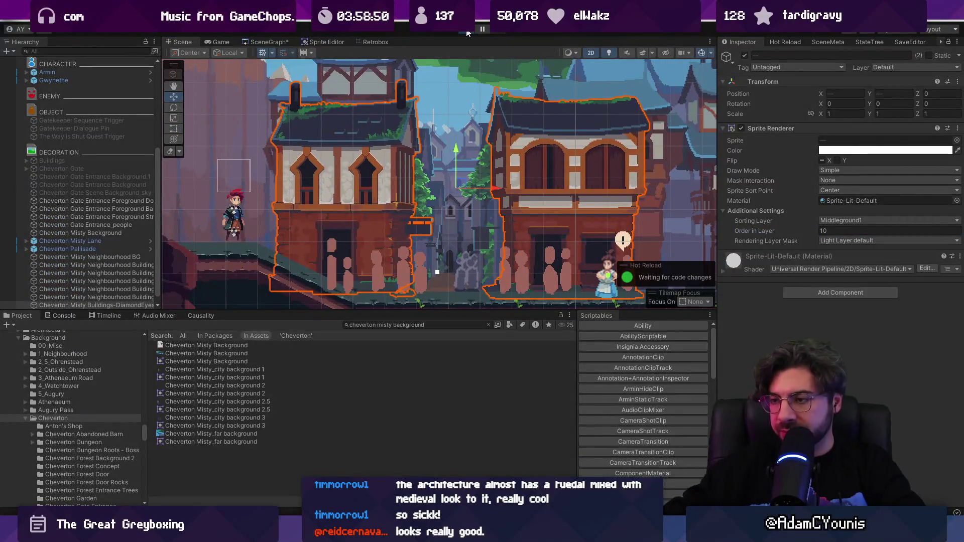
left_click(467, 33)
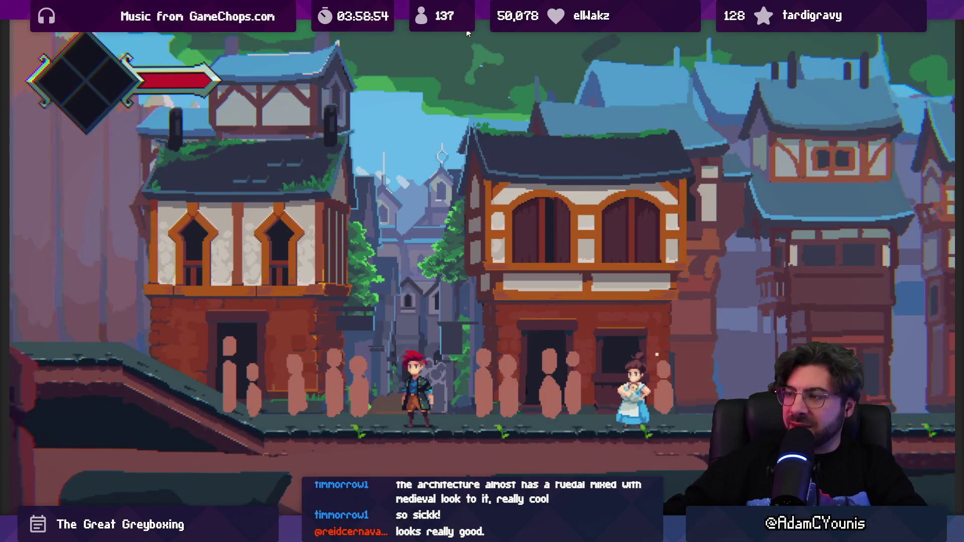
- Run the hero left and right, then un-maximize the Game view and stop playing
key("Left")
key("Right")
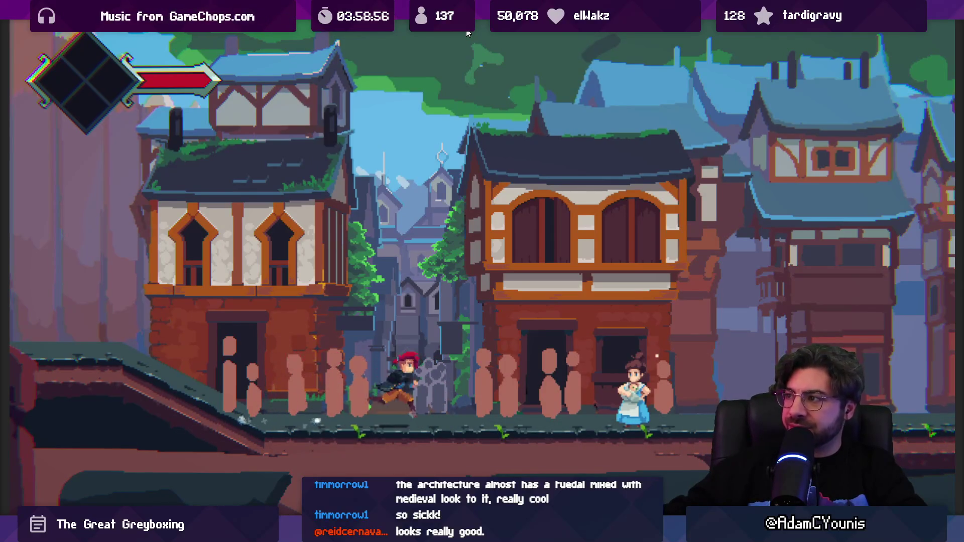
key("shift+space")
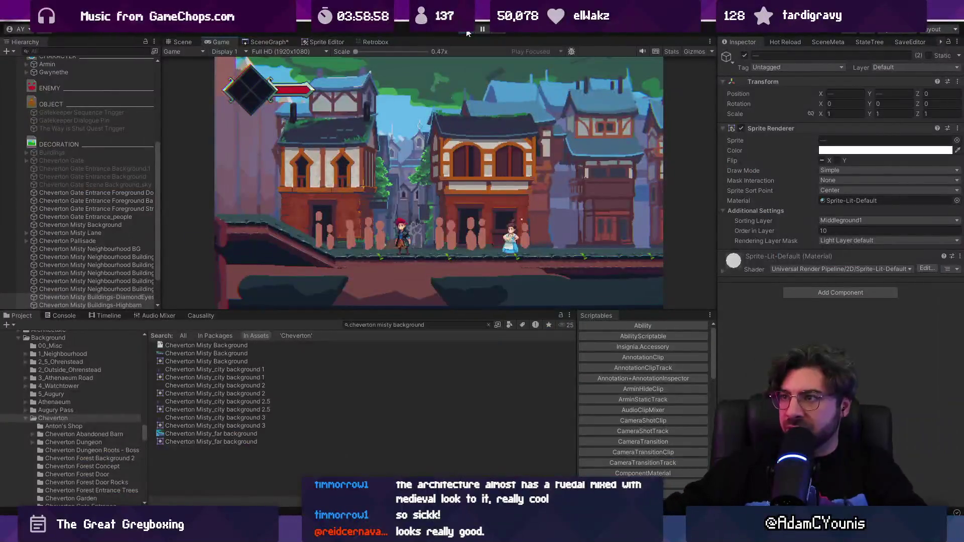
left_click(467, 31)
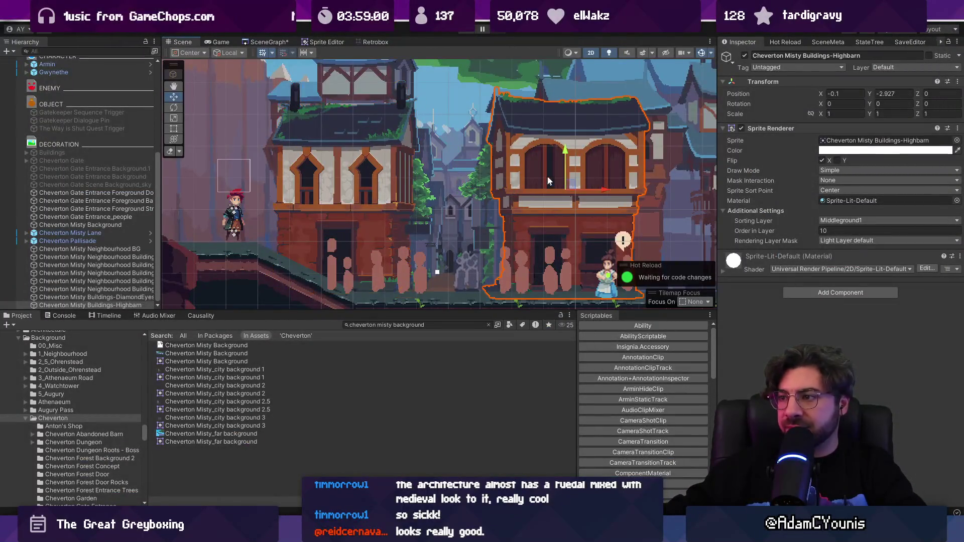
- Duplicate Highbarn and drag the copy, Highbarn_1, to the right of the original
left_click_drag(547, 176, 319, 181)
key("ctrl+d")
mouse_move(384, 191)
left_mouse_down()
mouse_move(563, 189)
mouse_move(527, 195)
left_mouse_up()
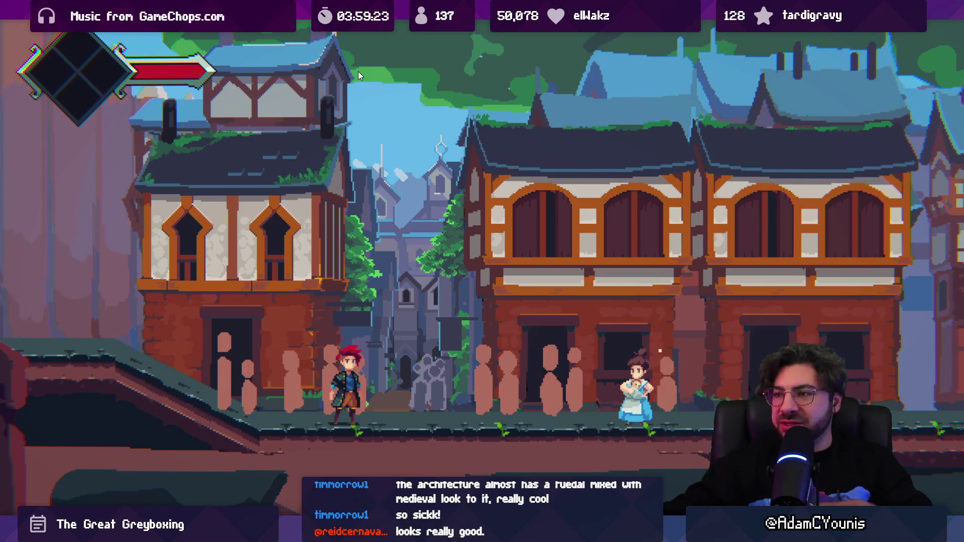
- Leave the full-screen game and stop the playtest, returning to the scene
key("ctrl+shift+F7")
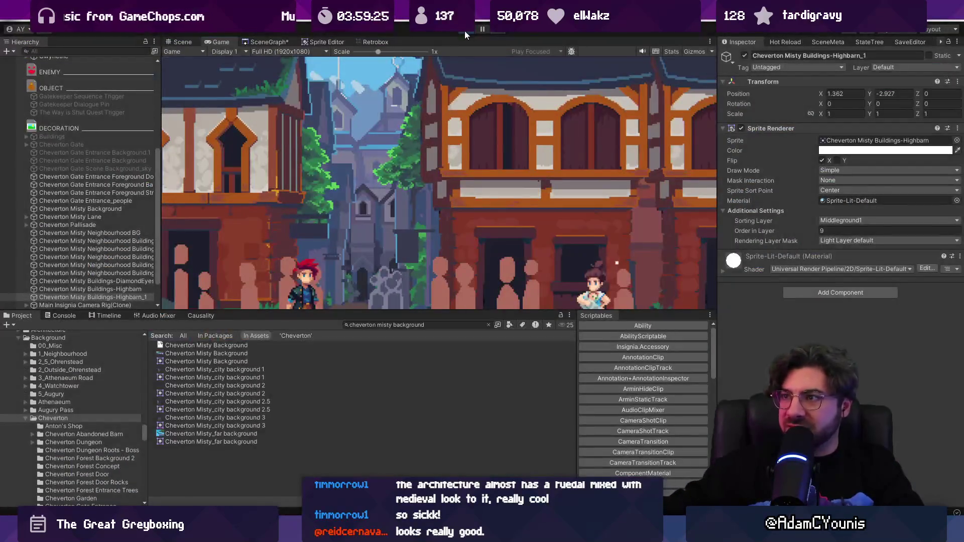
key("ctrl+1")
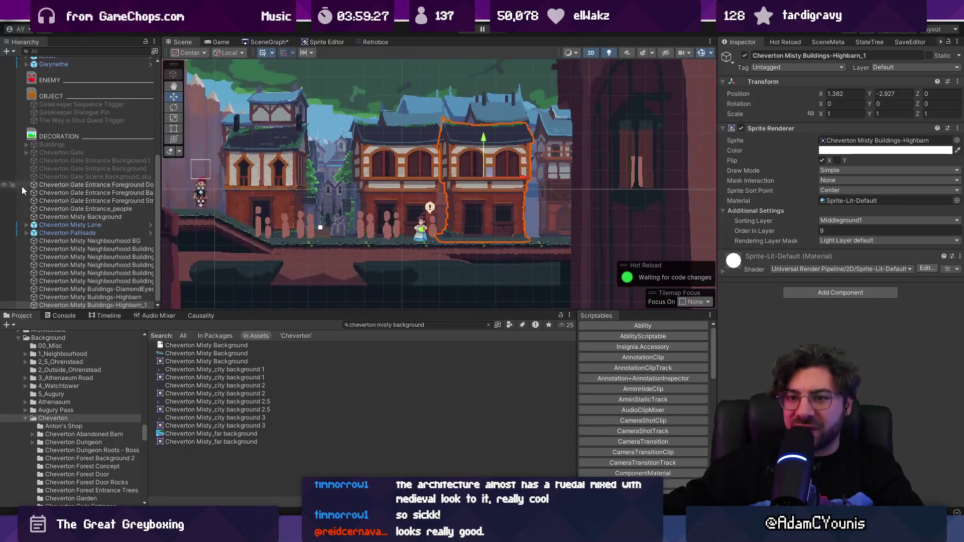
scroll(69, 214, "up", 5)
scroll(73, 209, "down", 5)
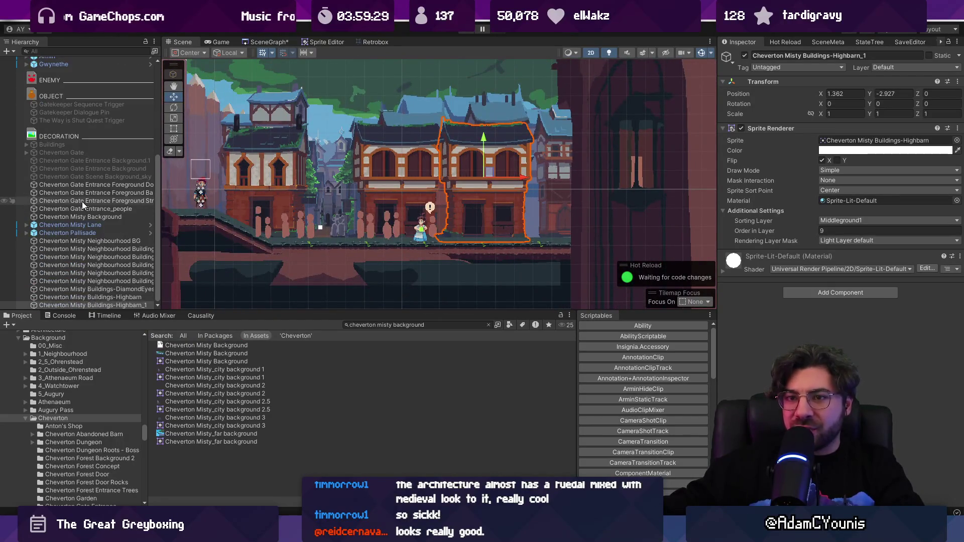
scroll(83, 201, "up", 5)
- Frame the Zone Camera and lower it slightly to about Y -3.135
left_click(27, 109)
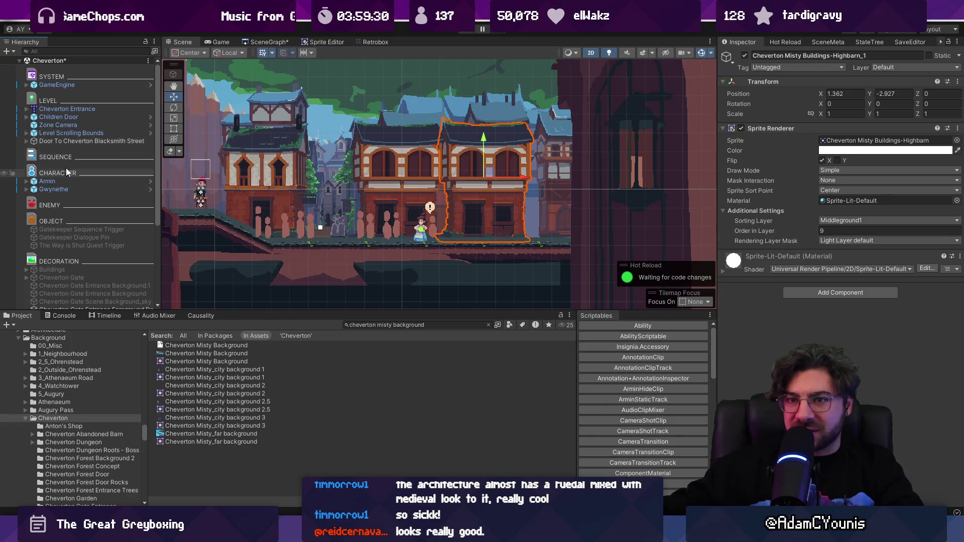
left_click(64, 125)
key("f")
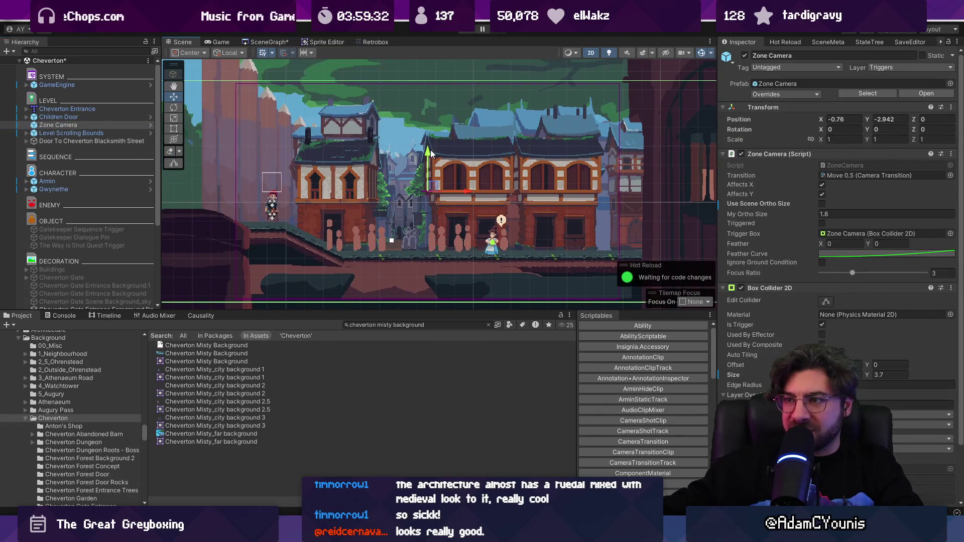
left_click_drag(430, 151, 430, 161)
scroll(429, 161, "down", 2)
left_click(408, 95)
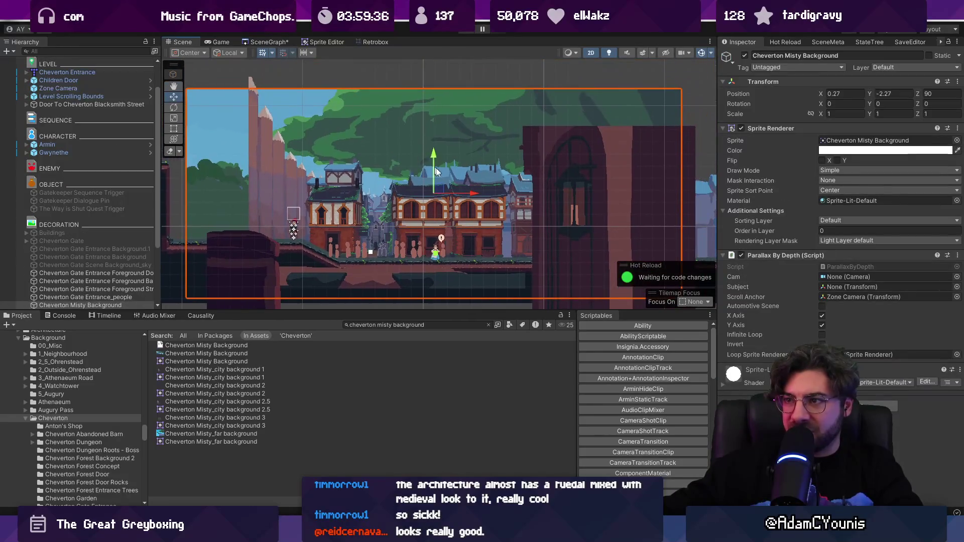
- Move the Cheverton Misty Background right and up, readjusting it to X 1.9, Y -1.81 after a playtest
left_click_drag(472, 193, 539, 195)
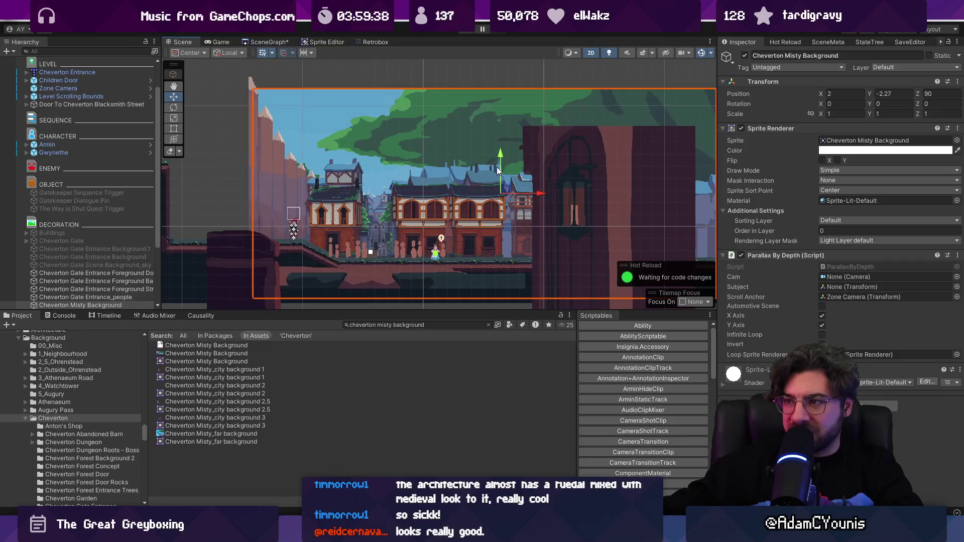
left_click_drag(496, 167, 505, 131)
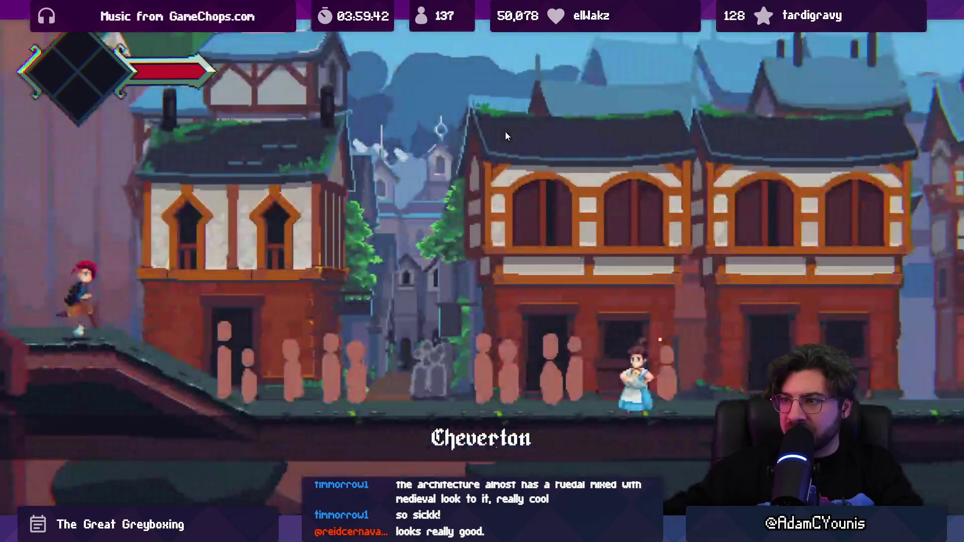
key("shift+space")
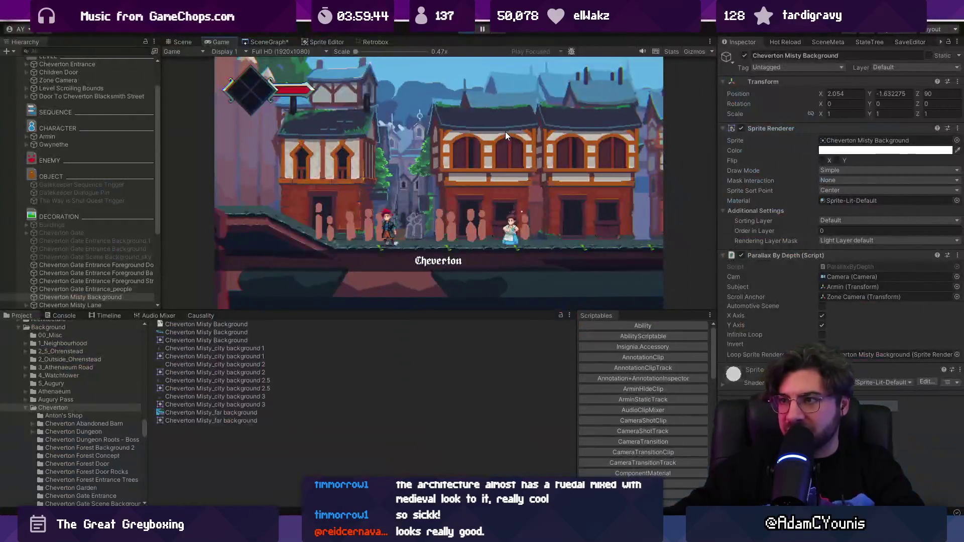
key("ctrl+p")
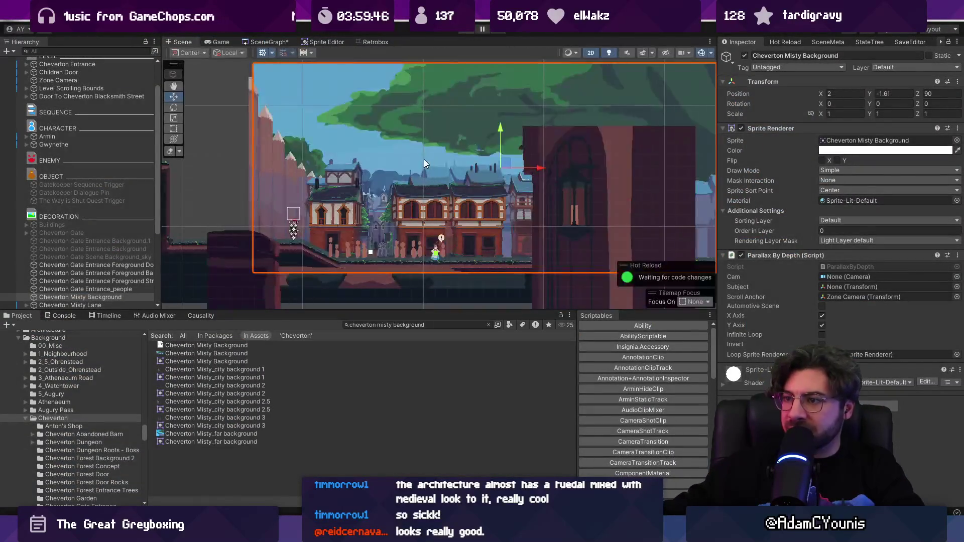
mouse_move(528, 151)
left_mouse_down()
mouse_move(520, 155)
mouse_move(535, 155)
left_mouse_up()
scroll(407, 202, "up", 5)
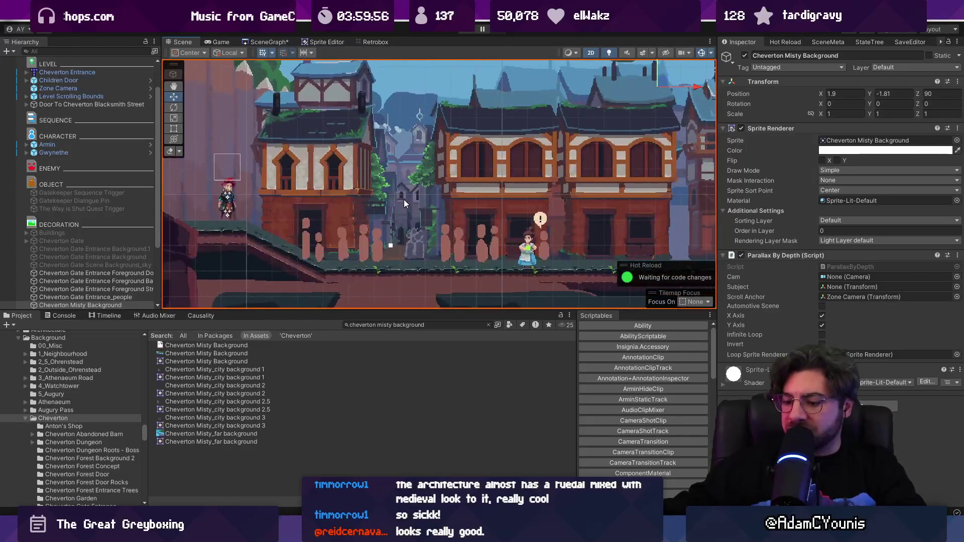
key("ctrl+o")
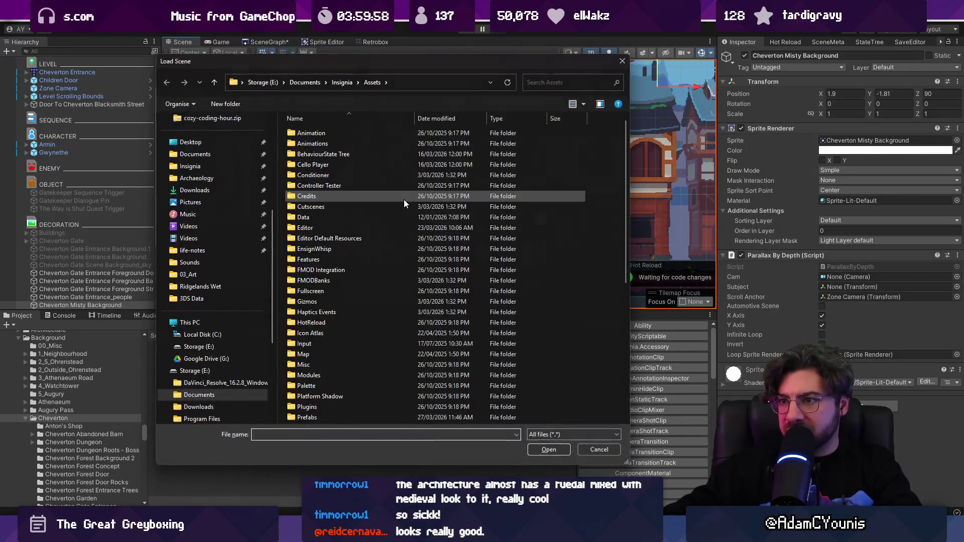
- Close the Load Scene dialog, run the hero right and left past the villager, then stop play
key("Escape")
key("ctrl+p")
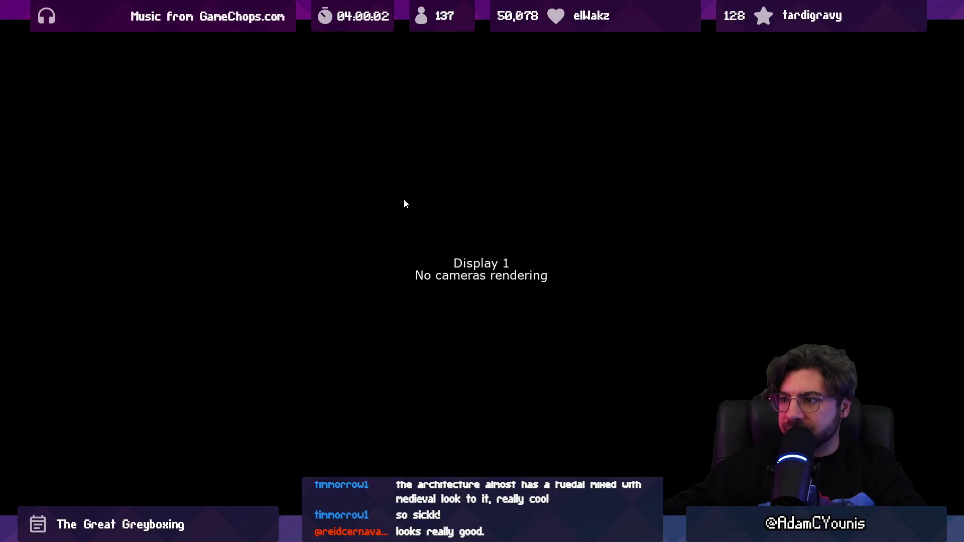
key("Right")
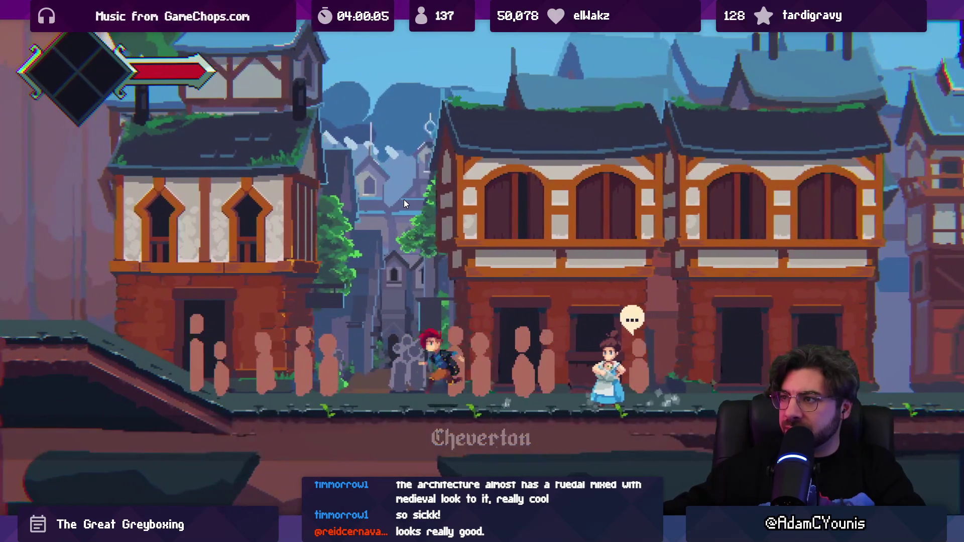
key("Left")
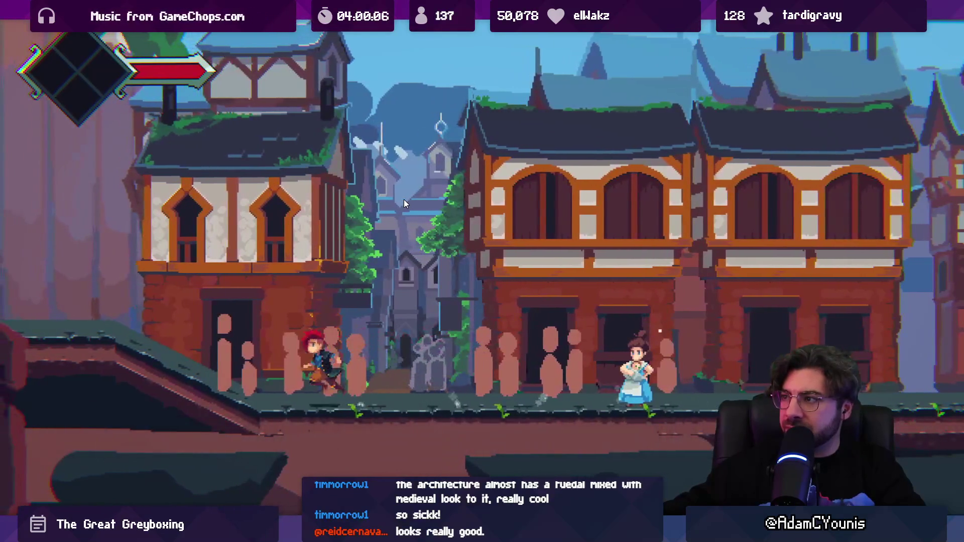
key("Right")
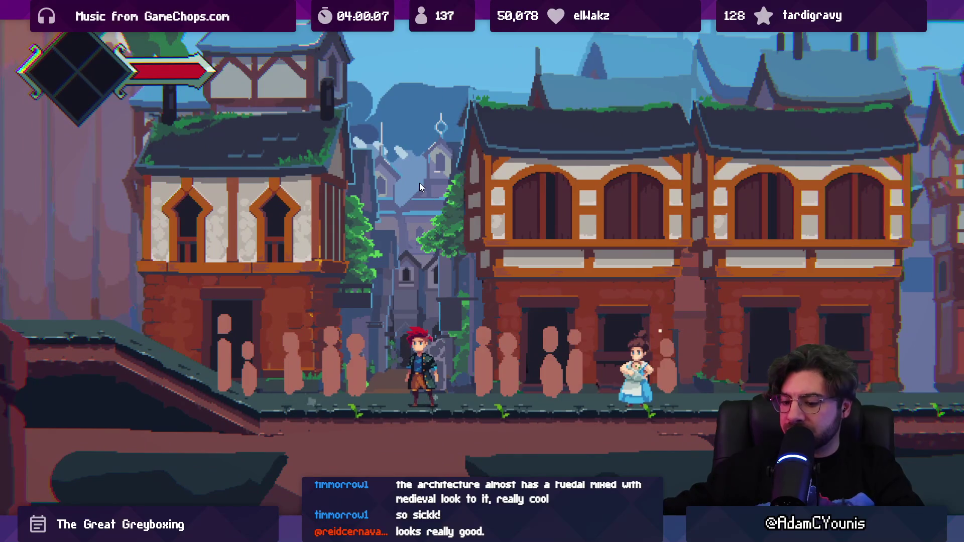
key("shift+space")
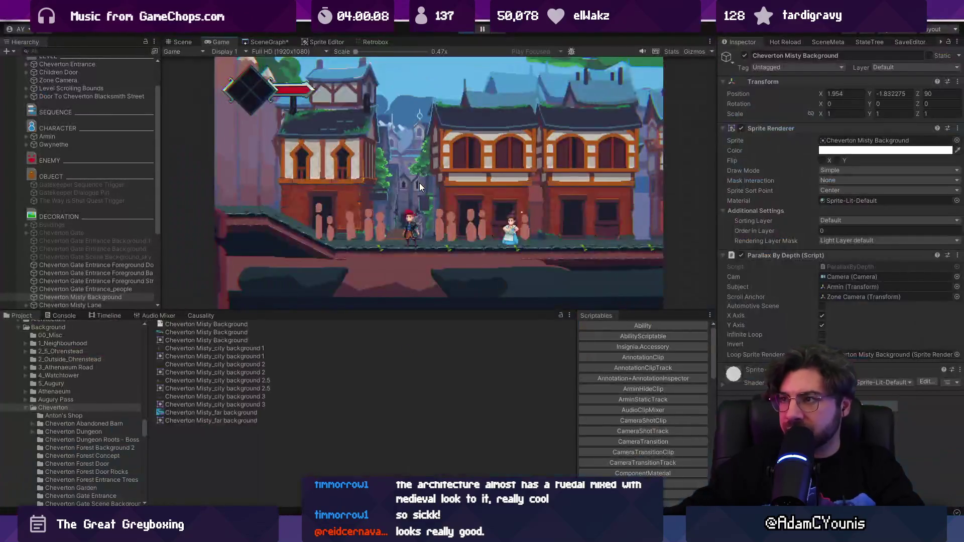
left_click(466, 29)
- Stop the playtest, switch the Scene view to 3D and select Cheverton Misty Neighbourhood BG
key("ctrl+p")
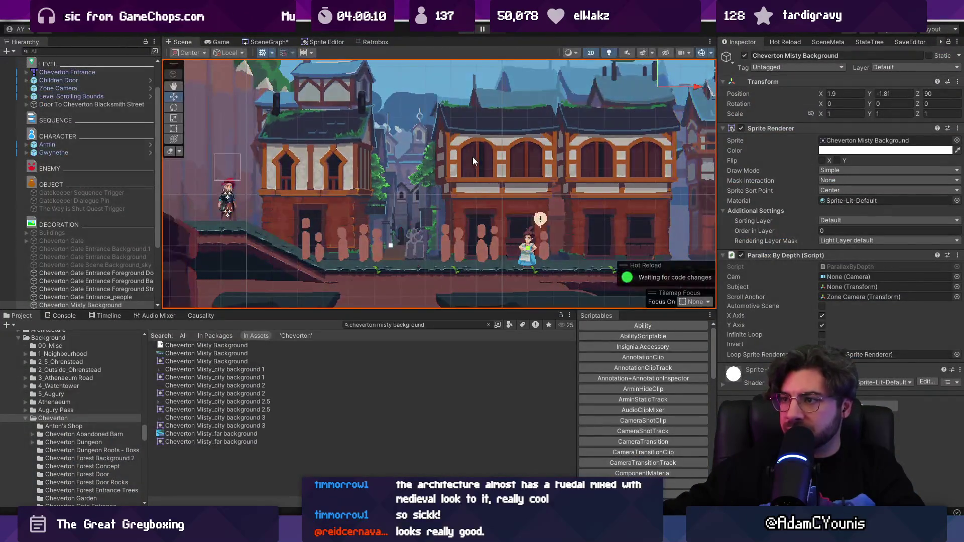
key("2")
scroll(466, 159, "down", 10)
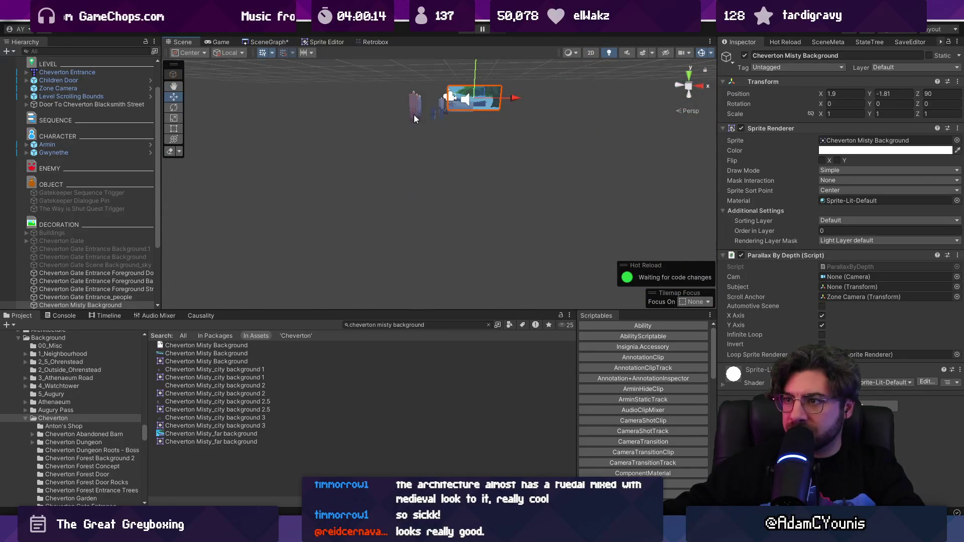
left_click(414, 115)
left_click(443, 215)
- Frame the neighbourhood building row and orbit around it to see how the background layers sit in depth
key("f")
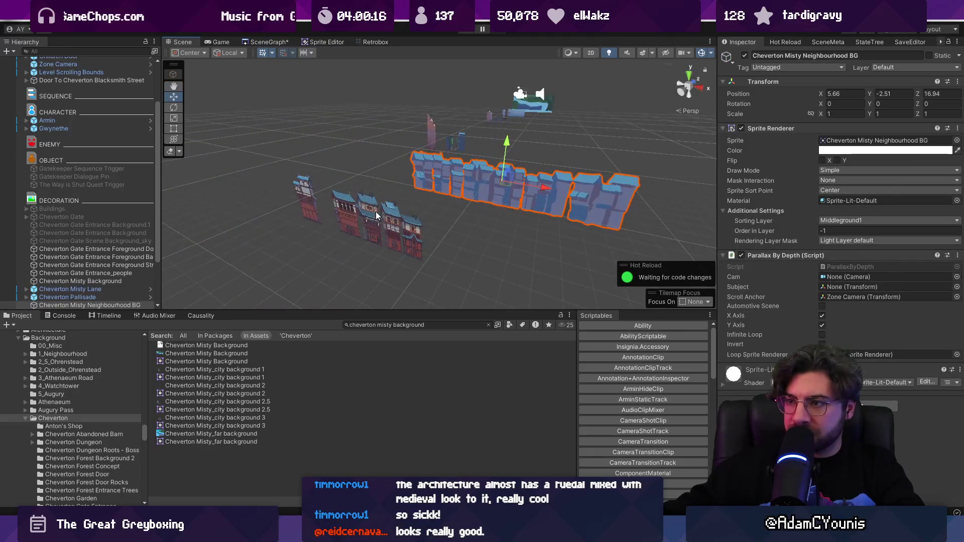
mouse_move(376, 212)
left_mouse_down()
mouse_move(565, 178)
mouse_move(574, 161)
mouse_move(549, 146)
left_mouse_up()
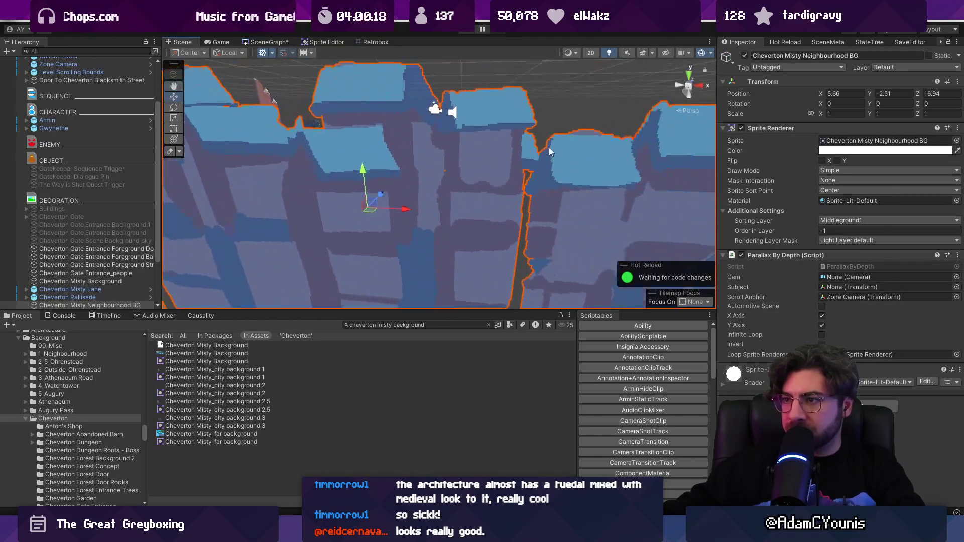
scroll(537, 161, "down", 4)
scroll(522, 173, "down", 2)
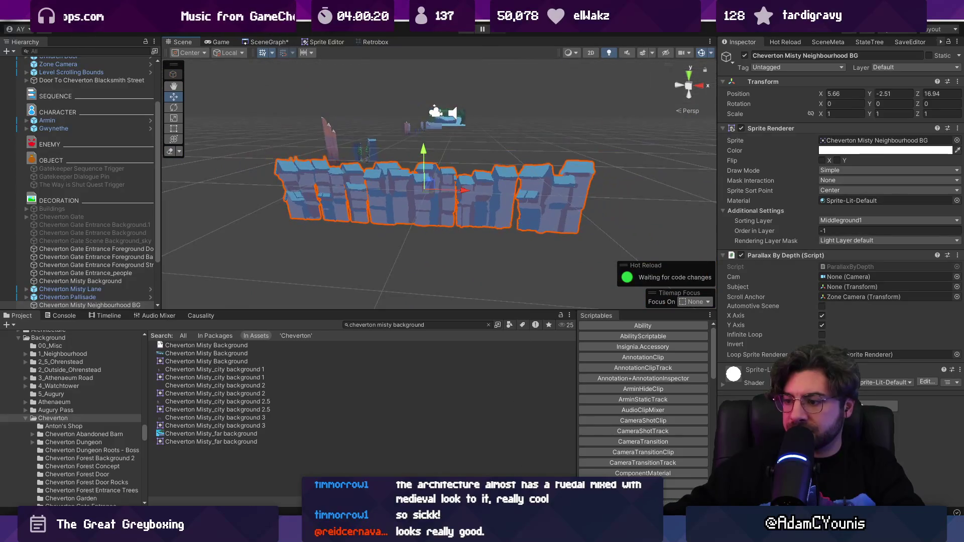
key("alt+Tab")
- Look over the Aseprite town scene artwork with its houses and villagers, then return to Unity
left_click(145, 31)
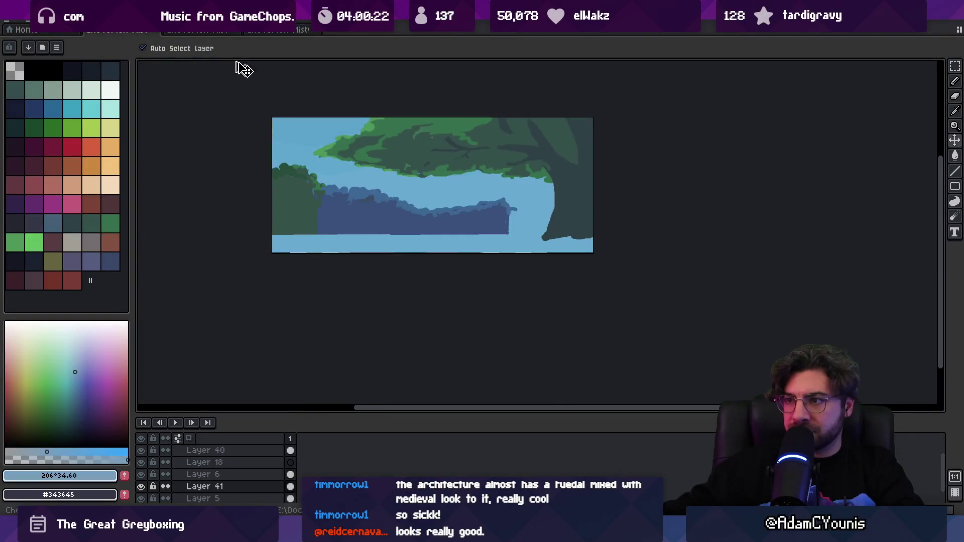
left_click(210, 31)
left_click_drag(364, 115, 343, 154)
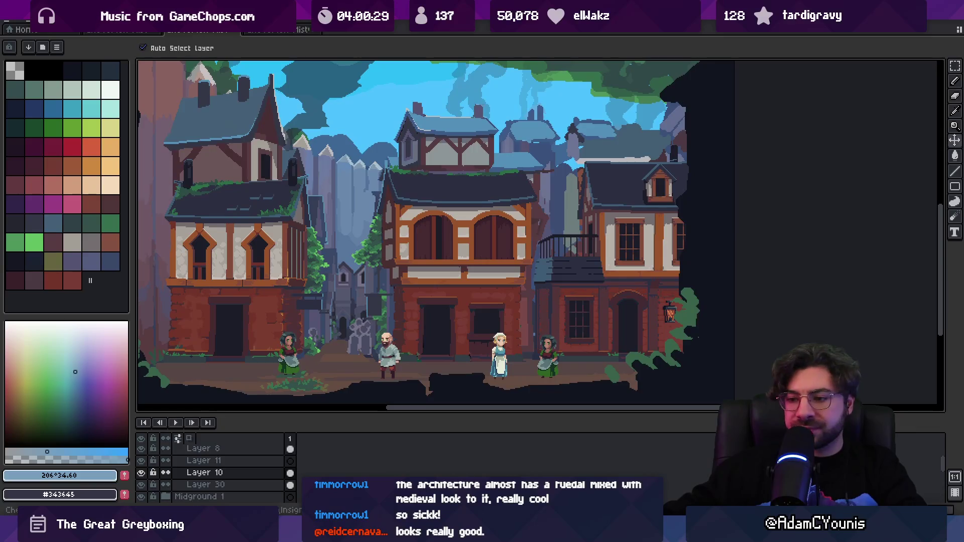
key("alt+Tab")
- Return to 2D, run a quick playtest, then drag the Neighbourhood BG left to X 5.05
key("2")
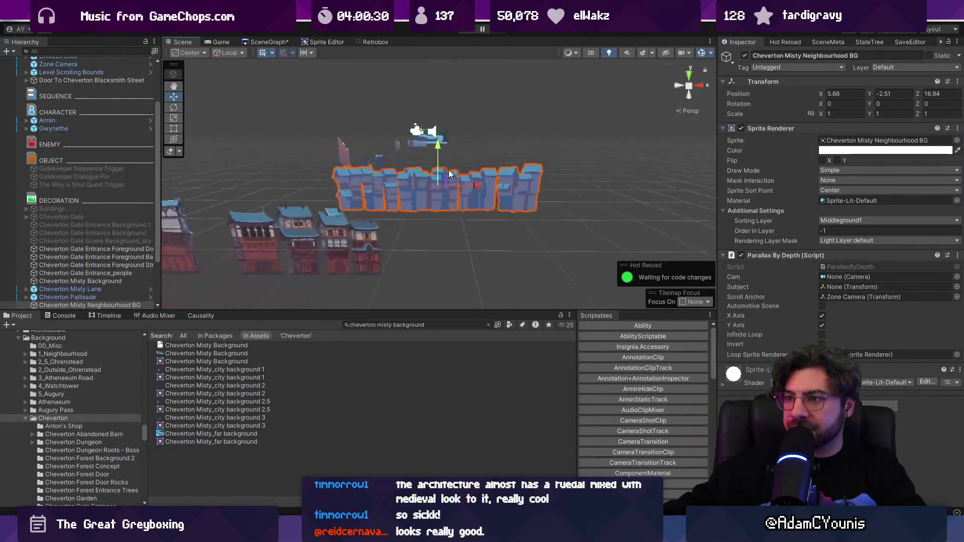
key("t")
key("w")
scroll(448, 197, "up", 4)
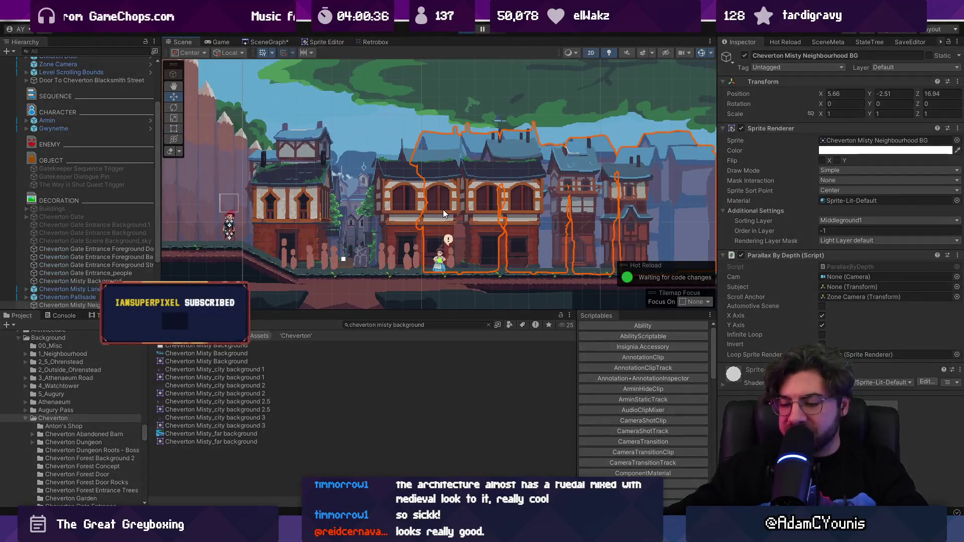
key("ctrl+p")
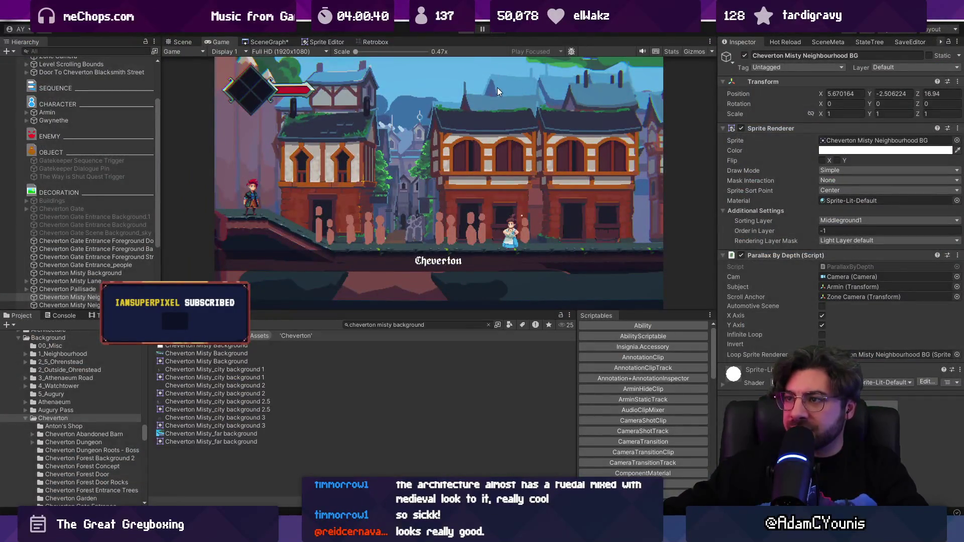
key("ctrl+p")
scroll(371, 194, "down", 2)
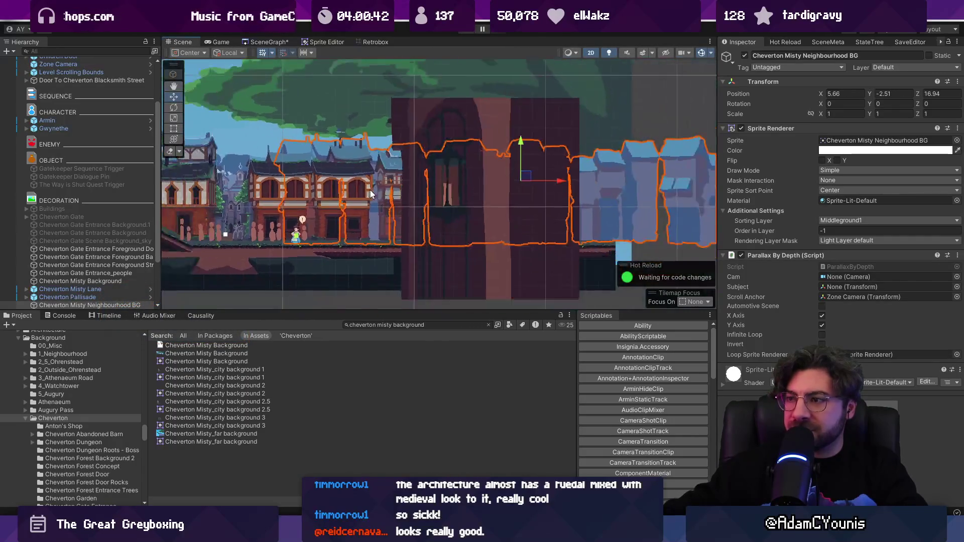
left_click_drag(570, 180, 532, 179)
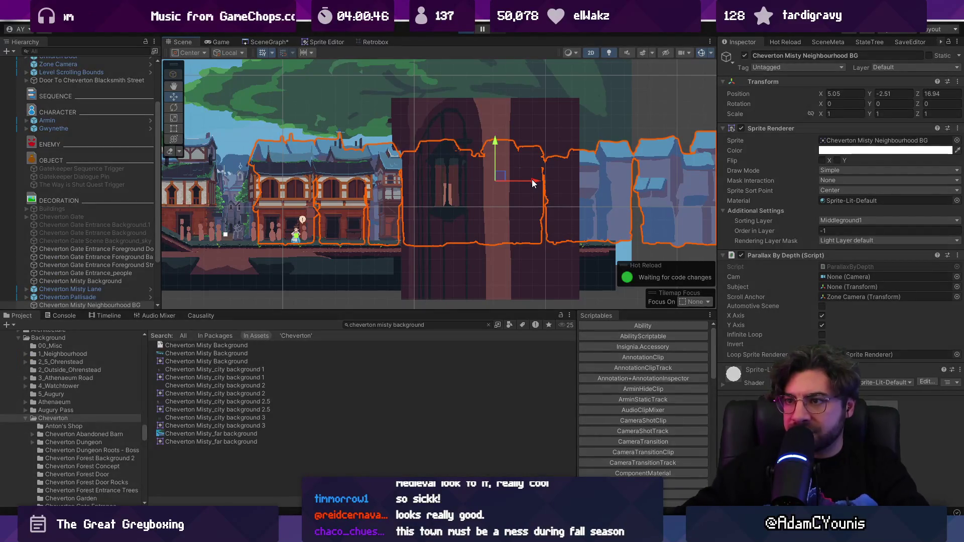
- Playtest again, running and jumping the hero back and forth past the villager, then stop
key("ctrl+p")
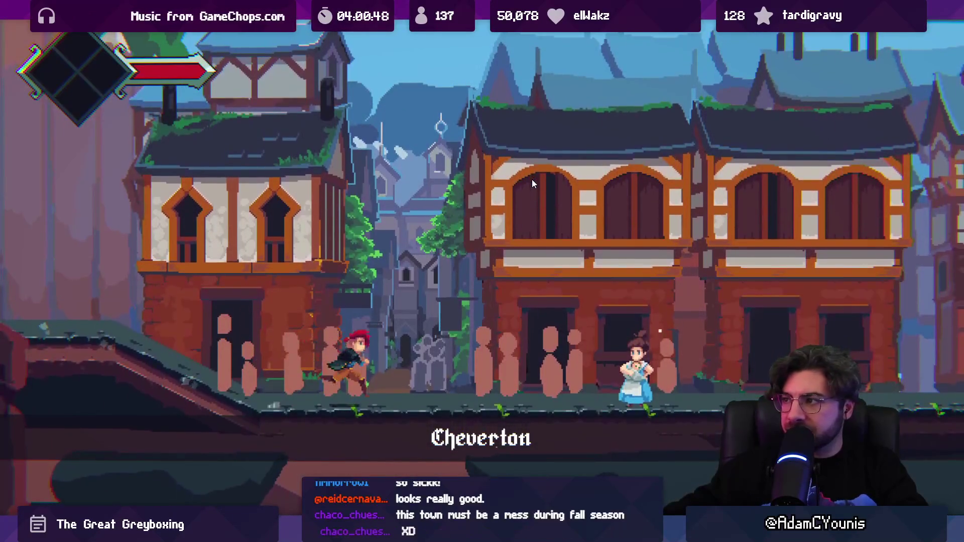
key("Right")
key("Left")
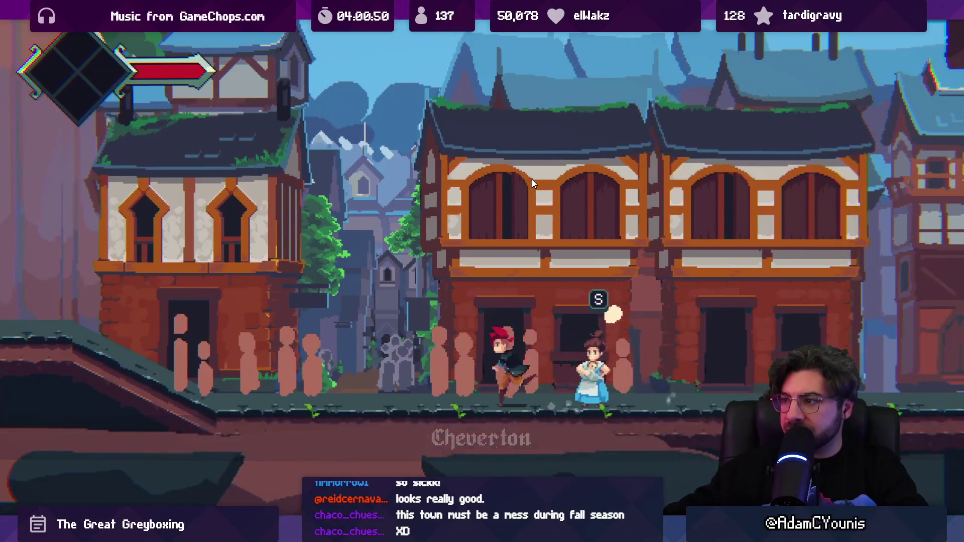
key("Left")
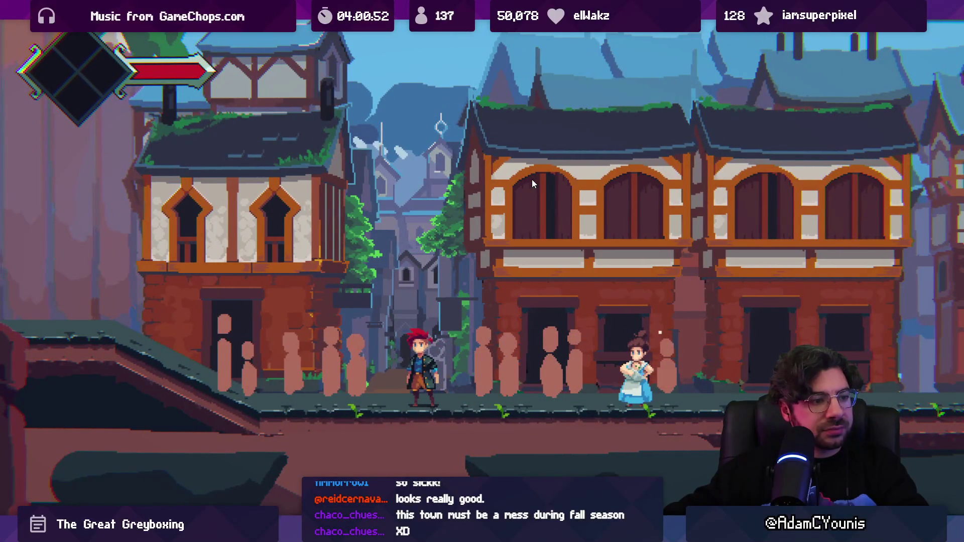
key("Right")
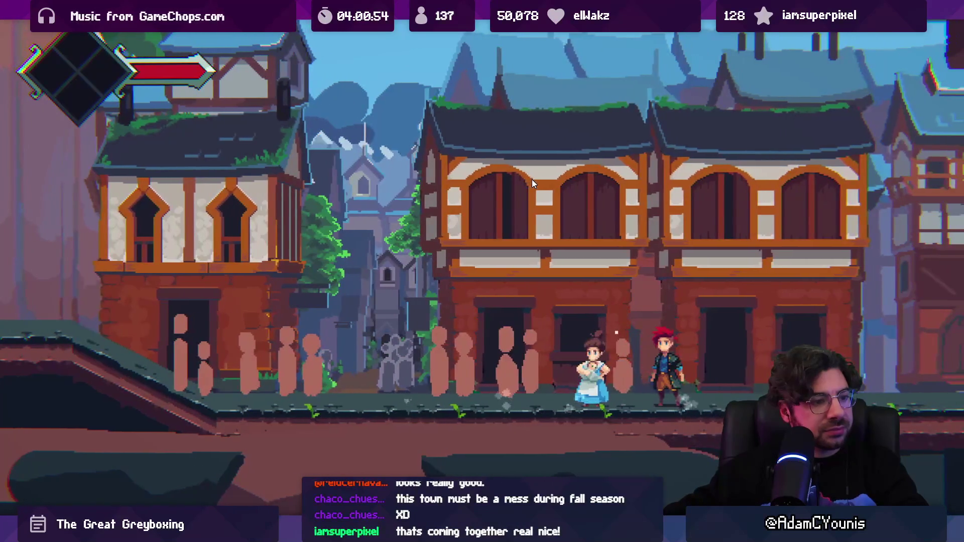
key("Left")
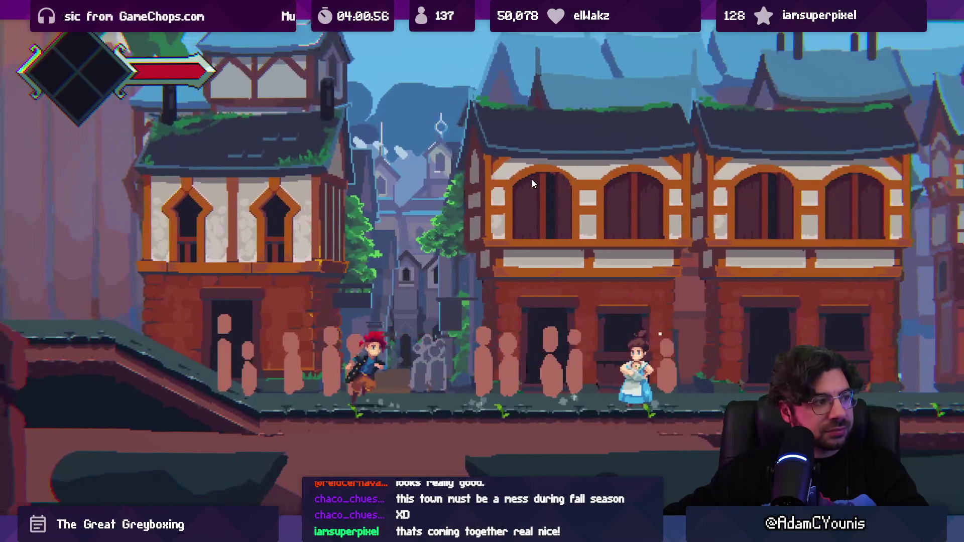
key("Right")
key("Left")
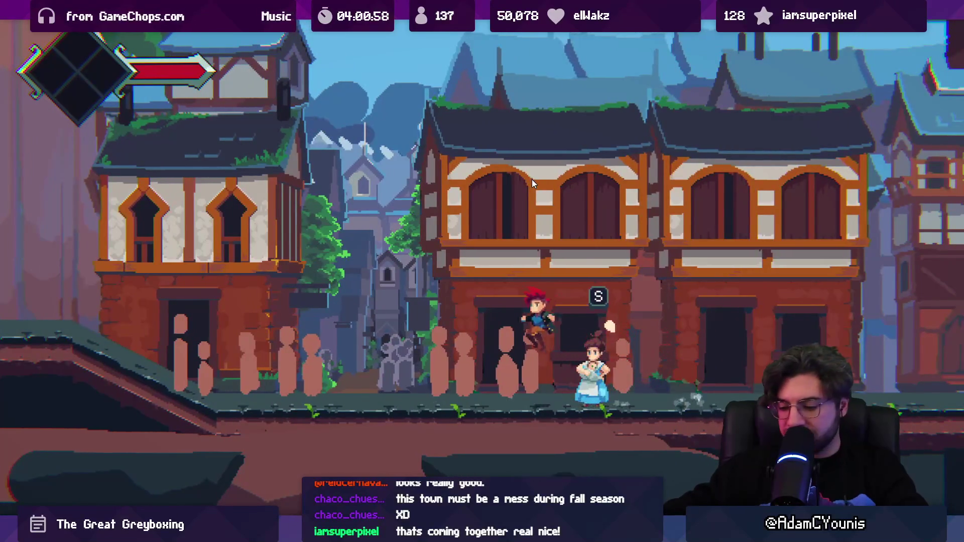
key("shift+space")
left_click(481, 30)
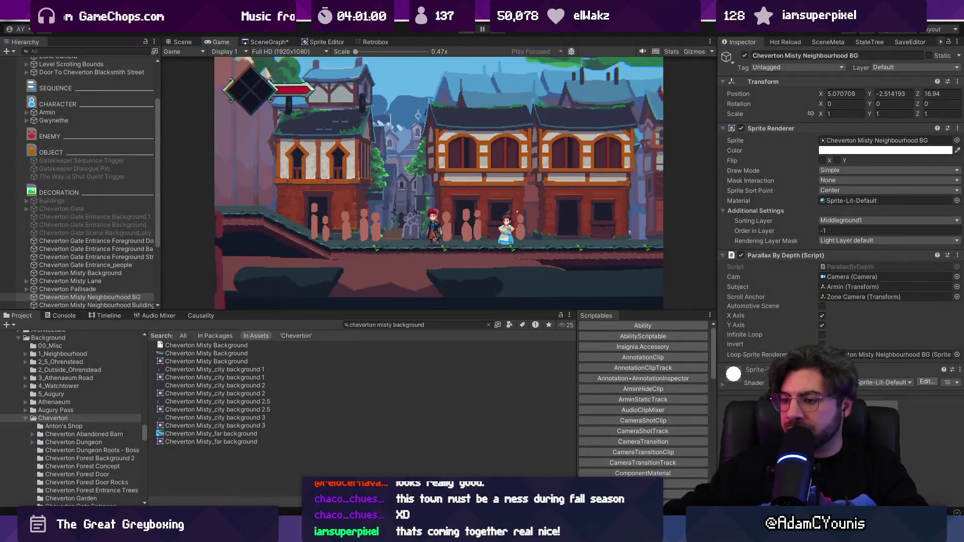
key("alt+Tab")
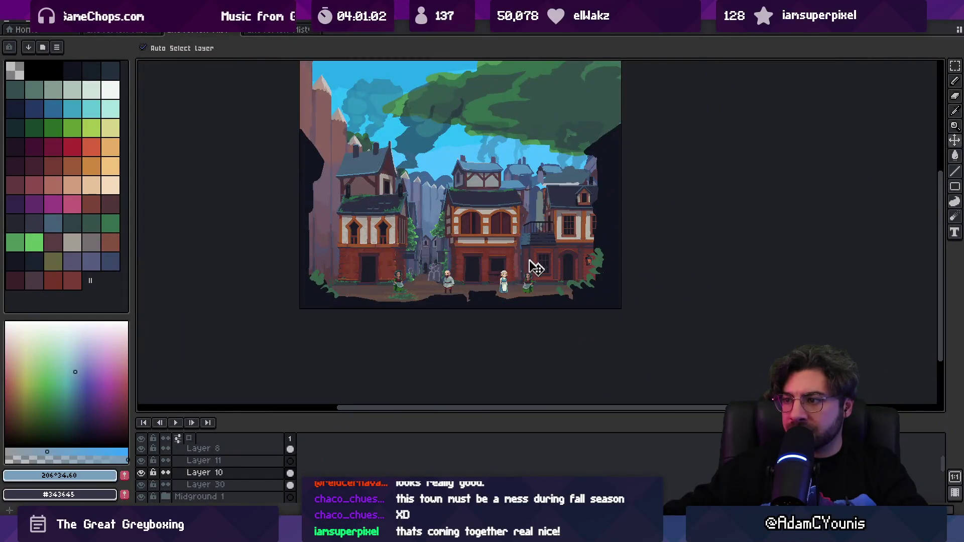
- Select the whole 640x540 Foreground layer and copy its frame silhouette
left_click(508, 305)
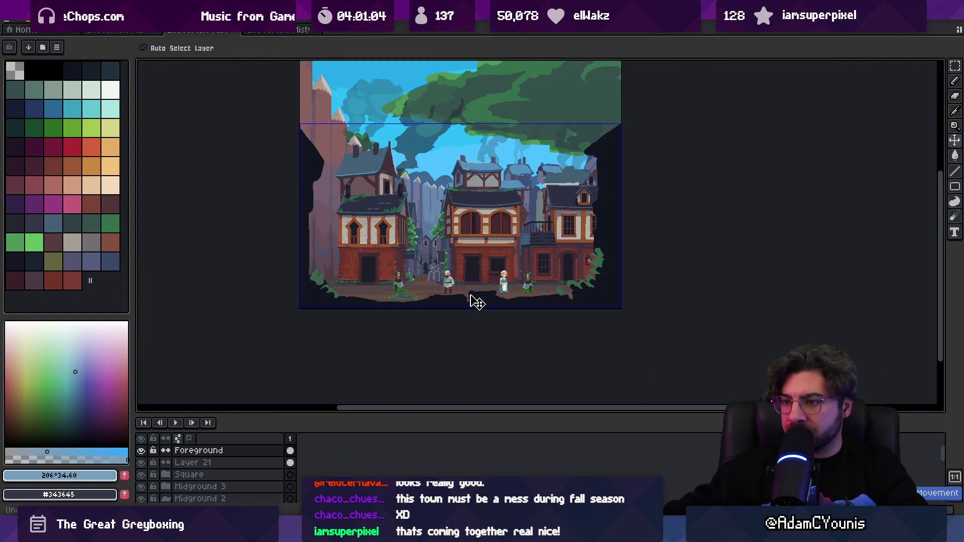
left_click(468, 295)
key("m")
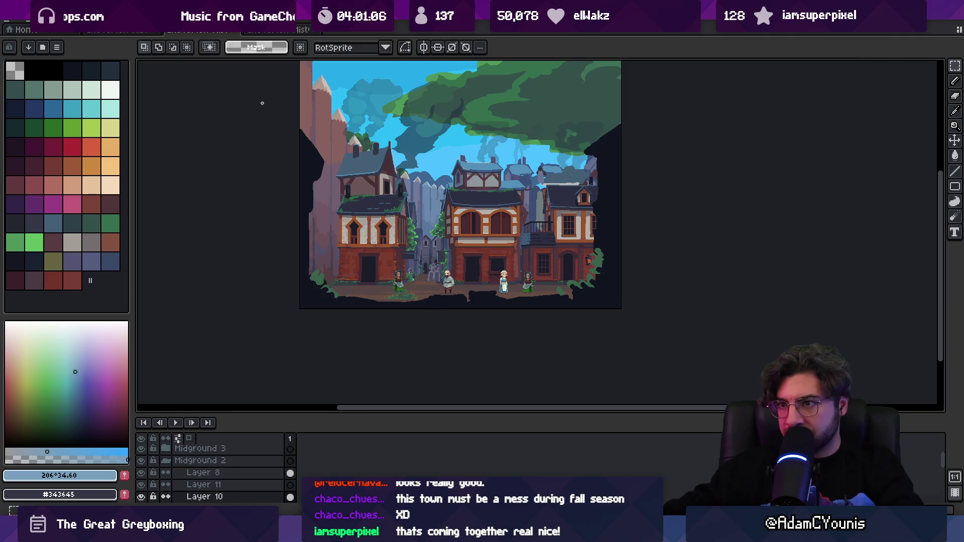
key("ctrl+a")
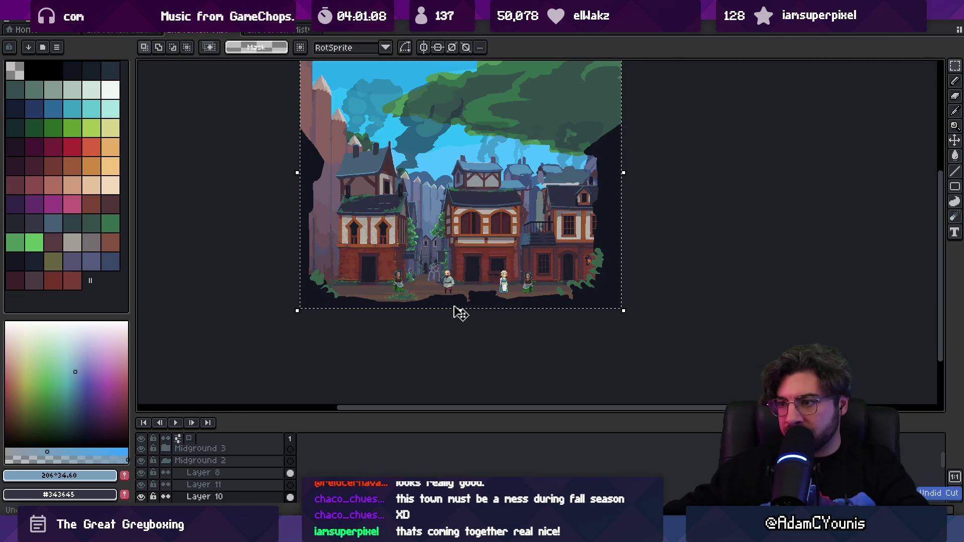
key("ctrl+t")
key("v")
left_click(454, 304)
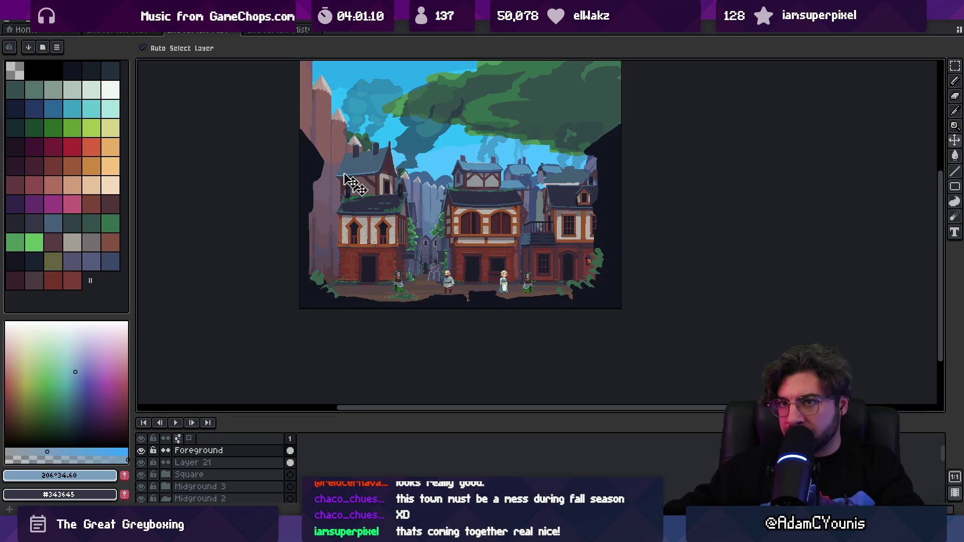
- Paste the silhouette into a new 640×540 sprite and delete its right side
left_click(18, 19)
left_click(22, 67)
key("Return")
key("ctrl+v")
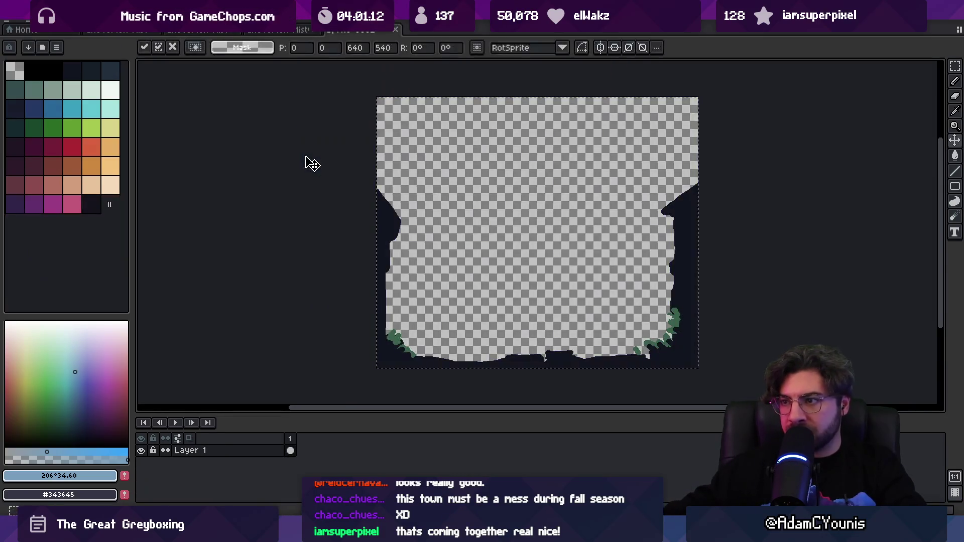
left_click_drag(418, 194, 426, 219)
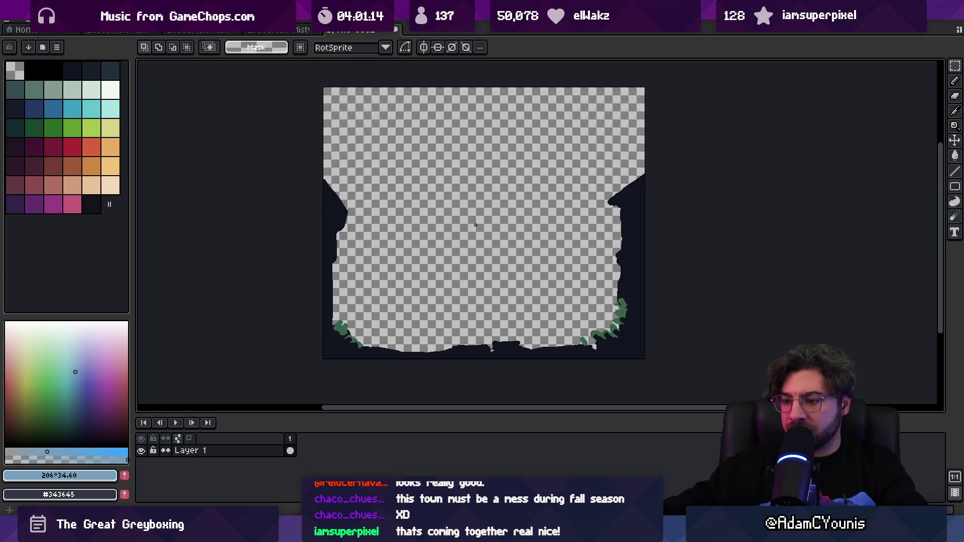
left_click_drag(484, 158, 684, 392)
key("Delete")
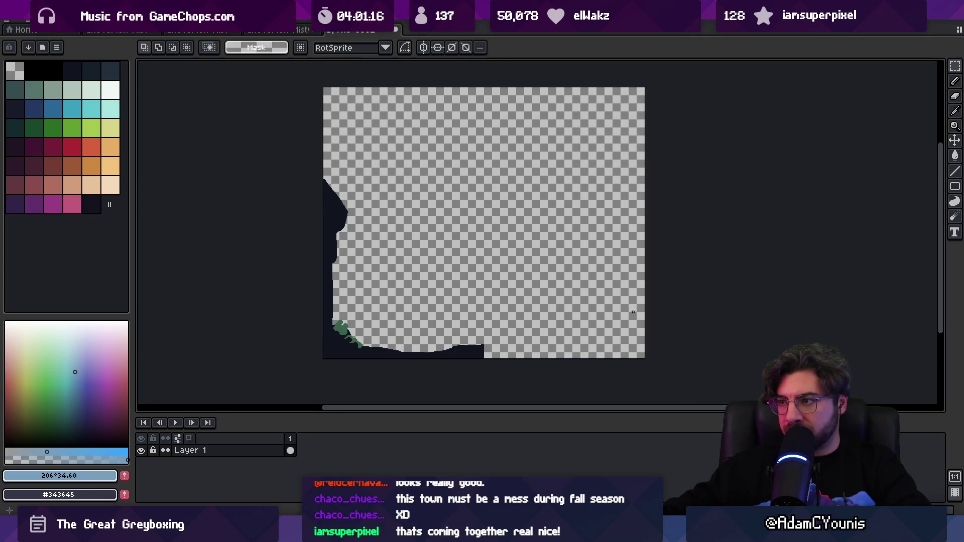
left_click(56, 19)
- Resize the canvas to 360×540, anchored on the left side
left_click(75, 80)
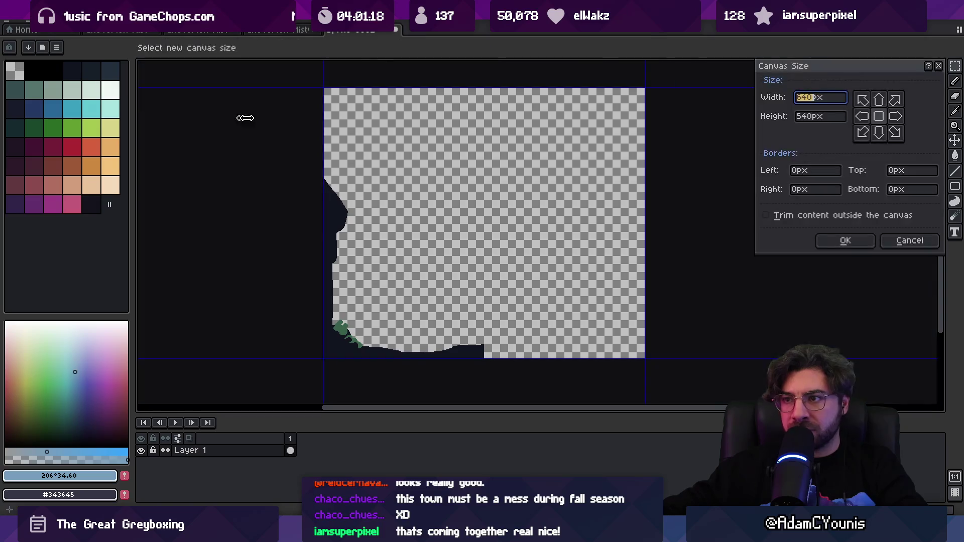
type("26")
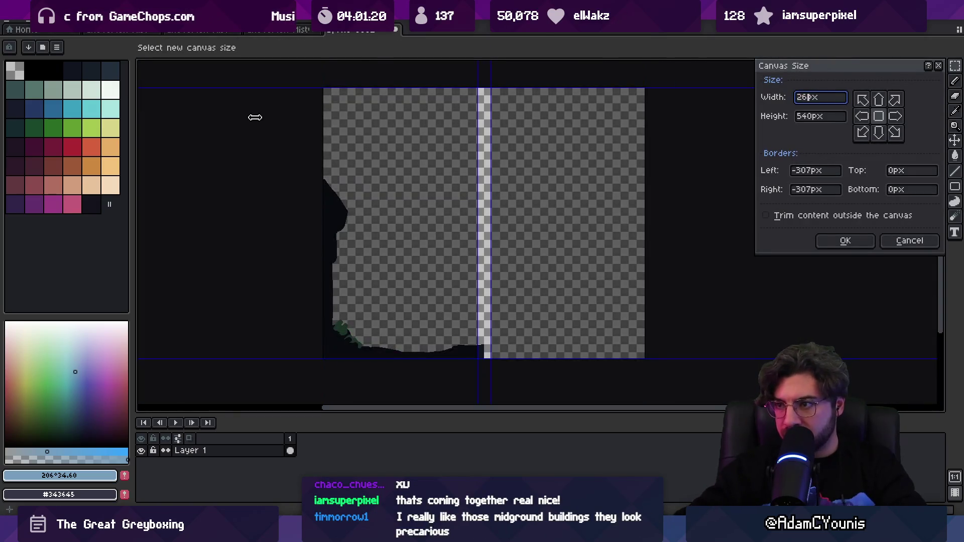
type("6")
key("BackSpace")
key("BackSpace")
key("BackSpace")
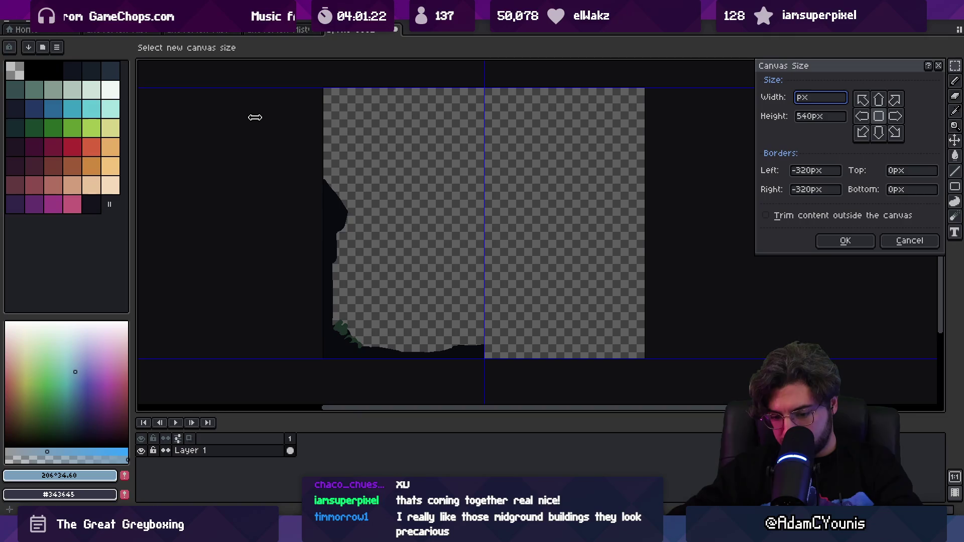
type("360")
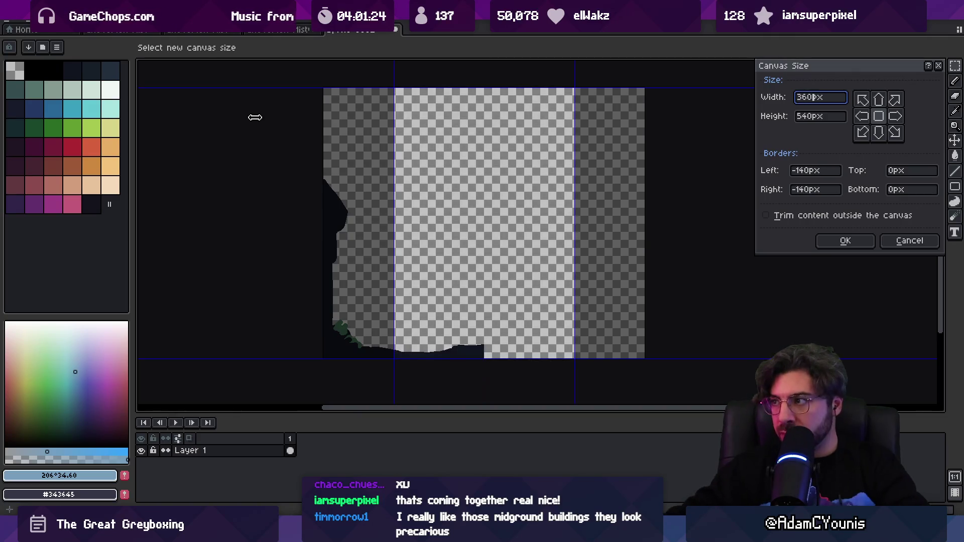
left_click(861, 116)
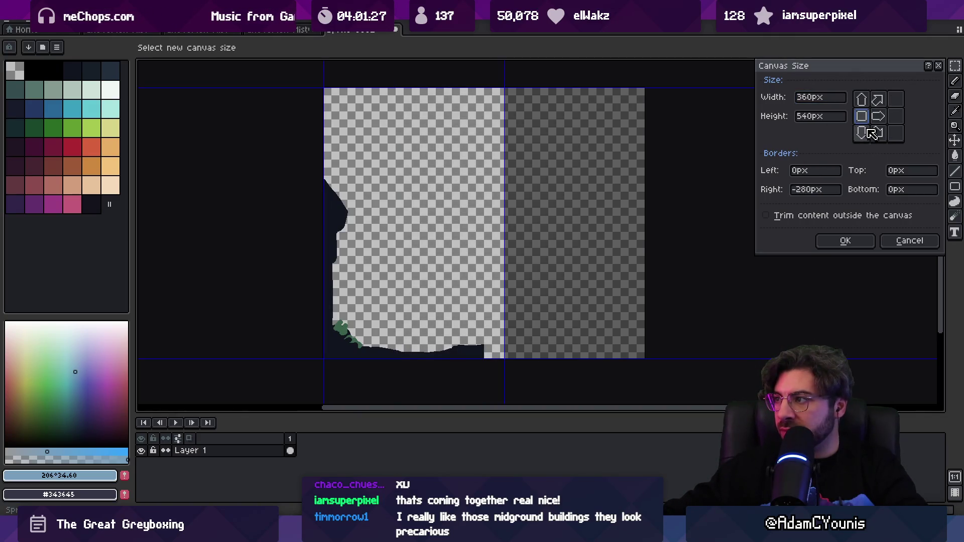
left_click(845, 241)
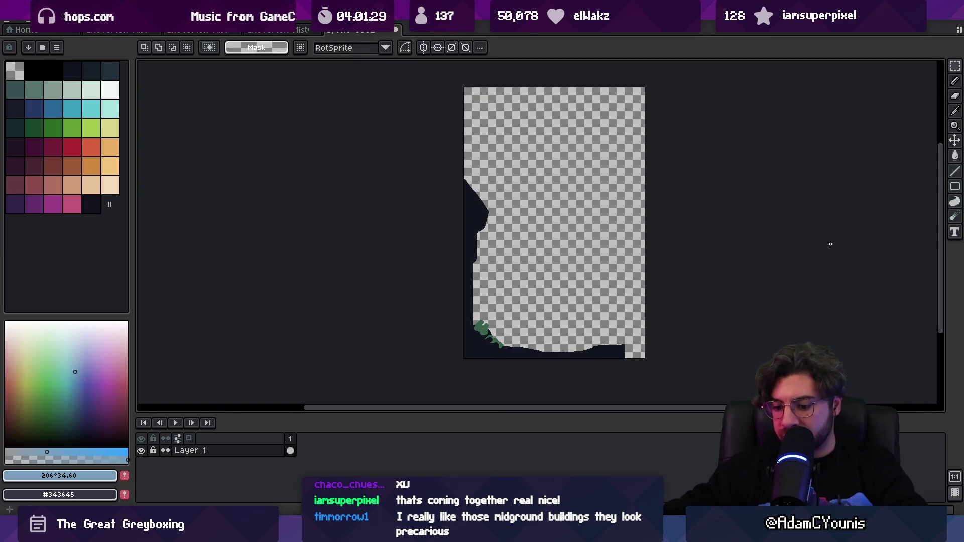
- Add a second frame and paste the frame art, trying a horizontal mirror before undoing it
key("alt+n")
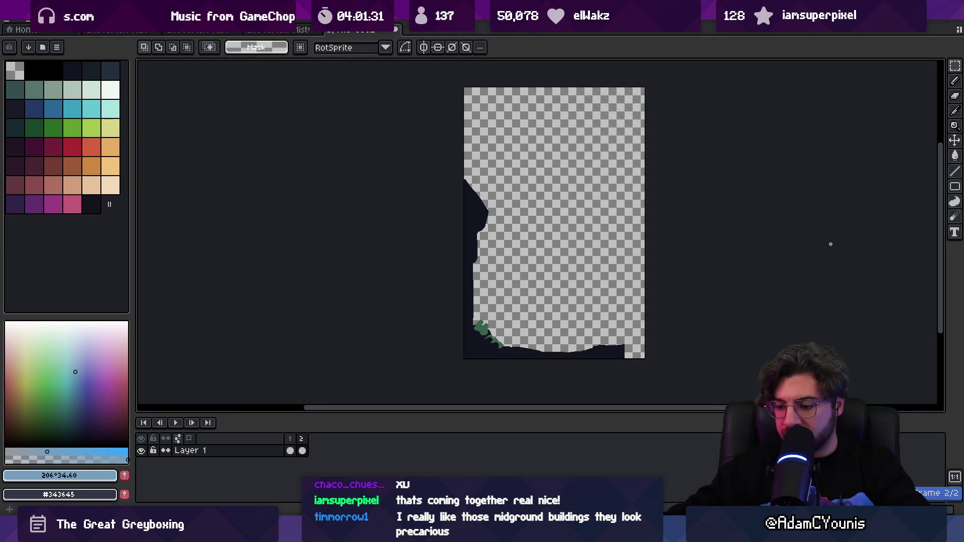
key("ctrl+v")
mouse_move(715, 256)
left_mouse_down()
mouse_move(566, 254)
mouse_move(575, 257)
left_mouse_up()
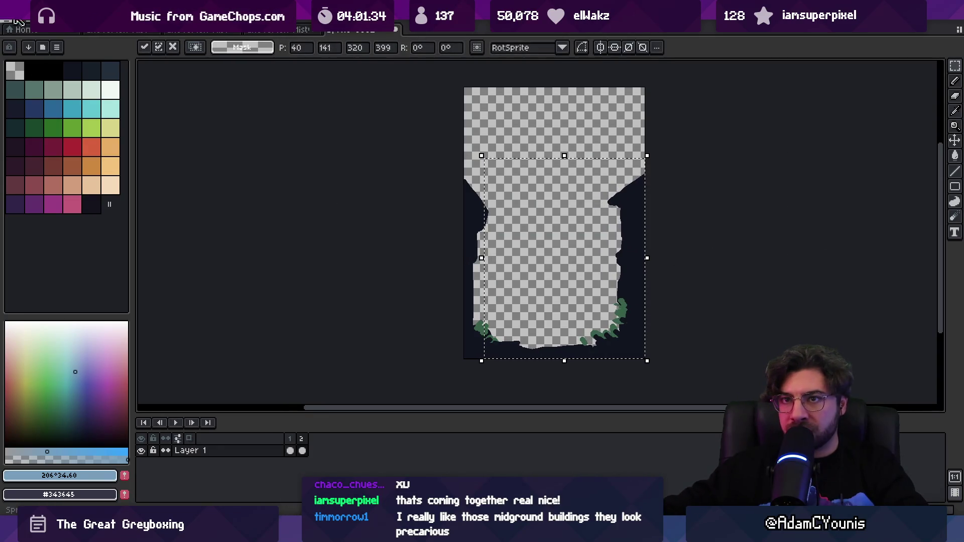
left_click(30, 23)
left_click(122, 181)
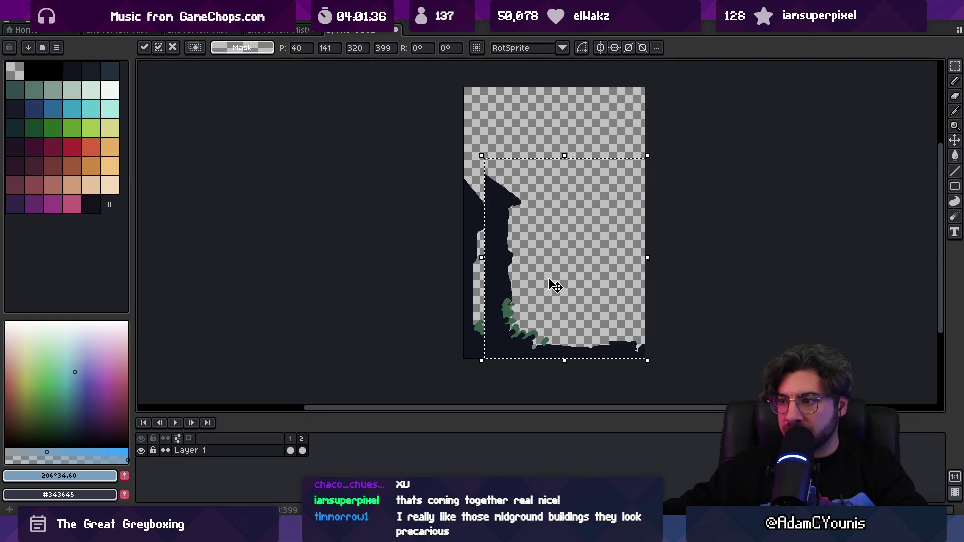
left_click_drag(549, 282, 532, 285)
key("ctrl+z")
key("ctrl+z")
key("ctrl+z")
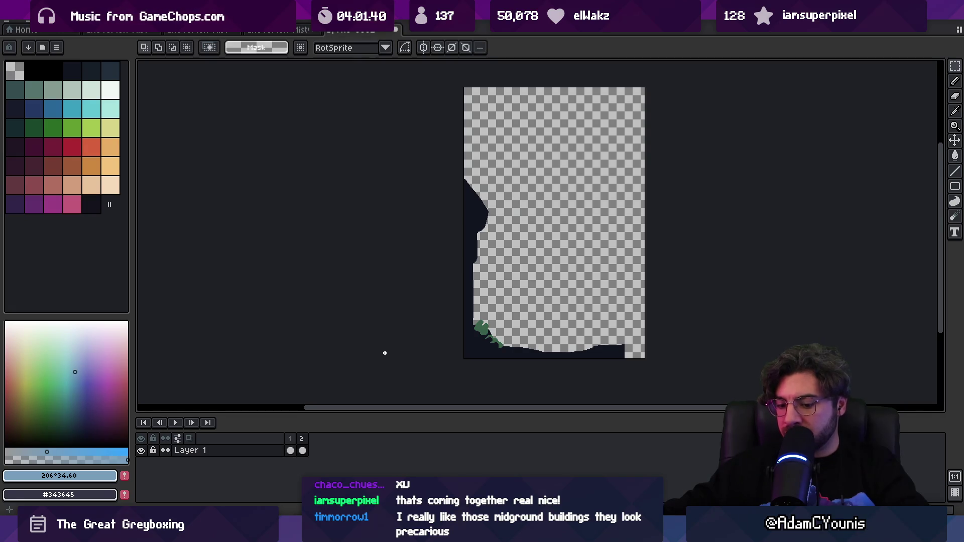
- Paste the artwork into the empty second frame and slide it left onto the canvas
key("ctrl+v")
left_click_drag(699, 310, 571, 310)
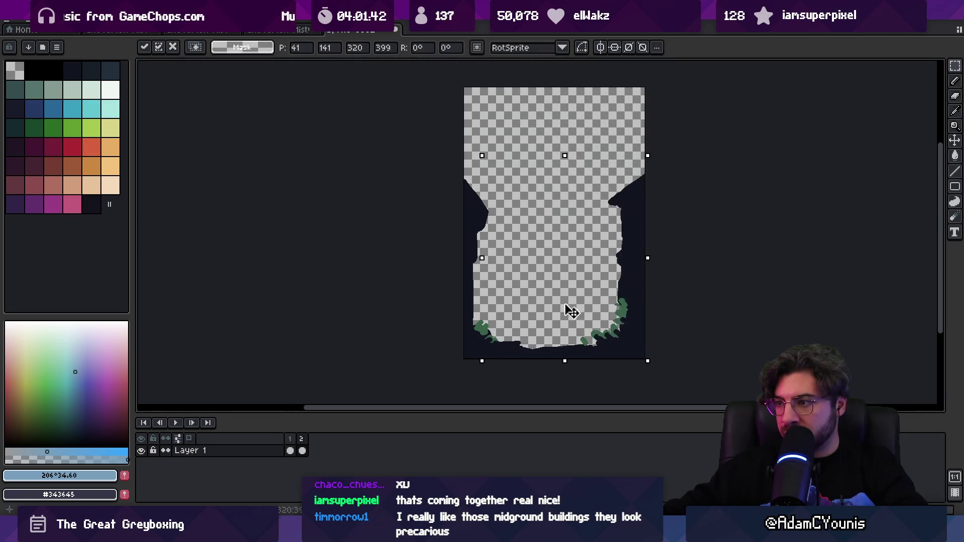
key("ctrl+z")
left_click(301, 451)
key("ctrl+v")
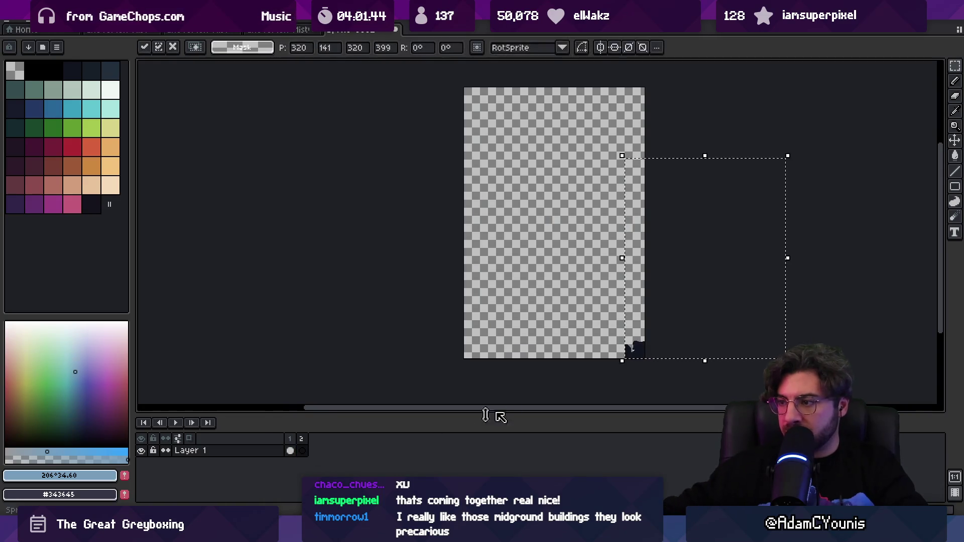
left_click_drag(749, 336, 605, 336)
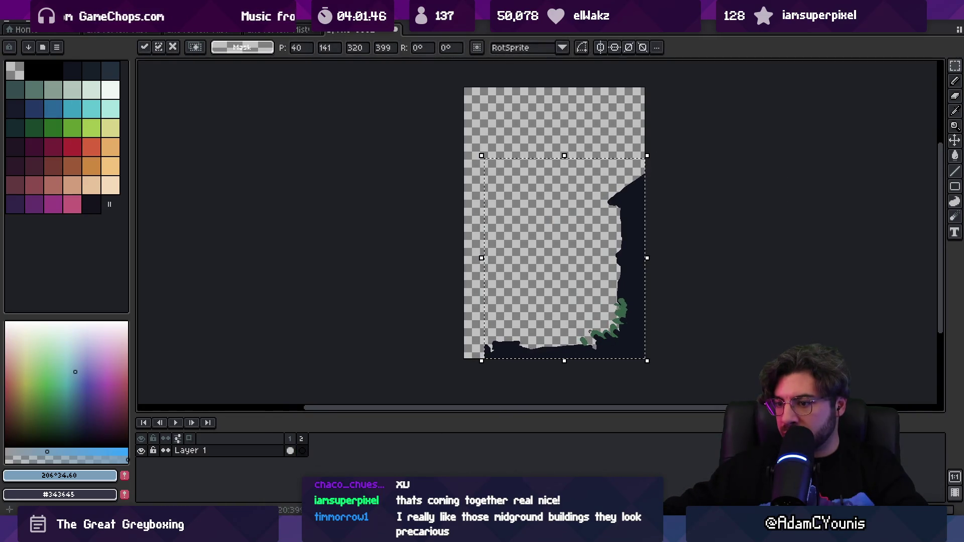
- Start a new tag on frame 1
left_click(290, 439)
right_click(290, 439)
left_click(311, 468)
type("Lef")
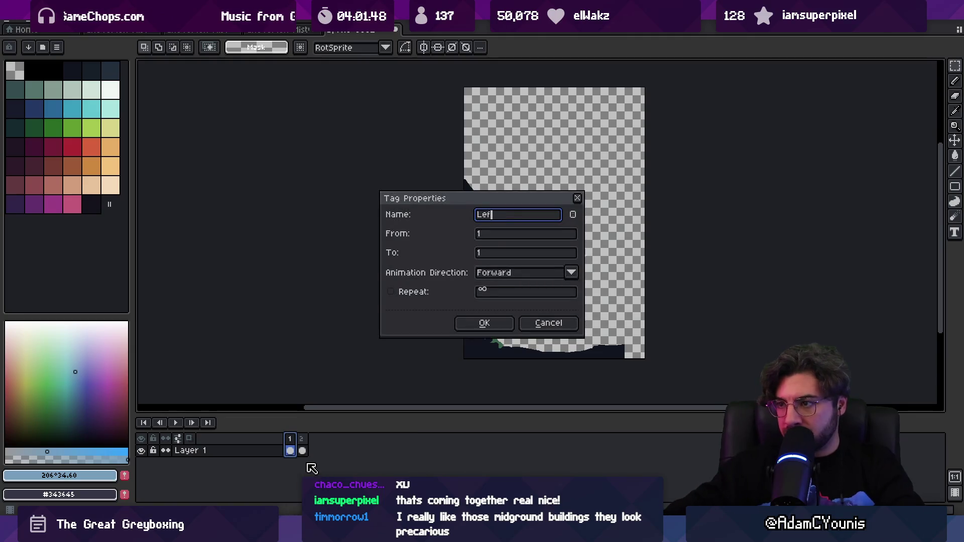
- Name frame 1's tag Left and confirm it
type("t")
key("Return")
double_click(306, 439)
type("Righ")
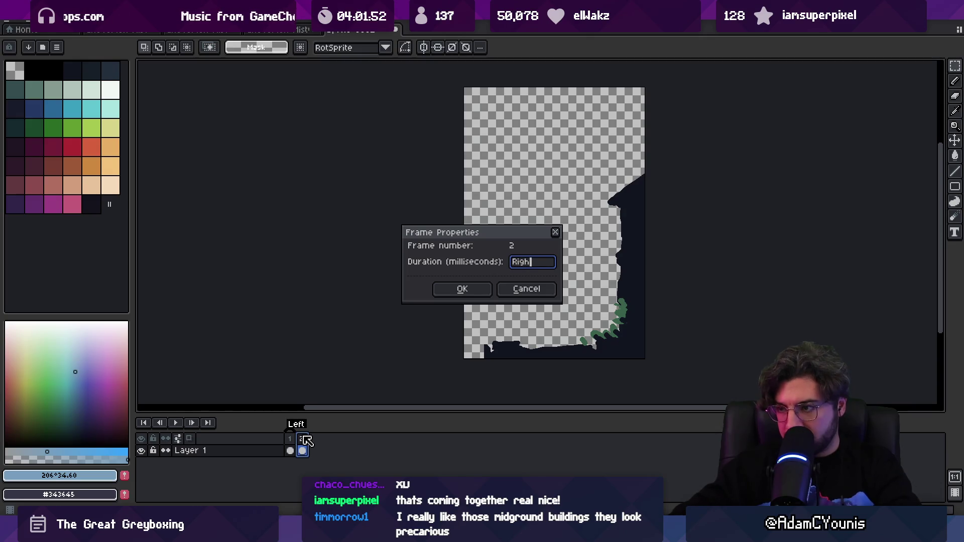
type("t")
key("Return")
- Add a Right tag on frame 2, then check both frames' artwork
right_click(298, 442)
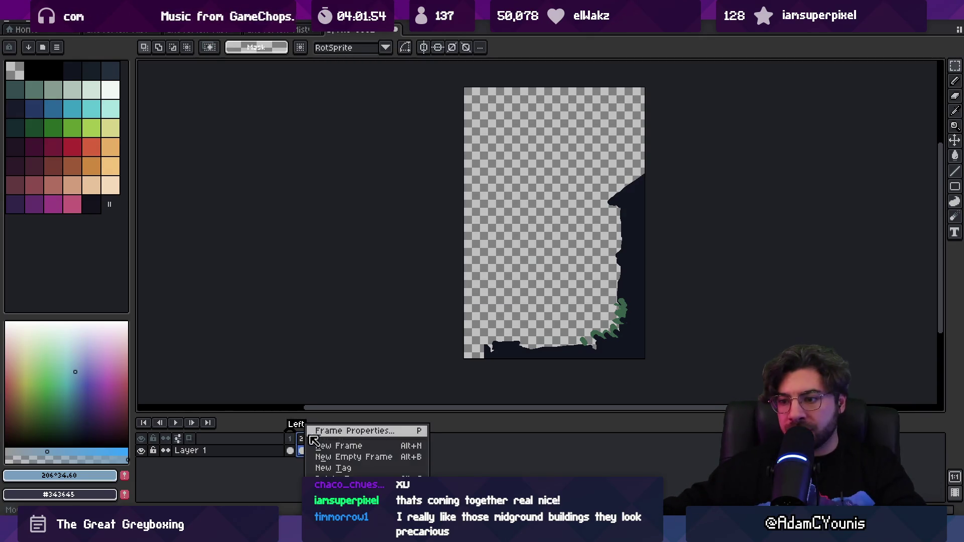
left_click(356, 468)
type("Ri")
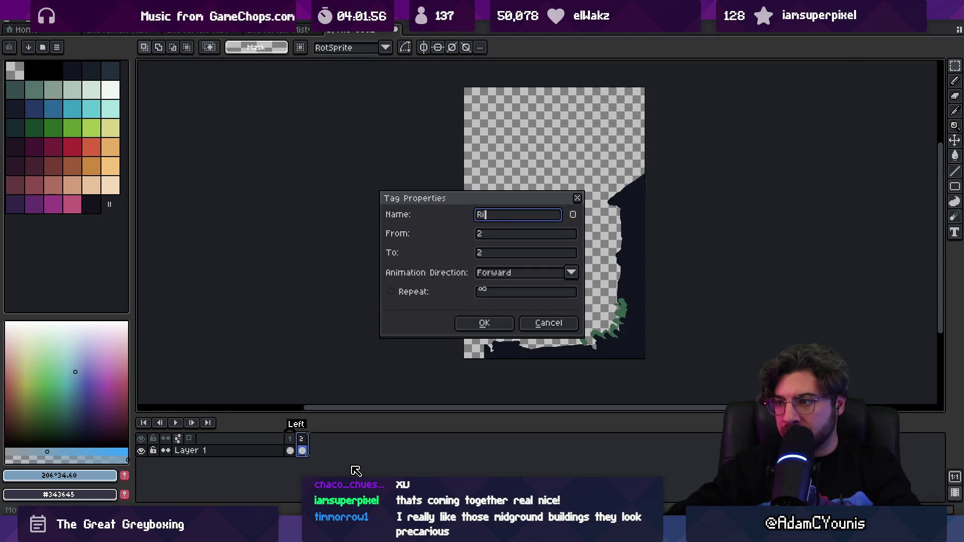
type("ght")
key("Return")
left_click(291, 463)
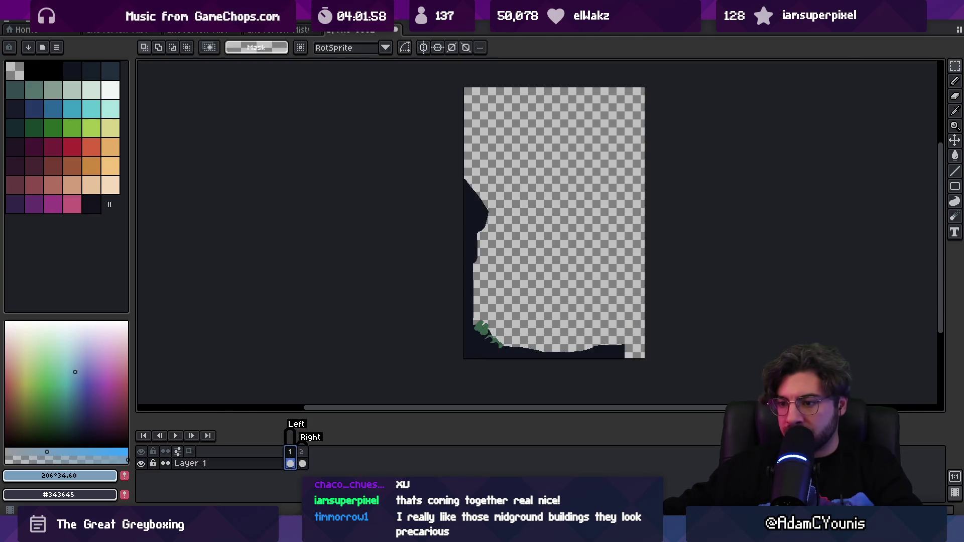
left_click(304, 463)
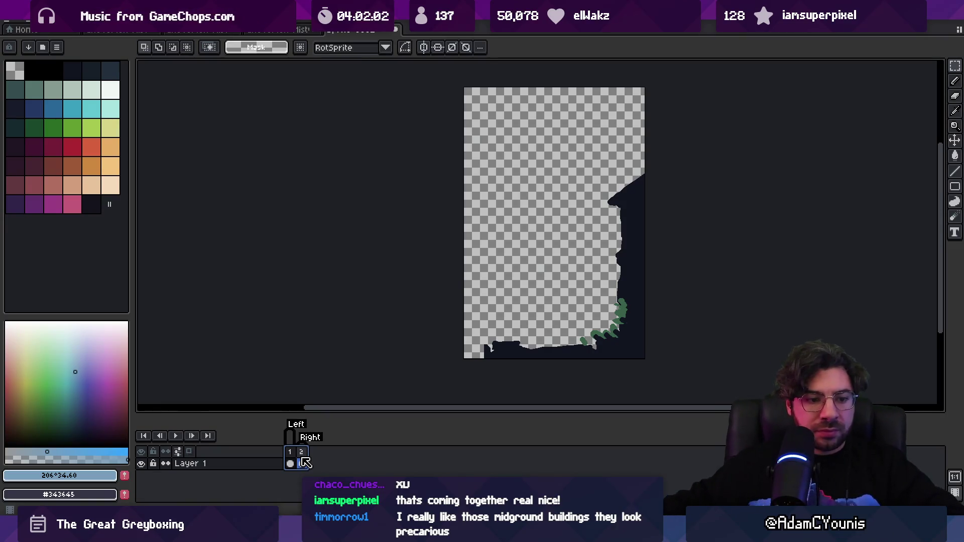
- Pick #11151F, extend the ground's left tip and fill the gap below it dark
scroll(424, 206, "right", 3)
scroll(423, 206, "down", 1)
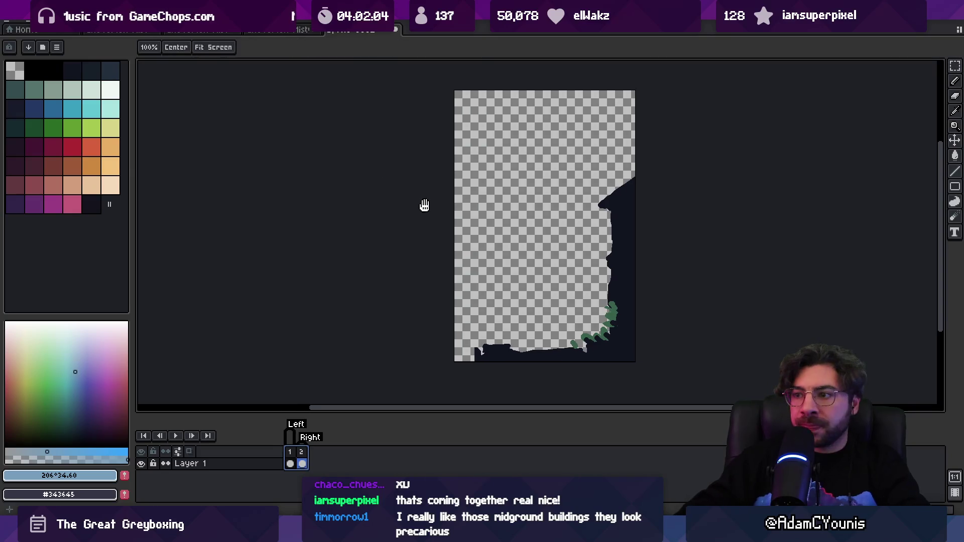
key("b")
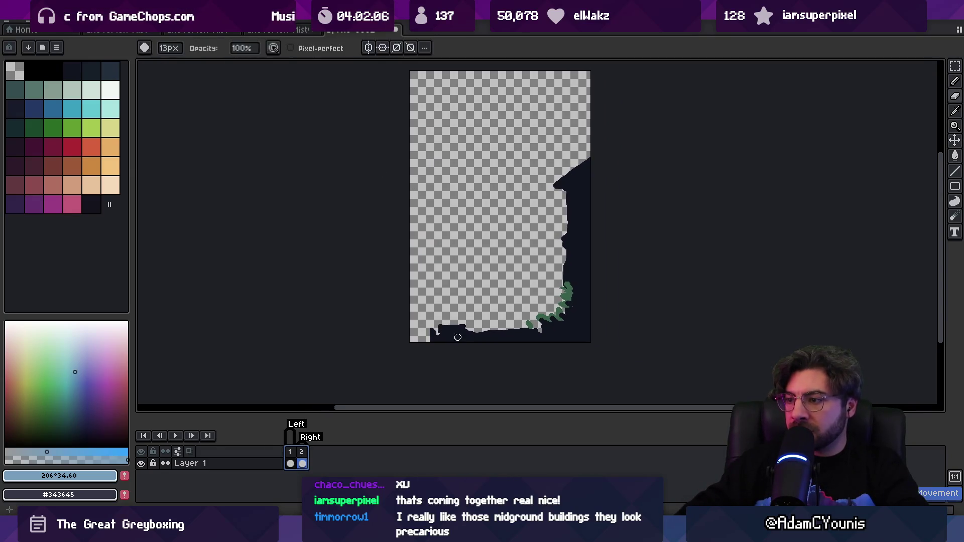
scroll(447, 334, "up", 3)
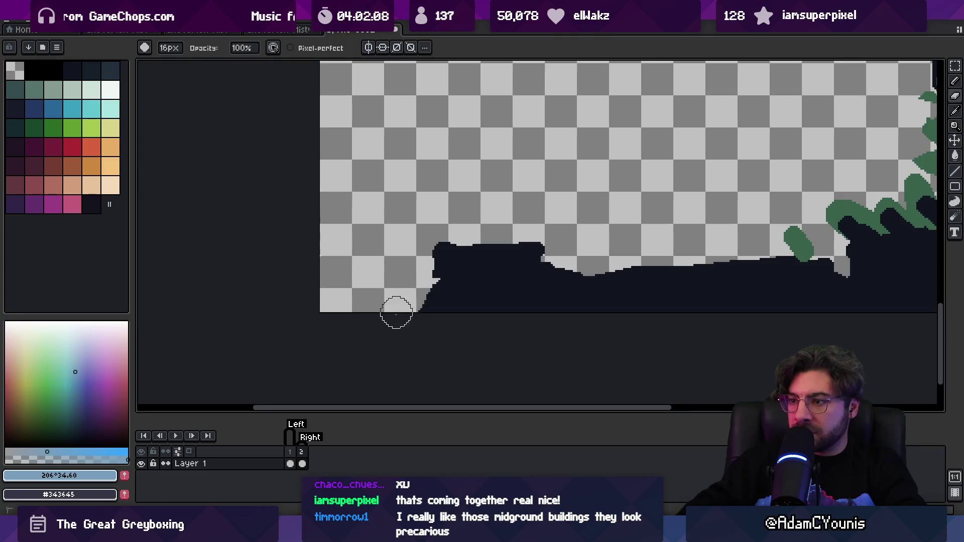
scroll(437, 282, "down", 3)
scroll(469, 308, "up", 1)
scroll(472, 310, "down", 2)
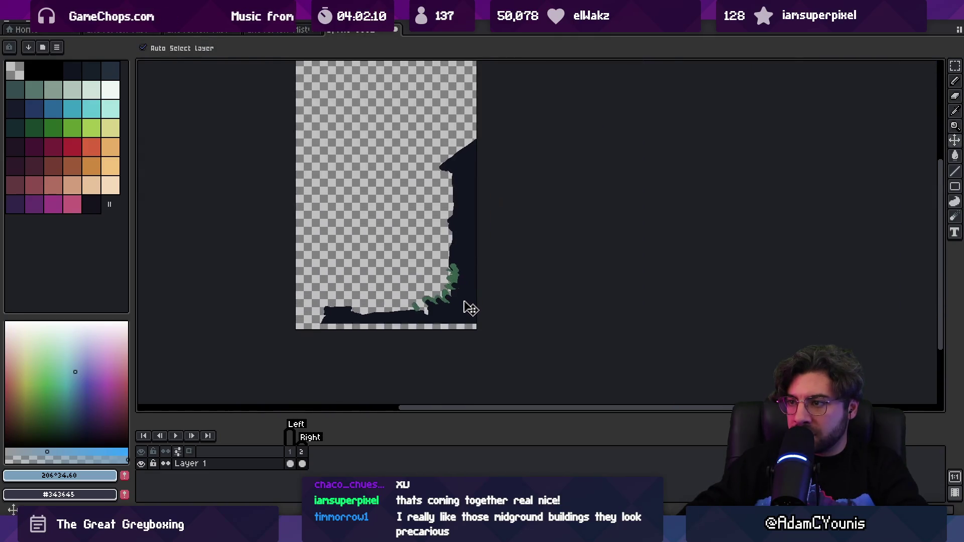
scroll(464, 293, "left", 3)
left_click(408, 301, "alt")
key("p")
left_click_drag(399, 300, 393, 305)
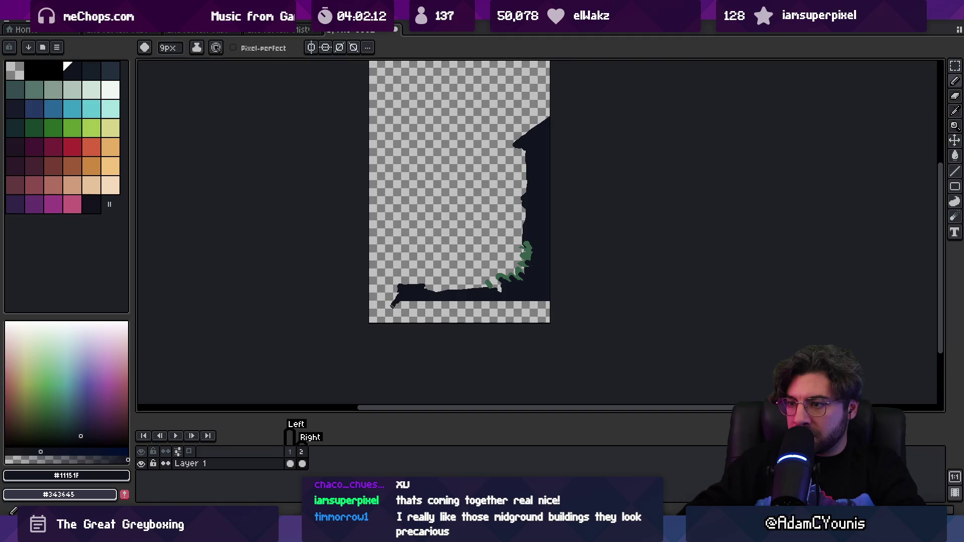
key("g")
left_click(396, 314)
- Nudge the artwork left and fill the empty strip along the right edge with #11151F
scroll(452, 251, "right", 2)
key("v")
mouse_move(469, 328)
left_mouse_down()
mouse_move(459, 327)
mouse_move(467, 327)
left_mouse_up()
key("b")
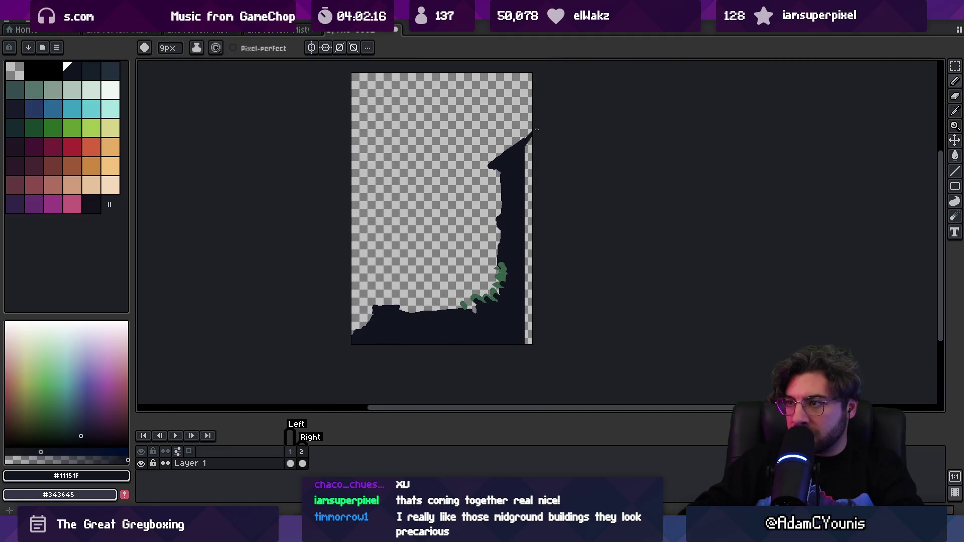
key("g")
left_click(527, 171)
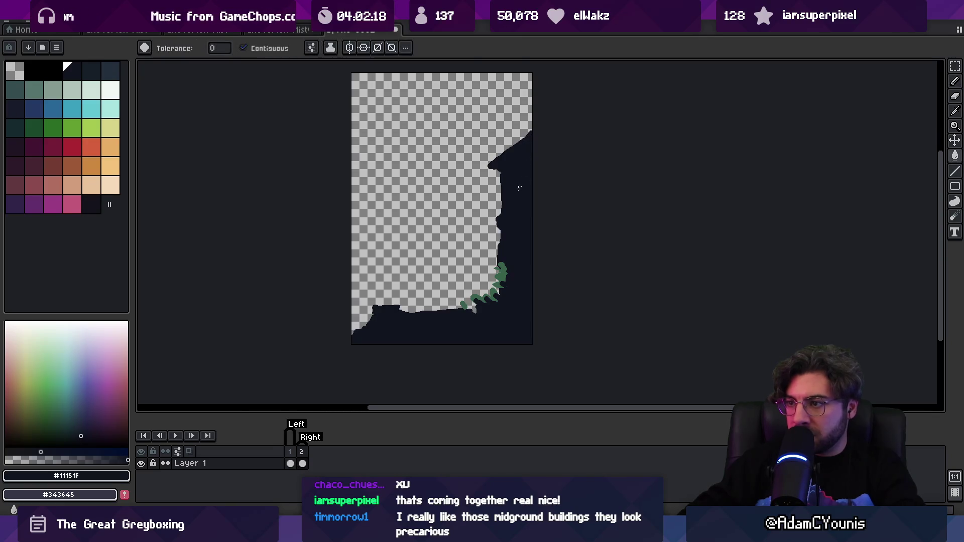
- Fill the empty area left of and below the shape dark, then save as a new file
key("v")
key("ctrl+o")
key("Escape")
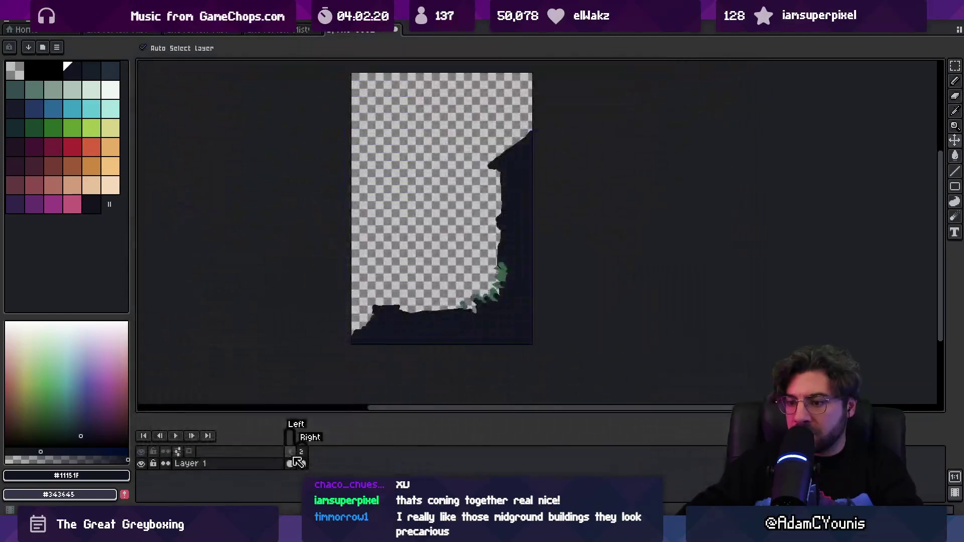
mouse_move(414, 309)
left_mouse_down()
mouse_move(400, 339)
mouse_move(412, 326)
left_mouse_up()
key("g")
key("b")
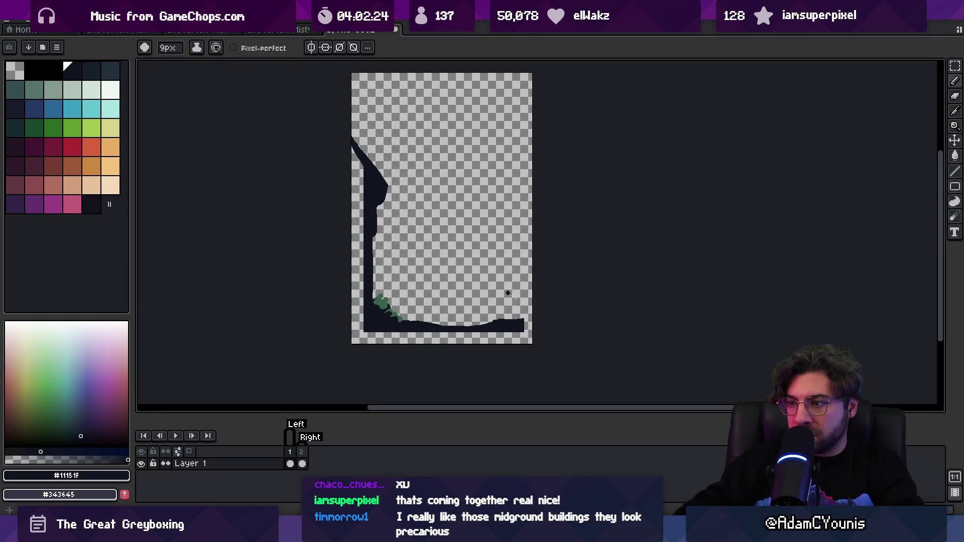
key("g")
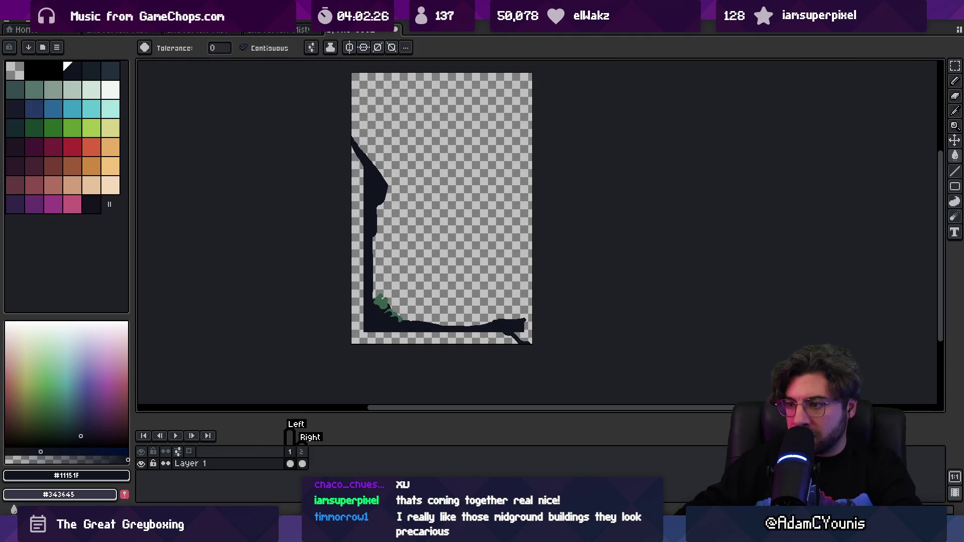
left_click(516, 336)
key("b")
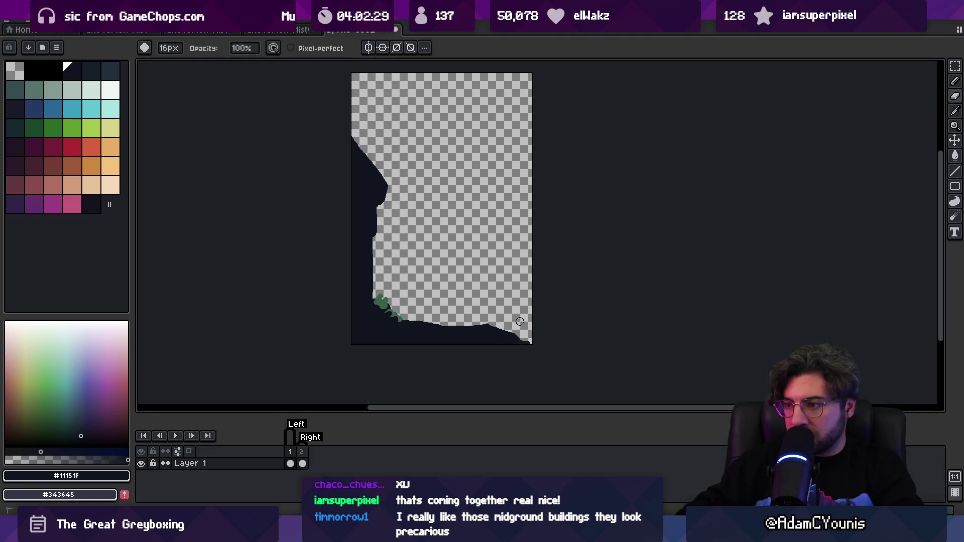
key("ctrl+s")
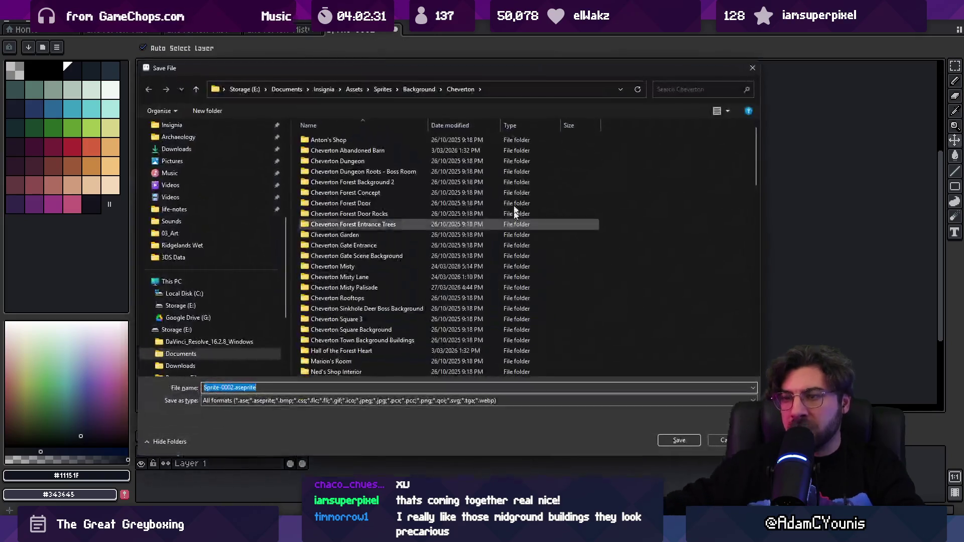
- Select the default Sprite-0002 part of the file name in the Save File dialog
left_click(241, 388)
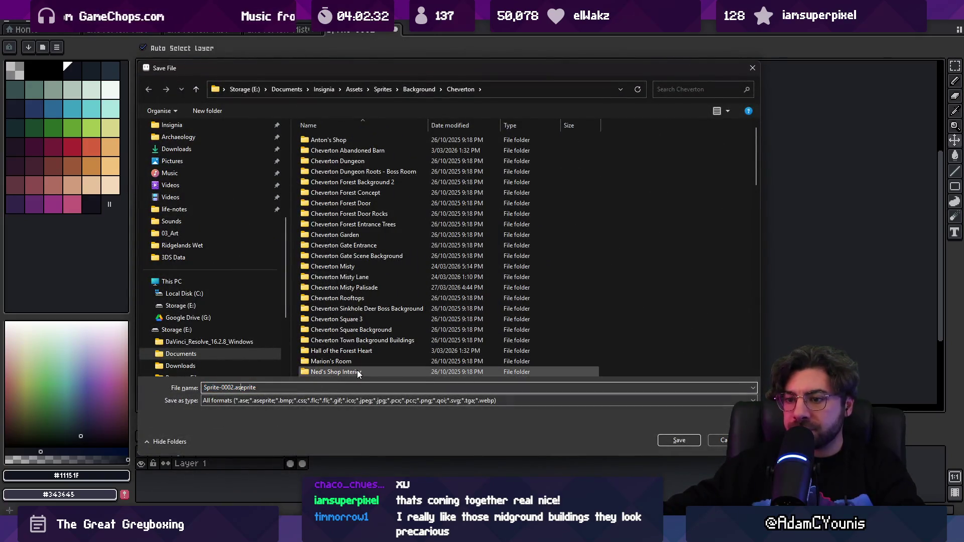
key("shift+Home")
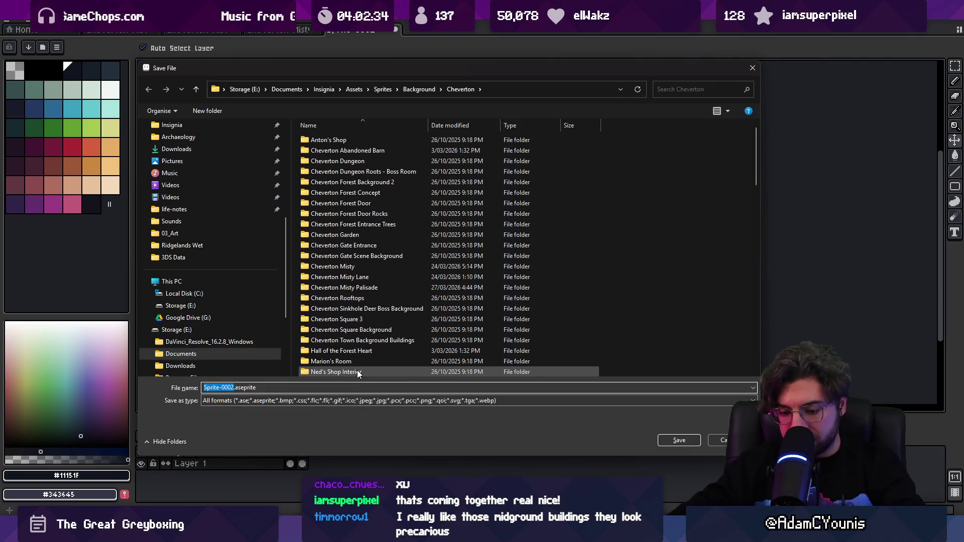
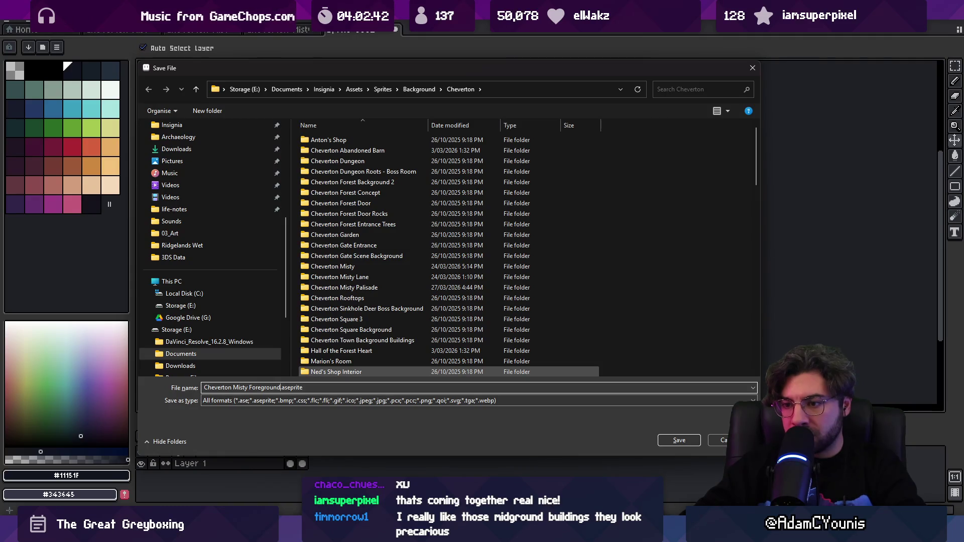
- Save the foreground cliff sprite over Cheverton Misty Foreground.aseprite and return to Unity
key("Return")
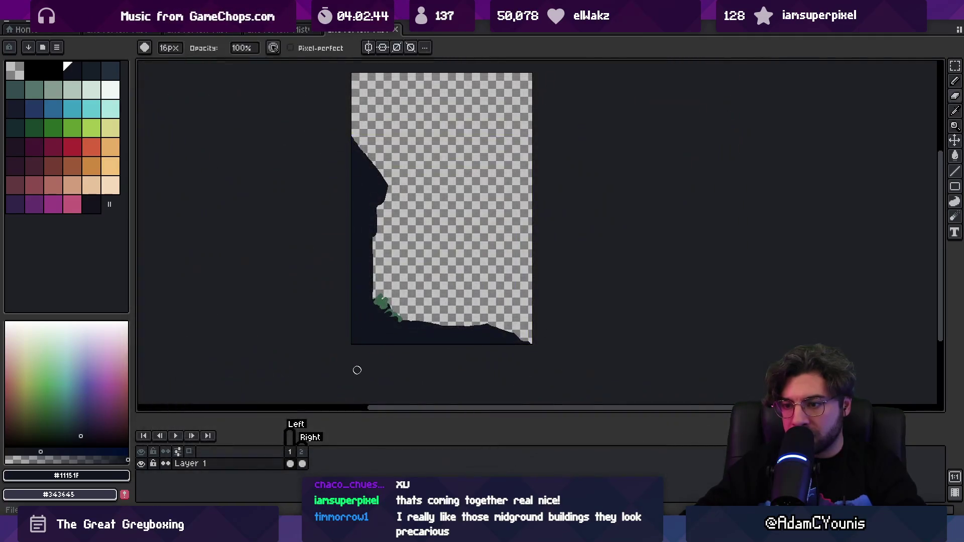
key("Return")
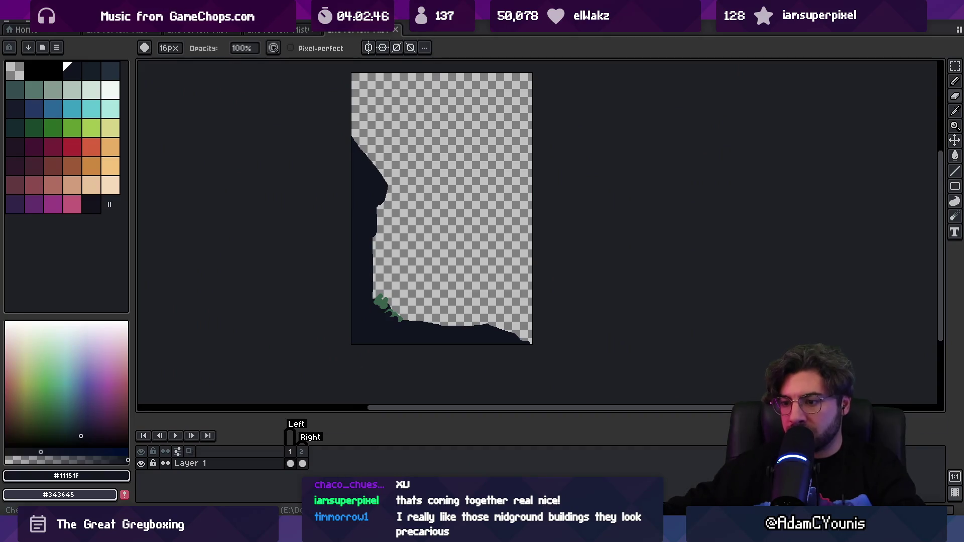
key("alt+Tab")
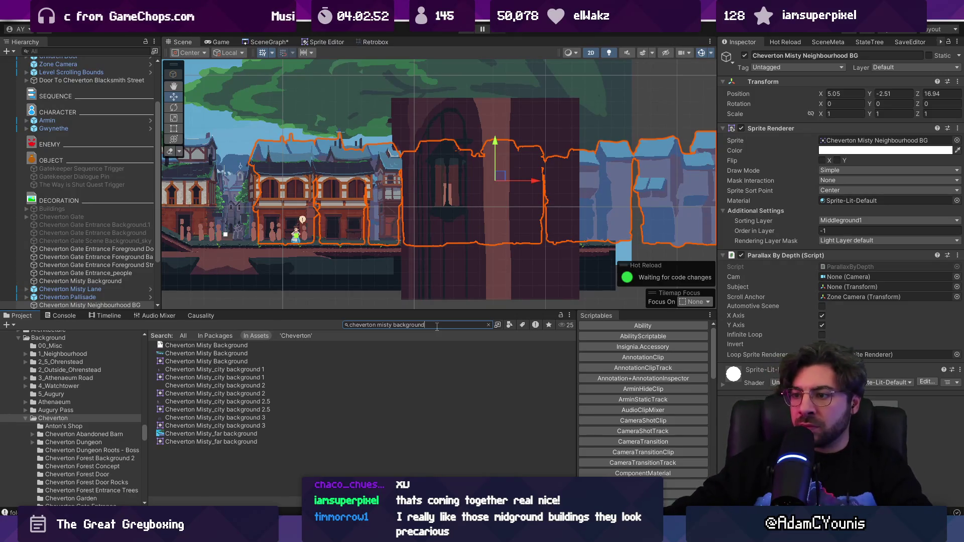
- Find the Cheverton Misty Foreground A-Left and A-Right textures and set their Sprite Mode to Single
key("BackSpace")
key("BackSpace")
key("BackSpace")
type("foregroiuyn")
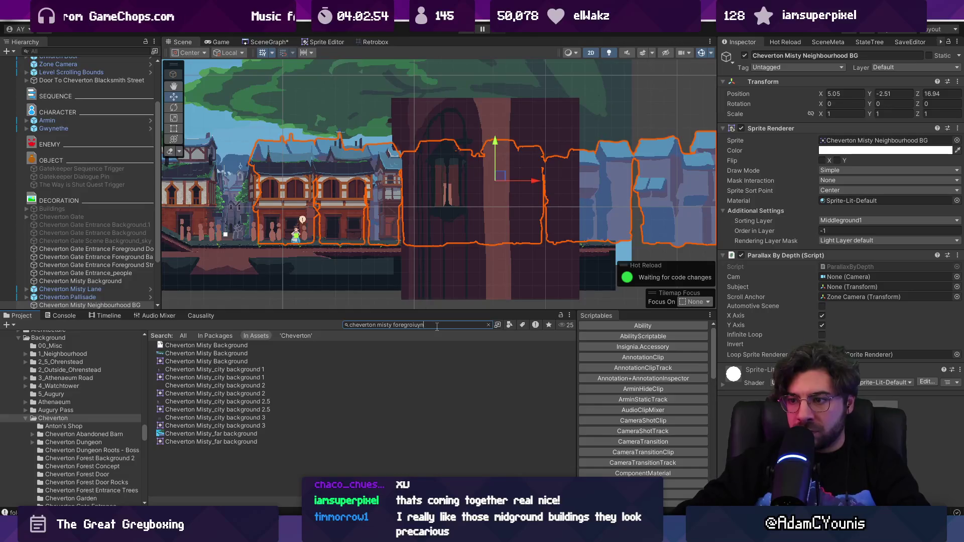
key("BackSpace")
key("BackSpace")
key("BackSpace")
key("BackSpace")
type("und a")
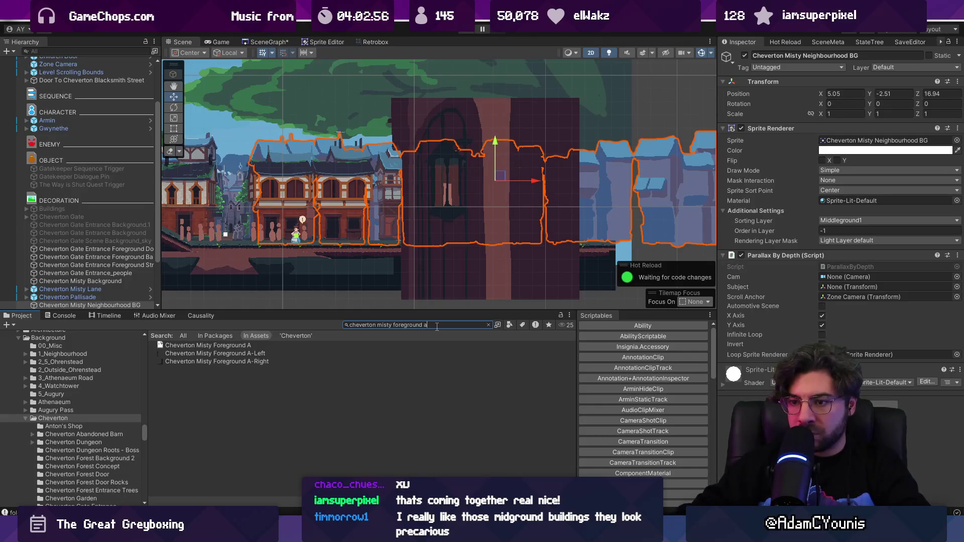
left_click(235, 359)
left_click(246, 354, "shift")
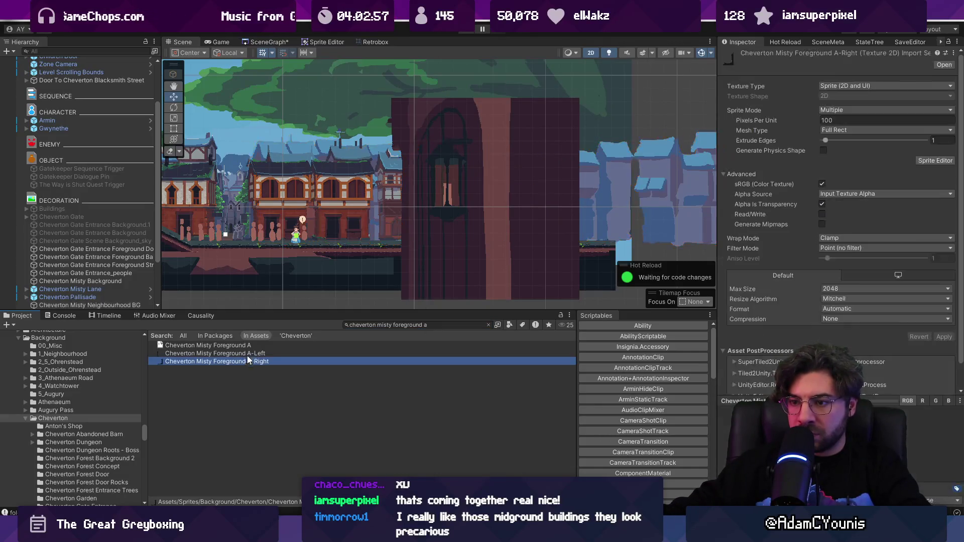
left_click(854, 110)
left_click(844, 119)
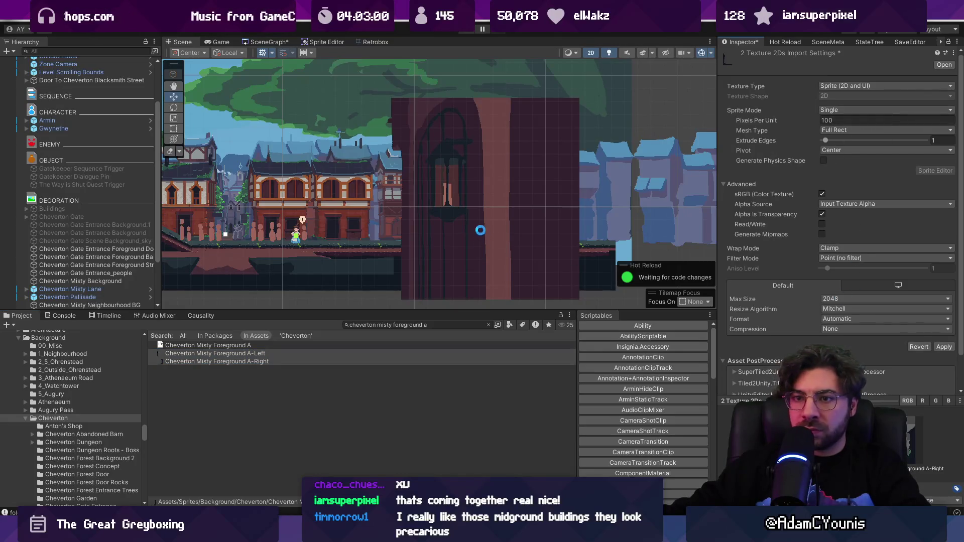
- Place Foreground A-Left in the scene and apply the pending Single sprite import changes
scroll(481, 230, "down", 5)
left_click_drag(237, 359, 257, 319)
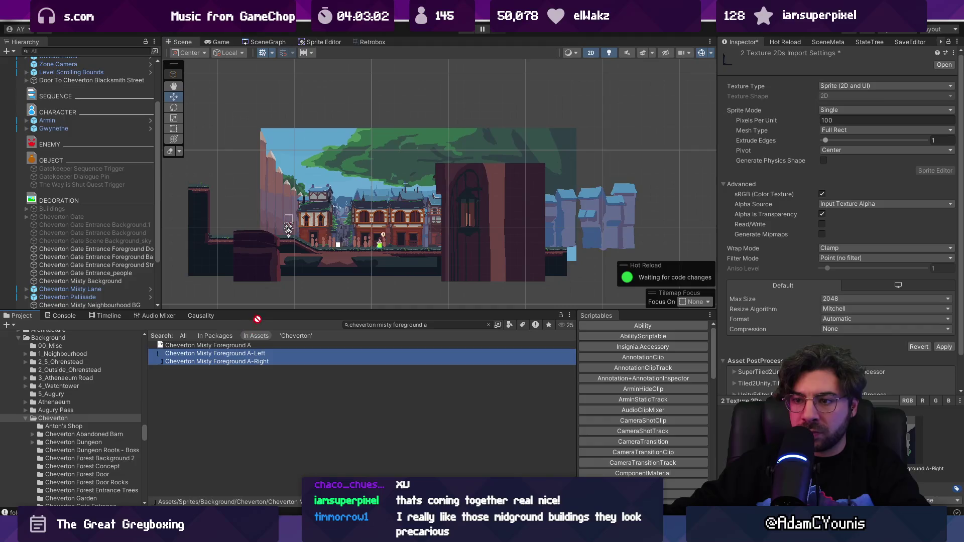
left_click(252, 354)
key("Escape")
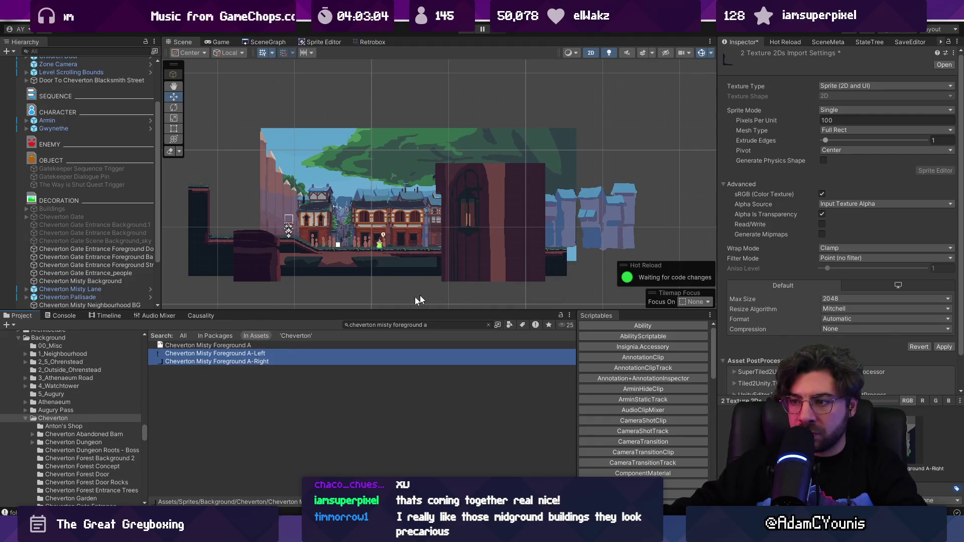
left_click(244, 361)
left_click(450, 284)
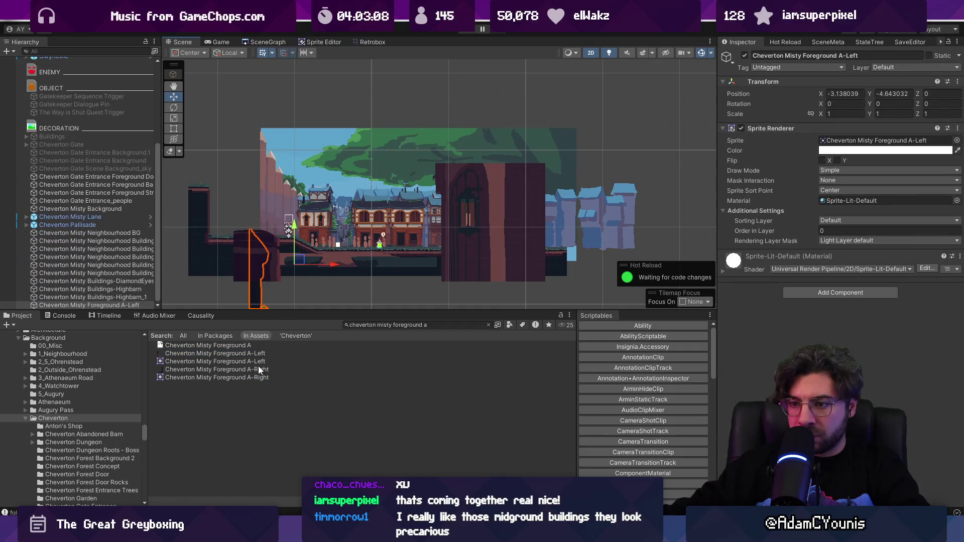
- Add Foreground A-Right to the scene, align and raise both pieces, and set sorting layer Foreground1
left_click_drag(258, 366, 362, 263)
left_click(124, 296, "ctrl")
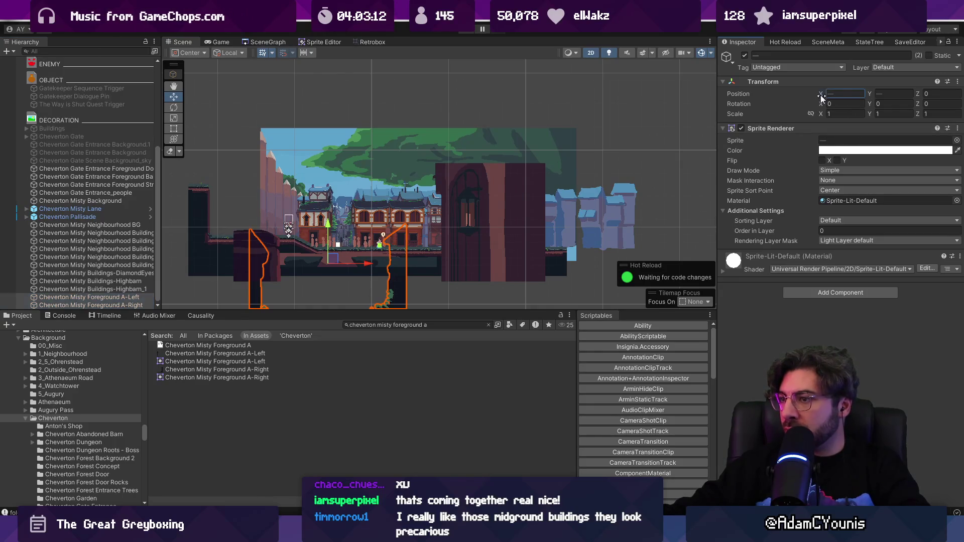
left_click_drag(820, 95, 824, 94)
left_click_drag(363, 223, 364, 166)
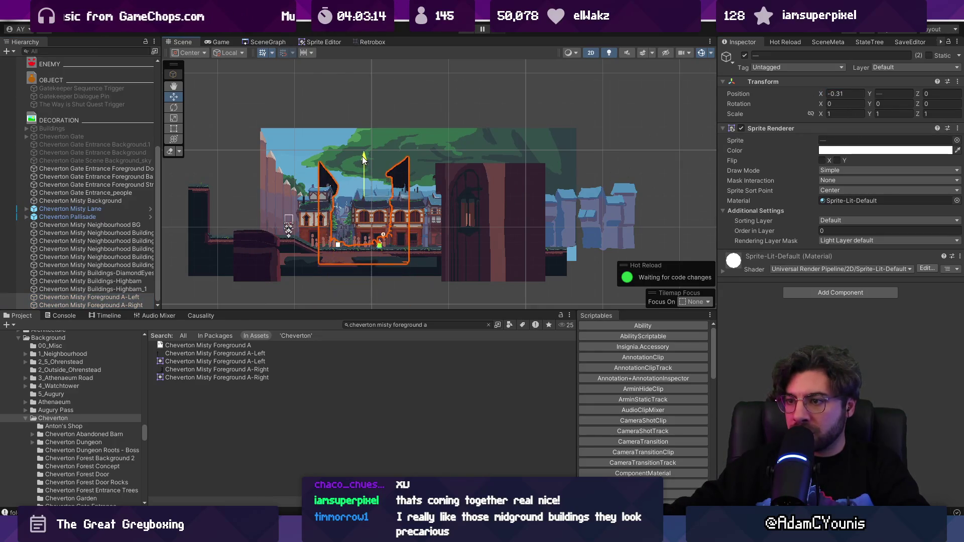
left_click(854, 220)
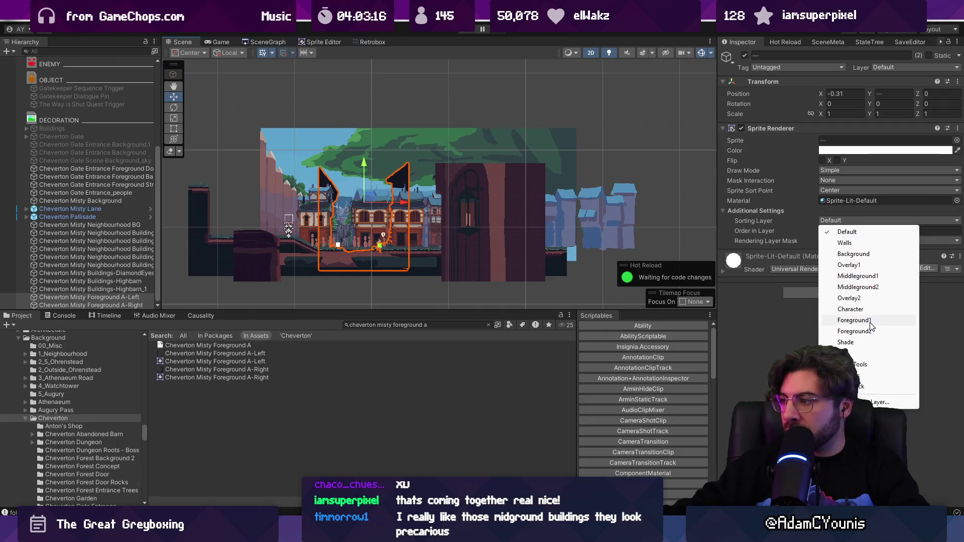
left_click(843, 323)
- Shift the A-Right foreground piece right to X 1.48
left_click(349, 233)
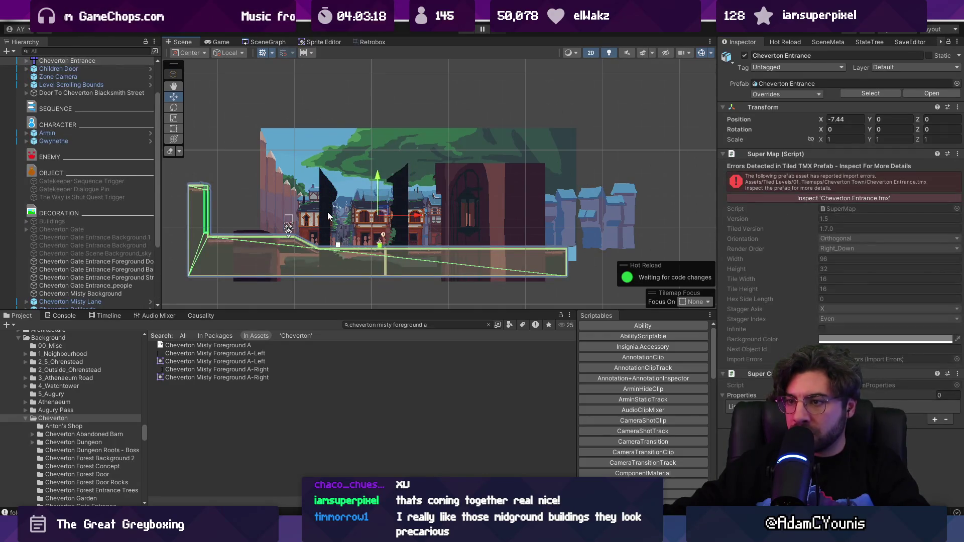
left_click(396, 205)
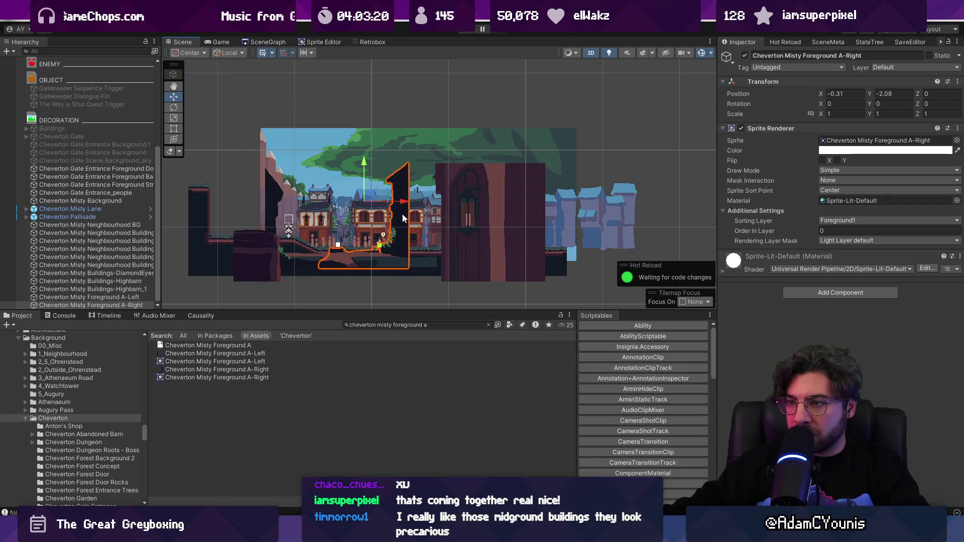
left_click_drag(404, 201, 448, 202)
scroll(271, 205, "up", 2)
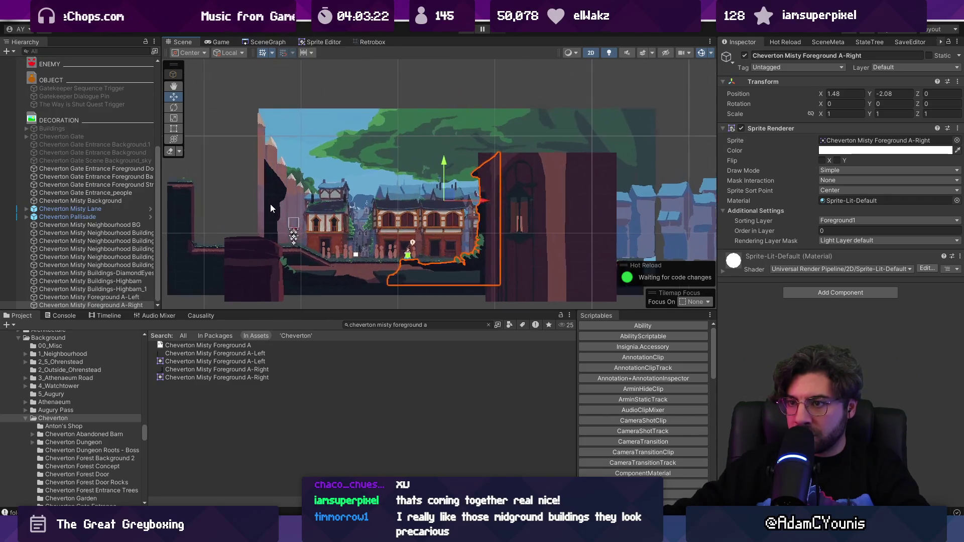
left_click(270, 204)
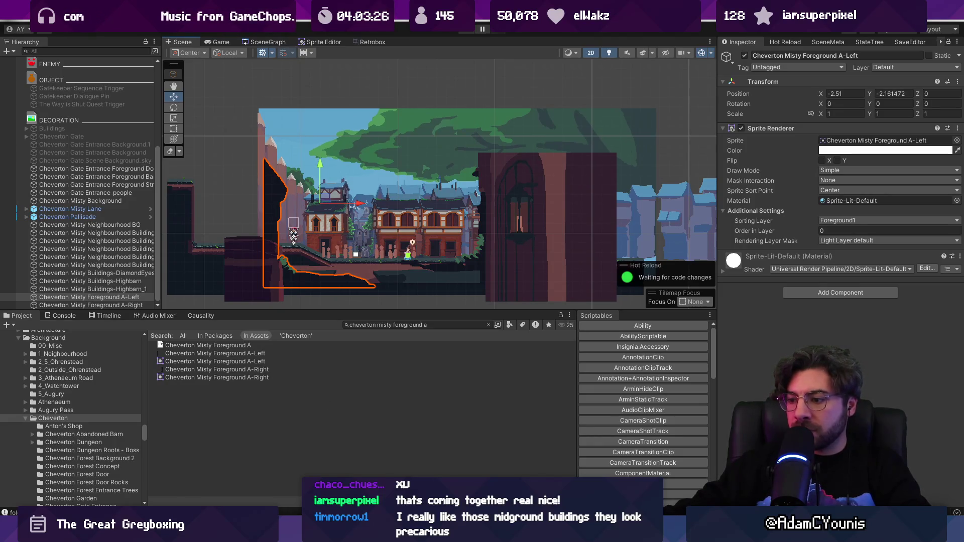
- Compare against the foreground sprite artwork in Aseprite, then return to Unity
key("alt+Tab")
scroll(377, 197, "up", 1)
scroll(374, 215, "down", 2)
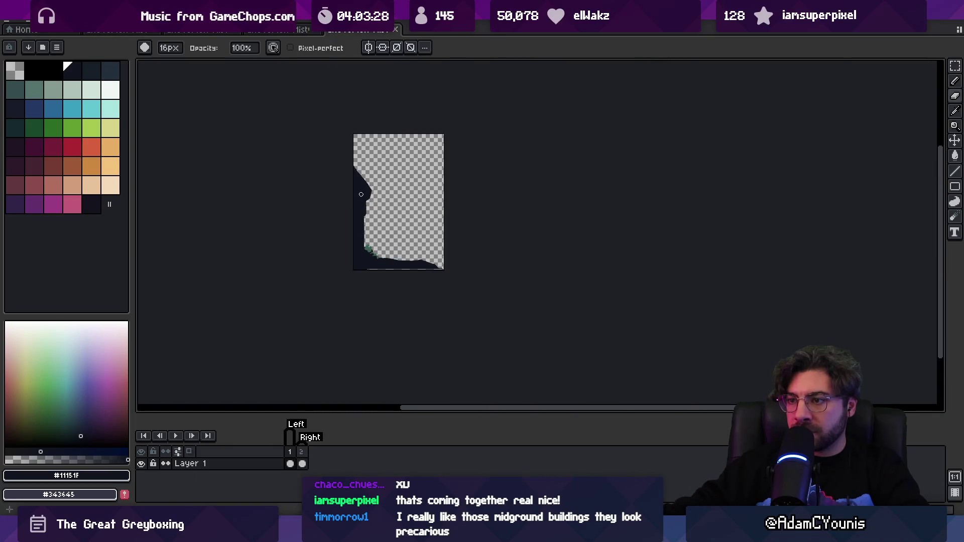
scroll(373, 232, "up", 1)
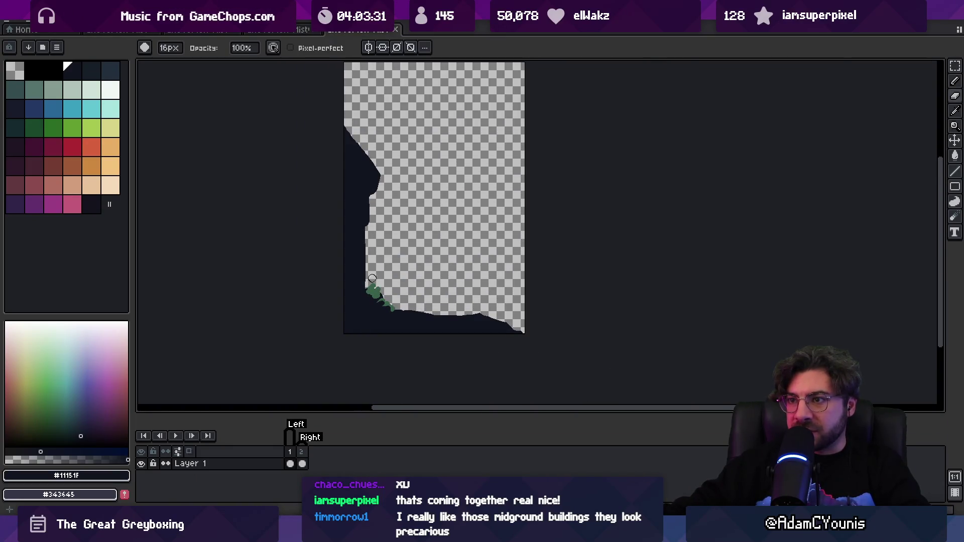
key("alt+Tab")
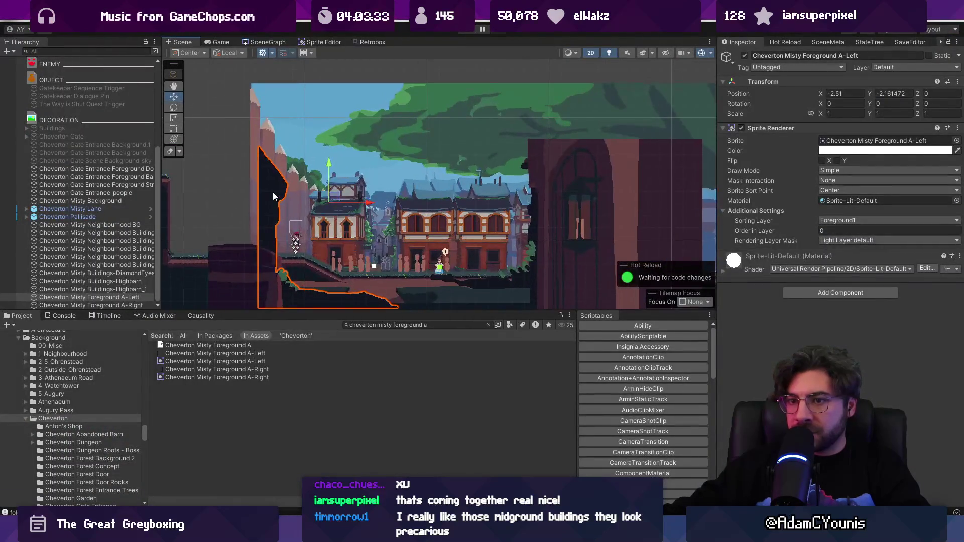
- In the Sprite Editor, give A-Left a left border of 5 and A-Right a right border of 4
left_click(324, 43)
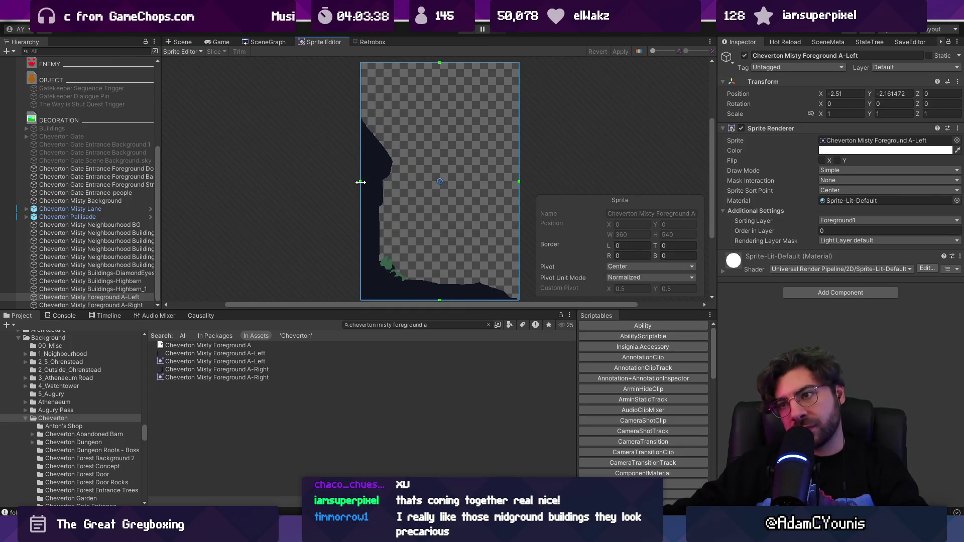
left_click_drag(360, 182, 363, 183)
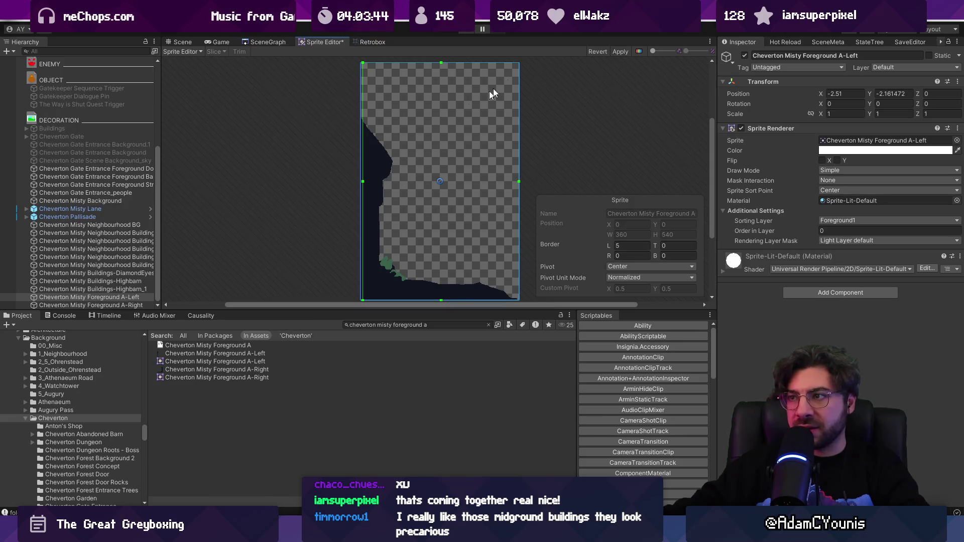
left_click(618, 53)
left_click(262, 378)
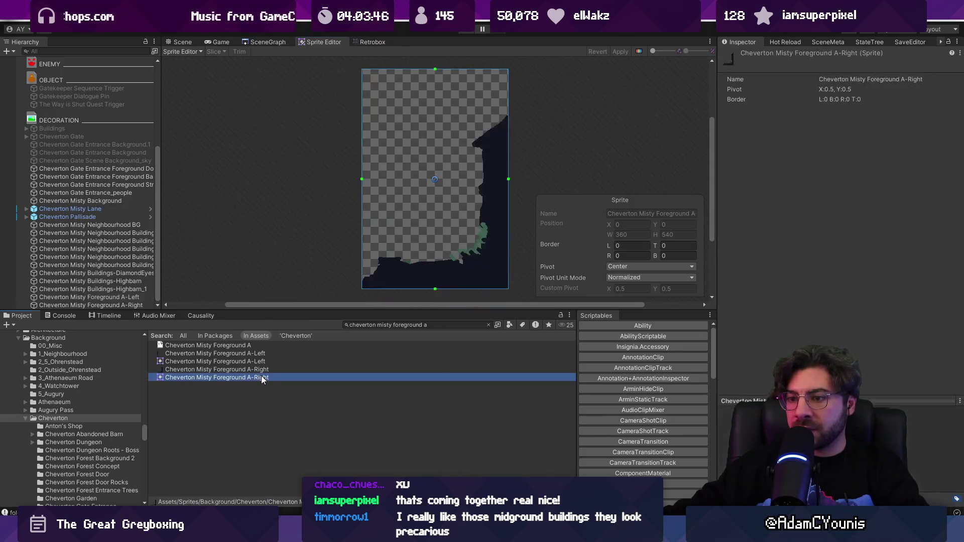
left_click_drag(509, 178, 507, 178)
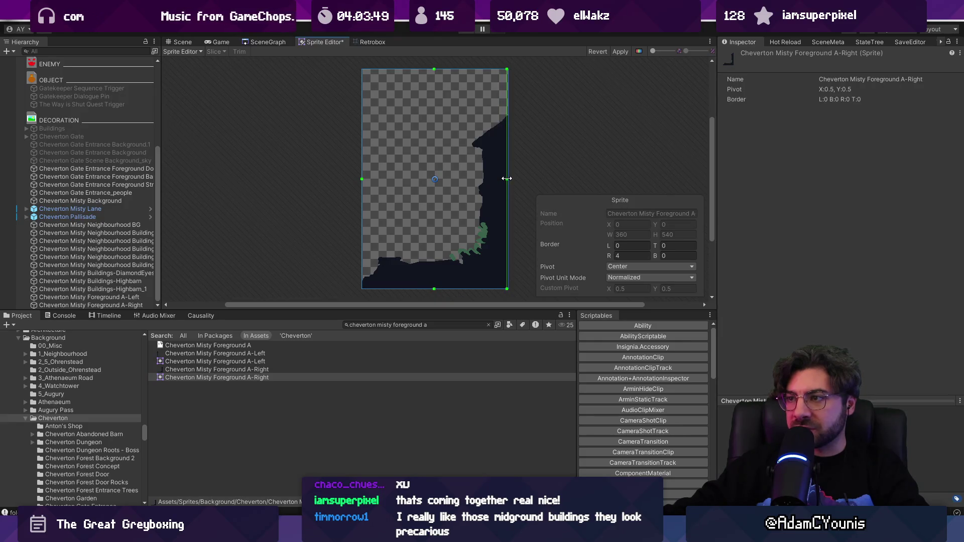
left_click(618, 53)
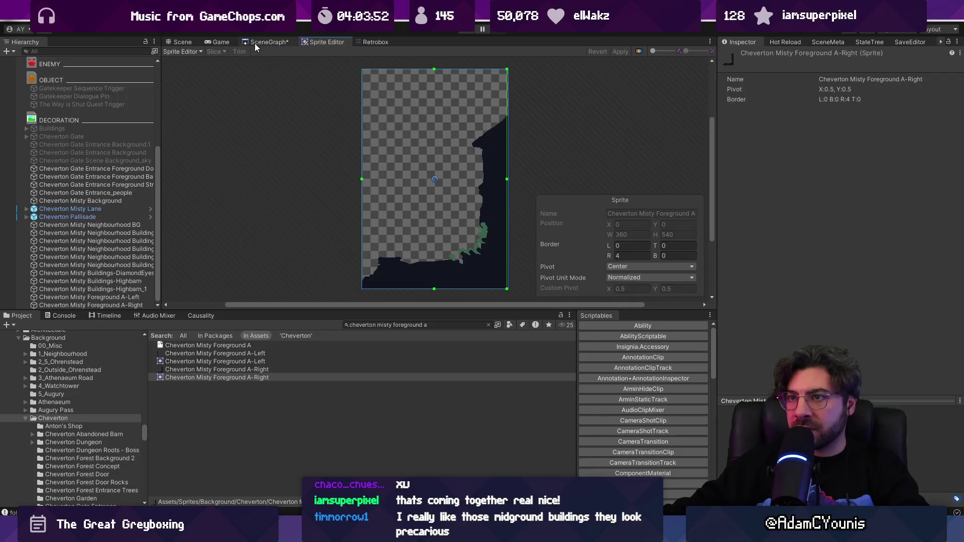
left_click(184, 42)
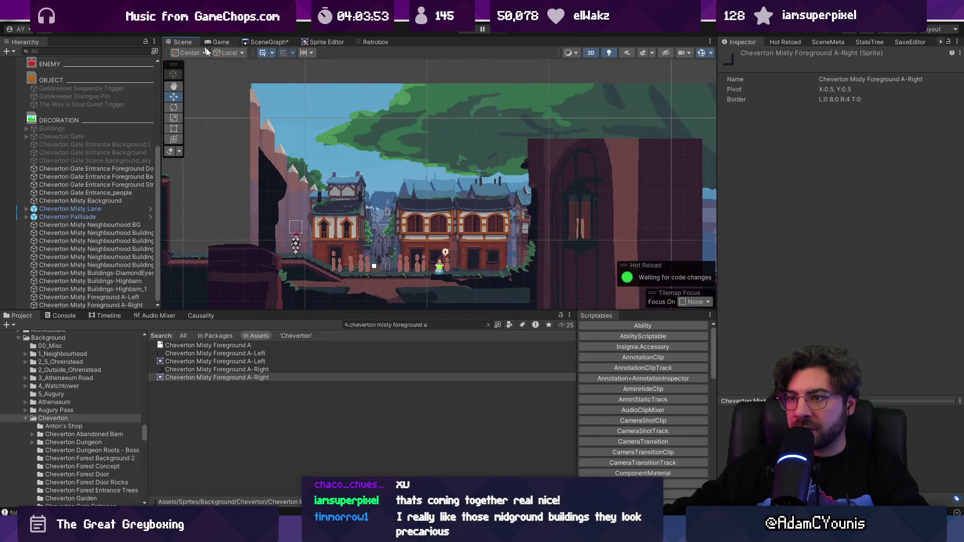
left_click(115, 303)
left_click(119, 298, "ctrl")
left_click(828, 180)
left_click(834, 188)
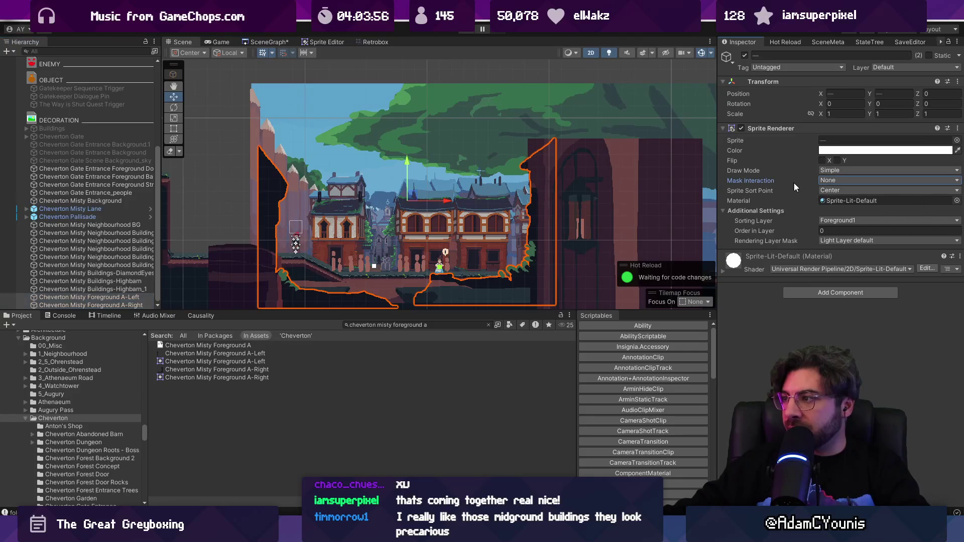
left_click(831, 190)
left_click(831, 170)
left_click(830, 170)
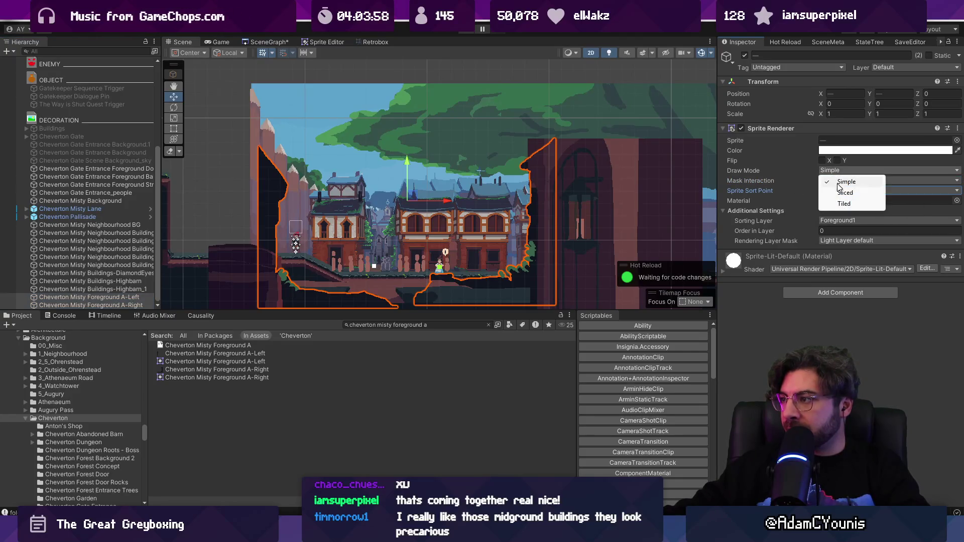
left_click(833, 191)
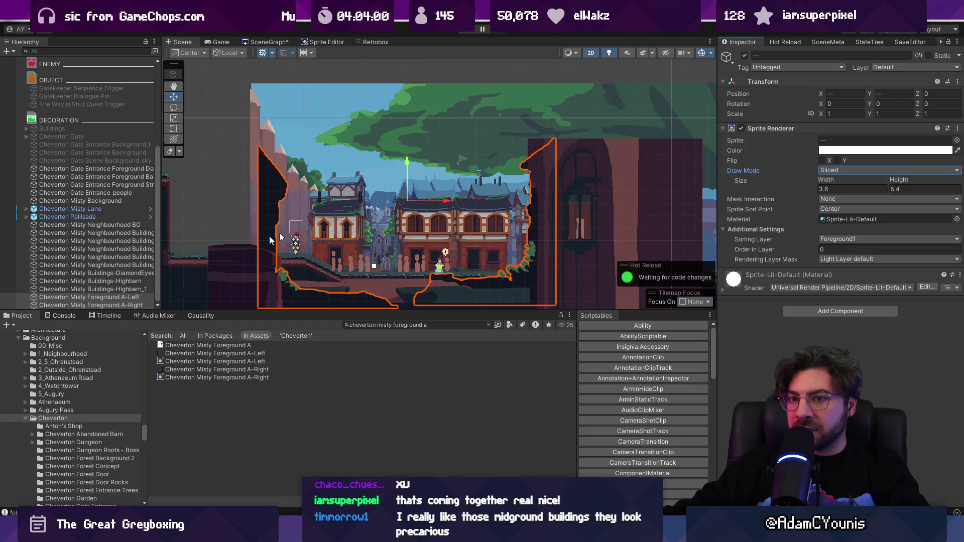
left_click(108, 300)
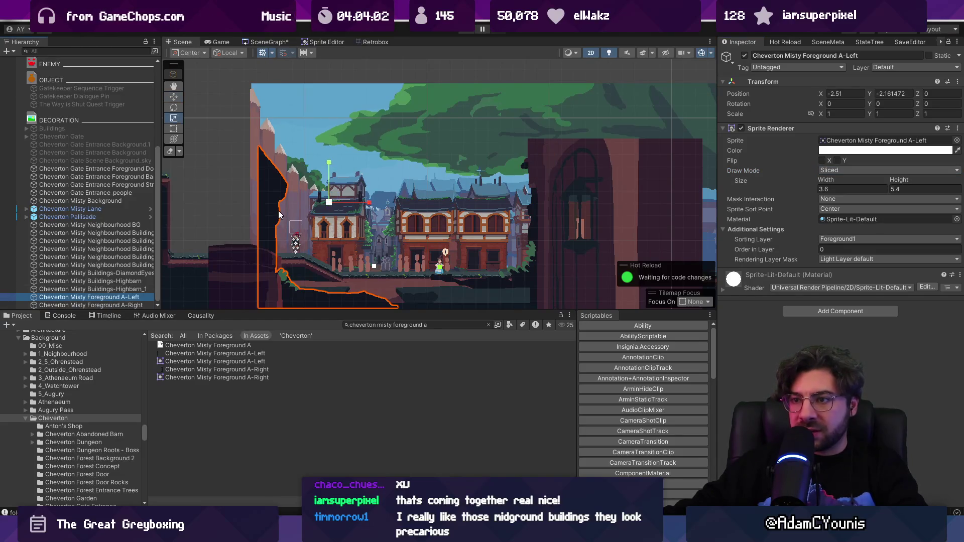
key("t")
left_click(255, 204)
left_click(260, 204)
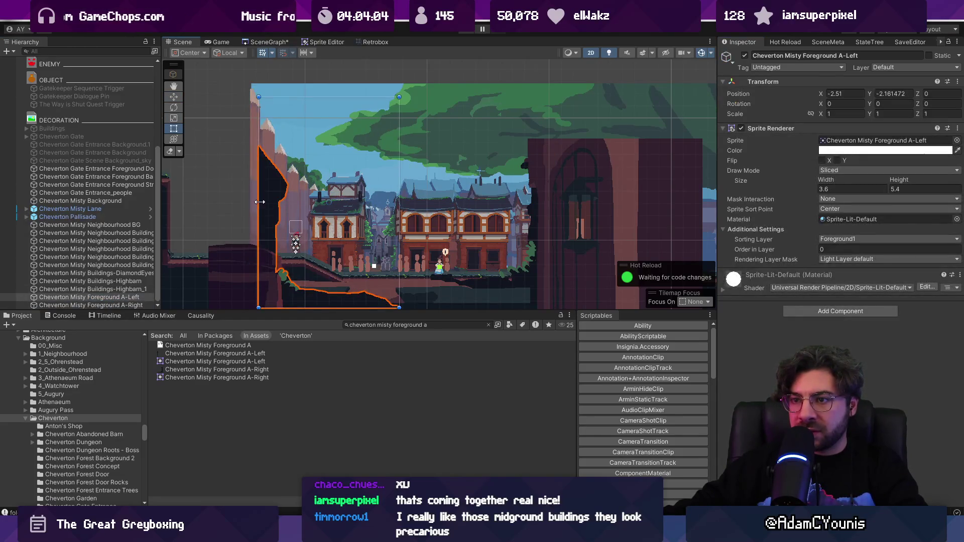
mouse_move(259, 201)
left_mouse_down()
mouse_move(193, 200)
mouse_move(216, 199)
left_mouse_up()
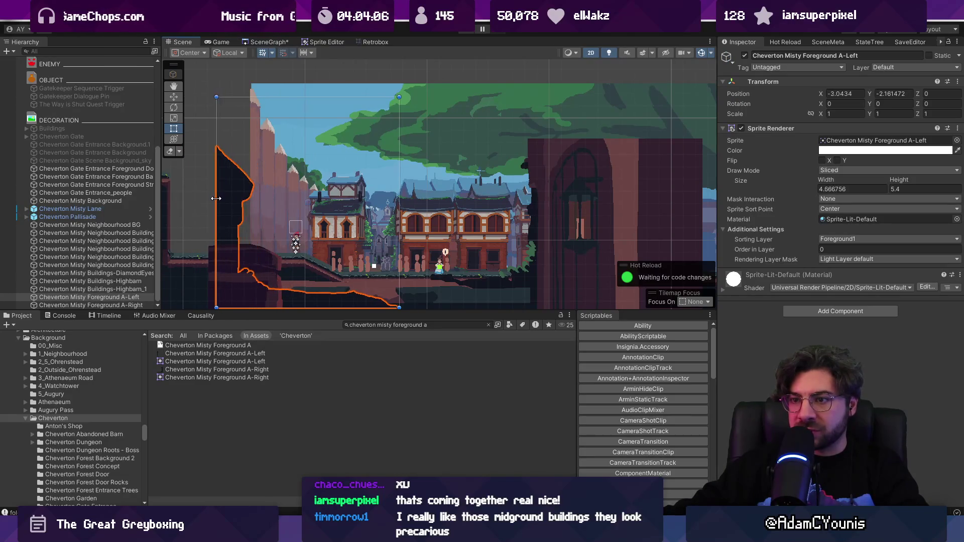
key("ctrl+z")
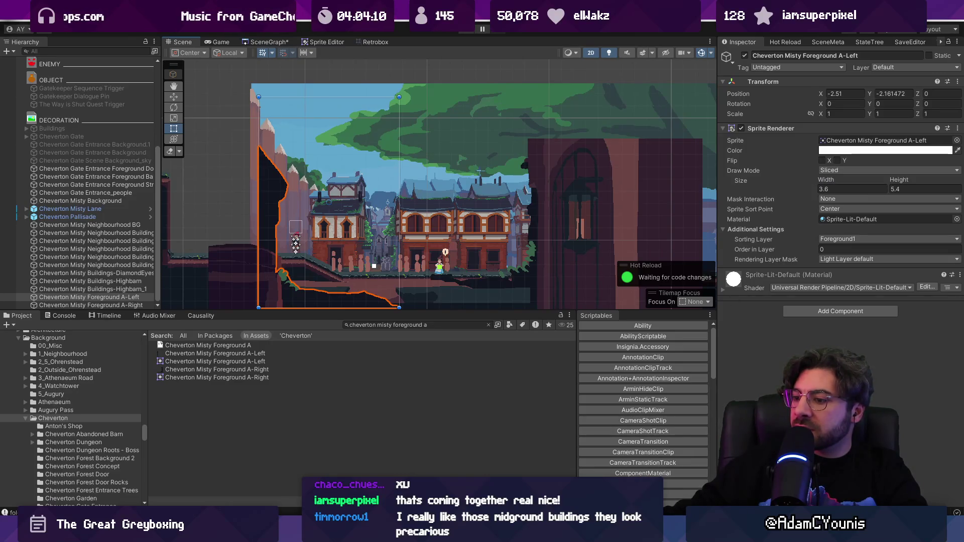
- Set the A-Left sprite's right slice border to 354 and apply it
key("alt+Tab")
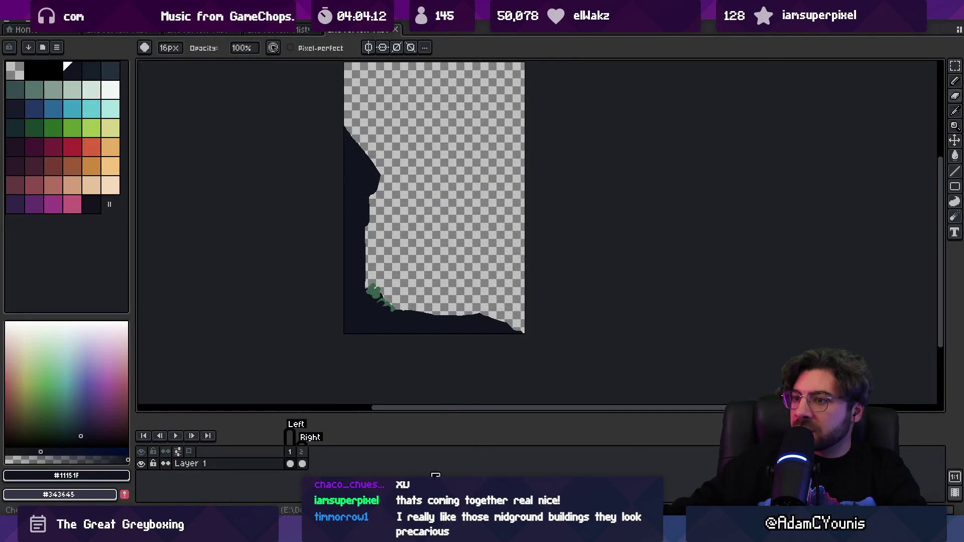
key("alt+Tab")
left_click(375, 39)
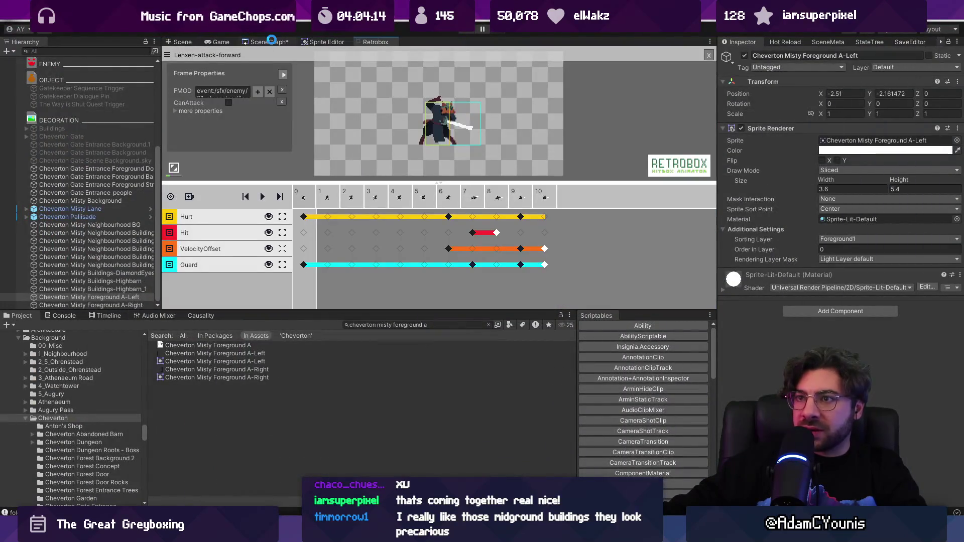
left_click(233, 354)
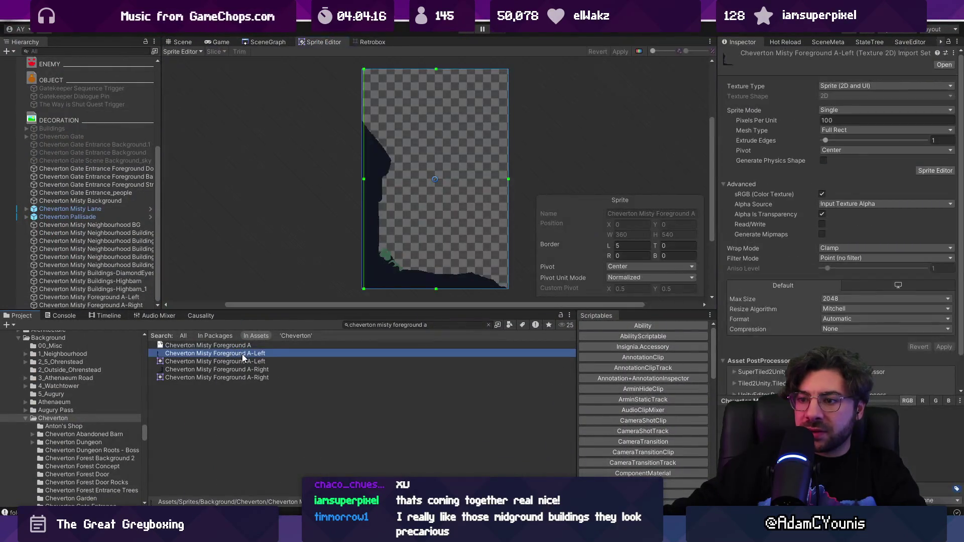
mouse_move(507, 178)
left_mouse_down()
mouse_move(355, 181)
mouse_move(364, 179)
left_mouse_up()
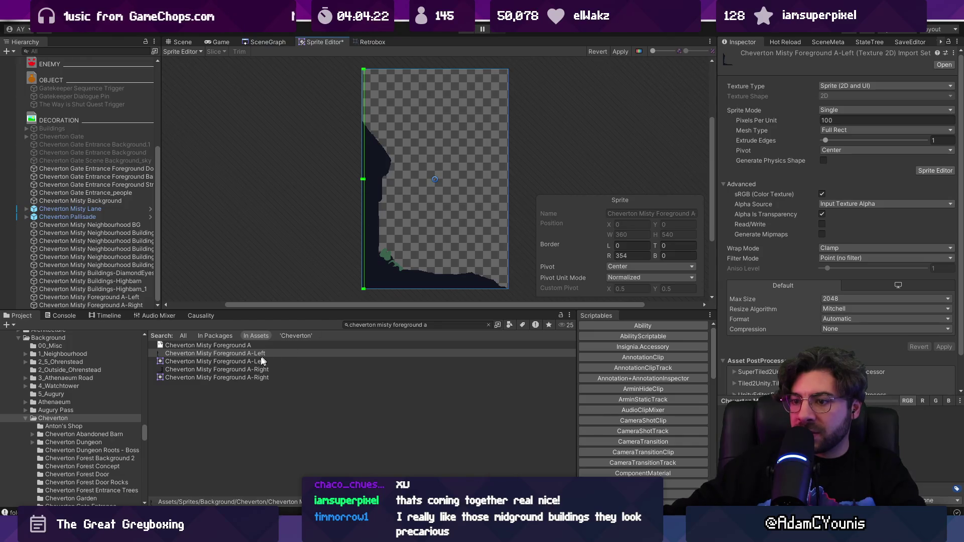
left_click(620, 52)
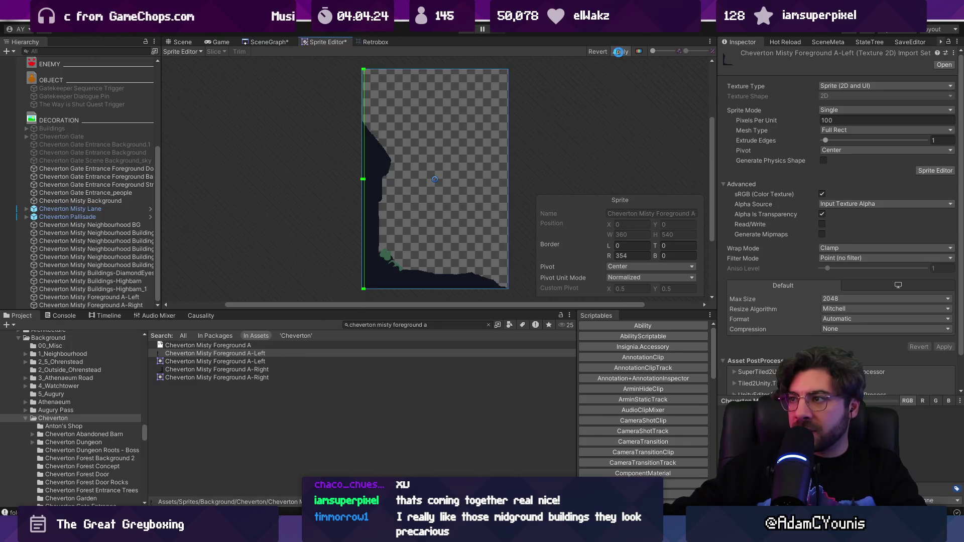
- Clear A-Right's right border and set its left slice border to 354, then apply
left_click(251, 370)
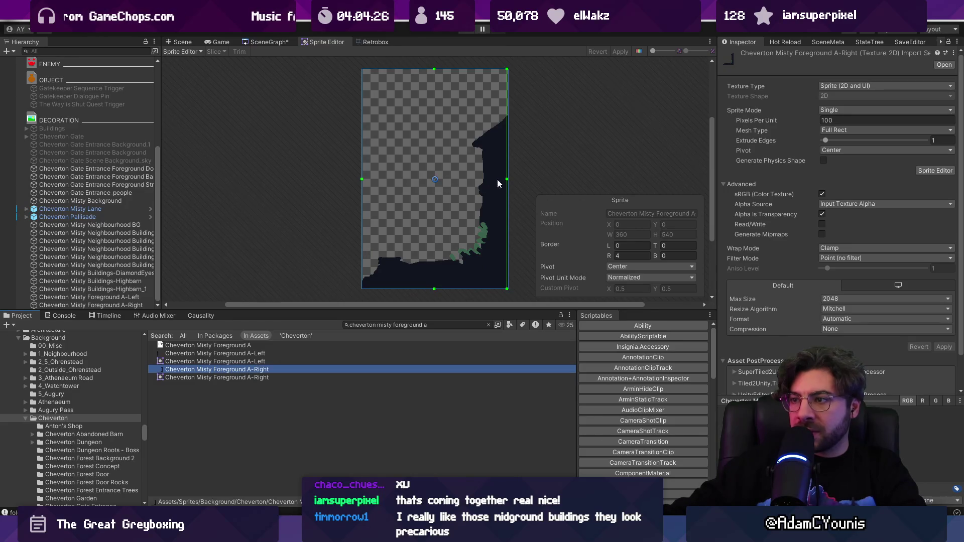
left_click_drag(506, 180, 522, 177)
left_click_drag(363, 179, 506, 176)
left_click(620, 51)
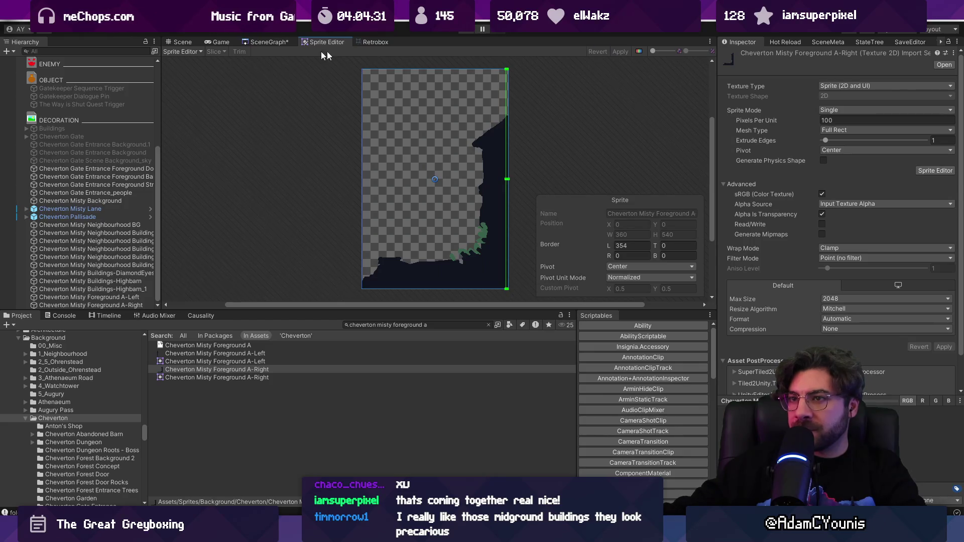
left_click(179, 41)
- Widen the A-Left cliff to 6.48 and move it left to x -3.98
scroll(339, 164, "down", 1)
left_click(289, 198)
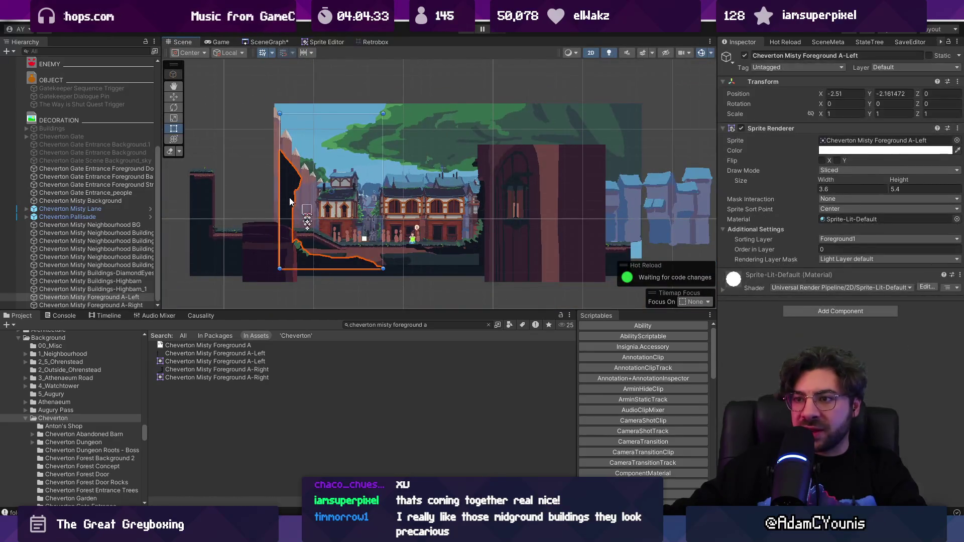
left_click_drag(824, 185, 872, 172)
key("w")
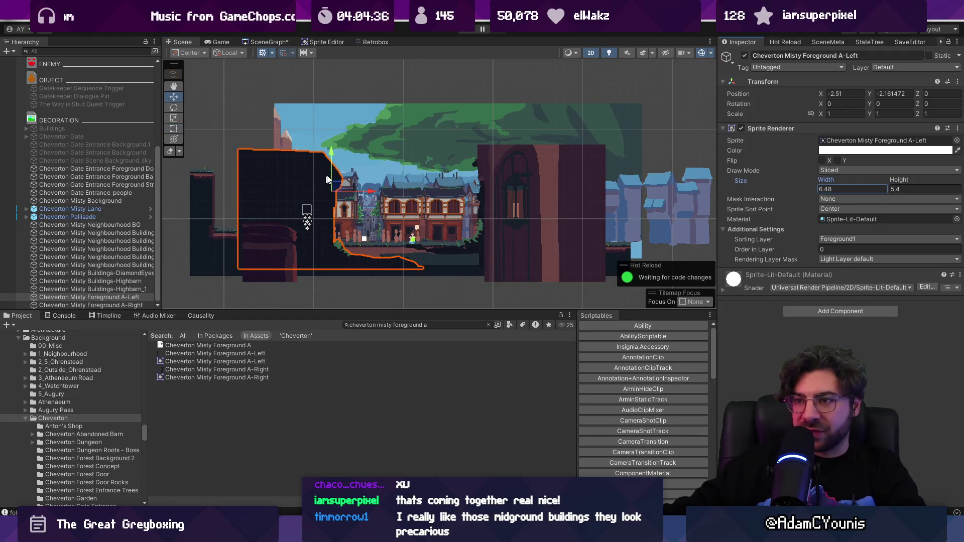
left_click_drag(368, 190, 328, 188)
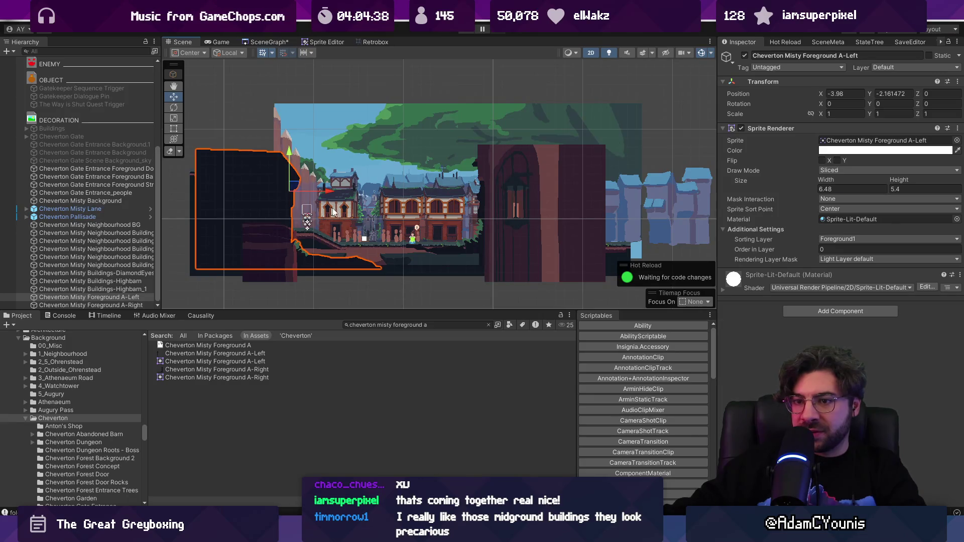
- Widen the A-Right cliff to 7.33 and shift it right to x 2.77
left_click(140, 303)
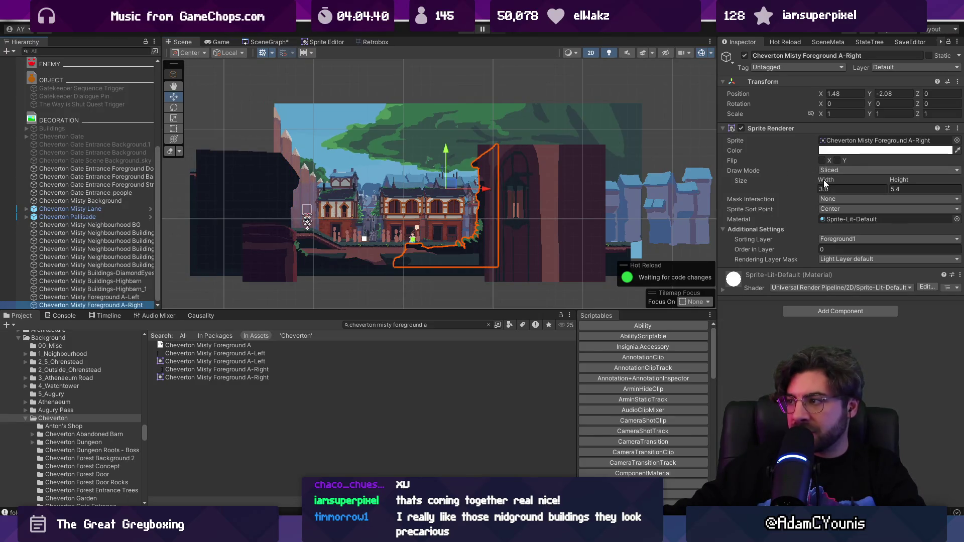
left_click_drag(829, 180, 859, 179)
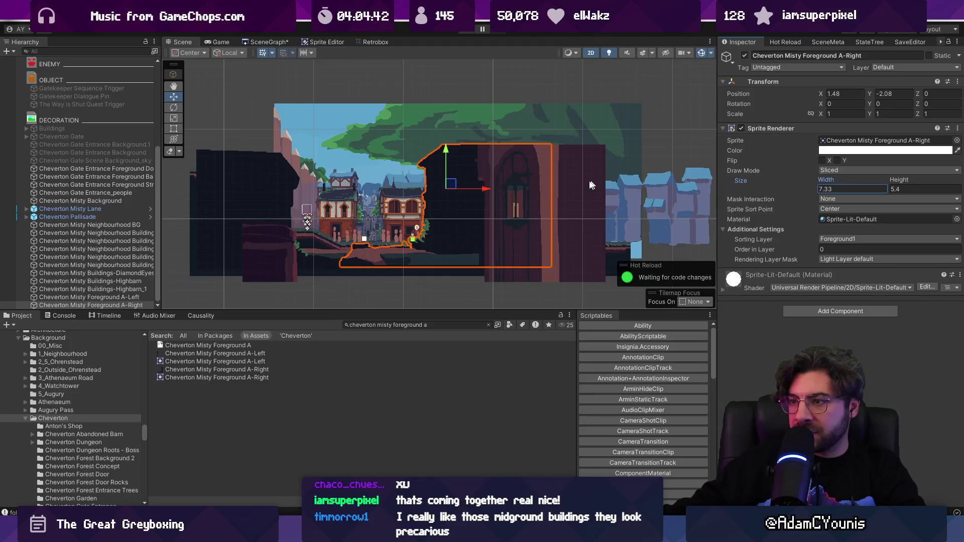
left_click_drag(486, 188, 526, 190)
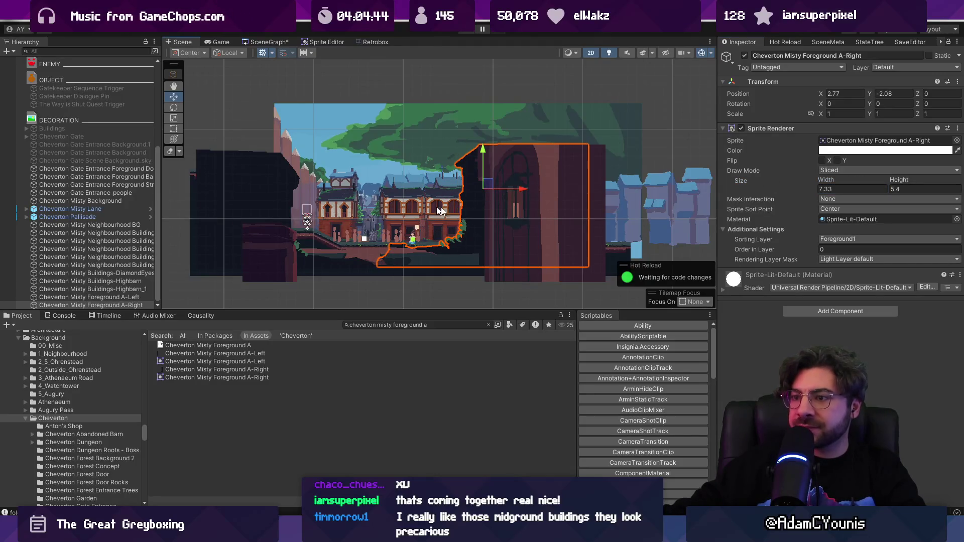
left_click(91, 297, "ctrl")
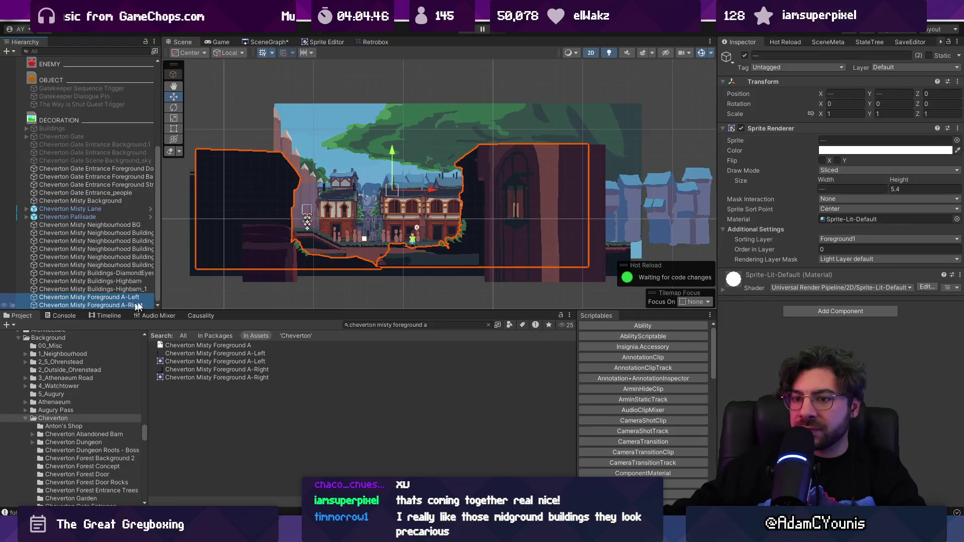
- Put both misty foreground sprites on the Foreground2 sorting layer
left_click(852, 239)
left_click(854, 350)
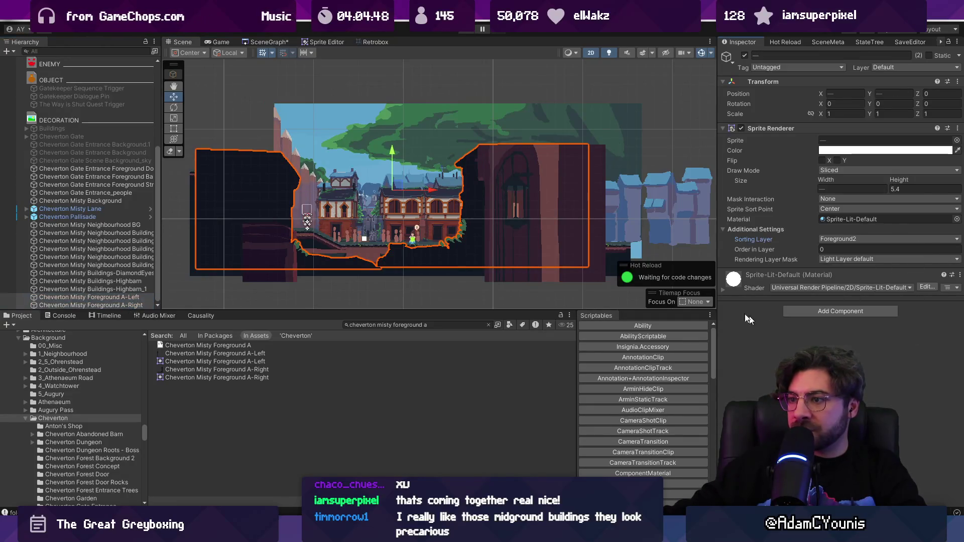
scroll(365, 230, "up", 2)
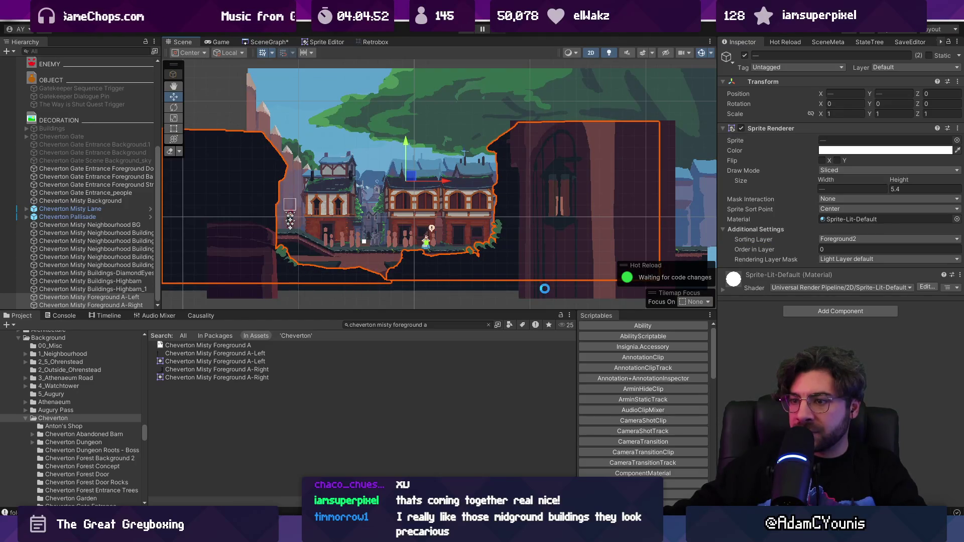
- Disable the two Cheverton Gate Entrance foreground objects, including the door
left_click(544, 289)
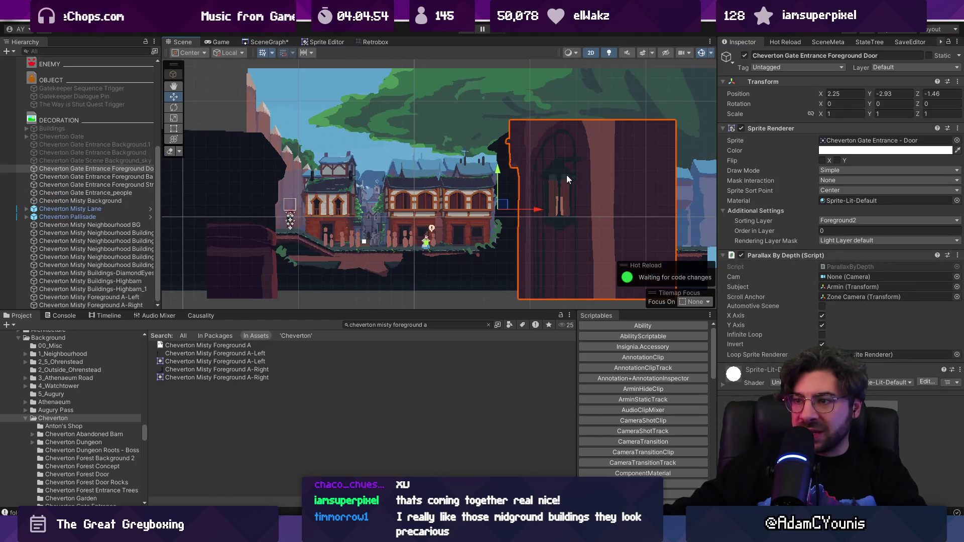
left_click(110, 177)
left_click(100, 169, "ctrl")
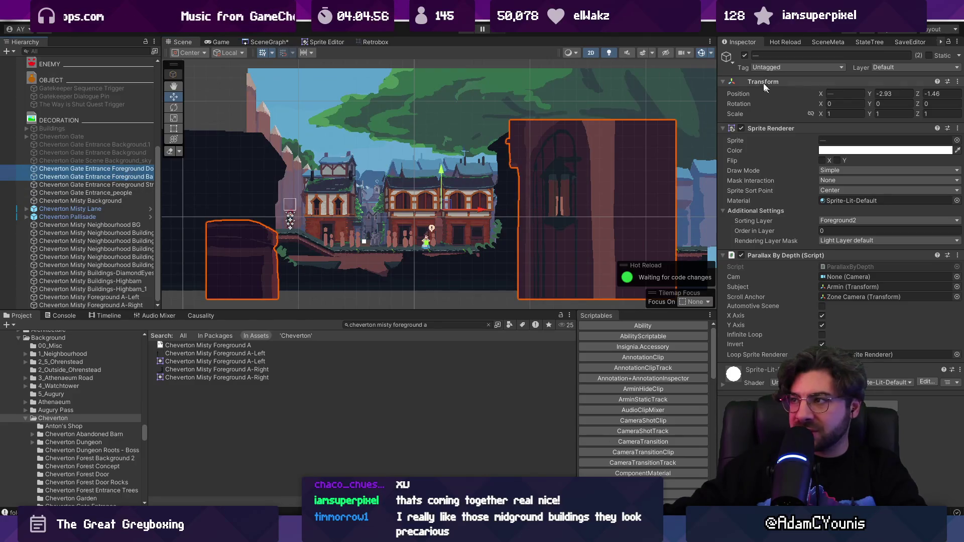
left_click(745, 55)
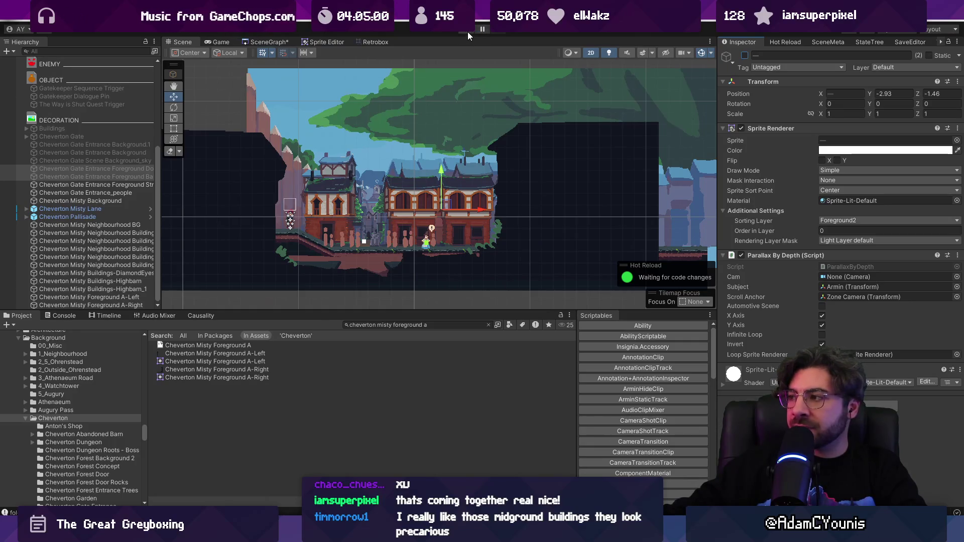
left_click(256, 219)
left_click(793, 311)
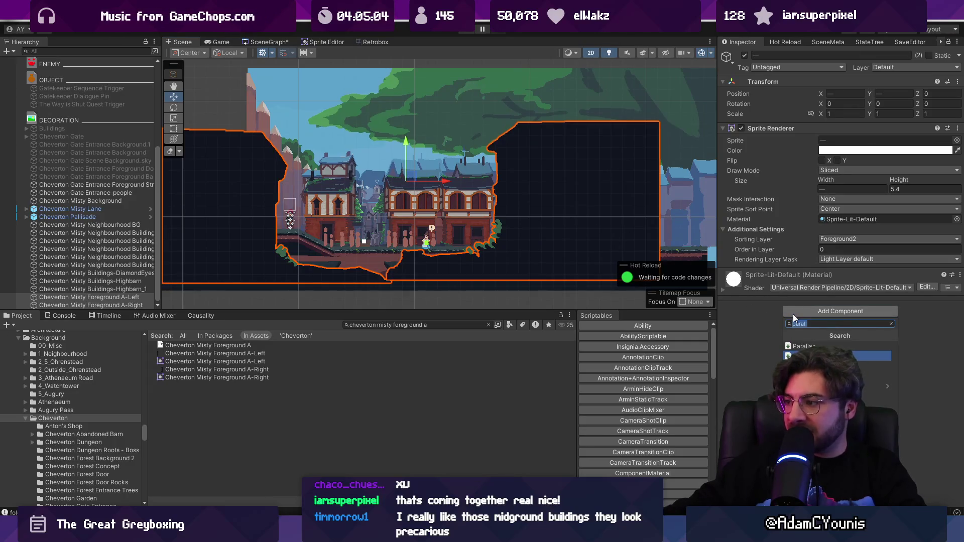
- Add Parallax By Depth to both misty foreground sprites and push them back to Z -1.37
key("Return")
key("2")
mouse_move(549, 248)
left_mouse_down()
mouse_move(453, 218)
mouse_move(355, 213)
mouse_move(436, 205)
left_mouse_up()
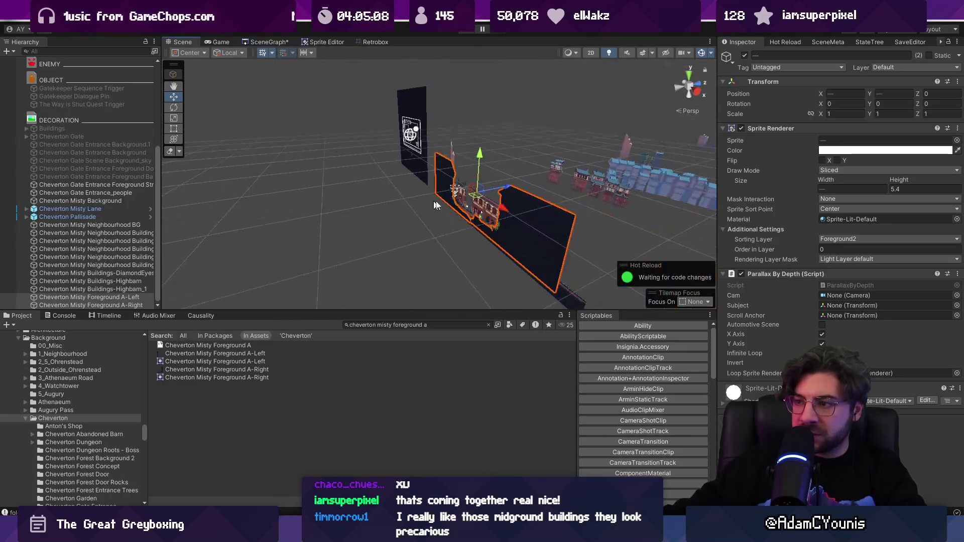
left_click_drag(504, 186, 486, 188)
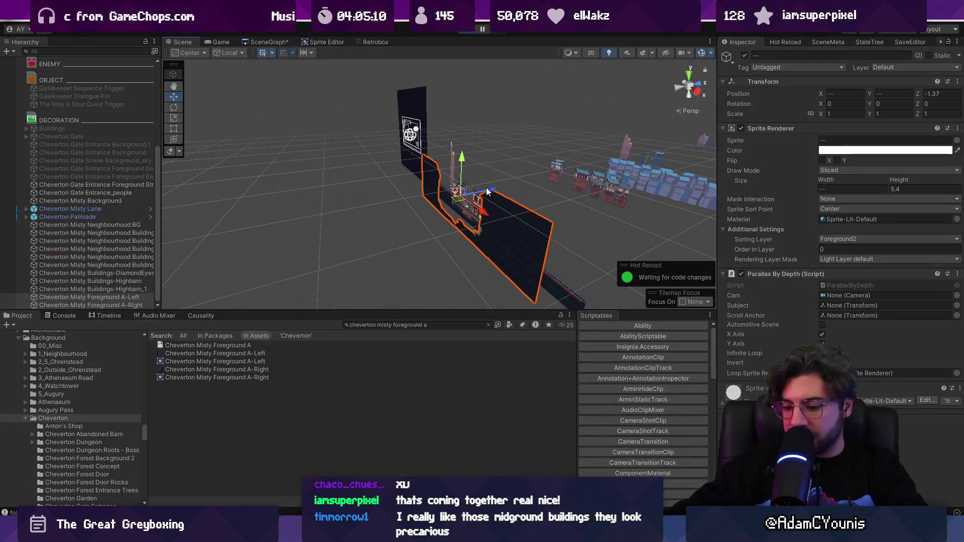
- Play-test the Cheverton lane, walking the character right past the new foreground
key("ctrl+p")
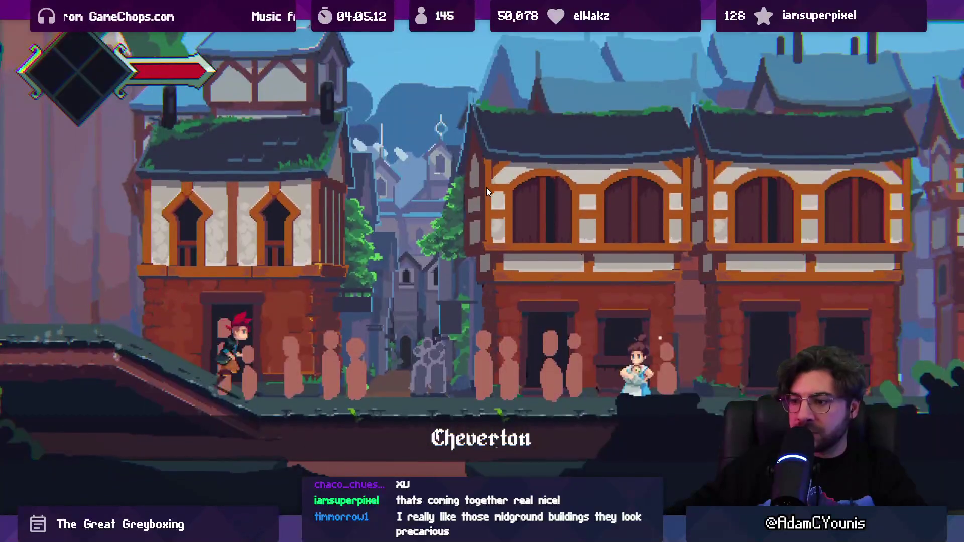
key("Right")
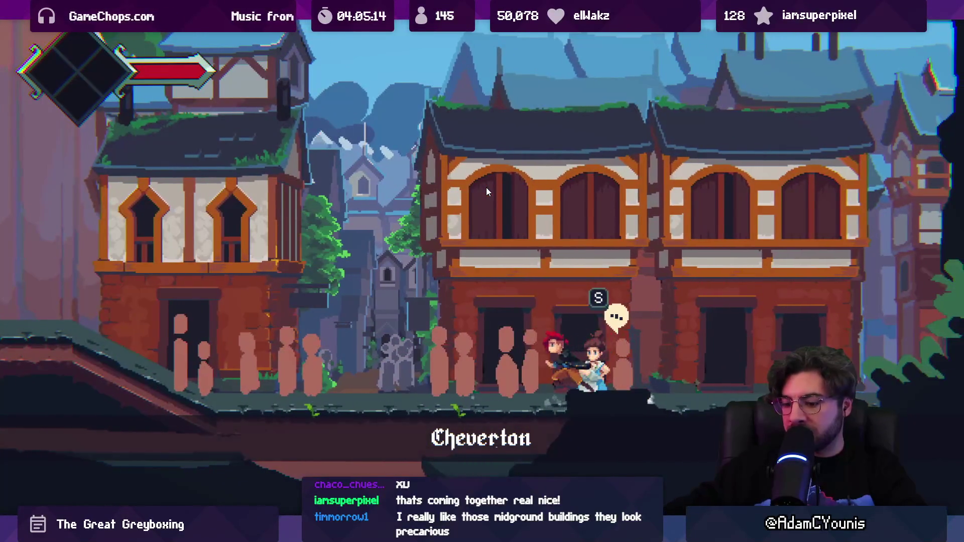
key("shift+space")
left_click(466, 33)
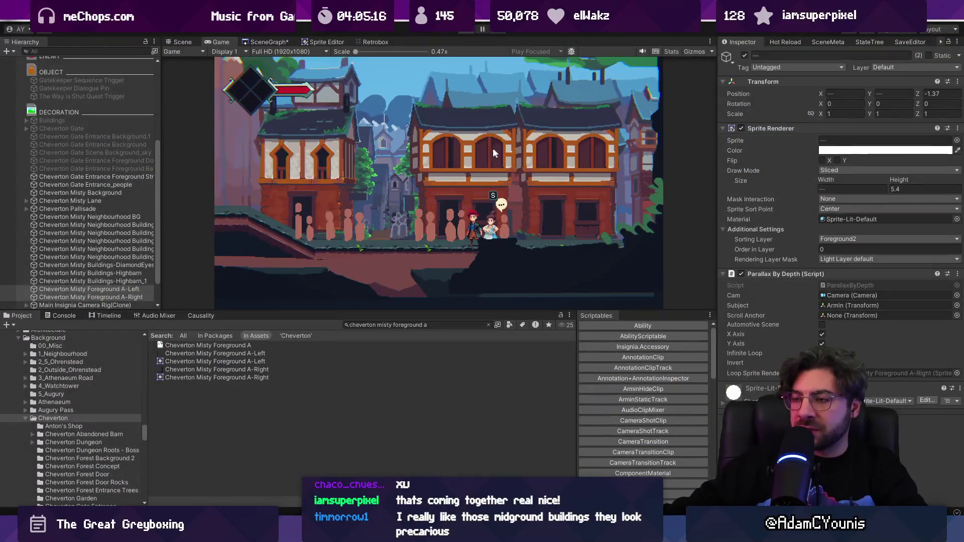
- Return the scene view to 2D and shift the left foreground cliff to the right
key("2")
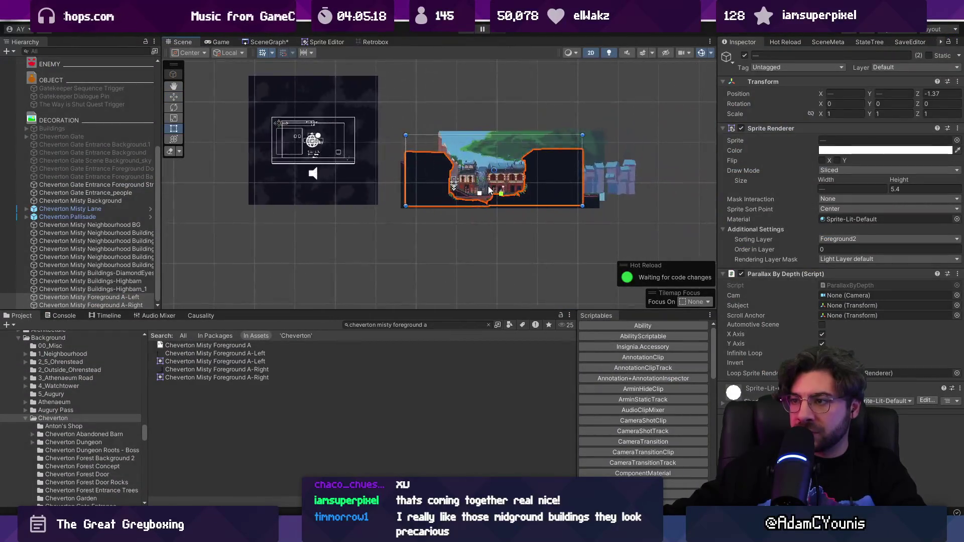
scroll(489, 189, "up", 5)
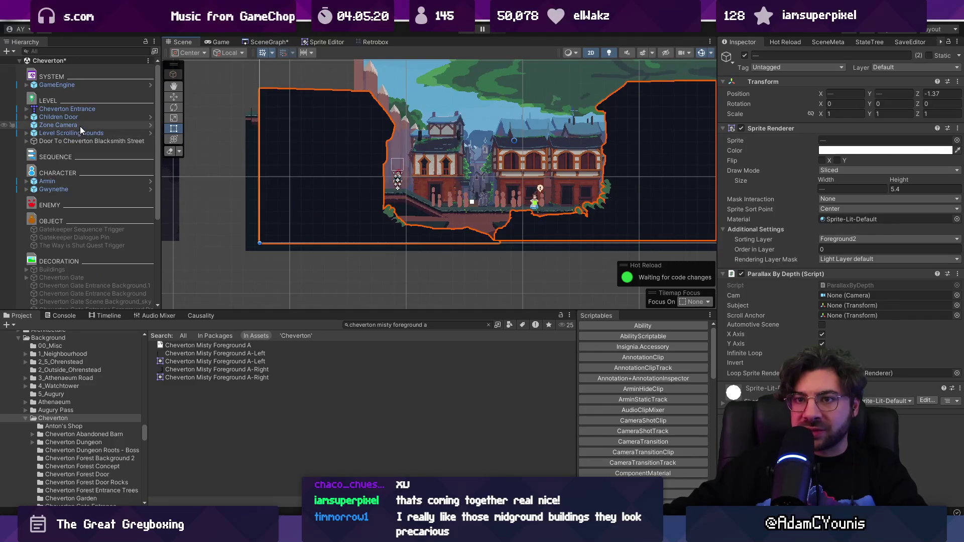
left_click(80, 126)
left_click(270, 177)
key("w")
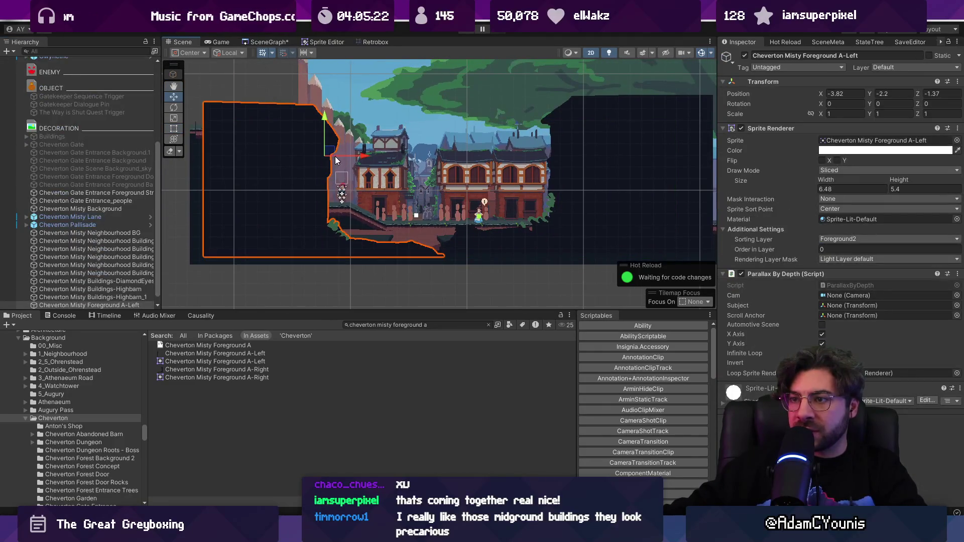
left_click_drag(359, 160, 388, 159)
- Move the A-Right cliff to x 2.15, y -2.32, exit Play mode, and show Retrobox
left_click(624, 161)
mouse_move(624, 162)
left_mouse_down()
mouse_move(609, 150)
mouse_move(577, 158)
left_mouse_up()
left_click_drag(547, 113, 546, 120)
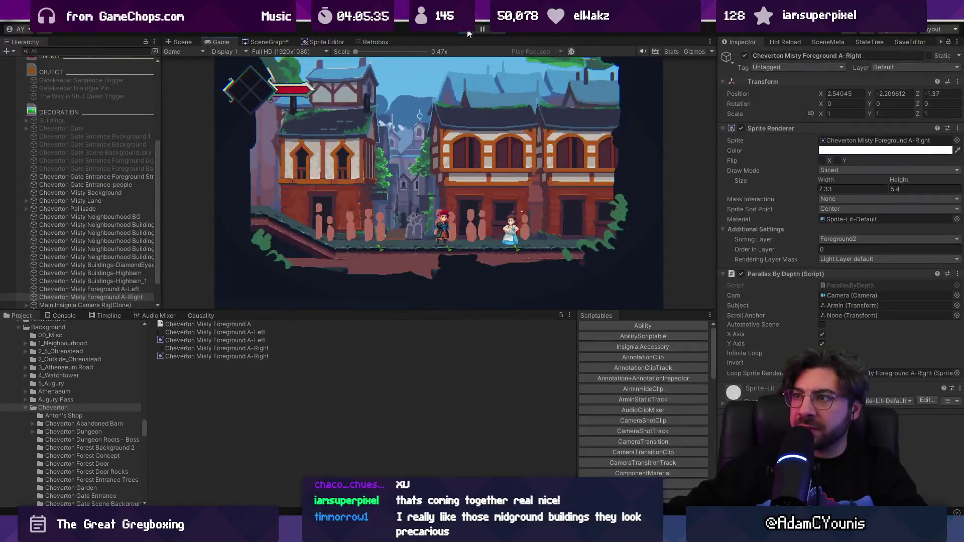
key("ctrl+p")
left_click(378, 41)
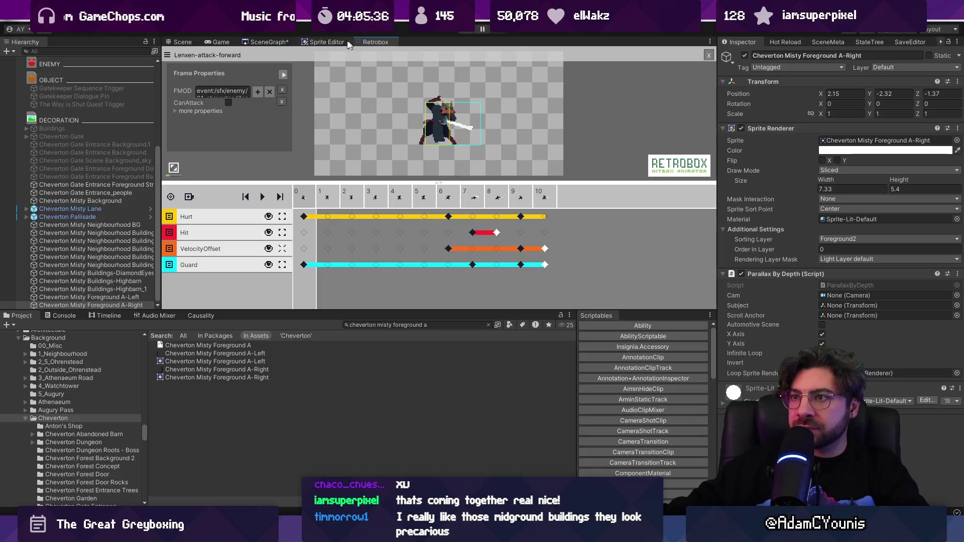
- Lower the A-Right sprite's top slice border to 533 in the Sprite Editor
left_click(316, 42)
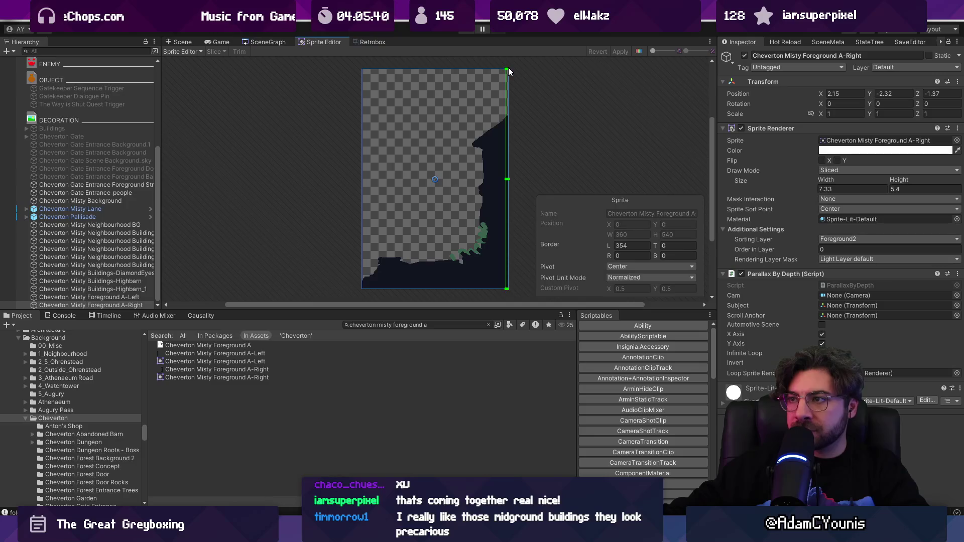
scroll(508, 67, "up", 5)
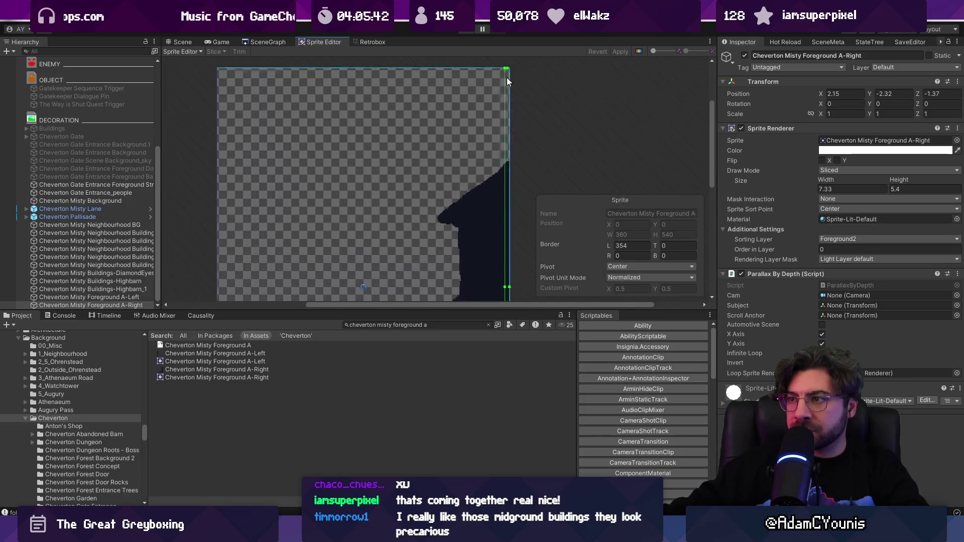
mouse_move(509, 63)
left_mouse_down()
mouse_move(509, 185)
mouse_move(473, 234)
mouse_move(458, 291)
mouse_move(433, 249)
mouse_move(438, 185)
mouse_move(424, 296)
left_mouse_up()
scroll(456, 196, "down", 5)
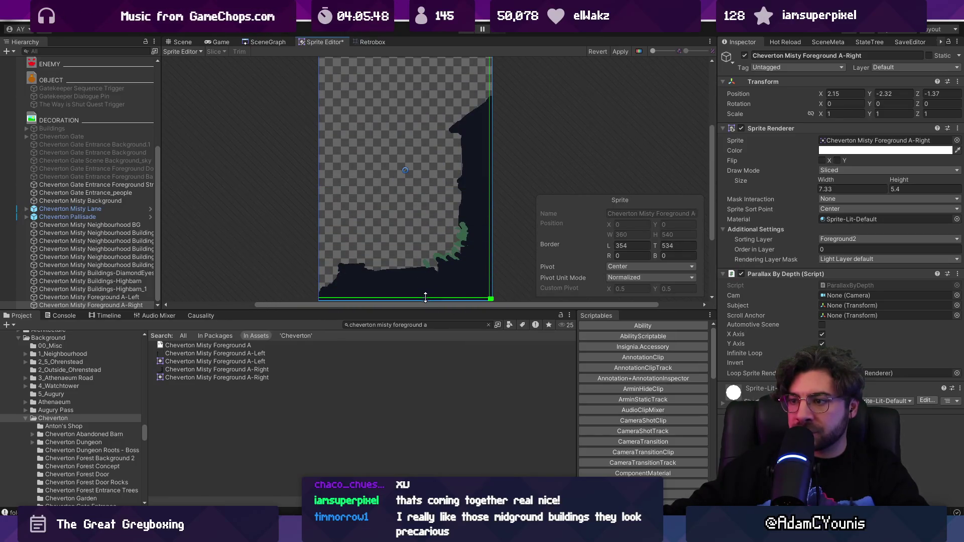
- Lower the A-Left sprite's top slice border to 536
left_click(122, 297)
scroll(361, 68, "up", 5)
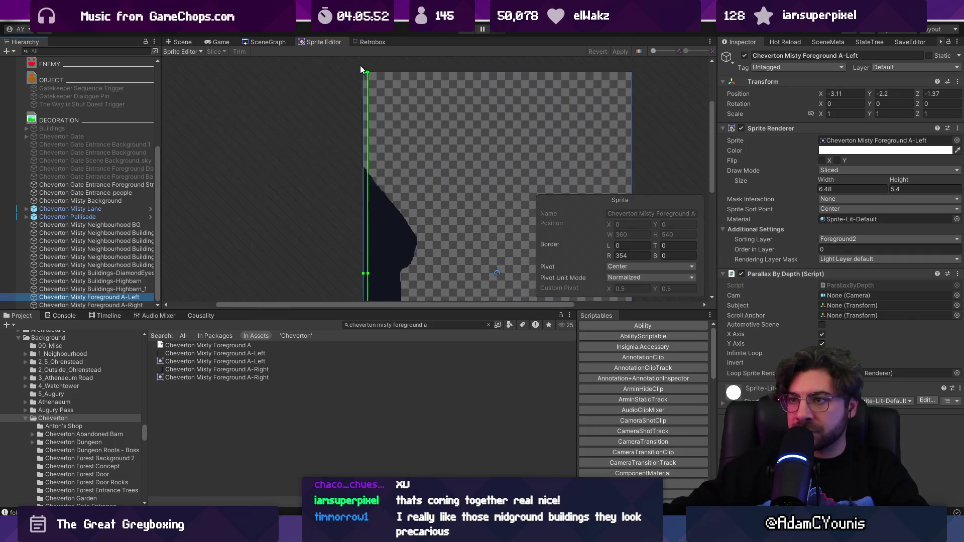
left_click_drag(370, 74, 374, 221)
scroll(376, 170, "down", 5)
left_click_drag(379, 92, 389, 276)
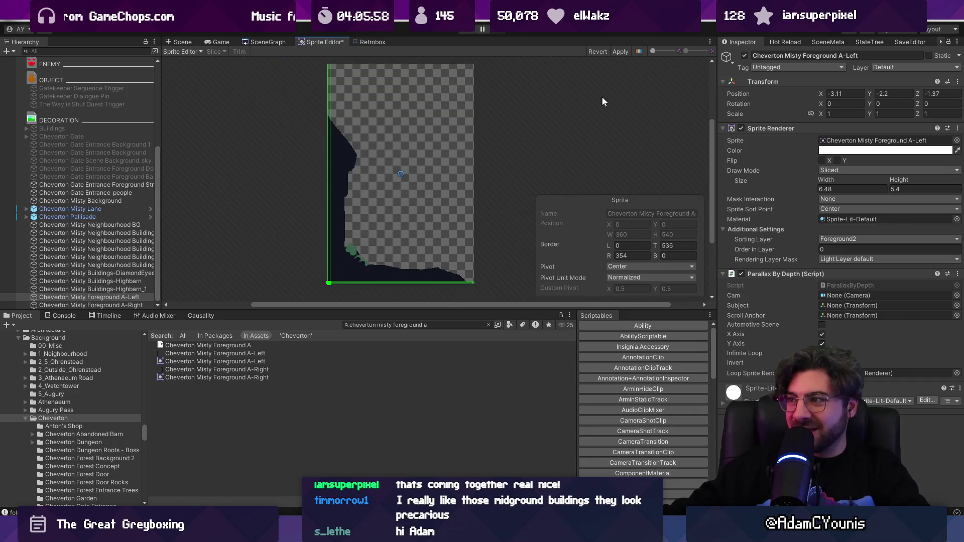
- Review both frames of the misty foreground sprite in Aseprite and re-export it, overwriting the existing sheet
key("alt+Tab")
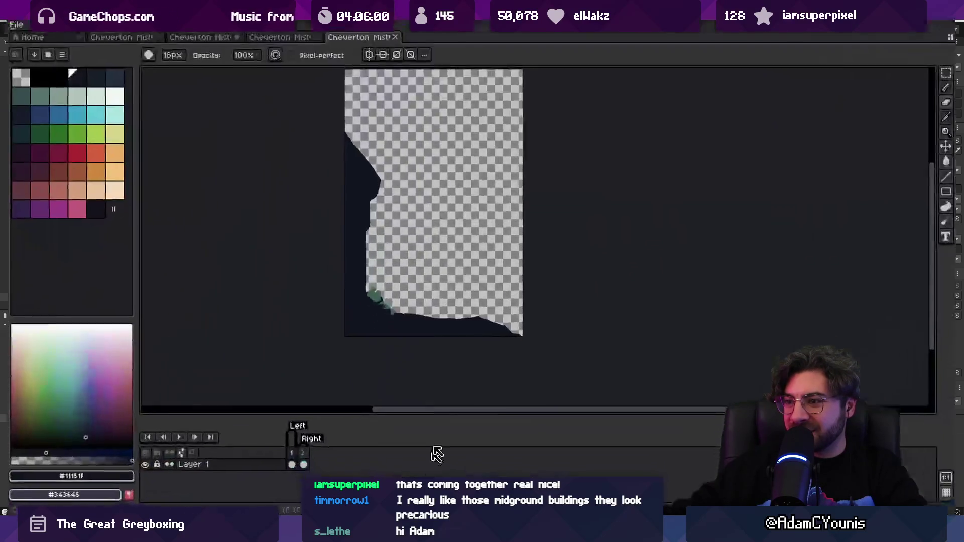
scroll(531, 329, "up", 4)
scroll(535, 312, "down", 1)
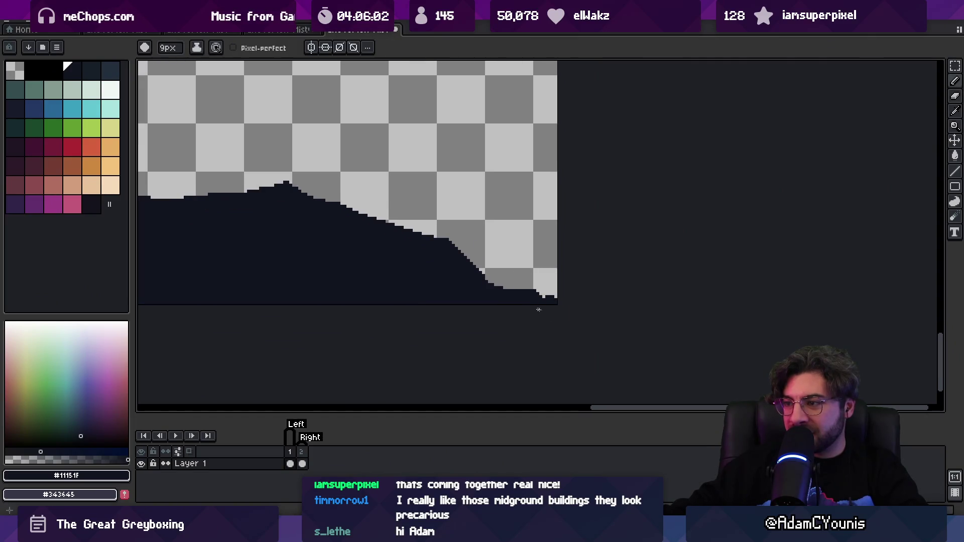
scroll(538, 309, "down", 3)
scroll(418, 290, "up", 4)
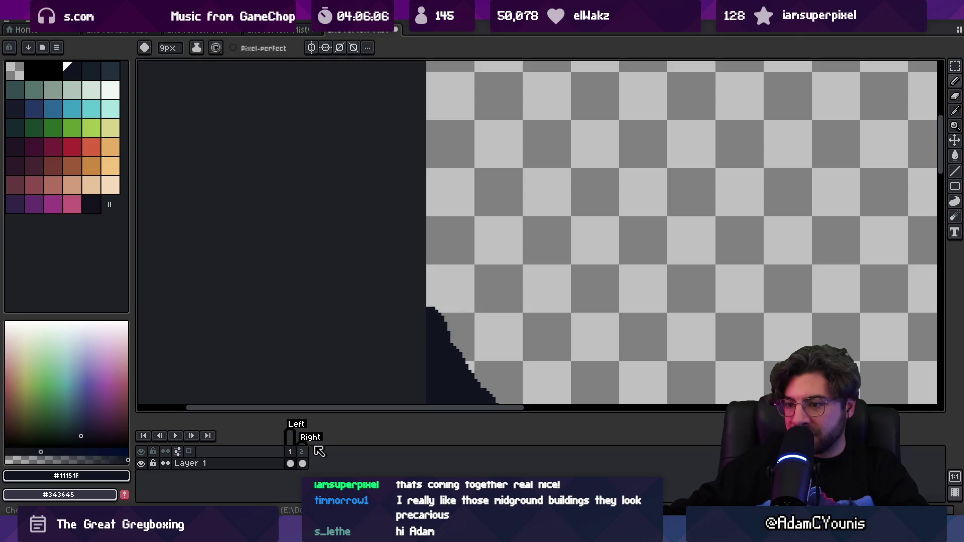
left_click(301, 463)
scroll(528, 318, "down", 4)
scroll(529, 318, "up", 5)
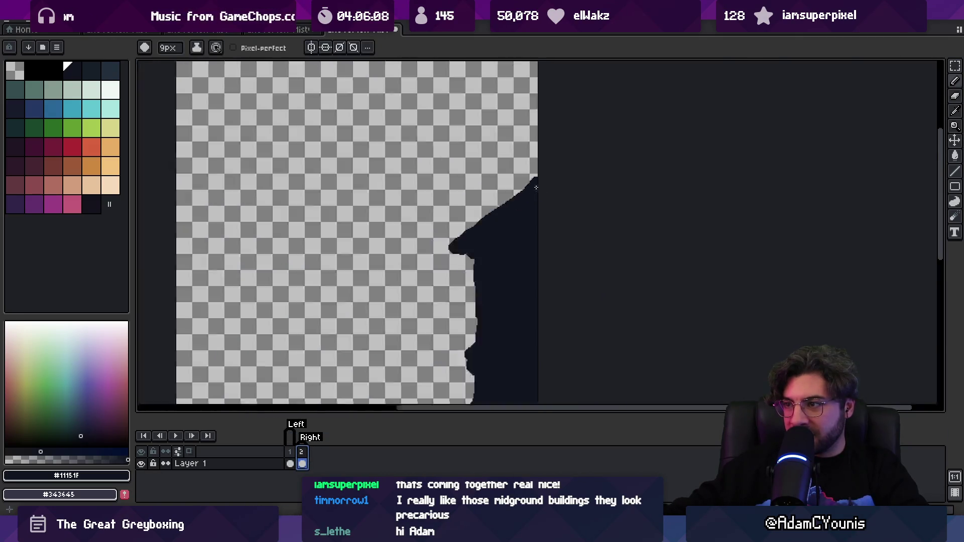
scroll(532, 183, "down", 2)
scroll(495, 240, "up", 1)
scroll(495, 240, "down", 2)
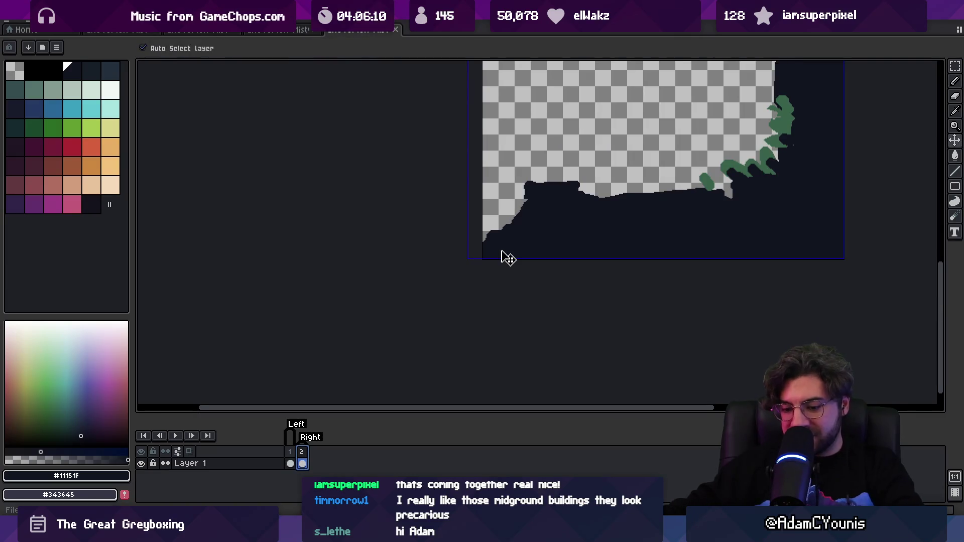
key("ctrl+shift+x")
left_click(447, 301)
- Stretch the A-Left and A-Right foreground sprites downward to 6.60 and 6.45 high with the Rect tool
key("alt+Tab")
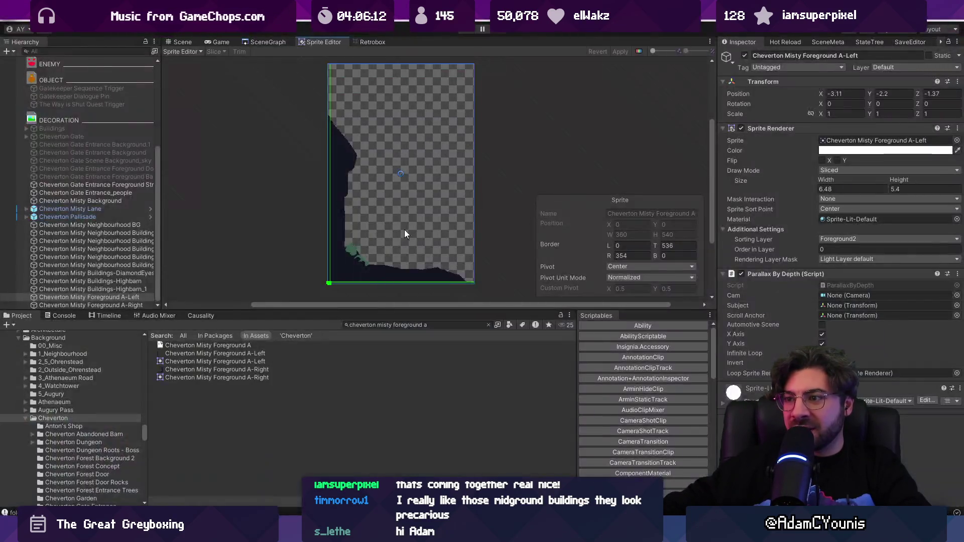
scroll(285, 99, "up", 5)
scroll(302, 115, "up", 2)
scroll(307, 106, "down", 2)
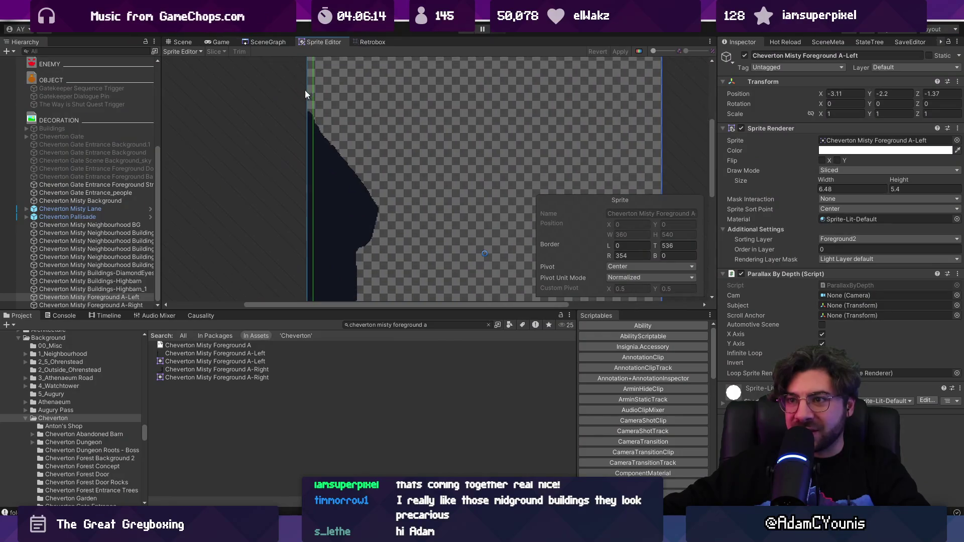
left_click(217, 41)
left_click(181, 42)
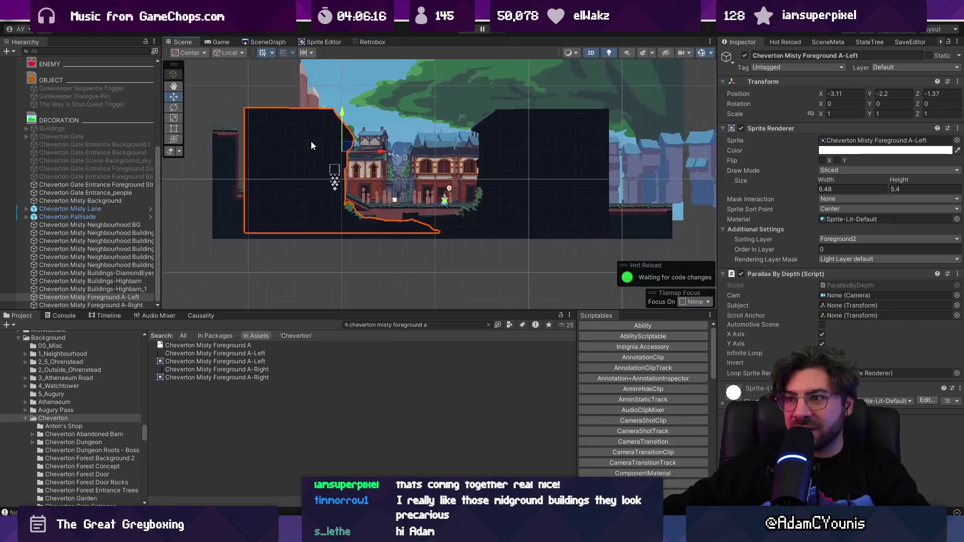
key("e")
key("t")
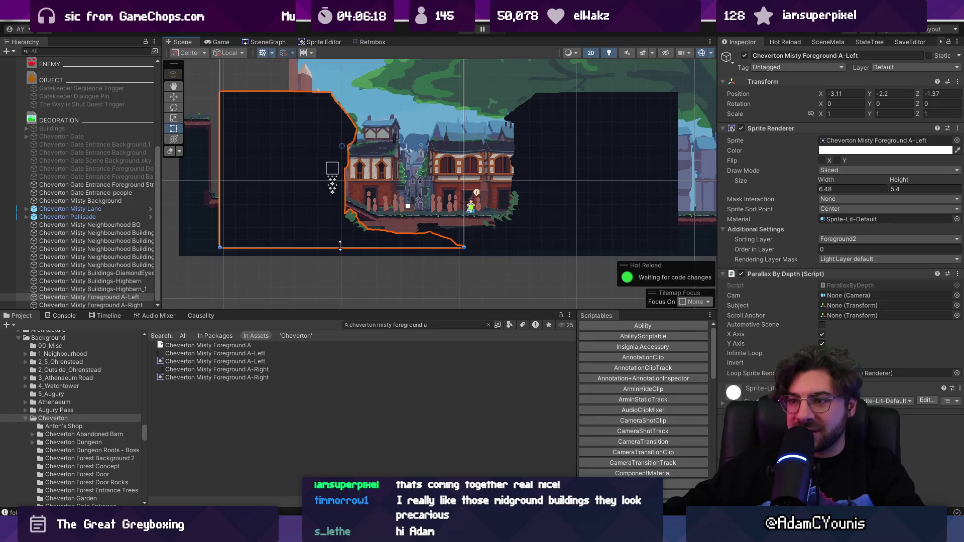
left_click_drag(340, 245, 340, 292)
left_click(601, 189)
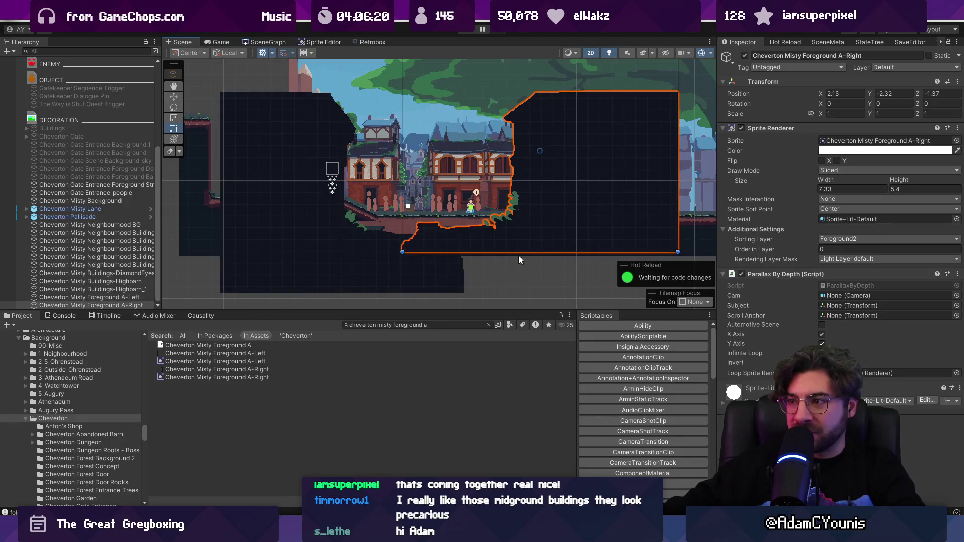
mouse_move(516, 254)
left_mouse_down()
mouse_move(514, 291)
mouse_move(507, 285)
left_mouse_up()
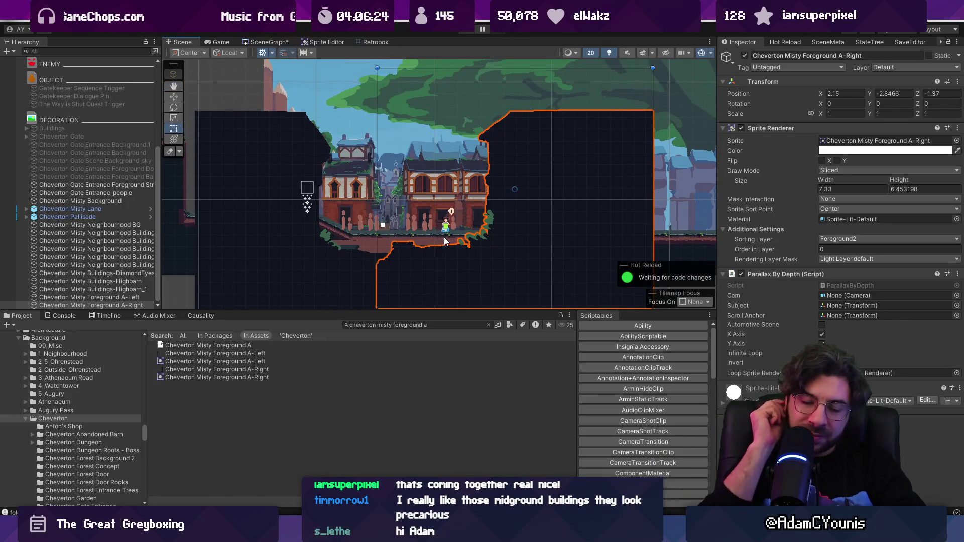
- Shift A-Right slightly right and A-Left slightly left to x -3.42
key("w")
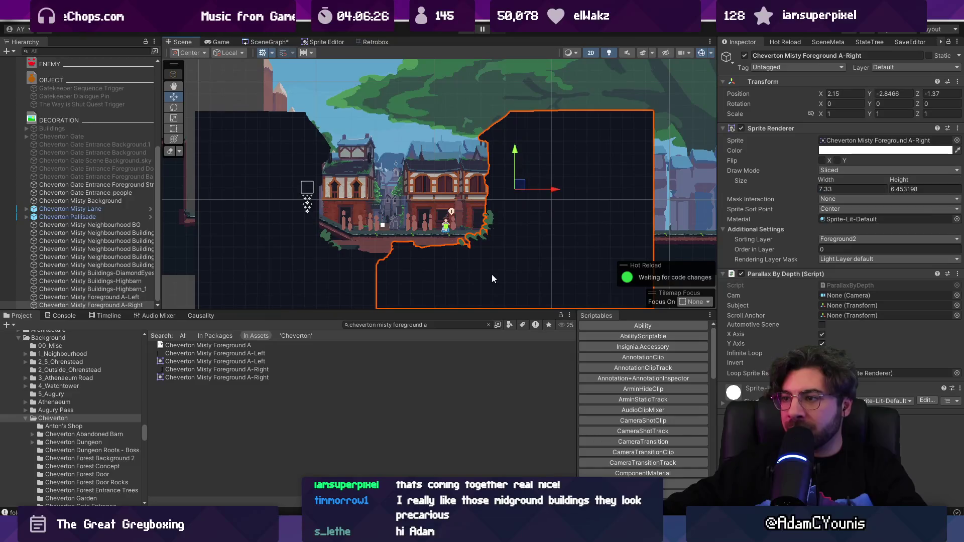
left_click_drag(552, 192, 577, 191)
left_click(359, 209)
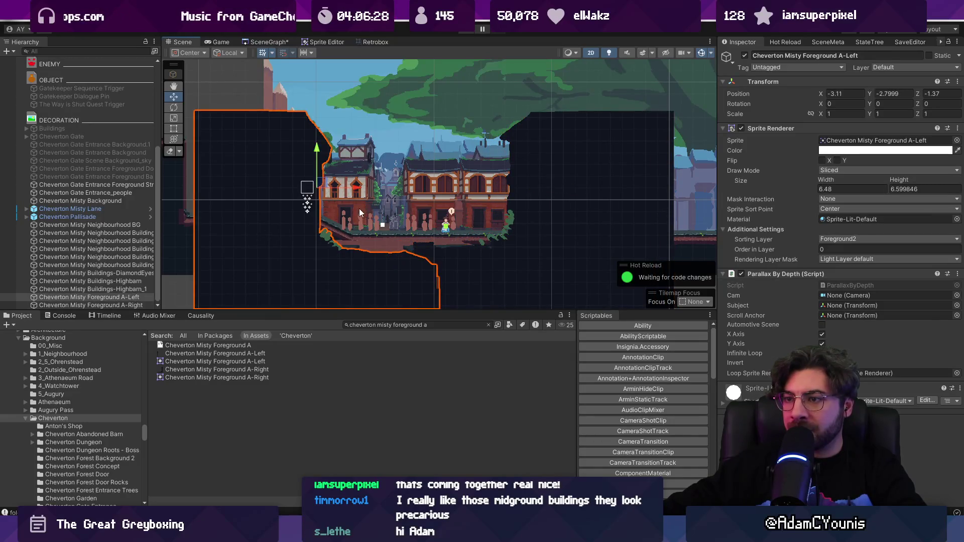
left_click_drag(357, 189, 345, 190)
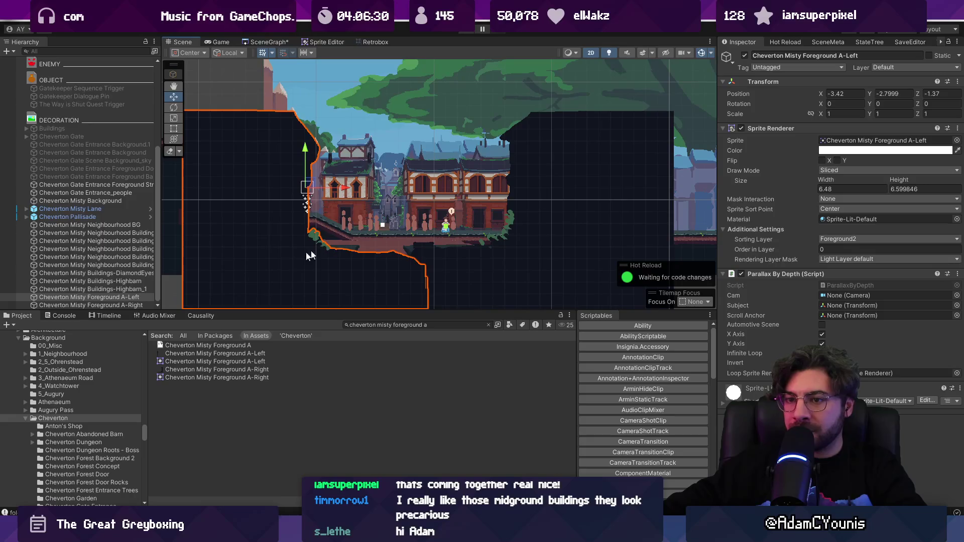
- Set both foreground sprites' Parallax By Depth Scroll Anchor to Zone Camera
left_click(138, 305, "shift")
left_click(958, 295)
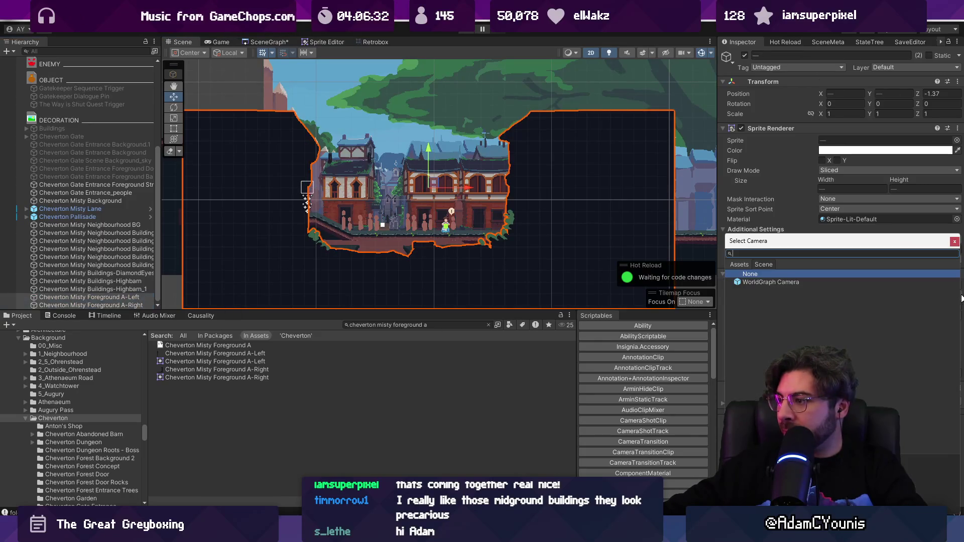
key("Escape")
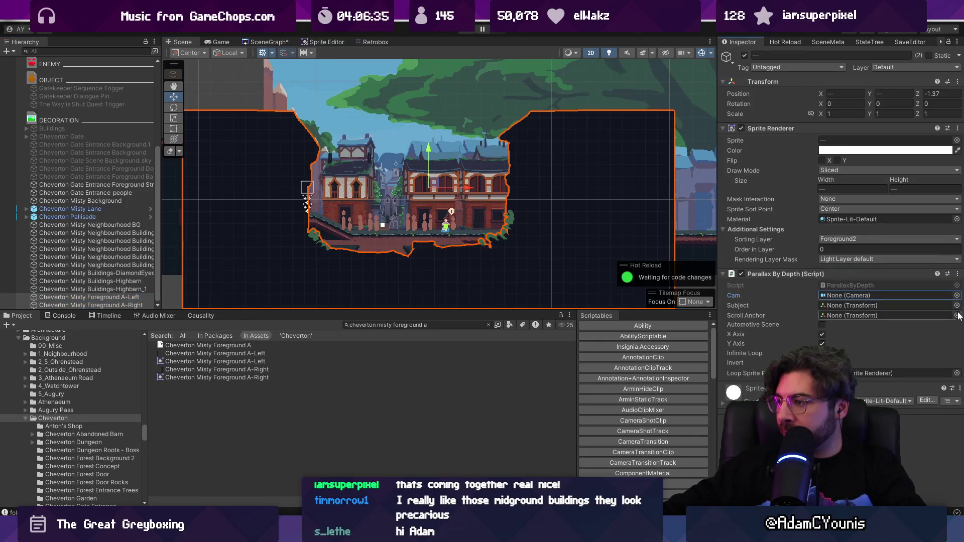
left_click(957, 315)
type("zone")
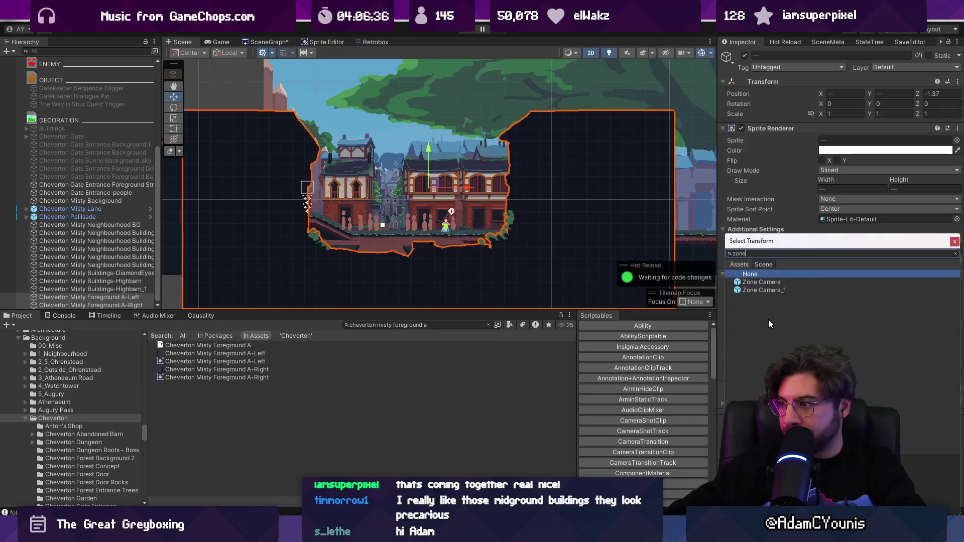
key("Return")
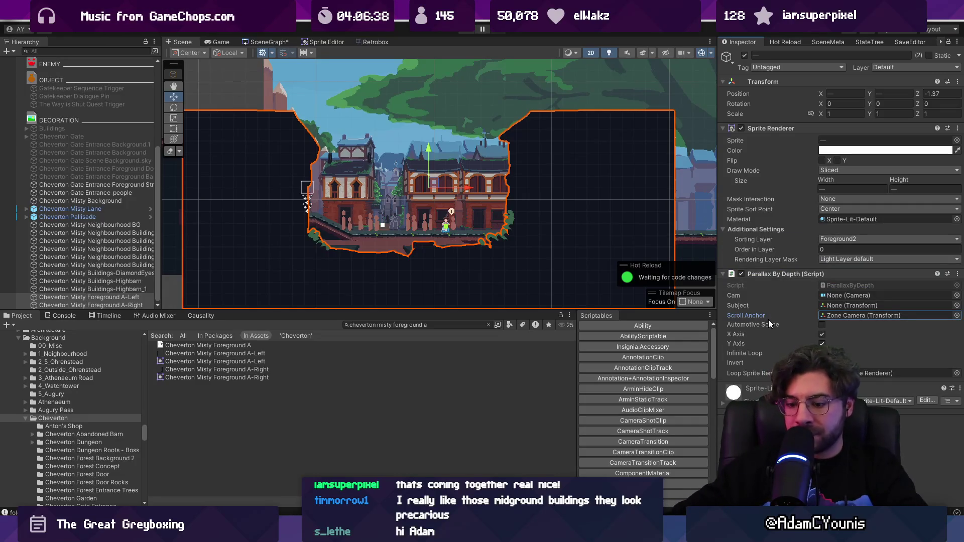
- Play-test the lane, running the character right, left and right again
key("ctrl+p")
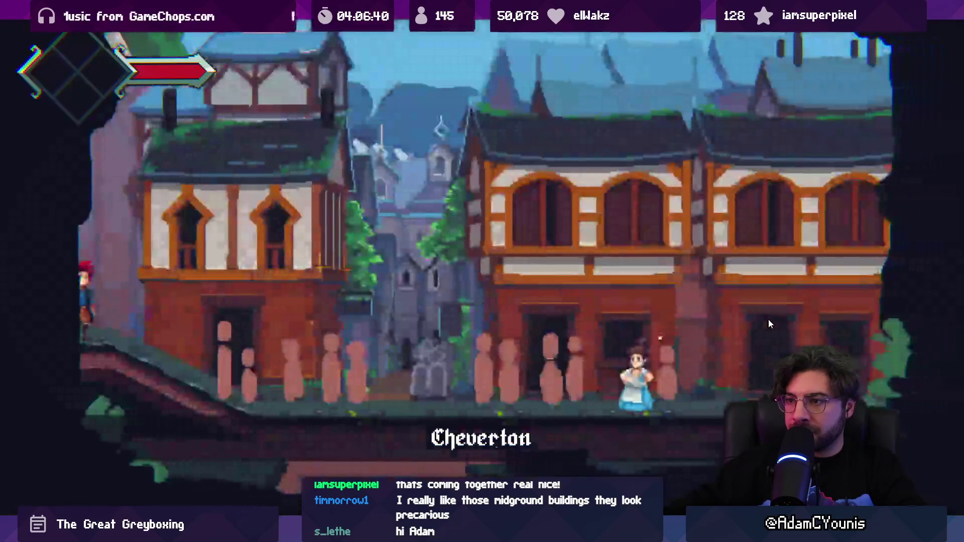
key("Right")
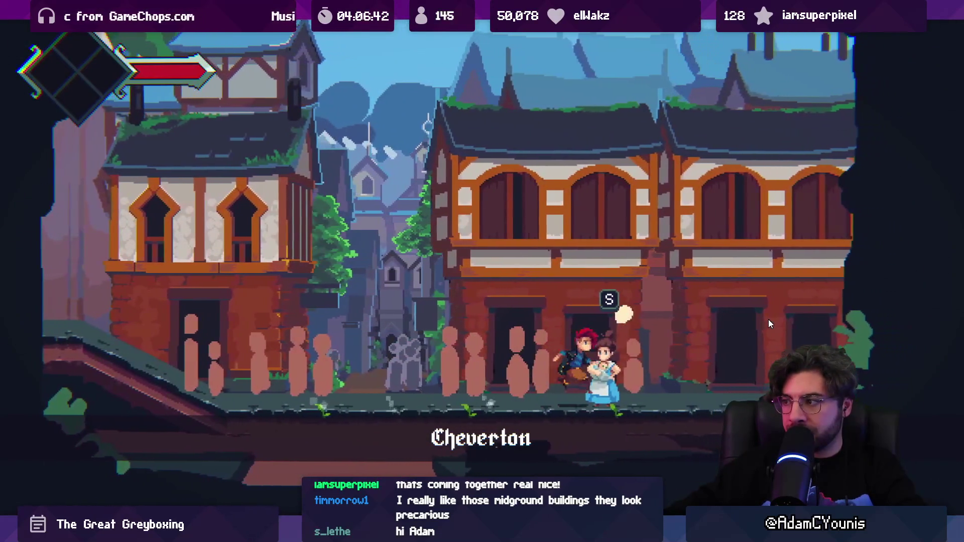
key("Left")
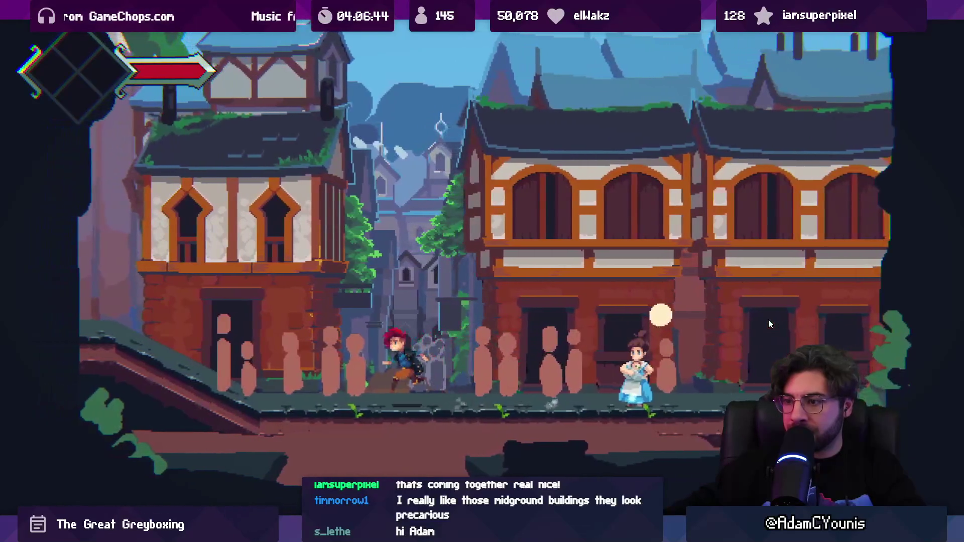
key("Right")
key("ctrl+p")
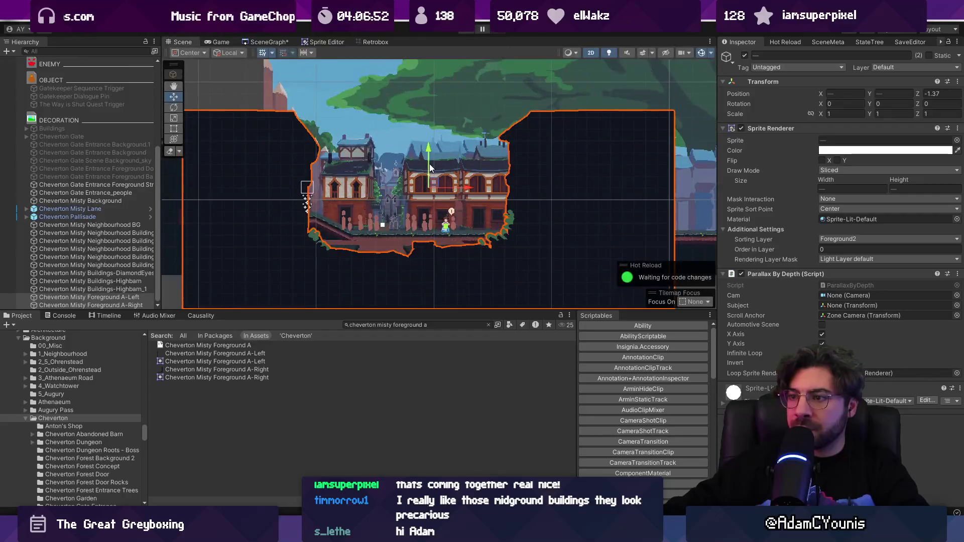
- Raise the Cheverton Misty Lane prefab slightly
left_click(100, 225)
left_click(104, 209)
left_click(104, 215)
left_click(104, 210)
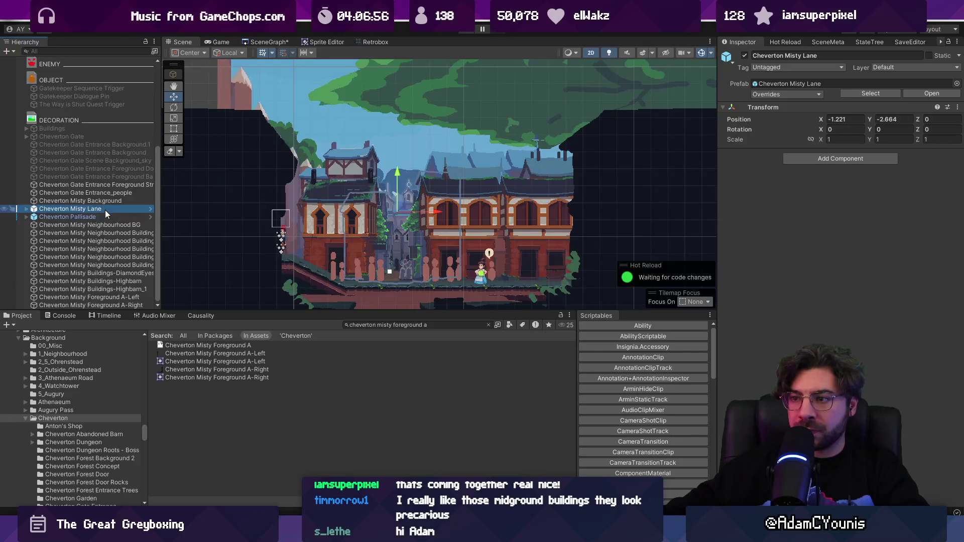
left_click_drag(396, 180, 401, 166)
scroll(401, 231, "down", 3)
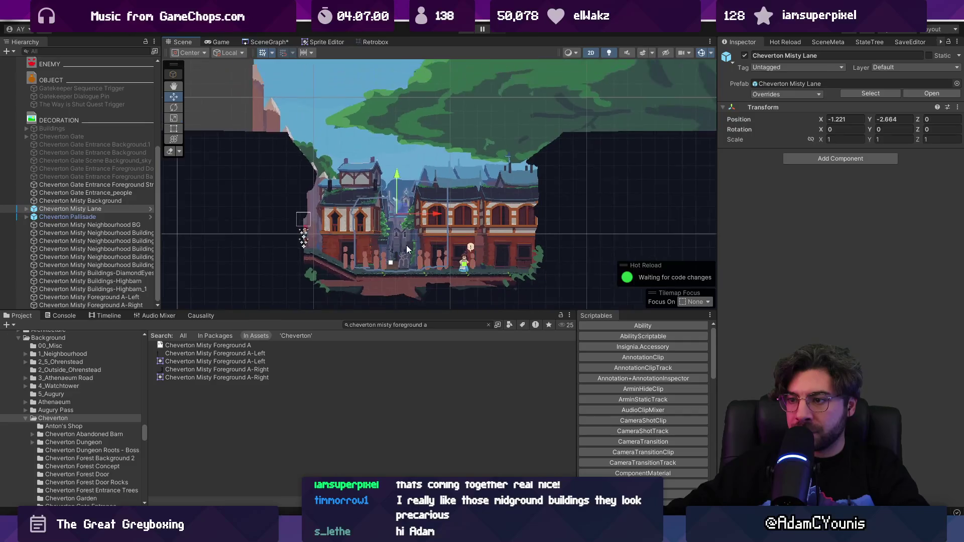
scroll(388, 242, "up", 3)
- Shift the Cheverton Entrance tilemap left from X -7.44 to -7.841
left_click(388, 243)
left_click(313, 219)
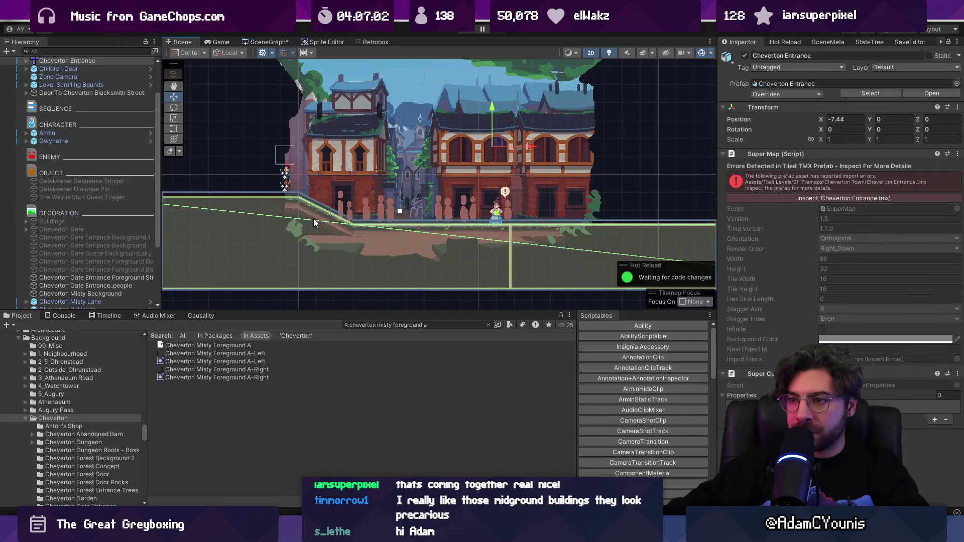
key("Up")
key("Right")
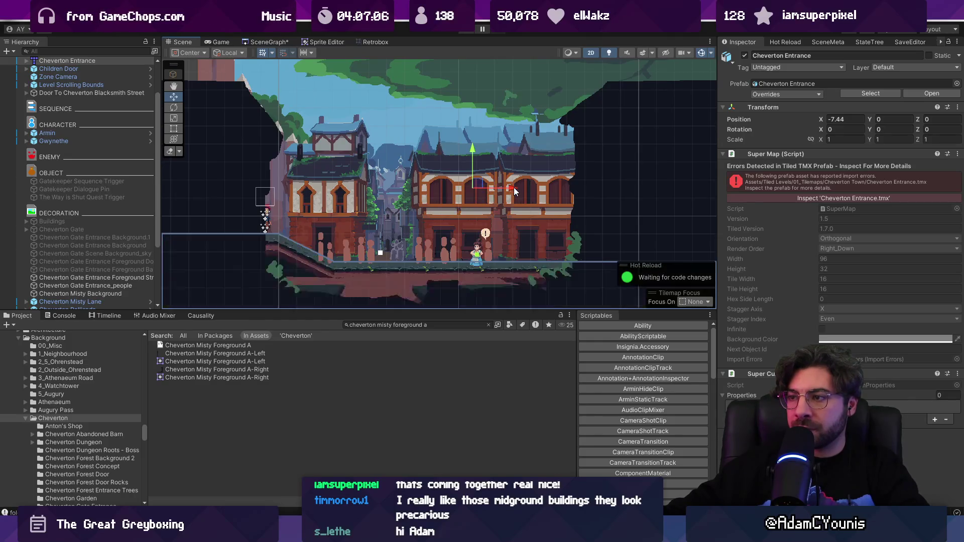
left_click_drag(514, 188, 490, 189)
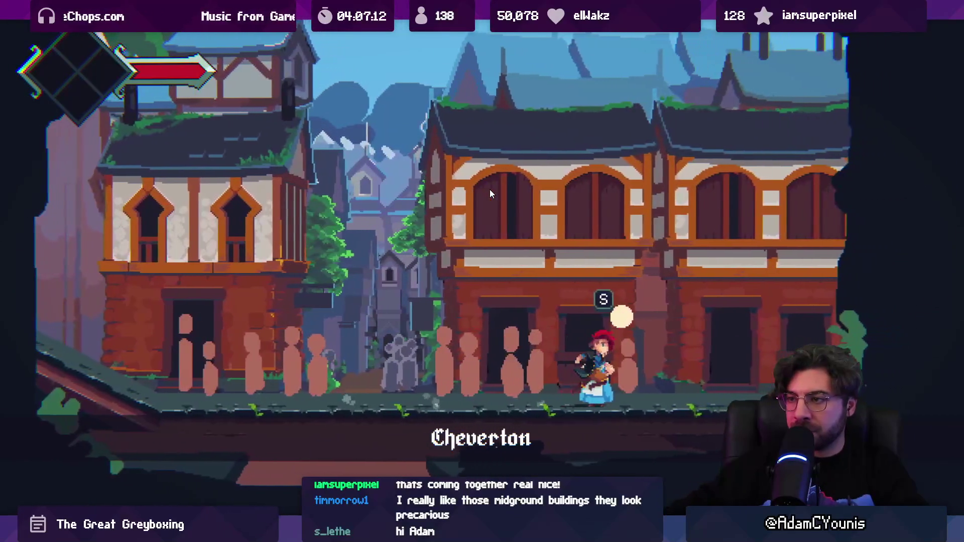
- Walk the character past the NPC and back, then stop the play-test
key("Left")
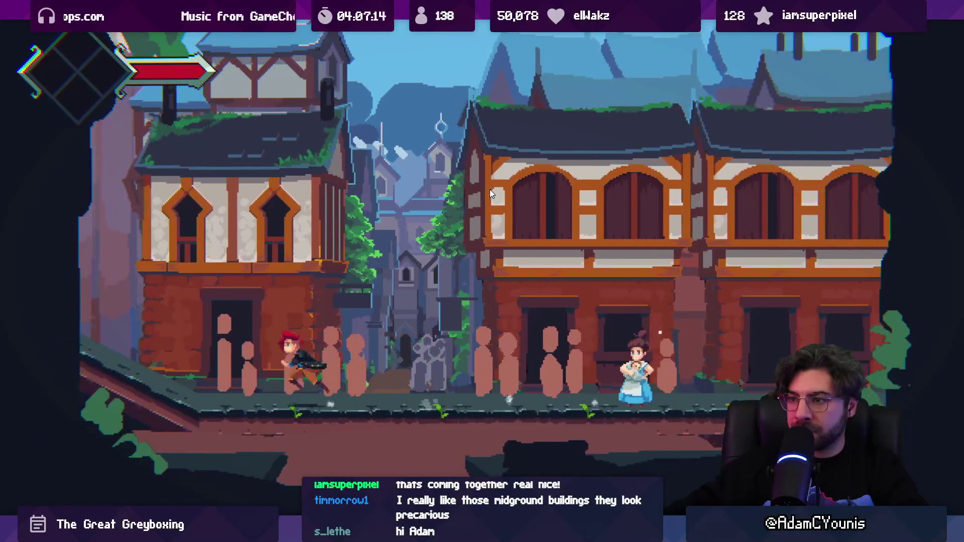
key("Right")
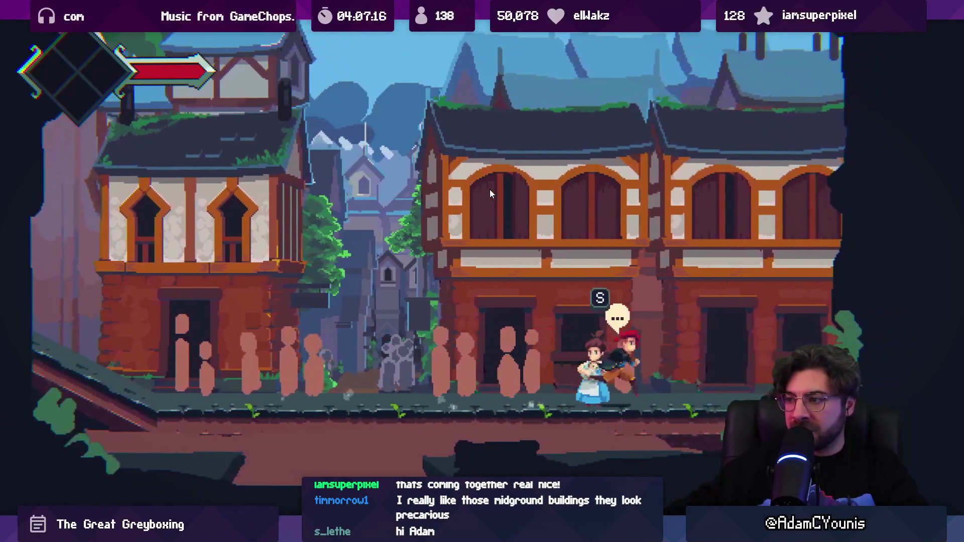
key("Left")
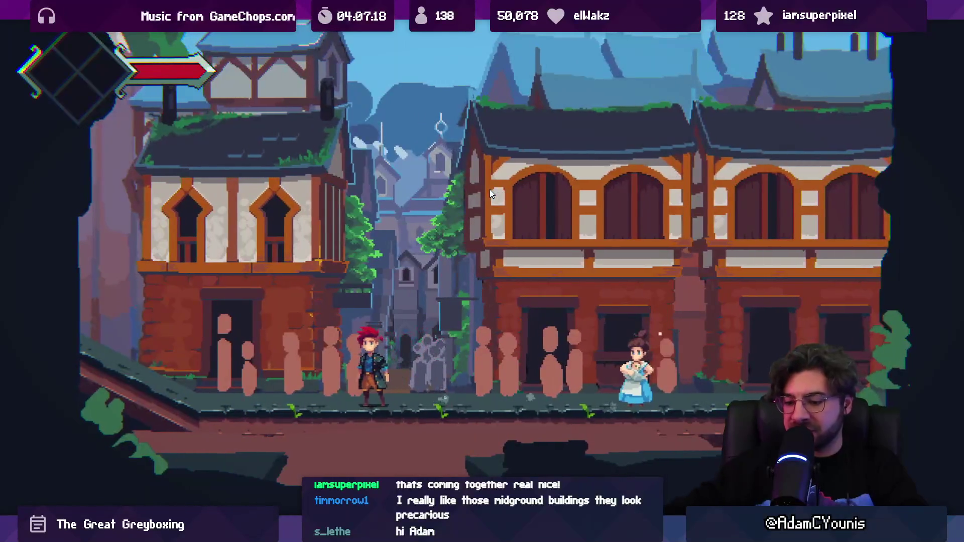
key("shift+space")
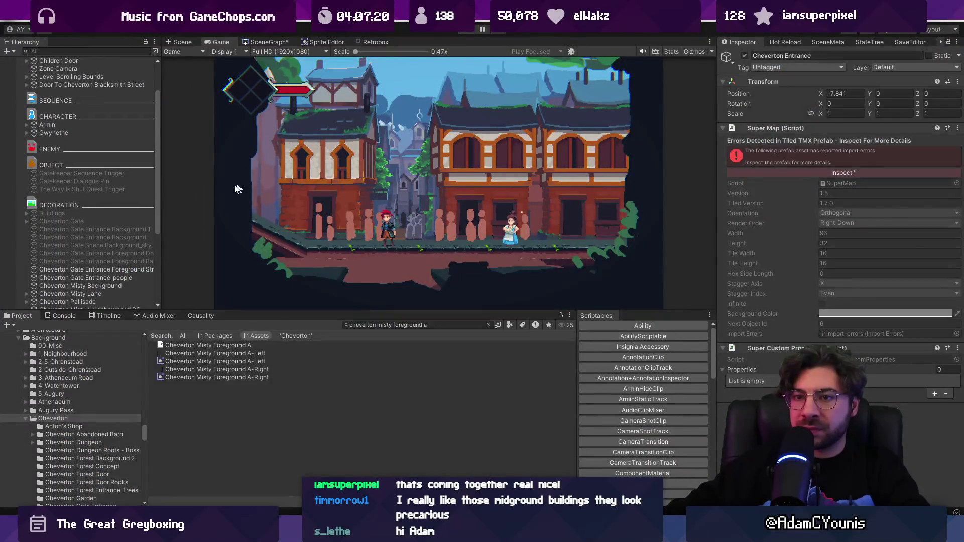
key("ctrl+p")
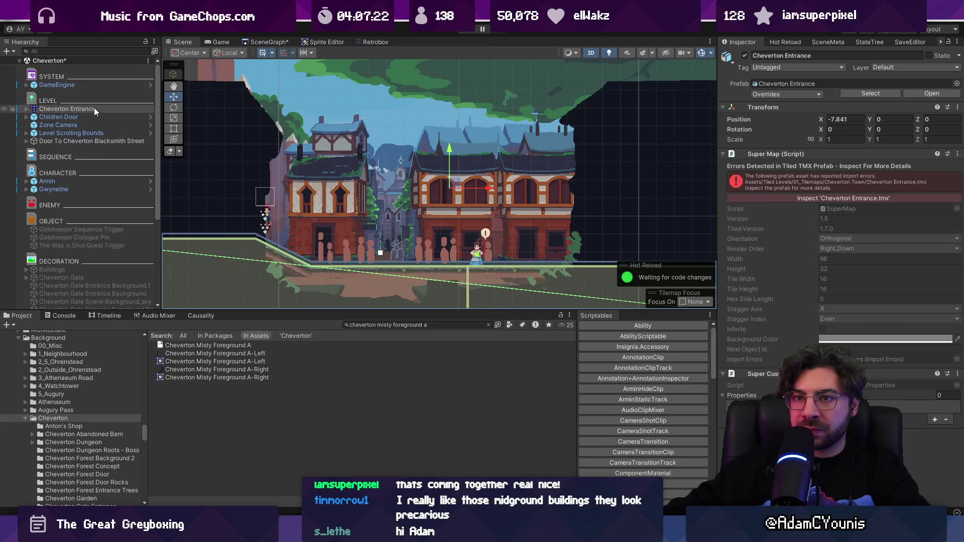
- Inspect the Zone Camera's settings, including its Focus Ratio of 3
left_click(93, 125)
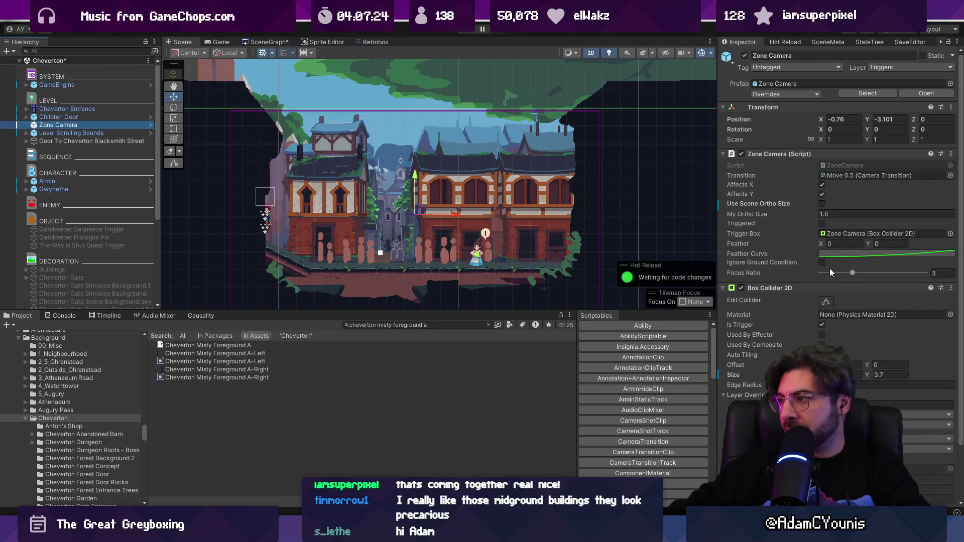
scroll(452, 190, "down", 5)
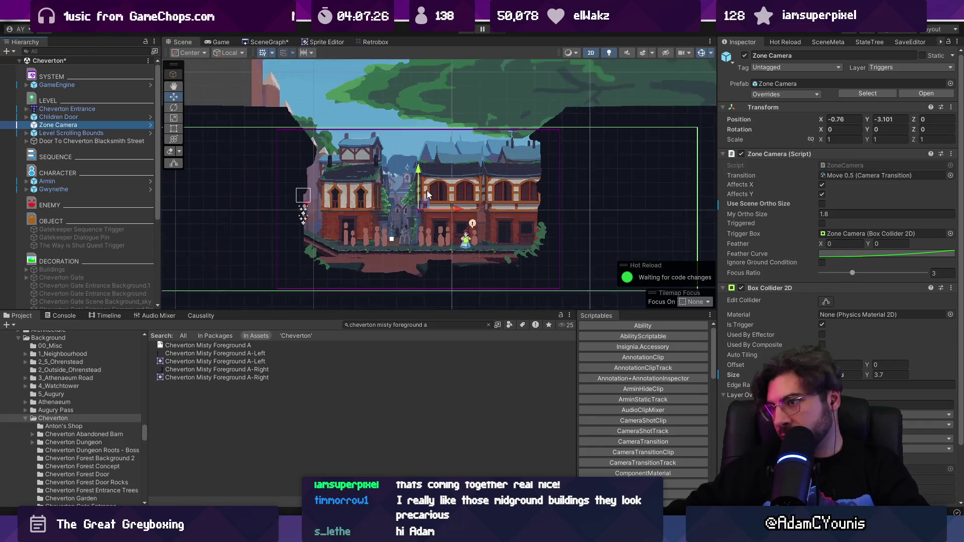
scroll(462, 195, "up", 2)
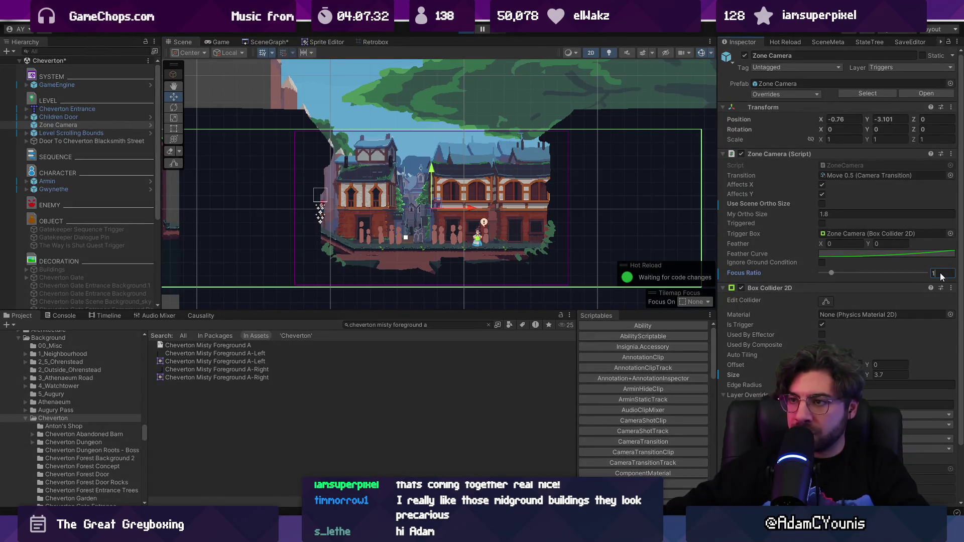
- Play-test the camera framing, stop, then select Level Scrolling Bounds
key("ctrl+p")
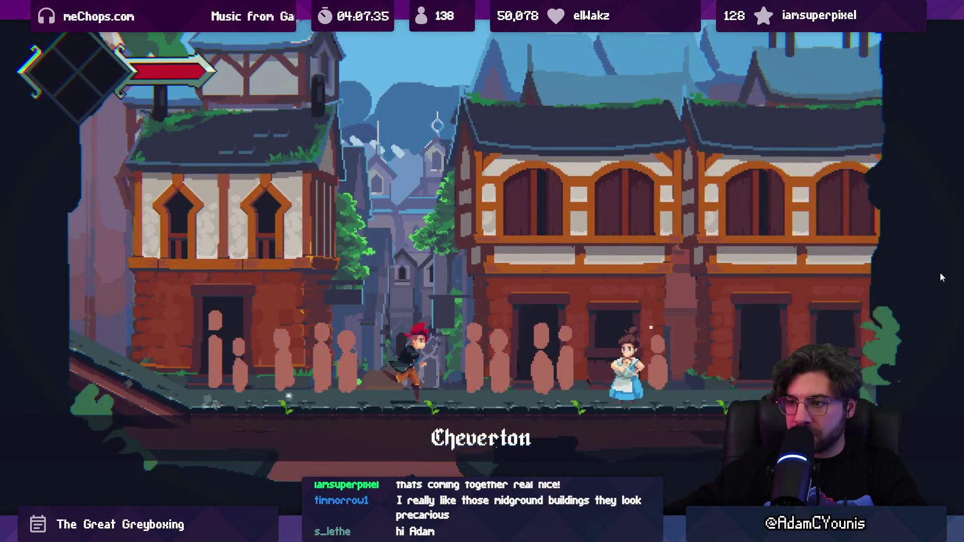
key("shift+space")
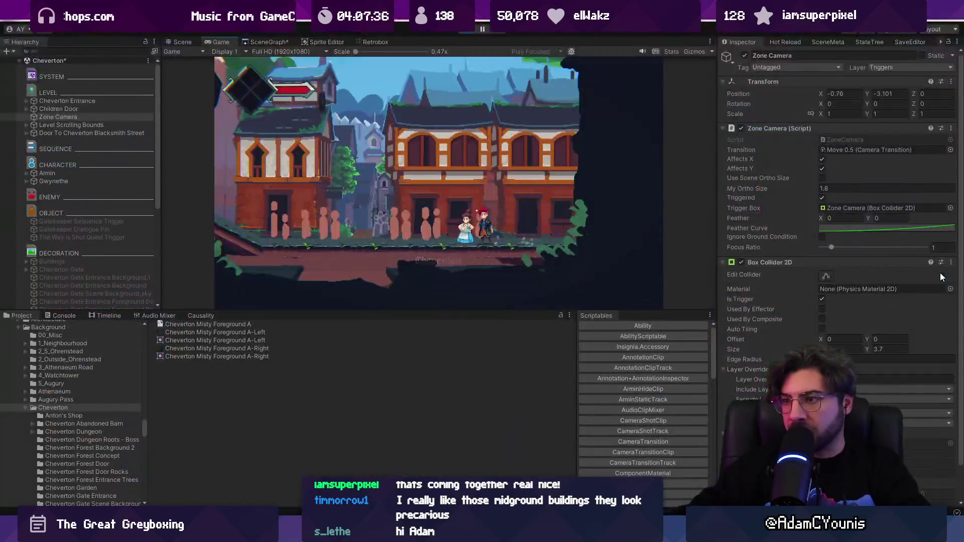
key("ctrl+p")
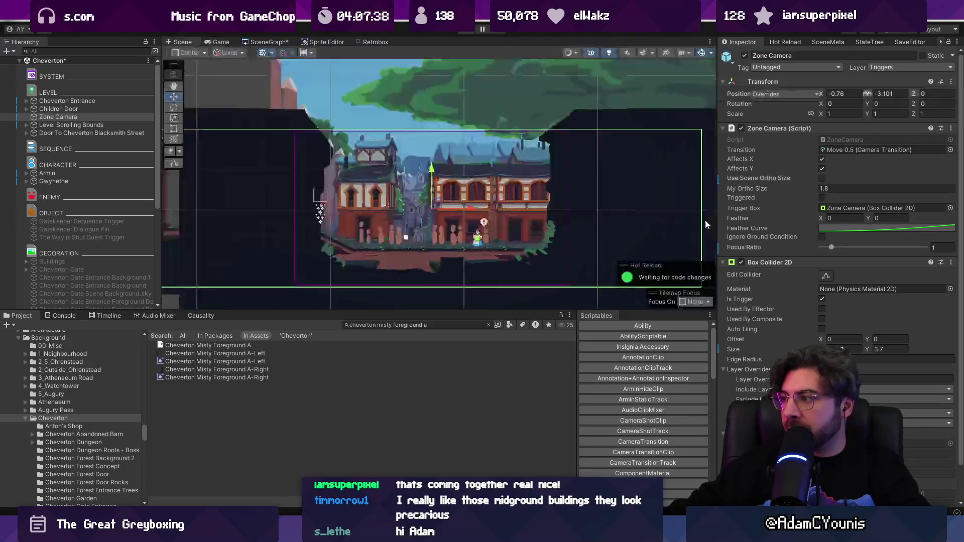
scroll(534, 214, "down", 2)
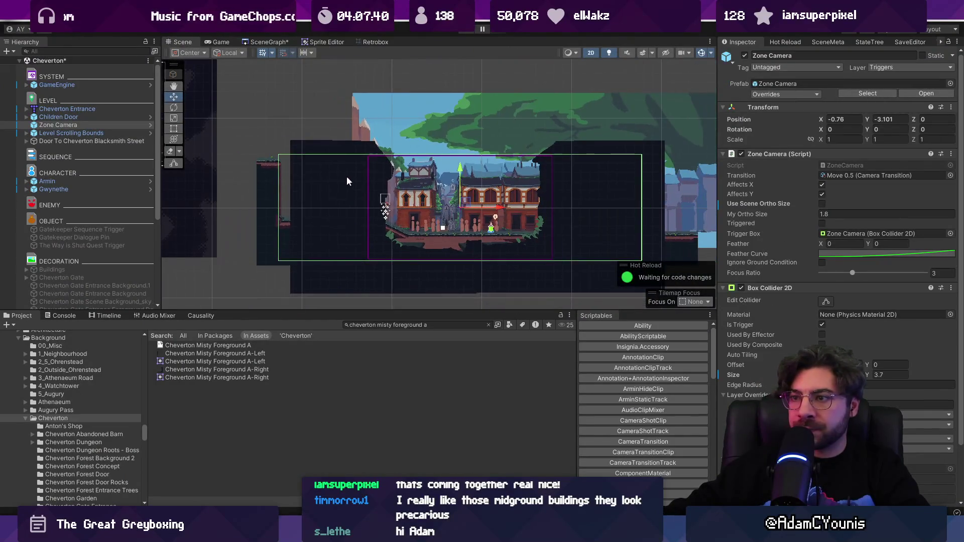
left_click(84, 134)
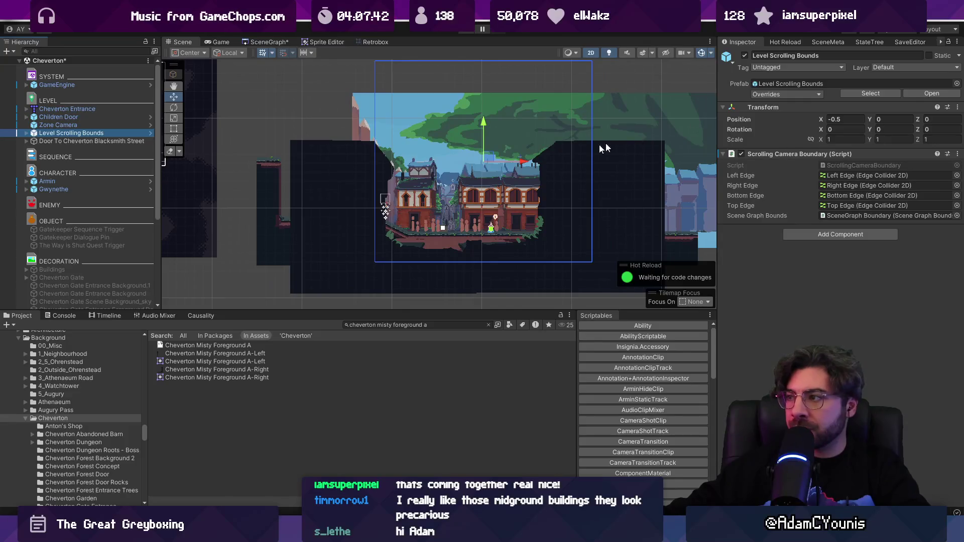
- Disable the Level Scrolling Bounds' Scrolling Camera Boundary component
left_click(26, 133)
left_click(58, 141)
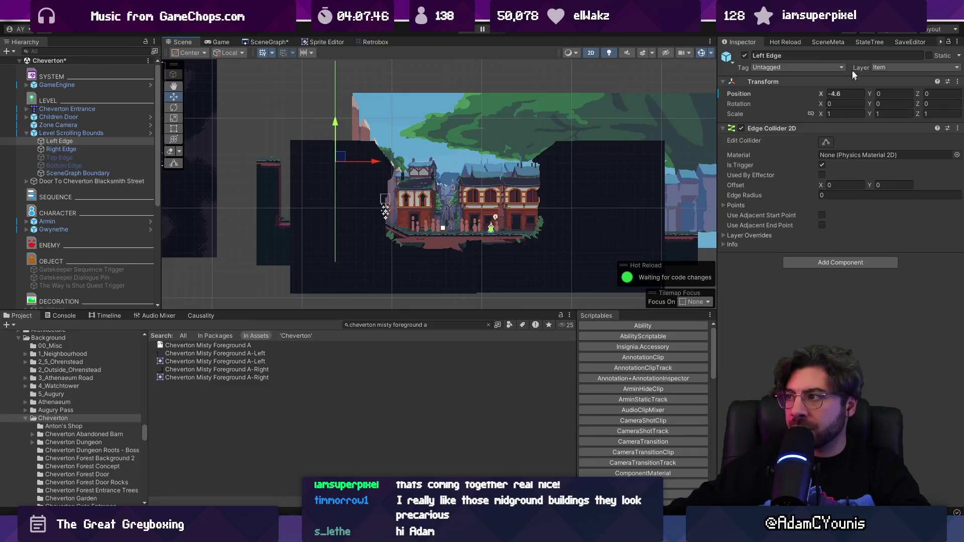
key("Left")
left_click(741, 154)
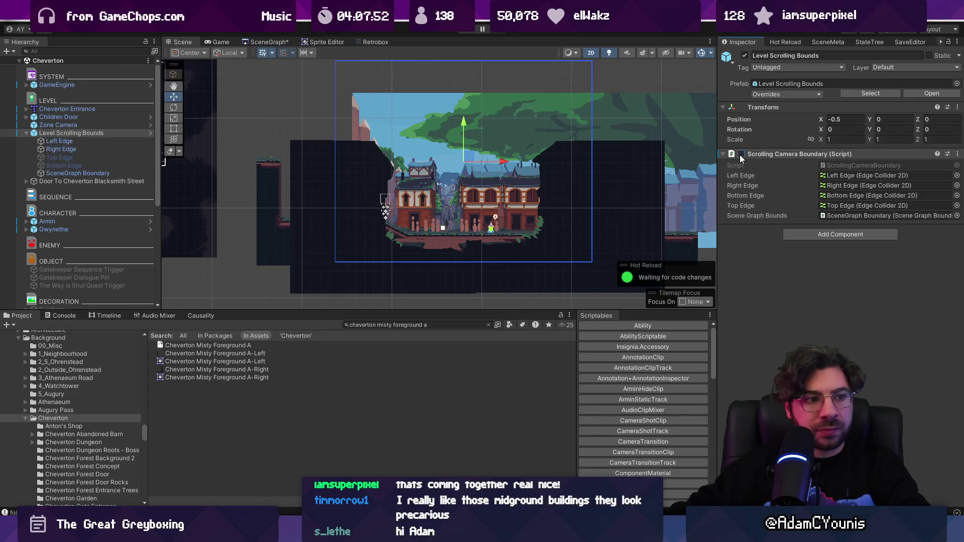
- Play-test walking to the NPC and back without camera limits, then select a building sprite
key("ctrl+p")
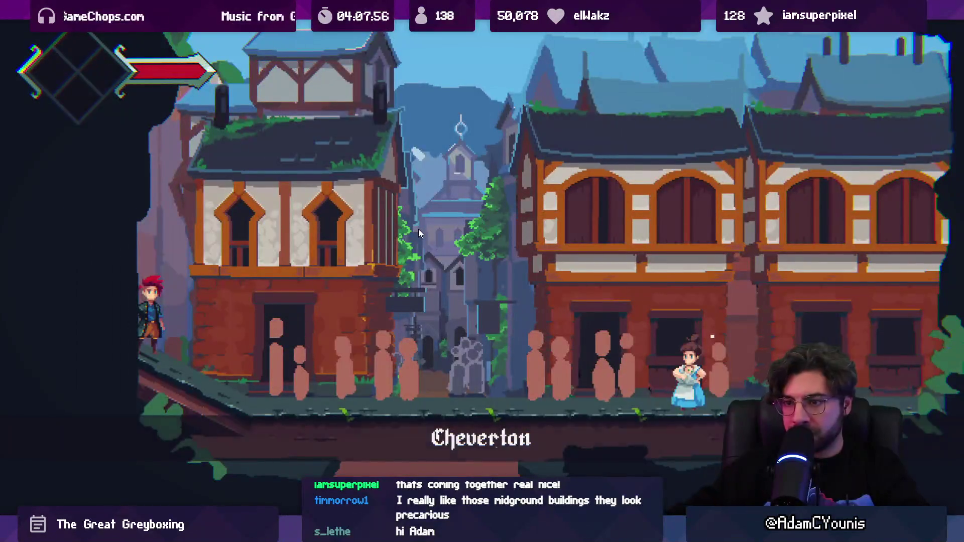
key("Right")
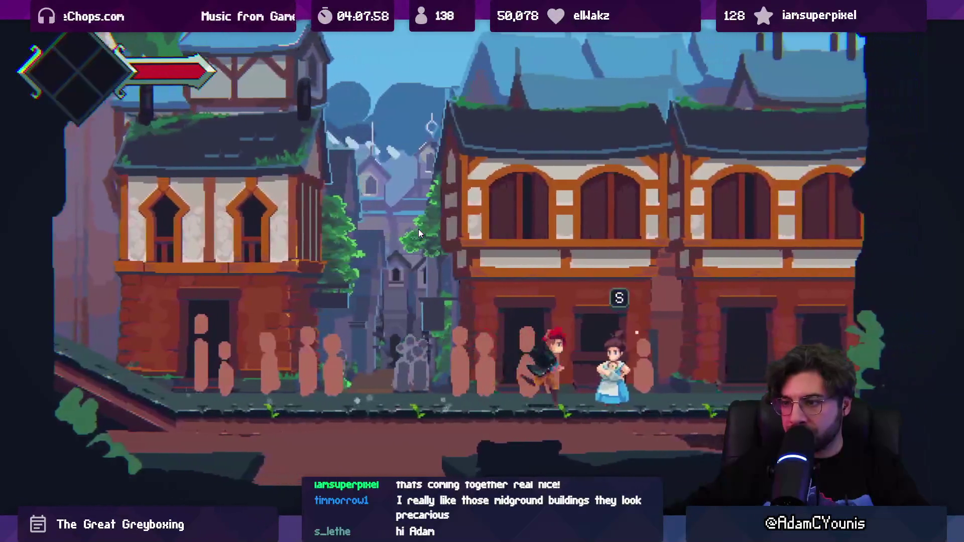
key("Left")
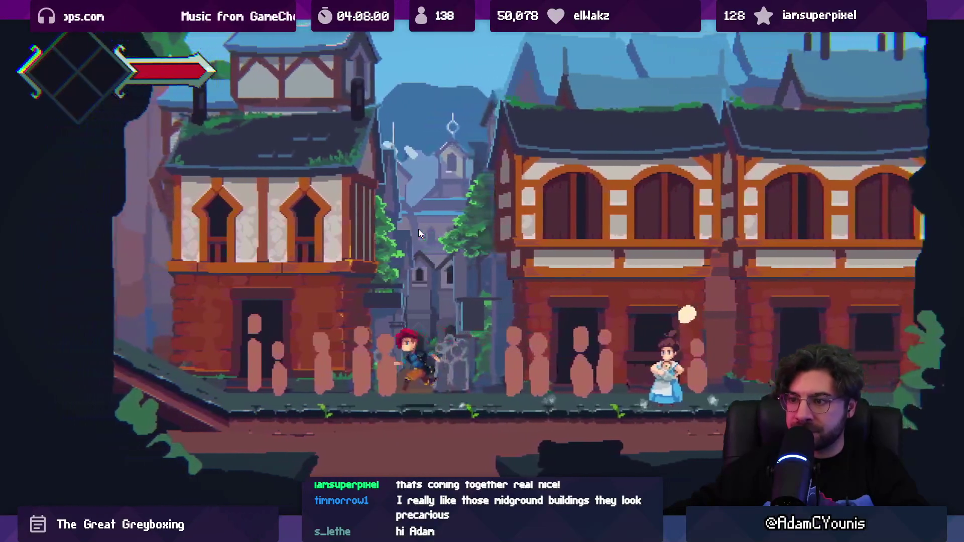
key("Right")
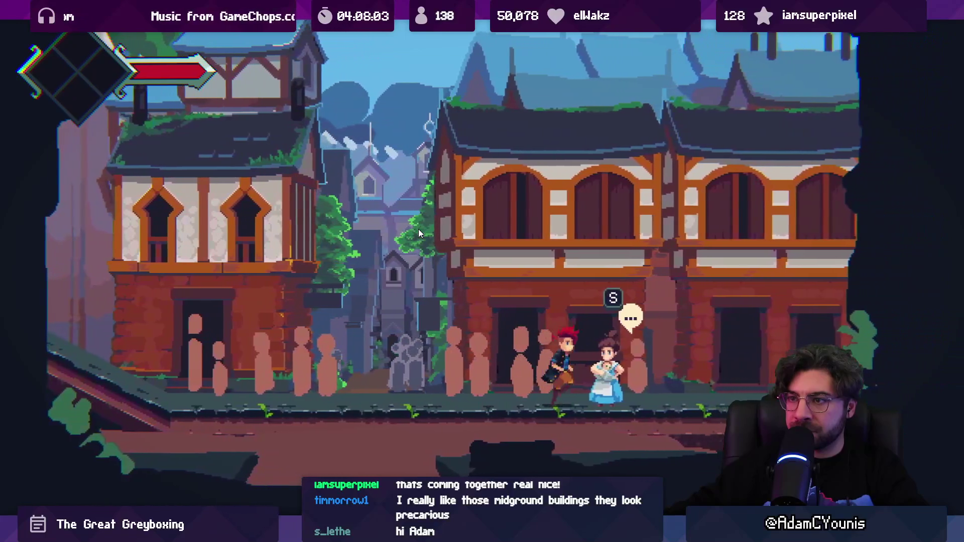
key("Left")
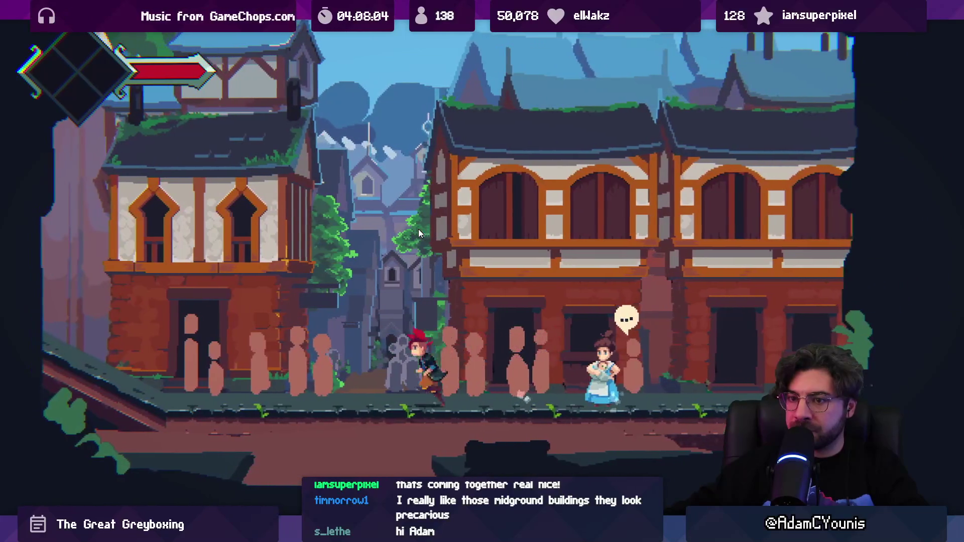
key("shift+space")
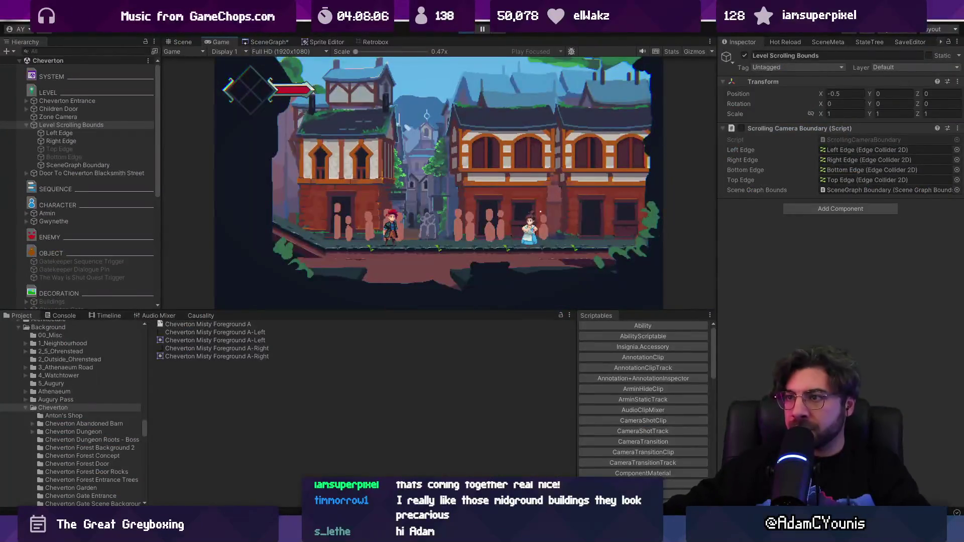
key("ctrl+p")
mouse_move(388, 115)
left_mouse_down()
mouse_move(414, 146)
mouse_move(469, 162)
mouse_move(462, 207)
left_mouse_up()
left_click(462, 207)
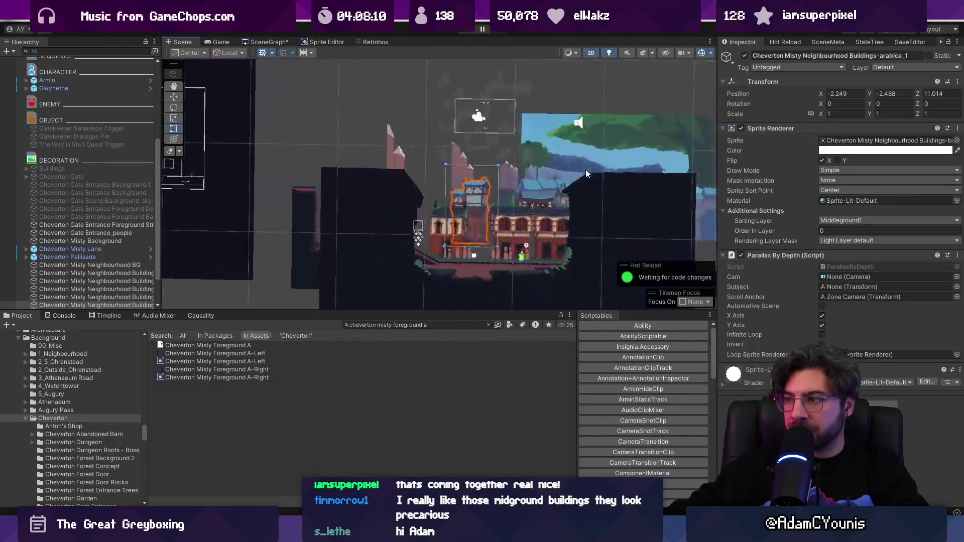
- Nudge a building sprite left, then try raising four neighbourhood buildings and undo it
key("2")
left_click_drag(402, 196, 379, 191)
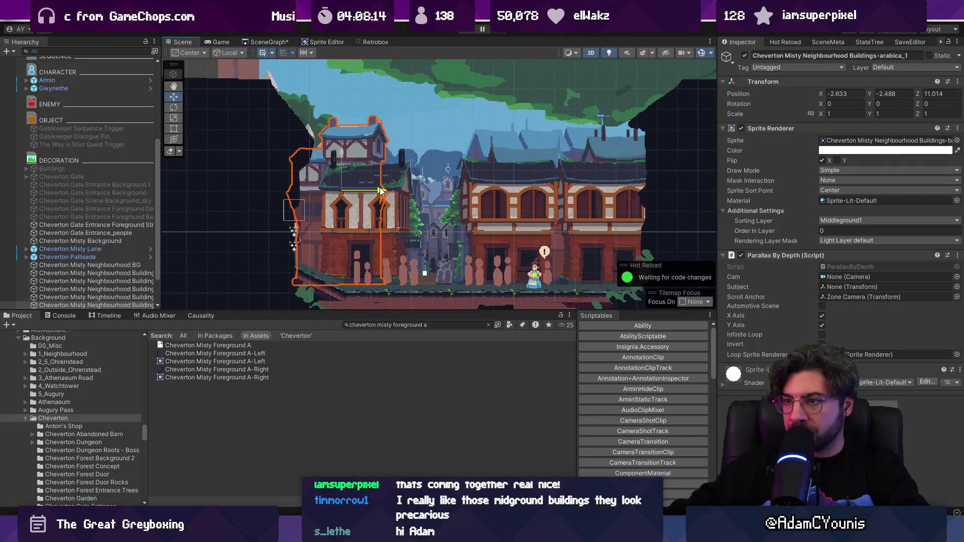
left_click(470, 165)
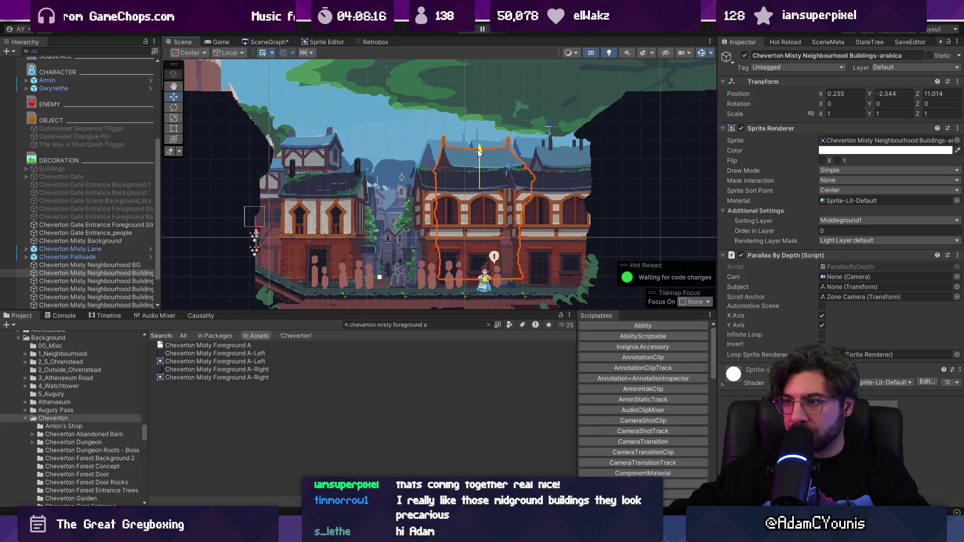
left_click(142, 283, "shift")
left_click(141, 297, "shift")
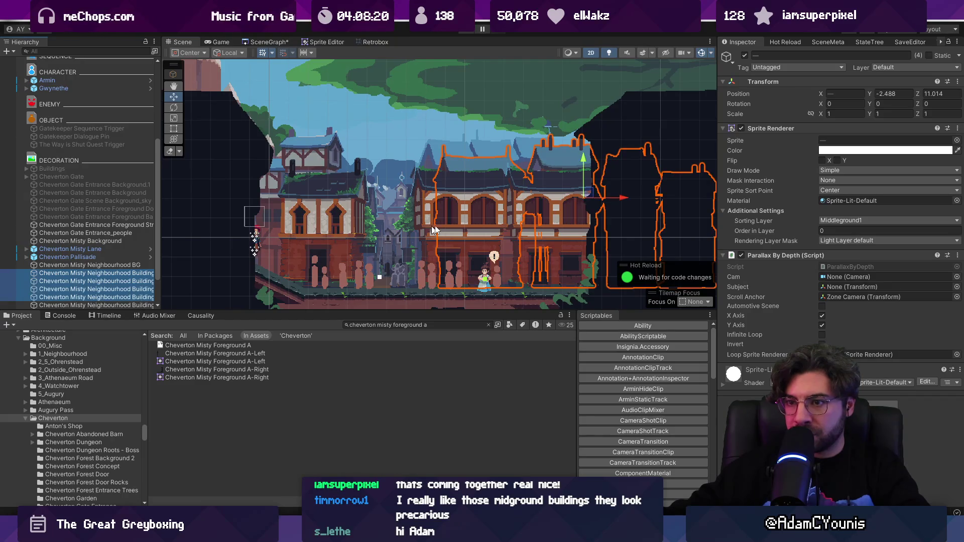
key("f")
left_click_drag(465, 141, 473, 116)
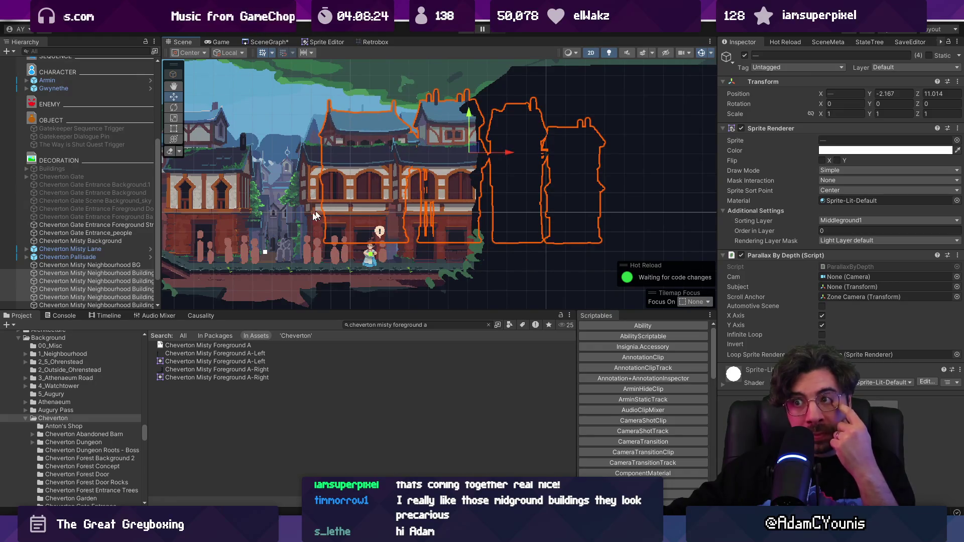
key("ctrl+z")
key("ctrl+z")
key("ctrl+z")
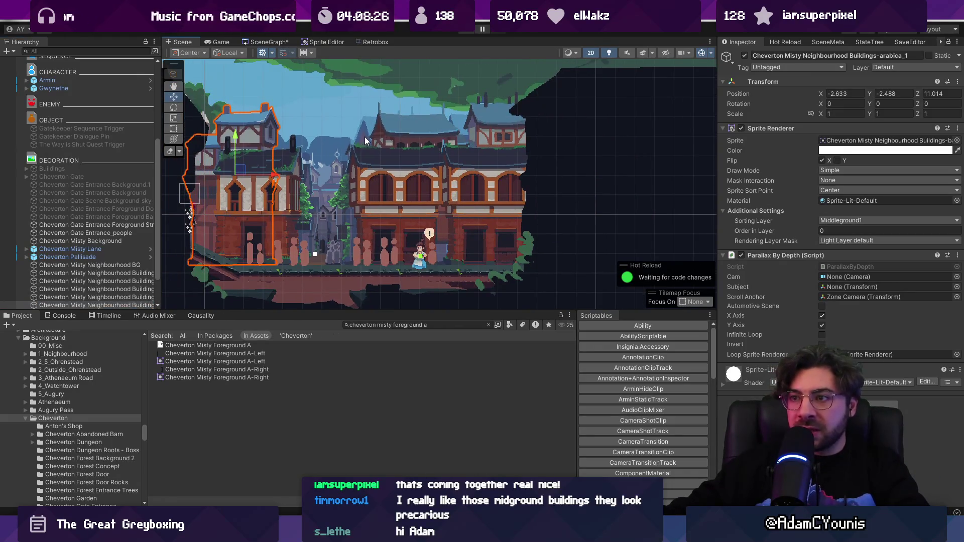
- Reposition the Cheverton Misty Neighbourhood BG sprite to X 5.1, Y -2.64
left_click(365, 137)
scroll(400, 181, "down", 2)
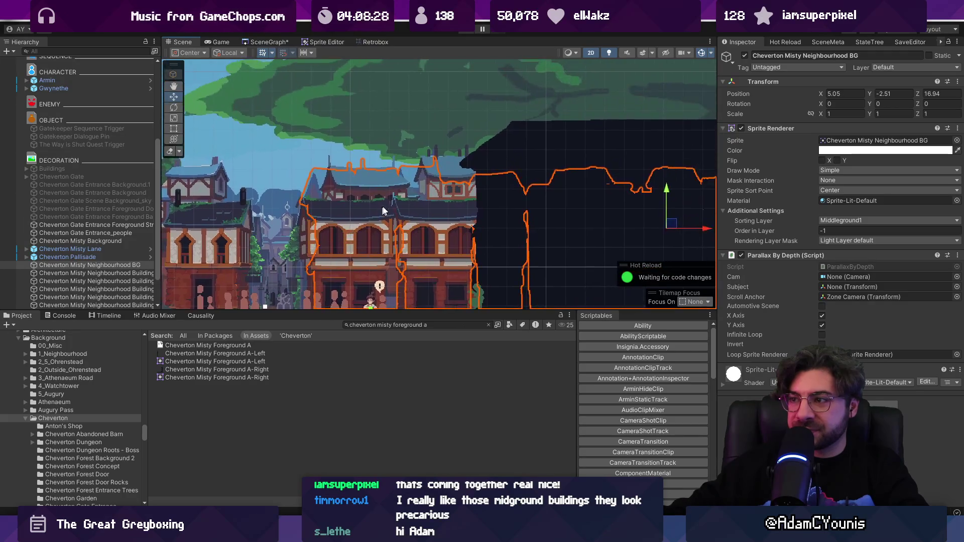
left_click_drag(602, 188, 603, 169)
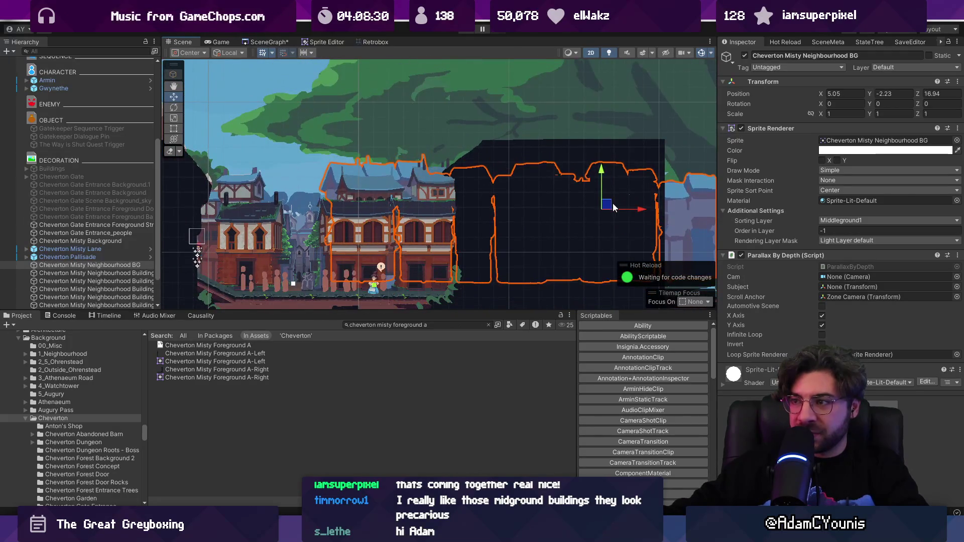
left_click_drag(643, 213, 637, 211)
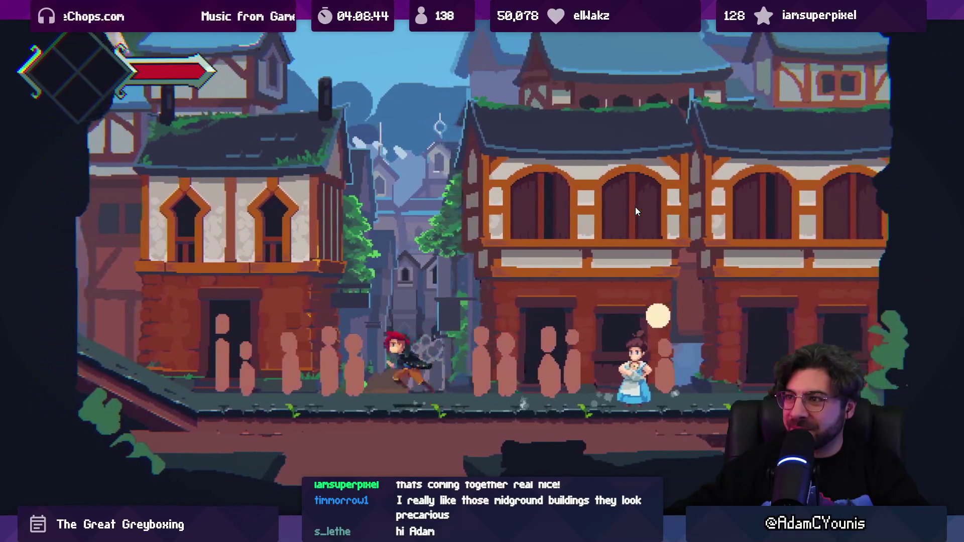
key("shift+space")
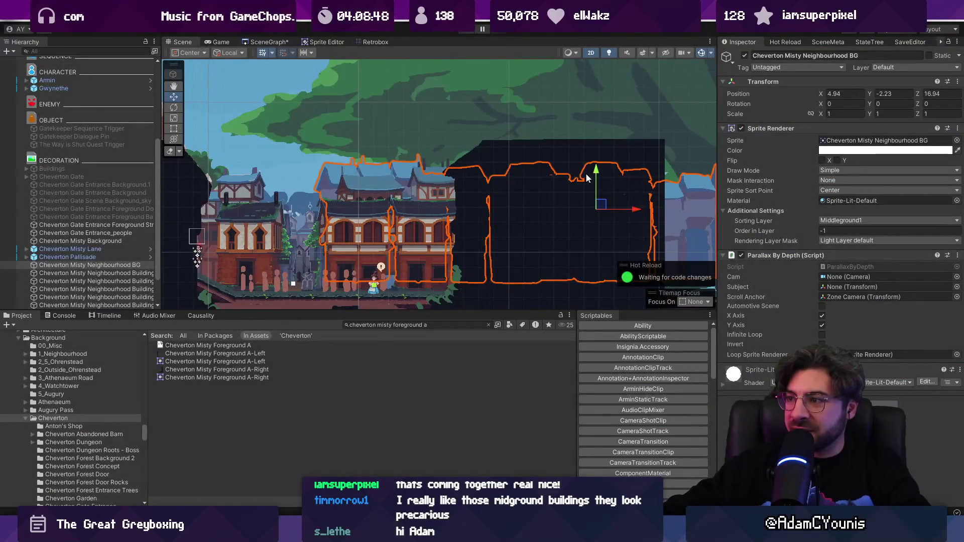
left_click_drag(597, 172, 606, 196)
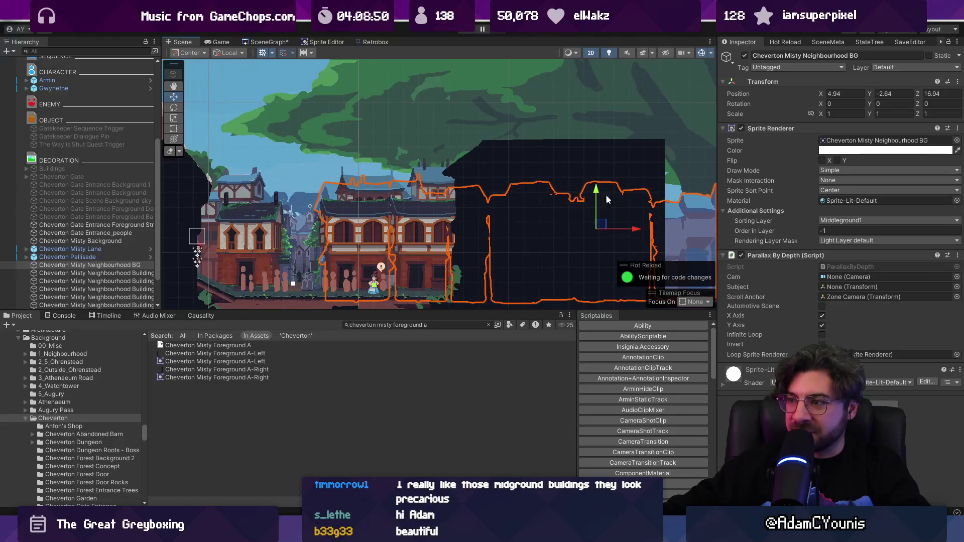
left_click_drag(634, 229, 643, 230)
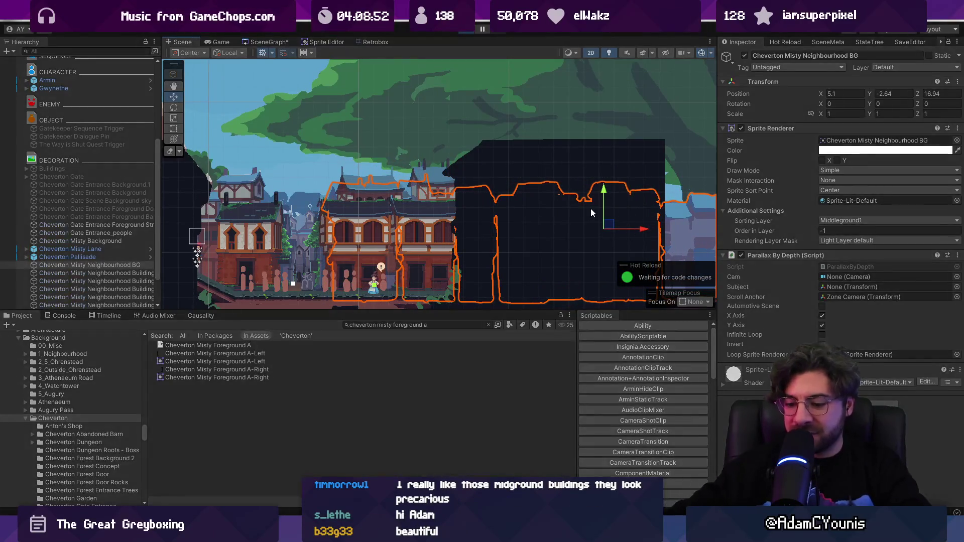
- Play-test the lane, running the character right toward the NPC
key("ctrl+p")
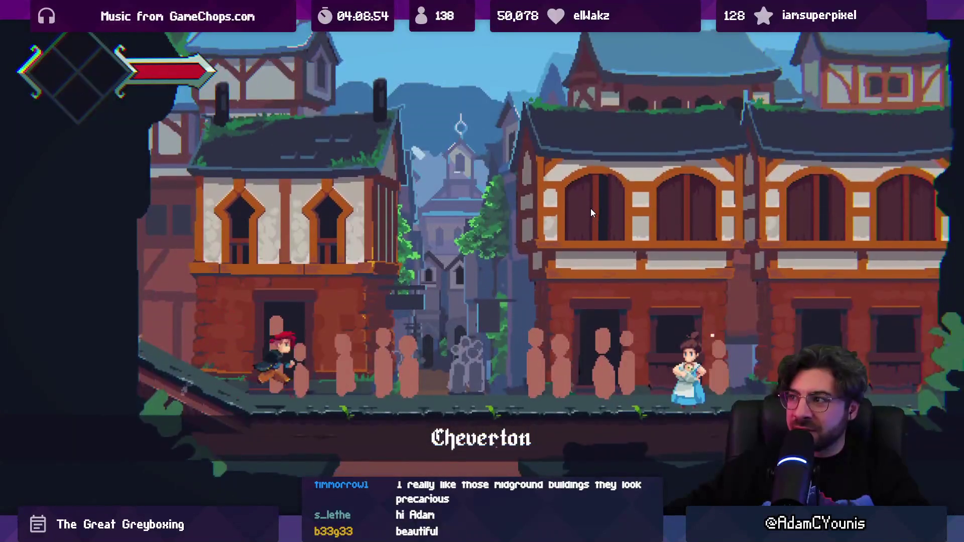
key("Right")
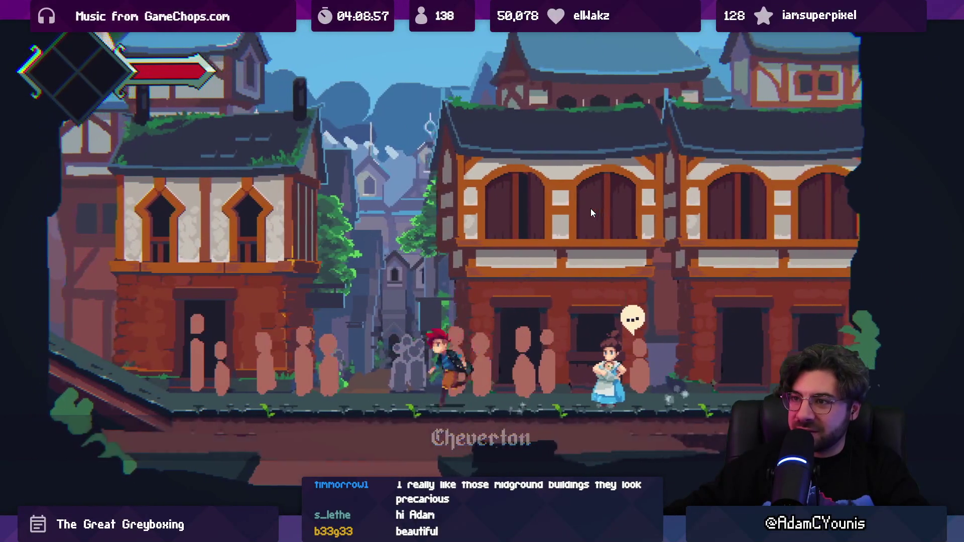
key("Left")
key("shift+space")
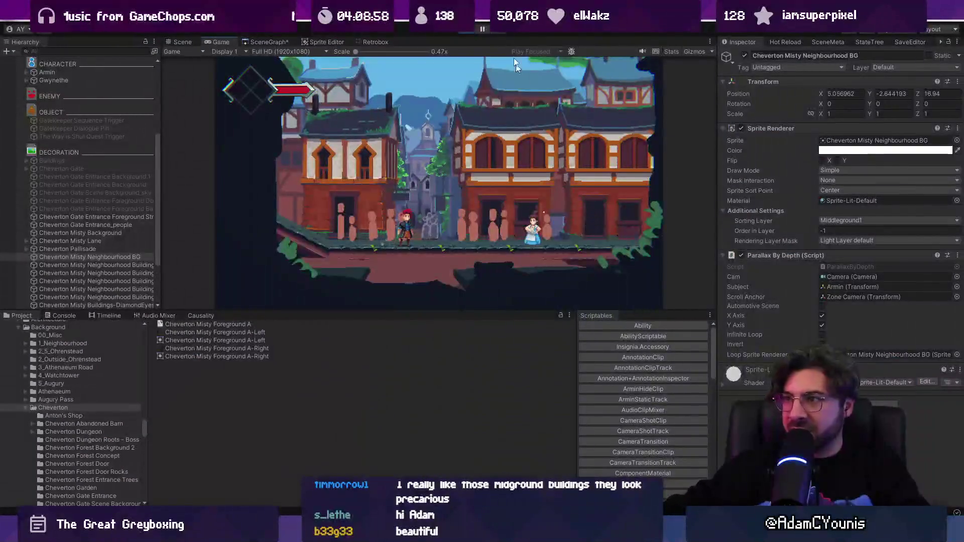
- Move the Cheverton Pallisade right to X -0.38
key("ctrl+p")
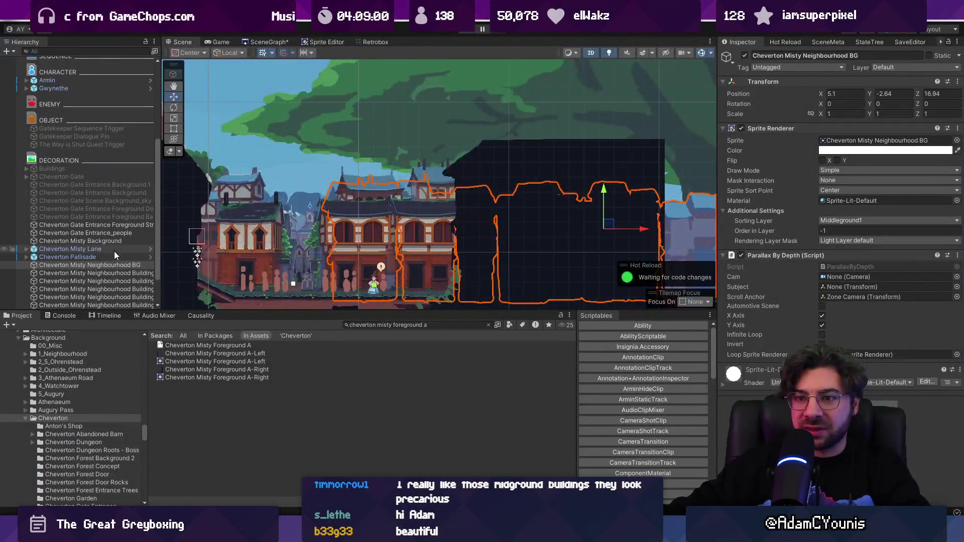
left_click(113, 252)
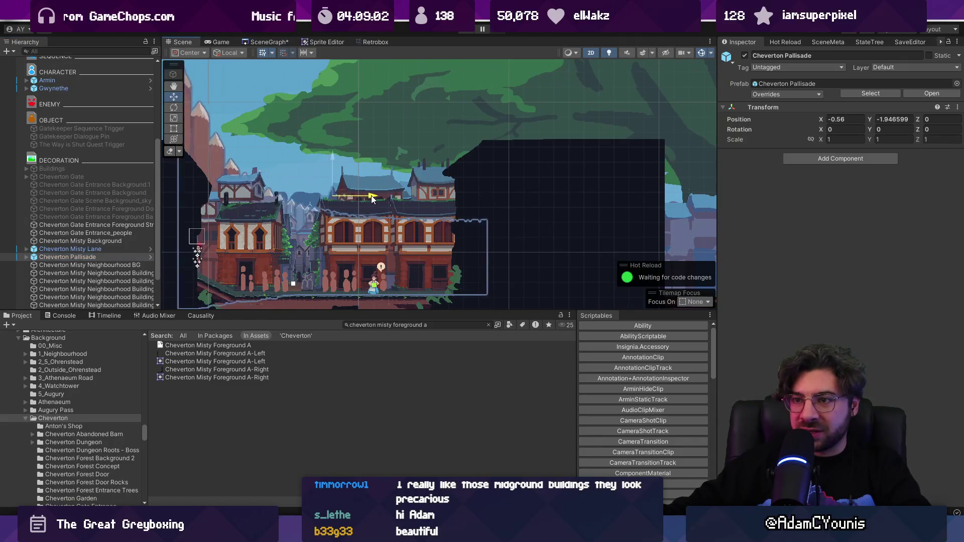
left_click_drag(345, 199, 381, 199)
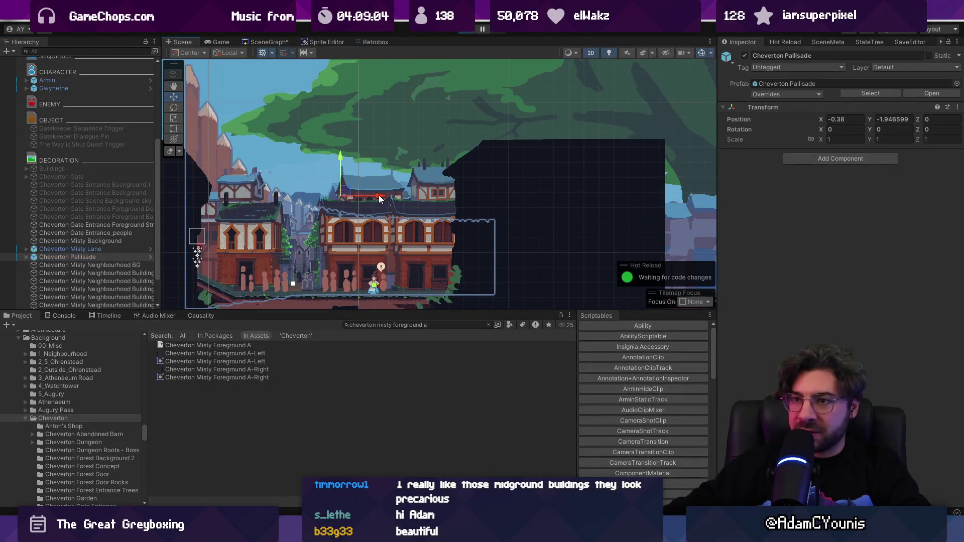
- Play-test running past the NPC both ways, then select the Cheverton Misty Background
key("ctrl+p")
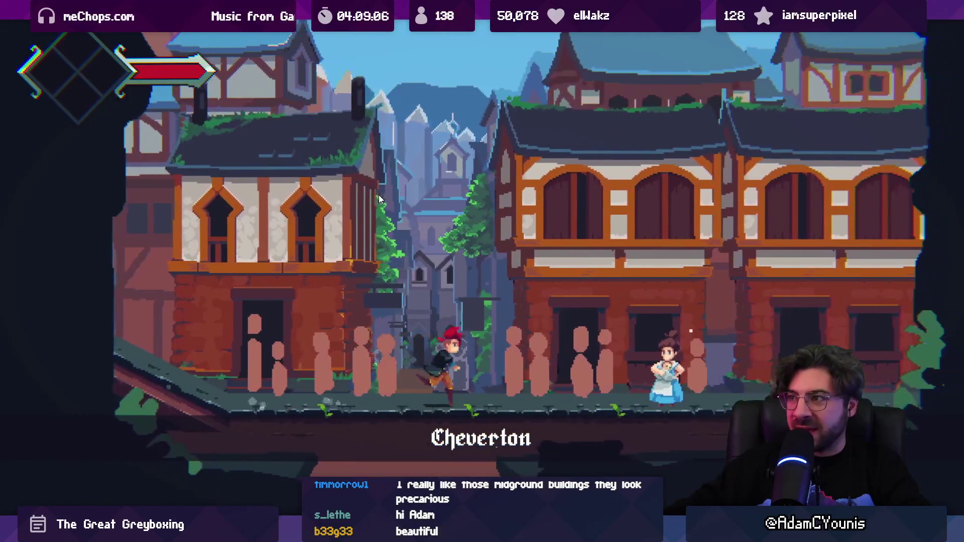
key("Left")
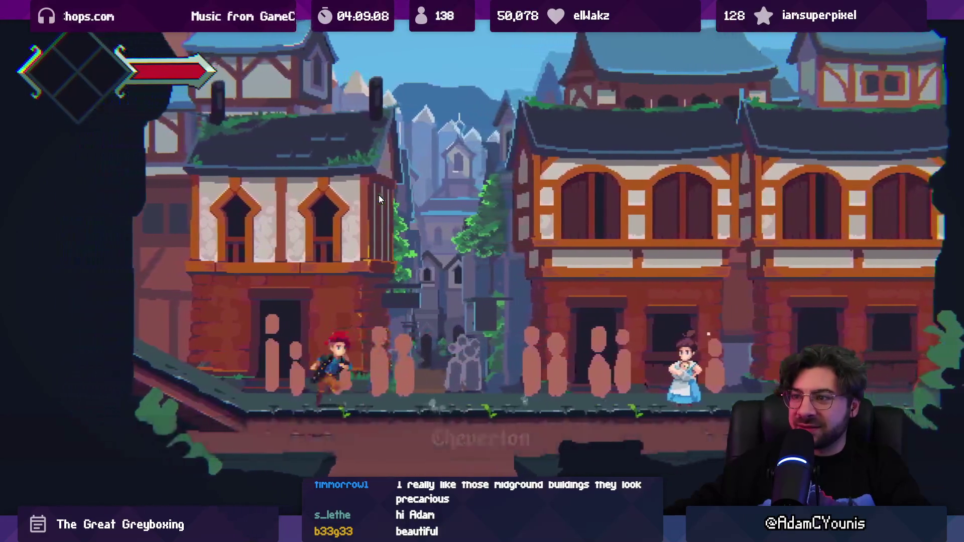
key("Right")
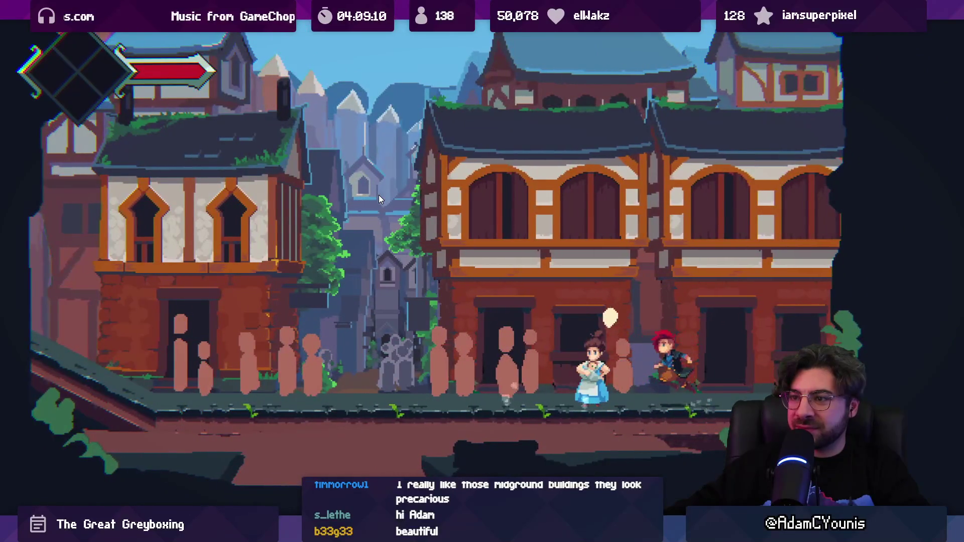
key("Left")
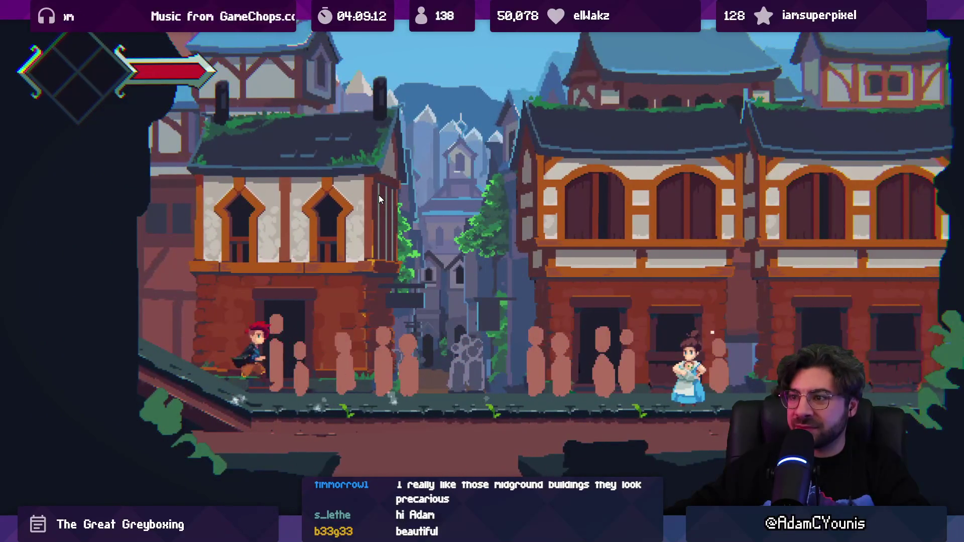
key("Right")
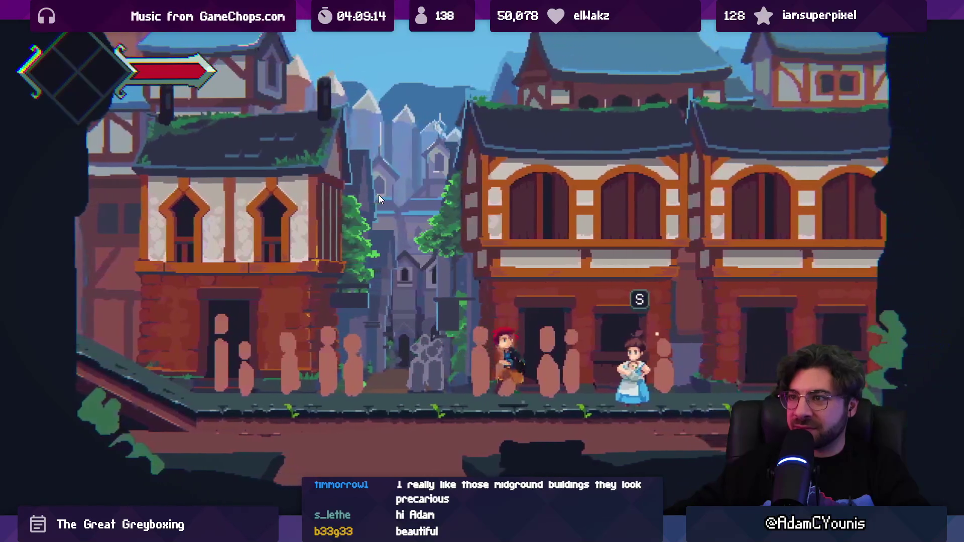
key("shift+space")
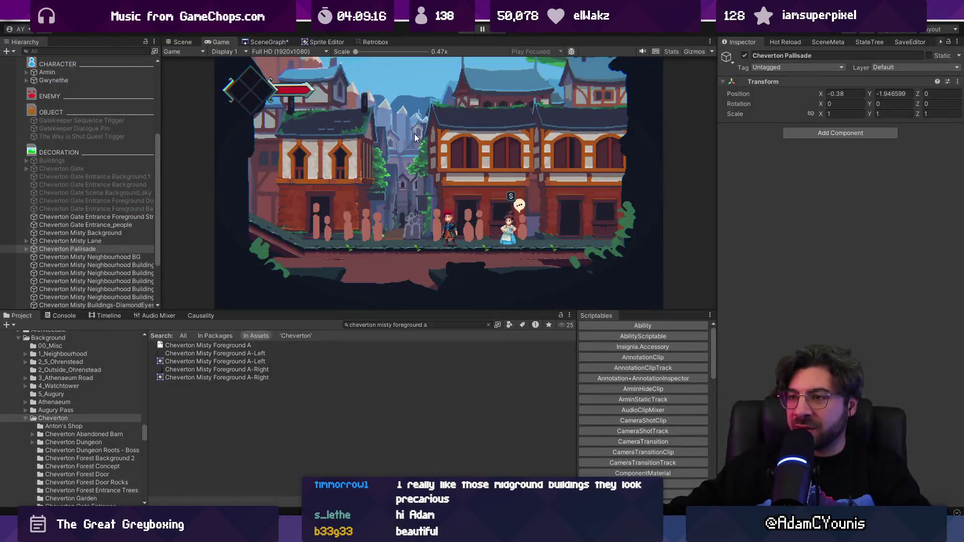
key("ctrl+1")
left_click(423, 113)
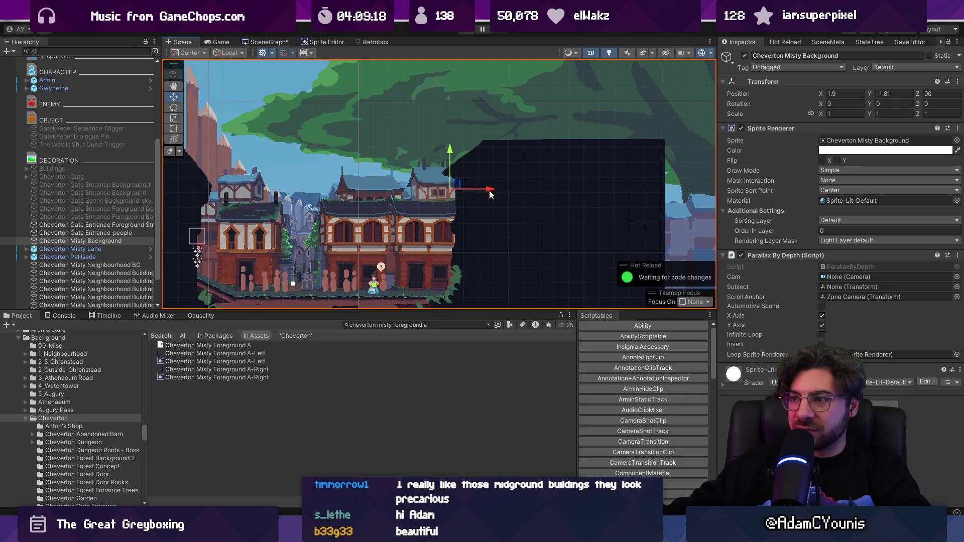
- Move the Cheverton Misty Background right to X 2.76 and play-test running past the NPC
left_click_drag(490, 194, 531, 193)
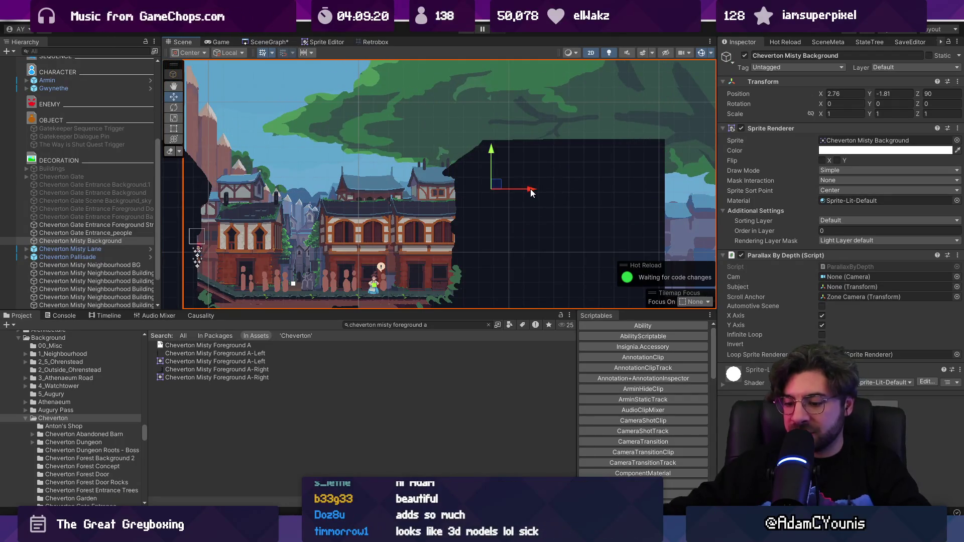
key("ctrl+p")
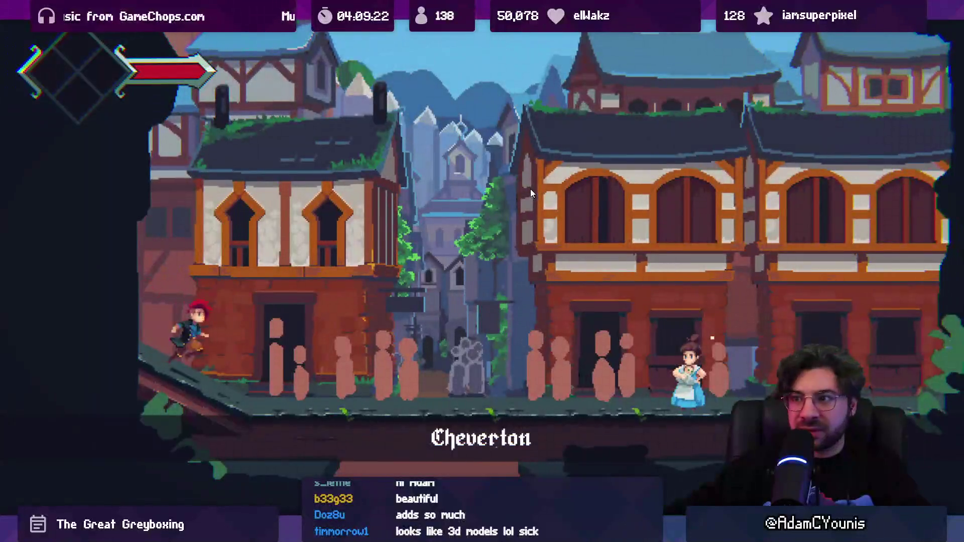
key("Right")
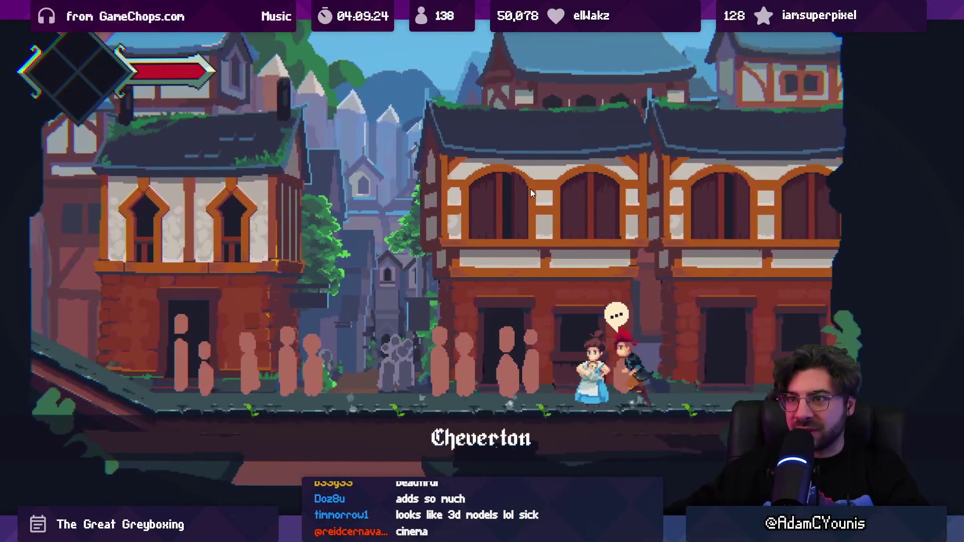
key("Left")
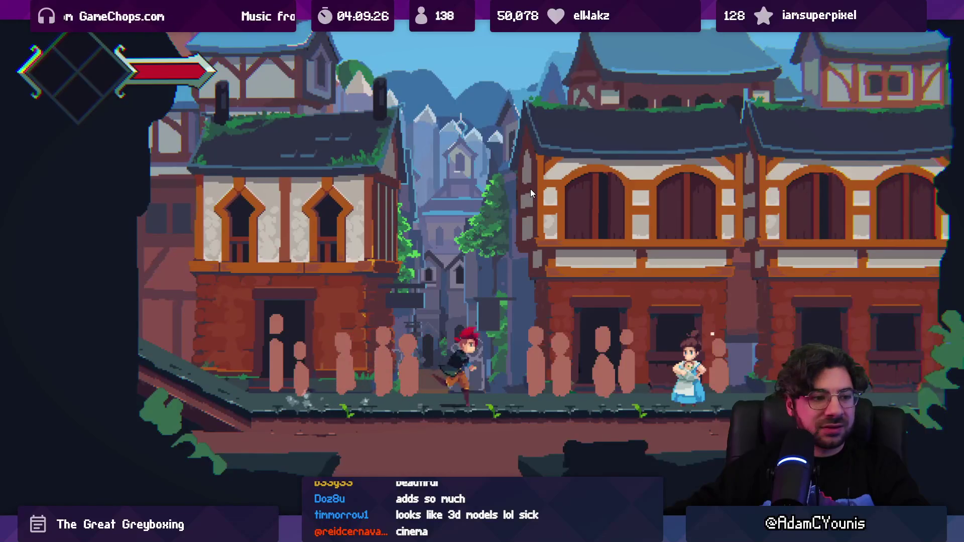
key("Right")
key("Left")
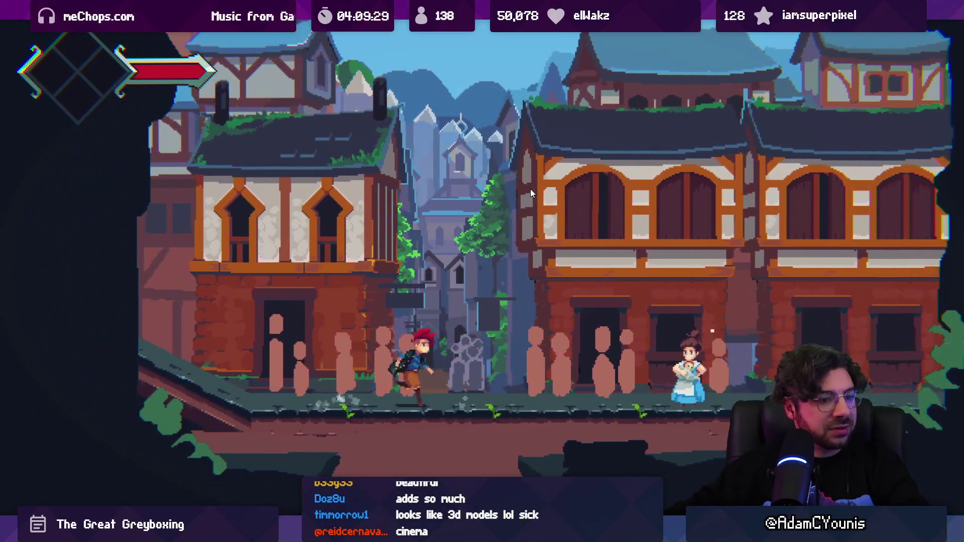
key("Right")
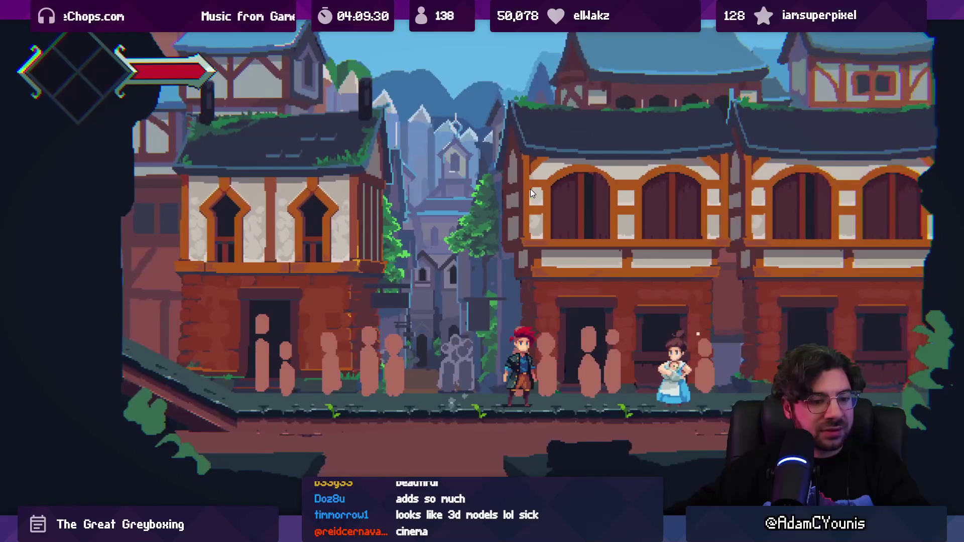
key("Right")
key("Left")
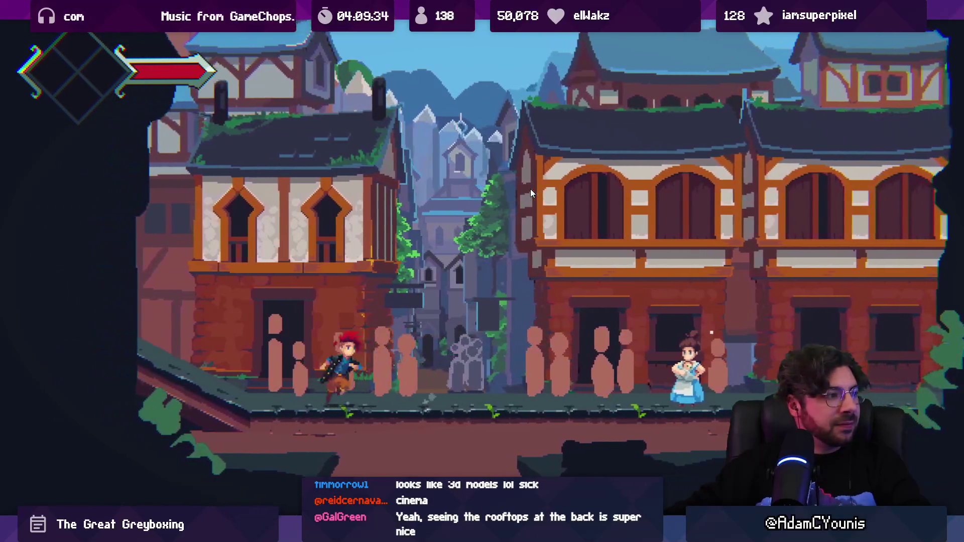
key("Right")
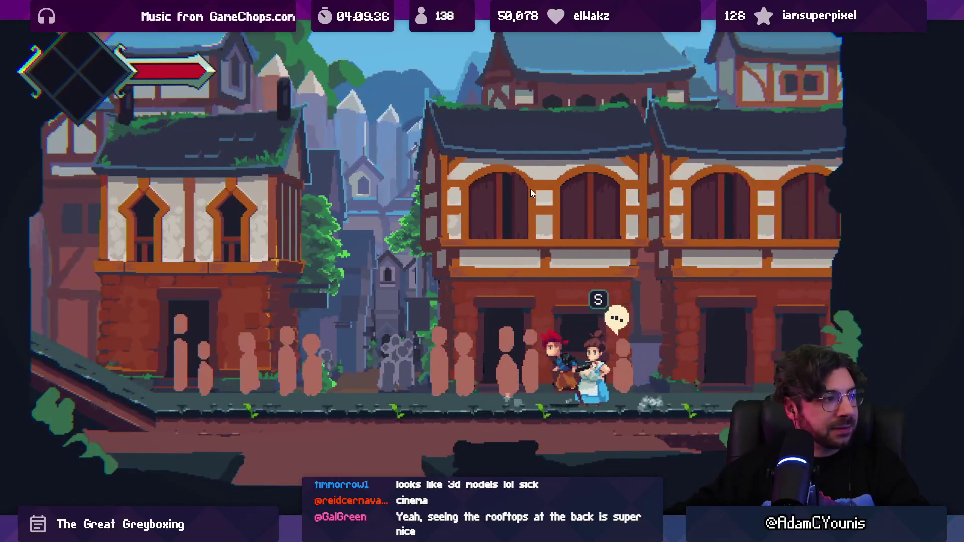
- Jump, talk to the NPC, close the empty dialogue, then stop the play-test
key("Left")
key("space")
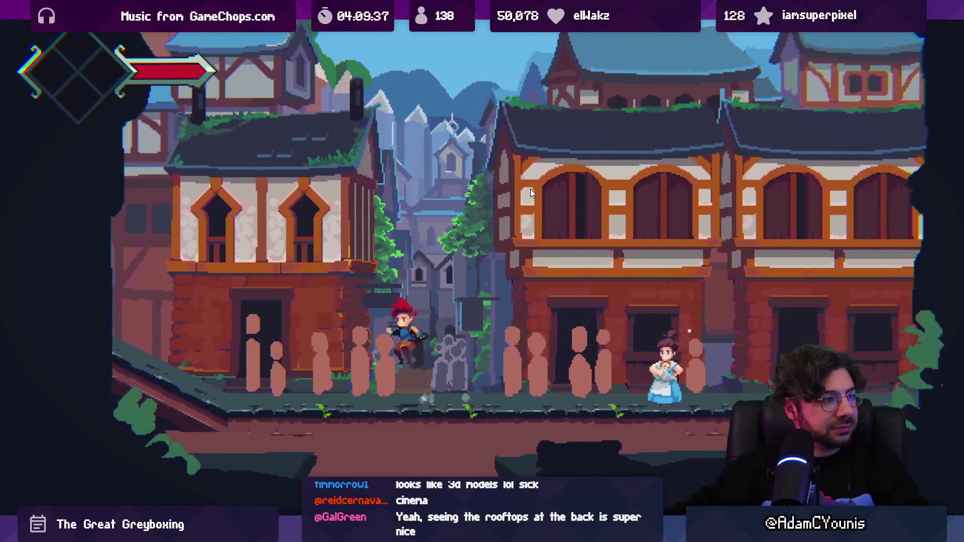
key("Right")
key("s")
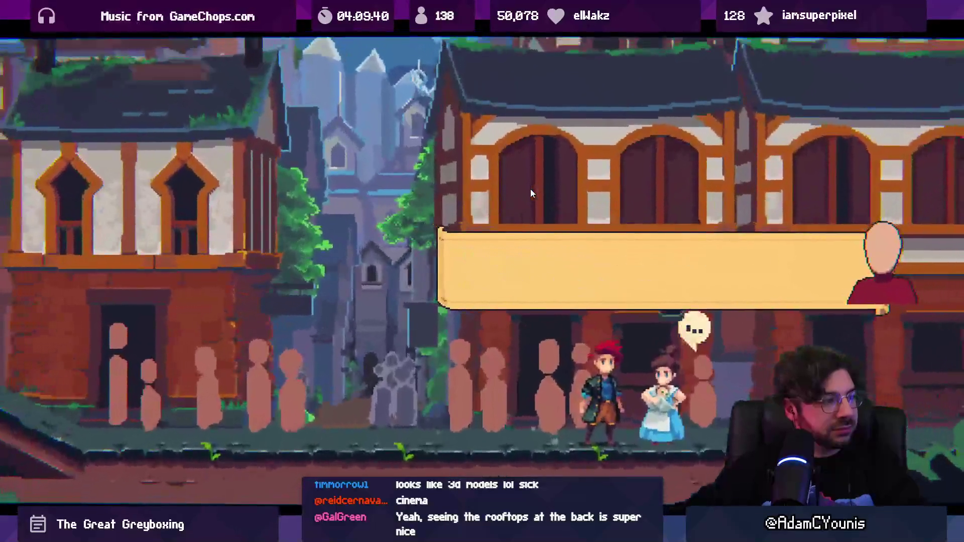
key("Right")
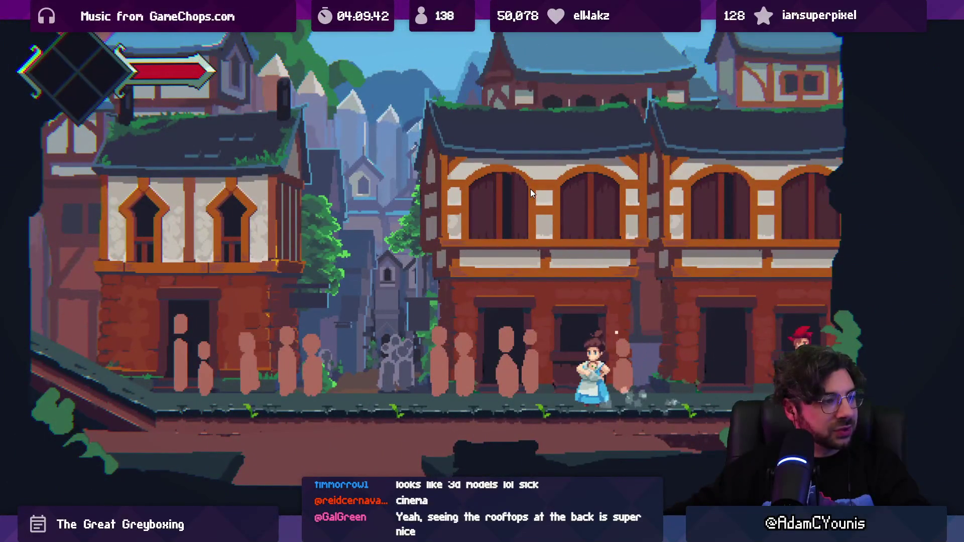
key("Left")
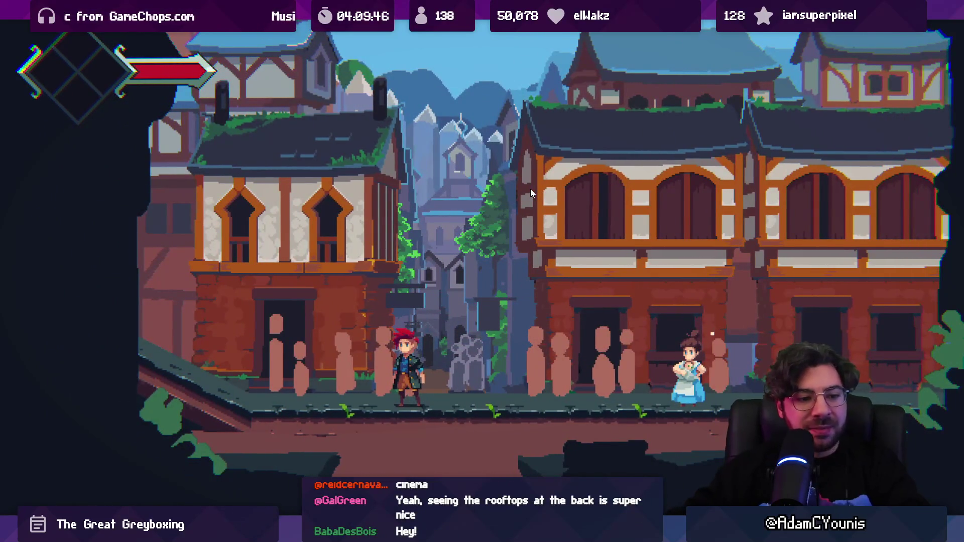
key("shift+space")
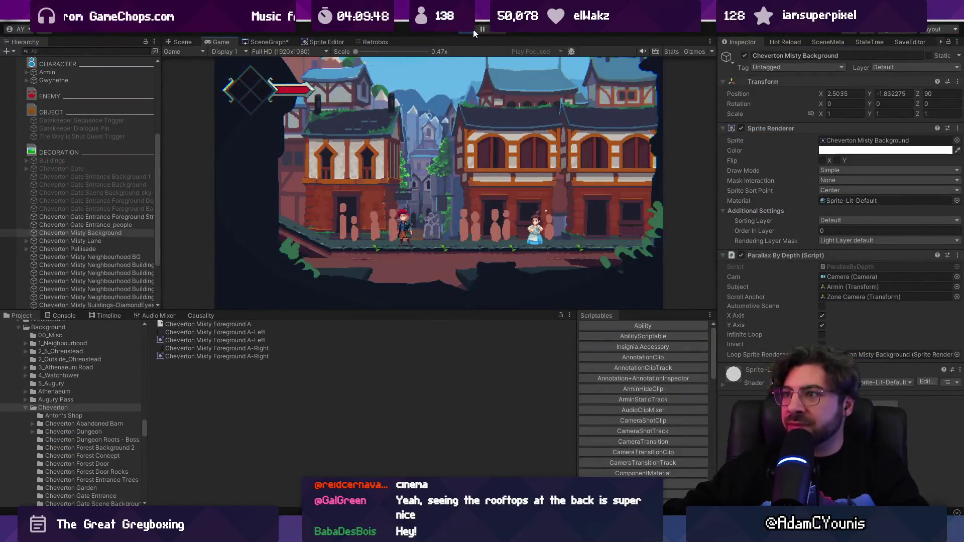
key("ctrl+p")
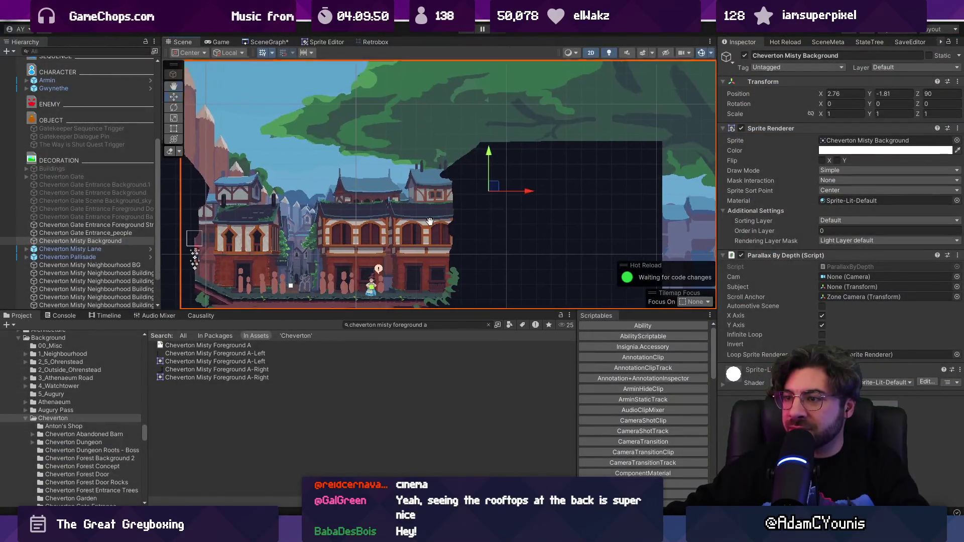
- Frame the neighbourhood buildings and inspect the arabica_2 and Highbarn sprites
key("2")
key("f")
scroll(591, 177, "down", 3)
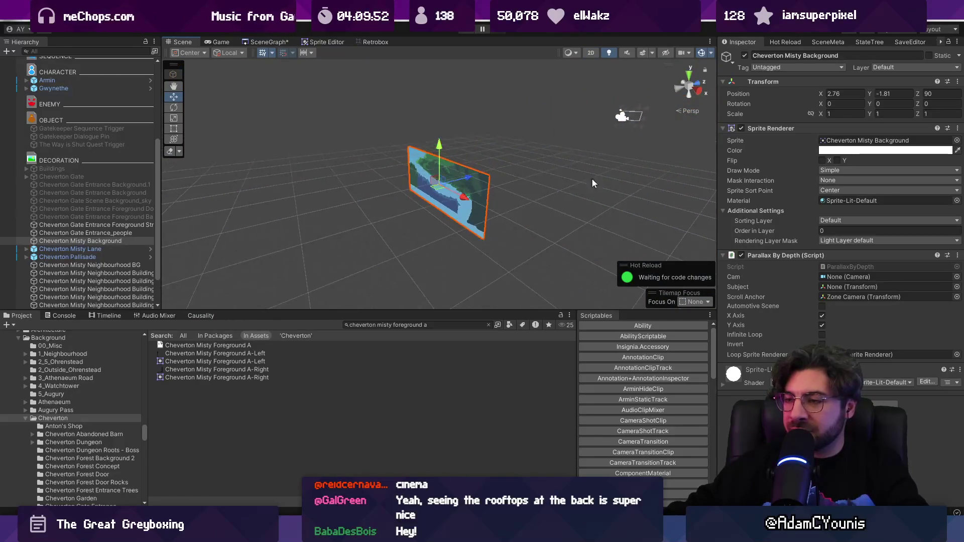
left_click(202, 236)
left_click_drag(203, 236, 441, 230)
left_click(442, 230)
key("2")
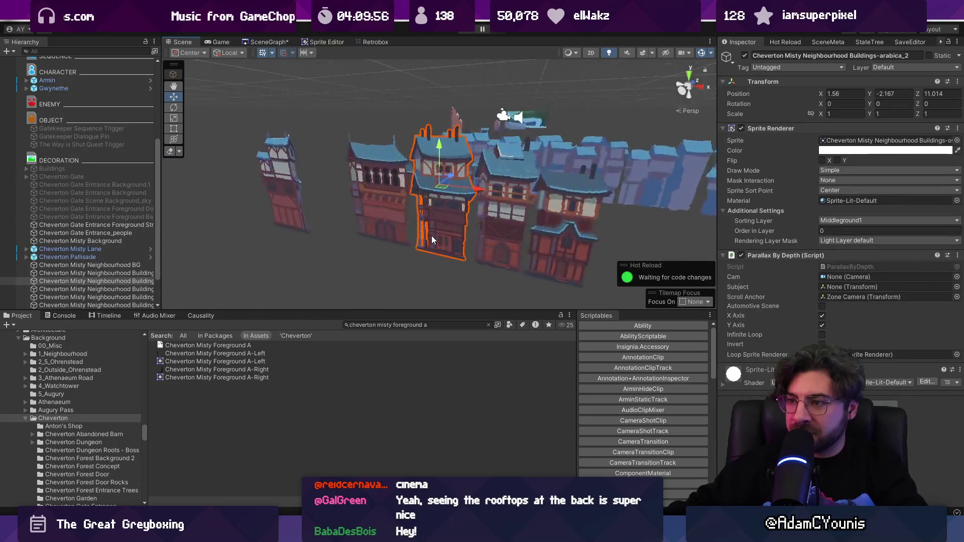
key("t")
scroll(393, 194, "up", 3)
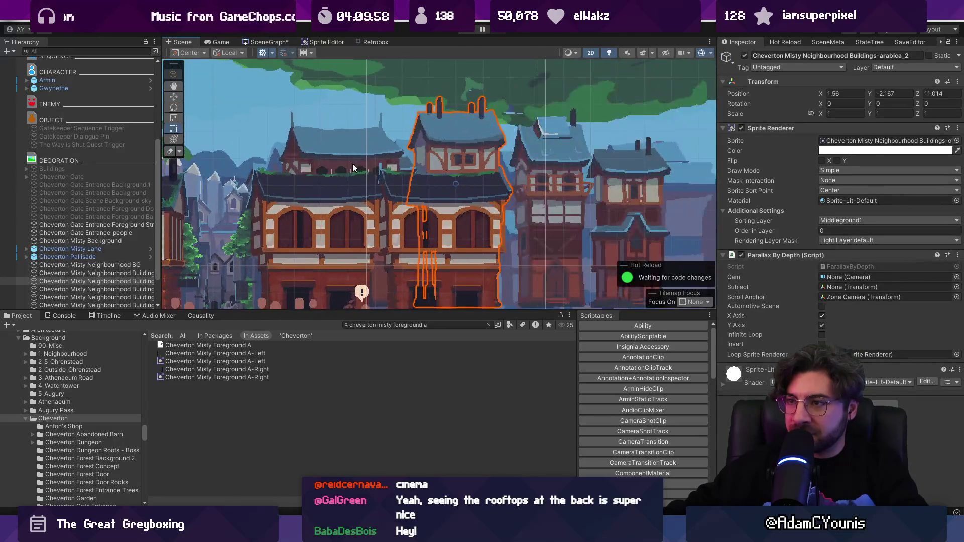
scroll(435, 154, "down", 3)
scroll(359, 209, "down", 1)
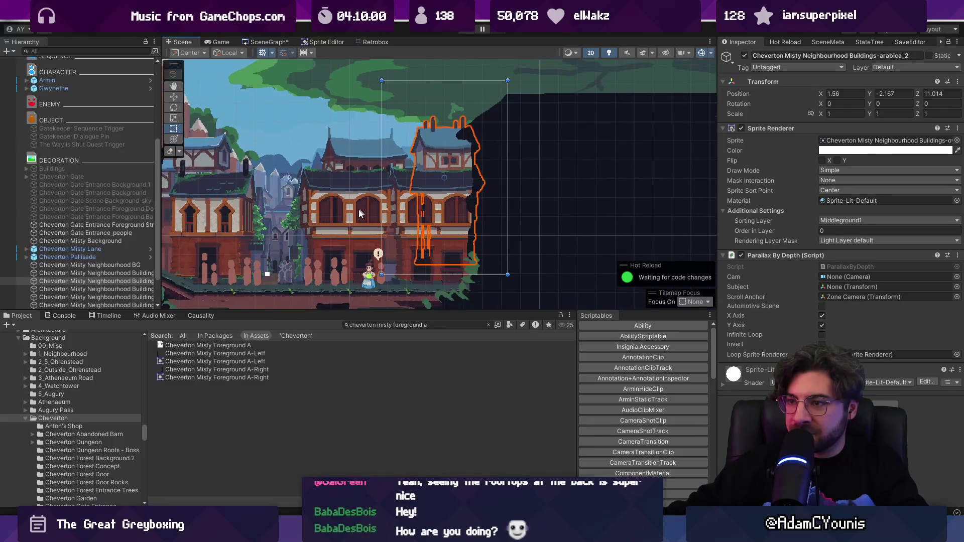
left_click(350, 217)
scroll(124, 296, "down", 1)
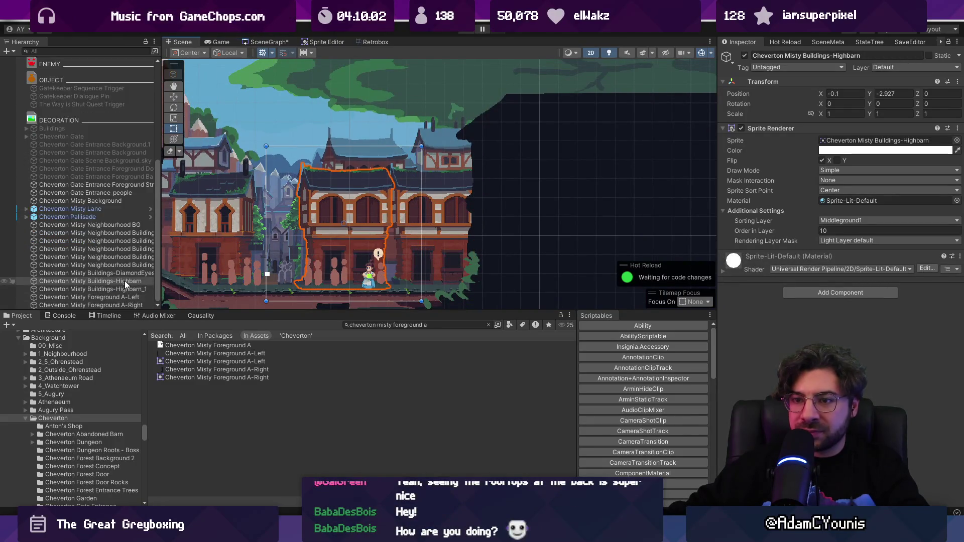
- Raise the three buildings DiamondEyes through Highbarn_1 slightly
left_click(126, 289)
left_click(127, 277, "shift")
key("f")
key("w")
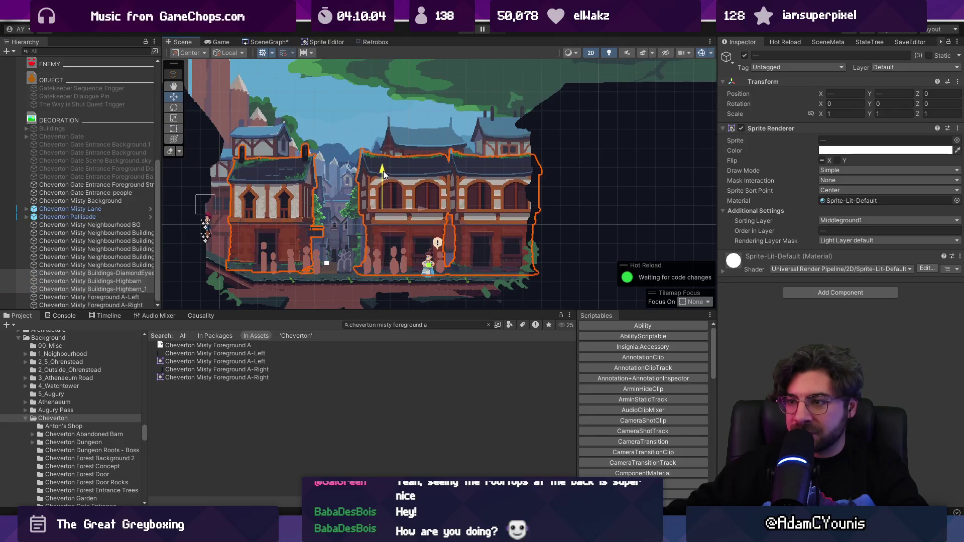
left_click_drag(384, 170, 384, 167)
- Lower the arabica building to Y -2.382 and start a play test
left_click(407, 151)
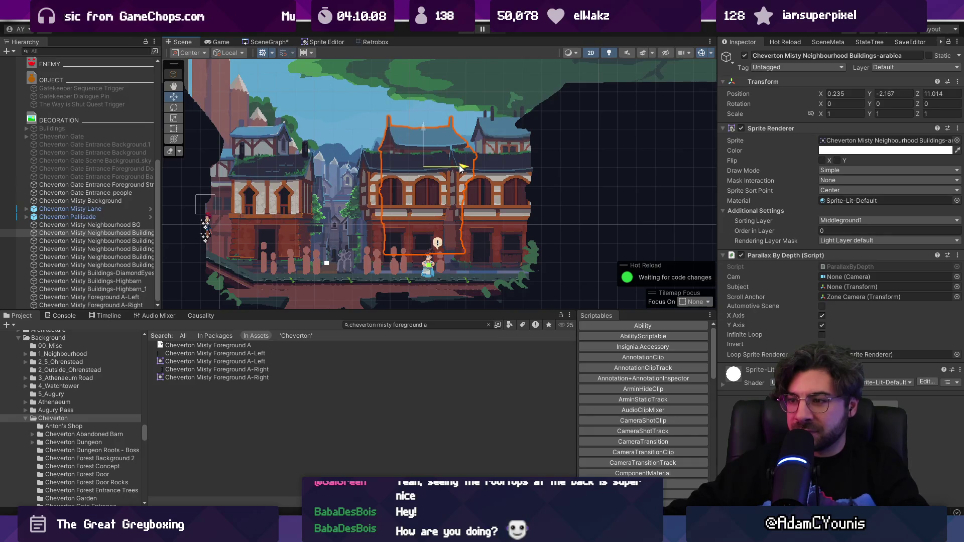
left_click_drag(424, 131, 424, 146)
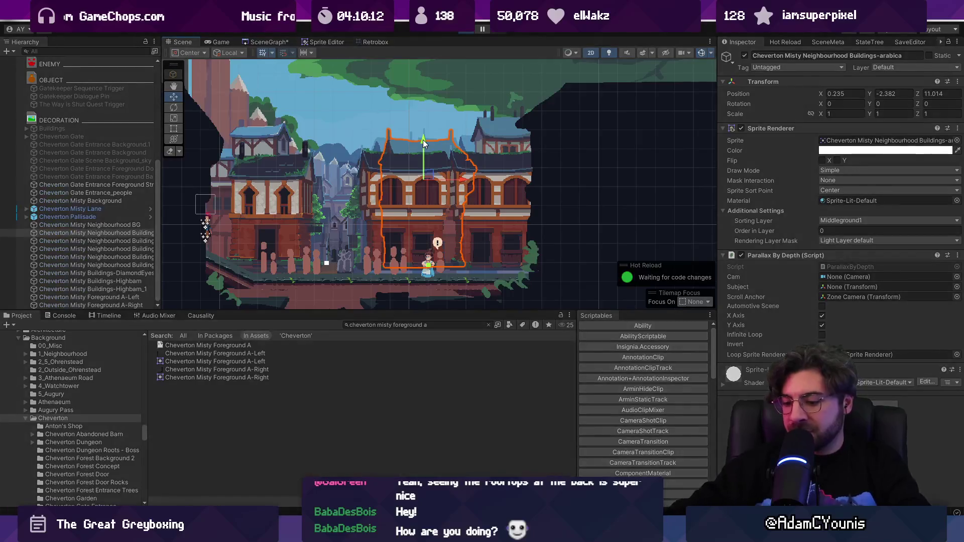
key("ctrl+p")
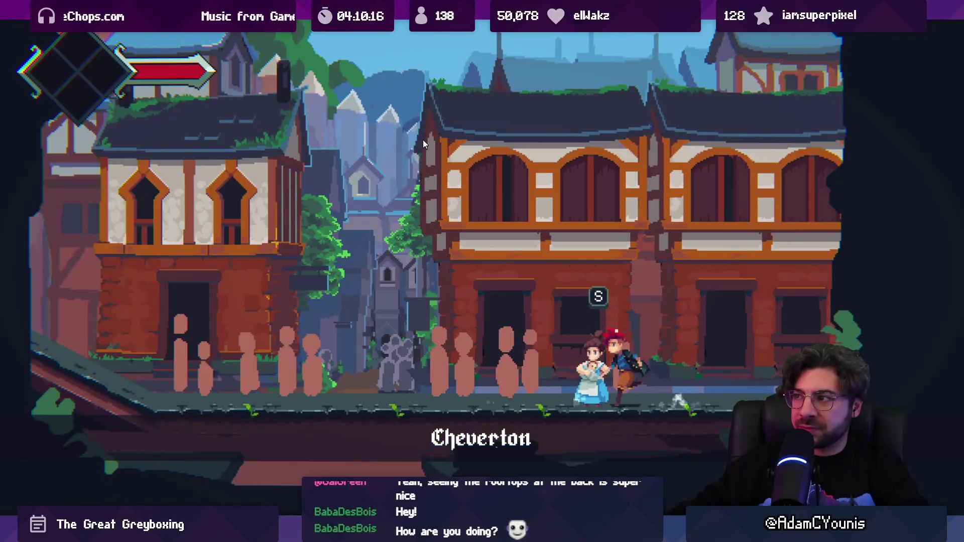
- Run the character back and forth past the villager on the Cheverton lane, restarting the play test once
key("Left")
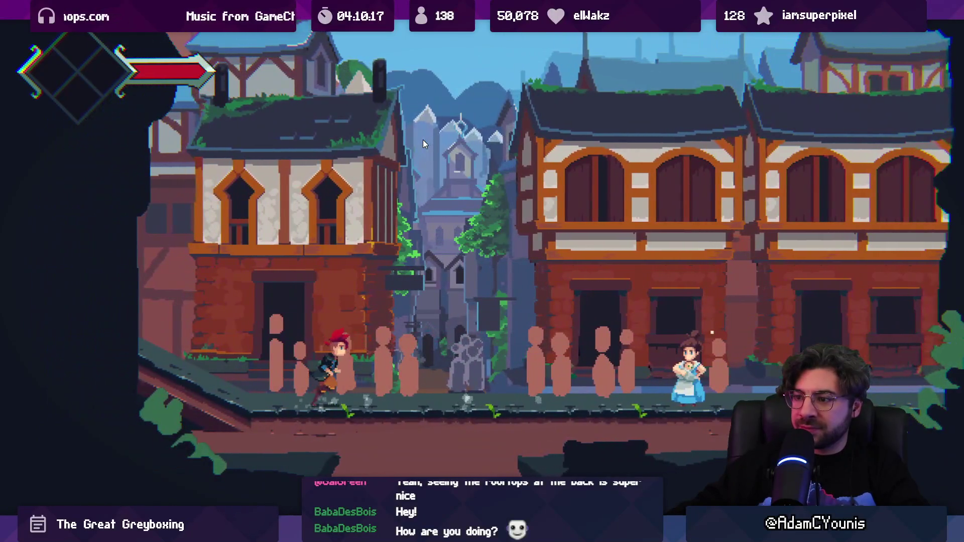
key("Right")
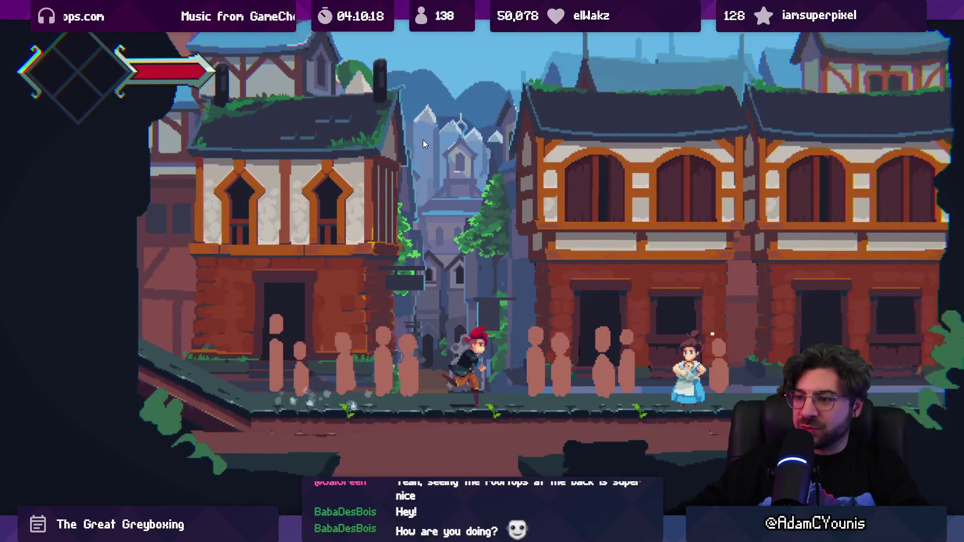
key("Right")
key("Left")
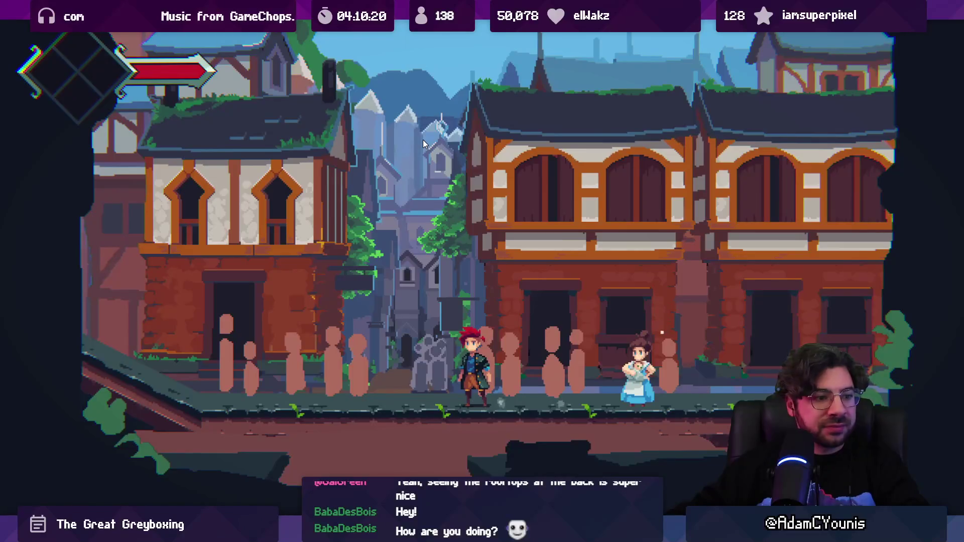
key("shift+space")
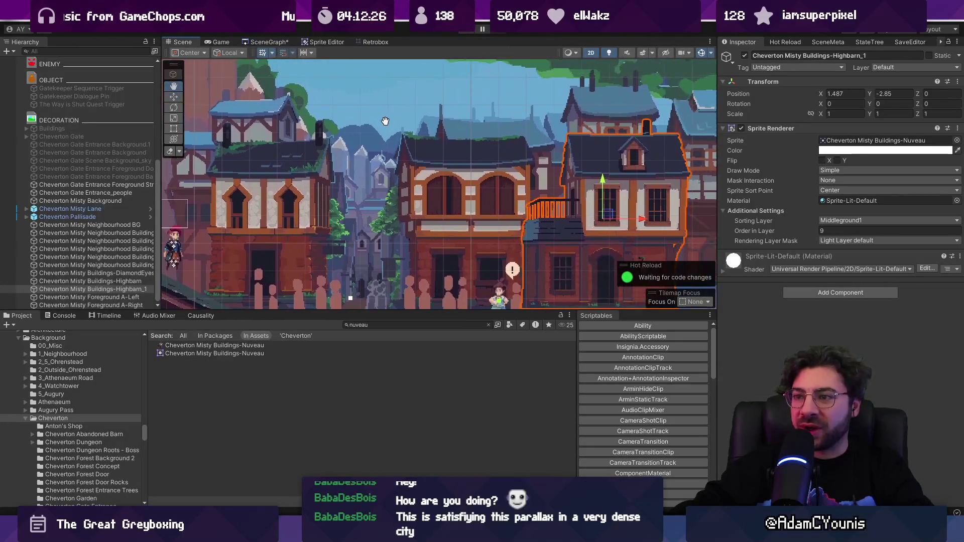
key("ctrl+p")
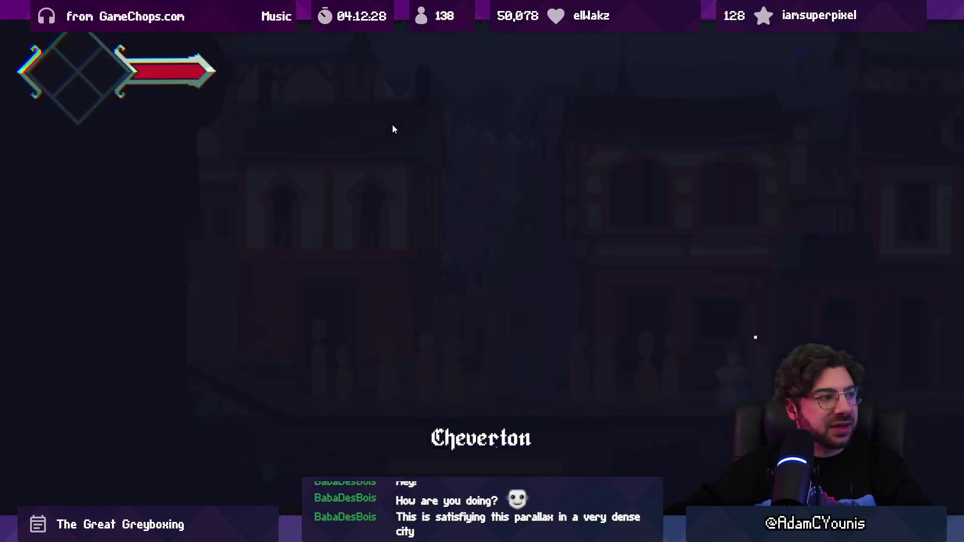
key("Right")
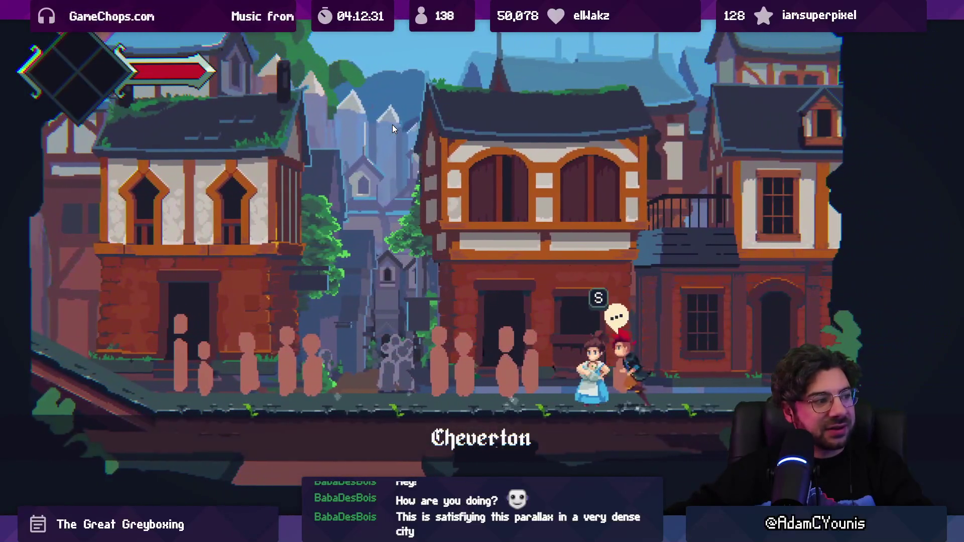
key("Left")
key("Left")
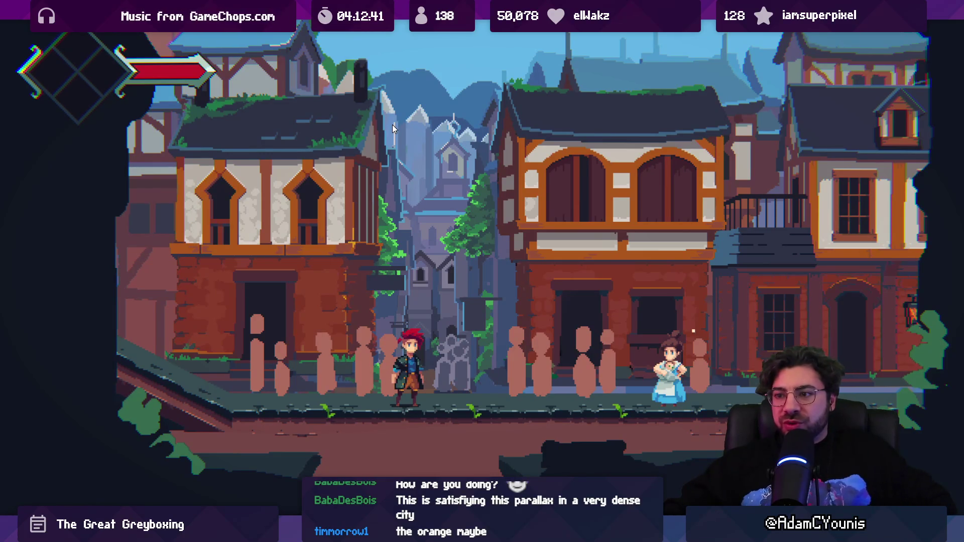
- Leave the full-screen game and switch to the building sprites in Aseprite
key("F11")
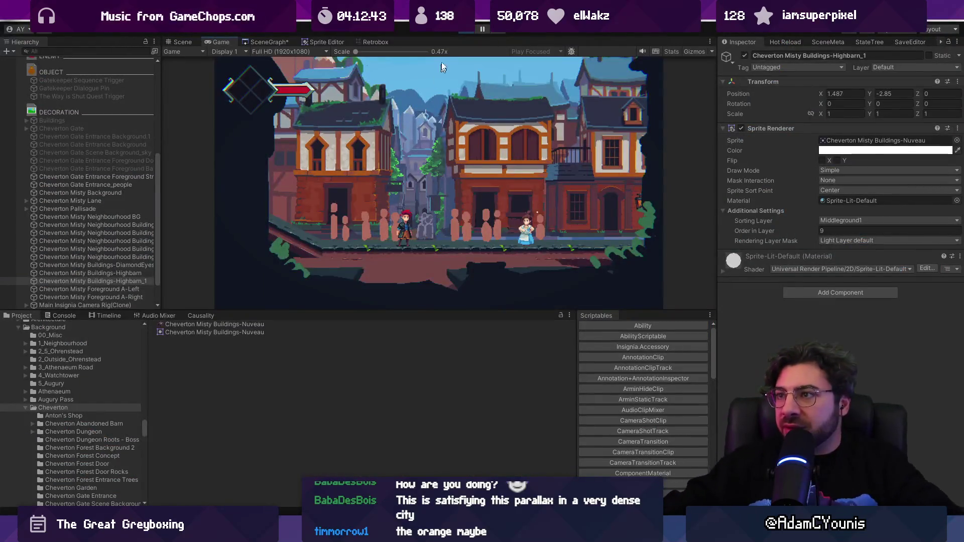
key("alt+Tab")
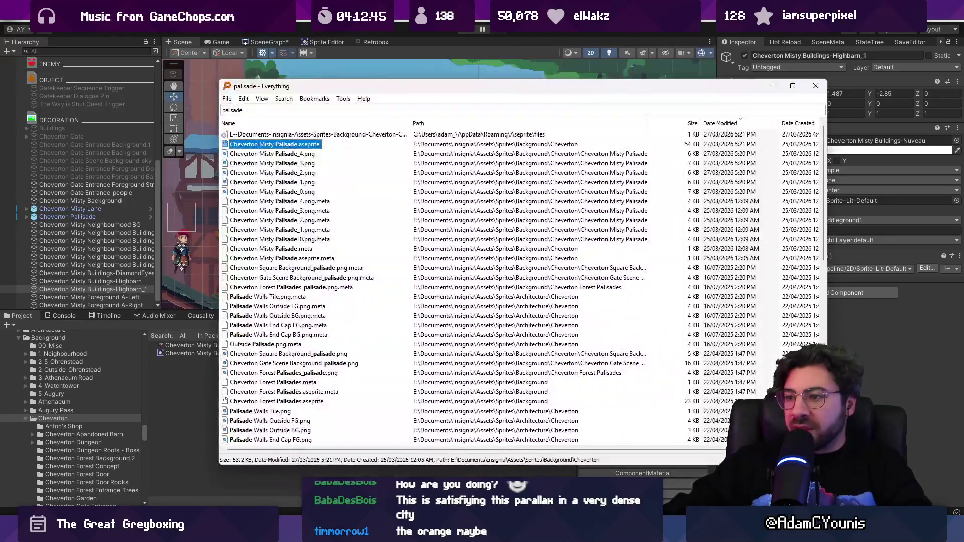
scroll(417, 196, "up", 1)
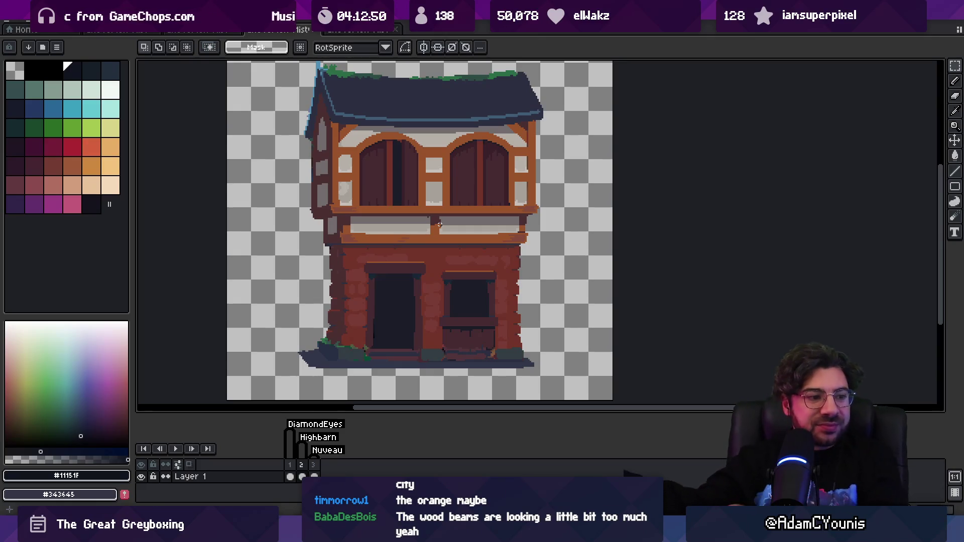
- Browse the building frames and centre the frame 1 green-roof house on the canvas
scroll(451, 225, "up", 1)
scroll(451, 224, "up", 2)
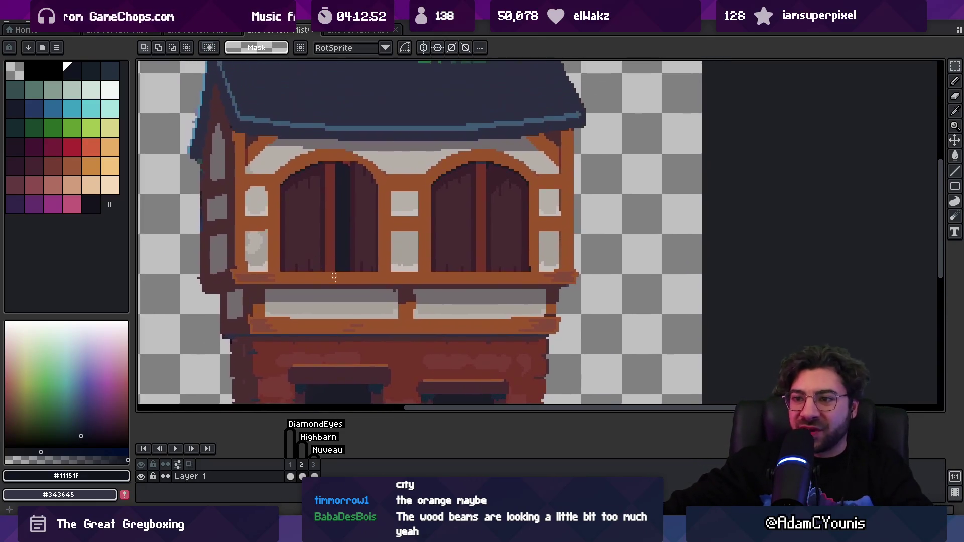
left_click(313, 466)
left_click(306, 468)
left_click(313, 476)
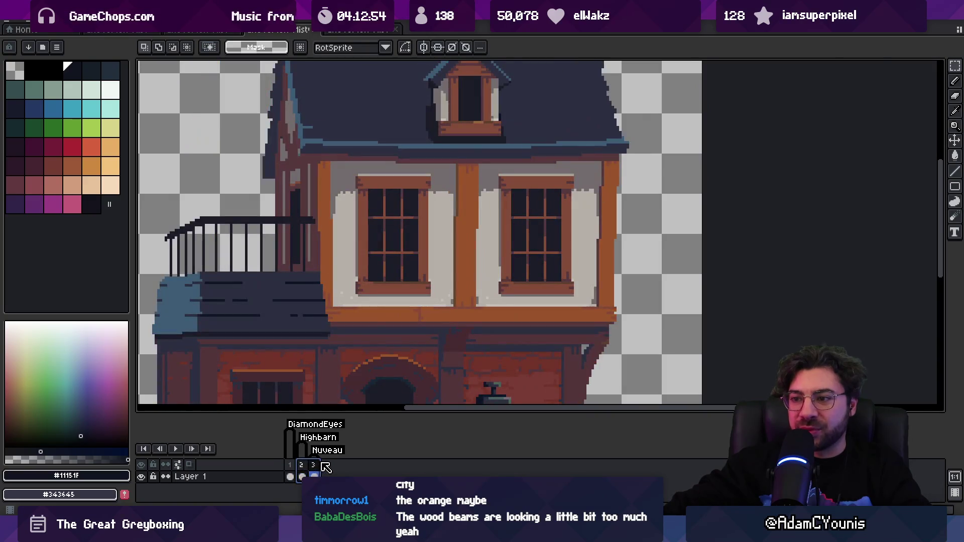
left_click(289, 476)
left_click_drag(371, 272, 399, 258)
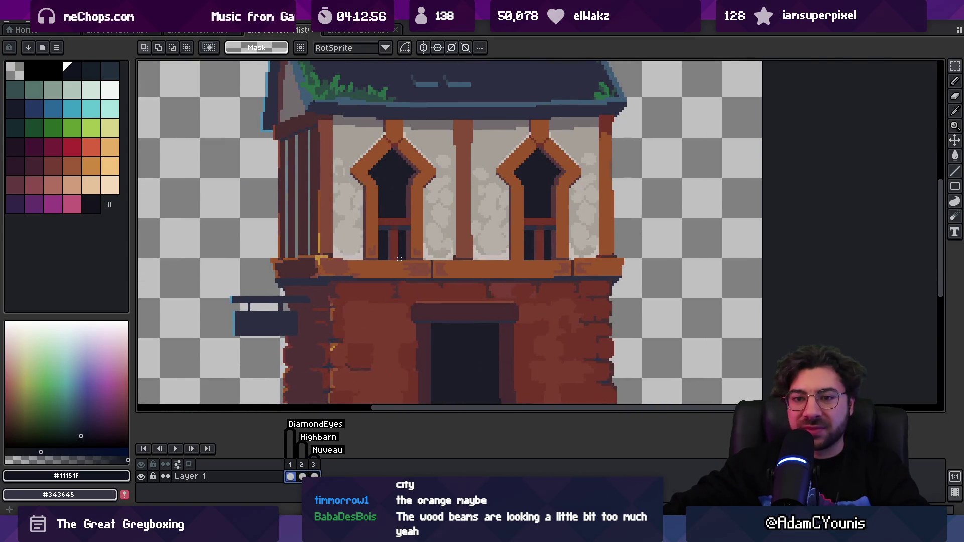
- Sample the wooden beams' brown #99532B, add it to the palette and select the new swatch
scroll(394, 266, "down", 3)
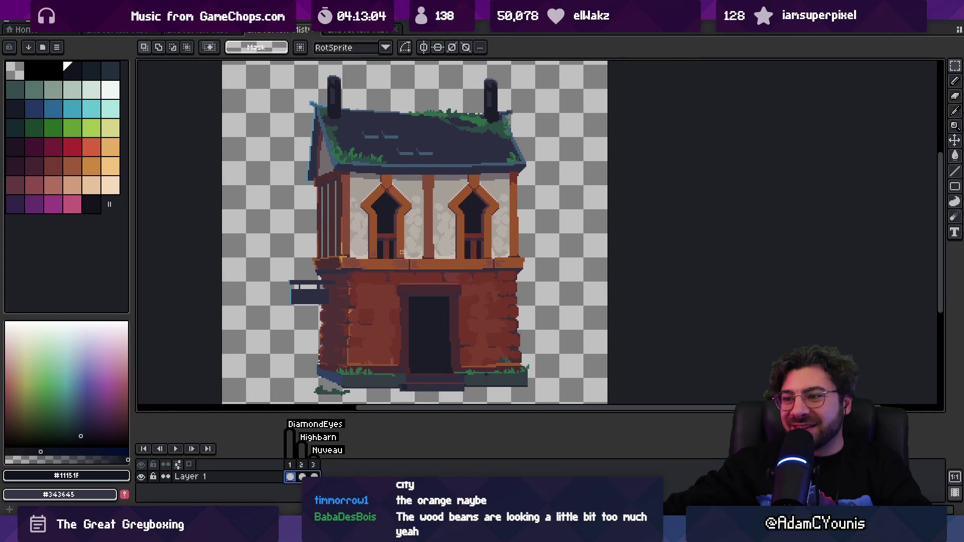
scroll(403, 250, "up", 1)
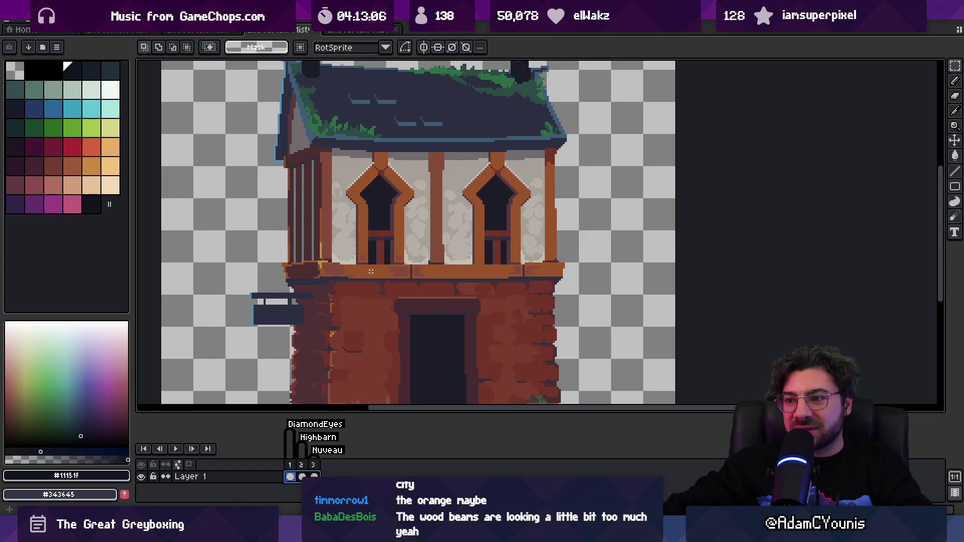
left_click(370, 272, "alt")
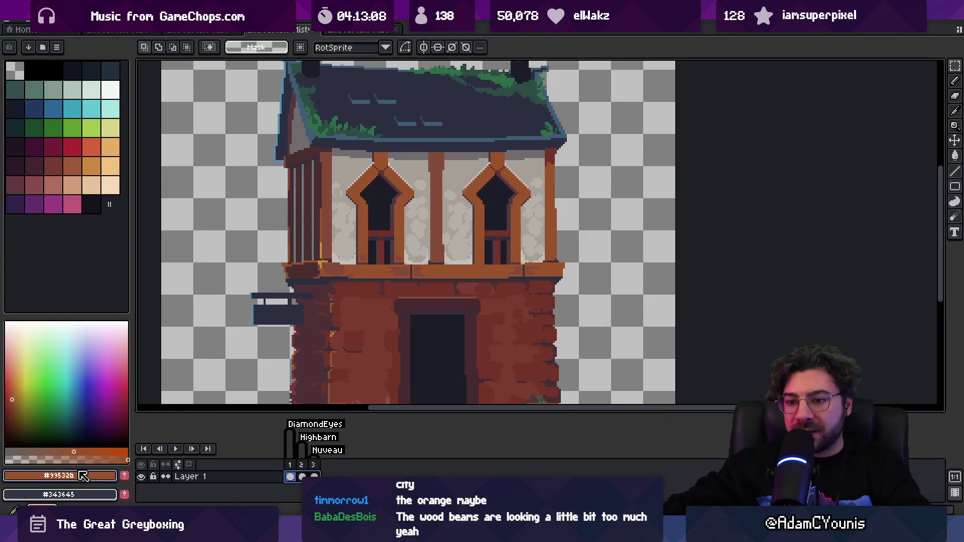
left_click(124, 476)
left_click(111, 206)
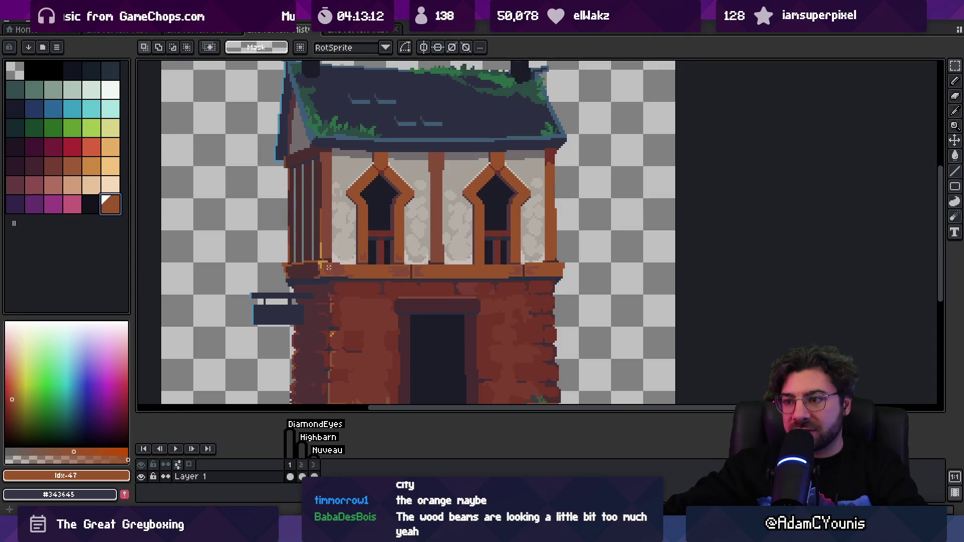
- Try Replace Color and Hue/Saturation on the house's beam brown, cancelling both
left_click(290, 477)
key("shift+r")
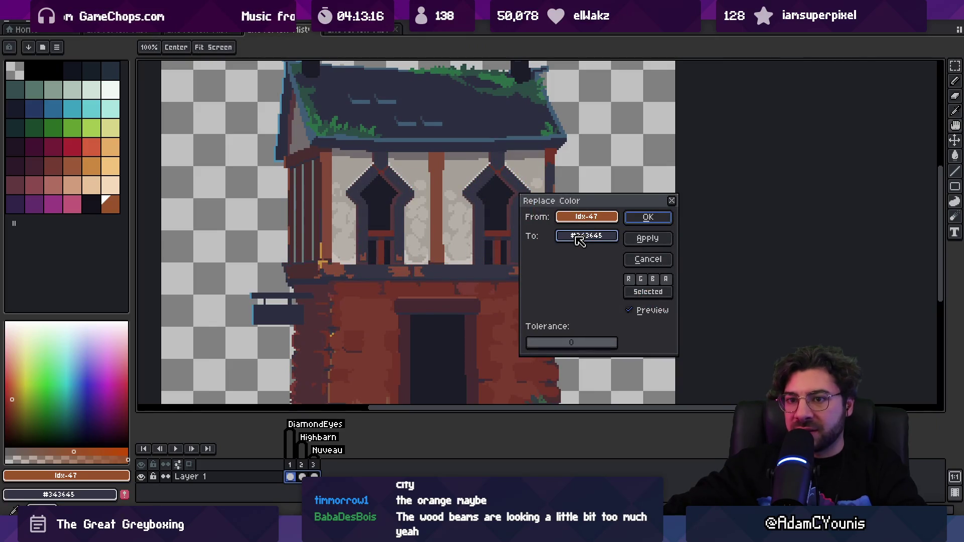
left_click(672, 201)
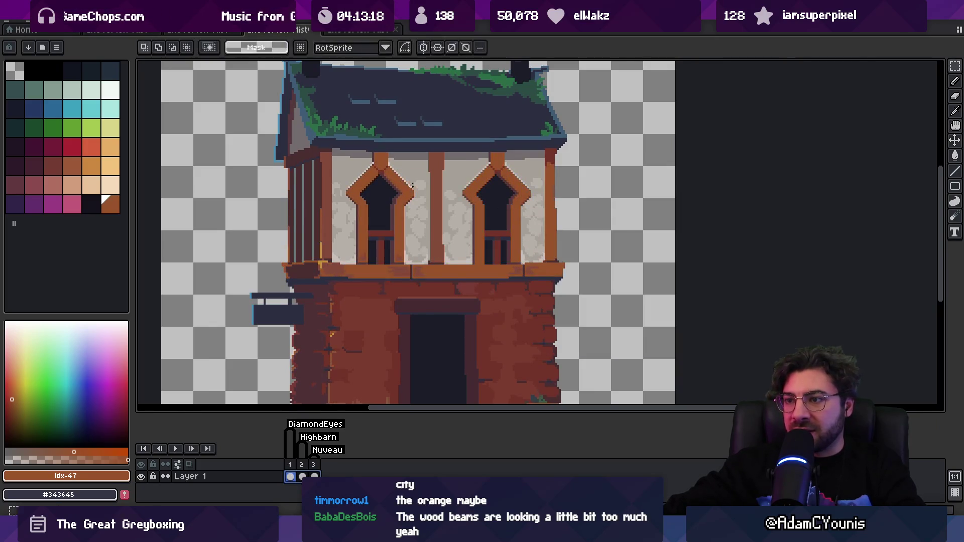
left_click(36, 20)
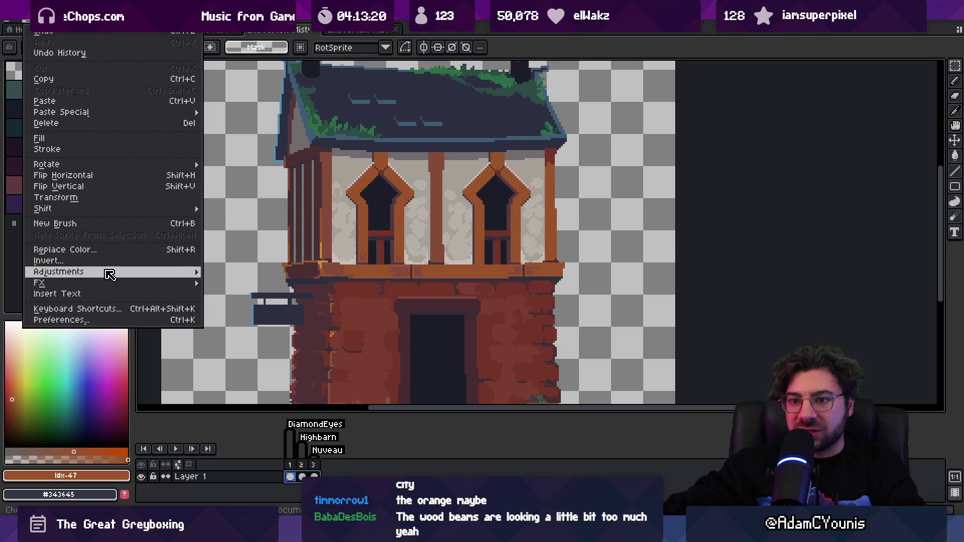
mouse_move(107, 271)
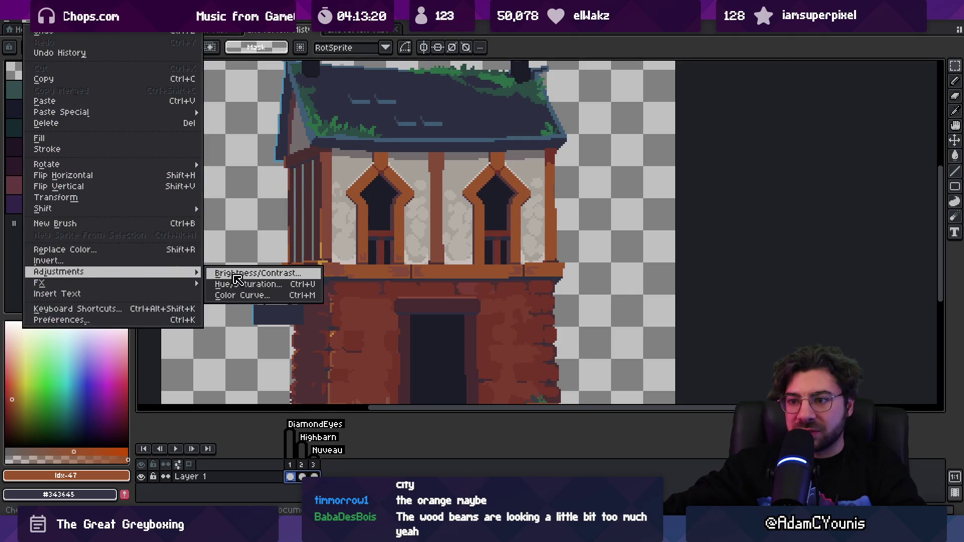
left_click(285, 284)
key("Escape")
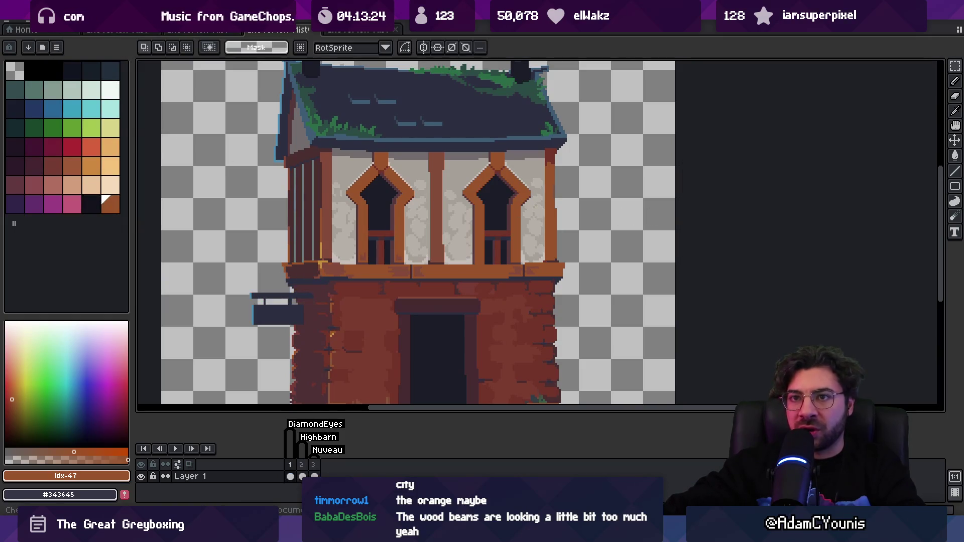
- Create a new palette from the sprite's own colours and pick colours from it
left_click(42, 46)
left_click(56, 47)
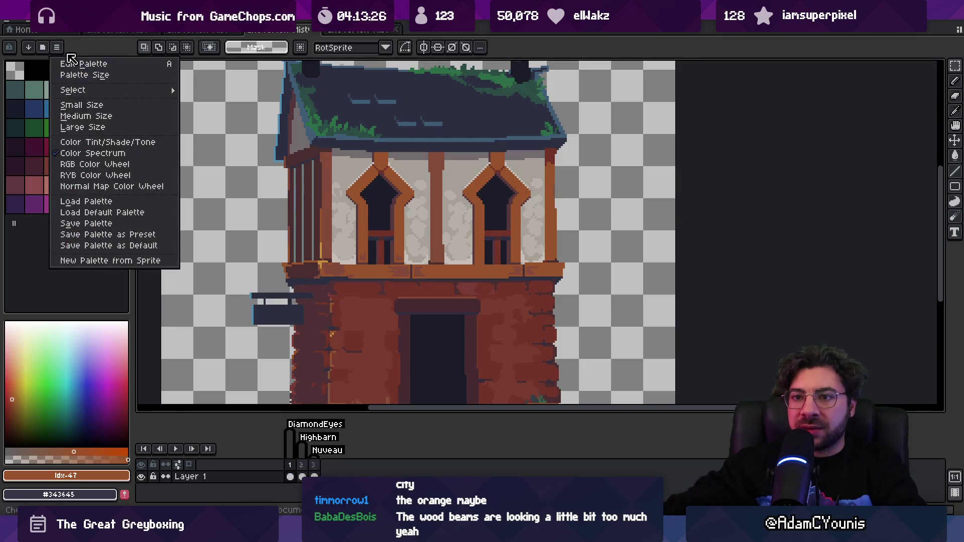
left_click(143, 261)
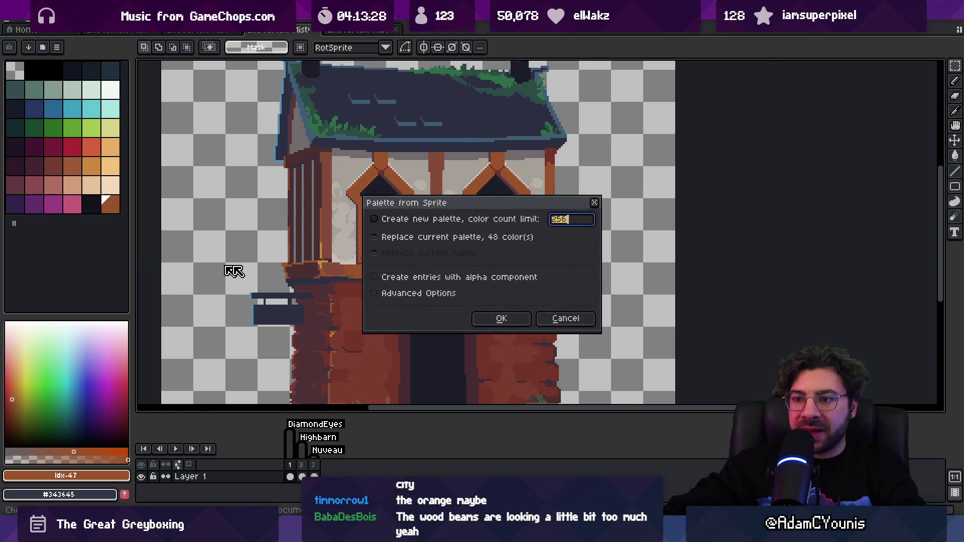
left_click(488, 322)
scroll(71, 196, "down", 5)
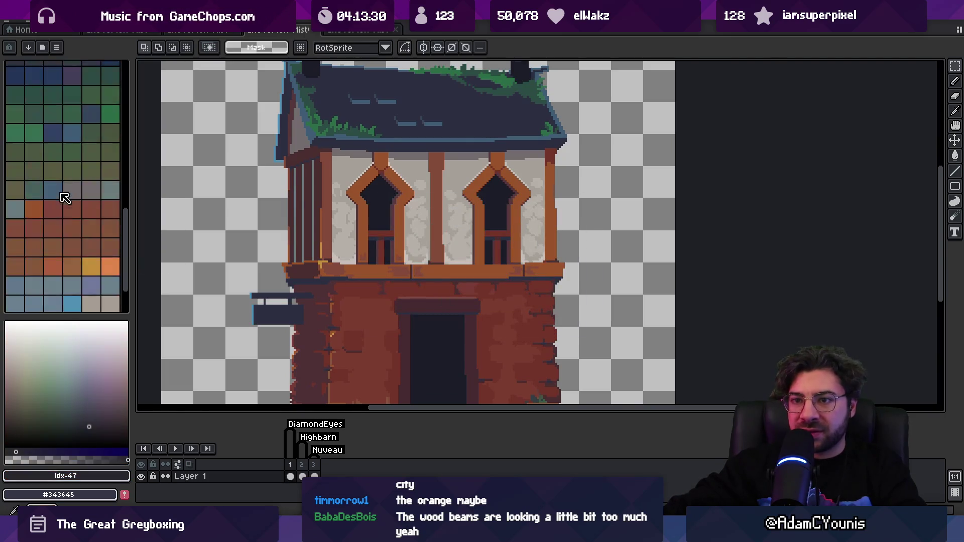
scroll(70, 195, "up", 5)
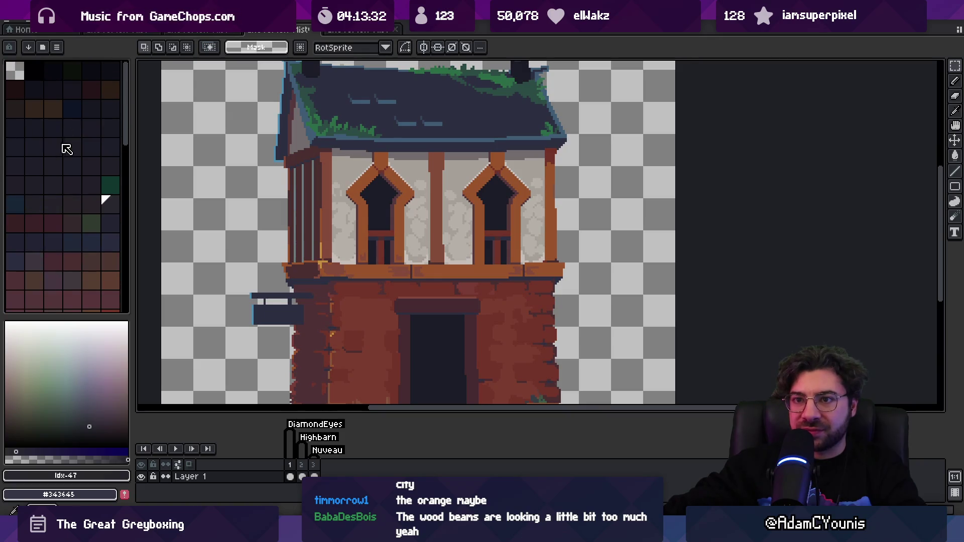
left_click(59, 144)
left_click(72, 185)
scroll(342, 240, "down", 2)
scroll(343, 239, "up", 1)
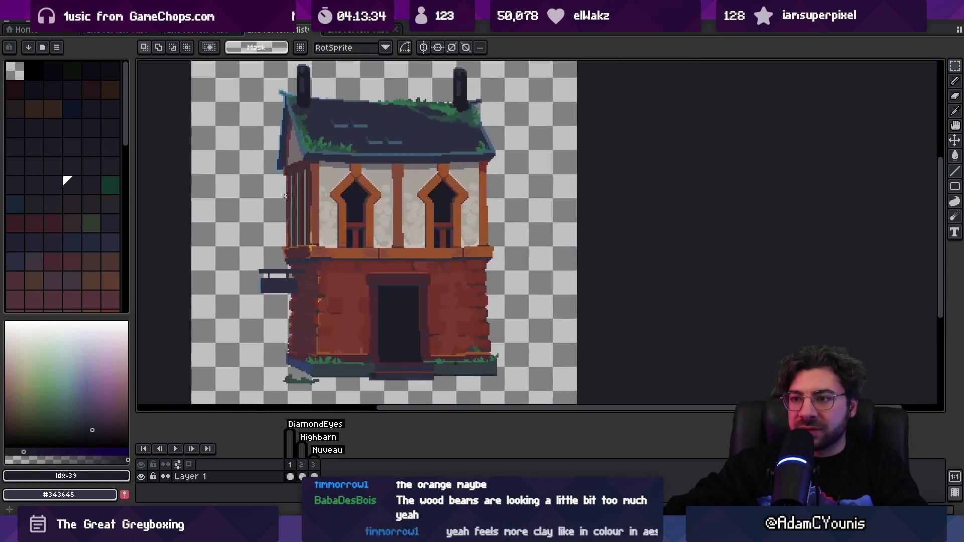
- Sample the orange beam colour from the house and select the orange-brown palette swatches
key("i")
left_click(343, 240)
scroll(109, 227, "down", 4)
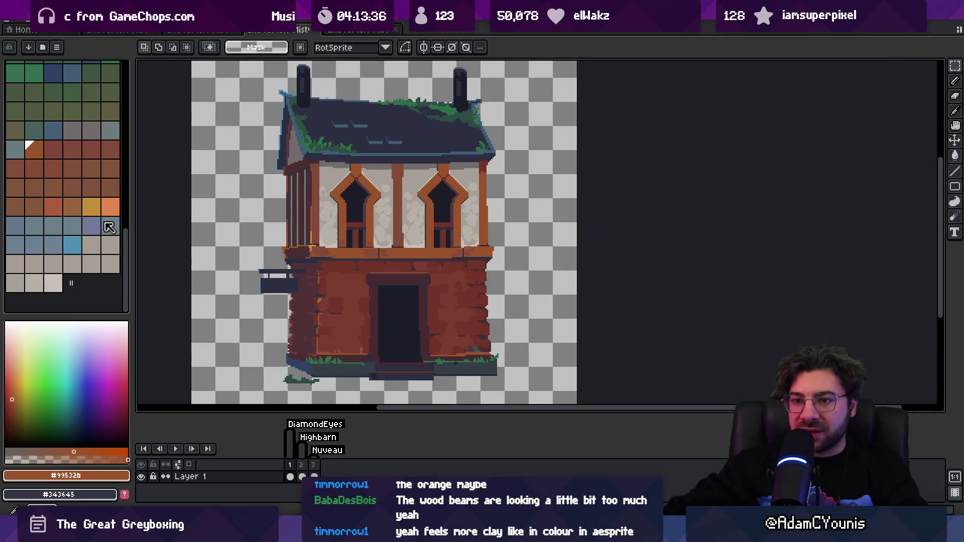
scroll(300, 216, "up", 1)
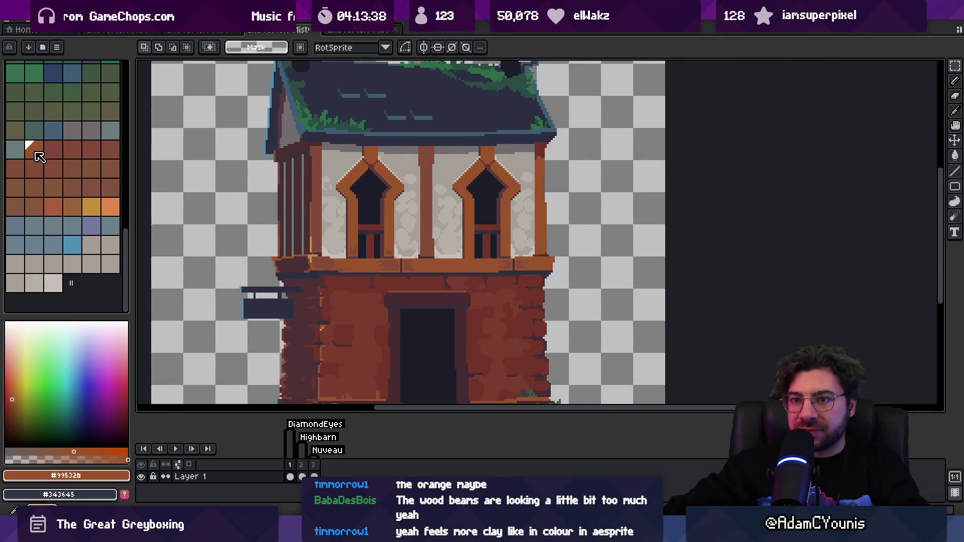
left_click(57, 46)
left_click(201, 65)
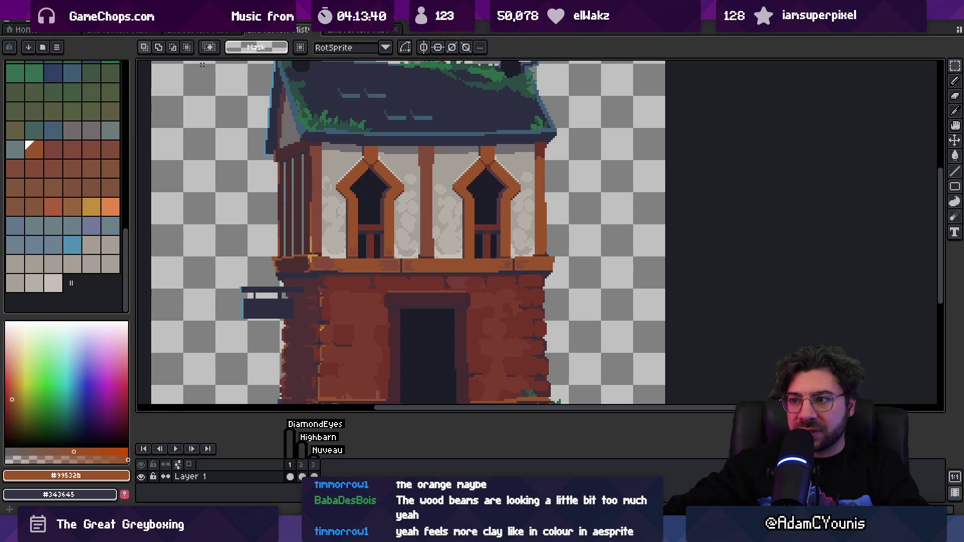
left_click(32, 21)
key("Escape")
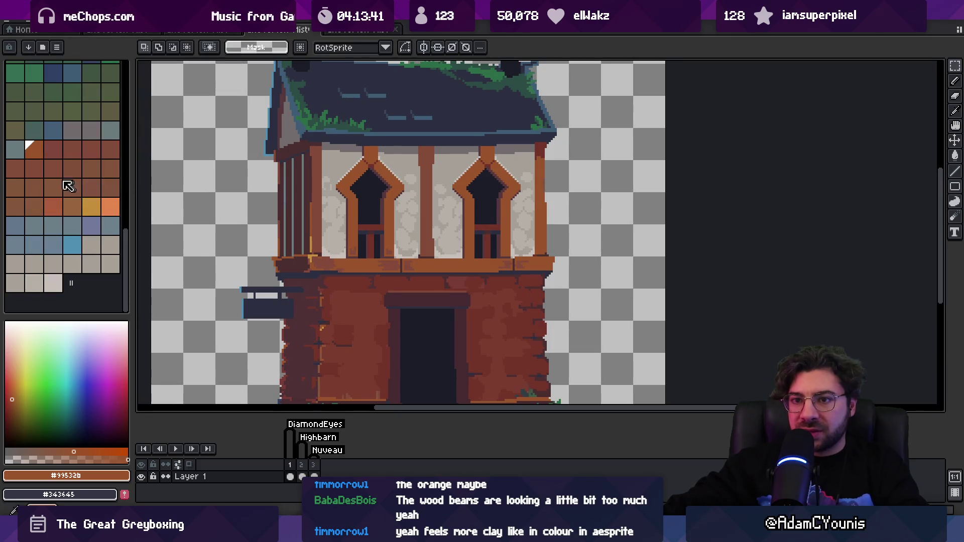
mouse_move(35, 154)
left_mouse_down()
mouse_move(35, 181)
mouse_move(52, 204)
mouse_move(110, 209)
left_mouse_up()
- Lower saturation and lightness of the selected orange-brown wood colours with Hue/Saturation
left_click(33, 21)
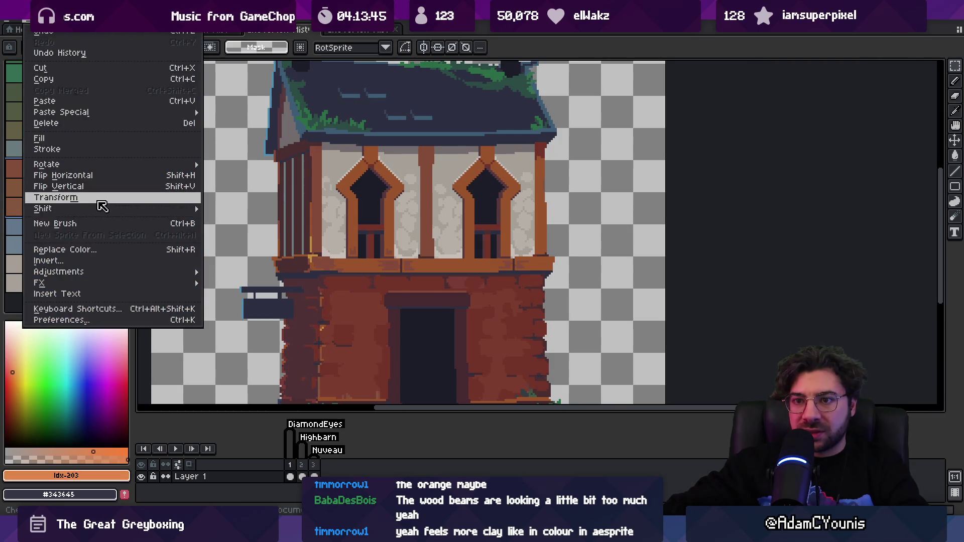
mouse_move(118, 272)
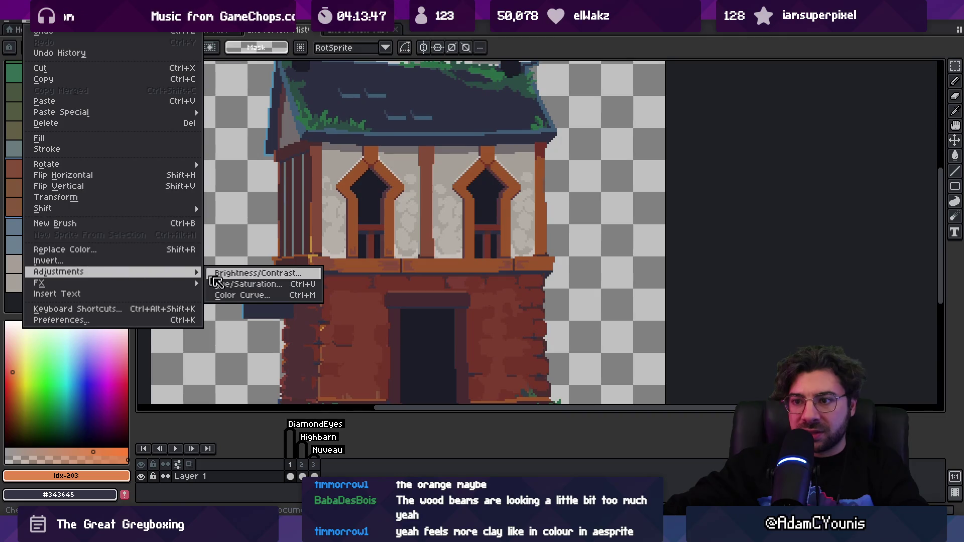
left_click(259, 284)
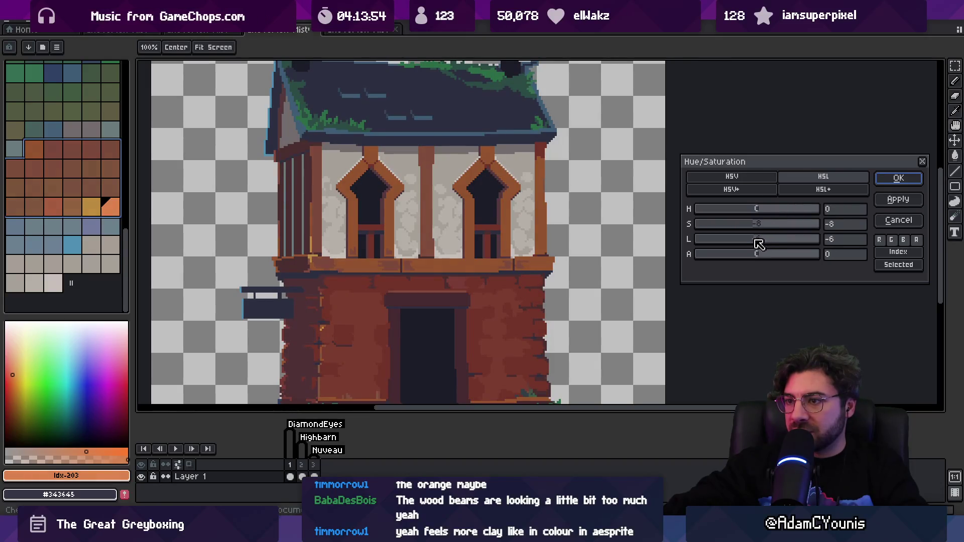
left_click_drag(758, 244, 756, 243)
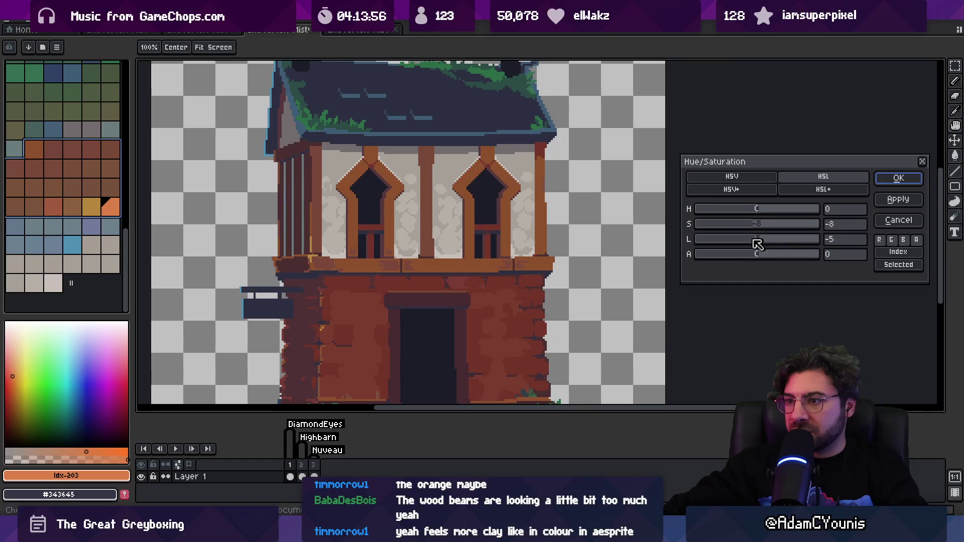
left_click(898, 178)
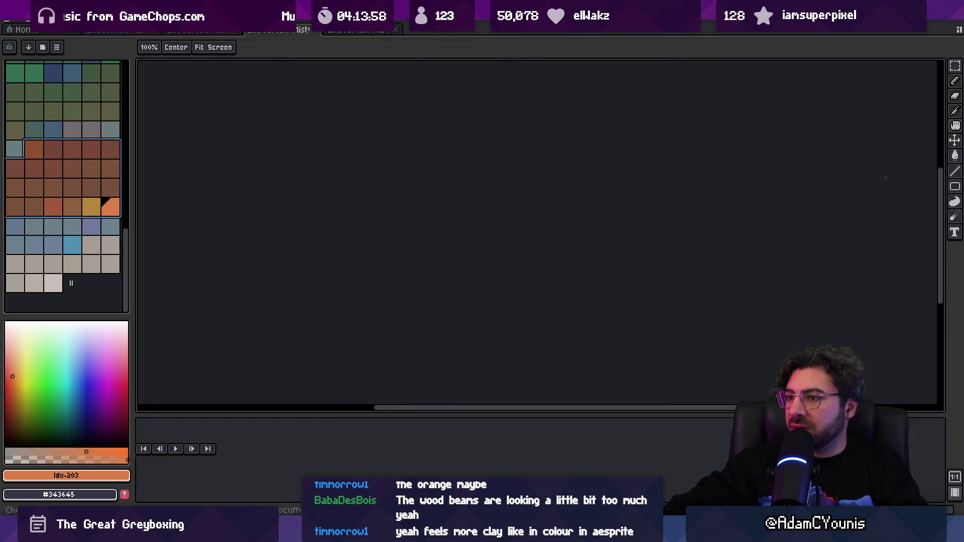
- Check the darker wood colours on building frames 2 and 3
left_click(308, 467)
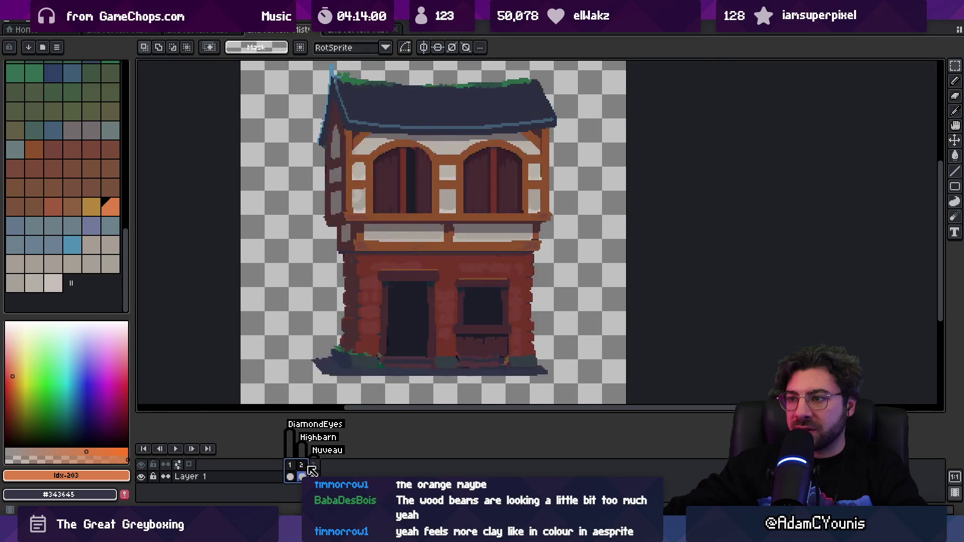
left_click(314, 468)
left_click(386, 288)
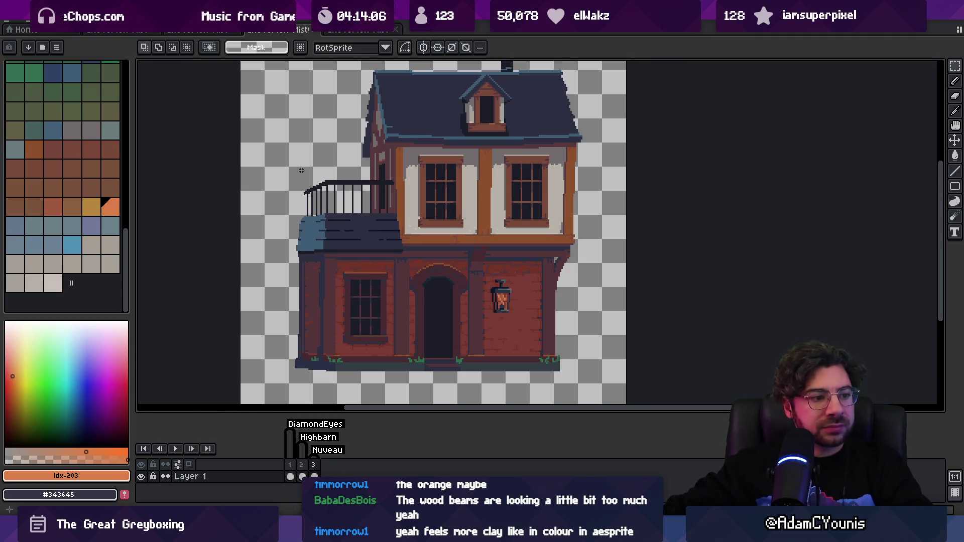
scroll(305, 173, "down", 1)
scroll(309, 177, "up", 1)
scroll(211, 153, "up", 1)
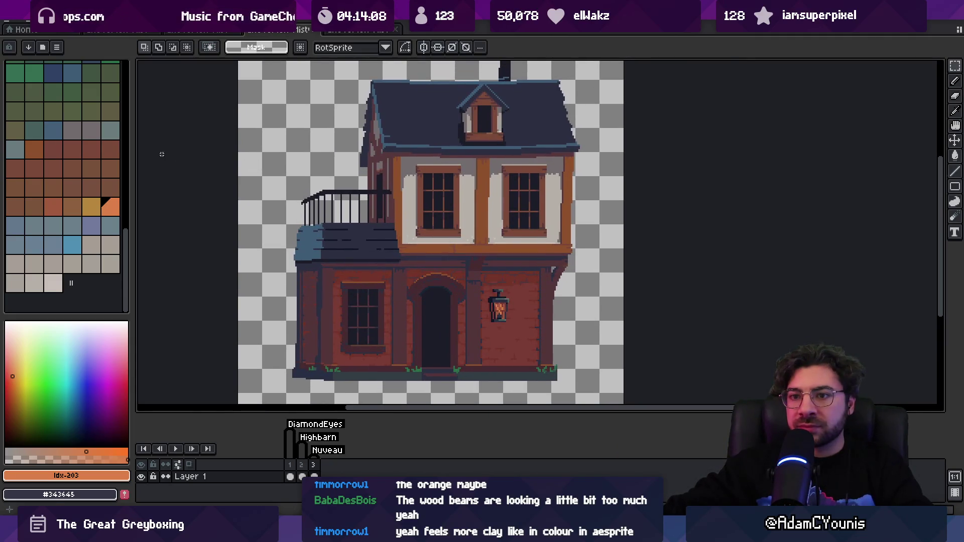
- Load the default palette, also looking at the sprite's colour mode setting
left_click(57, 47)
left_click(85, 213)
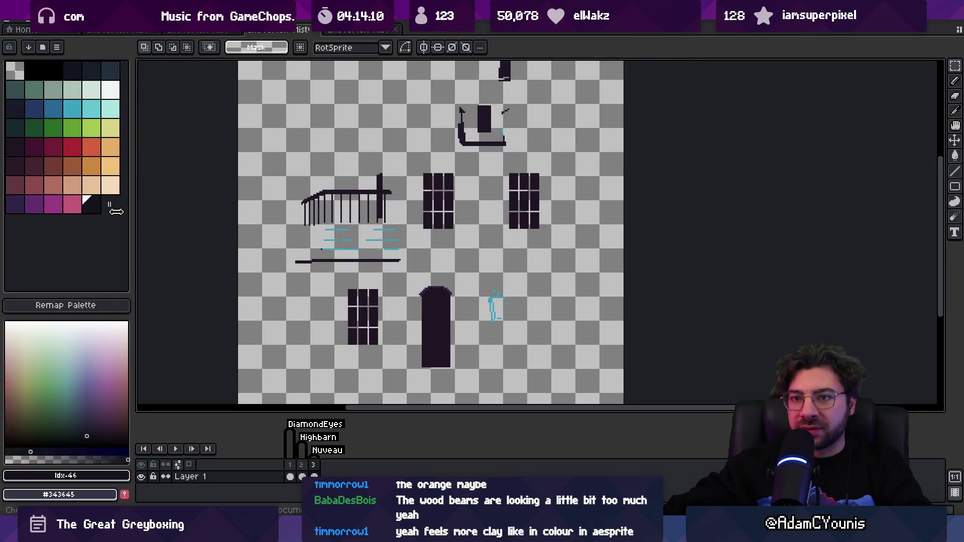
left_click(55, 20)
left_click(180, 53)
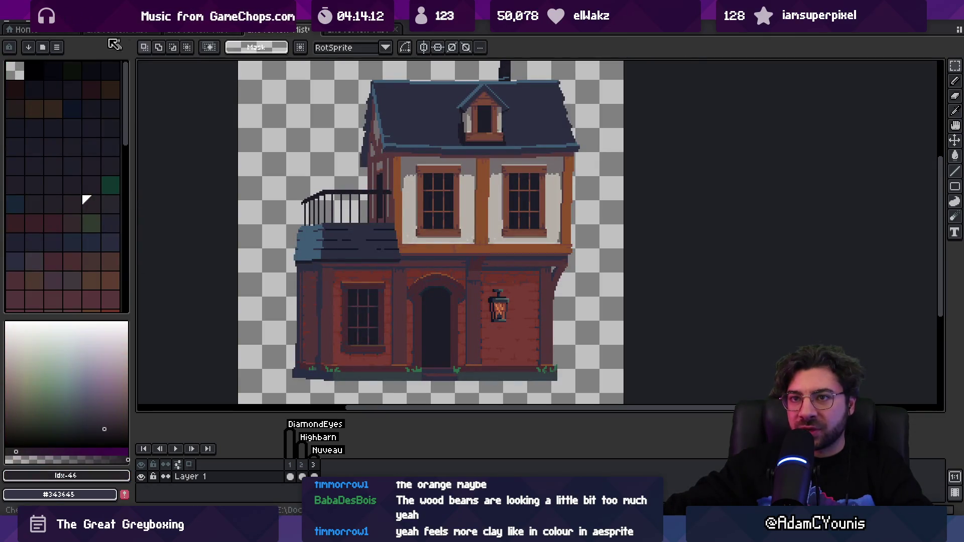
left_click(57, 47)
- Load the default palette in Aseprite, then start playing the Cheverton scene in Unity
left_click(99, 213)
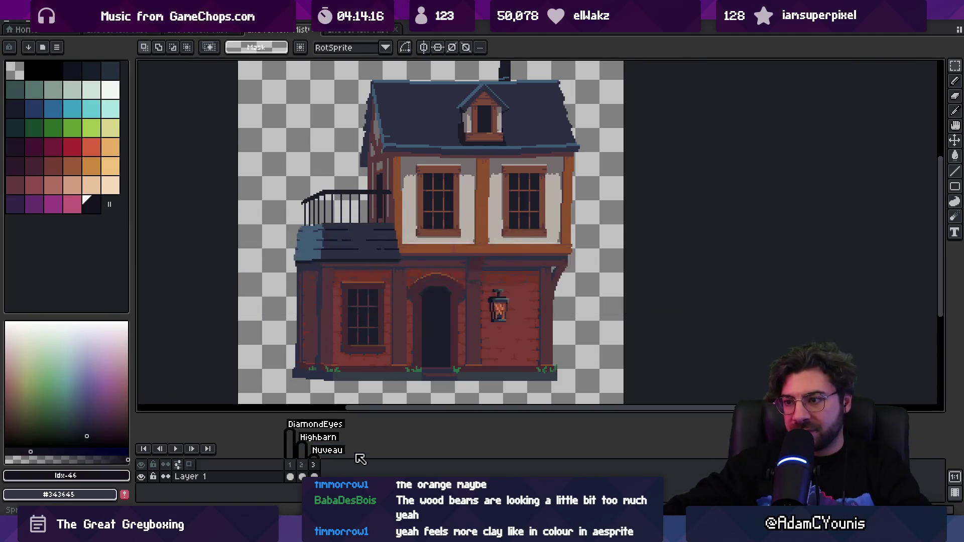
key("alt+Tab")
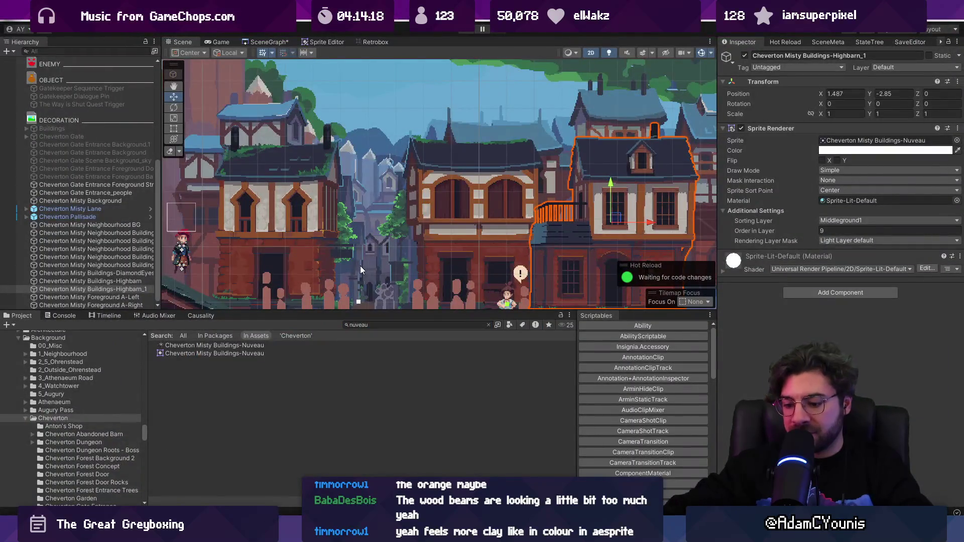
key("ctrl+p")
- Run and jump left and right past the statue and NPC, then open the pause journal
key("Right")
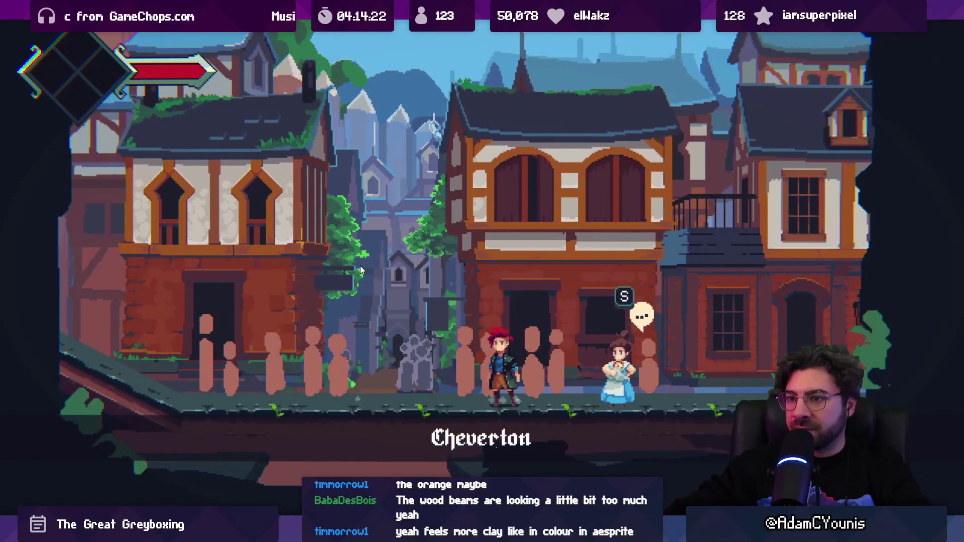
key("Left")
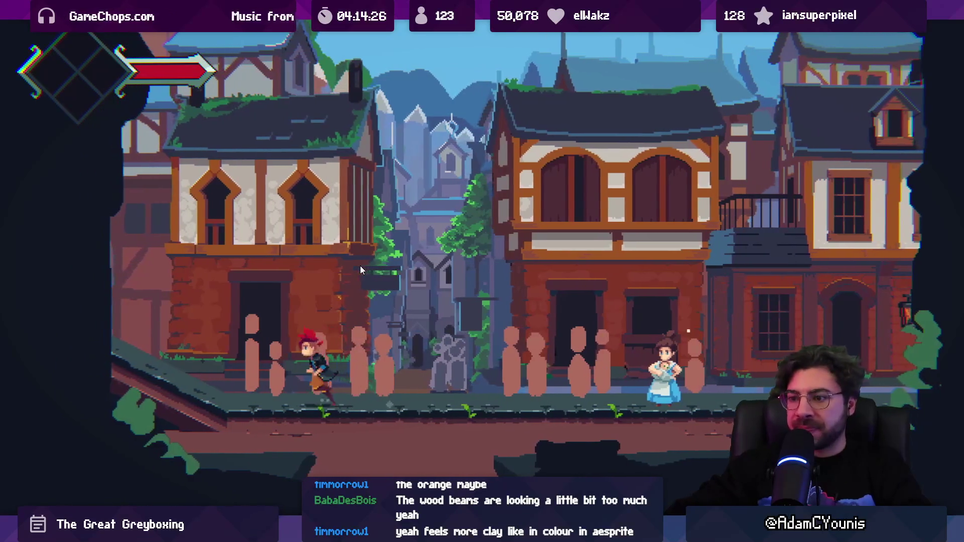
key("Right")
key("space")
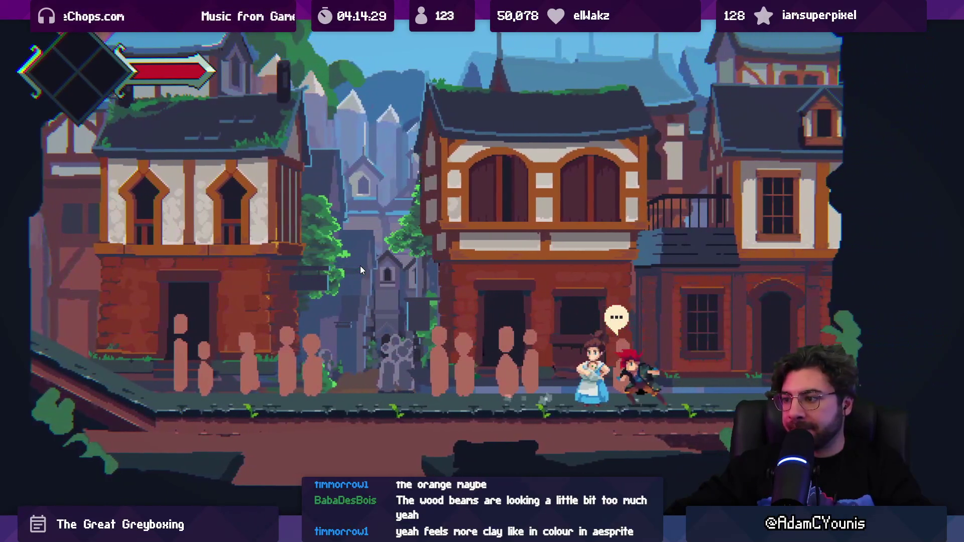
key("space")
key("Left")
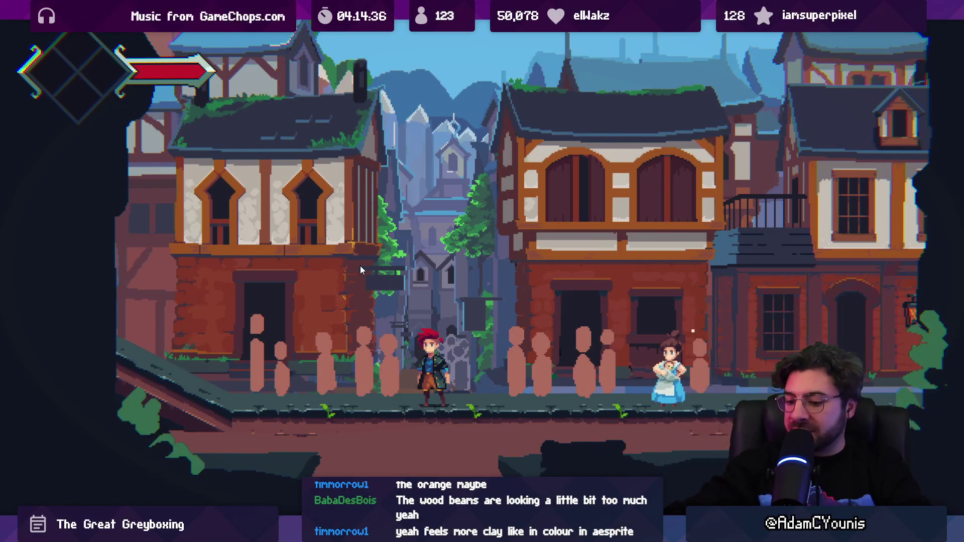
key("Escape")
- Turn Retro Filter on in the game's Video settings and save
key("Return")
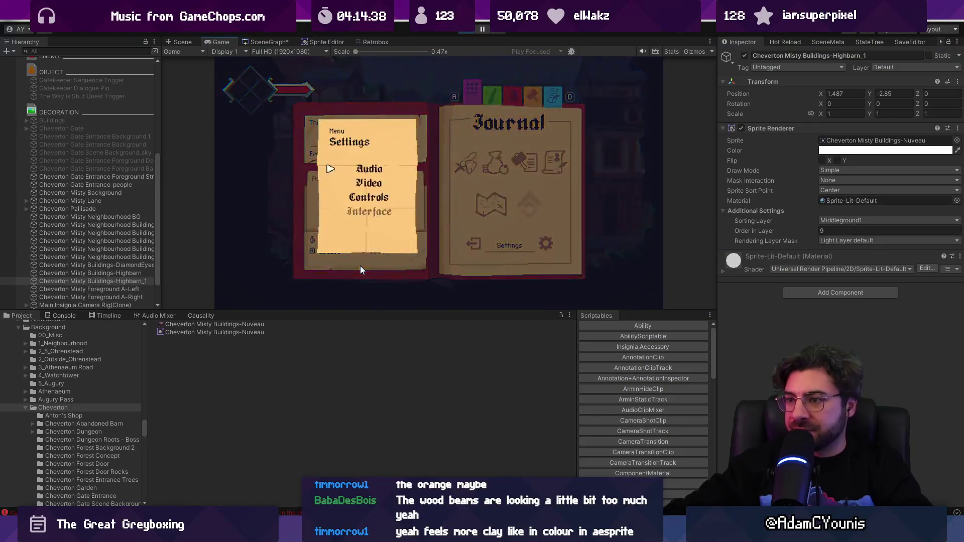
key("Down")
key("Return")
key("Up")
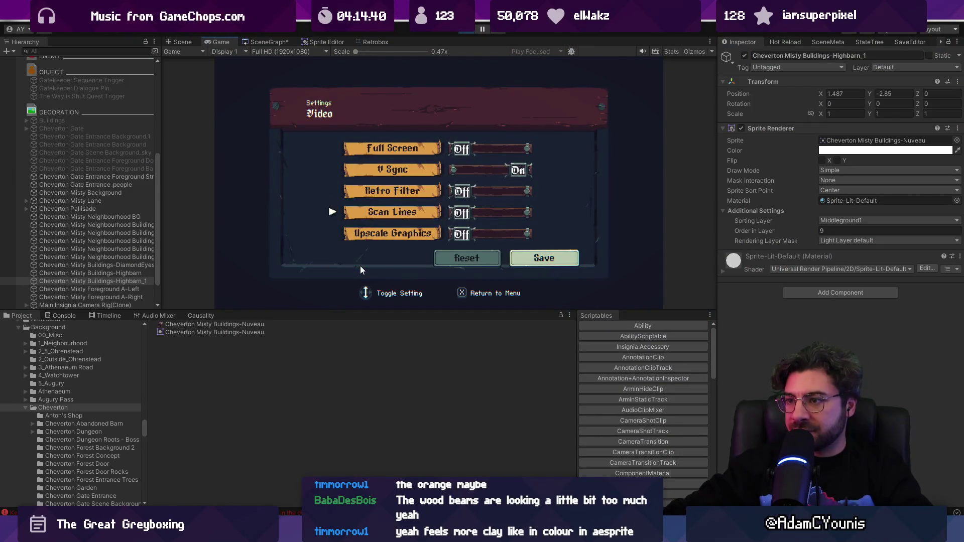
key("Return")
key("Down")
key("Down")
key("Down")
key("Return")
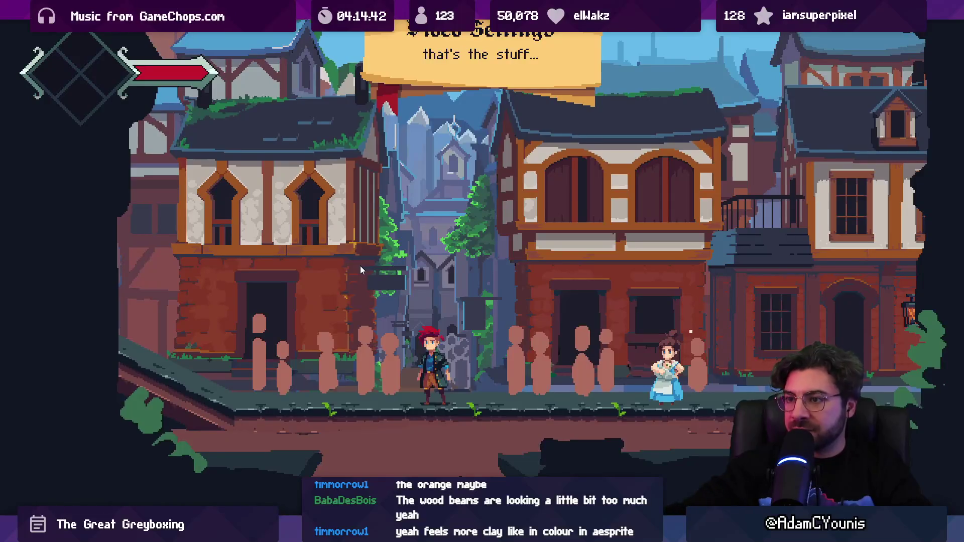
- Reopen the journal's Video settings, passing through the Controls page
key("Escape")
key("Return")
key("Down")
key("Down")
key("Return")
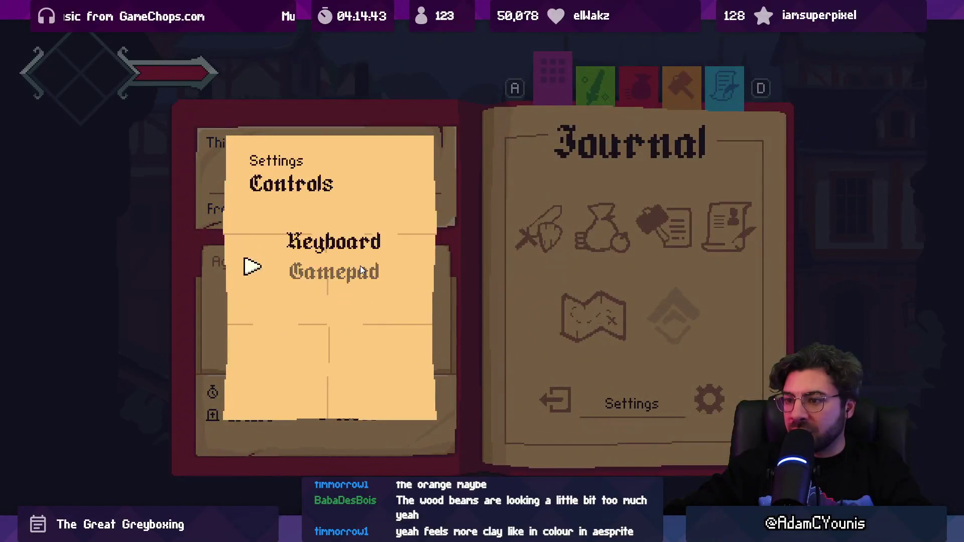
key("Escape")
key("Up")
key("Return")
- Try Scan Lines and Upscale Graphics on, turn Upscale Graphics off, and save
key("Up")
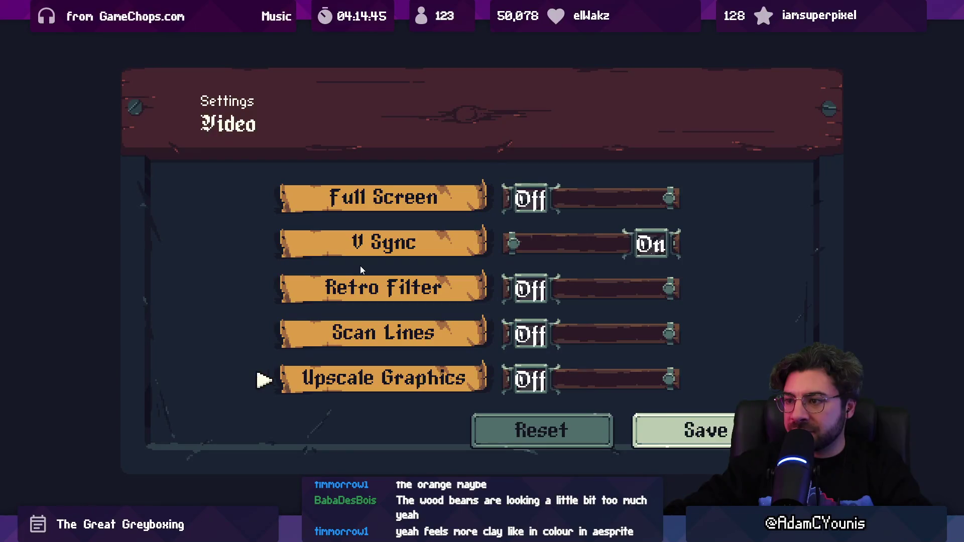
key("Up")
key("Up")
key("Up")
key("Down")
key("Down")
key("Down")
key("Down")
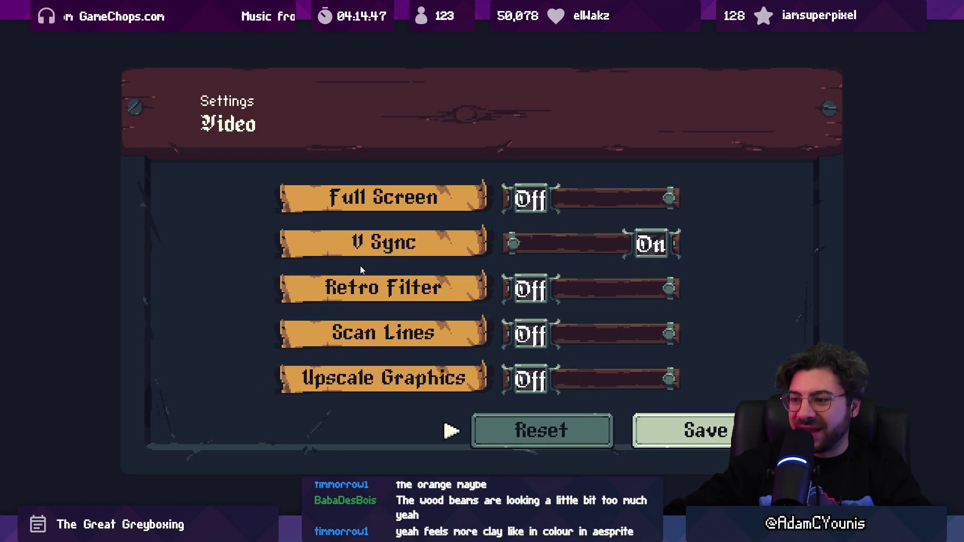
key("Up")
key("Return")
key("Up")
key("Return")
key("Down")
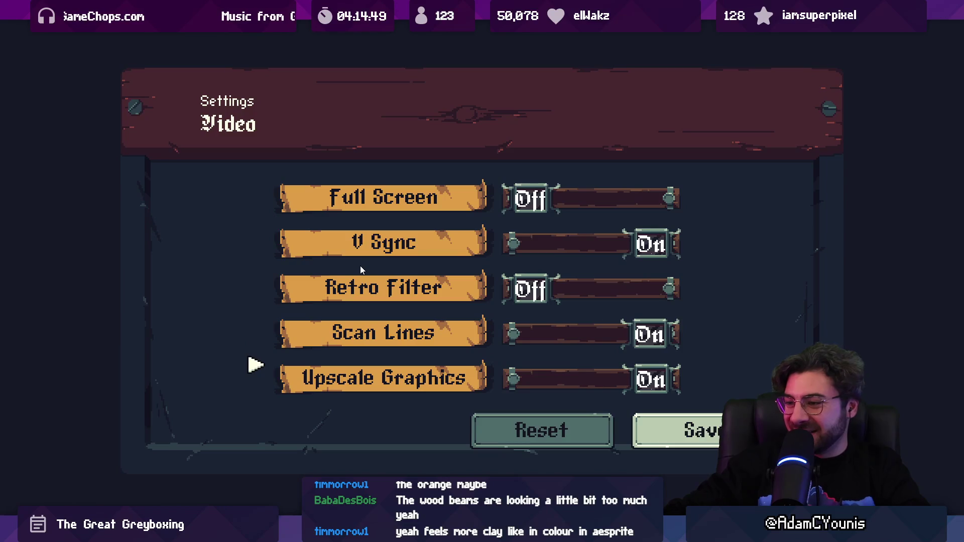
key("Down")
key("Right")
key("Up")
key("Return")
key("Down")
key("Return")
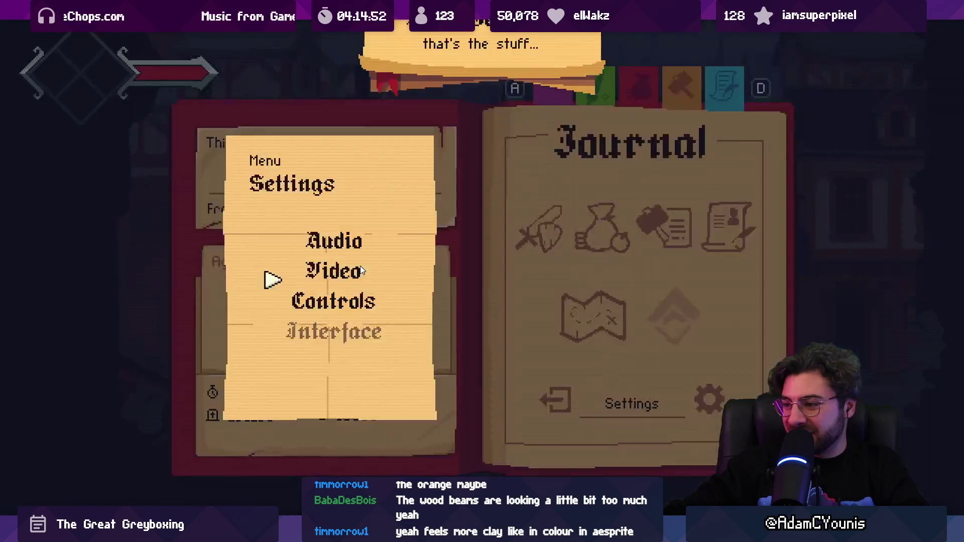
key("Escape")
- Run the character left and right through the street to preview the video look
key("Right")
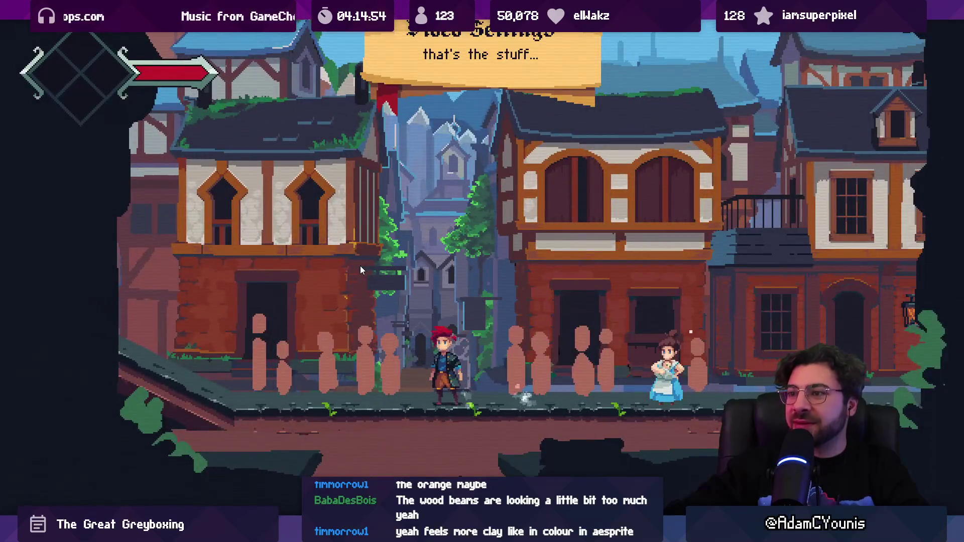
key("Left")
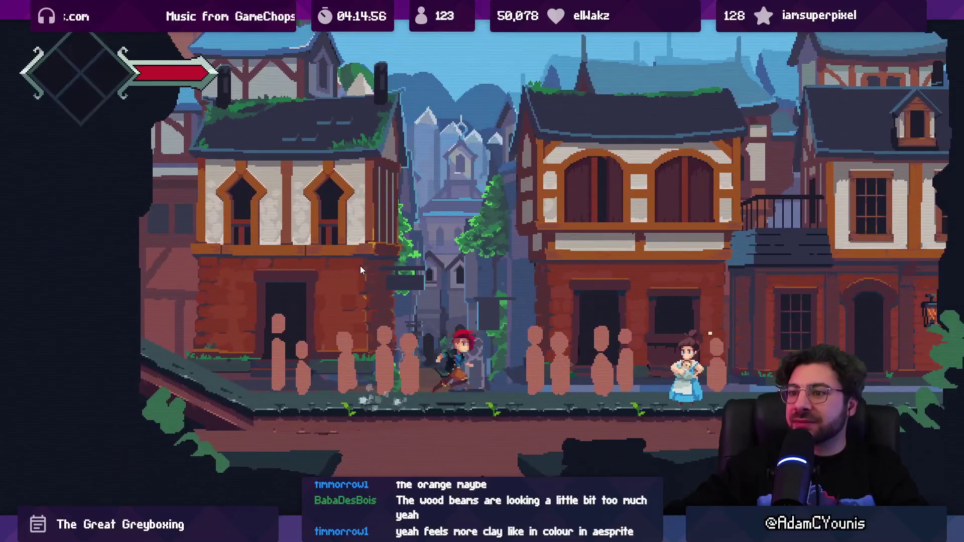
key("Right")
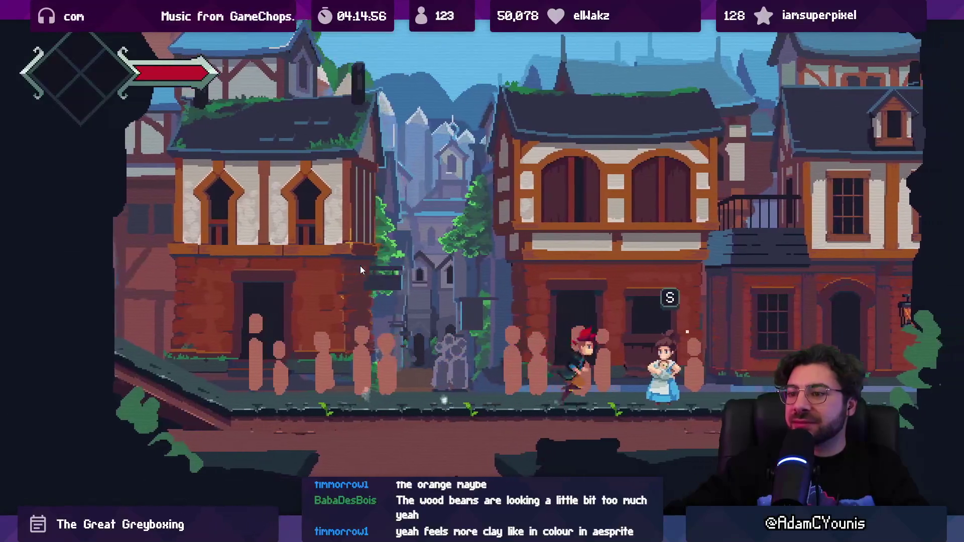
key("Left")
- Reopen Video settings, turn Upscale Graphics and Scan Lines off and keep Retro Filter on
key("Escape")
key("Right")
key("Return")
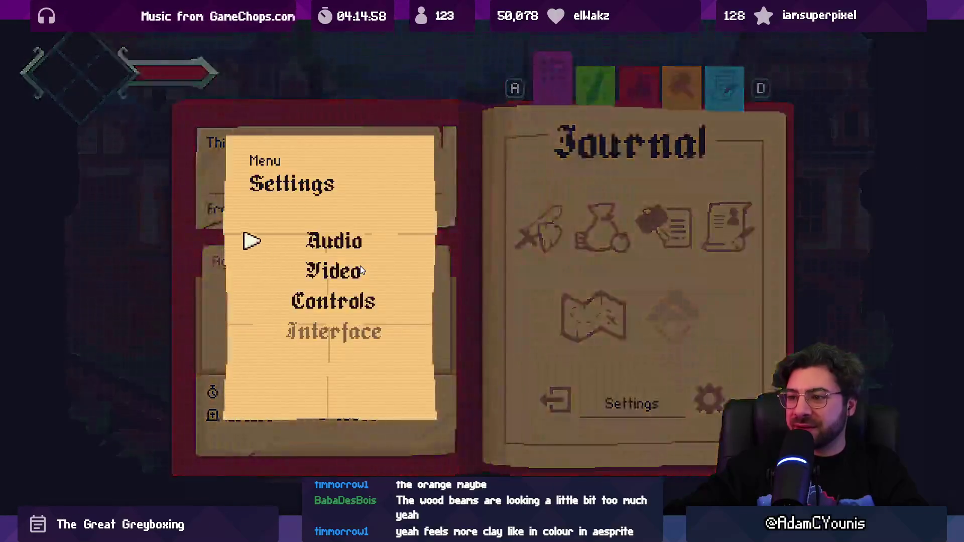
key("Down")
key("Return")
key("Up")
key("Return")
key("Down")
key("Up")
key("Up")
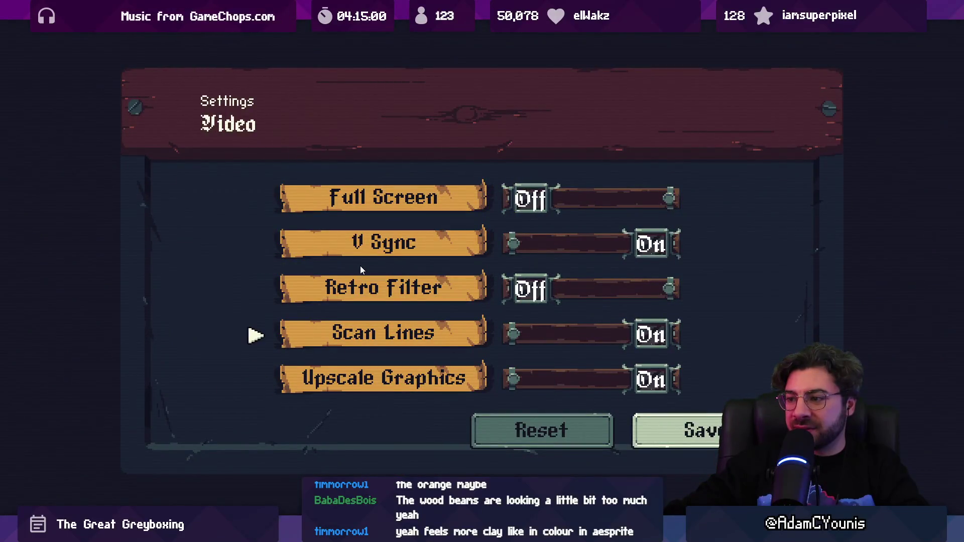
key("Down")
key("Return")
key("Up")
key("Return")
key("Up")
key("Return")
- Retest Scan Lines and Upscale Graphics, leave both off, save, and un-maximize the Game view
key("Down")
key("Down")
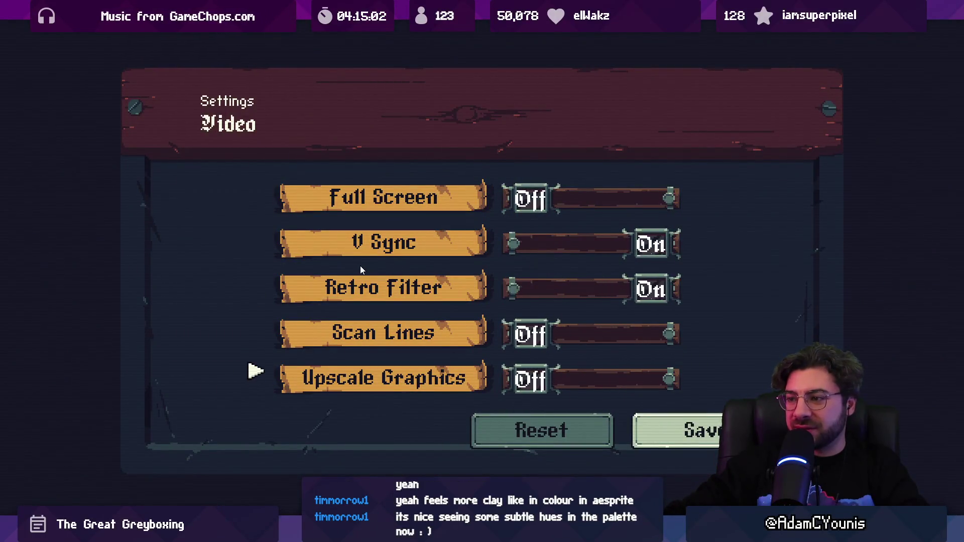
key("Return")
key("Up")
key("Return")
key("Down")
key("Return")
key("Return")
key("Down")
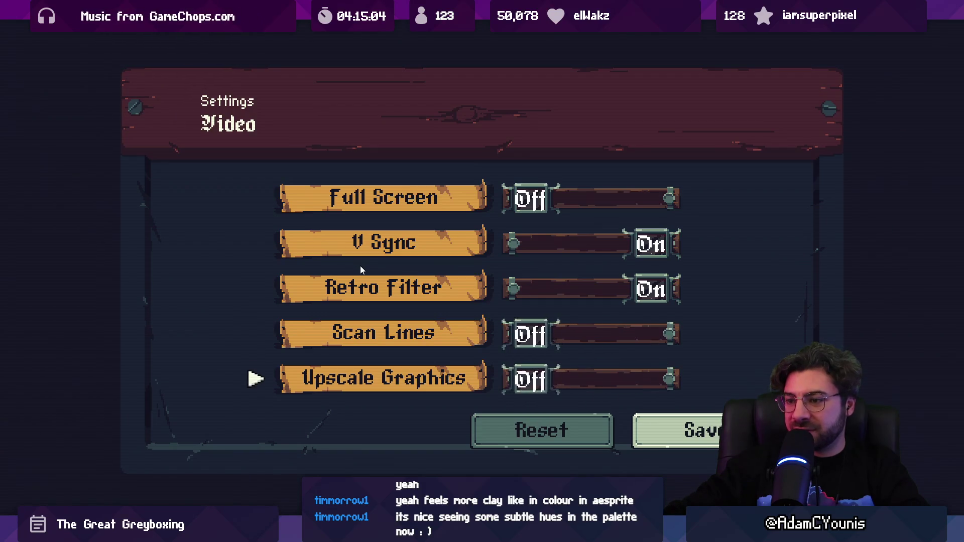
key("Return")
key("Down")
key("Up")
key("Return")
key("Down")
key("Right")
key("Return")
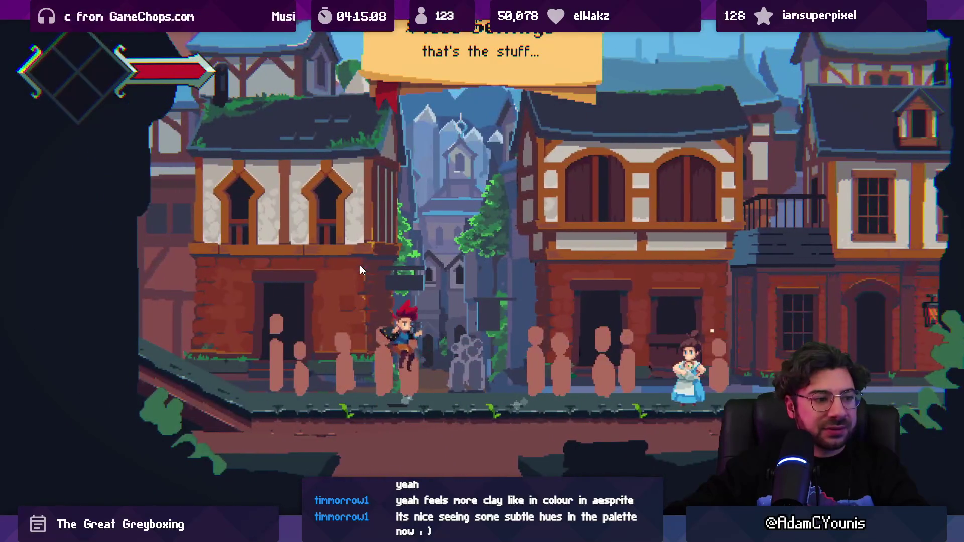
key("space")
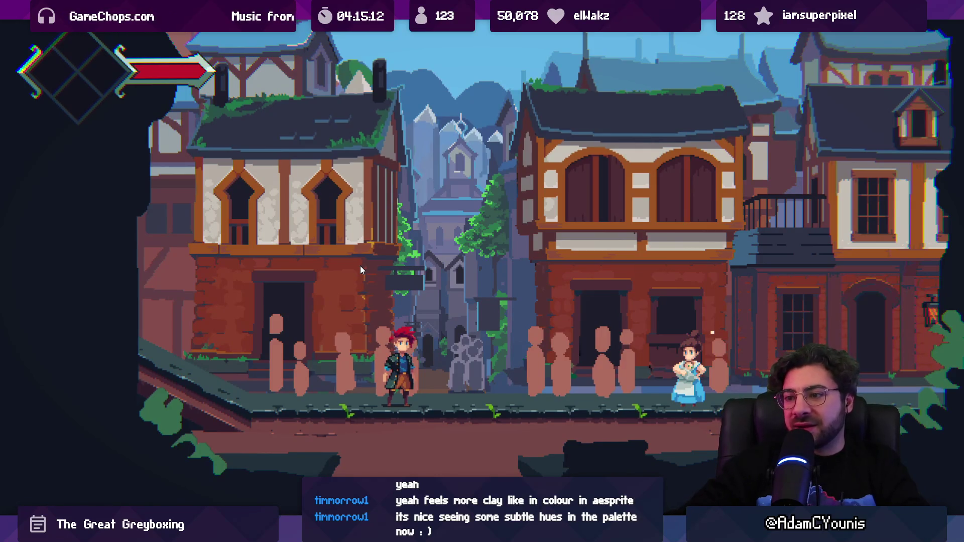
key("shift+space")
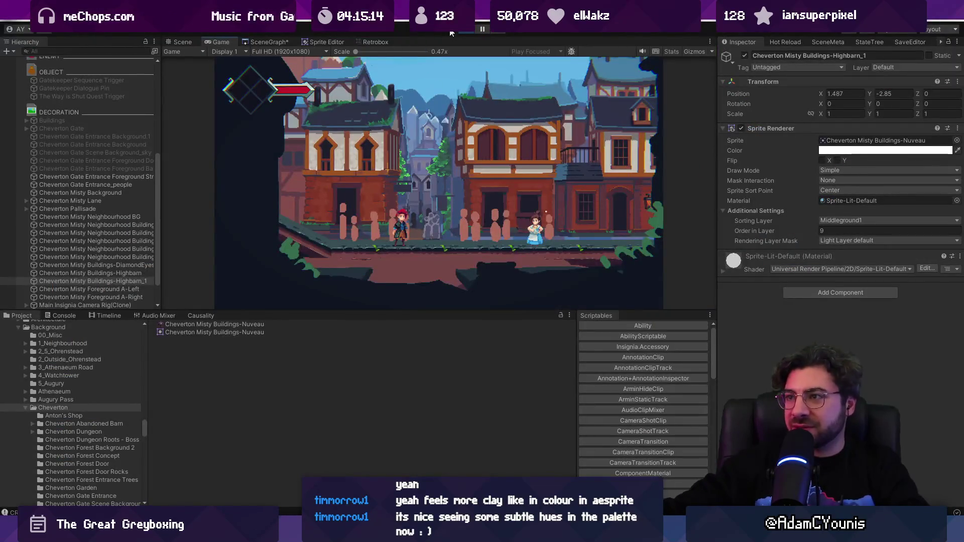
- In the Scene view, select the DiamondEyes and Highbarn buildings, ending with only Highbarn_1 selected
key("ctrl+1")
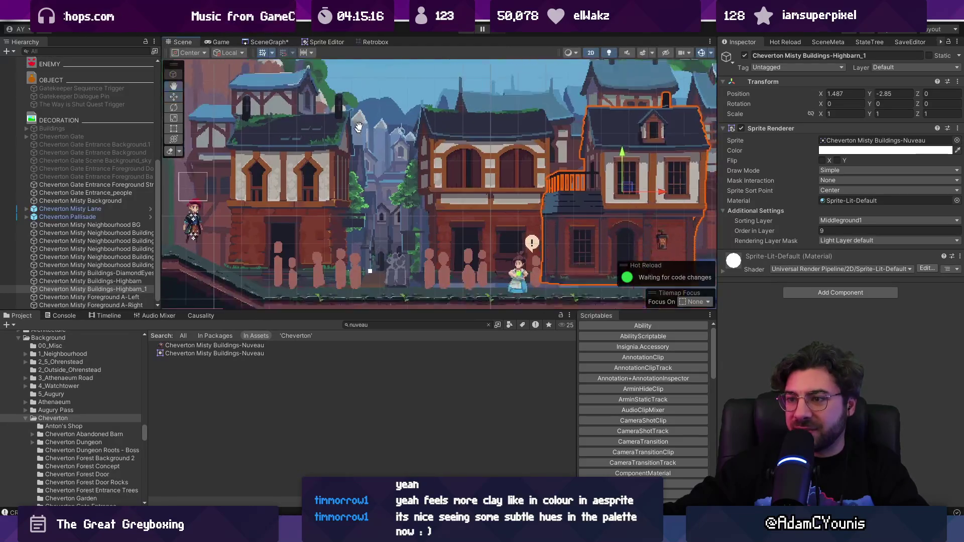
left_click(347, 122)
left_click(471, 113, "shift")
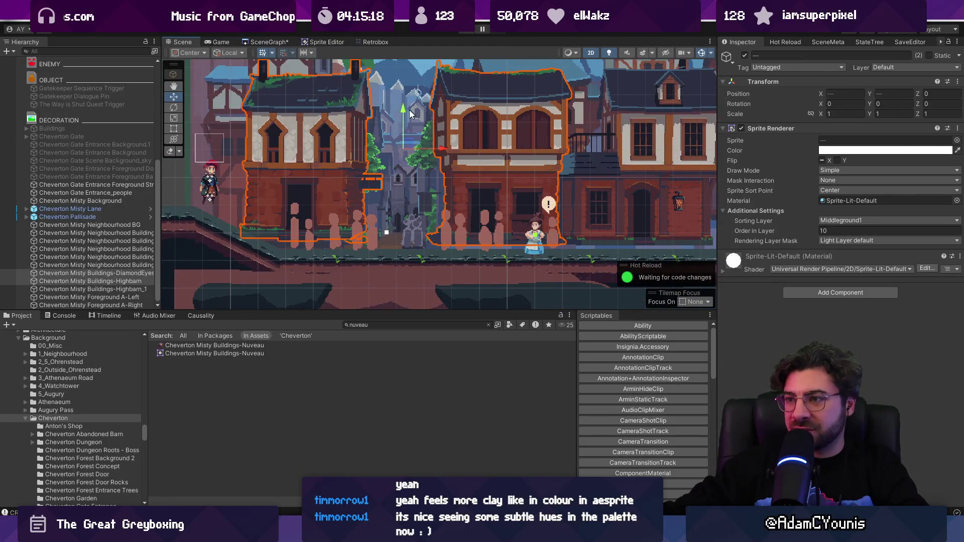
left_click(616, 126)
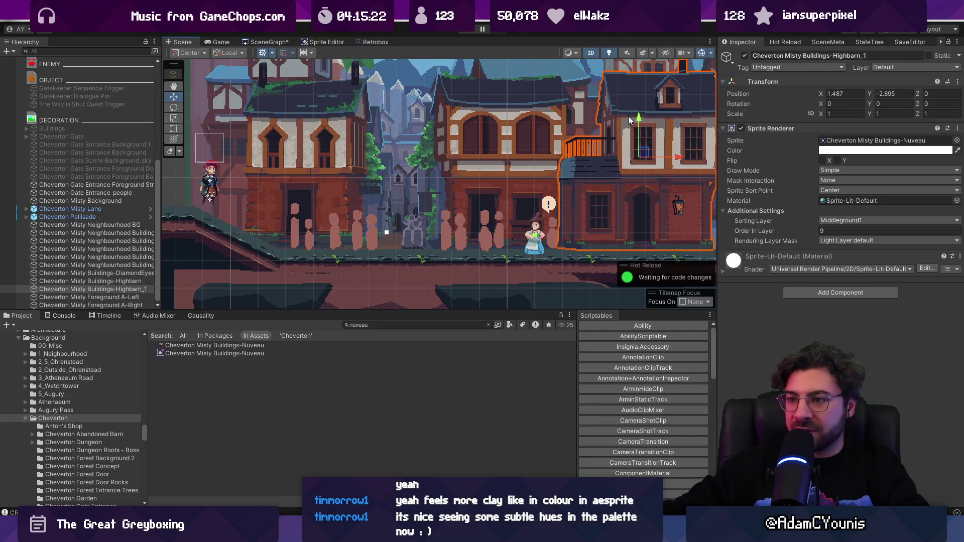
- Play-test the street full-screen, running the character right and left, then return to the Scene view
key("ctrl+2")
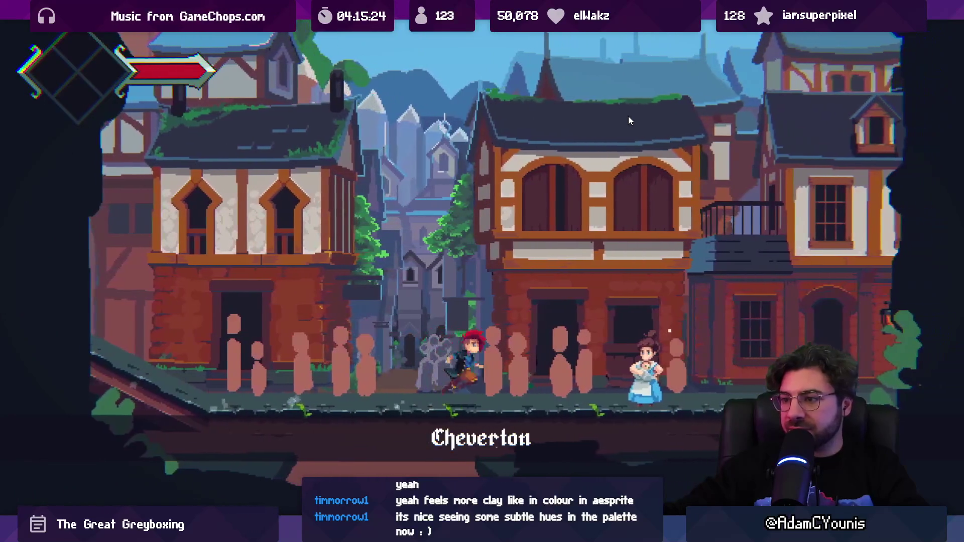
key("Right")
key("Left")
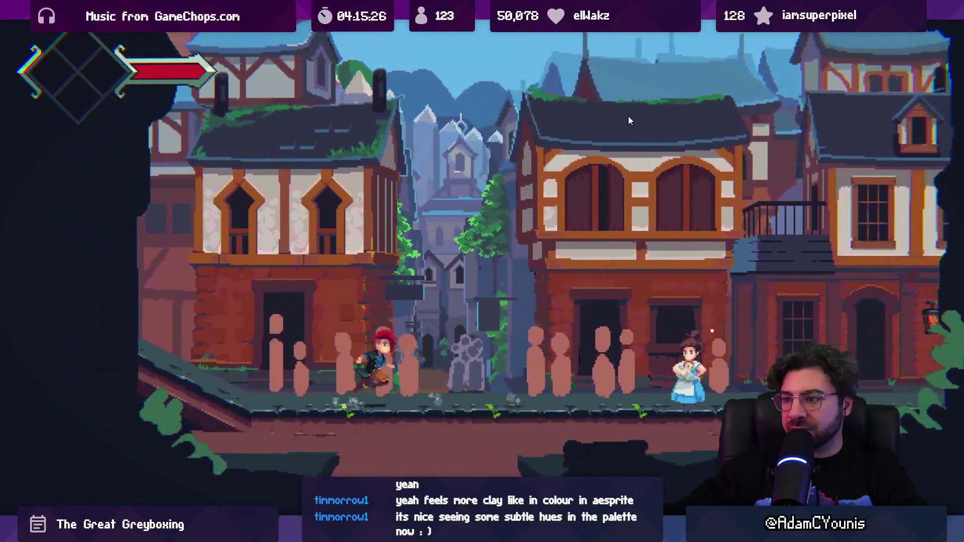
key("Right")
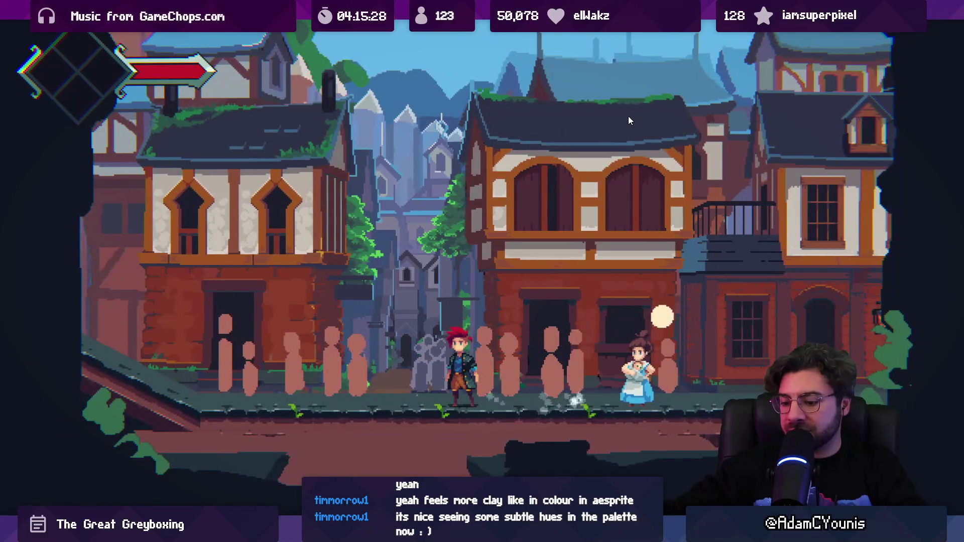
key("shift+space")
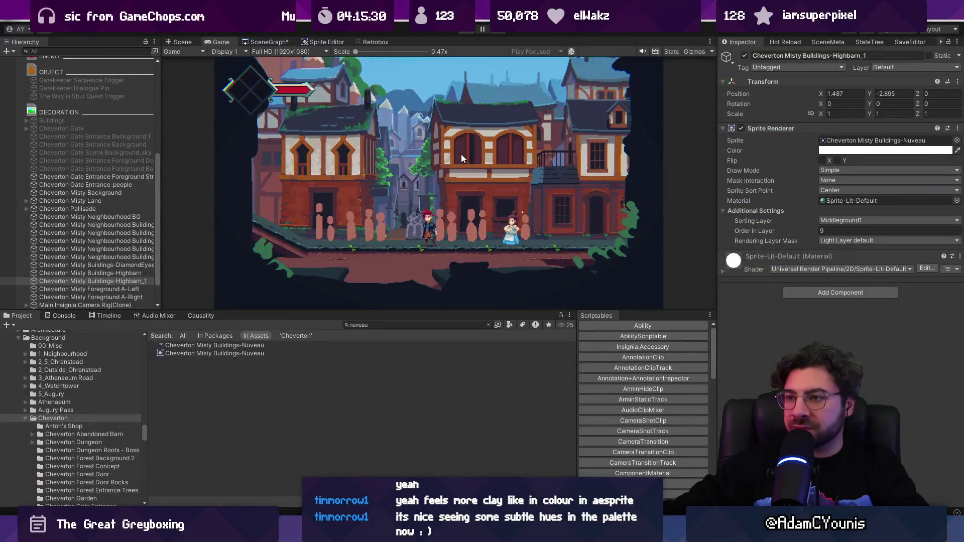
key("ctrl+1")
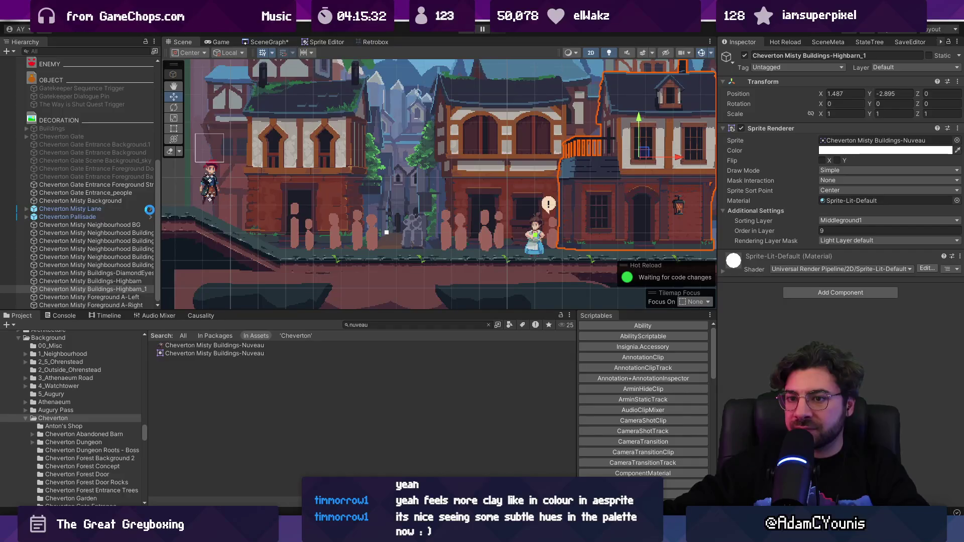
- Open the Cheverton Misty Lane prefab and frame its Misty_1 piece, then clear the selection
left_click(150, 209)
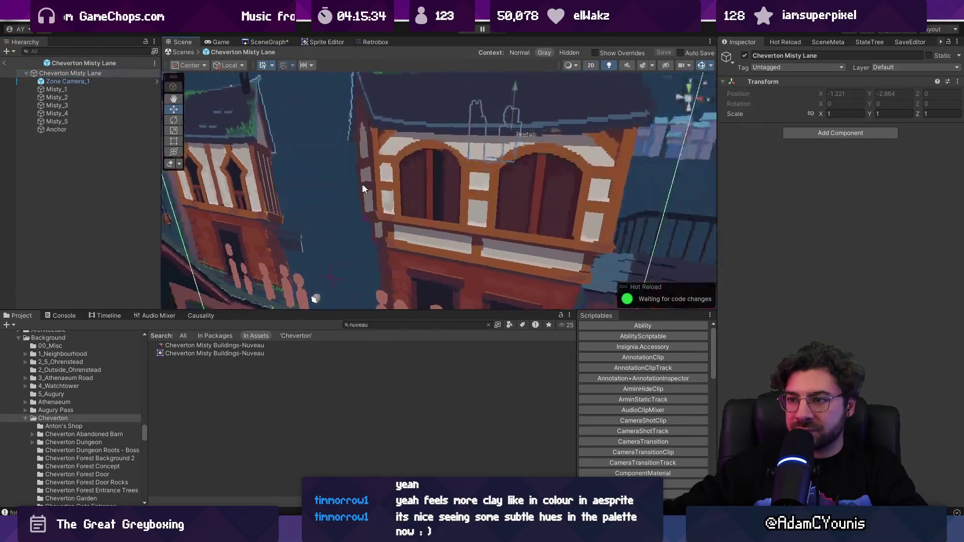
mouse_move(373, 269)
left_mouse_down()
mouse_move(408, 217)
mouse_move(412, 232)
mouse_move(398, 227)
left_mouse_up()
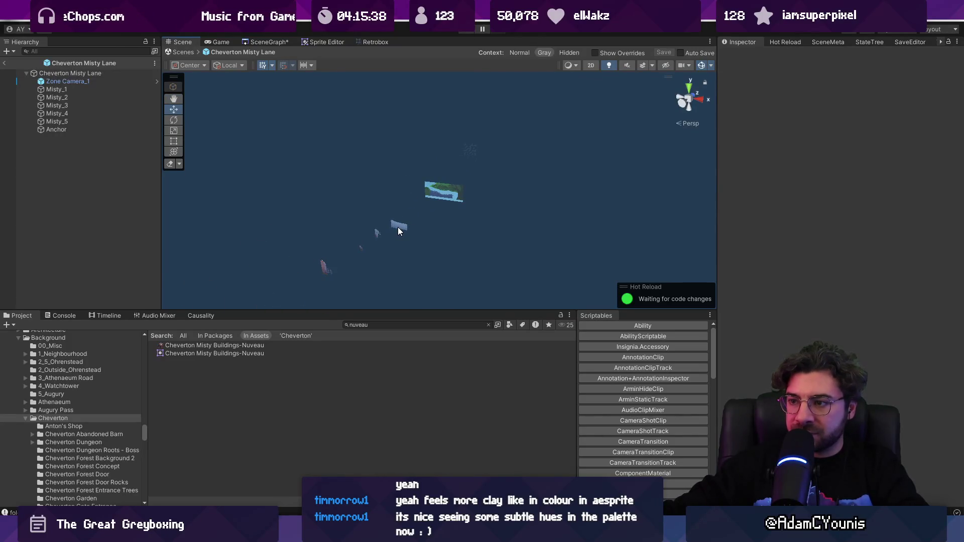
left_click(381, 230)
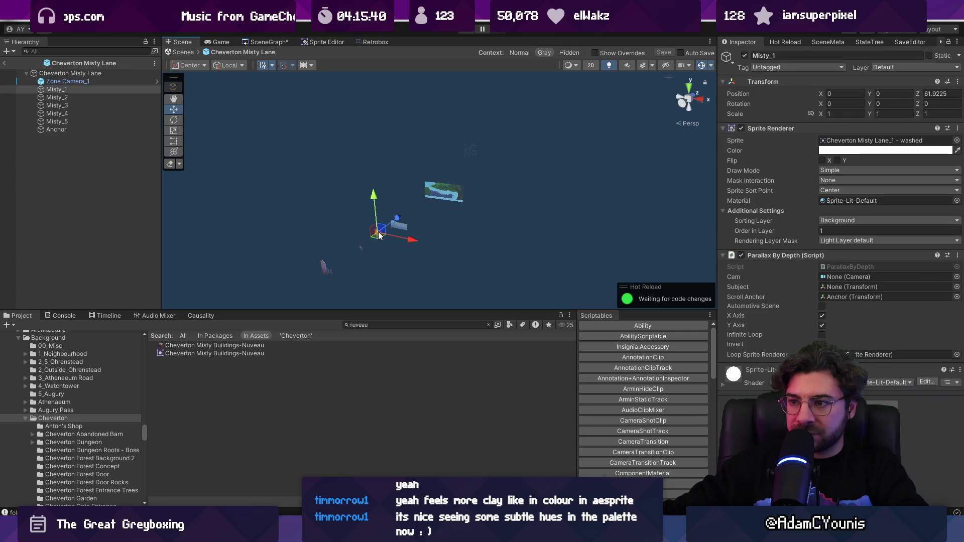
key("f")
left_click(414, 236)
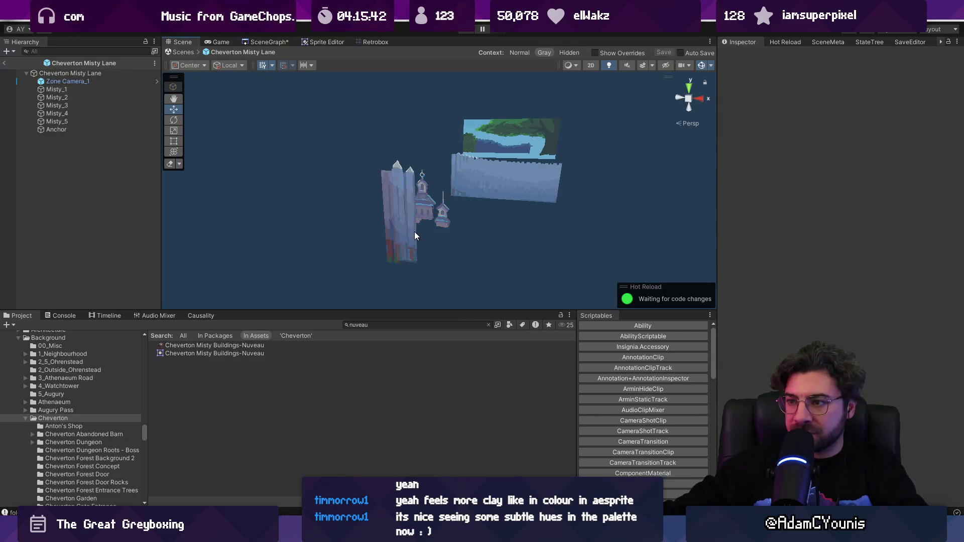
- Reopen the prefab in isolation from the Project window, then select and frame the distant Misty_1 building
left_click(85, 63)
double_click(212, 345)
mouse_move(434, 228)
left_mouse_down()
mouse_move(465, 241)
mouse_move(495, 186)
mouse_move(488, 159)
mouse_move(454, 195)
mouse_move(435, 242)
mouse_move(417, 240)
left_mouse_up()
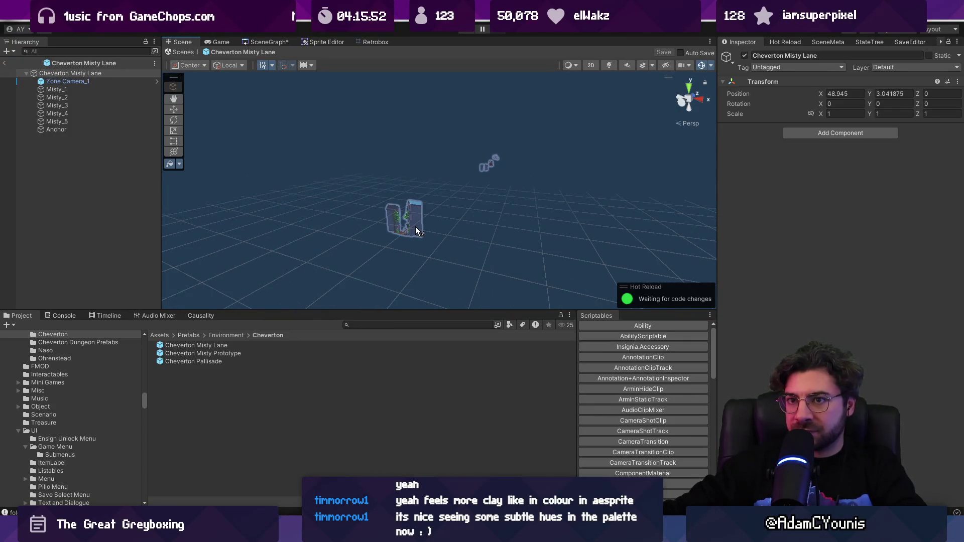
key("w")
left_click(415, 229)
left_click(495, 160)
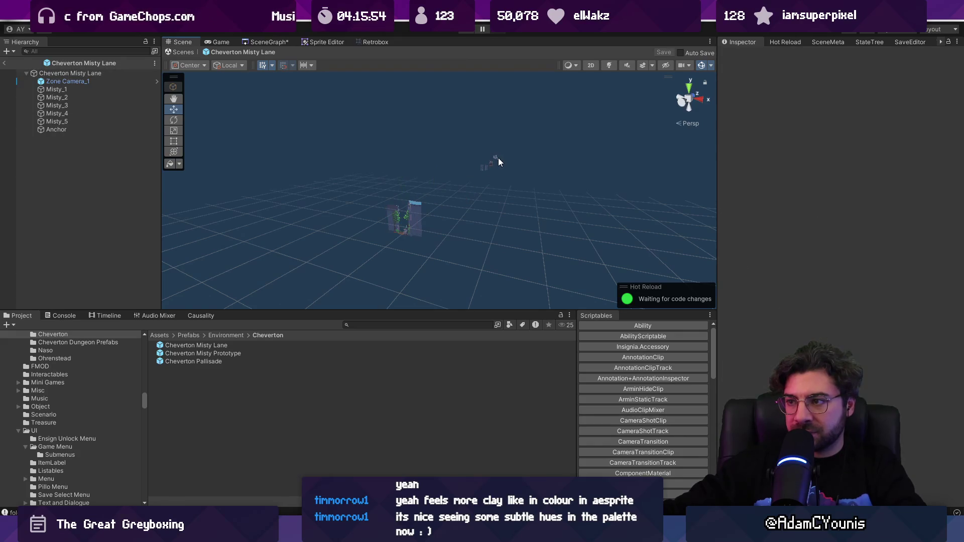
left_click(498, 158)
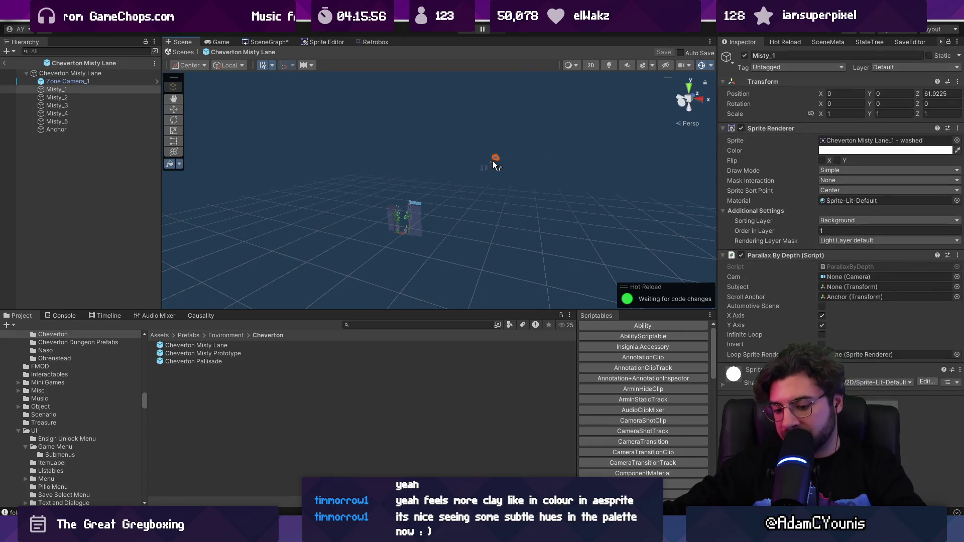
key("f")
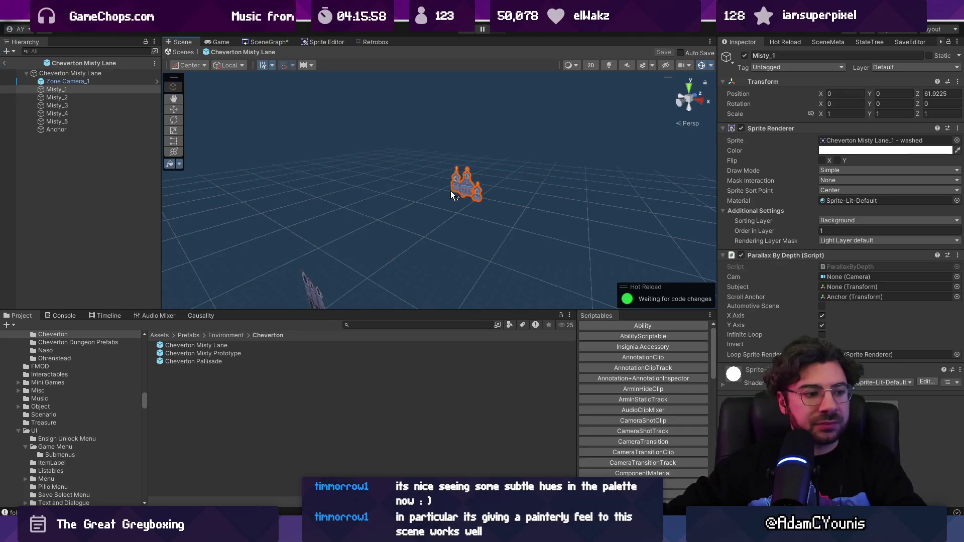
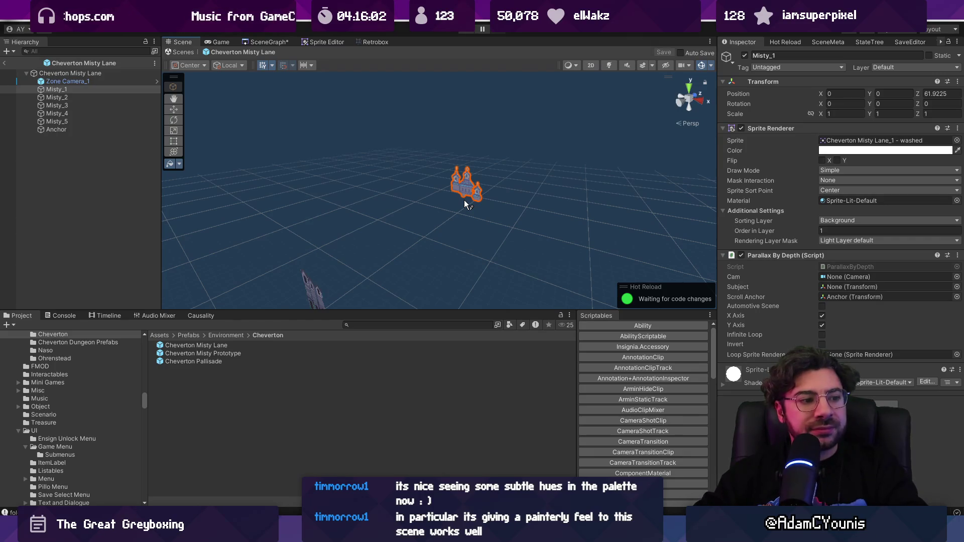
- Set Misty_1's Position Z to 70 and Misty_2's to 64
left_click_drag(464, 199, 485, 191)
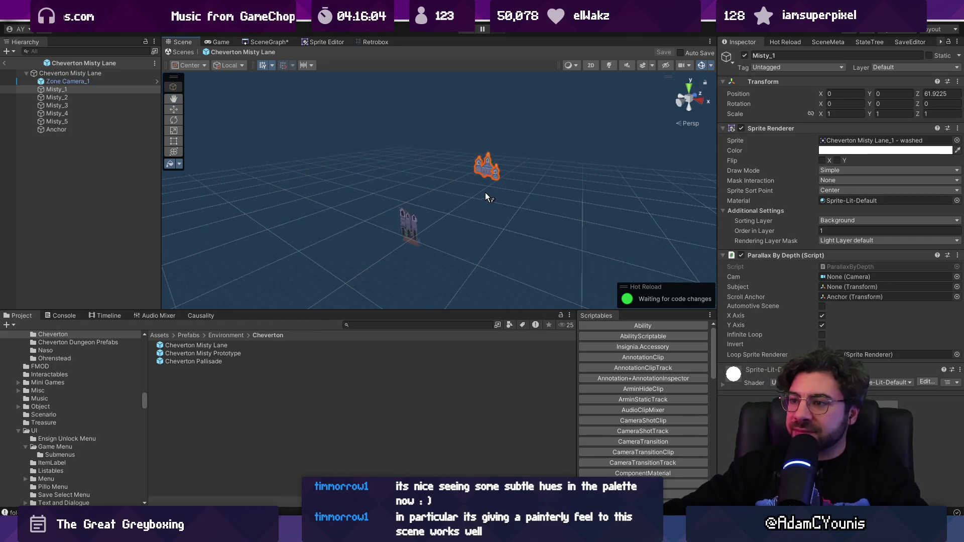
scroll(475, 193, "down", 2)
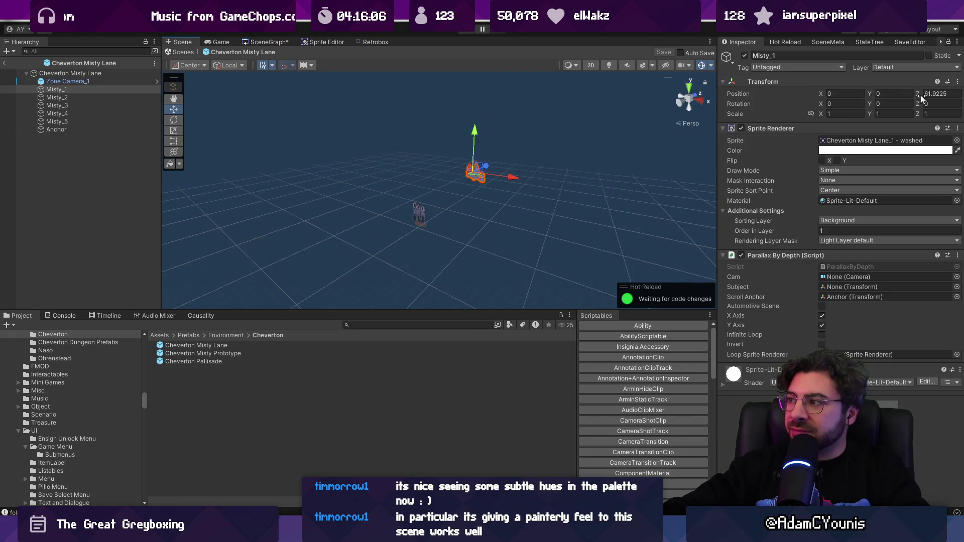
type("70")
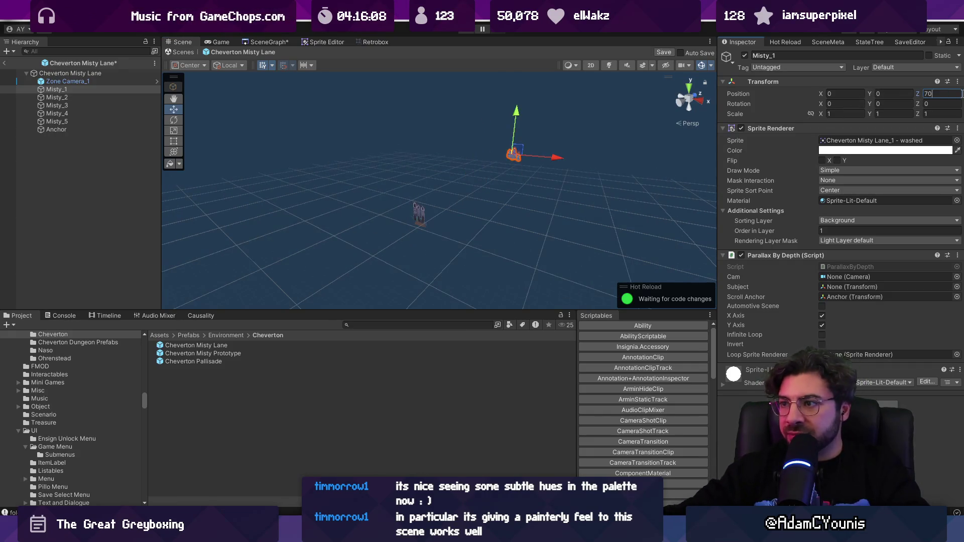
left_click(456, 218)
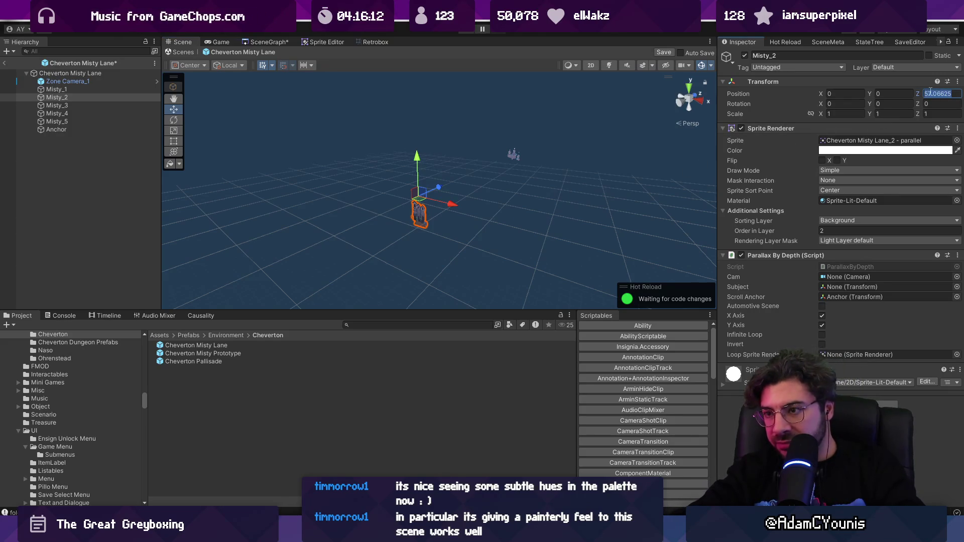
type("64")
key("Return")
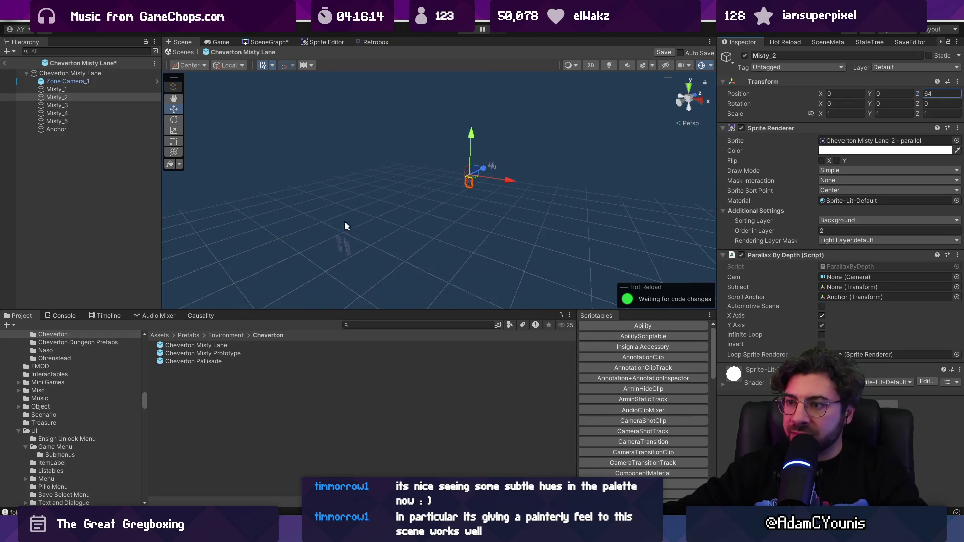
left_click(344, 221)
- Set Misty_3's Position Z to 57 and Misty_4's to 35, then exit the prefab
left_click(351, 248)
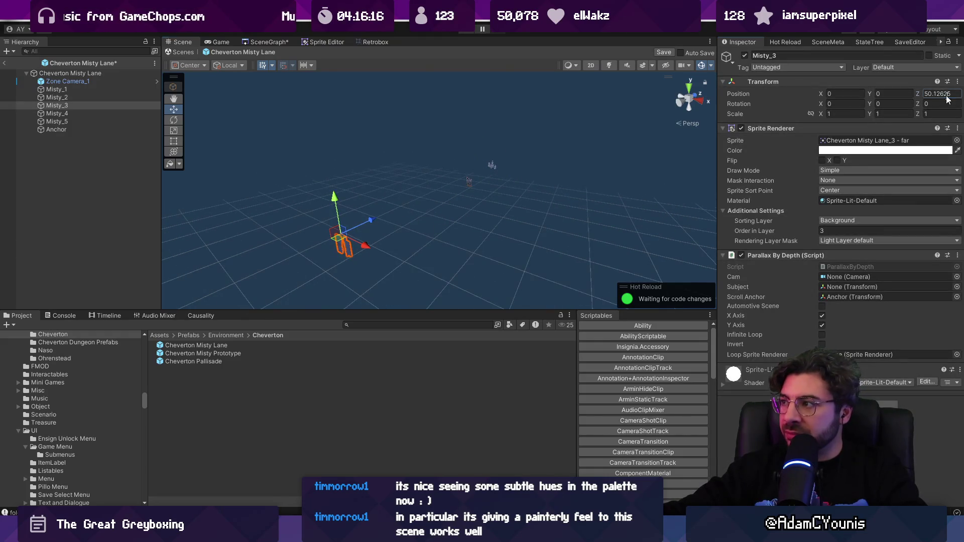
type("57")
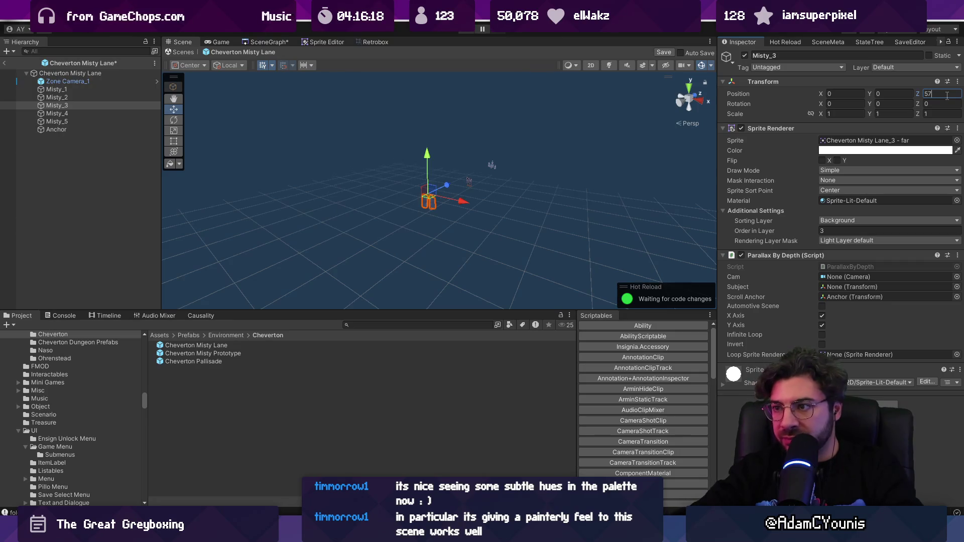
key("Return")
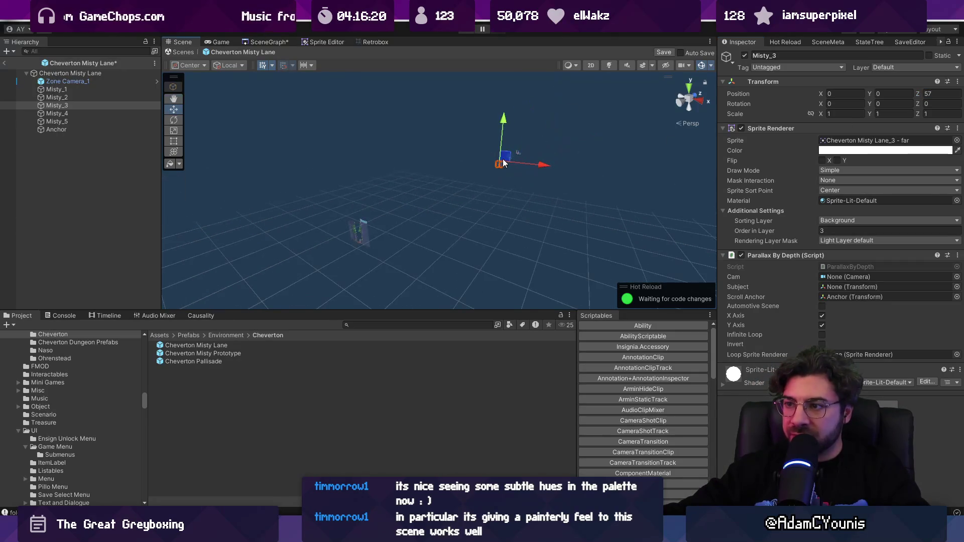
left_click(368, 237)
left_click(935, 94)
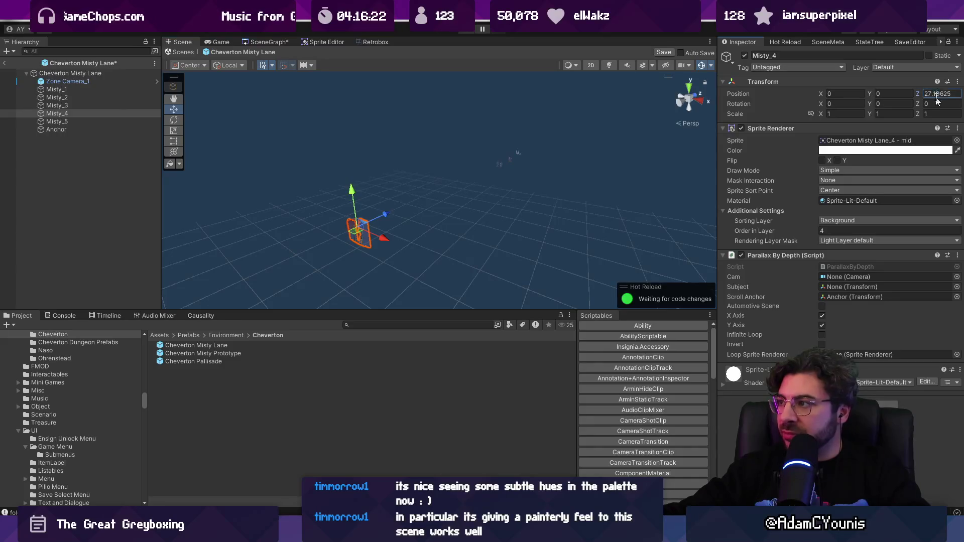
type("35")
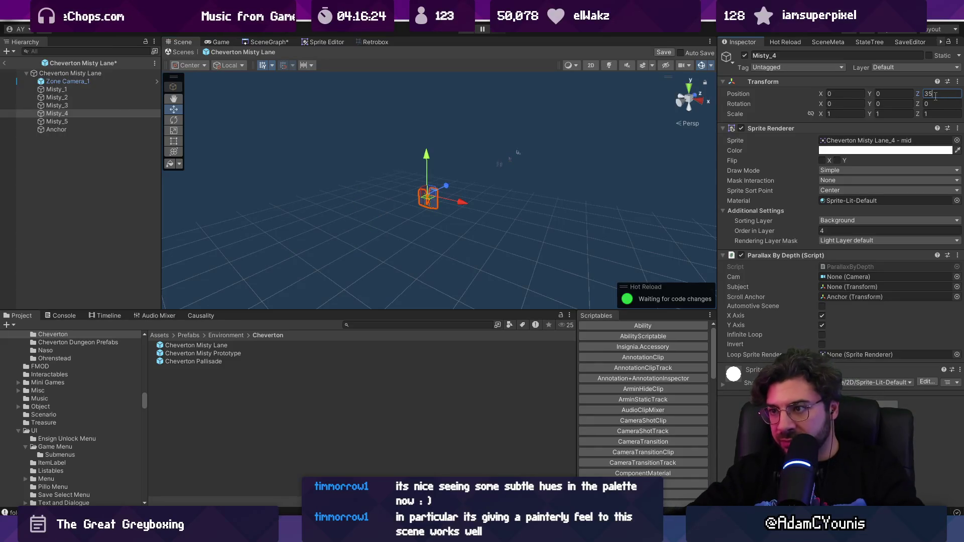
left_click(282, 263)
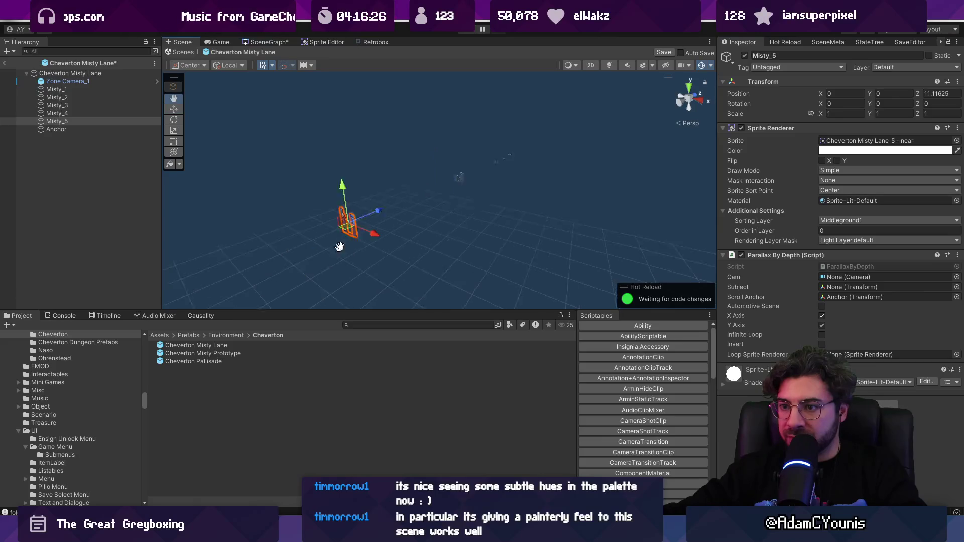
left_click(180, 52)
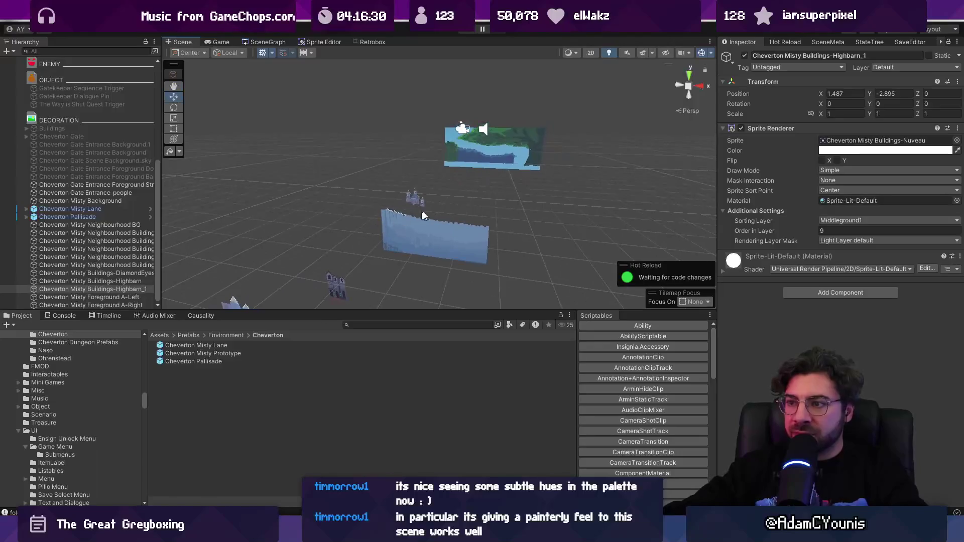
- Open the Cheverton Pallisade prefab in a 3D perspective view with the Move tool
key("f")
scroll(485, 154, "down", 10)
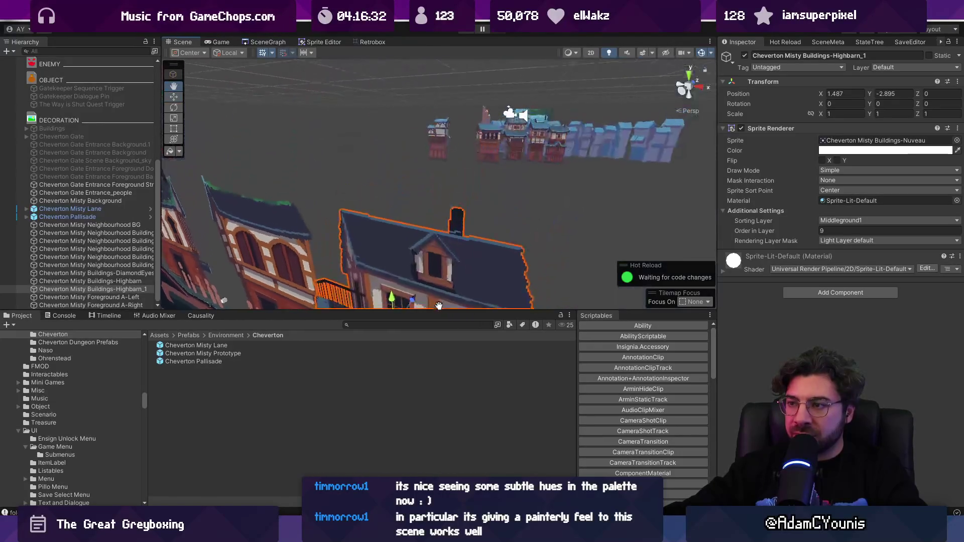
left_click(526, 130)
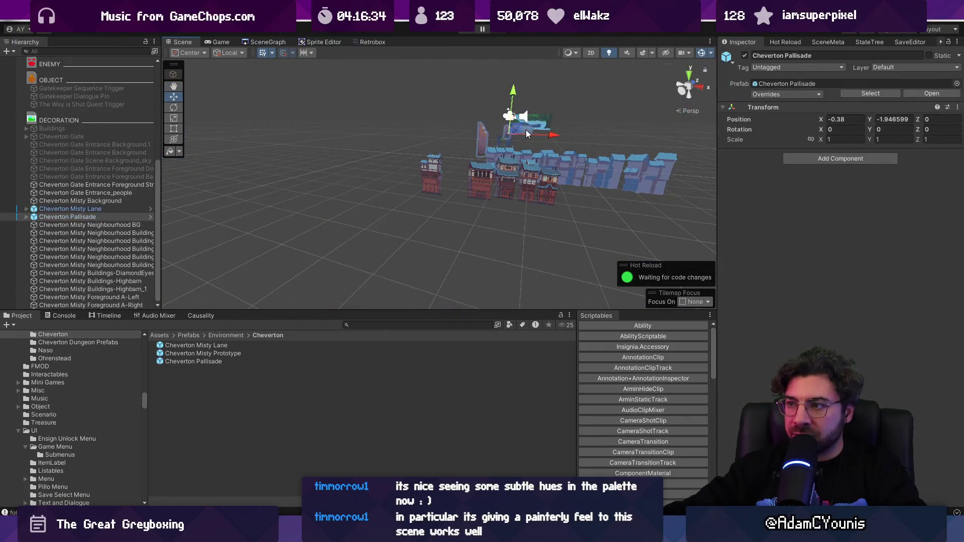
key("2")
key("t")
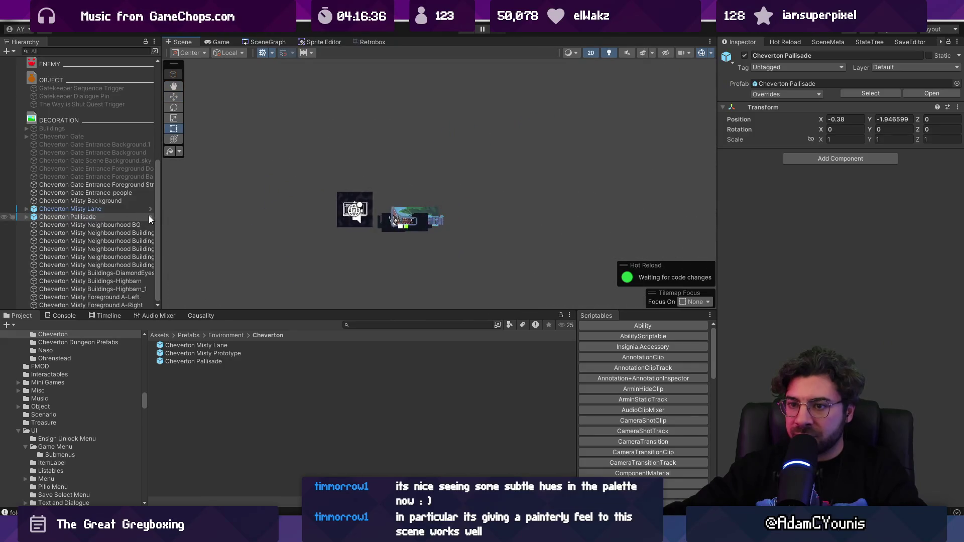
left_click(150, 216)
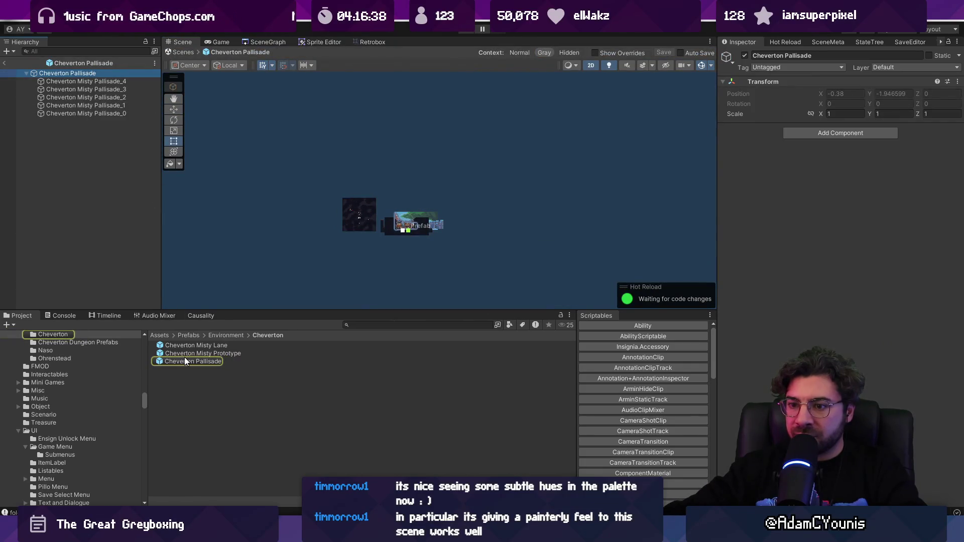
key("2")
key("w")
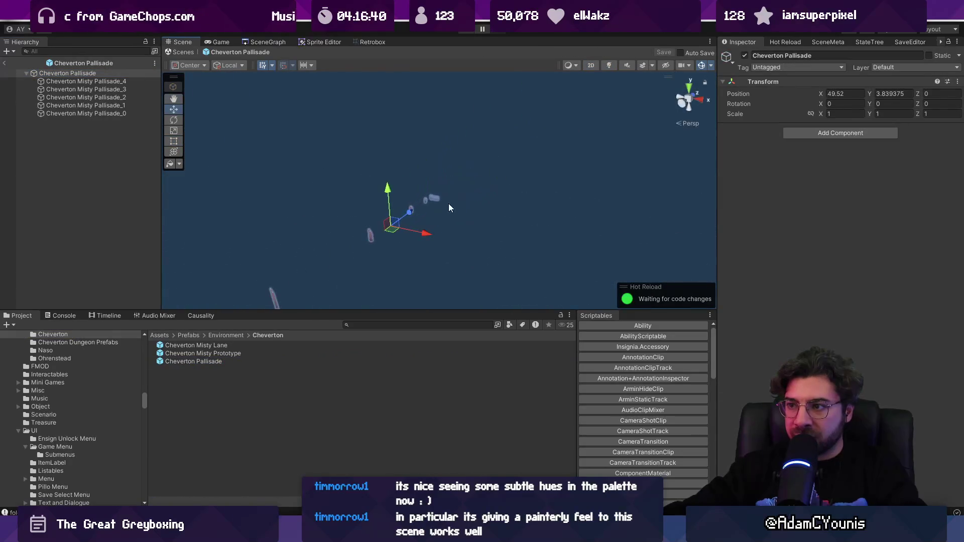
- Set Pallisade_0's Position Z to 78 and Pallisade_1's to 65
left_click(433, 196)
key("f")
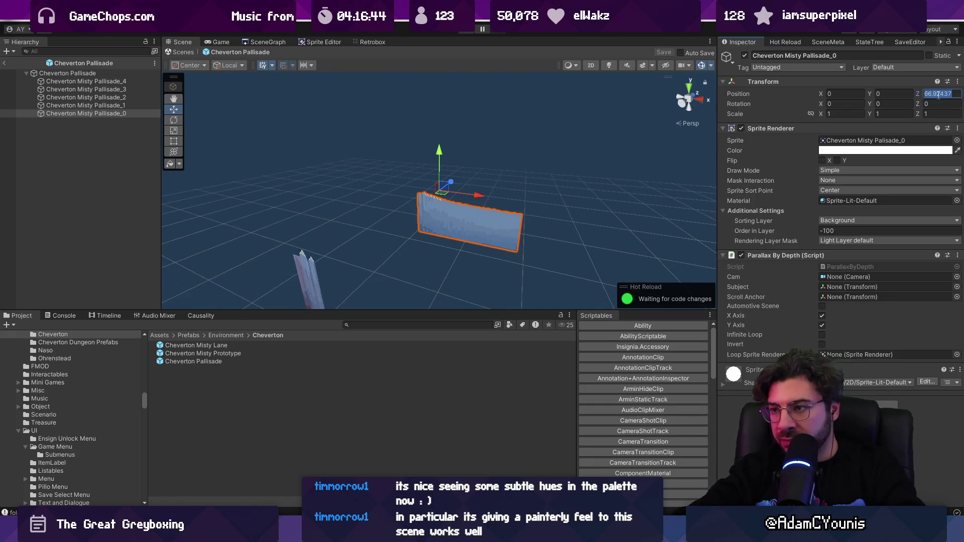
type("78")
scroll(475, 233, "down", 2)
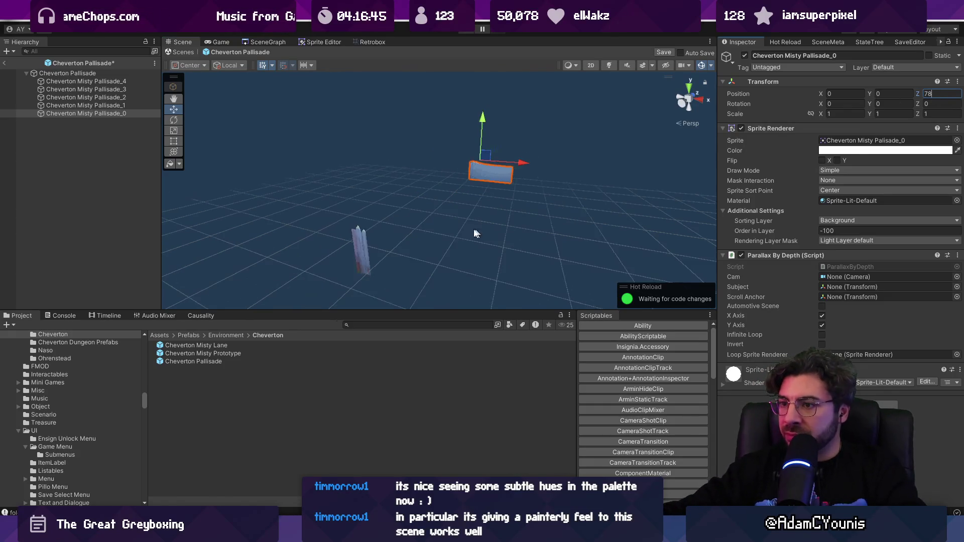
left_click(358, 252)
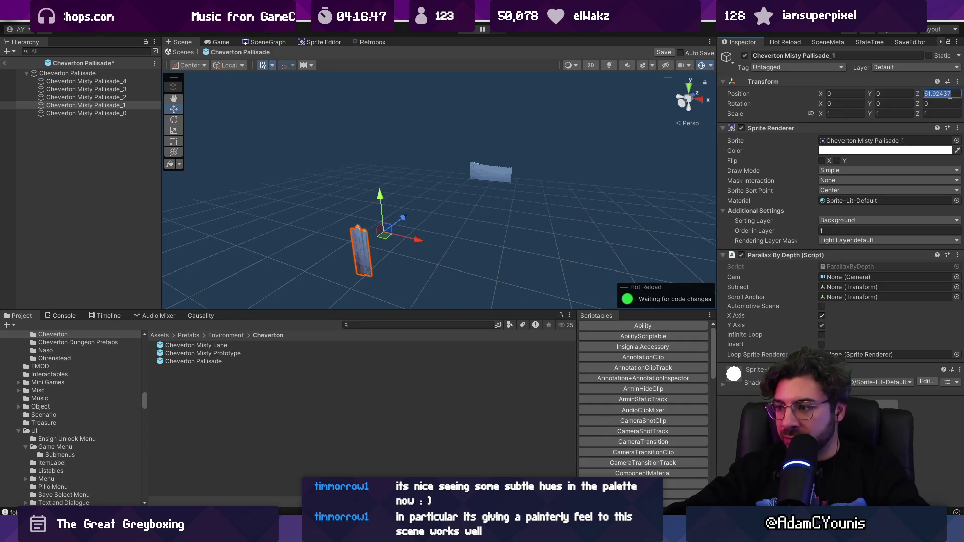
type("6")
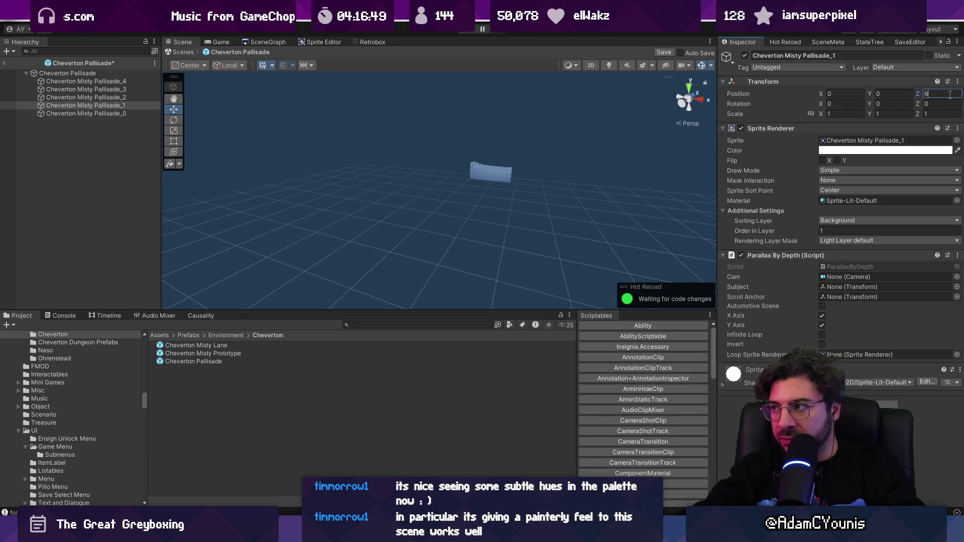
type("5")
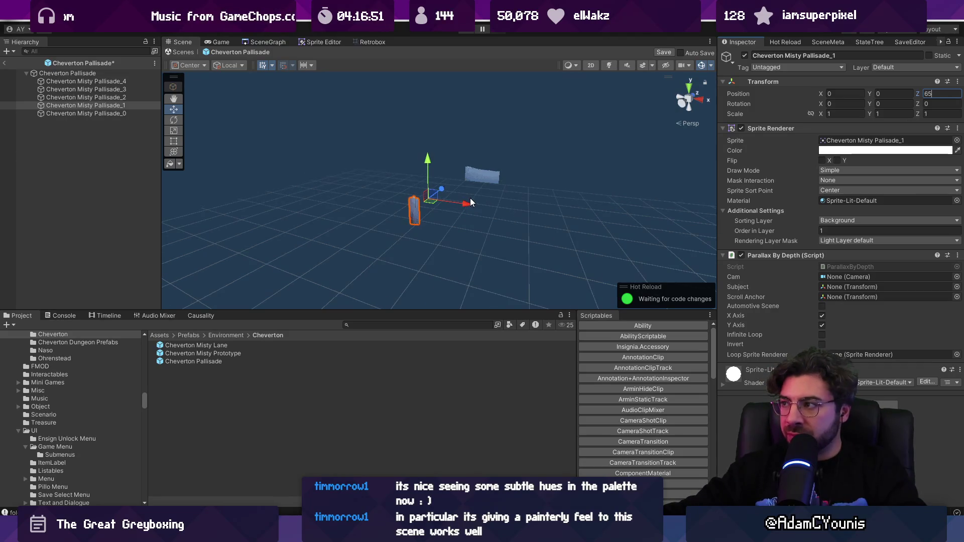
left_click_drag(471, 202, 503, 188)
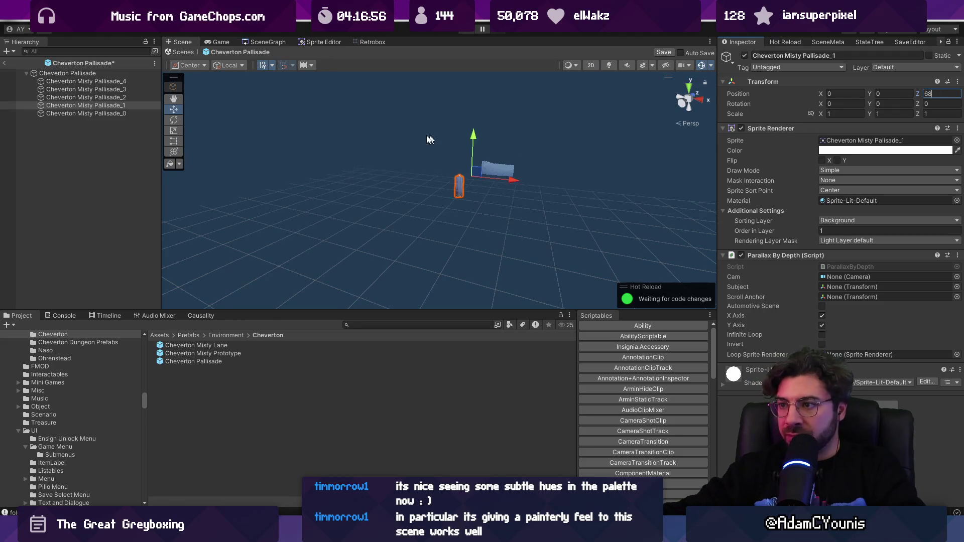
- Set Pallisade_2, Pallisade_3 and Pallisade_4 to Z 56, 35 and 1, then exit the prefab
left_click(339, 260)
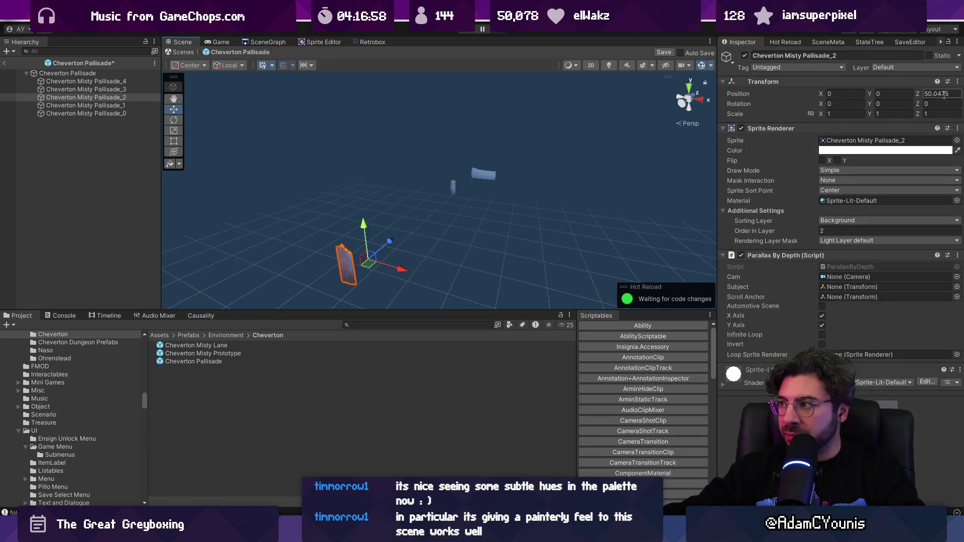
type("57")
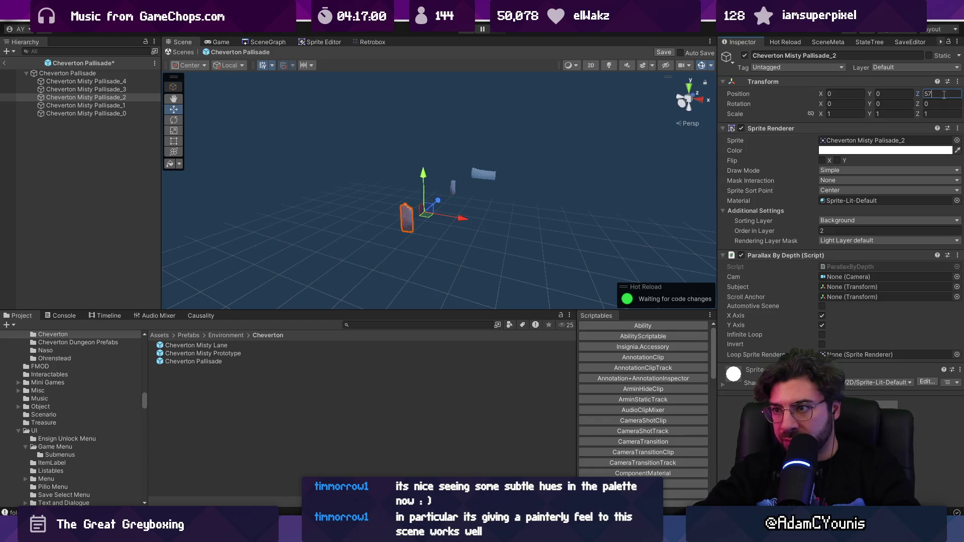
key("BackSpace")
type("6")
key("Return")
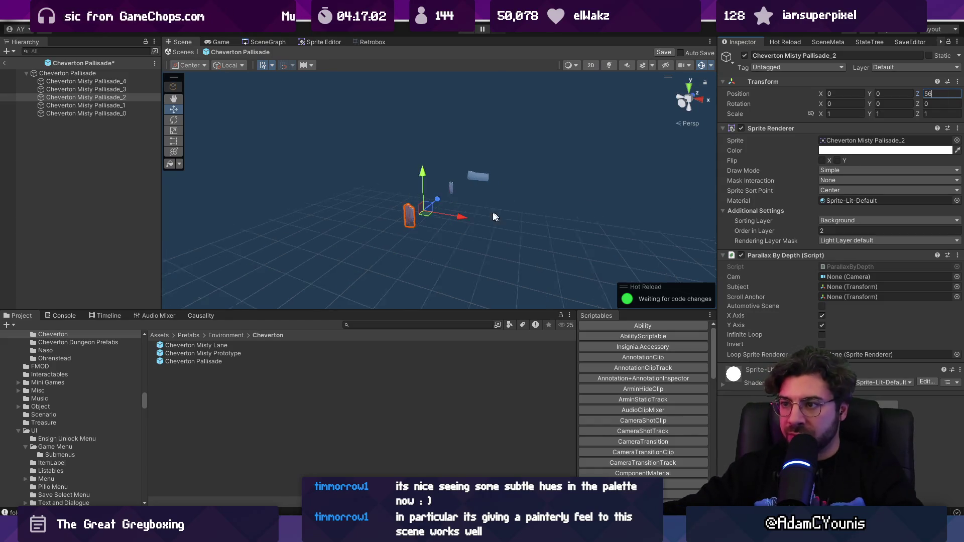
left_click_drag(381, 226, 429, 198)
left_click(312, 191)
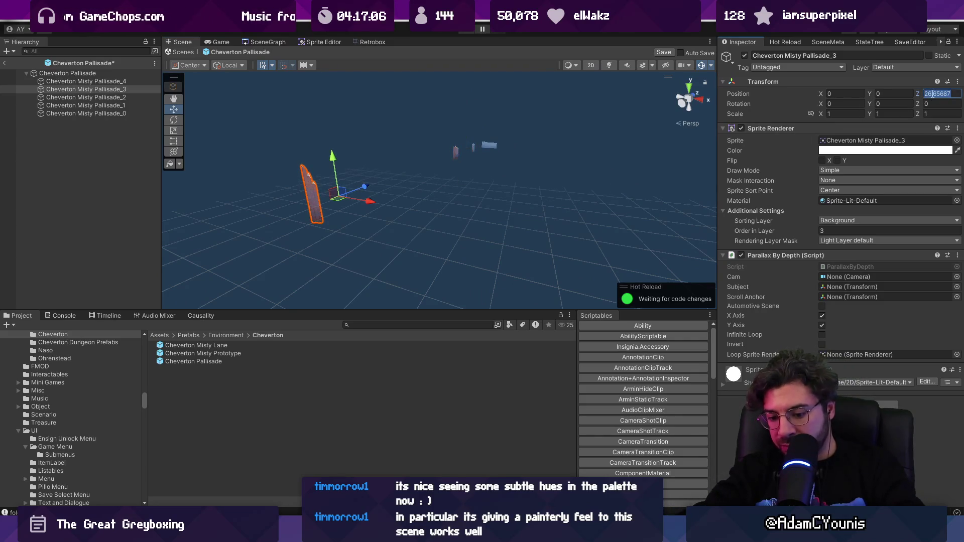
type("35")
mouse_move(411, 208)
left_mouse_down()
mouse_move(411, 200)
mouse_move(358, 219)
left_mouse_up()
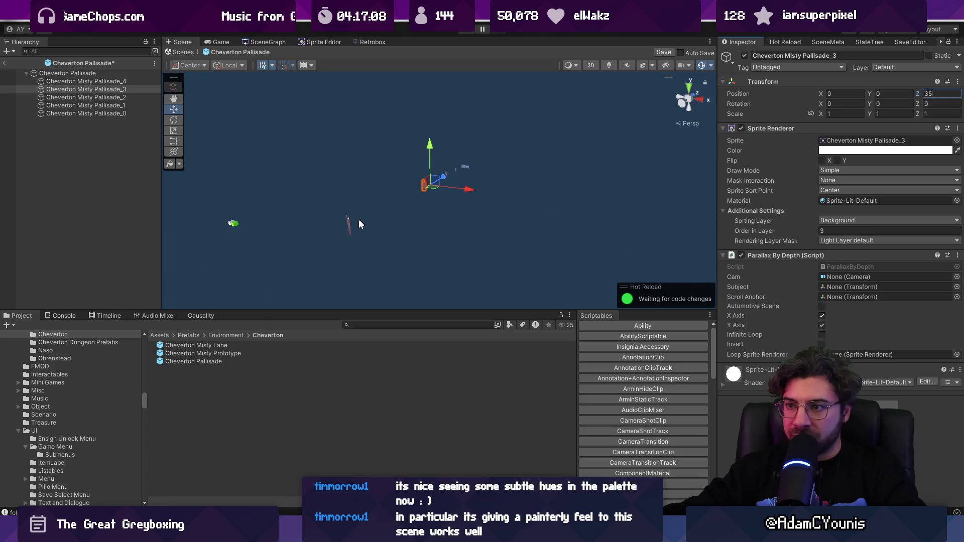
left_click(348, 229)
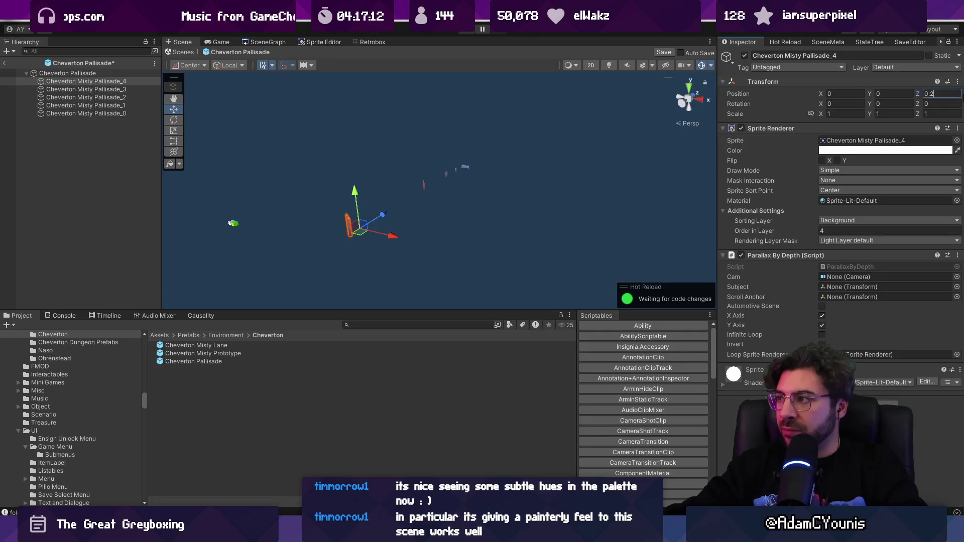
type("1")
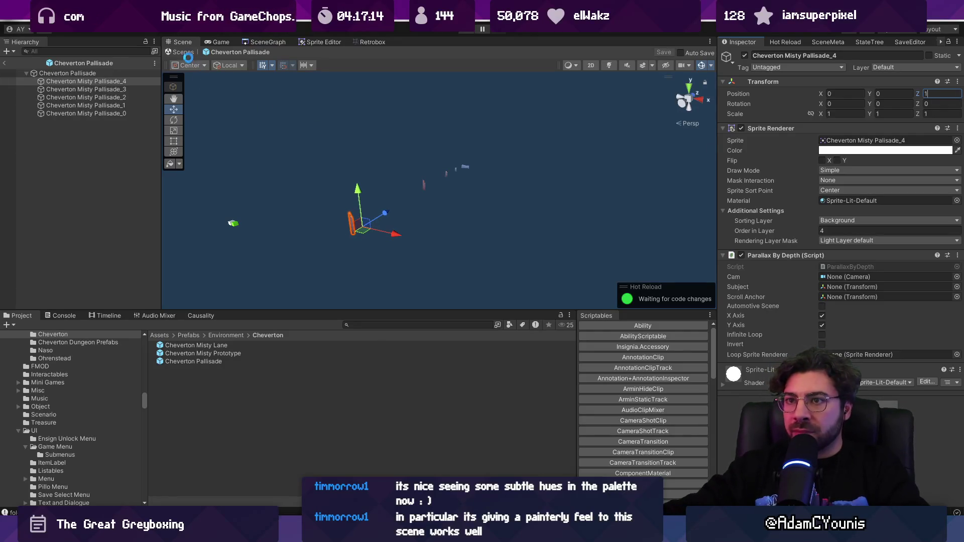
left_click(182, 52)
- Play the scene, run the character left and right past the villager, then un-maximize the Game view
left_click(466, 31)
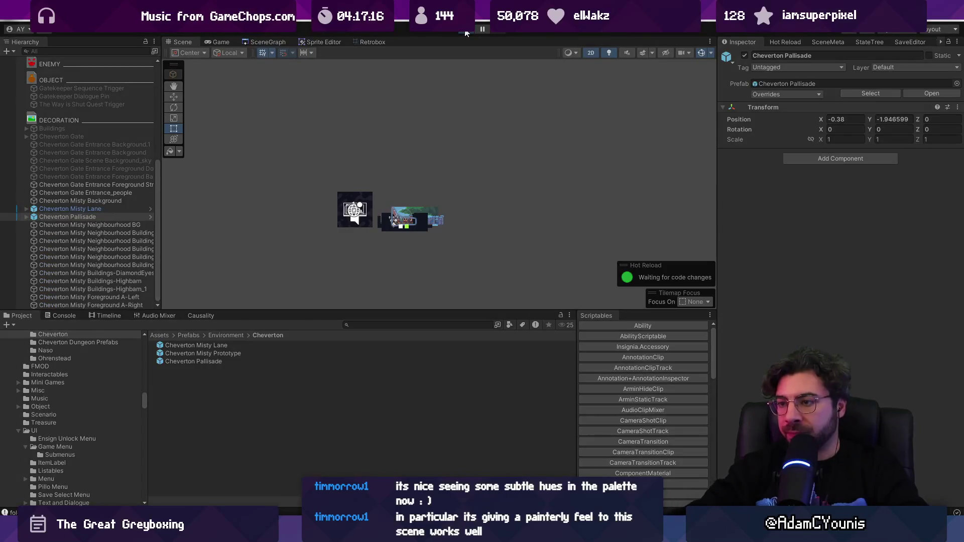
key("Right")
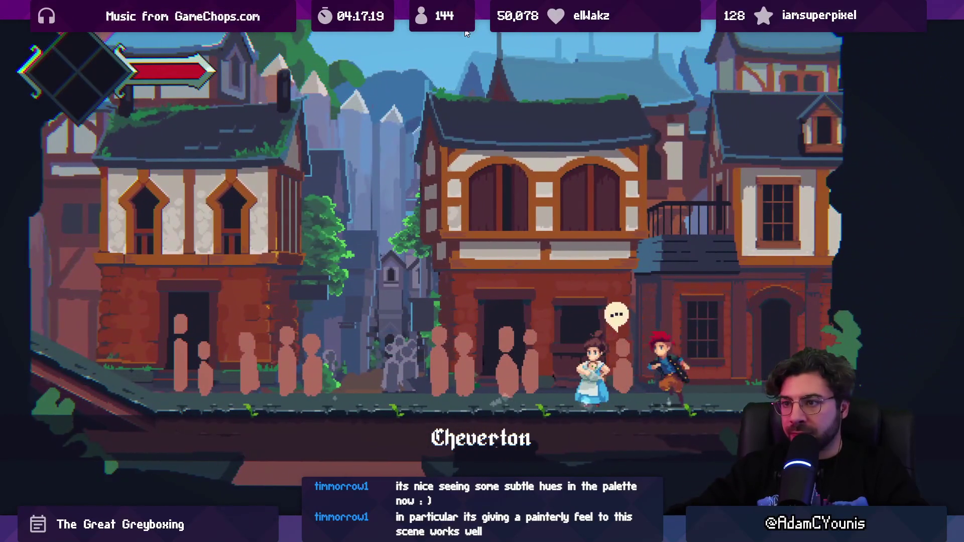
key("Left")
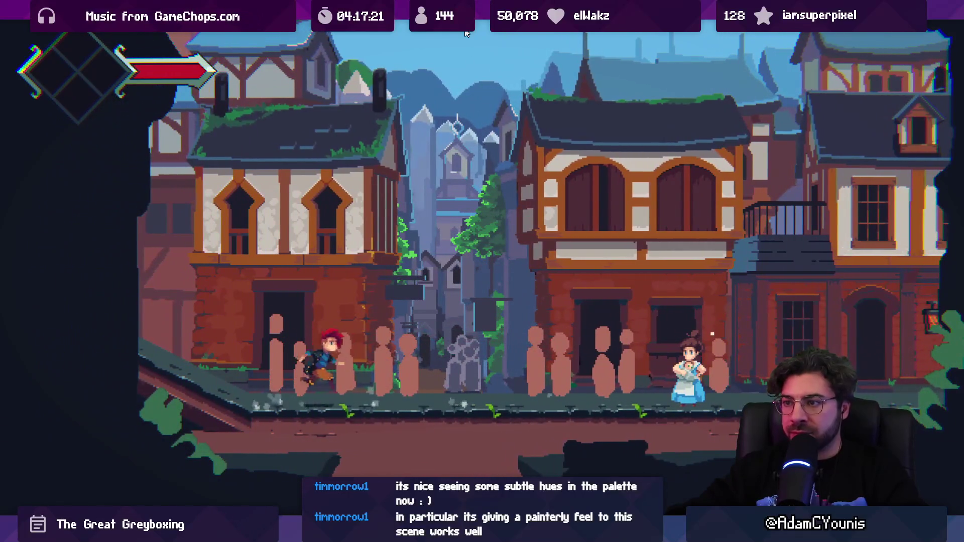
key("Right")
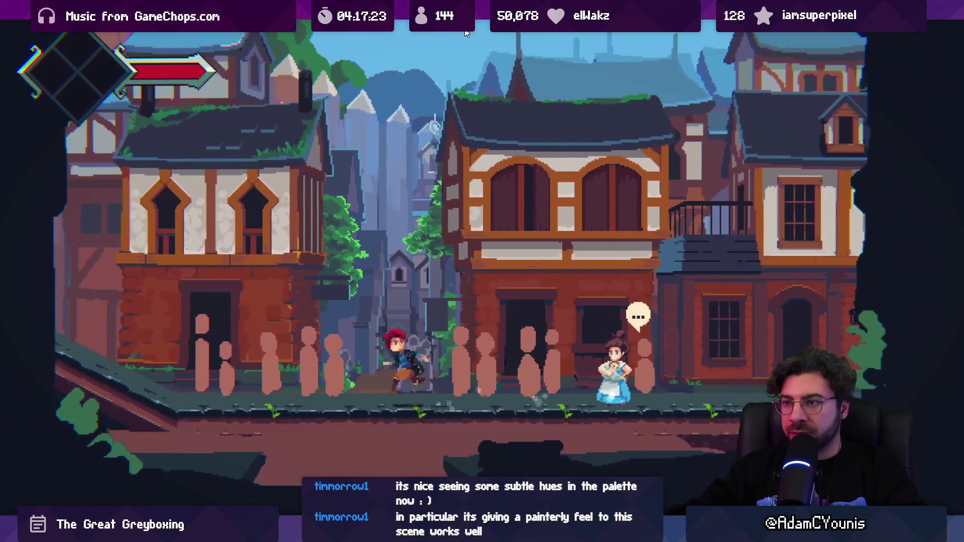
key("Left")
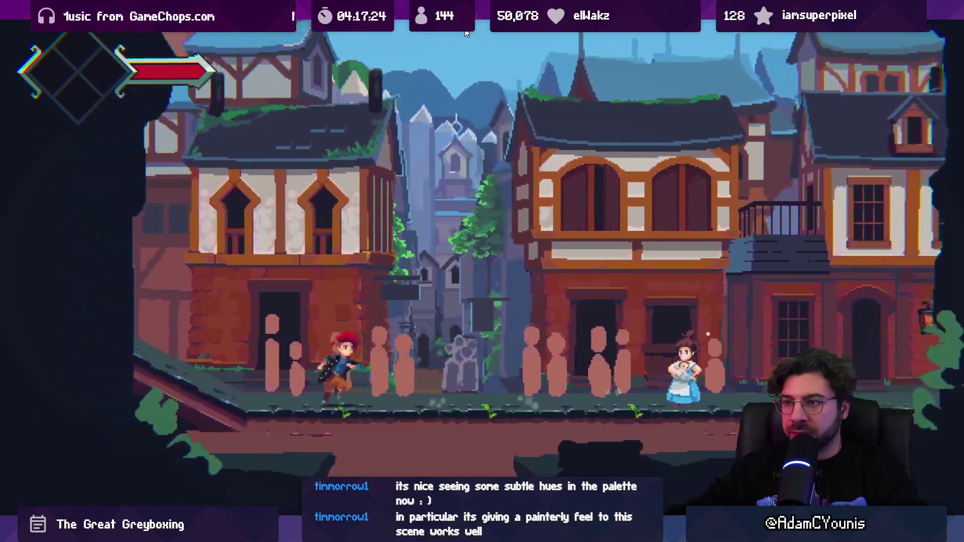
key("Right")
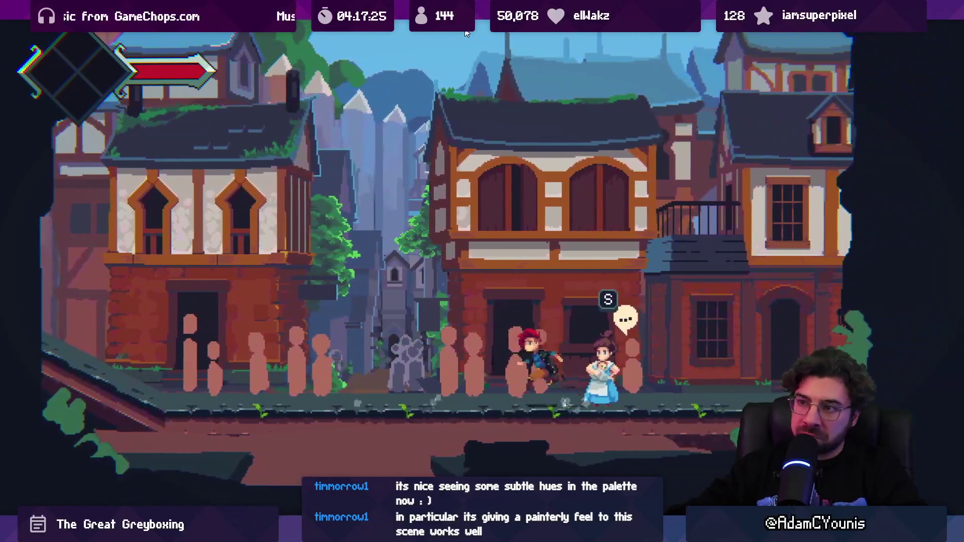
key("Left")
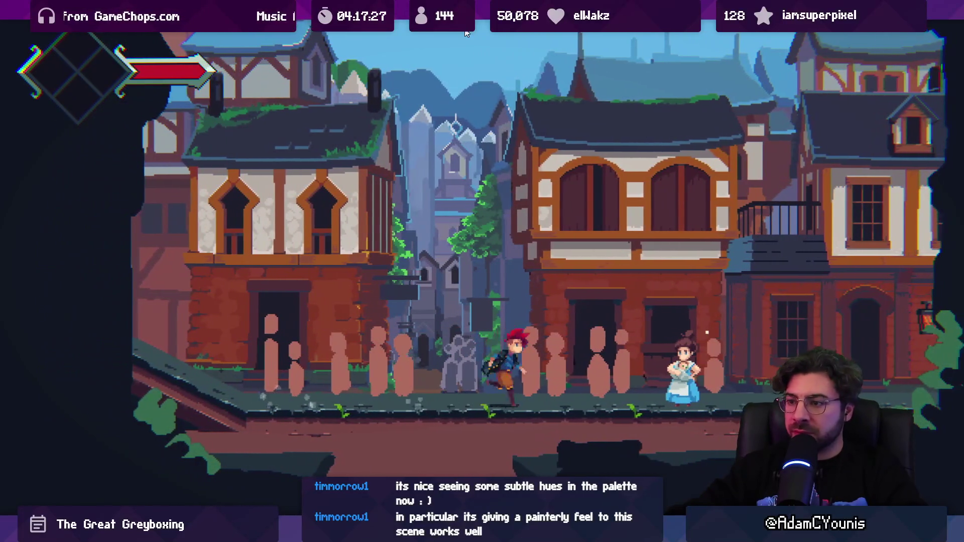
key("Right")
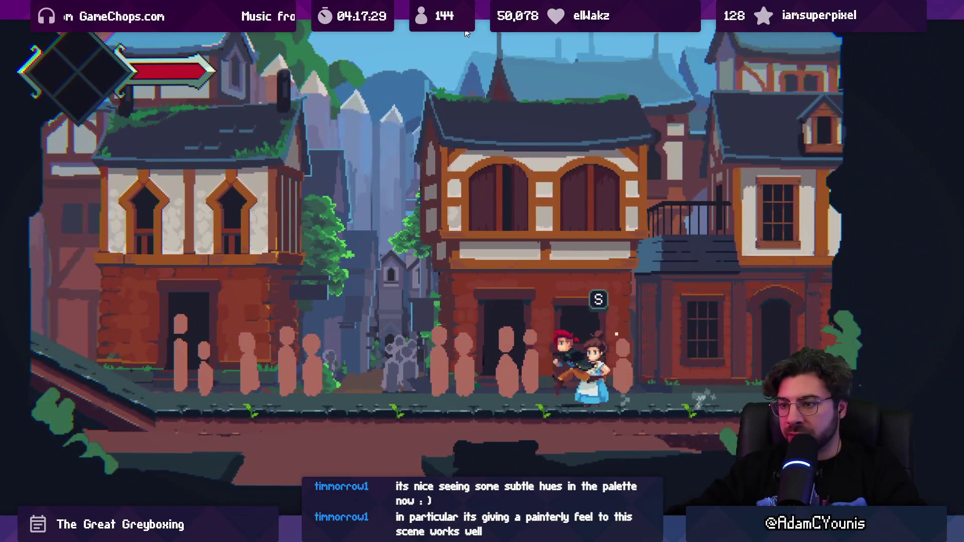
key("Left")
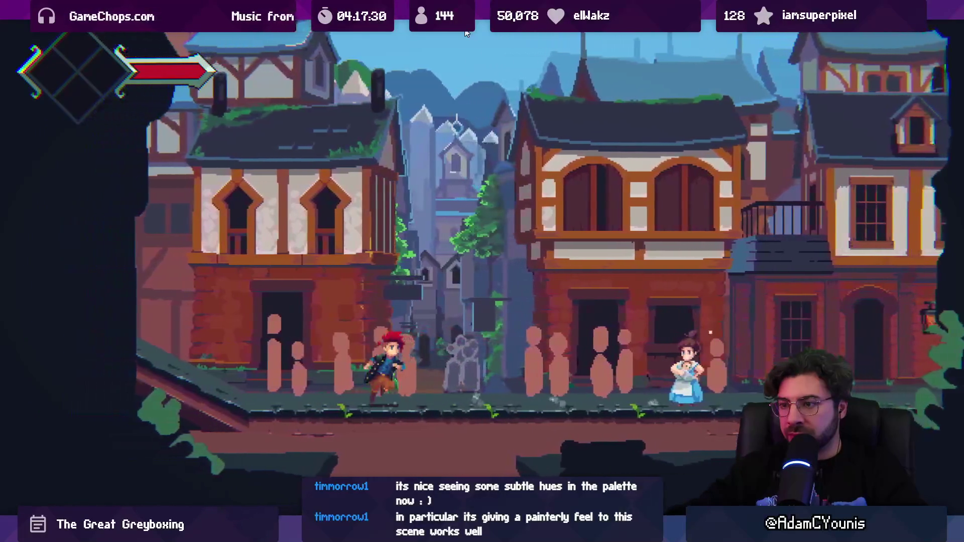
key("Right")
key("Left")
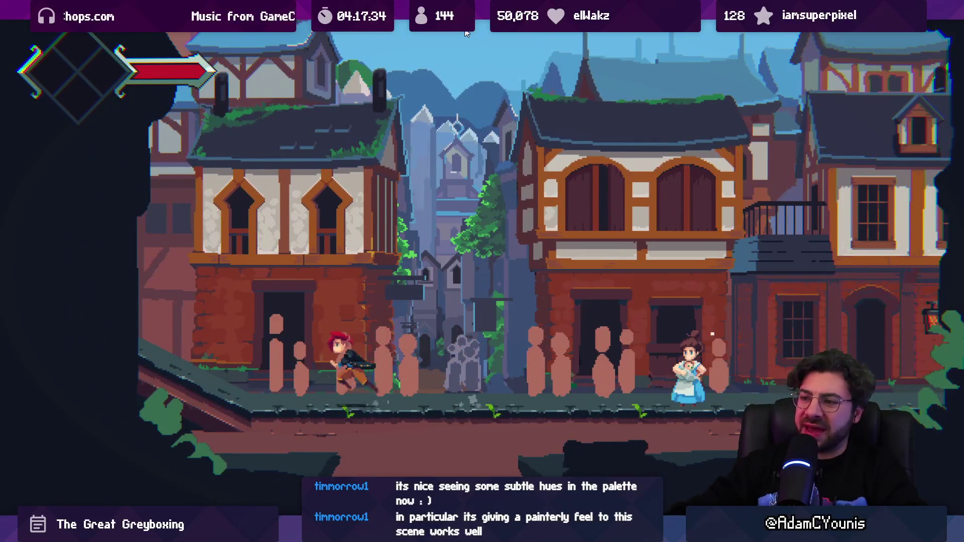
key("Right")
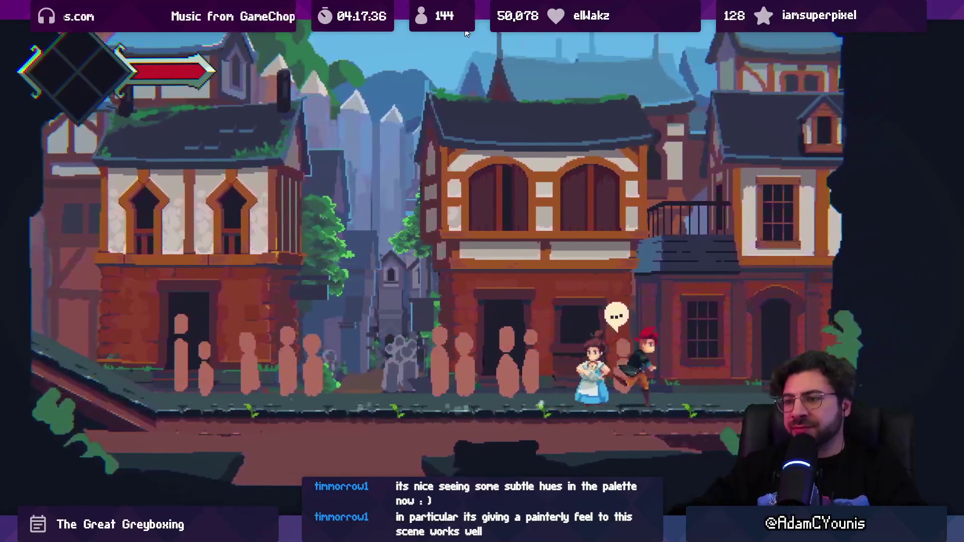
key("Left")
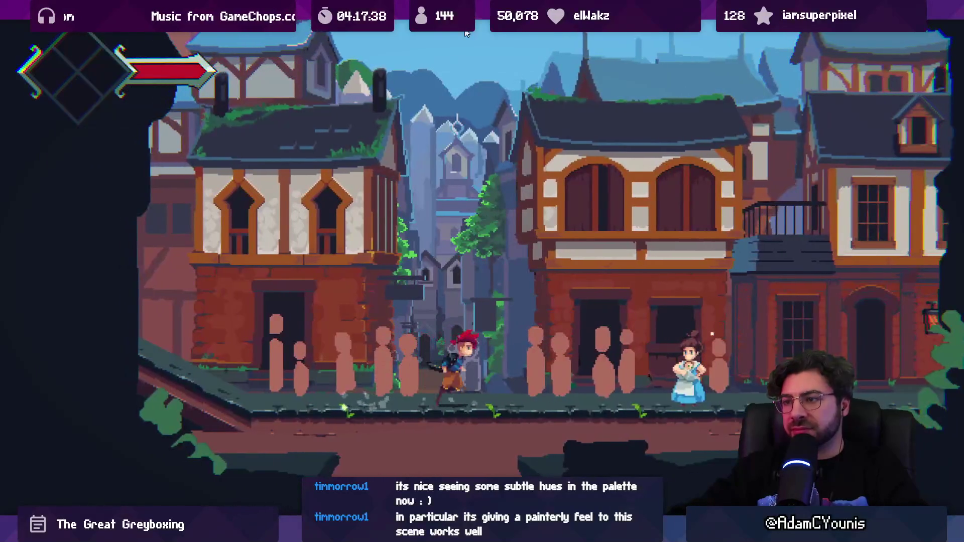
key("Right")
key("Left")
key("Right")
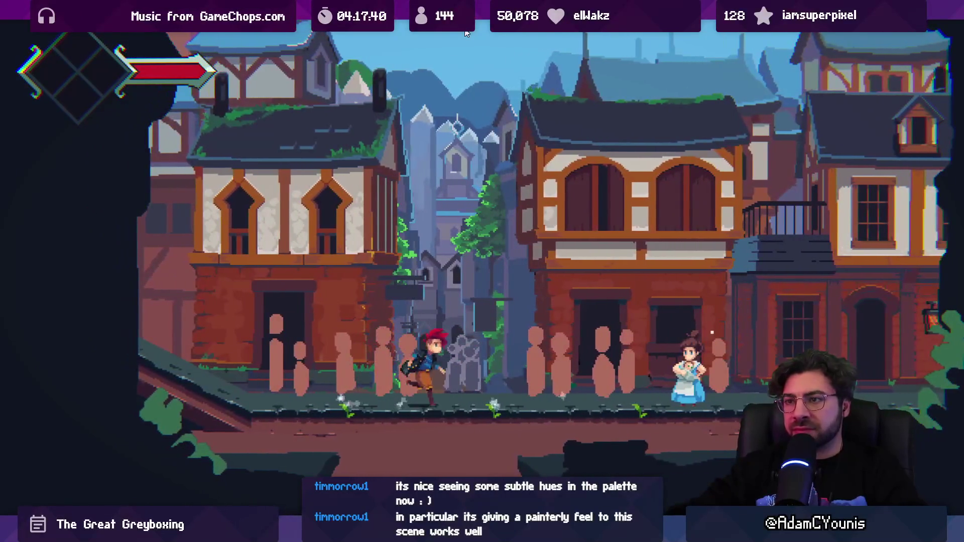
key("shift+space")
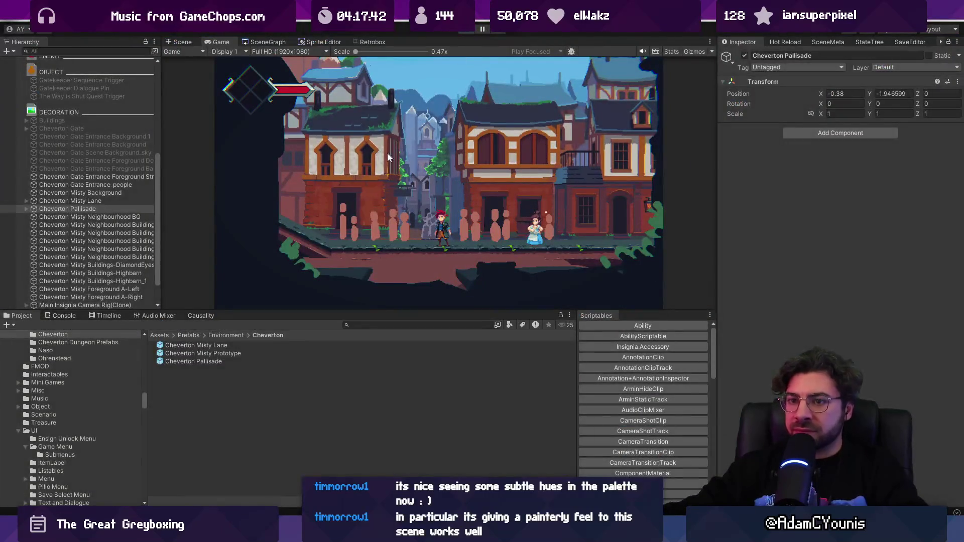
- Stop play mode and select Cheverton Misty Pallisade_1 in the Scene view to change its Order in Layer to 0
key("ctrl+p")
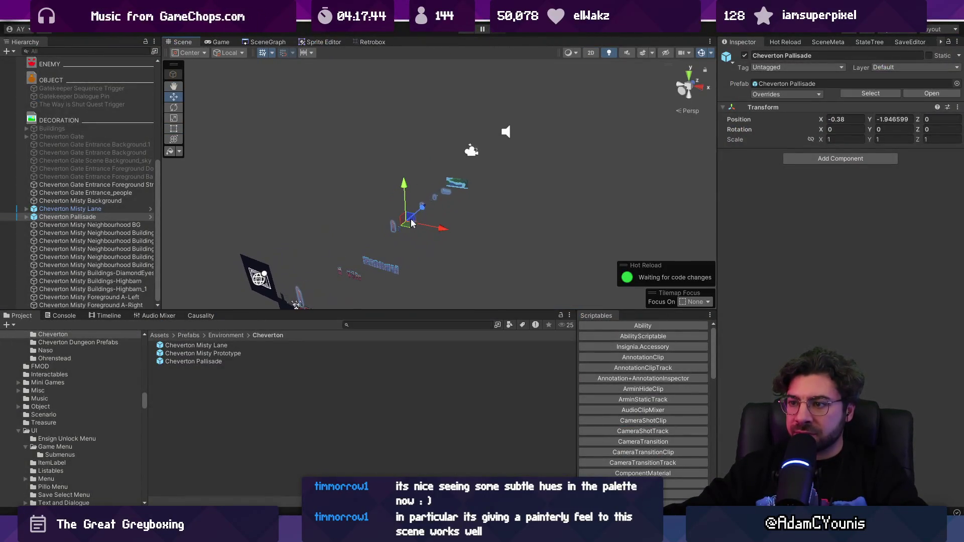
mouse_move(411, 222)
left_mouse_down()
mouse_move(429, 200)
mouse_move(416, 197)
mouse_move(450, 201)
mouse_move(519, 135)
mouse_move(487, 202)
mouse_move(488, 184)
left_mouse_up()
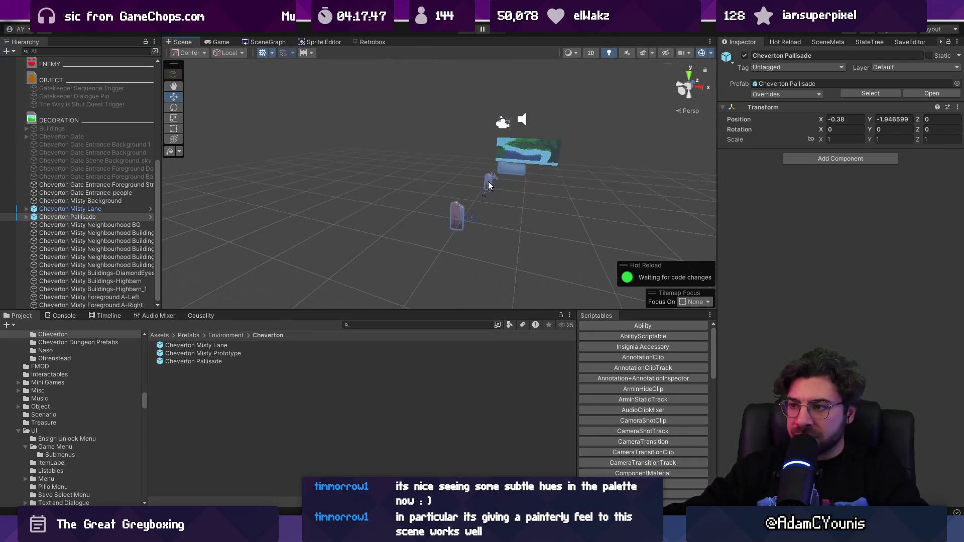
left_click(489, 185)
key("f")
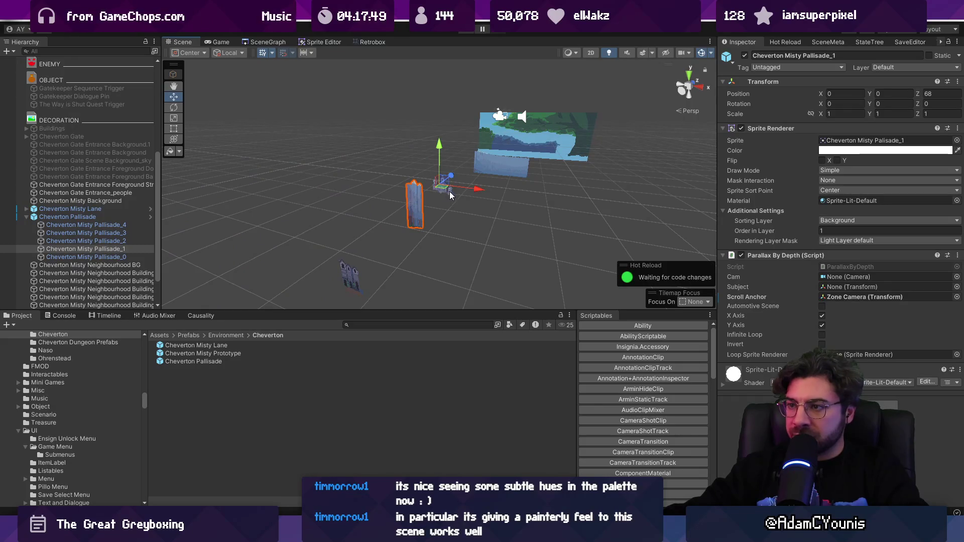
left_click(450, 195)
left_click(448, 190)
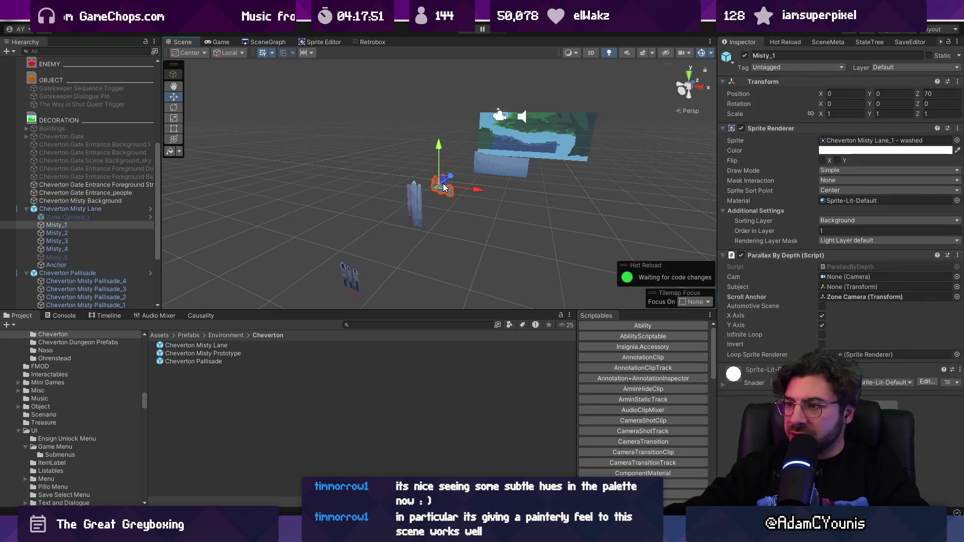
left_click(414, 203)
left_click(414, 203)
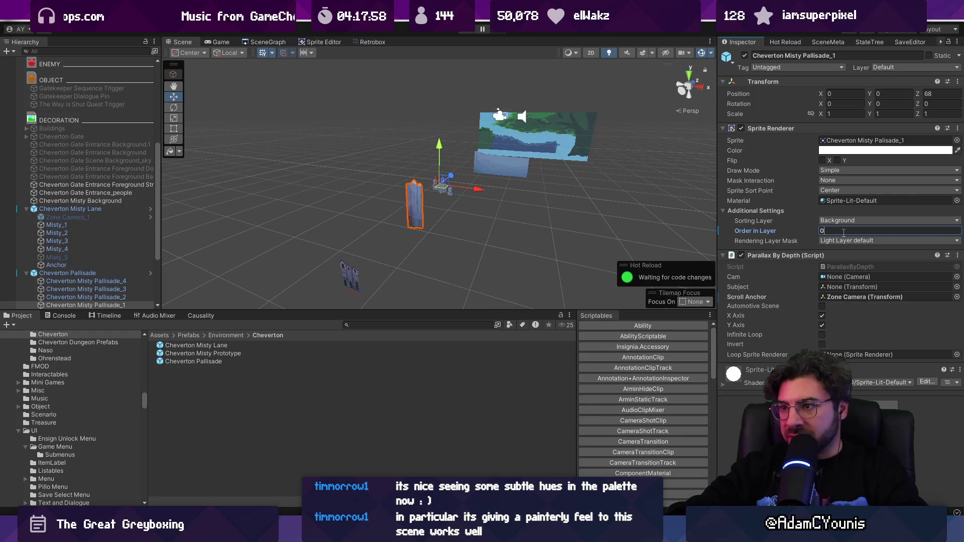
mouse_move(395, 178)
left_mouse_down()
mouse_move(395, 215)
mouse_move(366, 257)
mouse_move(392, 236)
mouse_move(522, 201)
mouse_move(549, 149)
mouse_move(510, 150)
mouse_move(450, 208)
left_mouse_up()
scroll(319, 251, "up", 2)
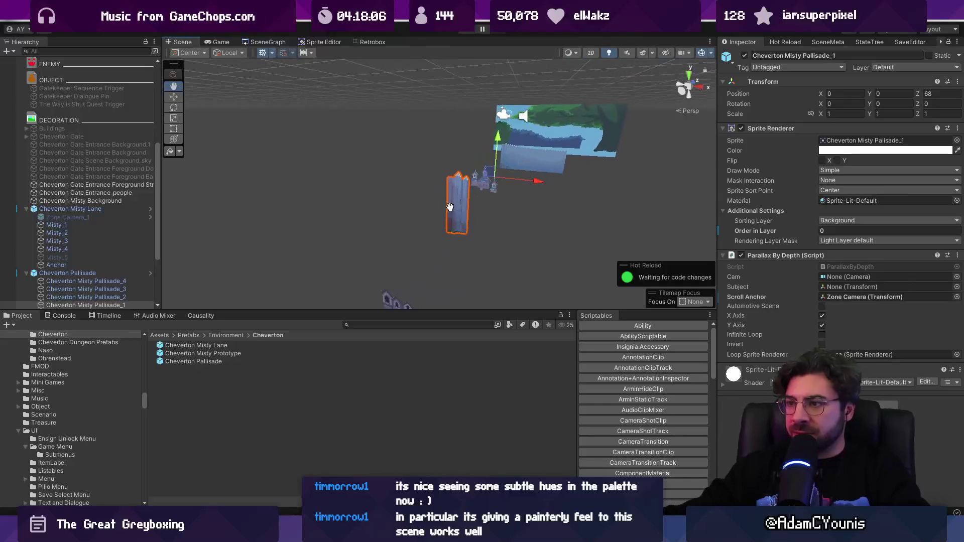
- Switch to the Aseprite town mockup and toggle all layers off and back on
key("alt+Tab")
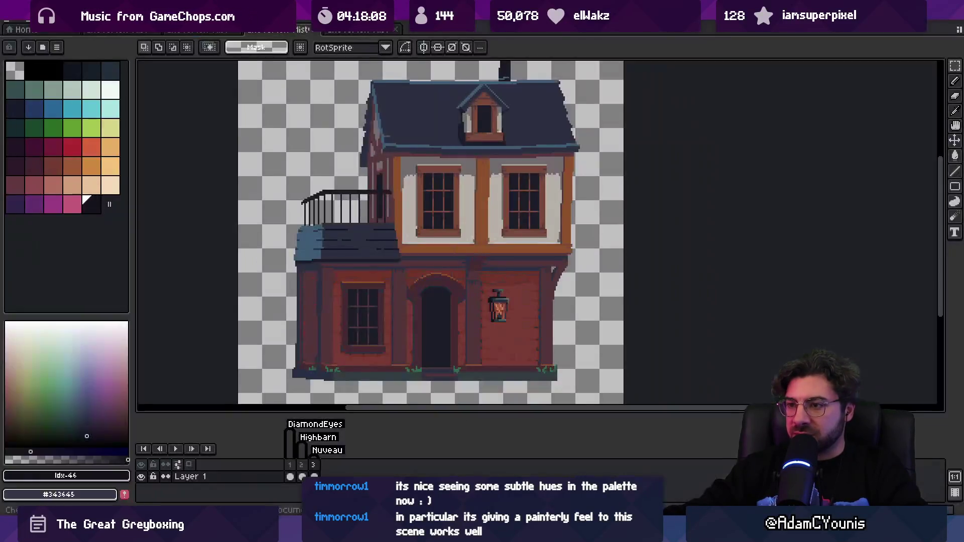
key("ctrl+shift+Tab")
key("ctrl+shift+Tab")
key("ctrl+Tab")
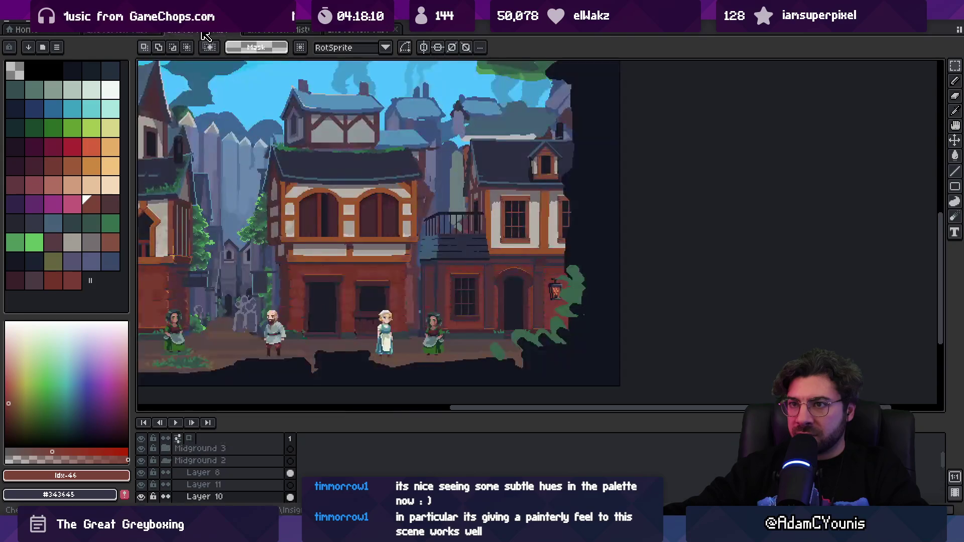
scroll(379, 155, "up", 1)
left_click_drag(379, 155, 410, 176)
left_click(141, 439)
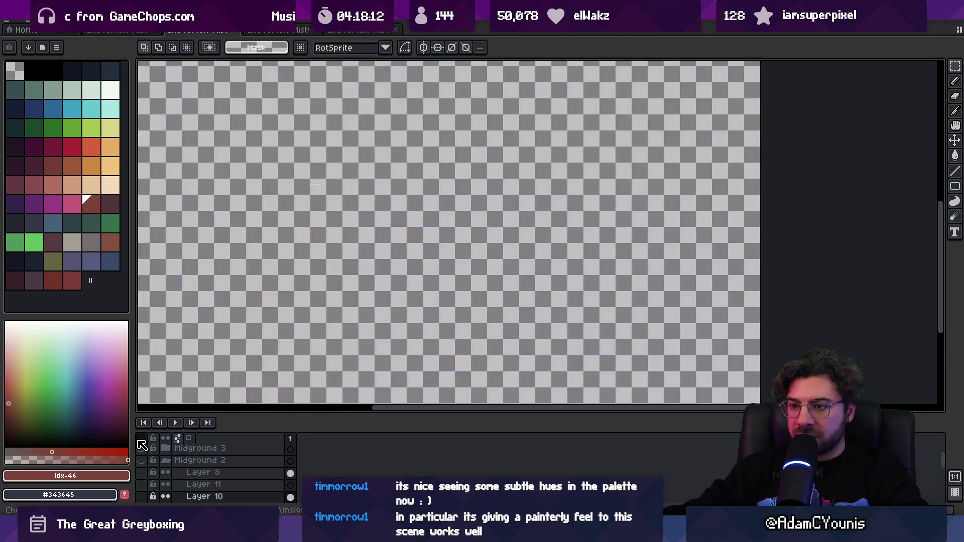
left_click(141, 441)
- Make the church tower layer (Layer 34) visible and look over the upper town
scroll(158, 468, "down", 3)
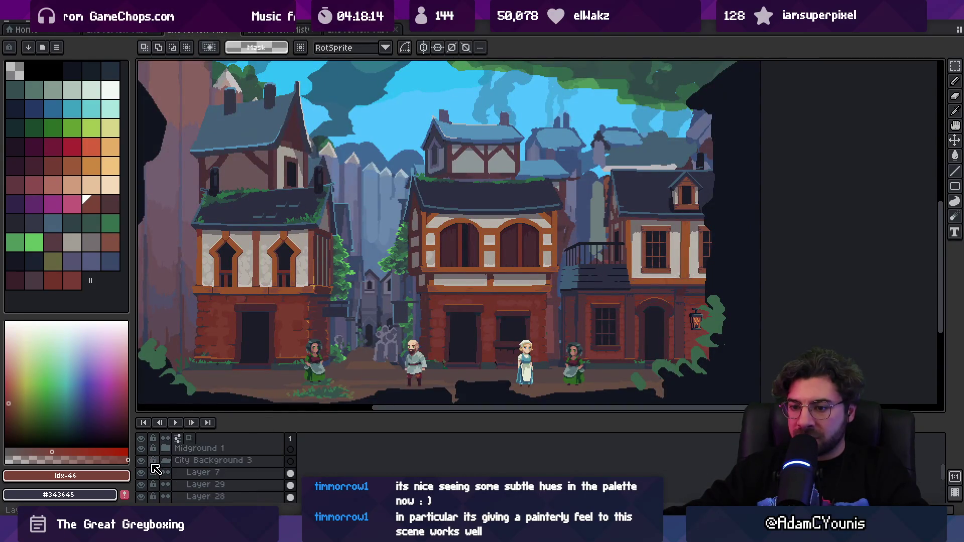
scroll(170, 475, "down", 5)
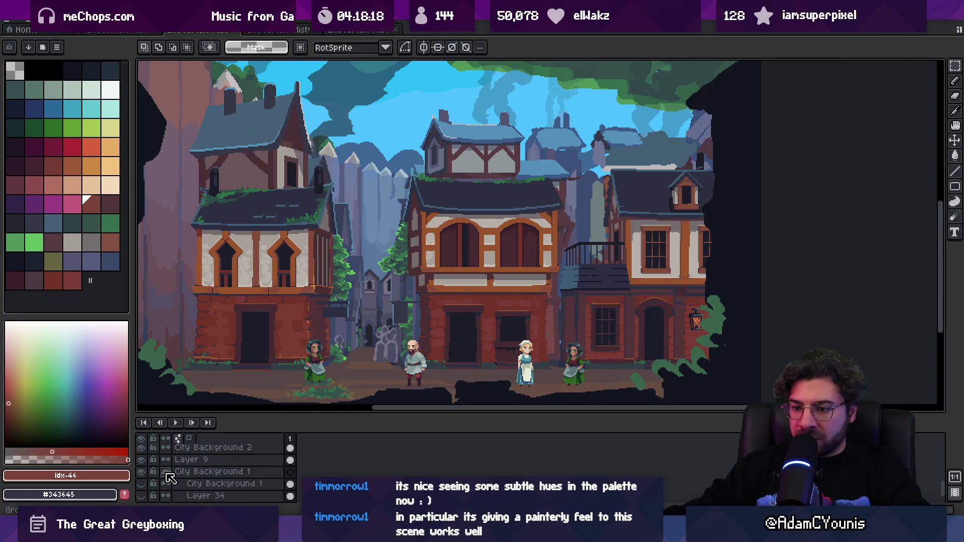
scroll(167, 474, "down", 2)
left_click(144, 472)
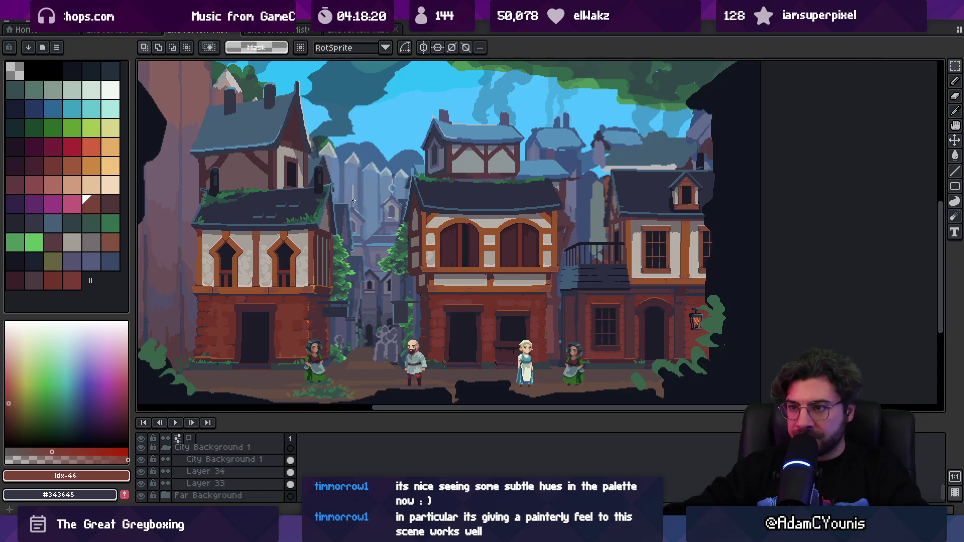
left_click_drag(241, 125, 326, 163)
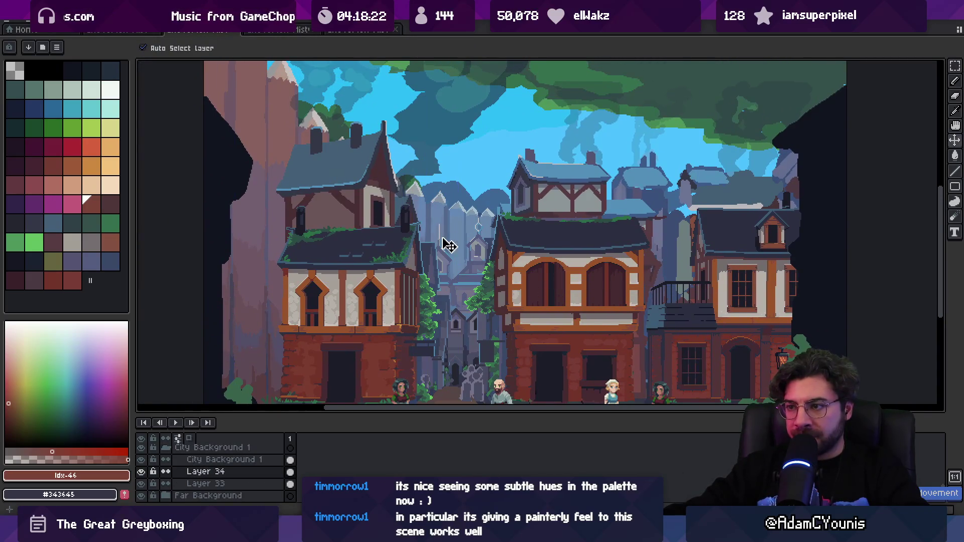
scroll(175, 468, "up", 3)
scroll(169, 462, "up", 5)
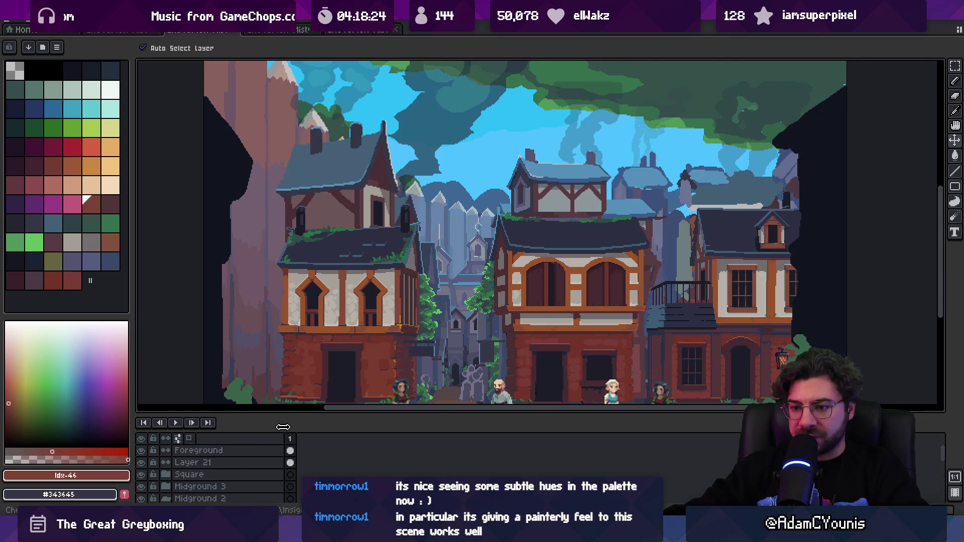
- Enlarge the layer list and toggle visibility of the Foreground through City Background 3 layers
left_click_drag(286, 413, 286, 298)
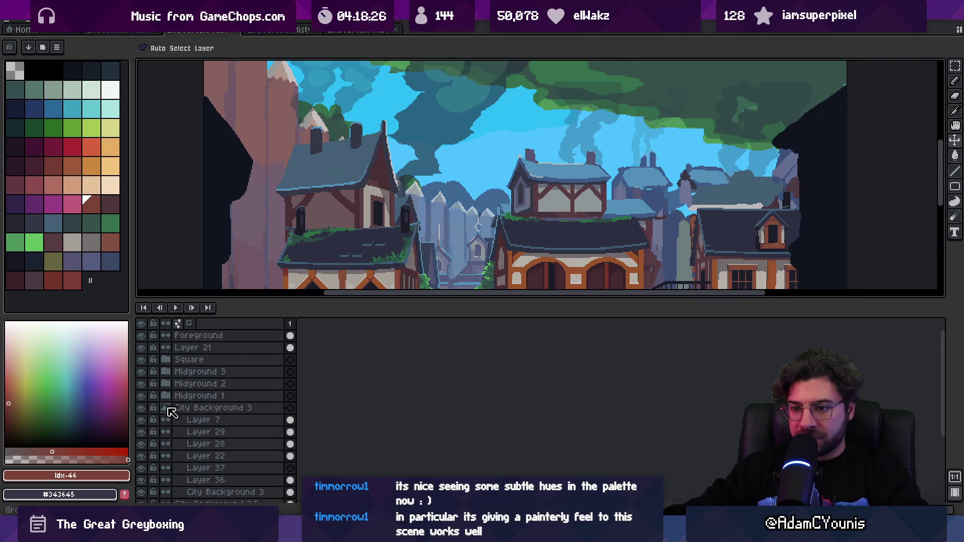
left_click_drag(142, 411, 142, 337)
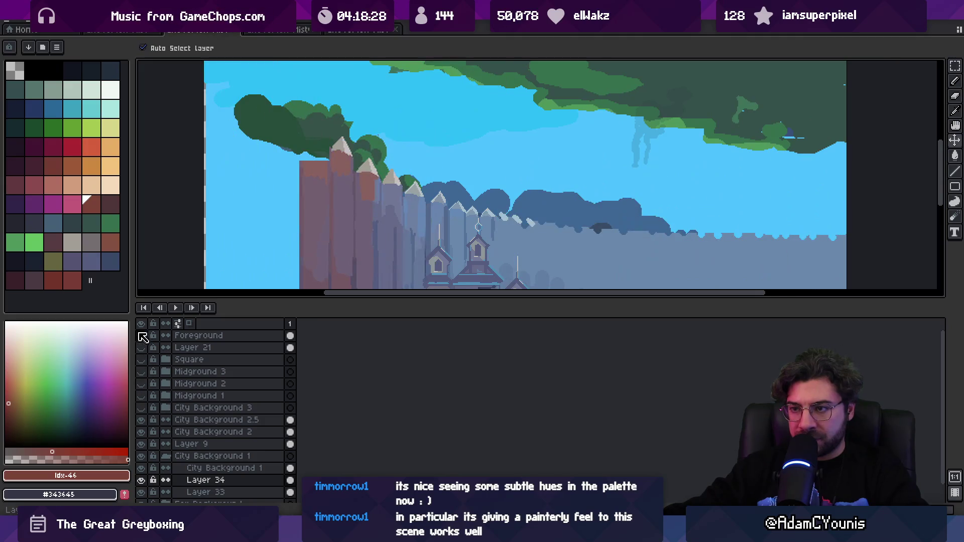
scroll(428, 221, "down", 3)
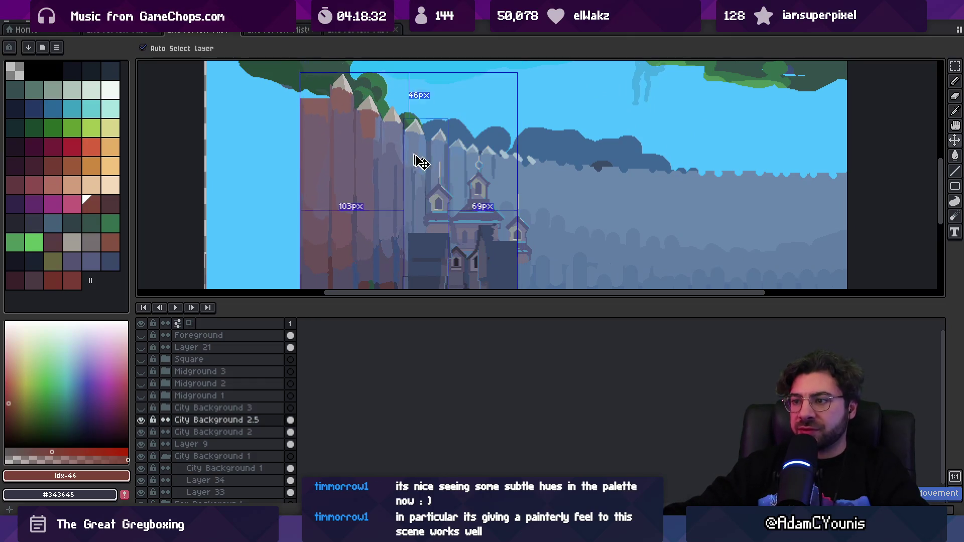
scroll(422, 151, "down", 1)
left_click(446, 237)
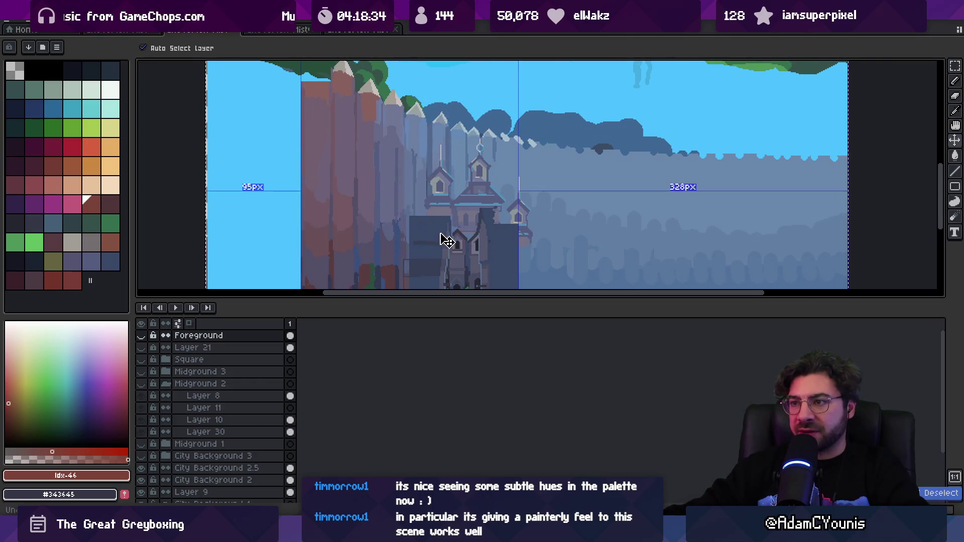
left_click(142, 336)
- Back in Unity, revert Misty Pallisade_1's Order in Layer override to the prefab value
key("alt+Tab")
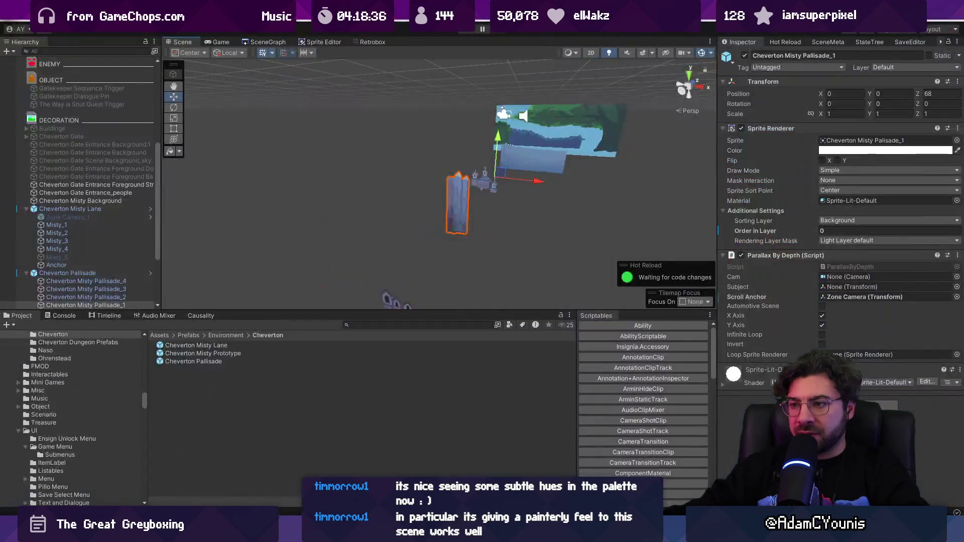
left_click(463, 220)
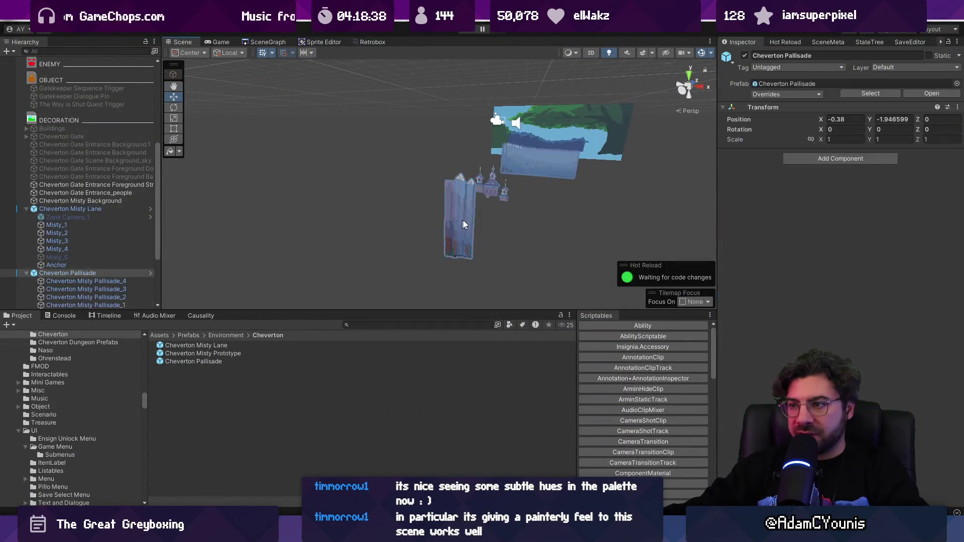
left_click_drag(463, 220, 355, 254)
left_click(355, 257)
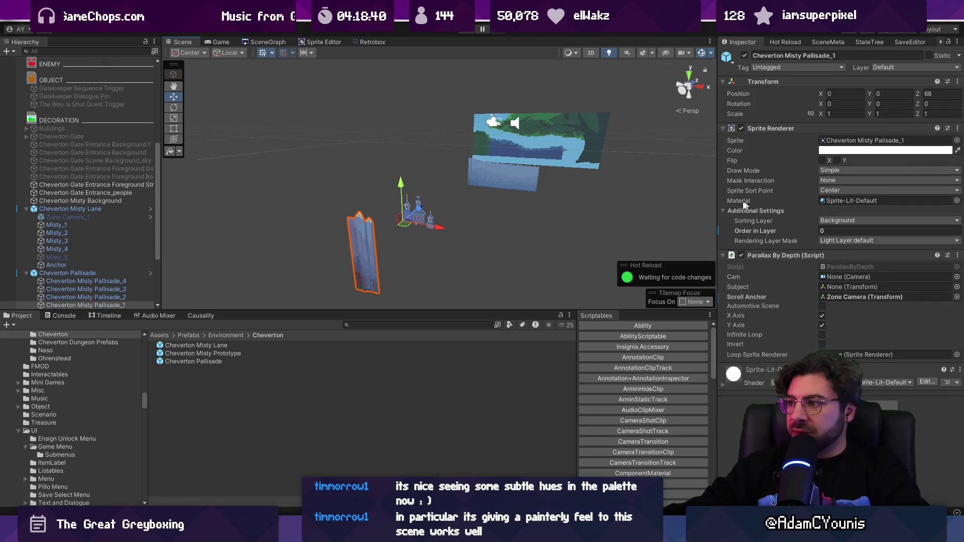
right_click(735, 232)
left_click(781, 254)
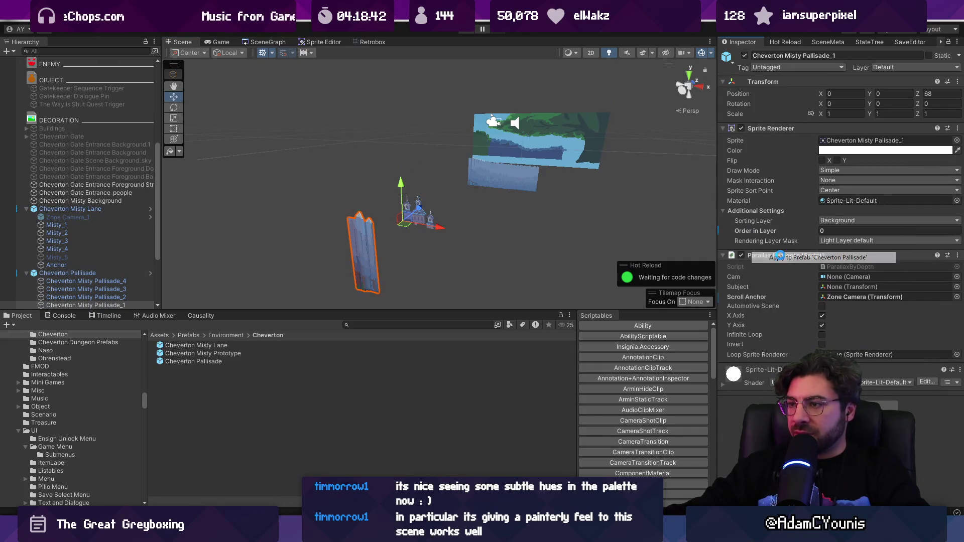
- Open the Cheverton Pallisade prefab and select Misty Pallisade_1 inside it
left_click(501, 174)
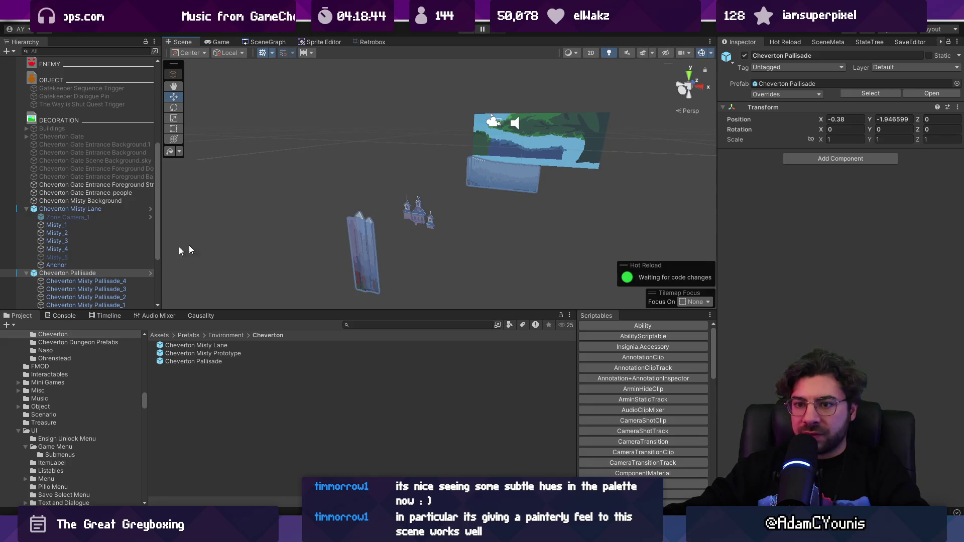
left_click(149, 273)
left_click(416, 221)
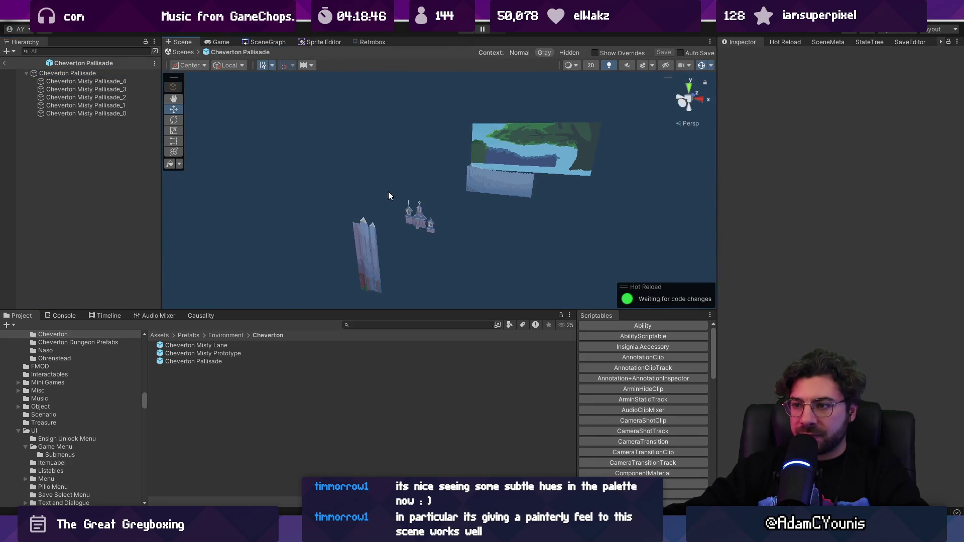
left_click(372, 262)
mouse_move(372, 262)
left_mouse_down()
mouse_move(375, 243)
mouse_move(430, 190)
left_mouse_up()
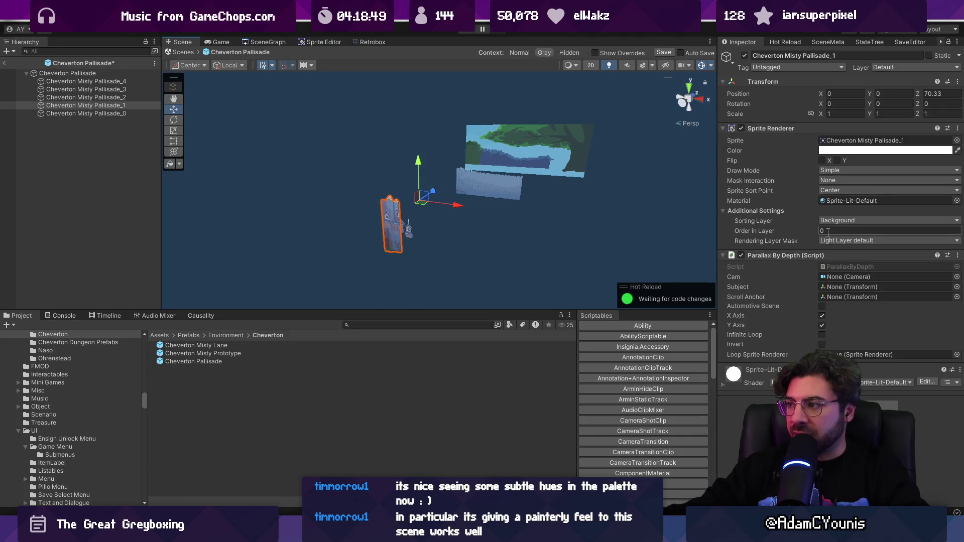
left_click(551, 177)
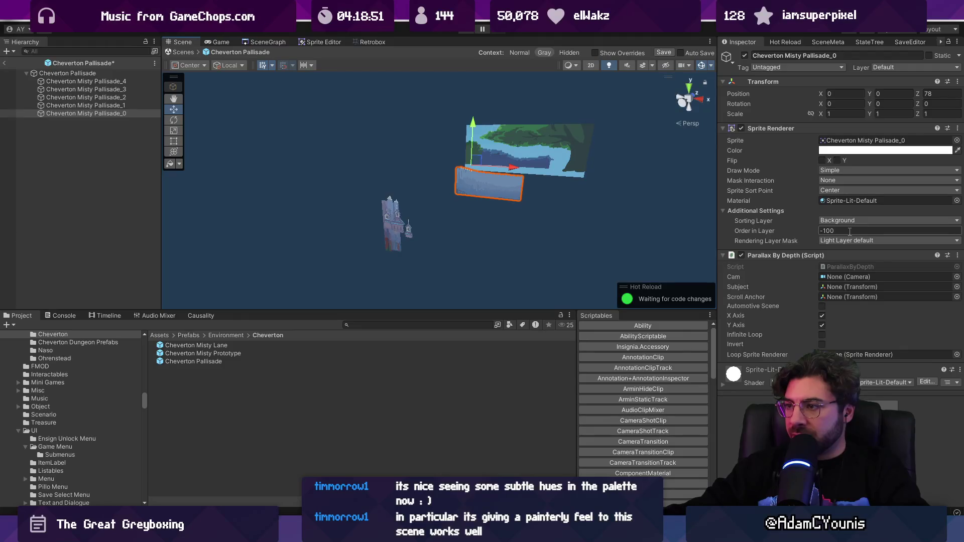
left_click_drag(577, 230, 370, 252)
left_click(356, 223)
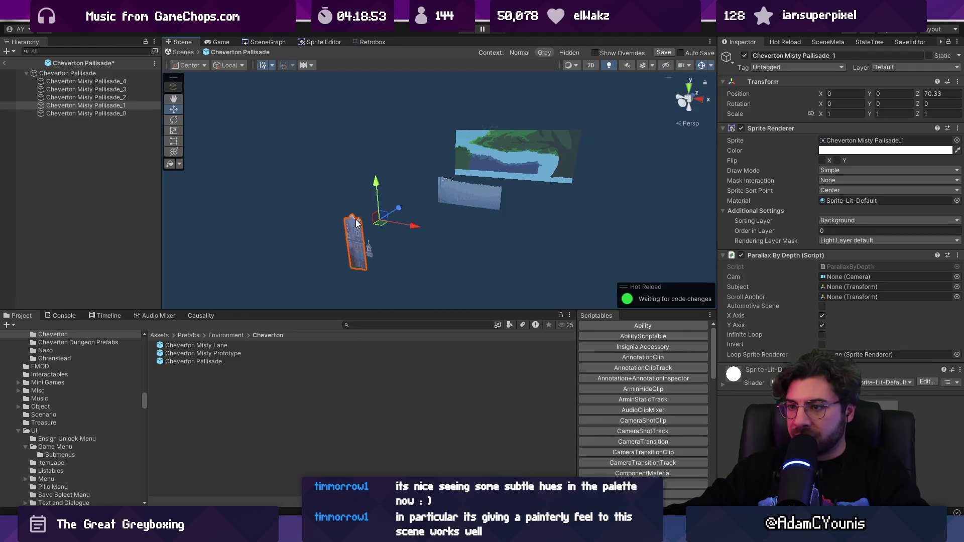
- Put Pallisade_1 on the Background sorting layer with Order in Layer -10, and save
left_click(852, 224)
left_click(846, 231)
left_click(845, 222)
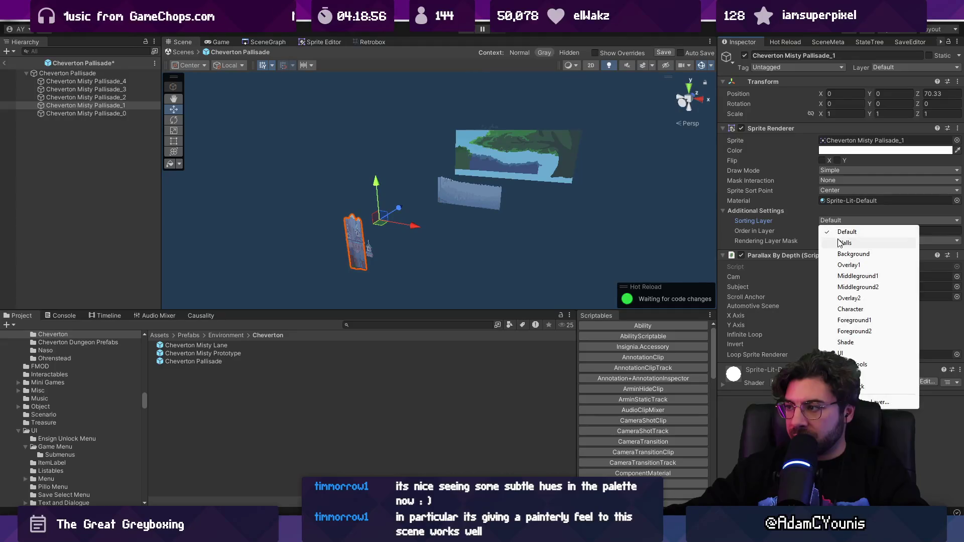
left_click(853, 254)
left_click(822, 231)
type("-10")
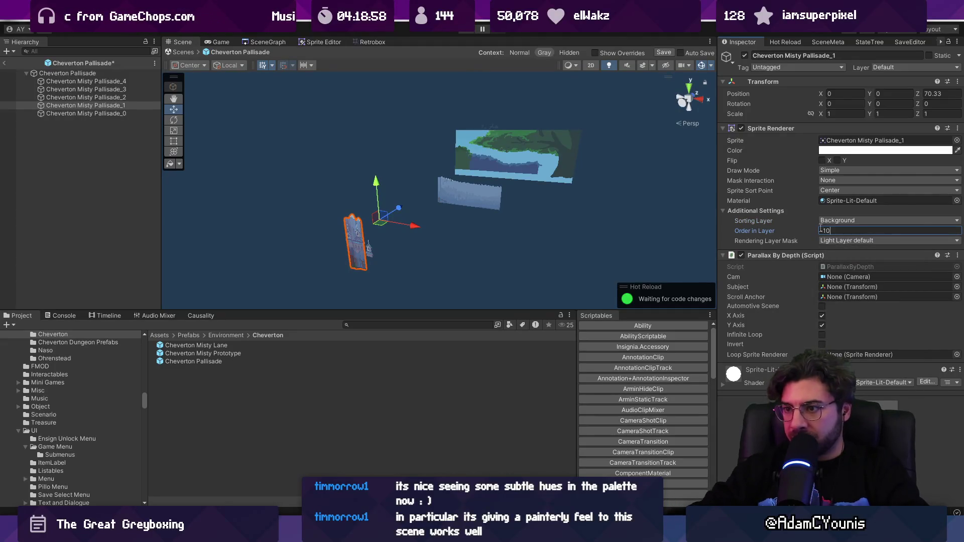
key("ctrl+s")
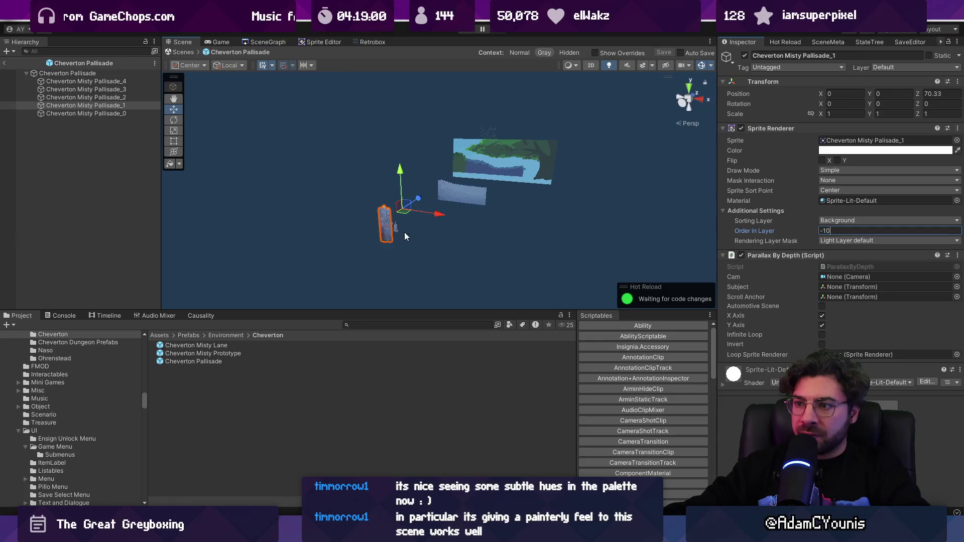
- Inspect Pallisade_3 and Pallisade_2, which end up at Z 34.54 and 52.25
mouse_move(404, 232)
left_mouse_down()
mouse_move(475, 200)
mouse_move(469, 218)
mouse_move(459, 213)
mouse_move(465, 186)
mouse_move(342, 215)
mouse_move(365, 187)
mouse_move(453, 183)
mouse_move(445, 197)
mouse_move(458, 157)
mouse_move(501, 146)
mouse_move(504, 160)
mouse_move(273, 206)
left_mouse_up()
left_click(260, 207)
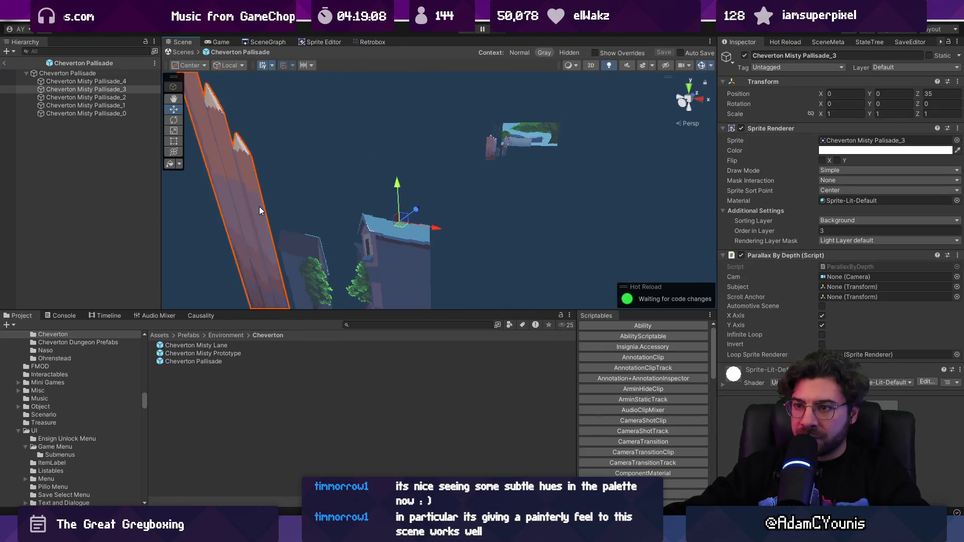
key("f")
left_click_drag(445, 190, 384, 236)
left_click(448, 185)
mouse_move(477, 174)
left_mouse_down()
mouse_move(385, 238)
mouse_move(433, 201)
mouse_move(397, 219)
left_mouse_up()
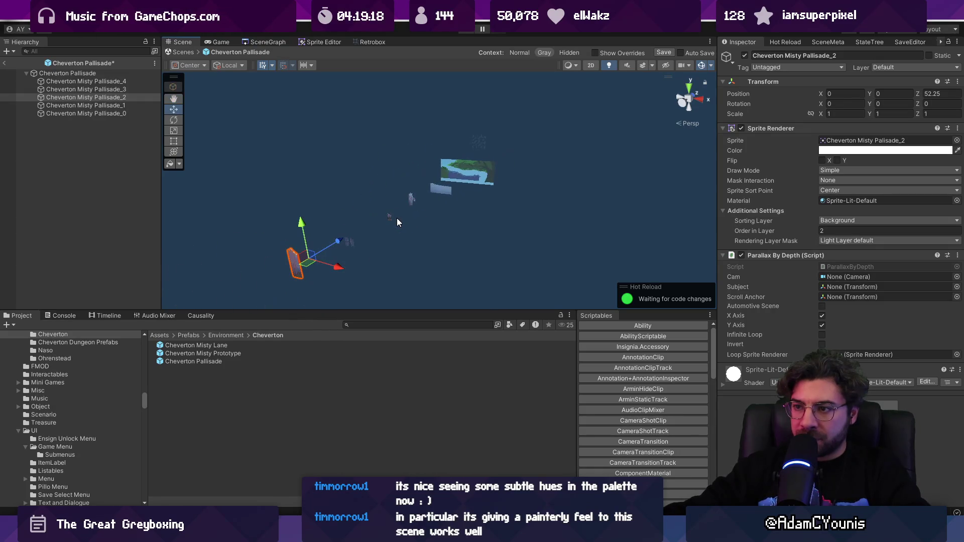
left_click(351, 240)
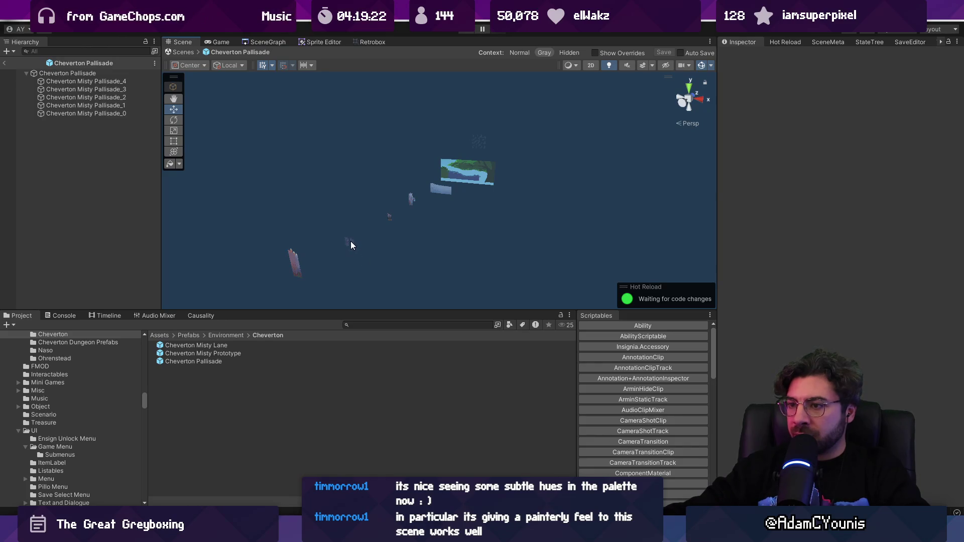
- Exit prefab mode and orbit the scene, selecting the Misty lane and palisade sprites to compare depths
left_click(185, 52)
left_click_drag(355, 219, 399, 191)
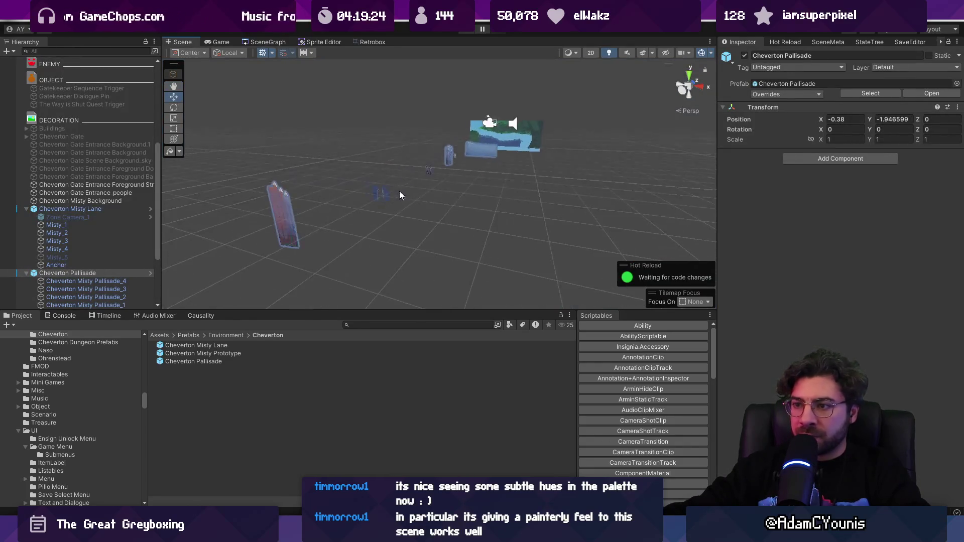
left_click(376, 194)
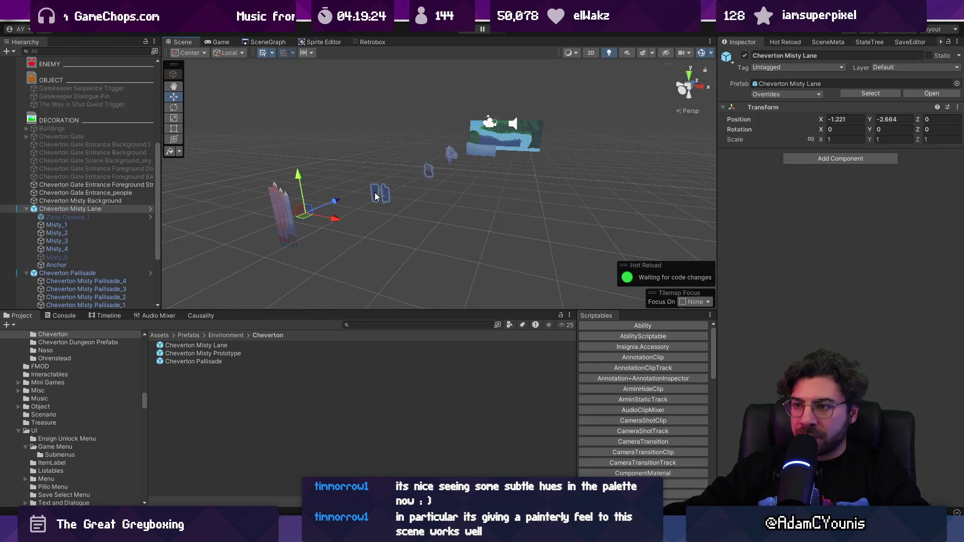
left_click(284, 206)
left_click(285, 206)
left_click(428, 171)
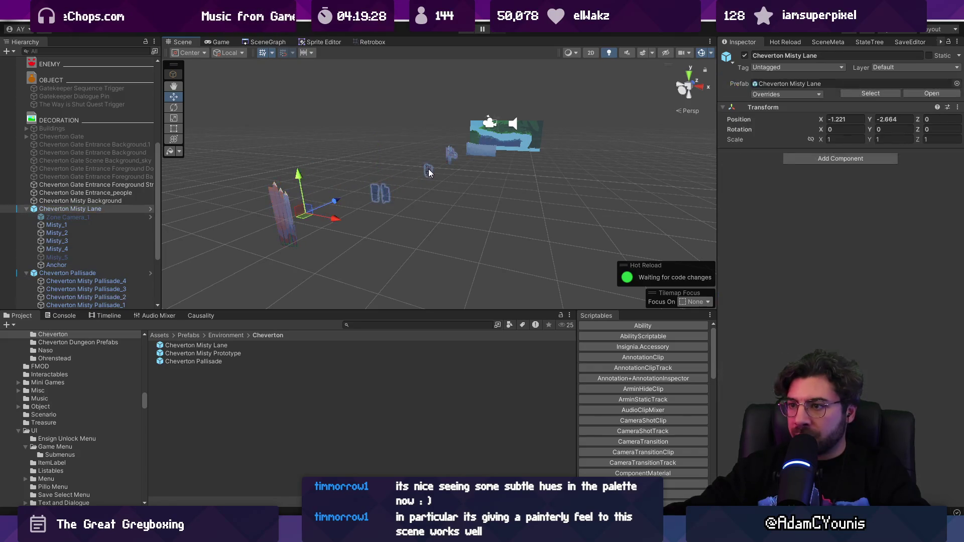
left_click(429, 171)
left_click_drag(428, 171, 323, 201)
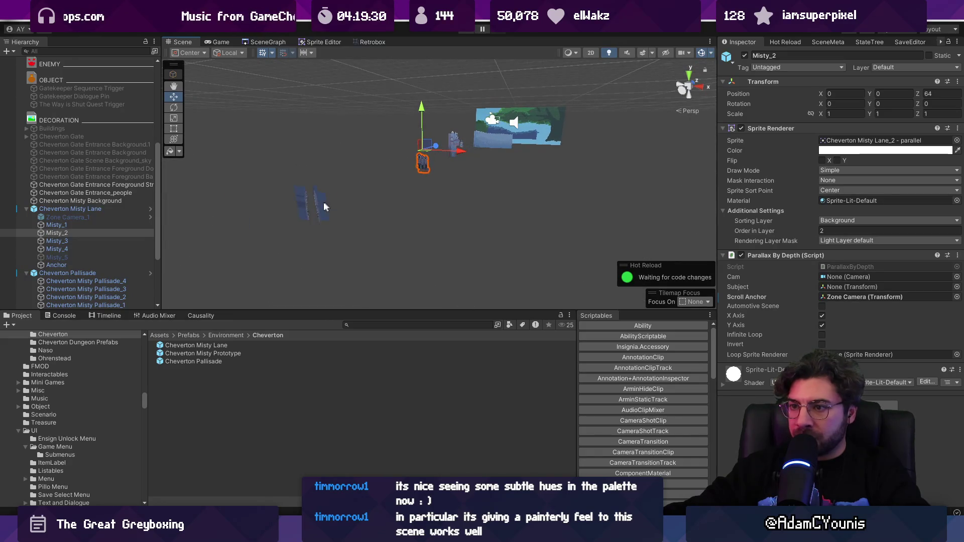
left_click(316, 206)
left_click(426, 161)
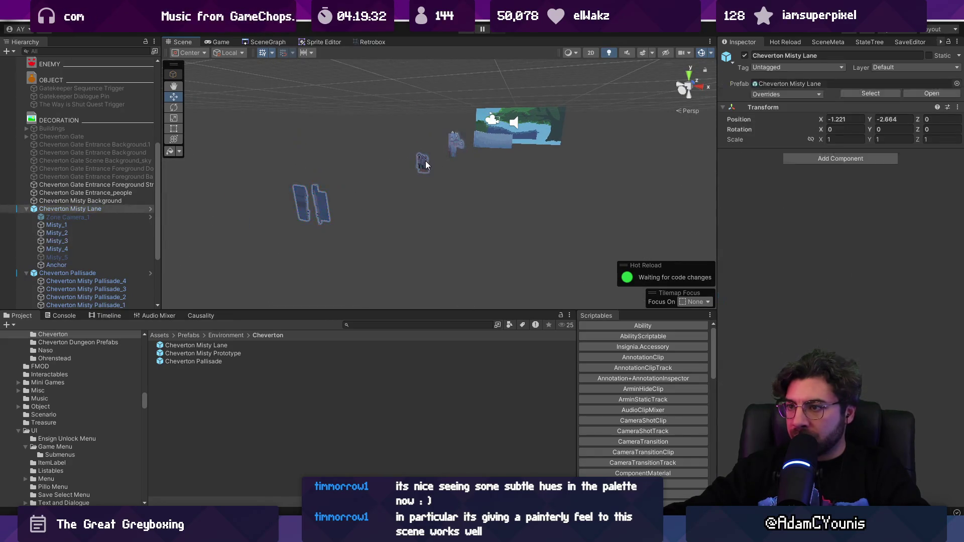
left_click(426, 161)
left_click_drag(466, 198, 482, 204)
mouse_move(471, 165)
left_mouse_down()
mouse_move(450, 163)
mouse_move(381, 195)
left_mouse_up()
- Give Misty Pallisade_2 order in layer 4 and apply it to the Cheverton Pallisade prefab
left_click(257, 217)
left_click_drag(257, 217, 410, 209)
left_click(329, 232)
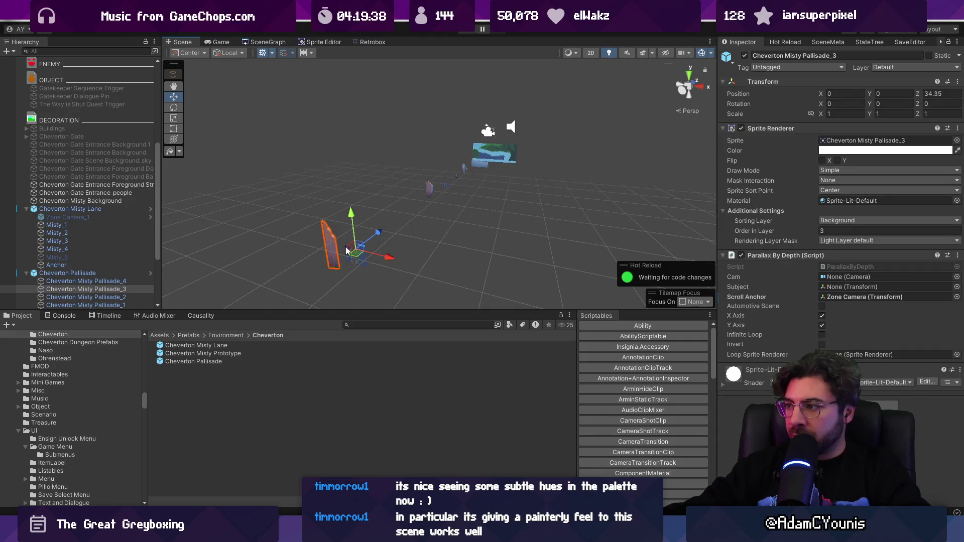
left_click(363, 261)
left_click(364, 264)
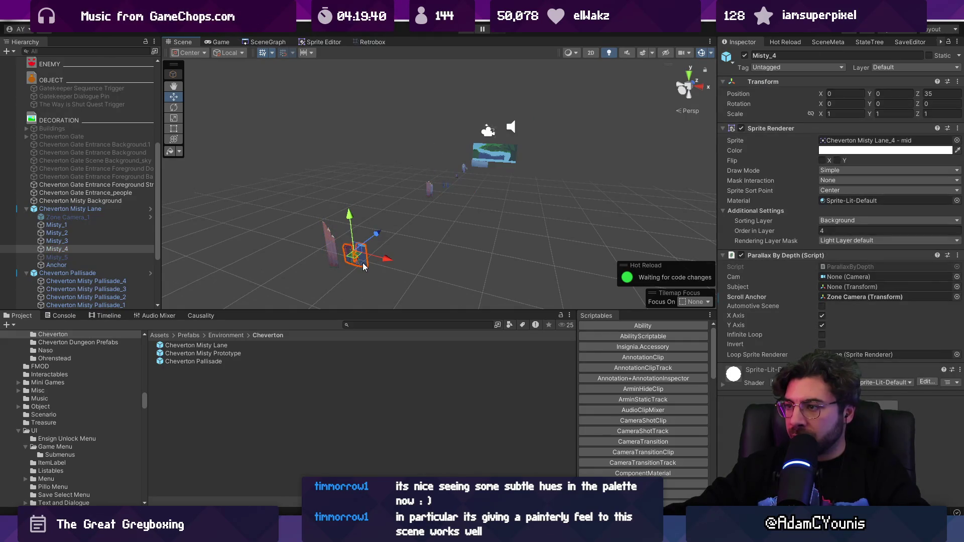
left_click(429, 185)
left_click(429, 185)
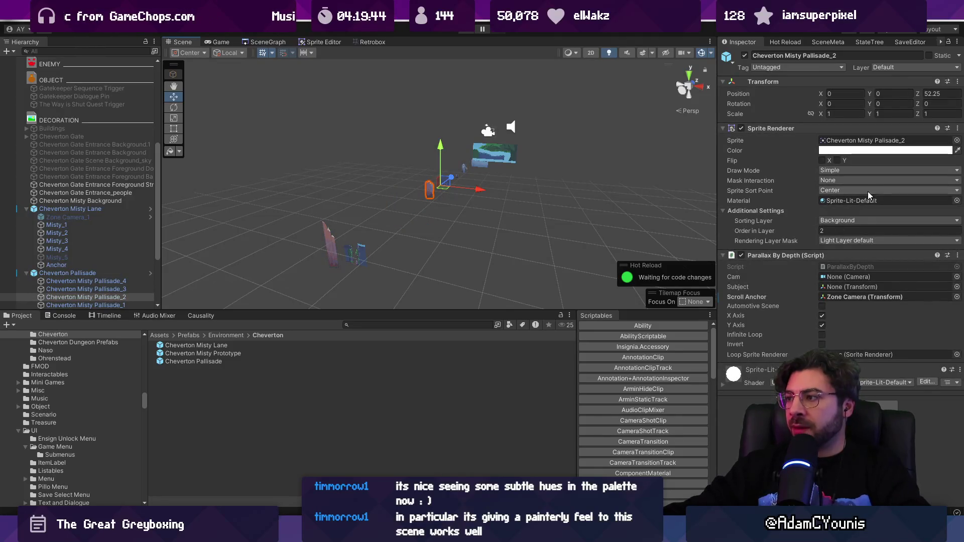
right_click(779, 233)
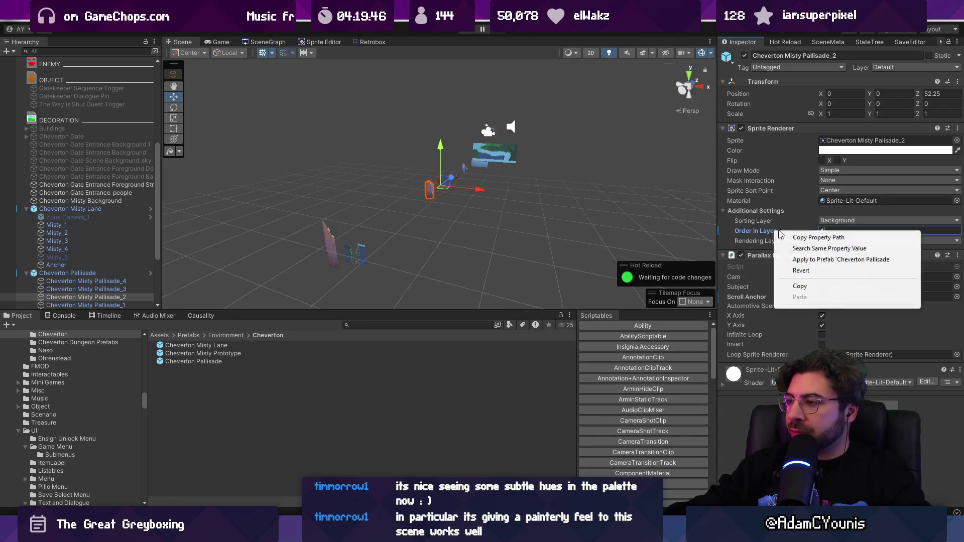
left_click(805, 260)
- Give Misty Pallisade_3 order in layer 5 and apply it to the prefab
left_click(330, 251)
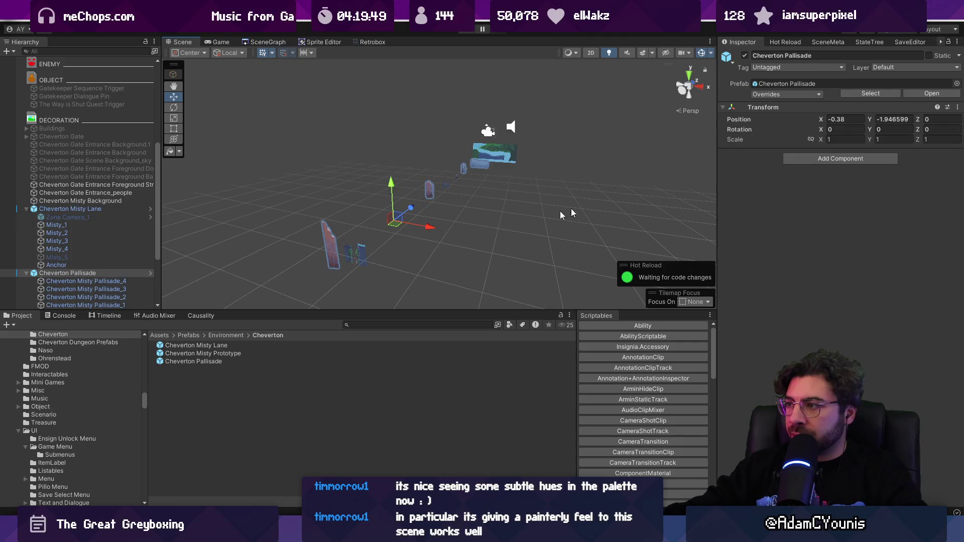
left_click(326, 246)
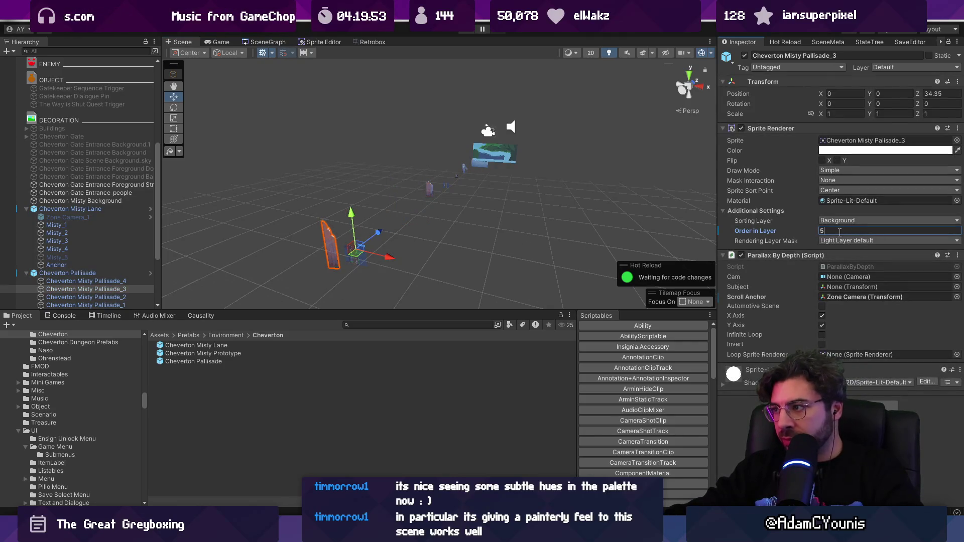
right_click(799, 234)
left_click(812, 260)
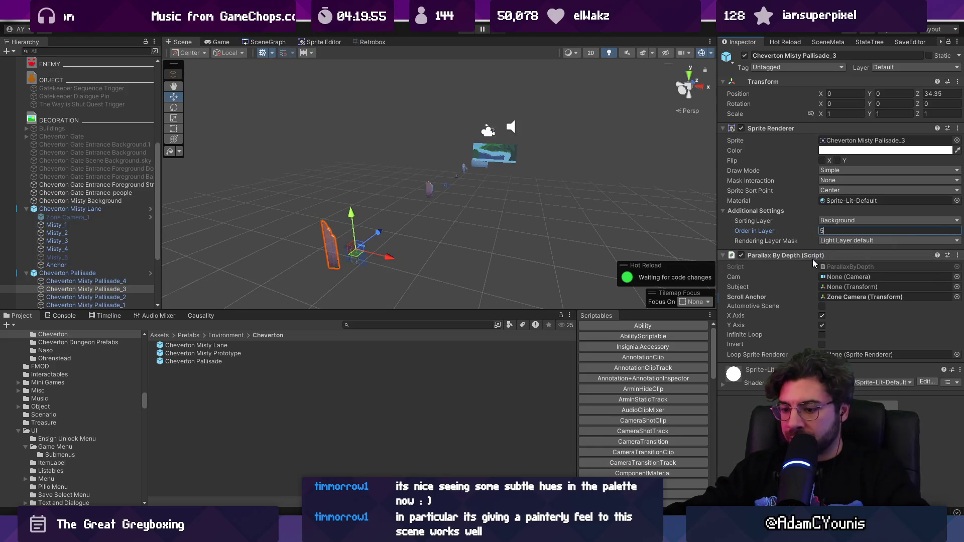
key("ctrl+p")
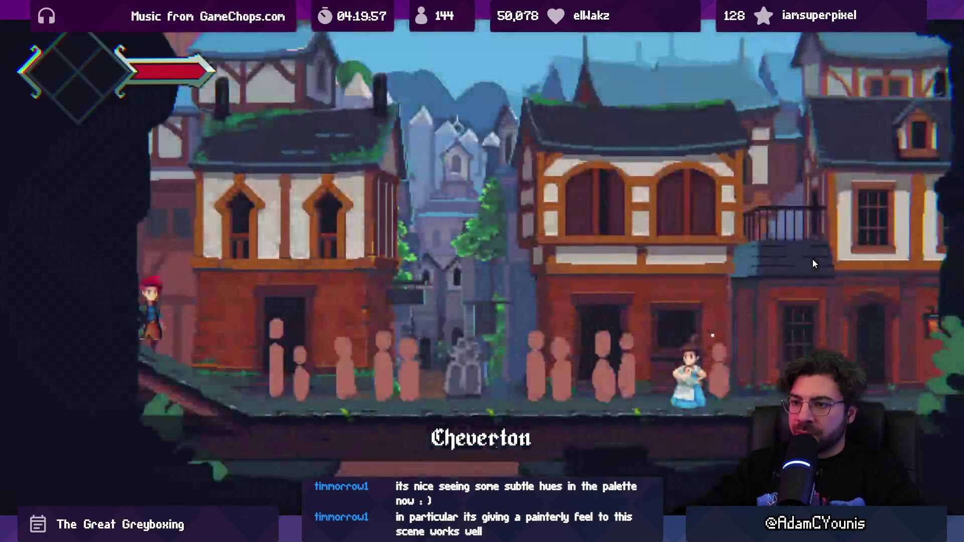
key("Right")
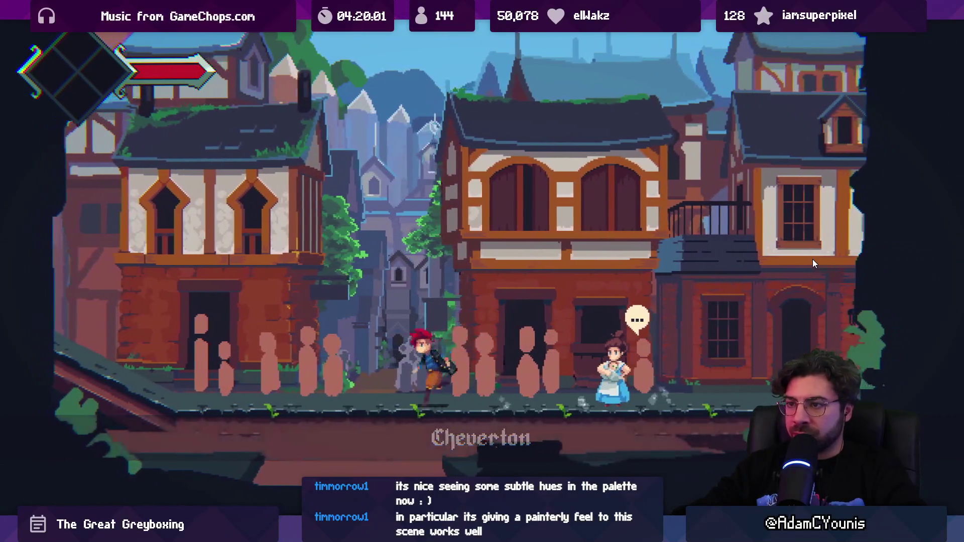
key("Left")
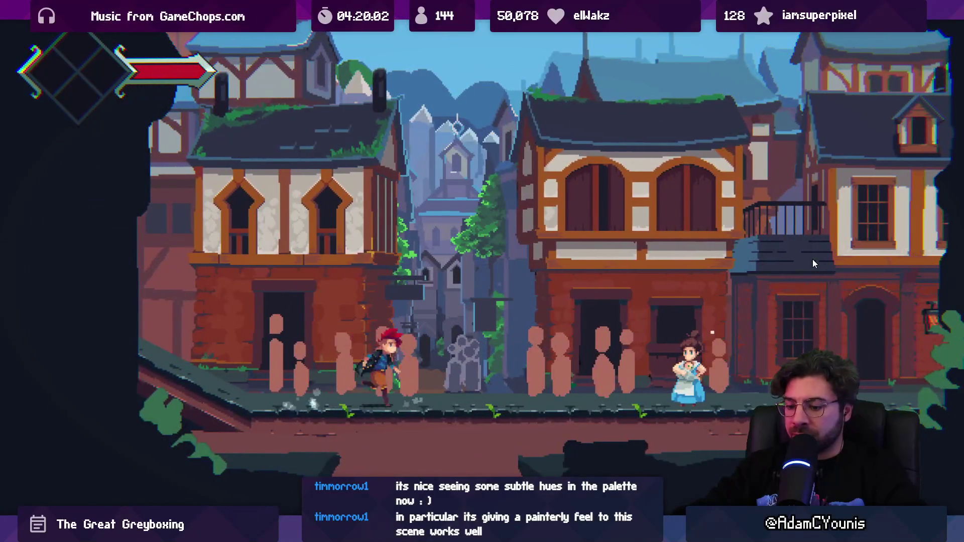
key("shift+space")
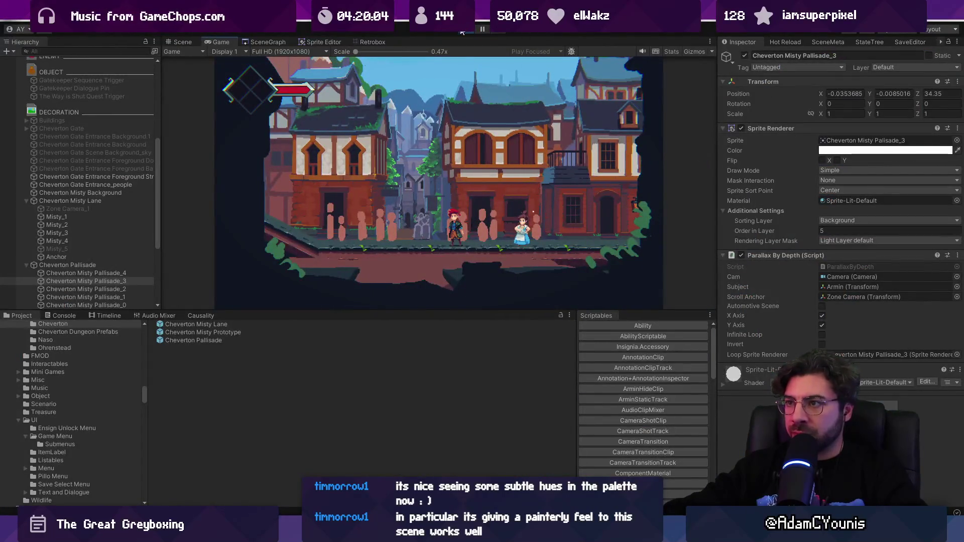
key("ctrl+p")
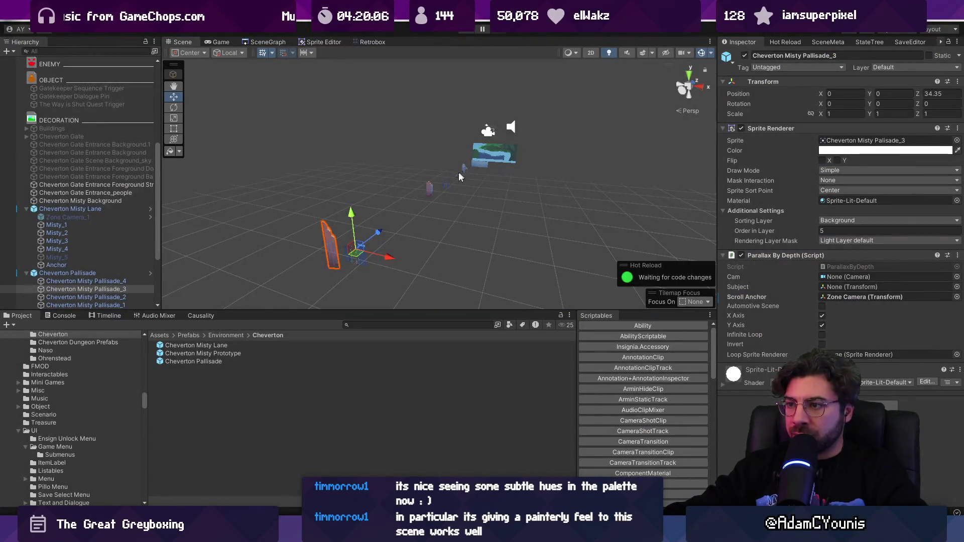
- Select the palisade panels and push Misty Pallisade_0 back along Z to 78.35
left_click(429, 187)
left_click(462, 168)
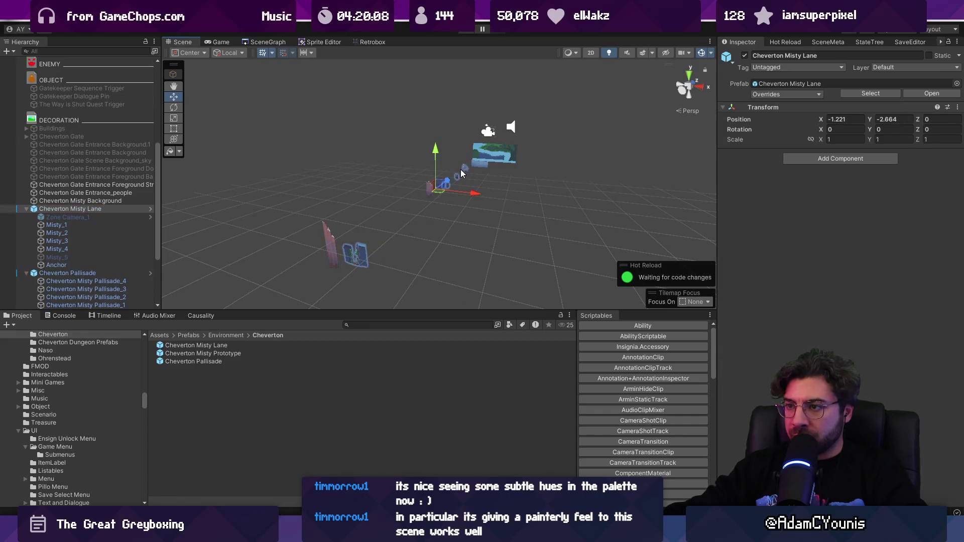
scroll(462, 173, "up", 5)
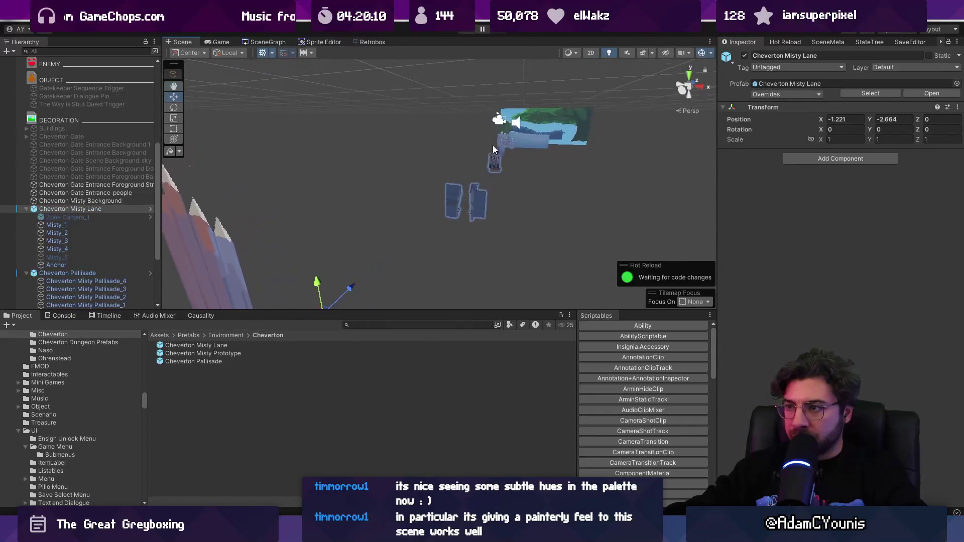
left_click(501, 147)
left_click(500, 150)
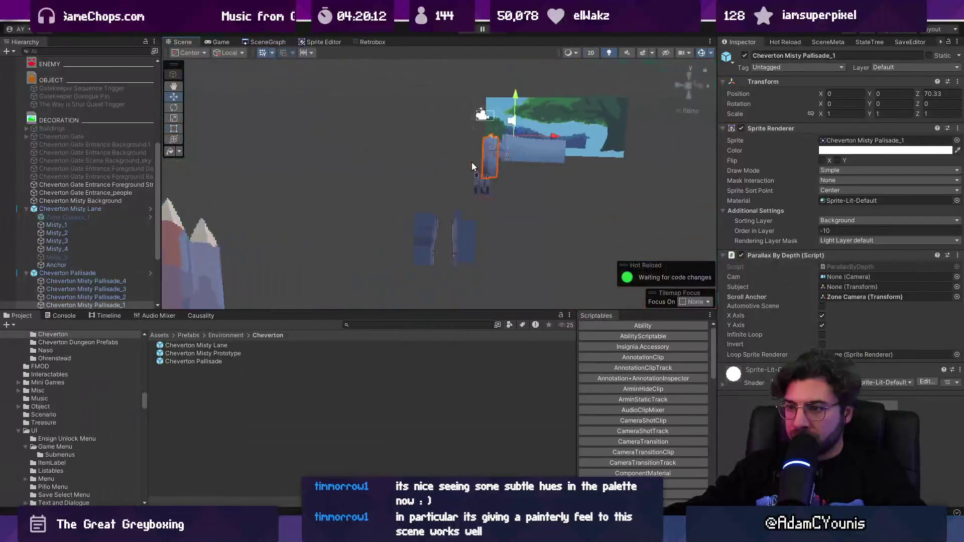
left_click_drag(494, 149, 327, 210)
left_click(341, 203)
left_click(340, 201)
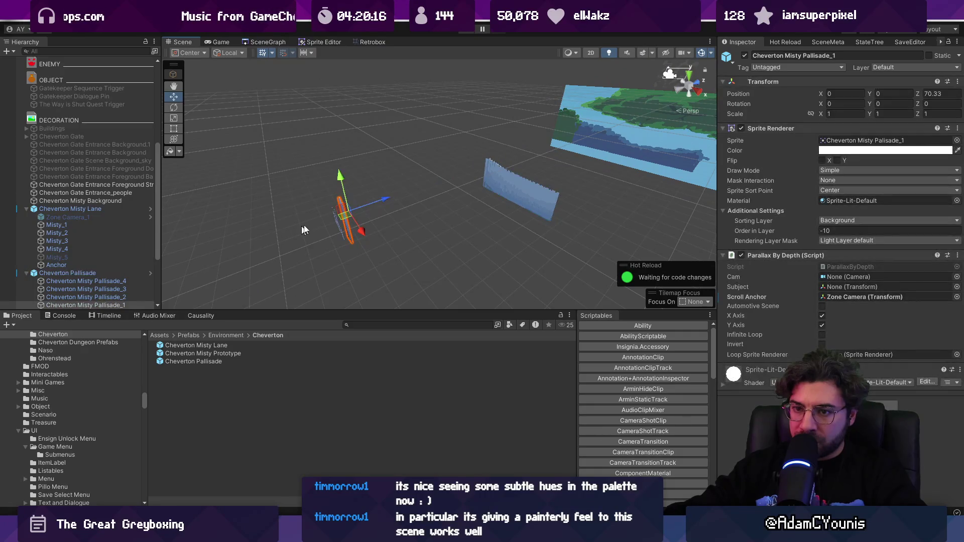
left_click(498, 185)
left_click(537, 174)
left_click_drag(525, 157, 529, 156)
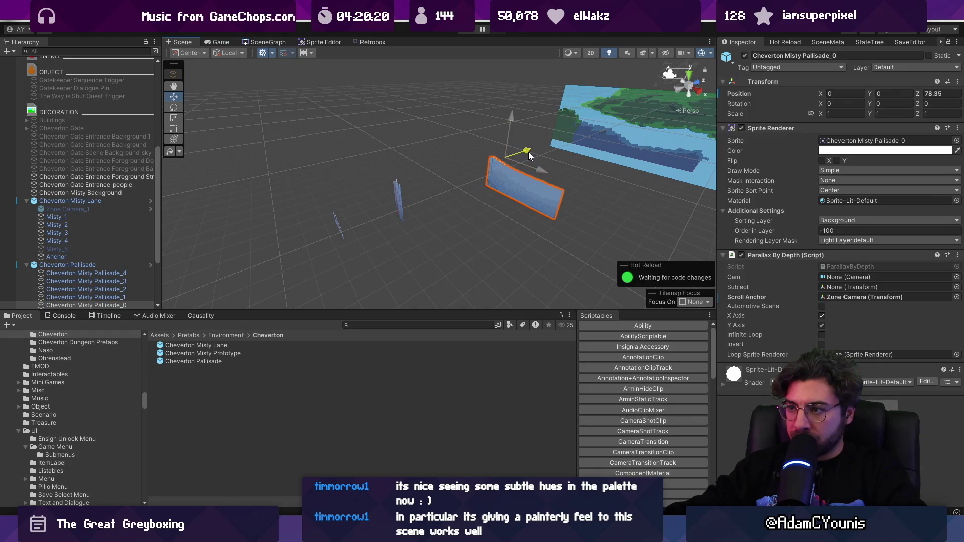
- Apply Pallisade_1's Z 73.27 and Pallisade_0's Z 78.35 to the Cheverton Pallisade prefab
left_click(396, 194)
left_click(396, 194)
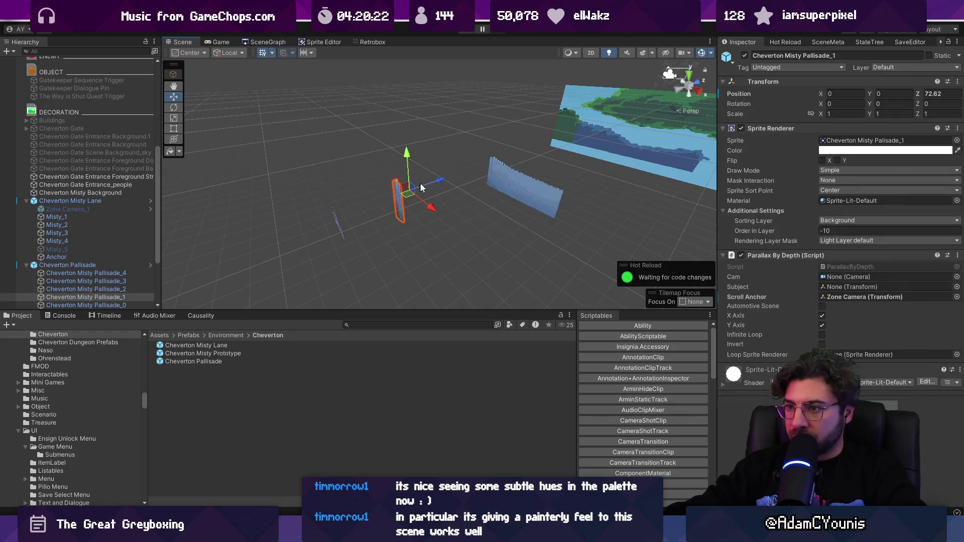
right_click(929, 95)
left_click(793, 126)
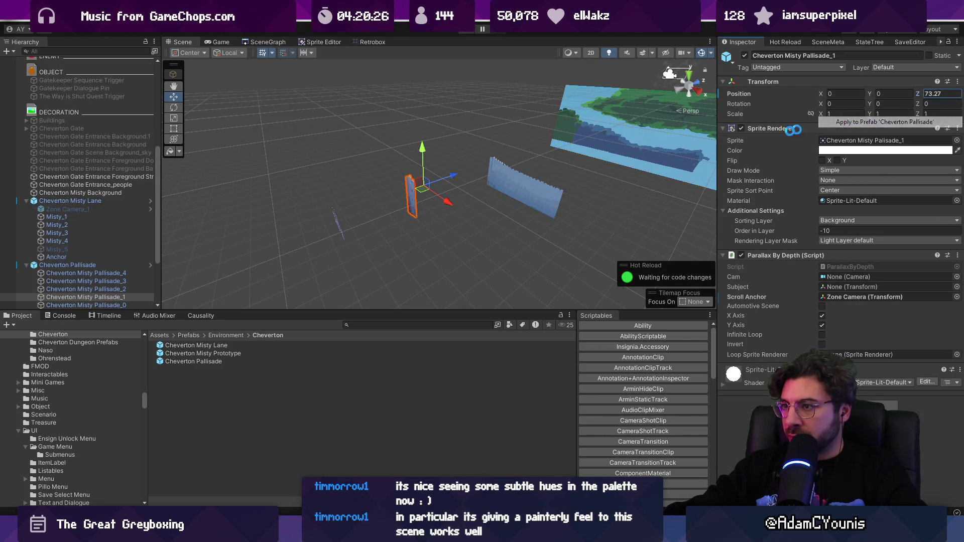
left_click(517, 183)
left_click(545, 196)
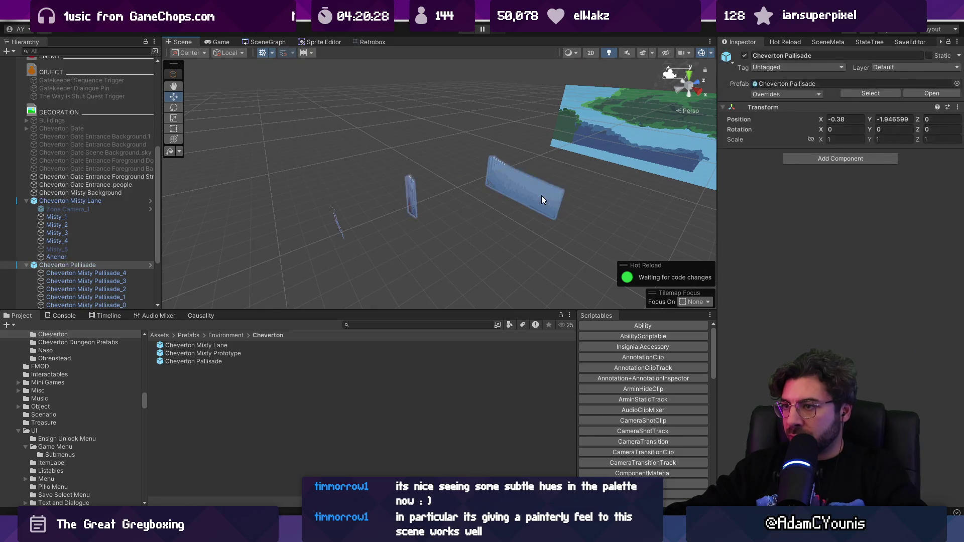
right_click(924, 95)
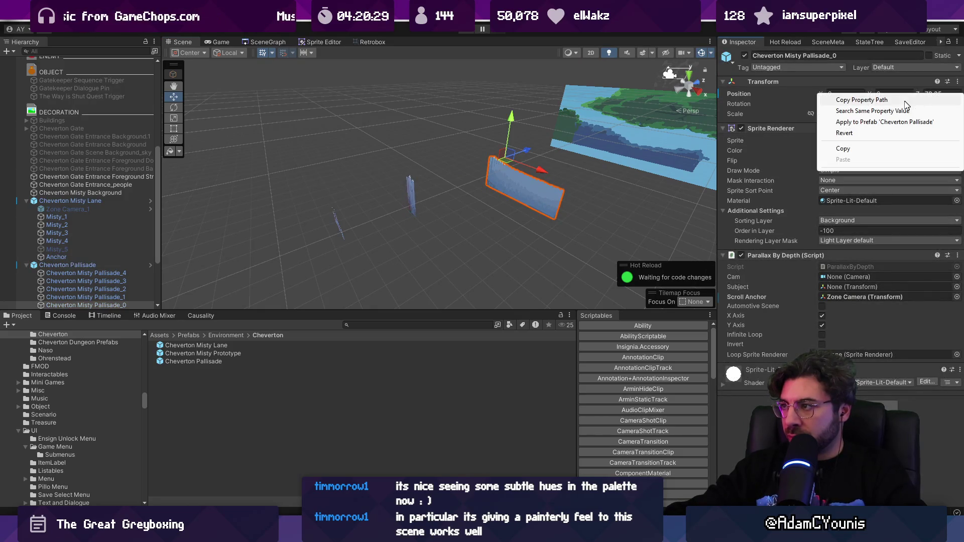
left_click(866, 122)
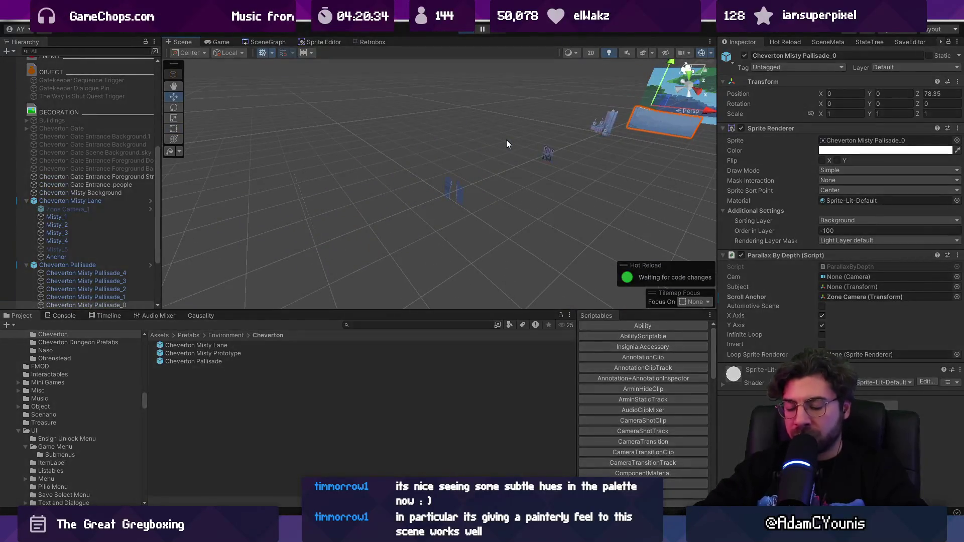
key("ctrl+p")
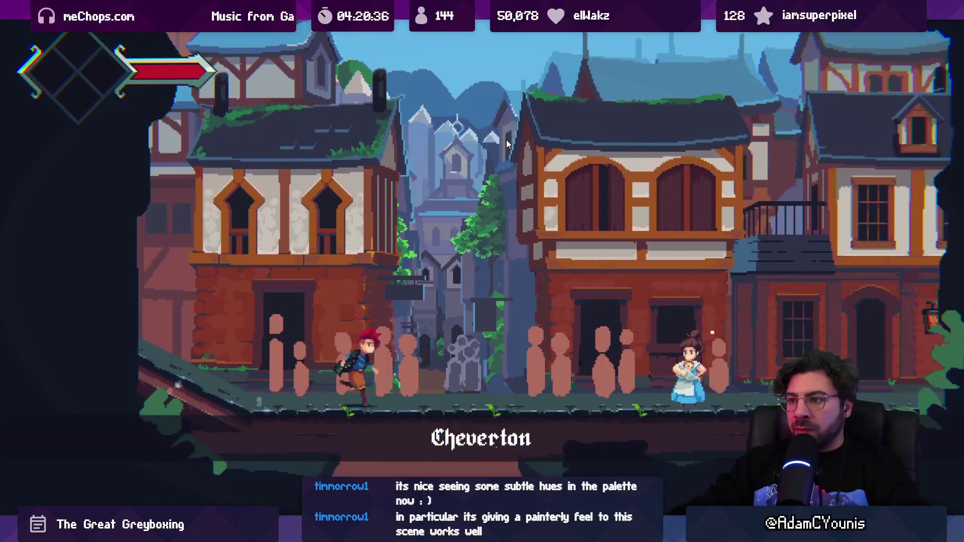
key("Right")
key("Left")
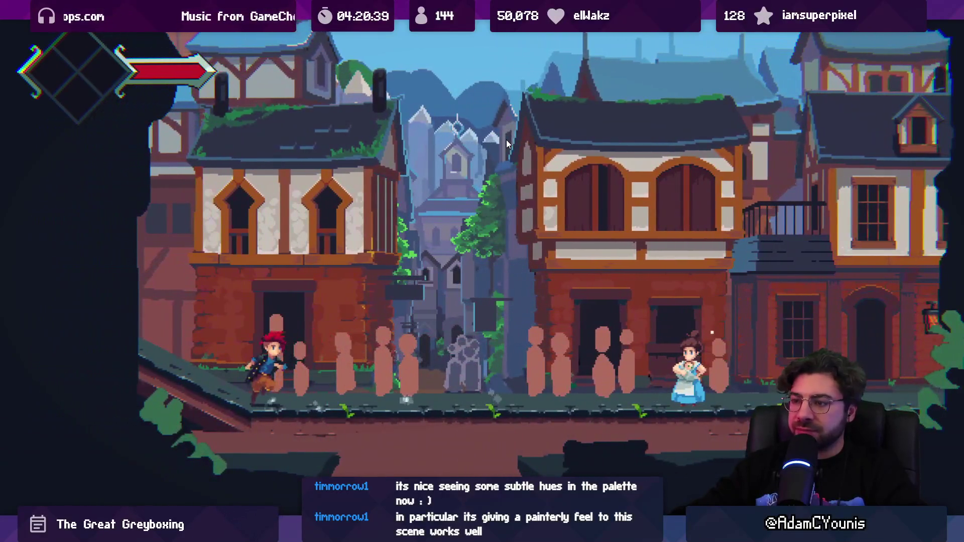
key("Right")
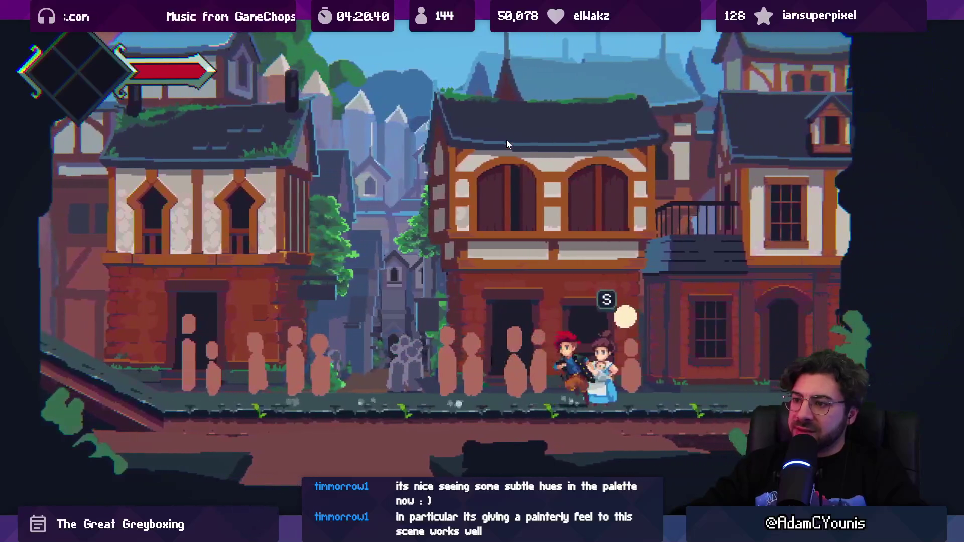
key("Left")
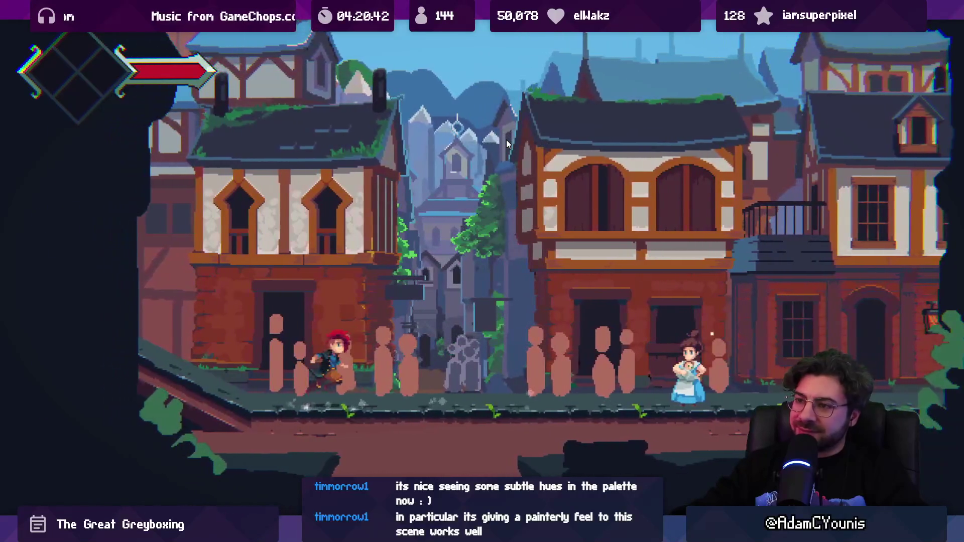
key("Right")
key("Right")
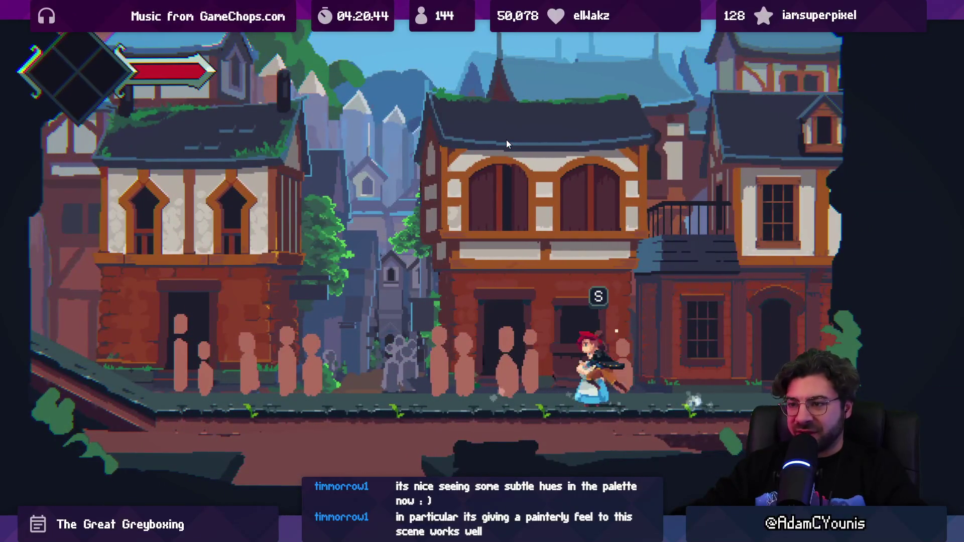
key("Left")
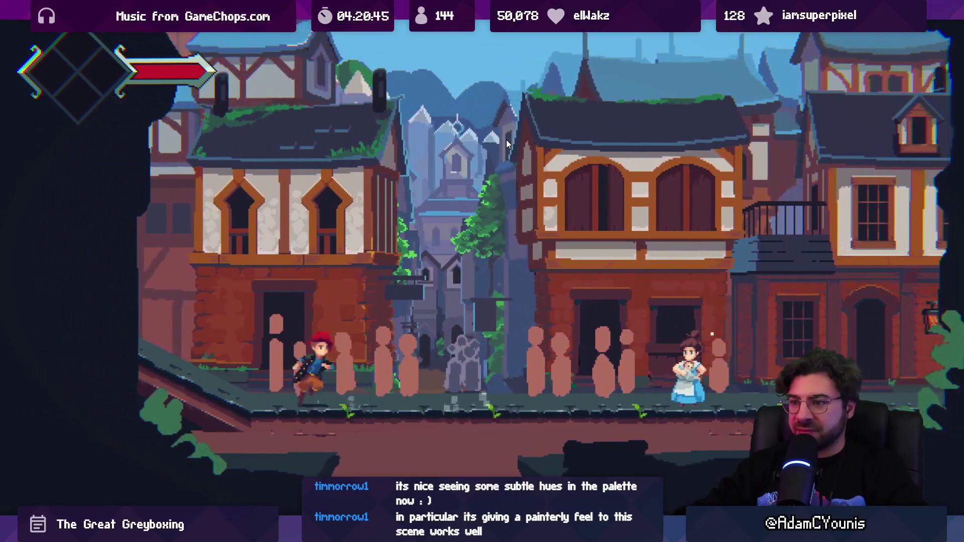
key("Right")
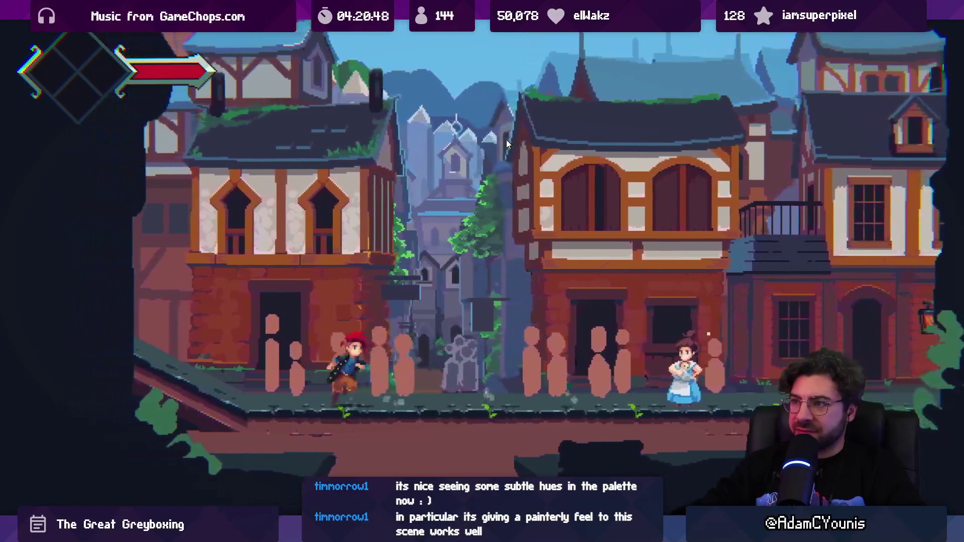
key("F11")
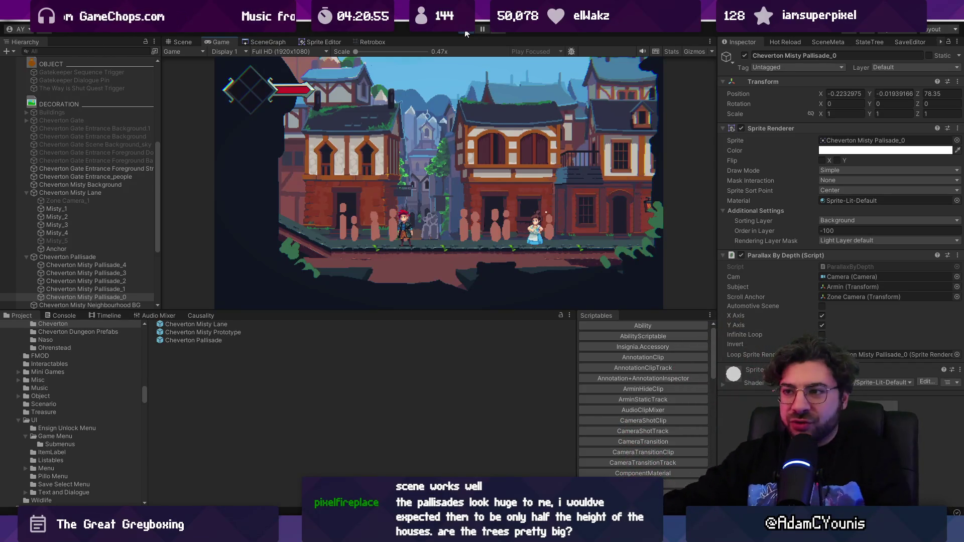
key("F11")
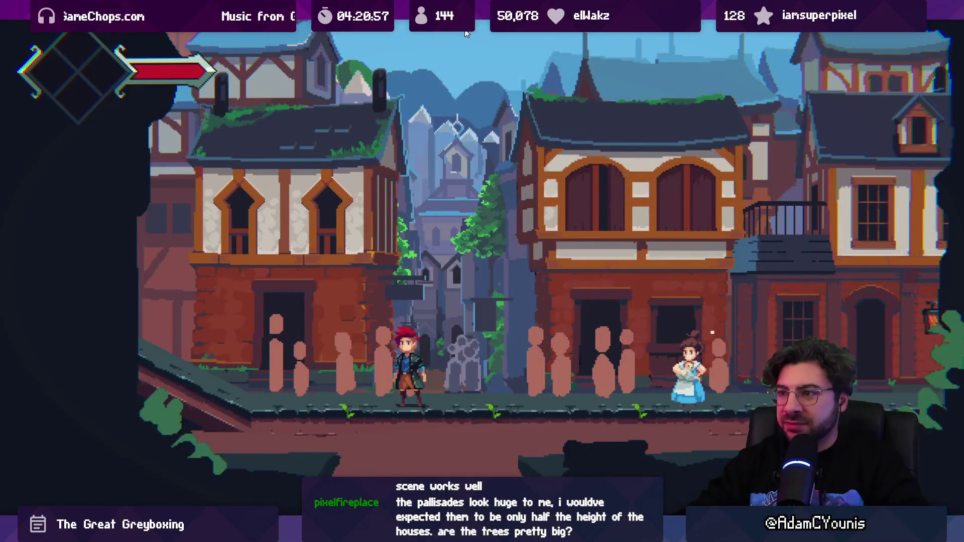
key("F11")
- Stop play mode, frame the palisade sprites, and show the SceneGraph of connected levels
key("ctrl+p")
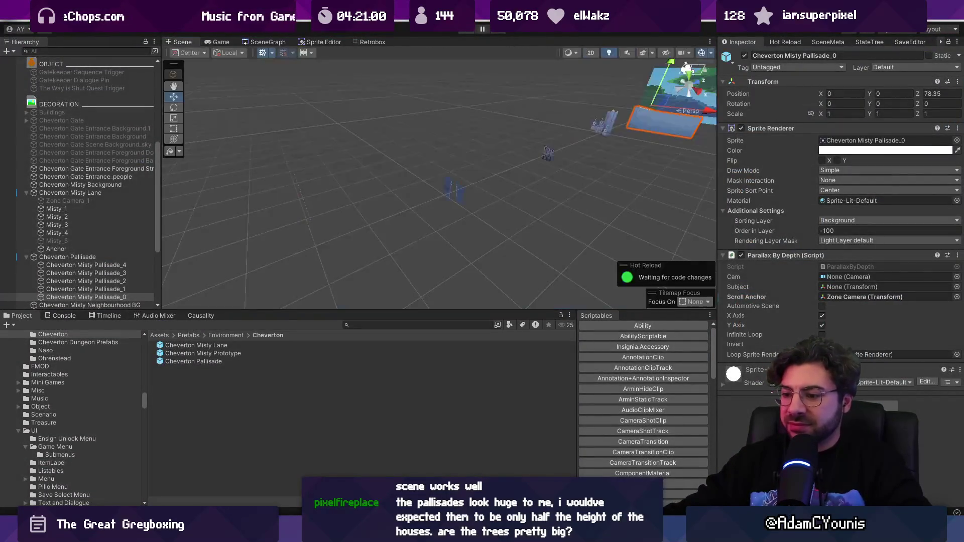
key("f")
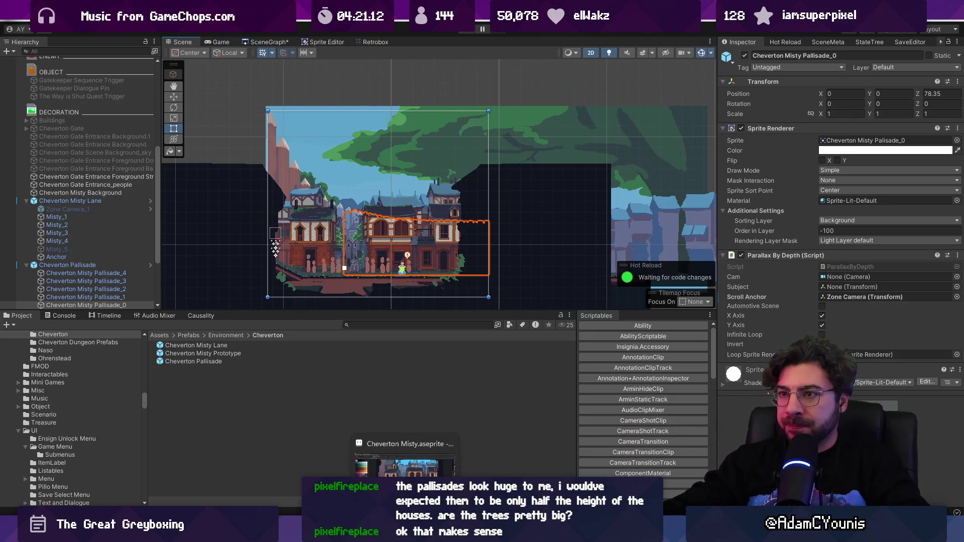
left_click(271, 40)
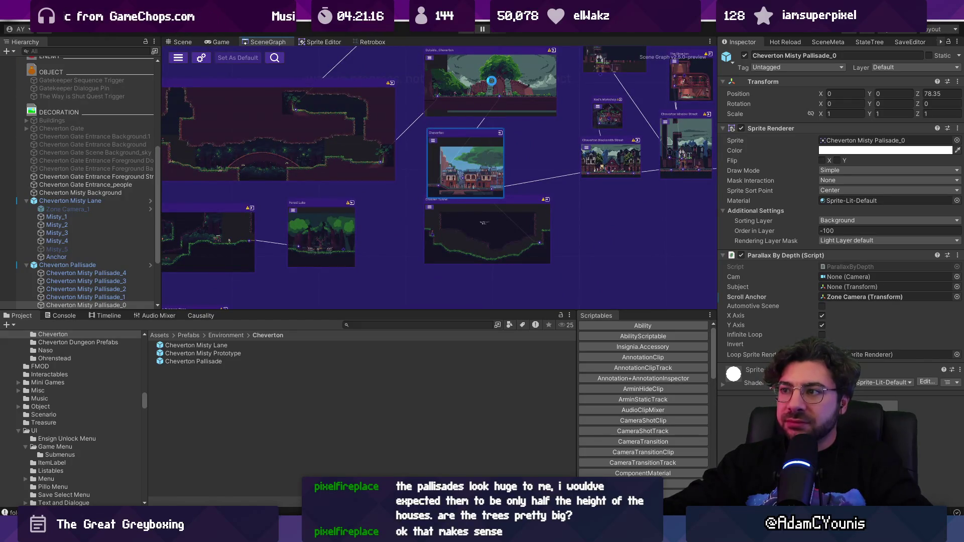
- Open the Outside_Cheverton scene from the scene graph
double_click(491, 80)
scroll(491, 192, "up", 5)
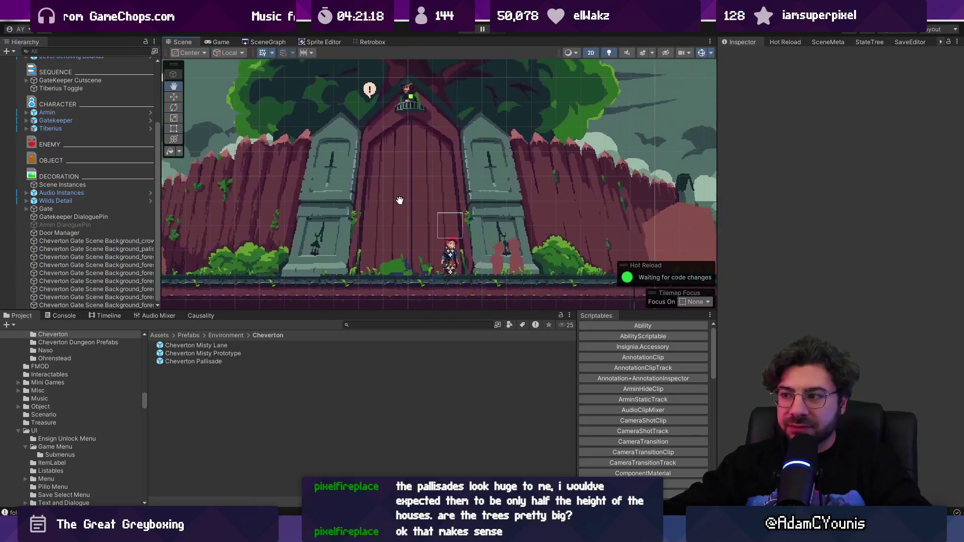
scroll(400, 201, "down", 5)
scroll(435, 199, "up", 5)
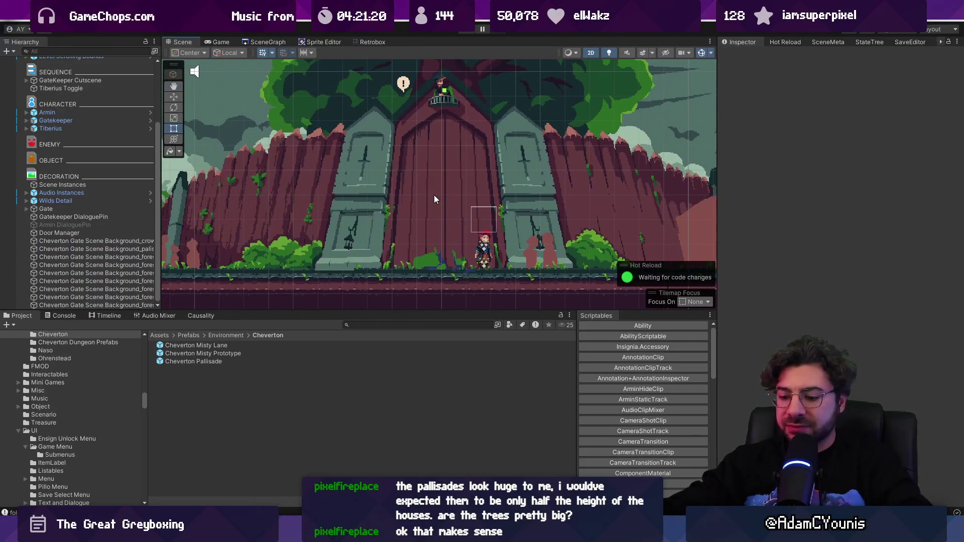
- Playtest the gate scene, walking left past the gate and back, then stop play
key("ctrl+p")
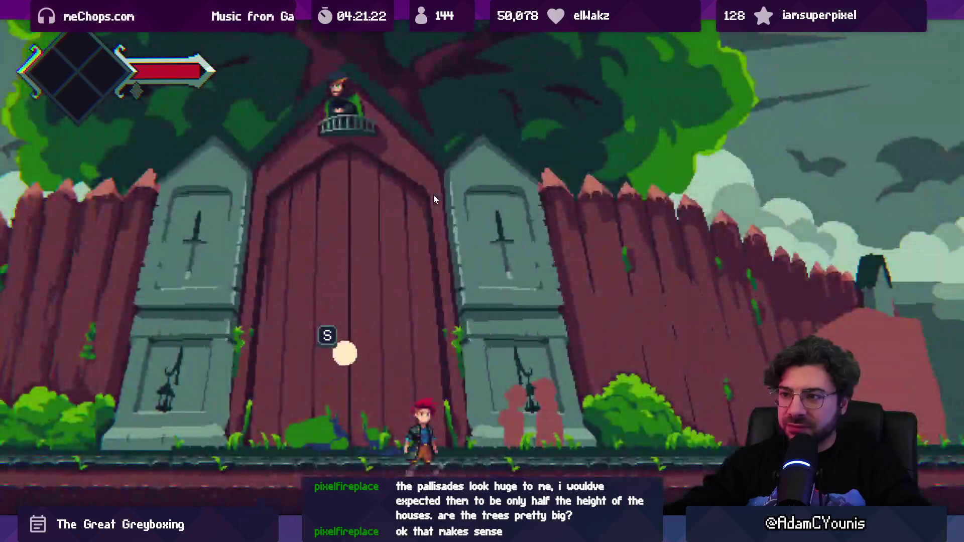
key("Left")
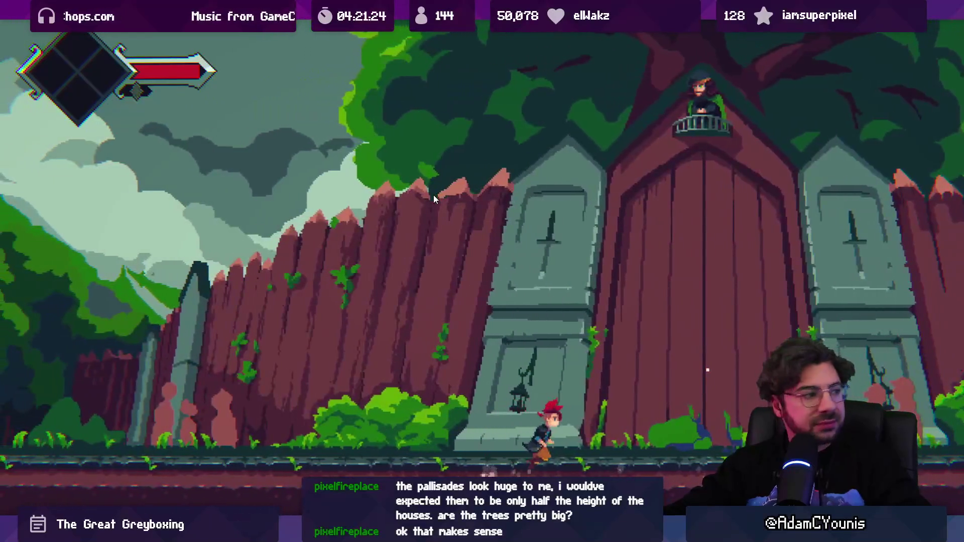
key("Right")
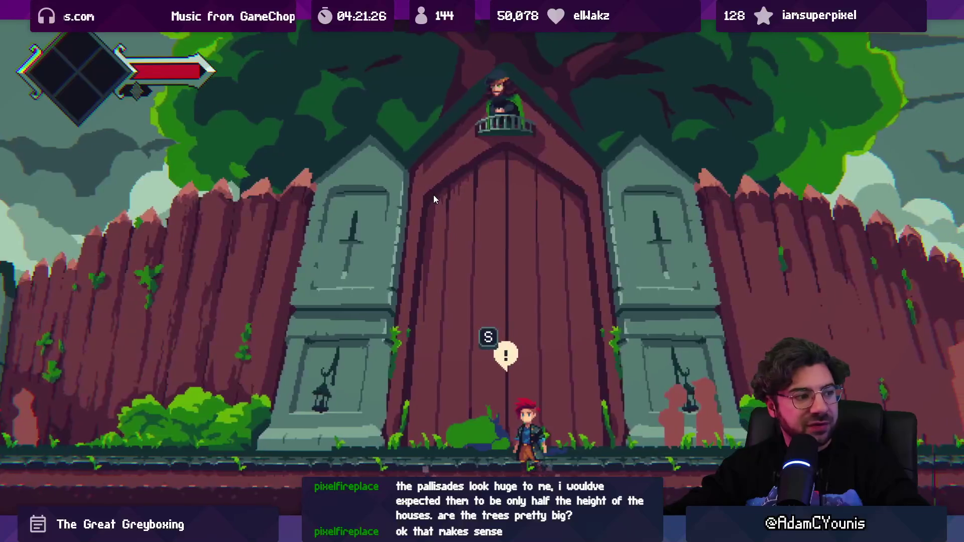
key("shift+space")
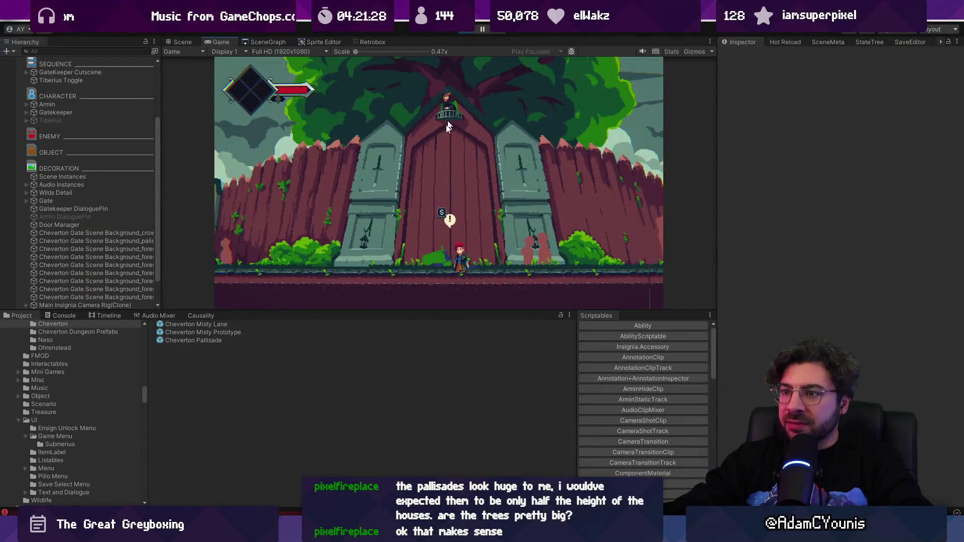
left_click(461, 31)
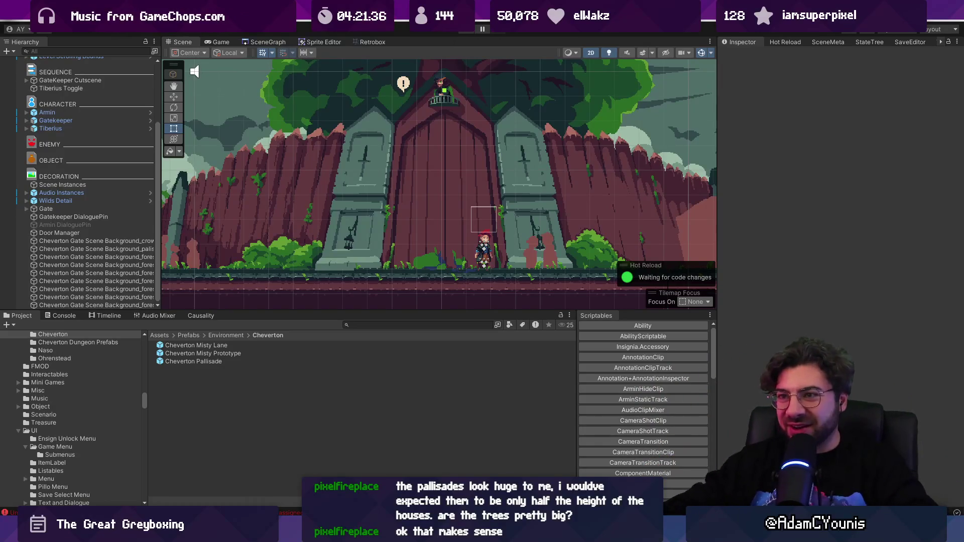
- Walk the player through Cheverton town in the running game, then leave fullscreen
left_click(257, 44)
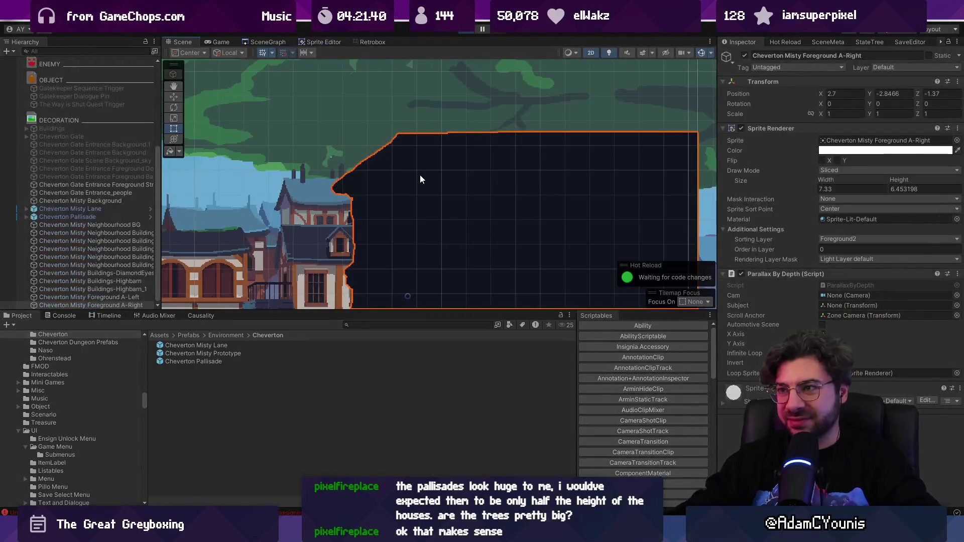
key("Right")
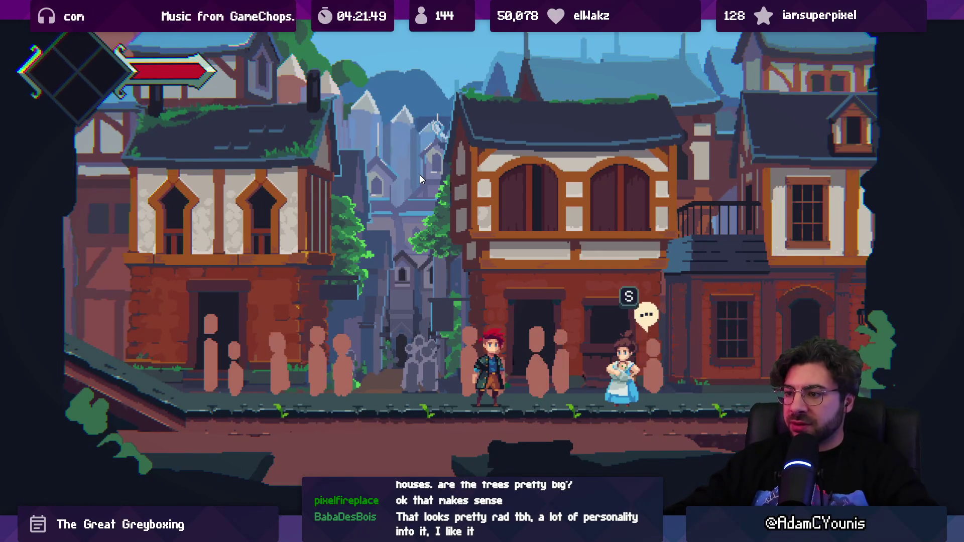
key("Left")
key("Right")
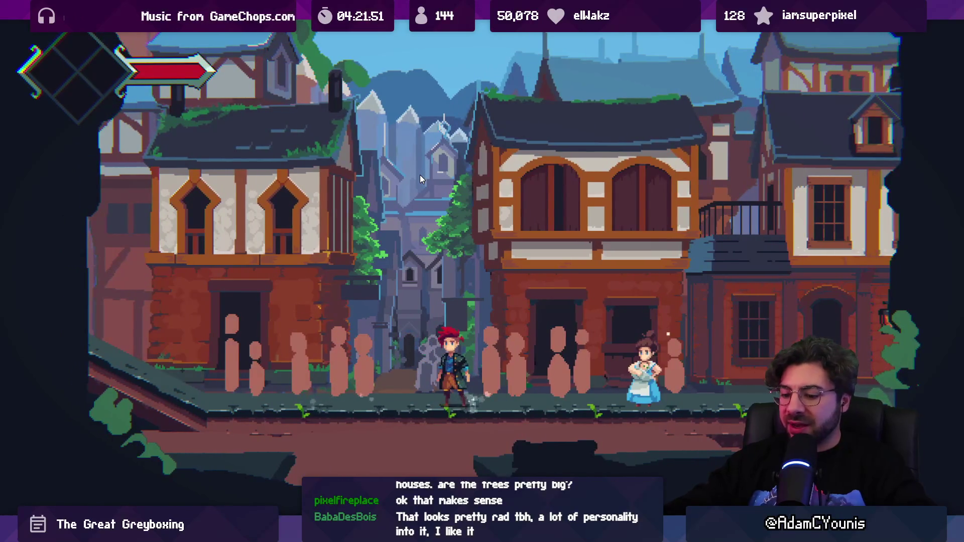
key("ctrl+shift+F7")
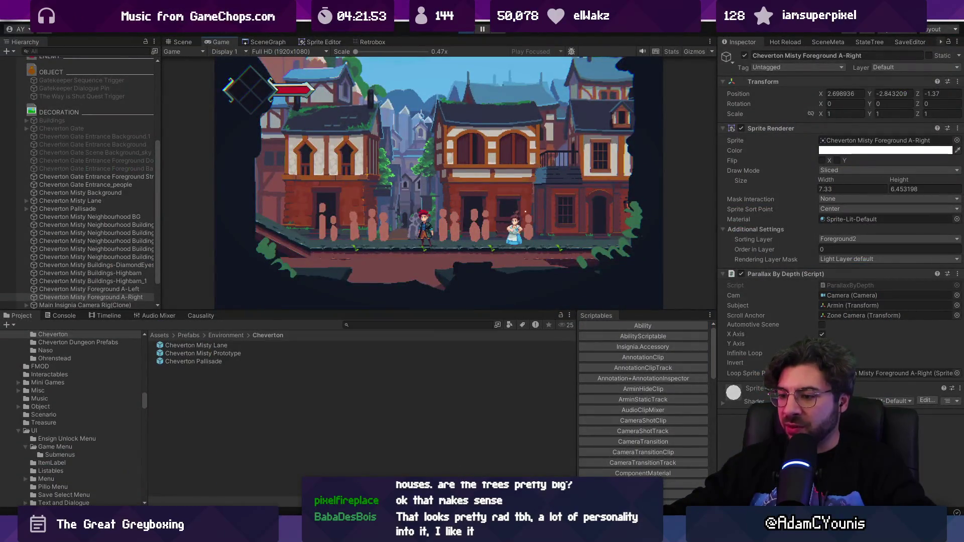
- Compare with the Aseprite town mockup, enlarging and panning its canvas, then return to Unity
key("alt+Tab")
left_click_drag(477, 300, 471, 421)
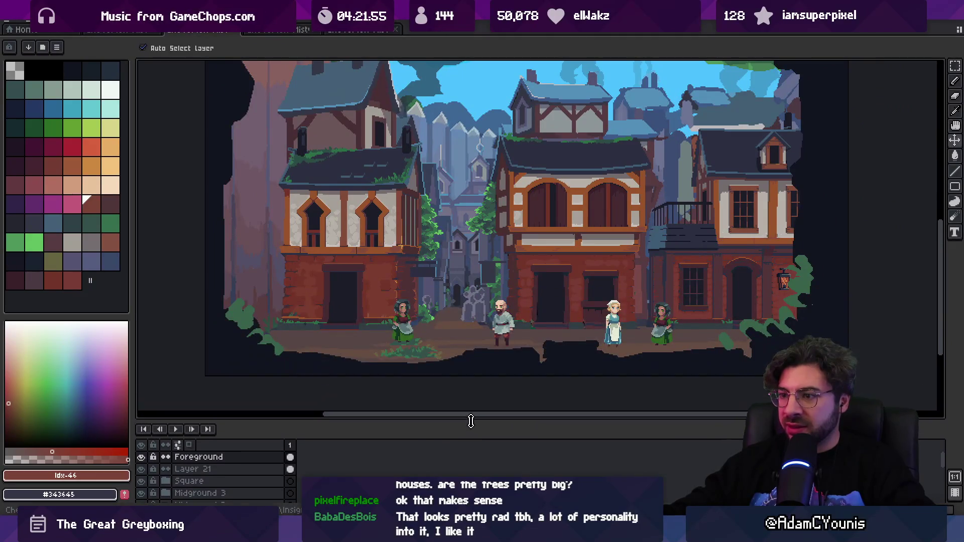
left_click_drag(411, 339, 372, 377)
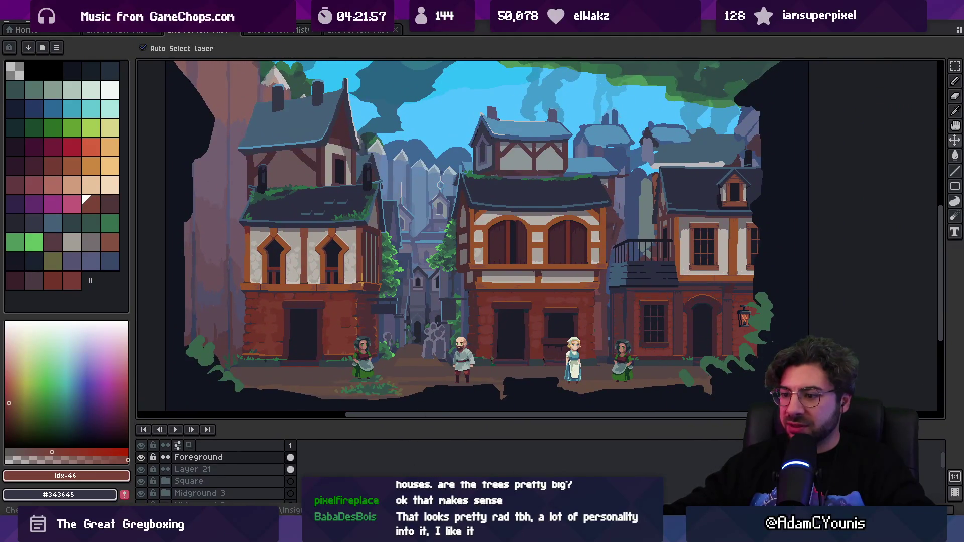
key("alt+Tab")
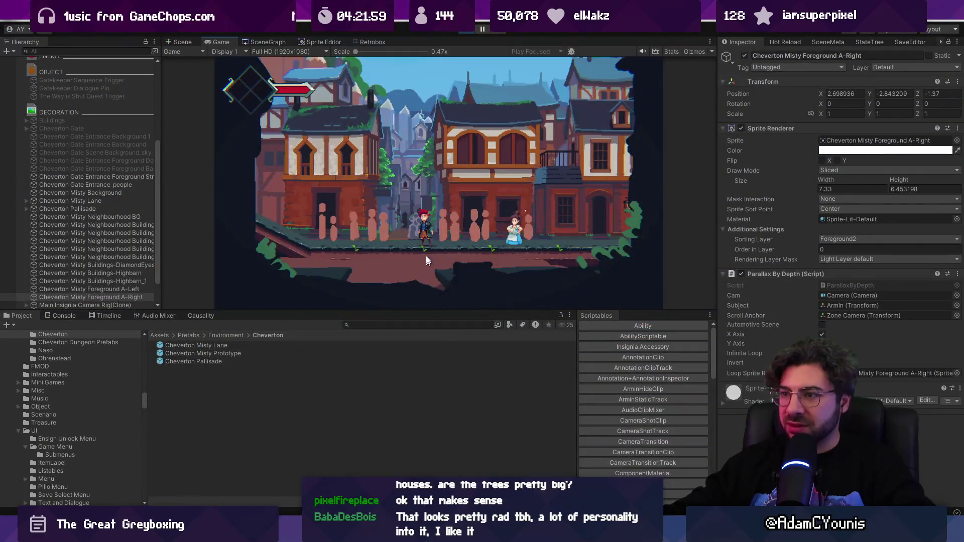
- Raise the Zone Camera to Y -2.56 and playtest the new framing
key("ctrl+p")
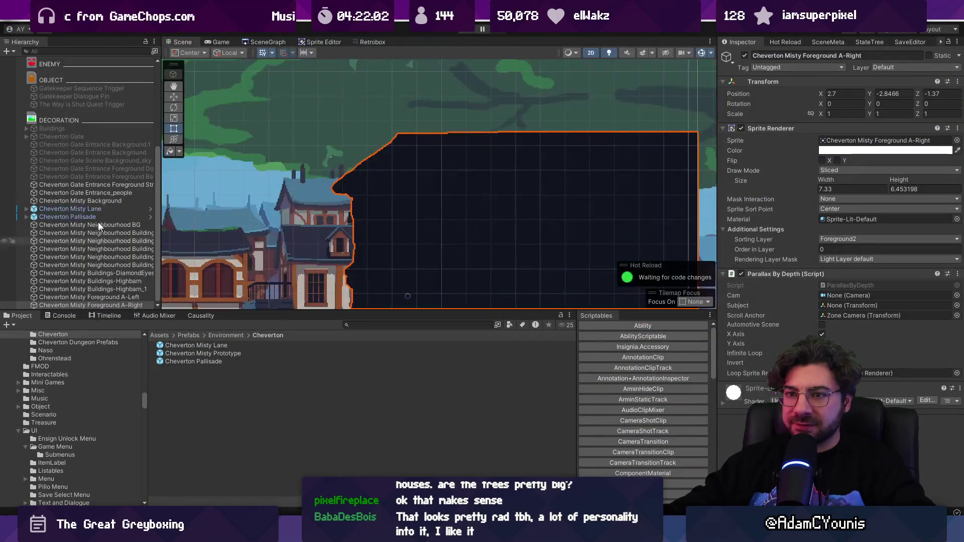
double_click(84, 125)
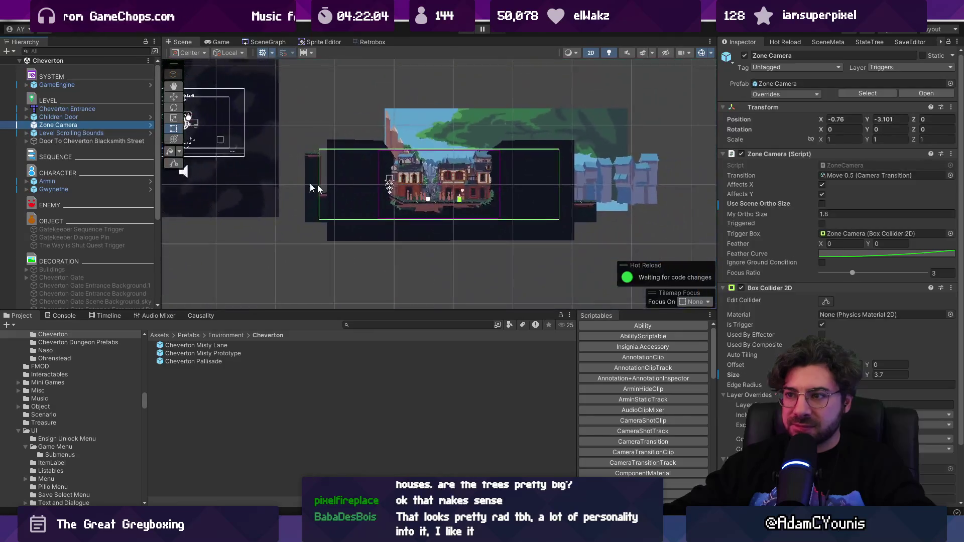
key("w")
left_click_drag(465, 156, 468, 132)
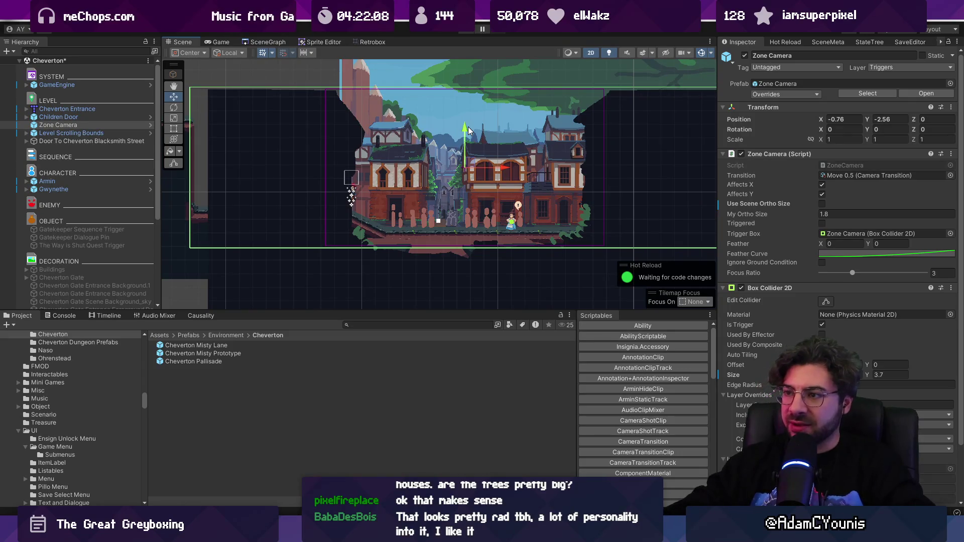
key("ctrl+p")
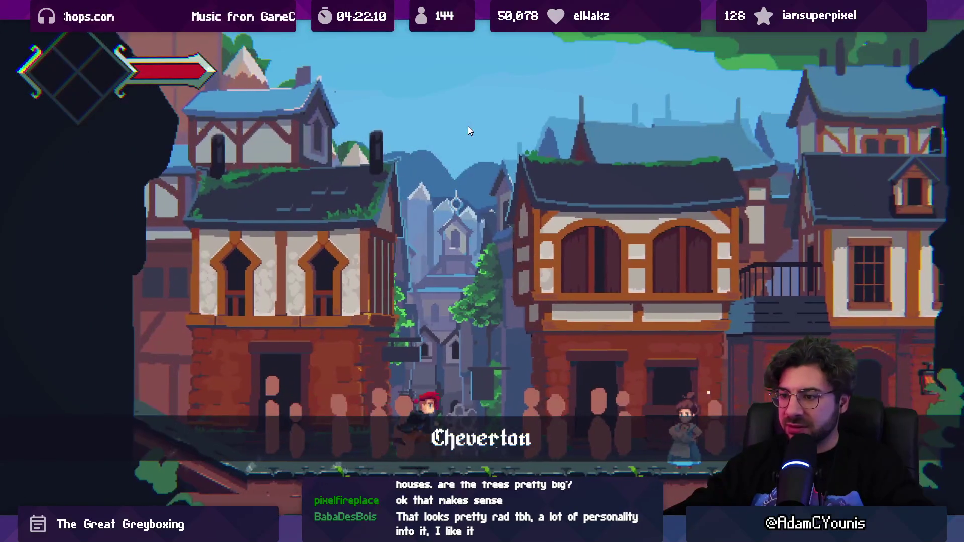
key("Right")
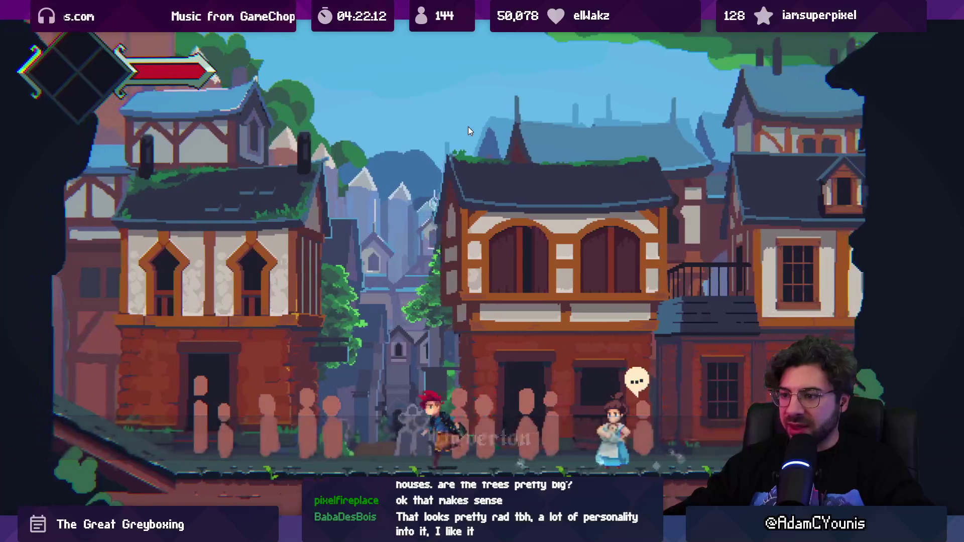
key("shift+space")
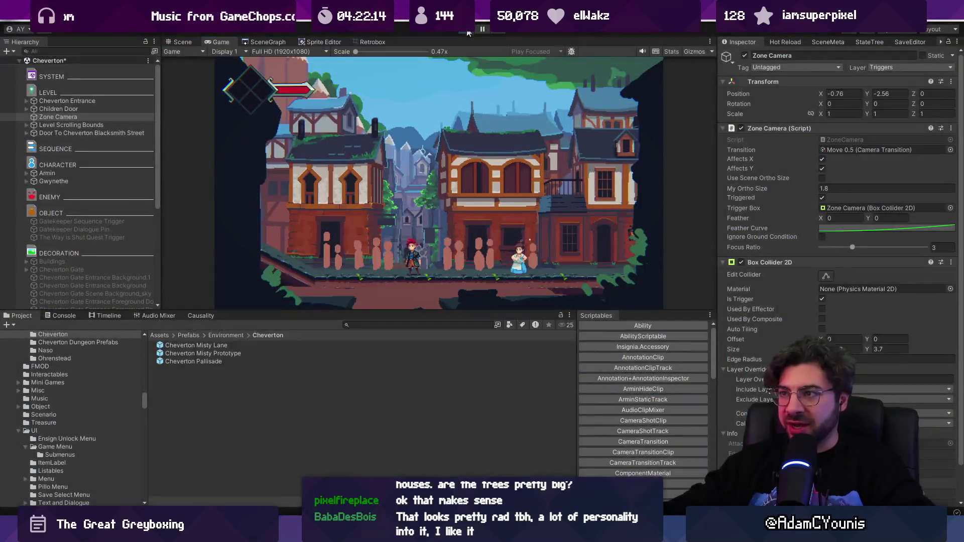
key("ctrl+p")
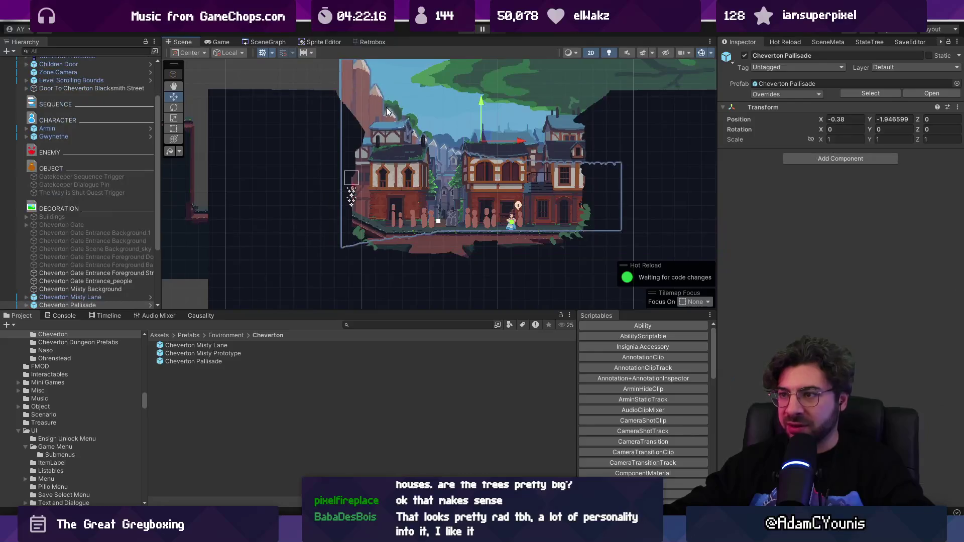
- Raise Cheverton Pallisade to Y -1.74 and Misty Neighbourhood BG to Y -2.51, then playtest
left_click_drag(450, 173, 445, 159)
left_click(473, 130)
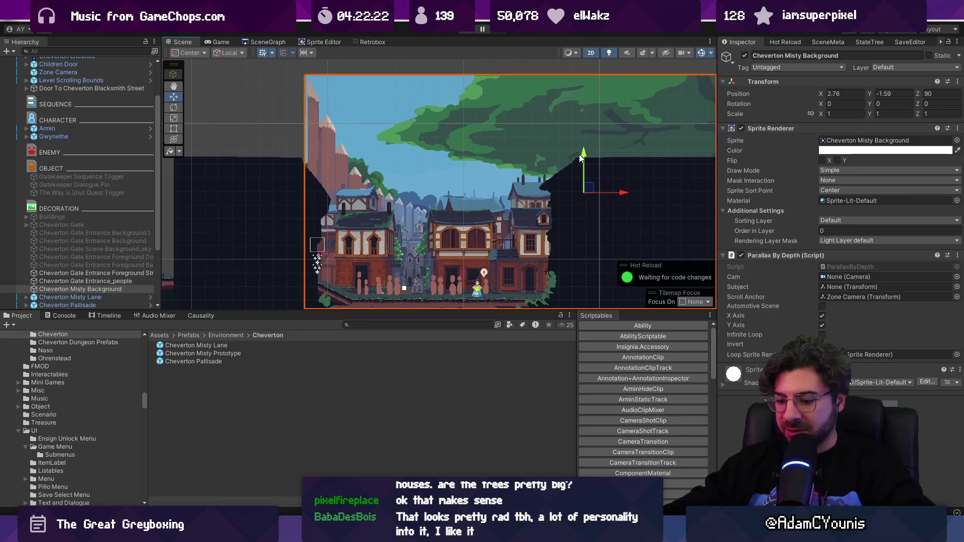
left_click(520, 200)
left_click(474, 197)
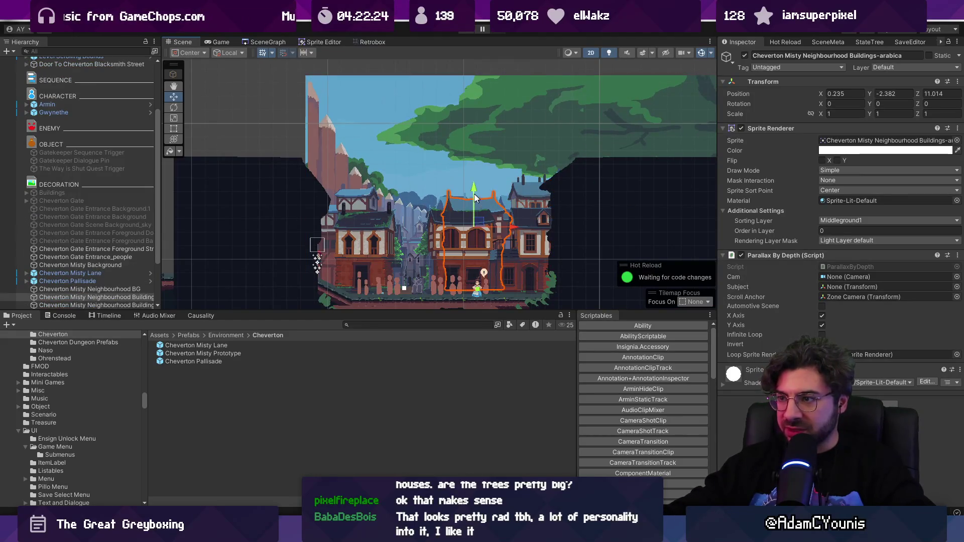
left_click(506, 201)
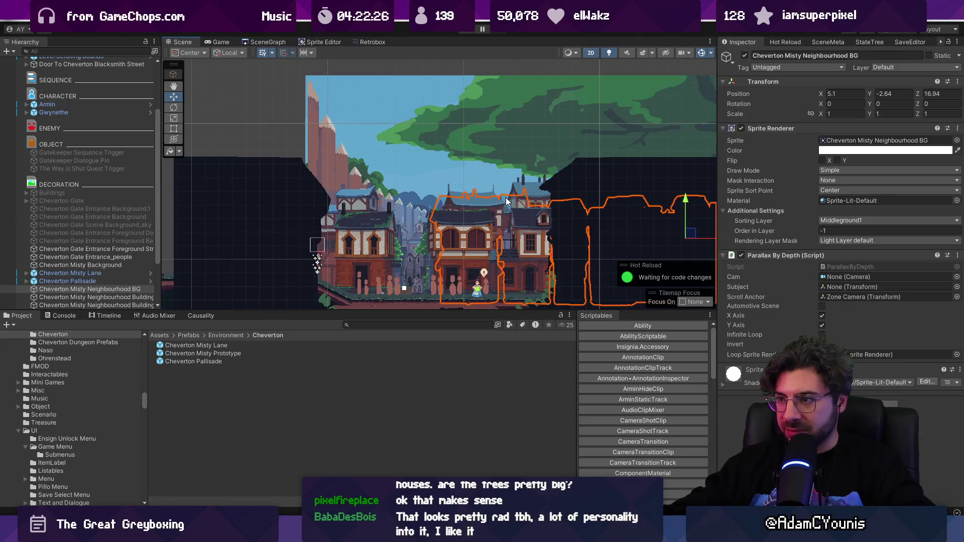
left_click_drag(681, 204, 684, 193)
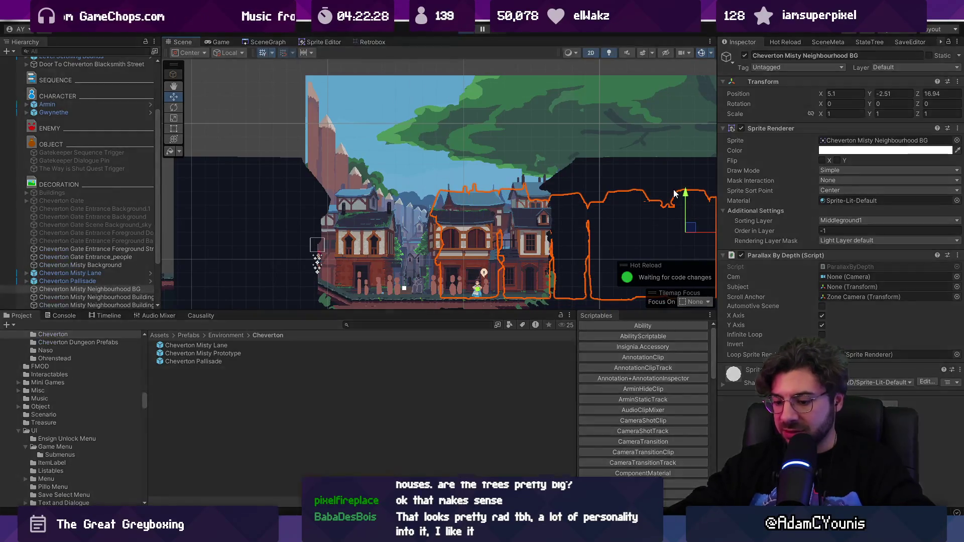
key("ctrl+p")
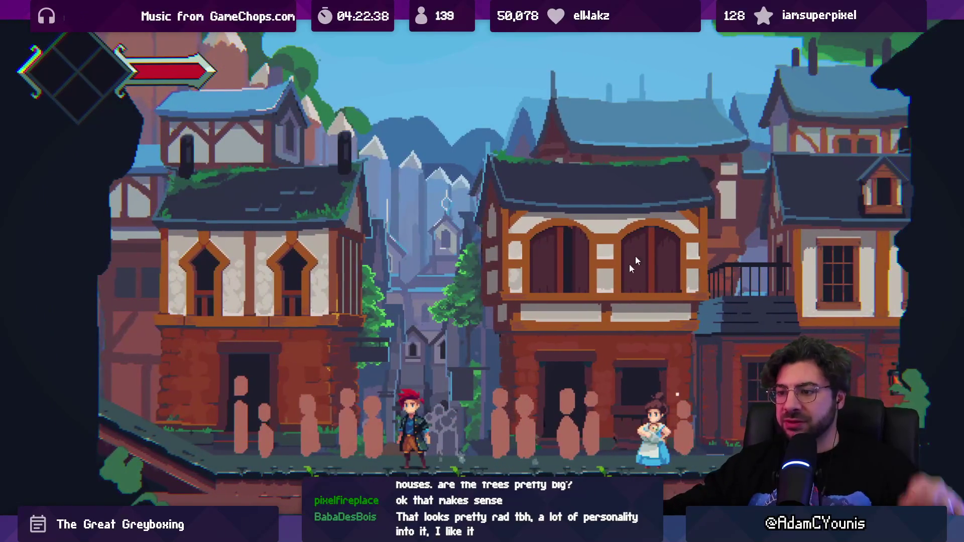
key("shift+space")
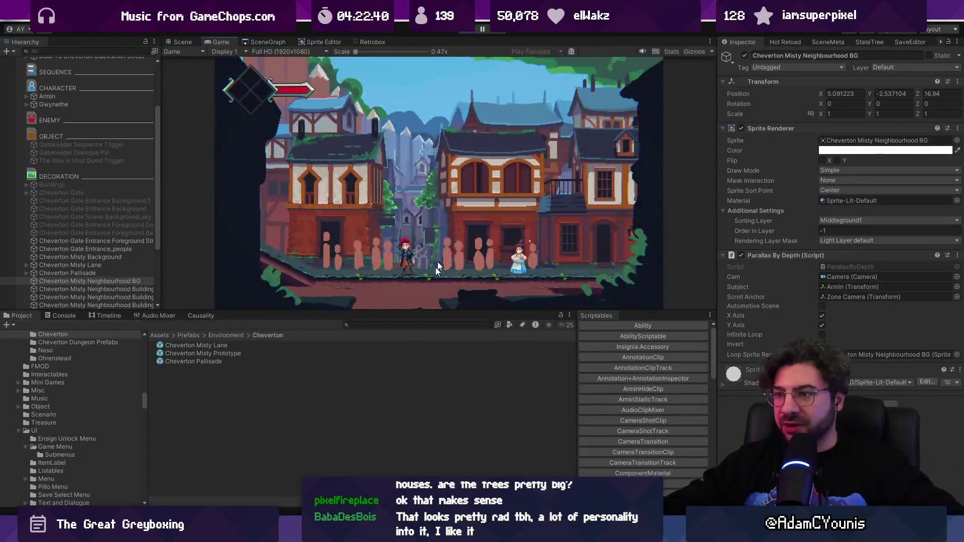
- Raise Cheverton Misty Lane slightly and playtest walking past the NPC
key("ctrl+p")
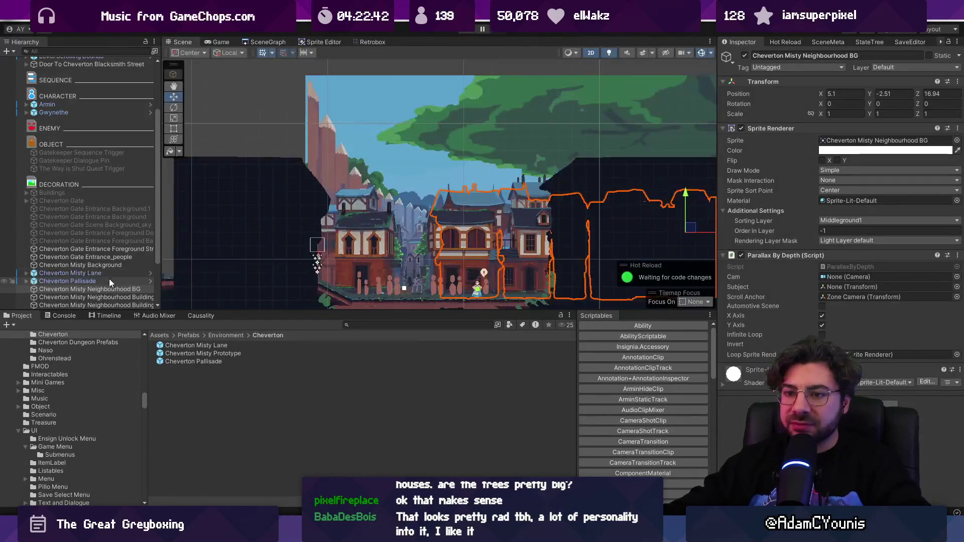
left_click(106, 273)
left_click_drag(413, 206, 410, 200)
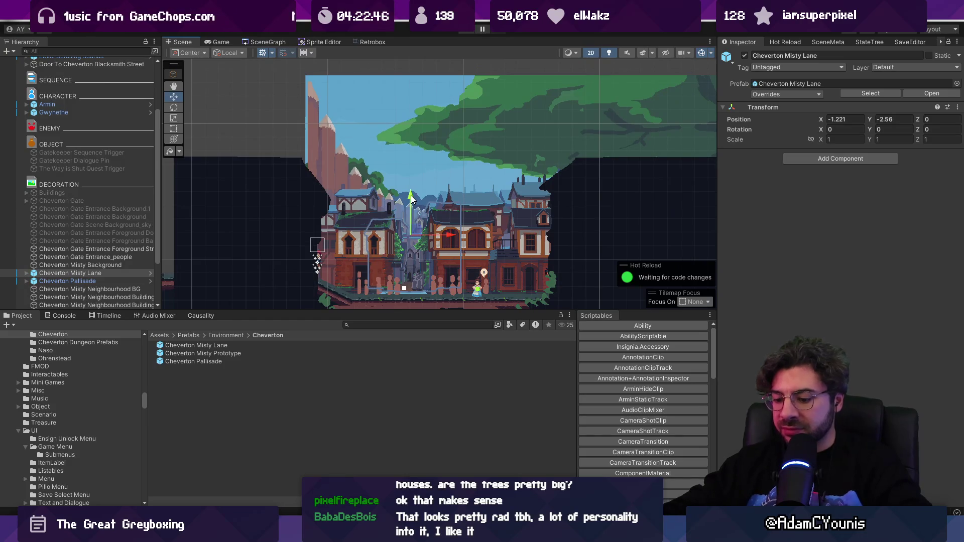
key("ctrl+p")
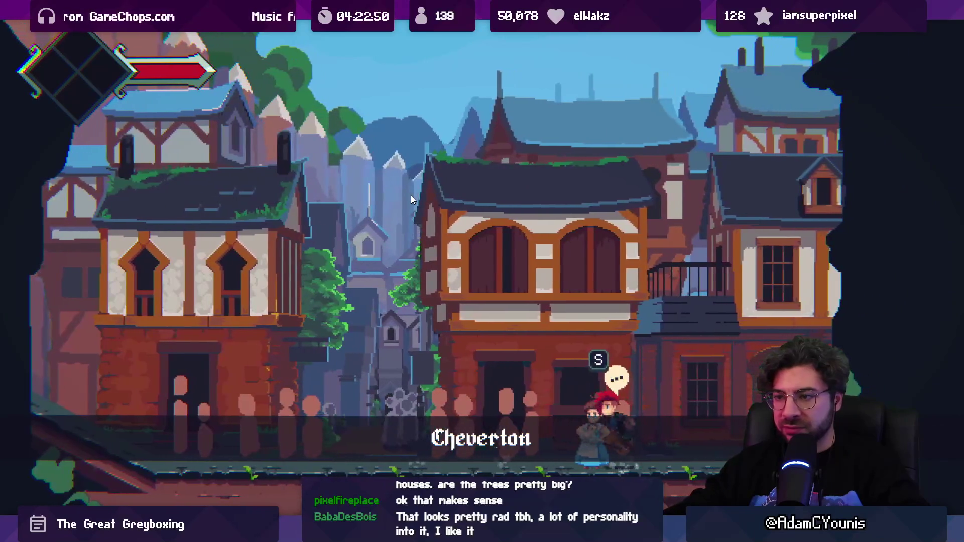
key("Right")
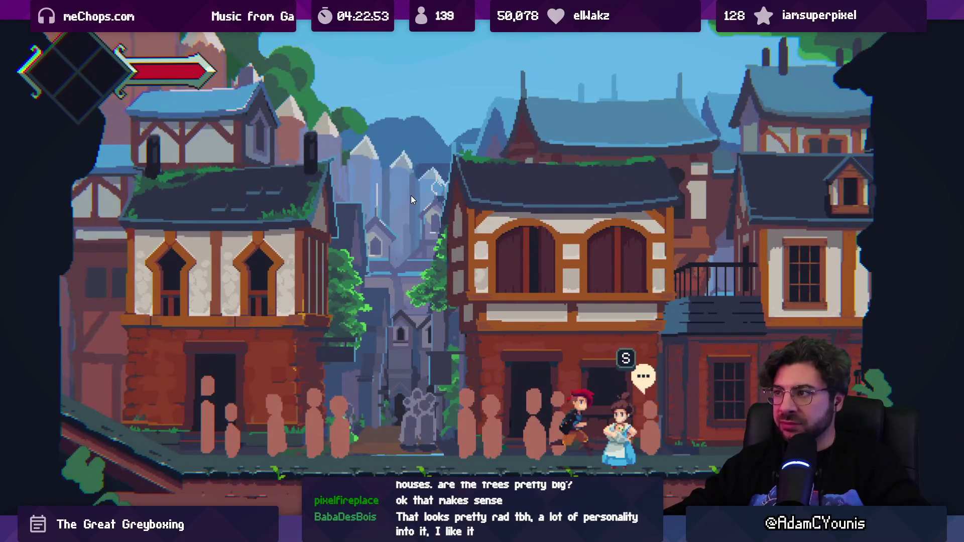
key("Right")
key("Left")
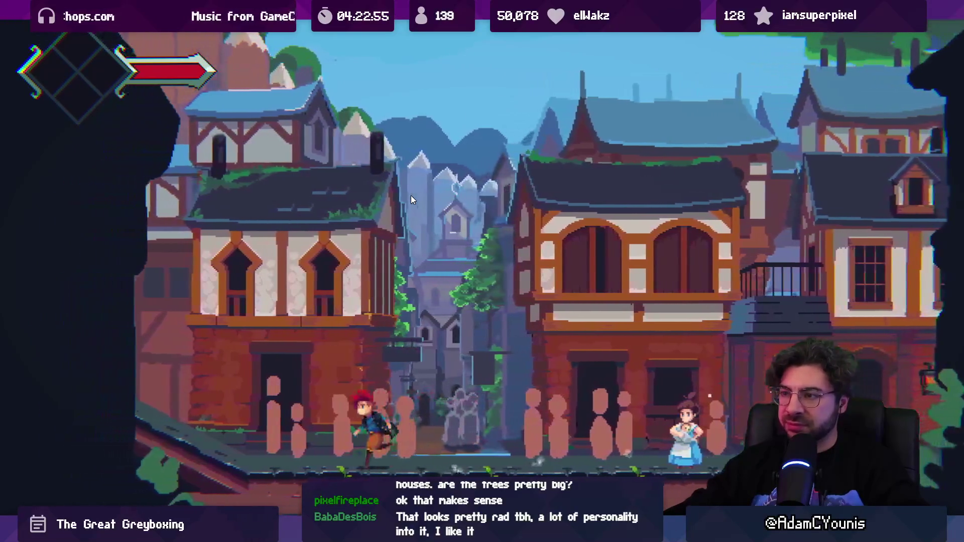
key("Right")
key("Right")
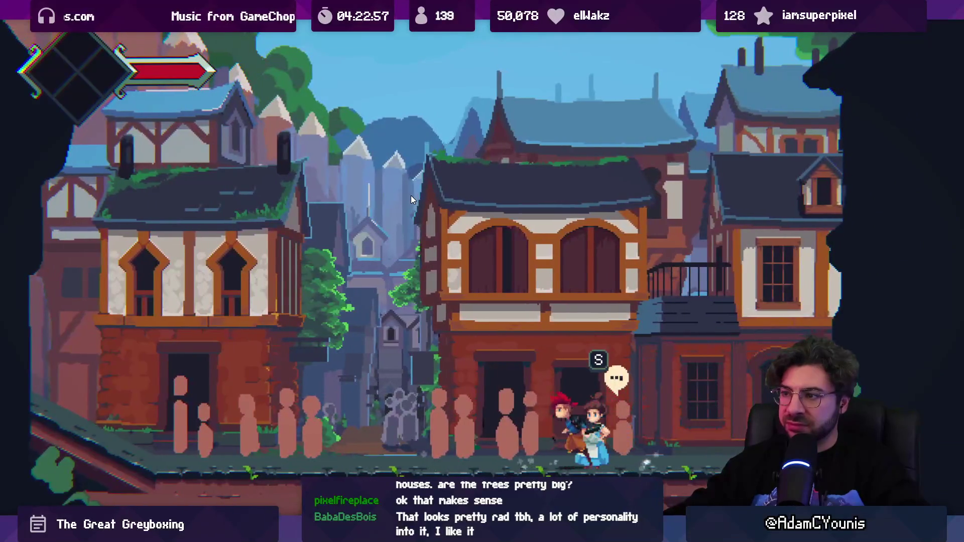
key("Left")
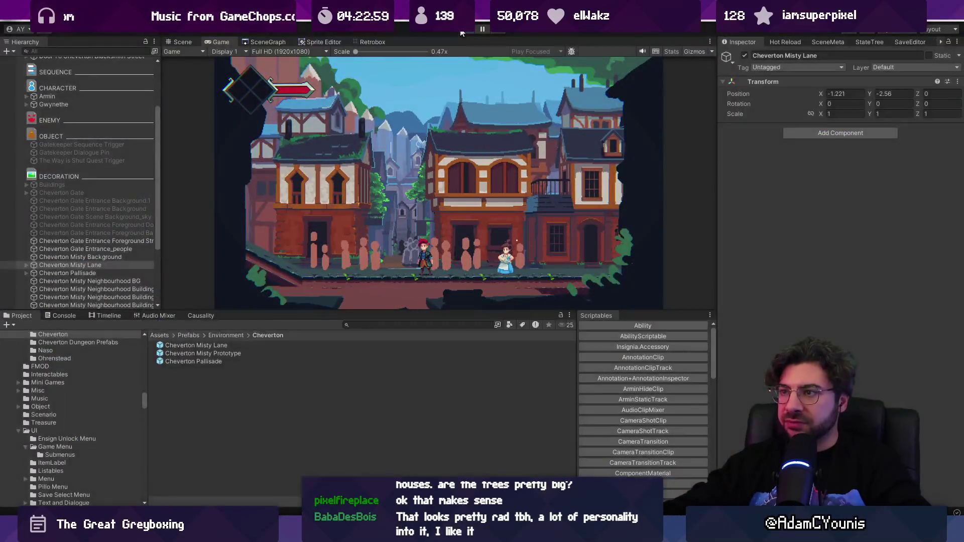
key("ctrl+p")
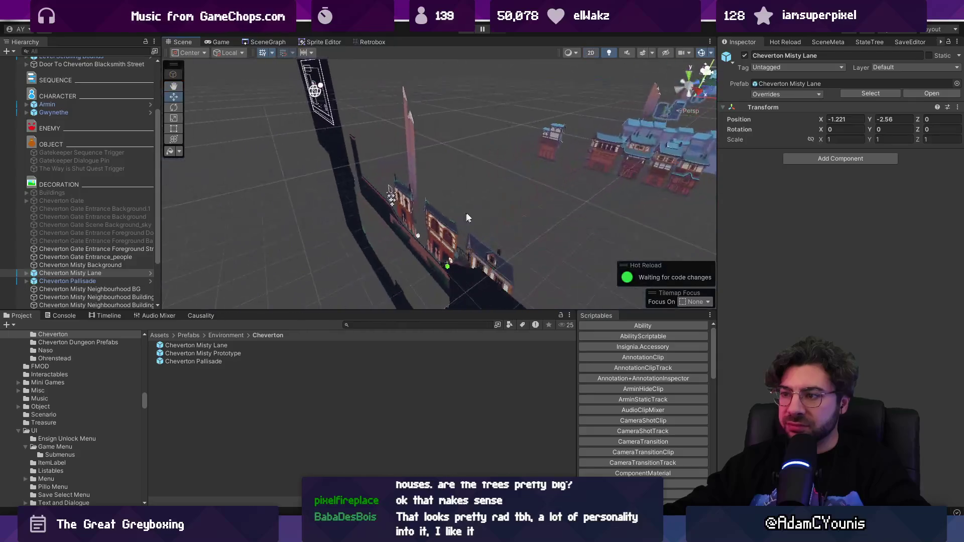
- Push the five Misty Neighbourhood buildings deeper together to Z 12.12
mouse_move(351, 248)
left_mouse_down()
mouse_move(617, 199)
mouse_move(680, 162)
mouse_move(663, 179)
left_mouse_up()
left_click(534, 217)
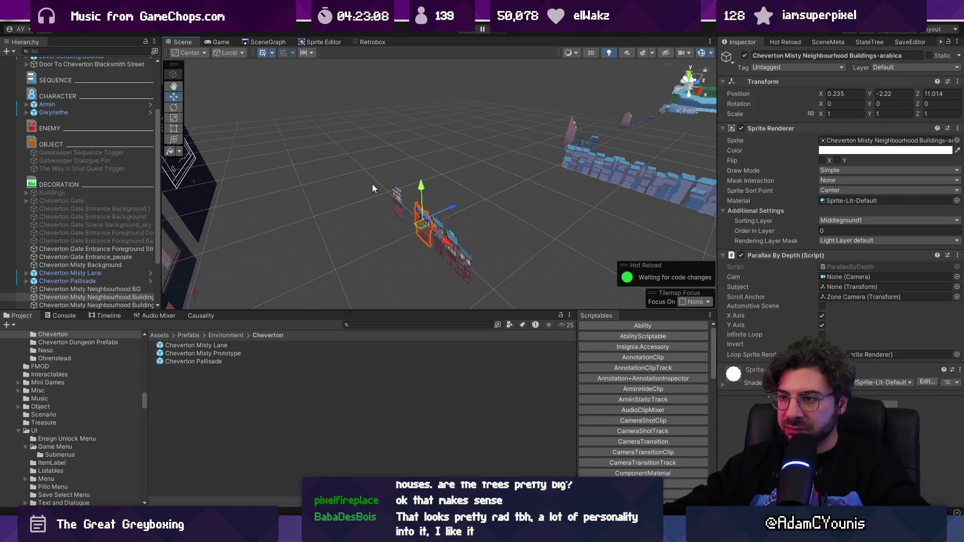
left_click_drag(372, 180, 506, 308)
left_click_drag(343, 147, 535, 309)
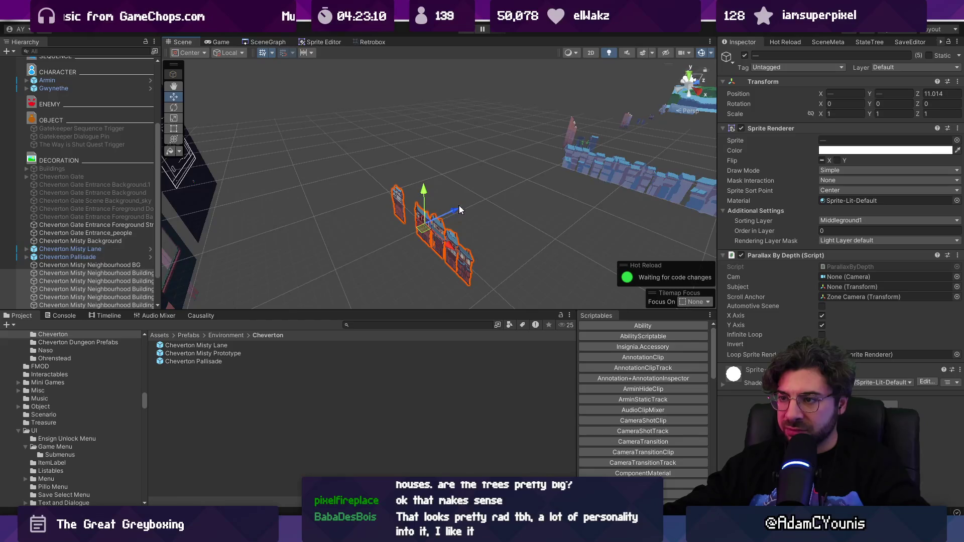
left_click_drag(460, 210, 457, 210)
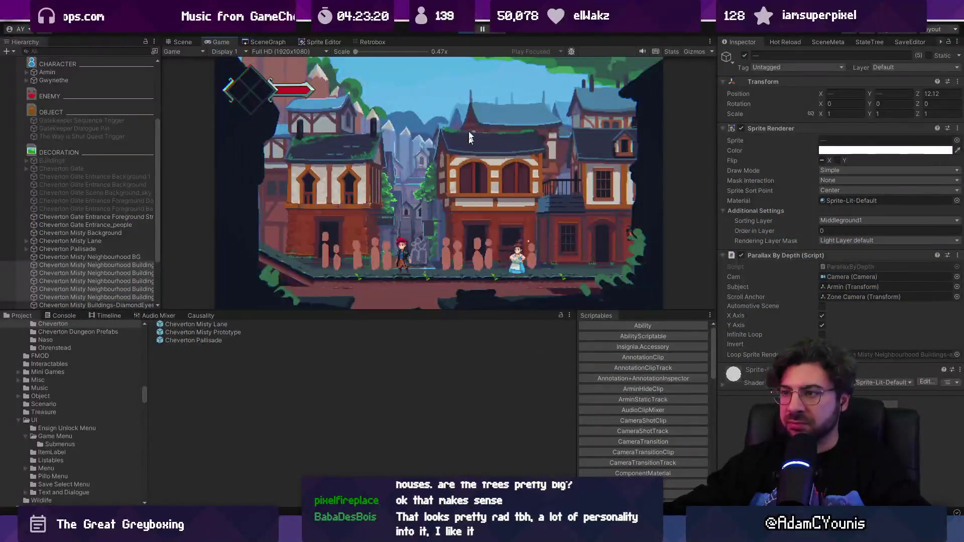
key("ctrl+p")
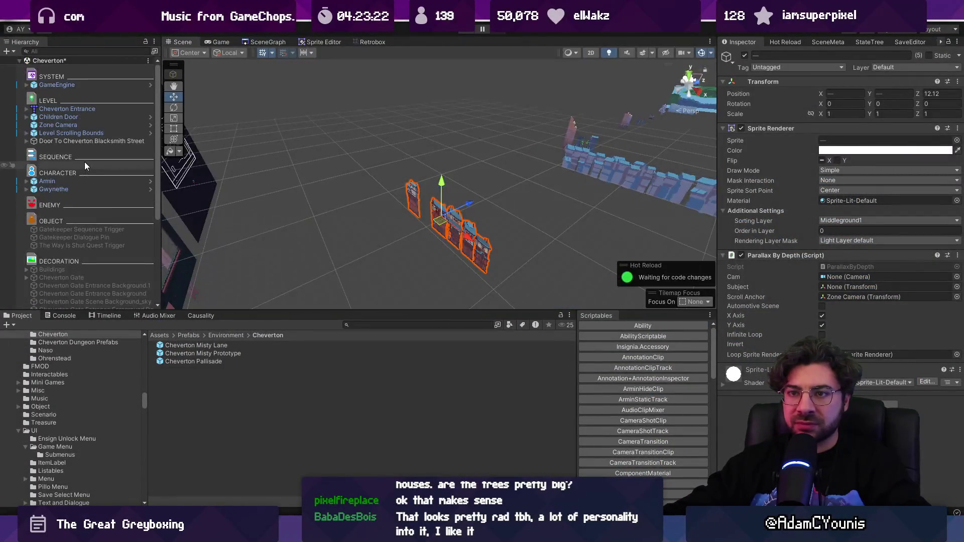
left_click(86, 126)
- In 2D view, lower the Zone Camera to Y -2.7 and playtest the framing
key("2")
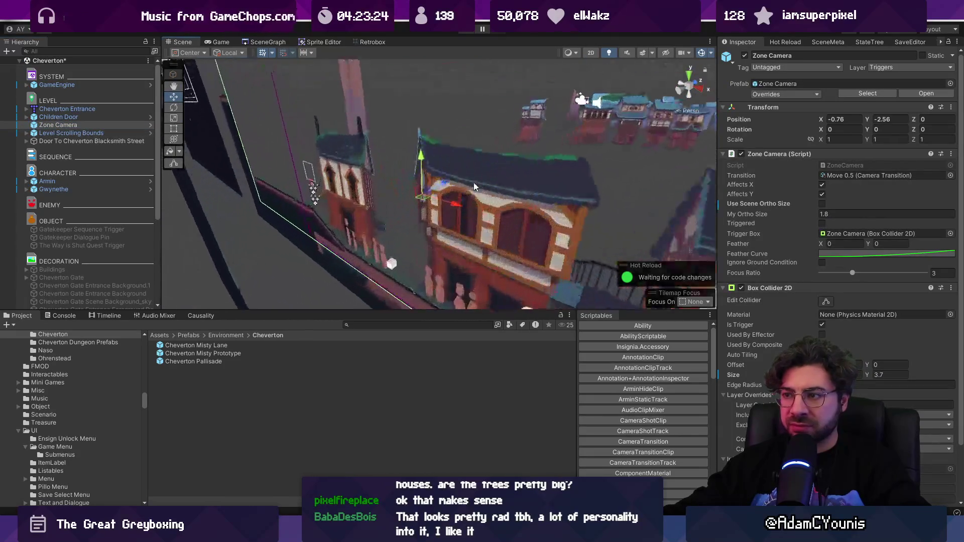
key("f")
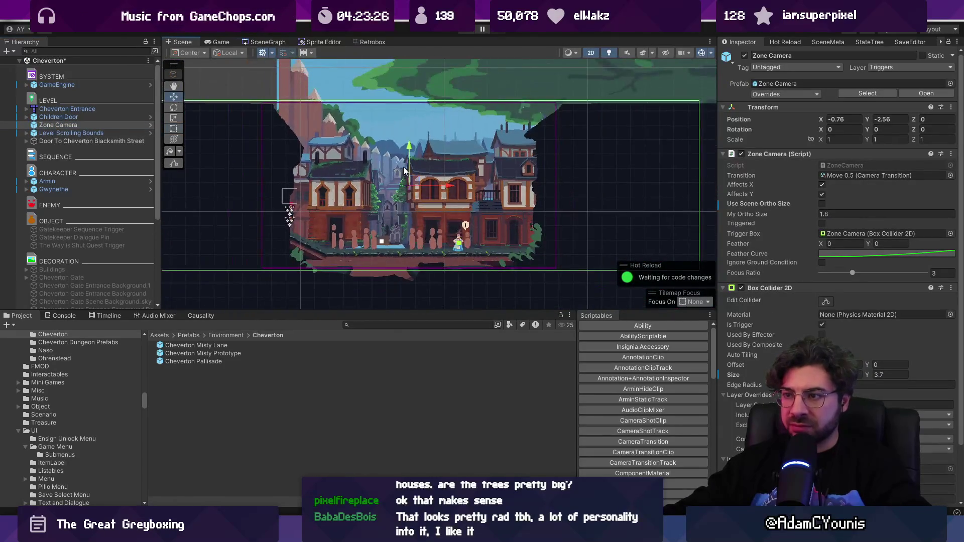
left_click_drag(409, 152, 409, 158)
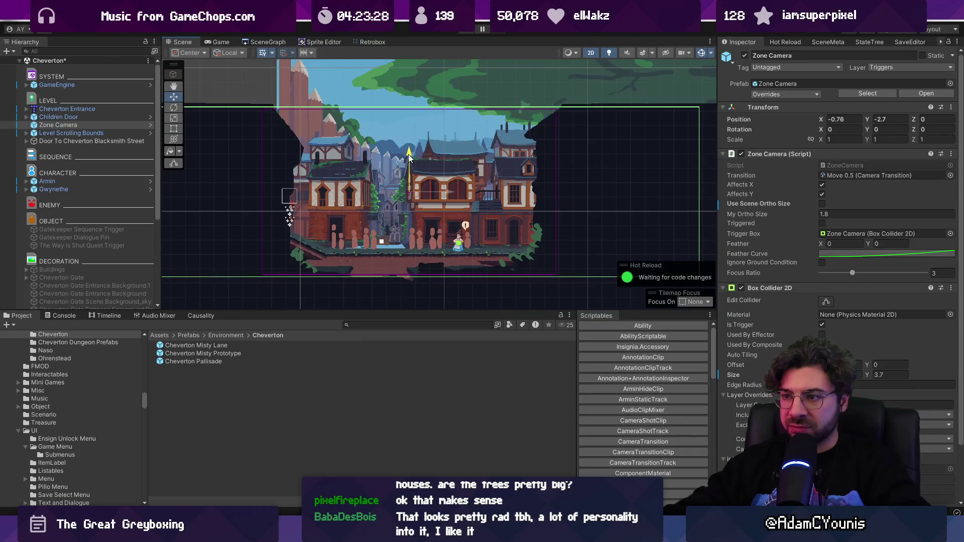
key("ctrl+p")
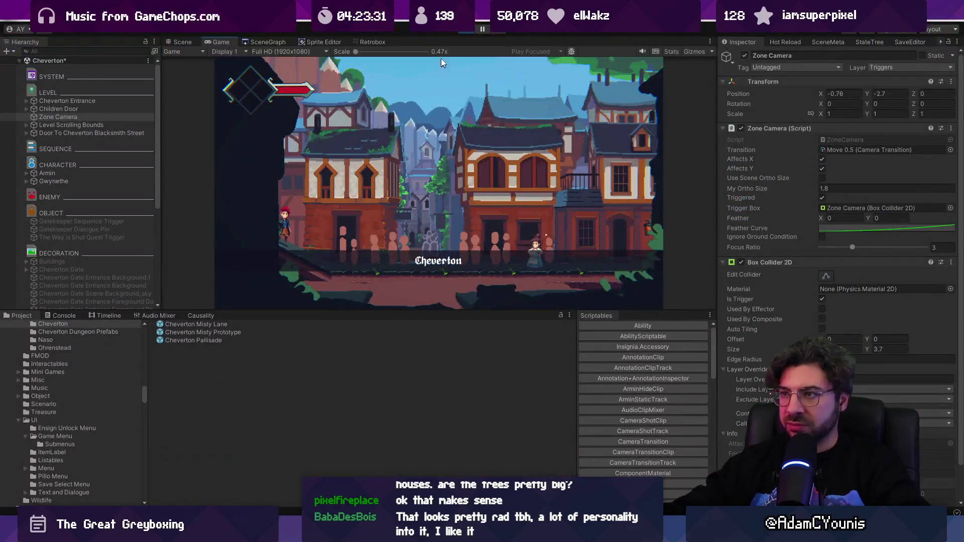
left_click(467, 30)
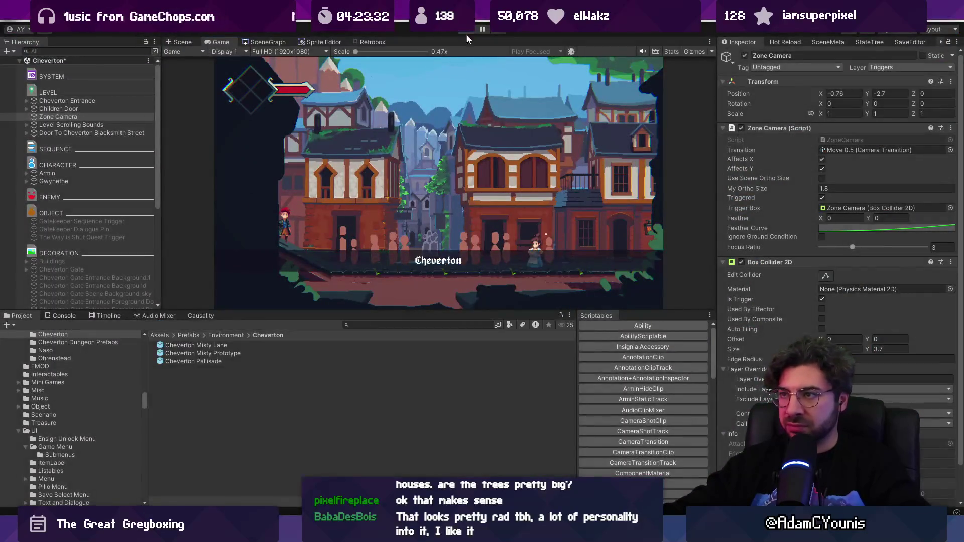
- Raise Cheverton Misty Foreground A-Right to about Y -2.64 and playtest walking right
left_click(569, 217)
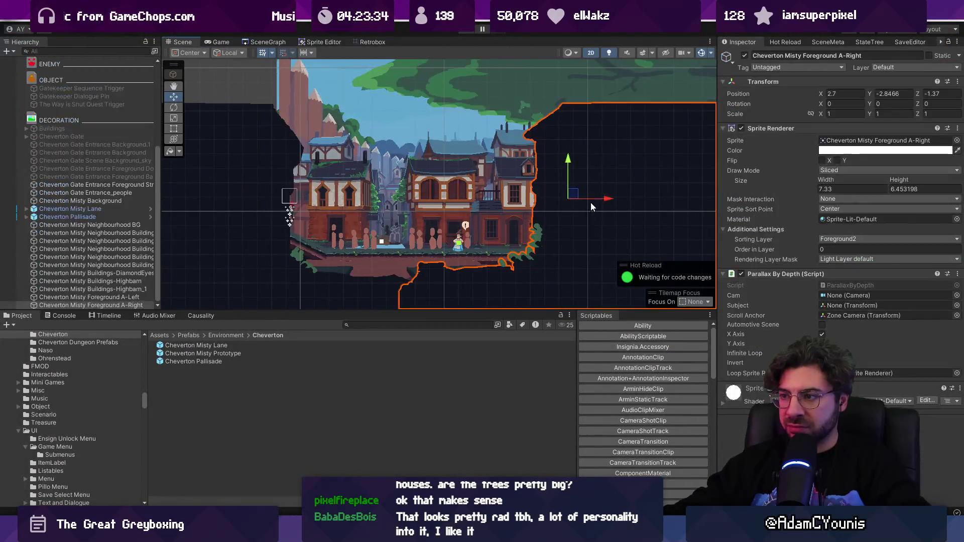
left_click(266, 190)
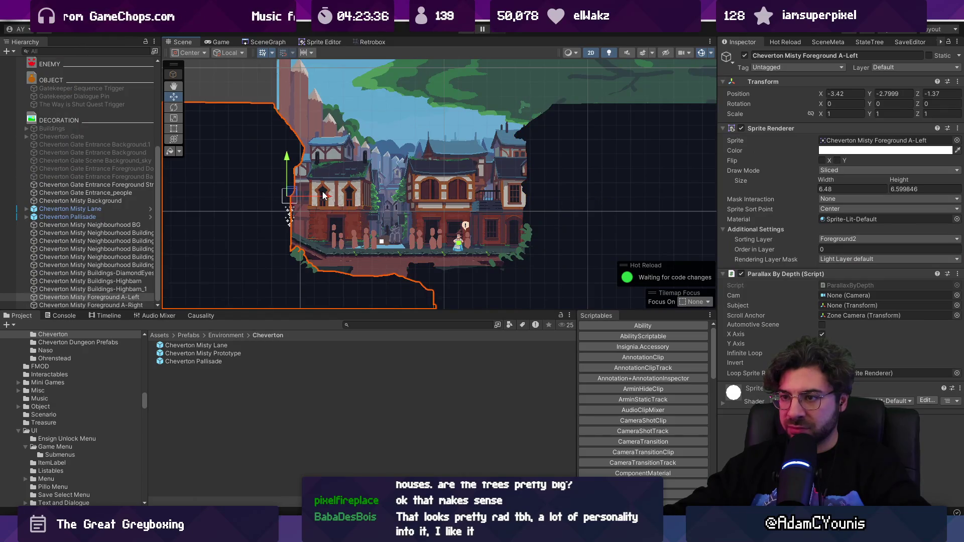
left_click(245, 194)
left_click(321, 200)
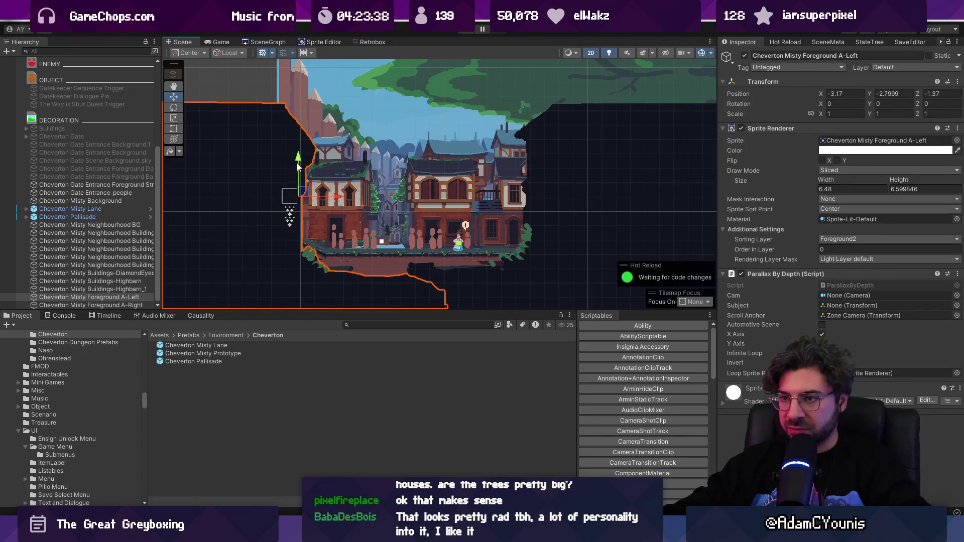
left_click(585, 172)
left_click_drag(561, 162, 560, 153)
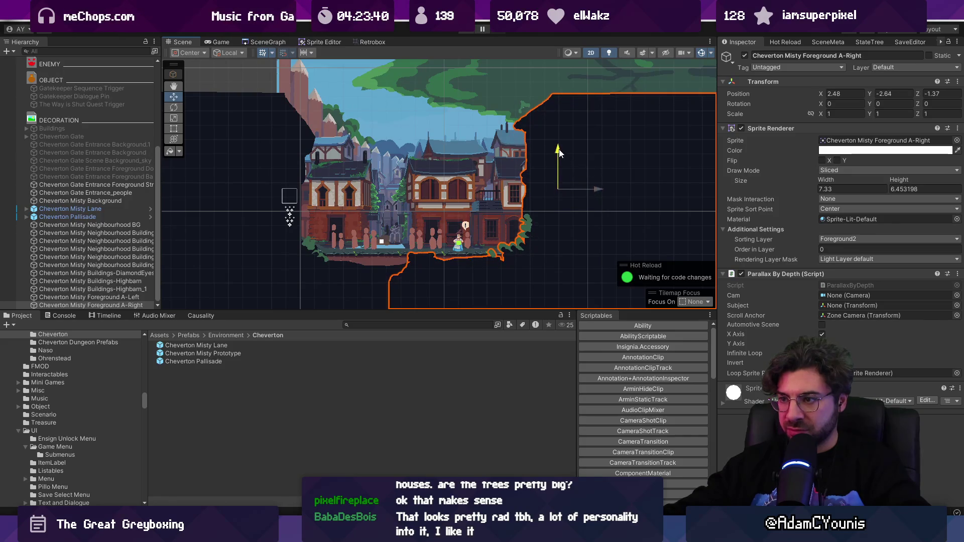
key("ctrl+p")
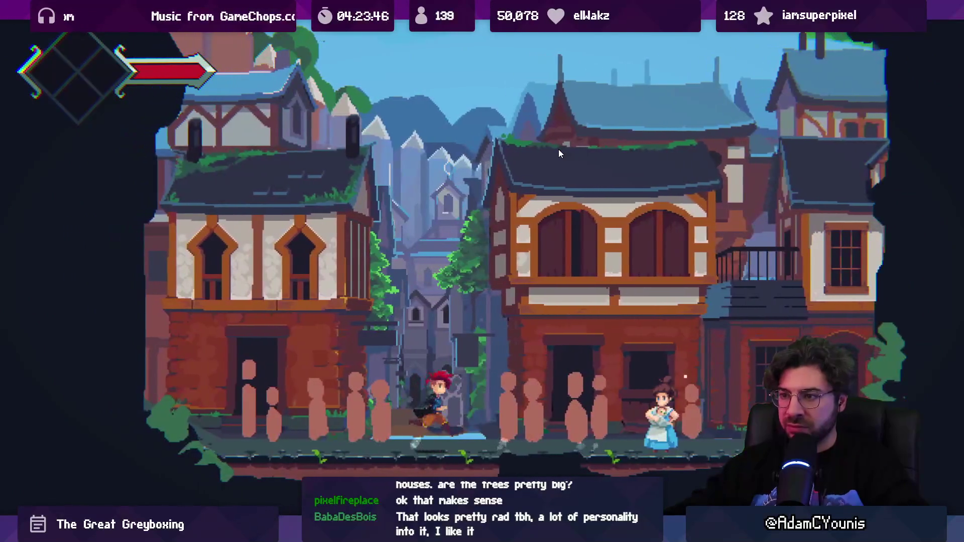
key("Right")
key("shift+space")
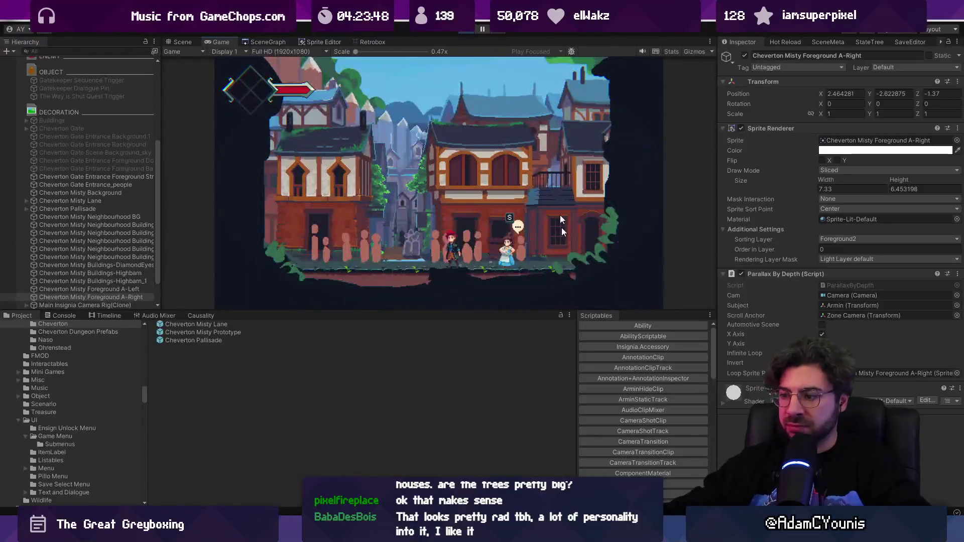
key("alt+Tab")
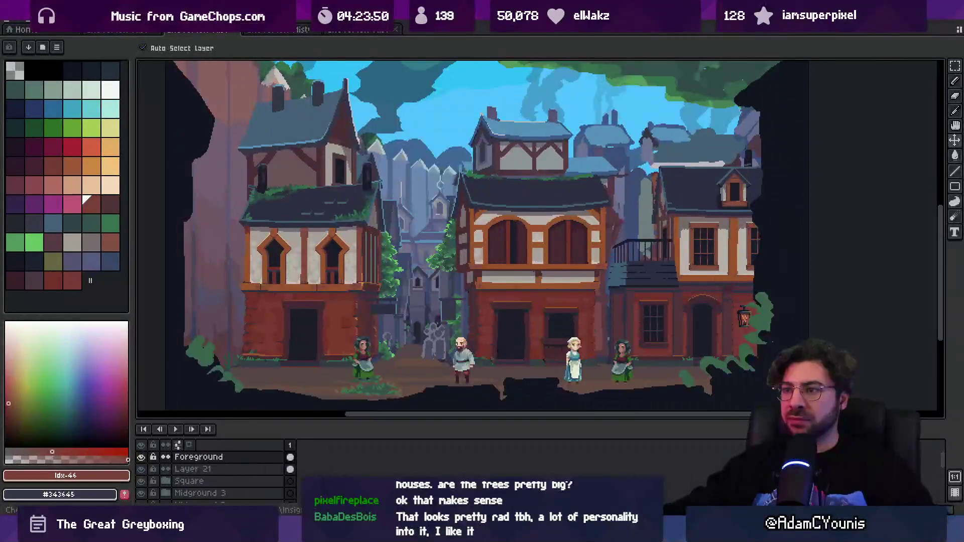
- Flip between the Aseprite town mockup and Unity's running game to compare, ending in Unity
key("alt+Tab")
key("alt+Tab")
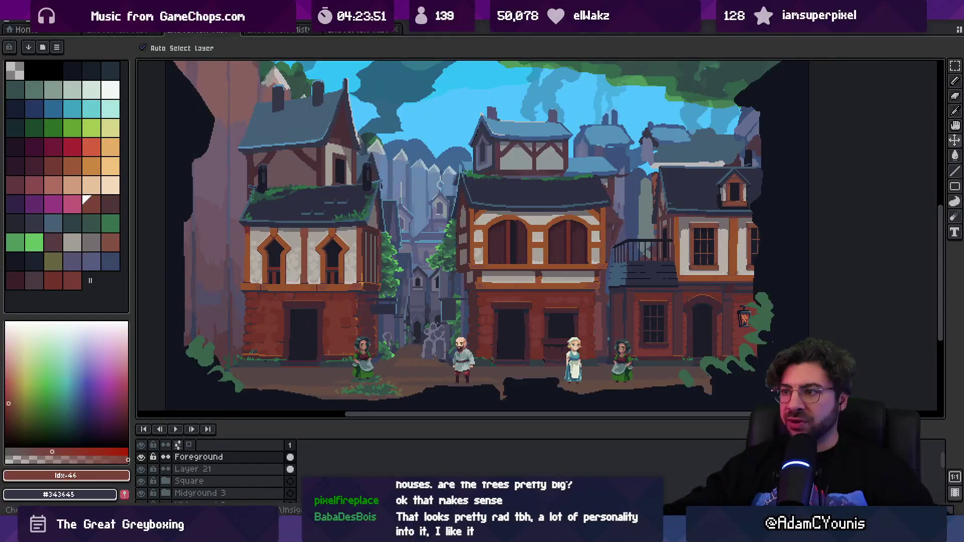
key("alt+Tab")
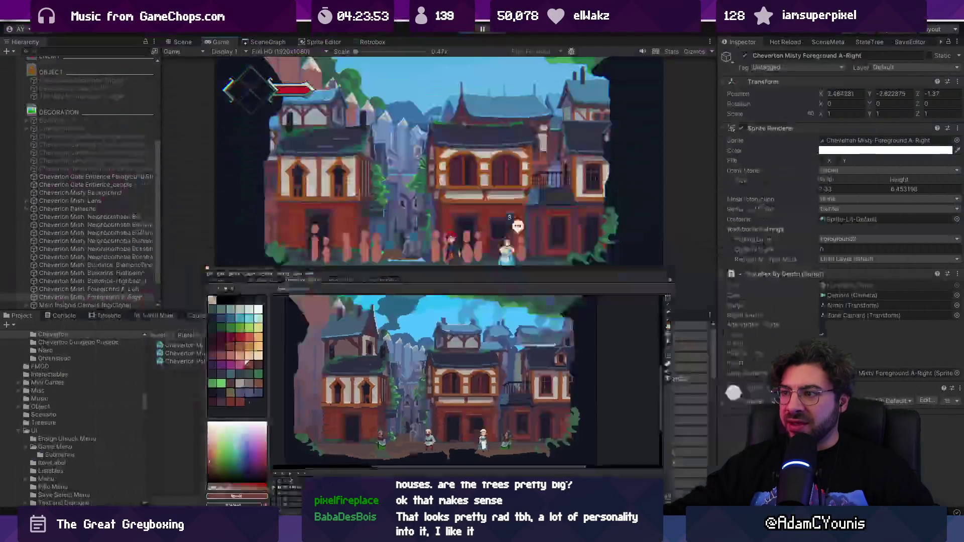
key("alt+Tab")
key("alt+Tab")
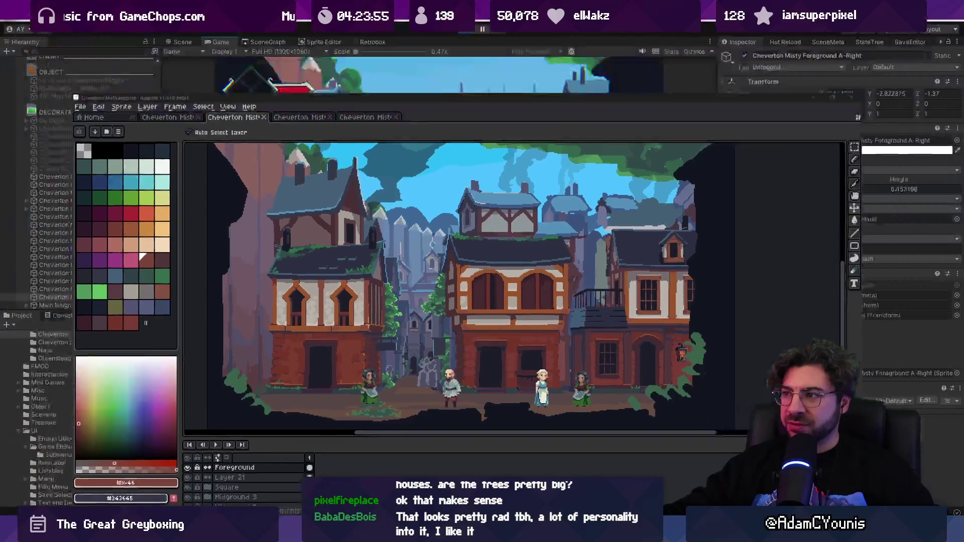
key("alt+Tab")
key("alt+Tab")
key("alt+Tab")
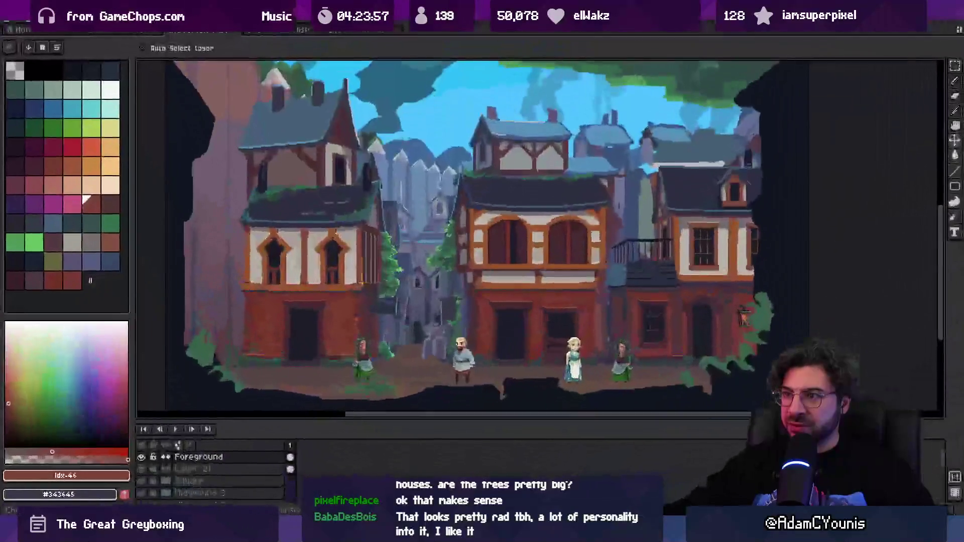
key("alt+Tab")
key("alt+Tab")
key("alt+Tab")
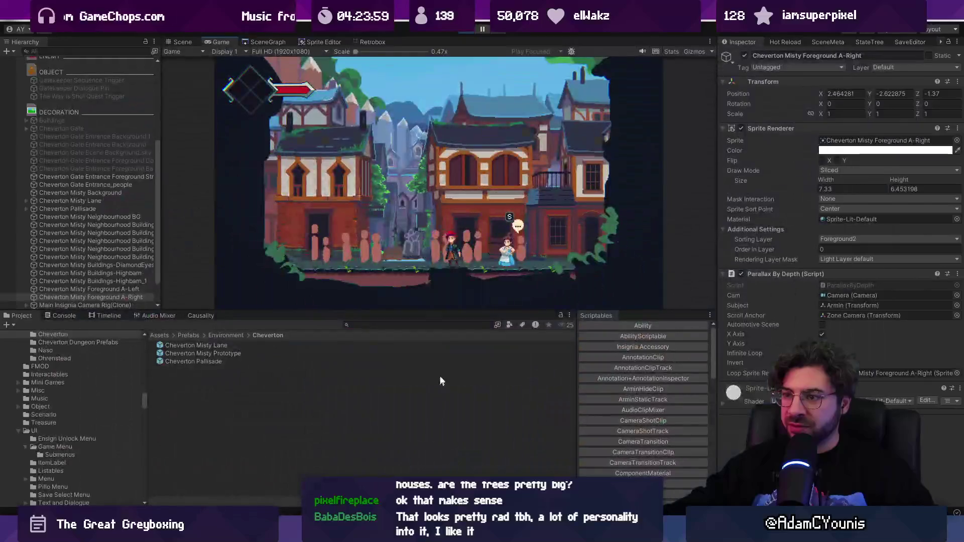
- Enlarge the Game preview, restart the Cheverton playtest, then stop and show the SceneGraph overview
left_click_drag(435, 313, 428, 398)
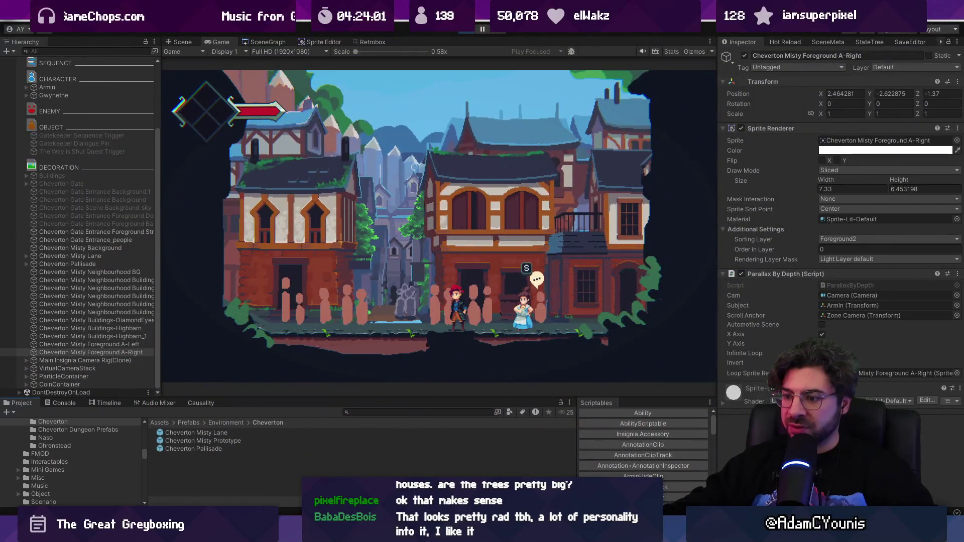
key("alt+Tab")
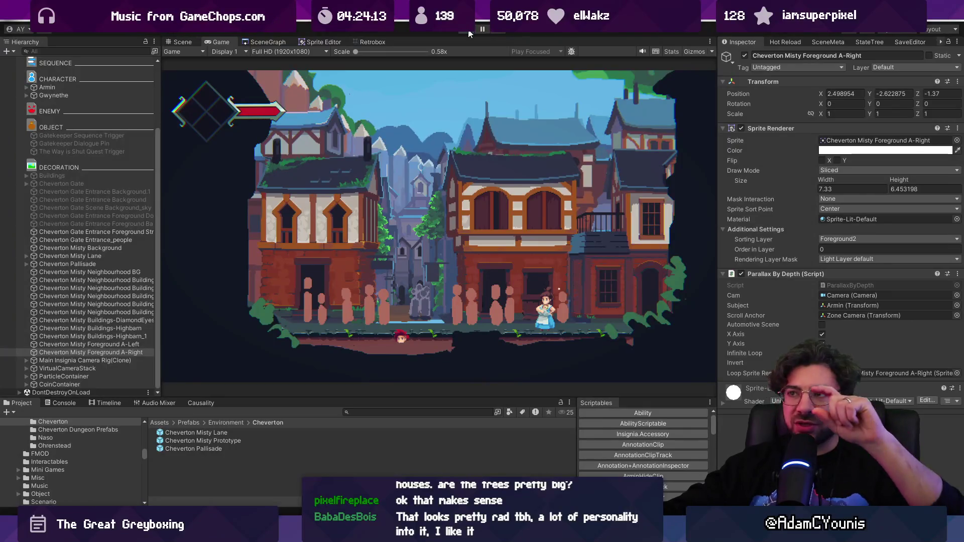
left_click(469, 30)
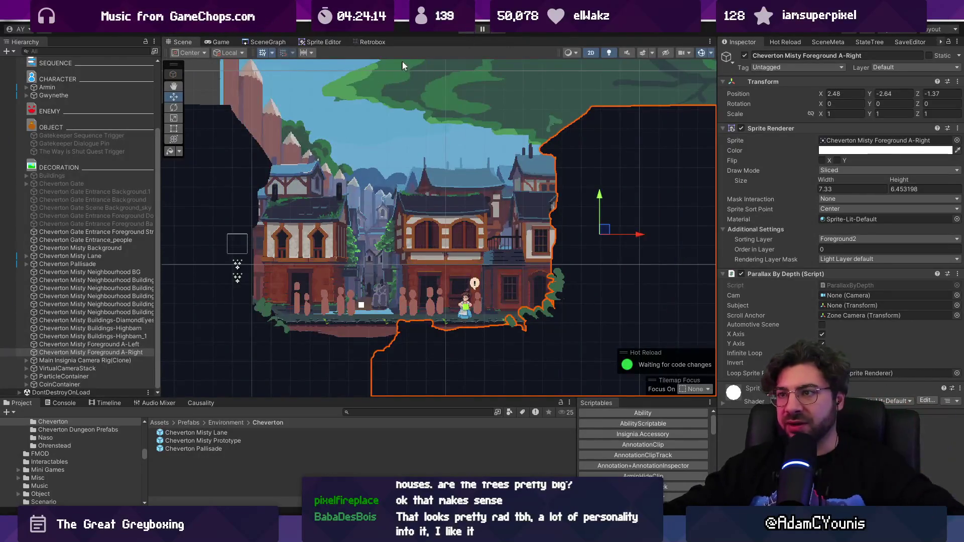
left_click(467, 30)
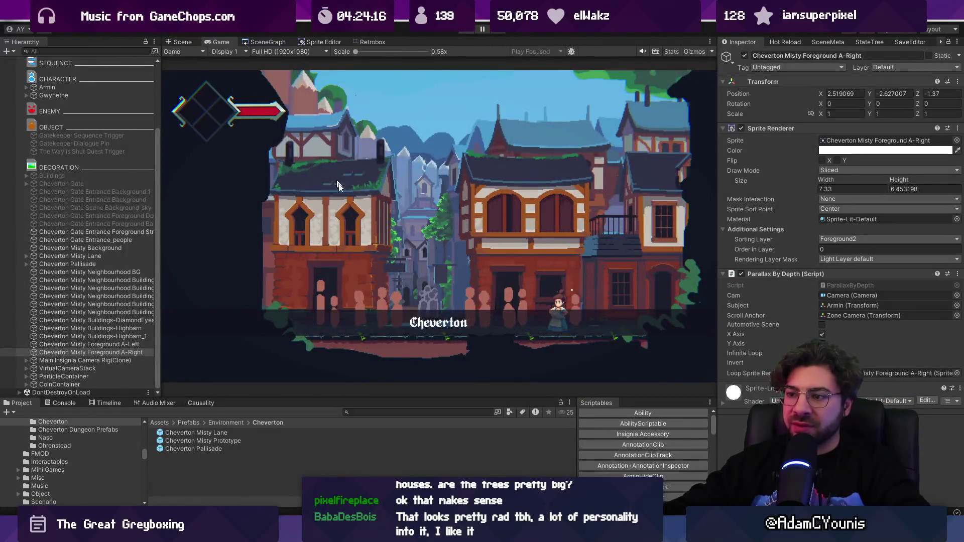
left_click(481, 29)
left_click(264, 42)
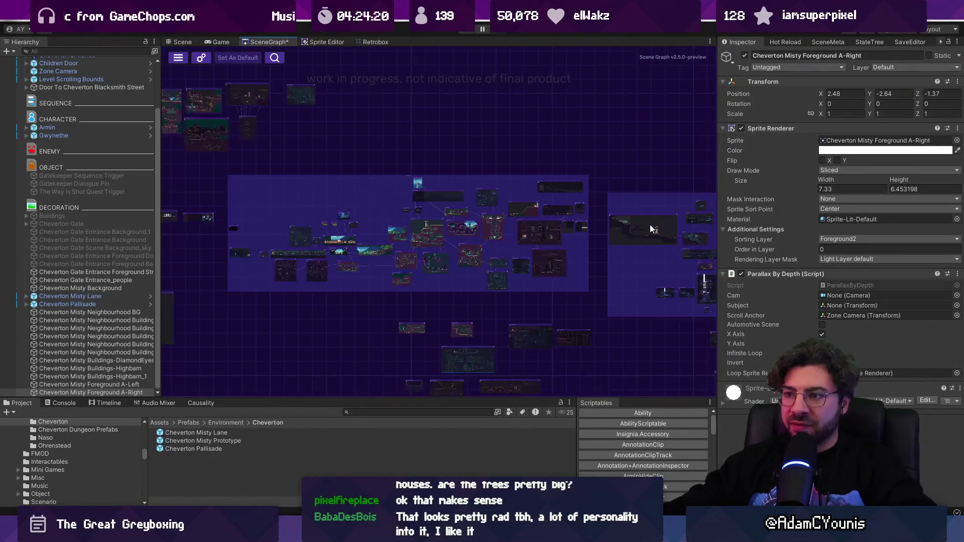
- Open a sandbox level from the SceneGraph overview and select its Square object
scroll(472, 246, "up", 5)
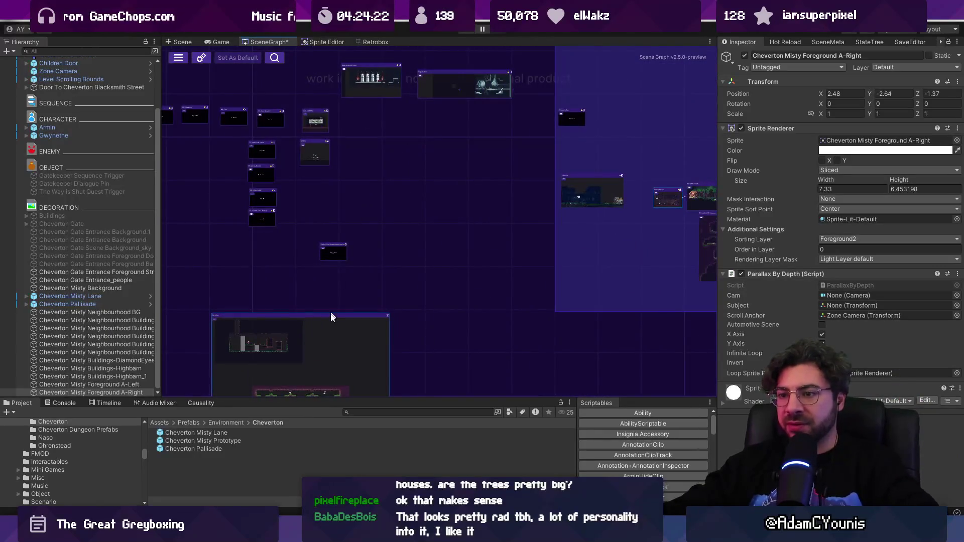
double_click(368, 316)
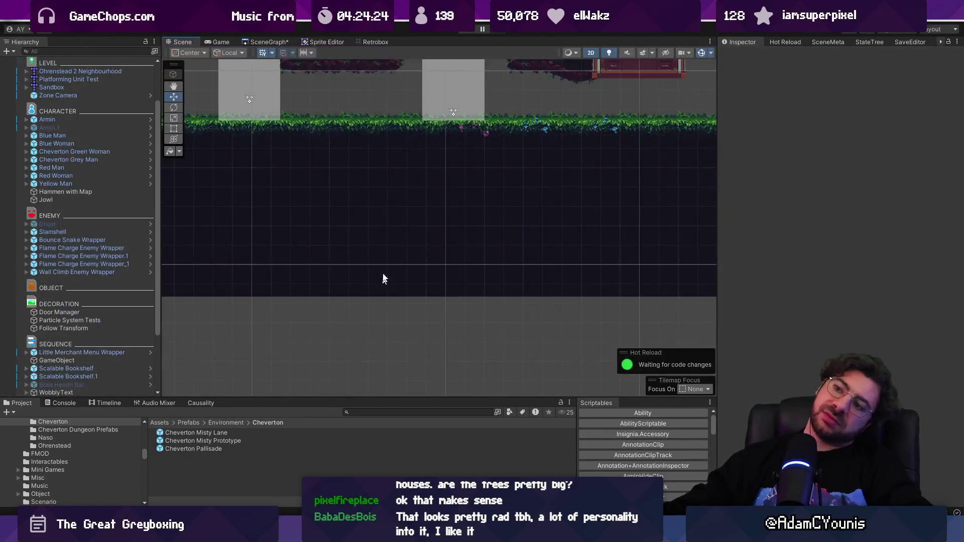
scroll(537, 323, "down", 5)
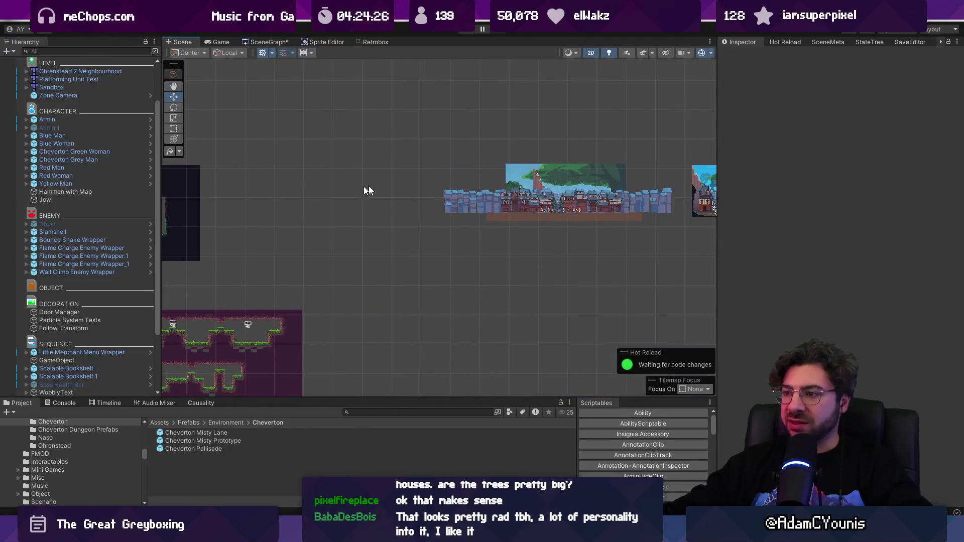
left_click(505, 220)
- Return to the level overview graph and reopen the Cheverton town level for editing
left_click(277, 40)
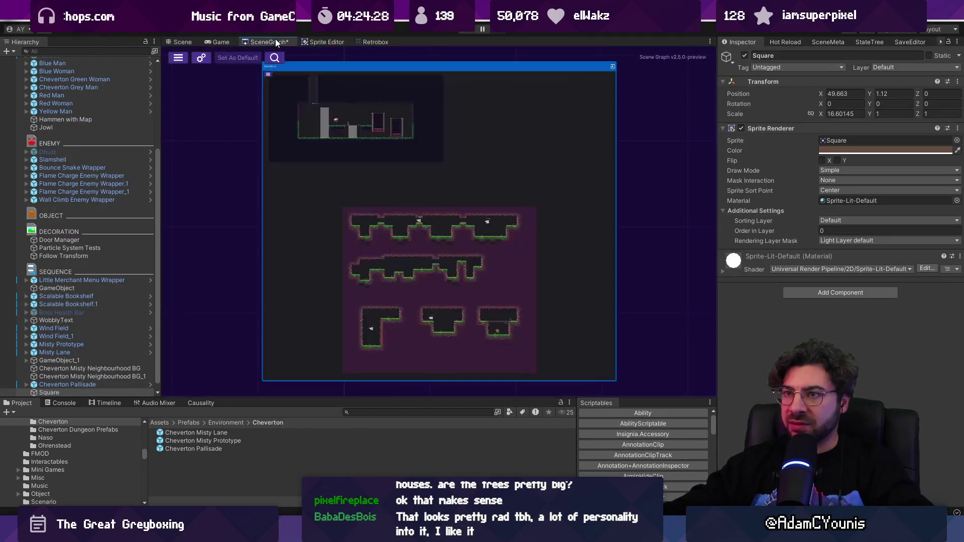
scroll(382, 216, "down", 5)
scroll(426, 193, "up", 6)
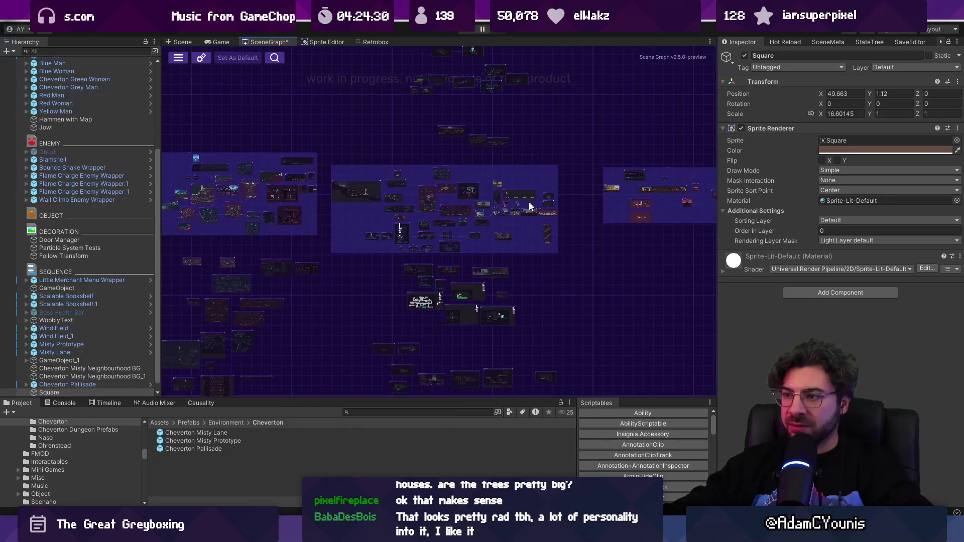
scroll(387, 225, "up", 2)
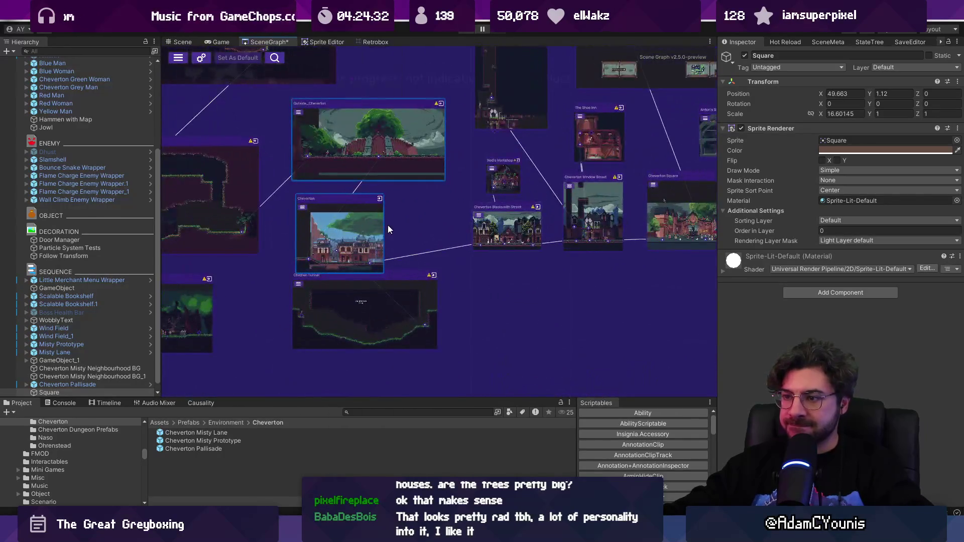
double_click(384, 226)
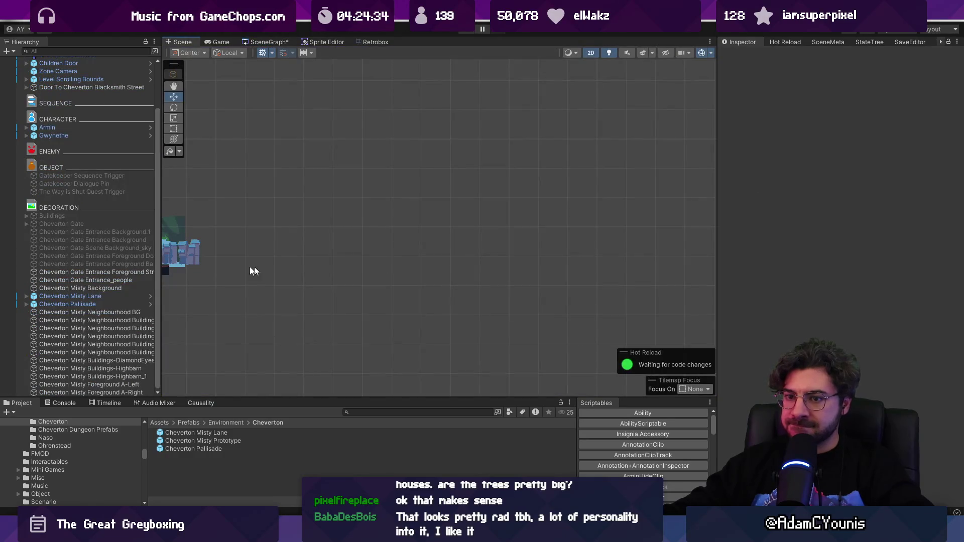
- Paste a copy of the Square bar and resize it under the street to about 11.96 × 2.17
key("ctrl+v")
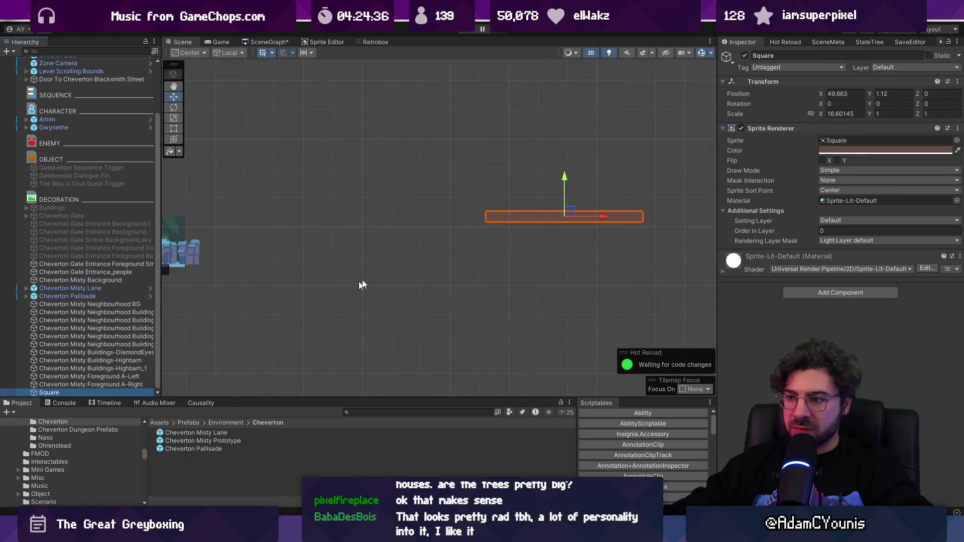
scroll(555, 216, "down", 2)
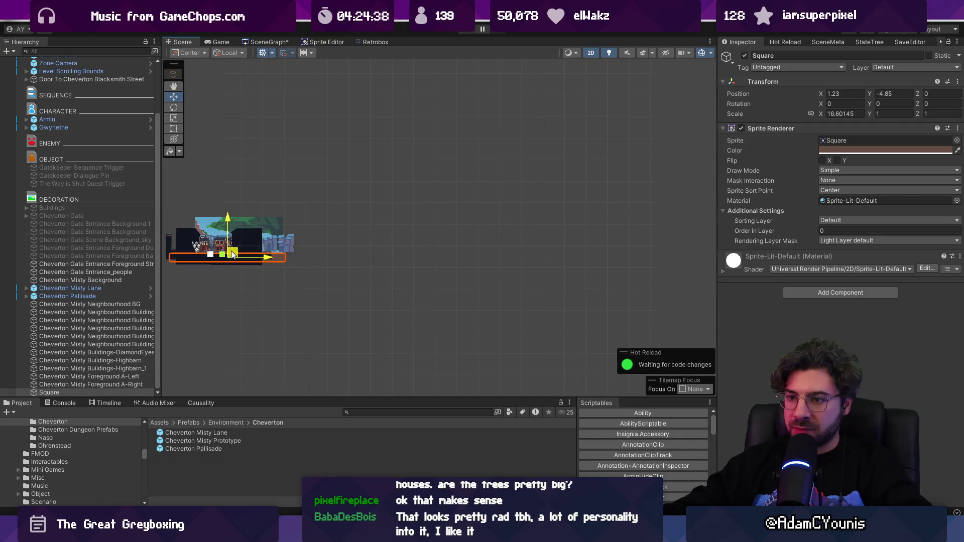
scroll(231, 251, "up", 6)
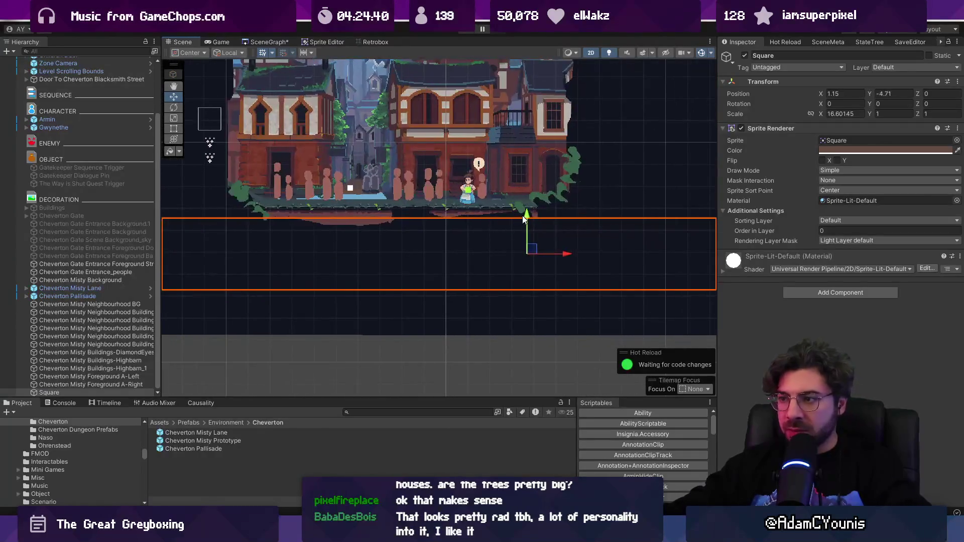
left_click_drag(523, 219, 528, 177)
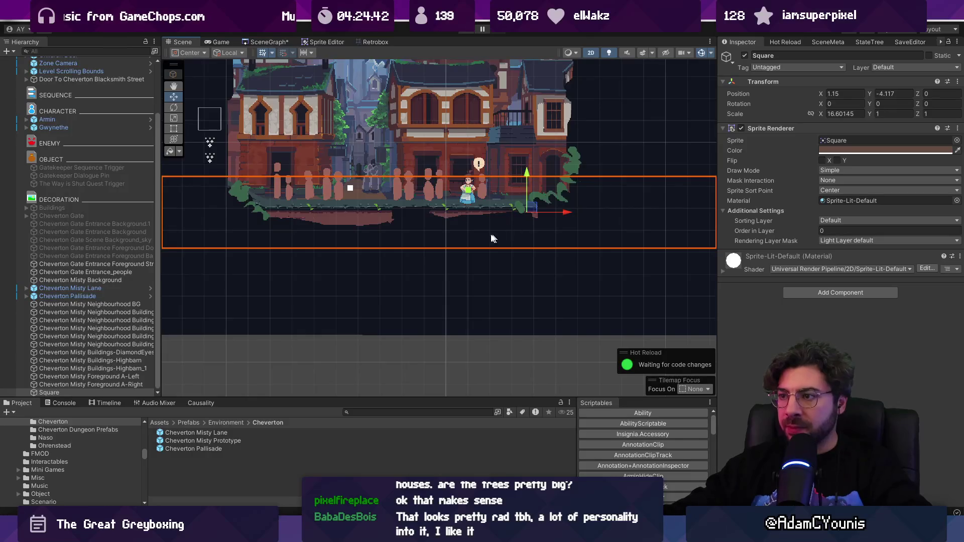
scroll(492, 238, "down", 4)
key("t")
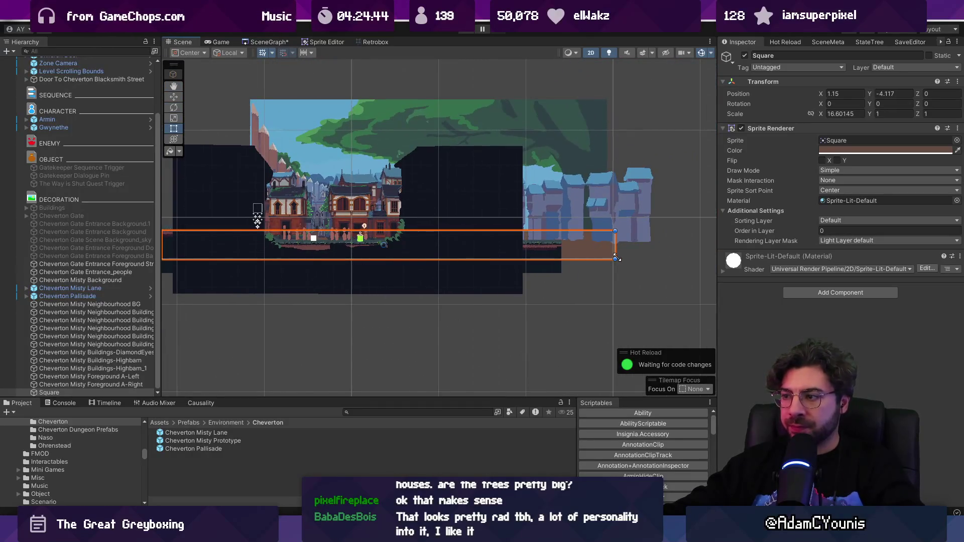
left_click_drag(542, 259, 542, 282)
left_click_drag(610, 282, 549, 292)
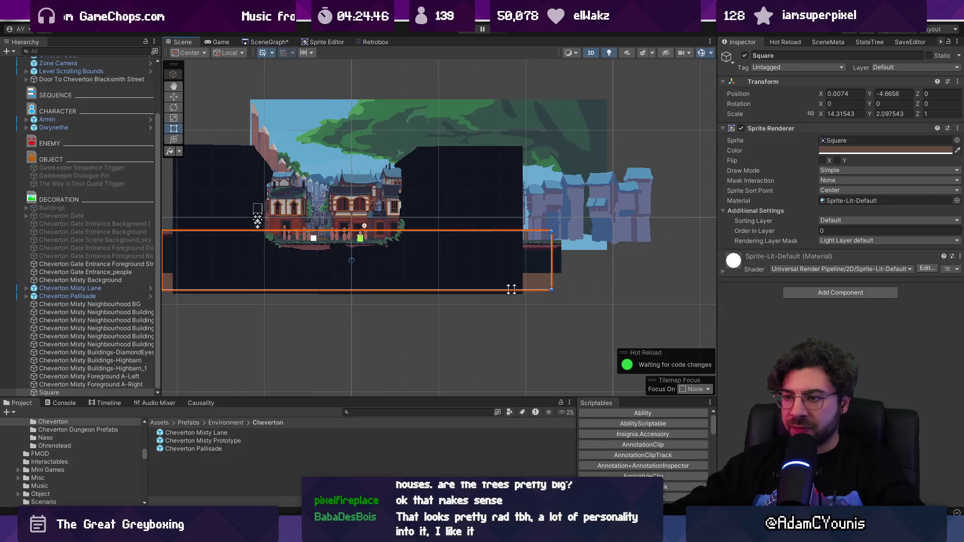
key("f")
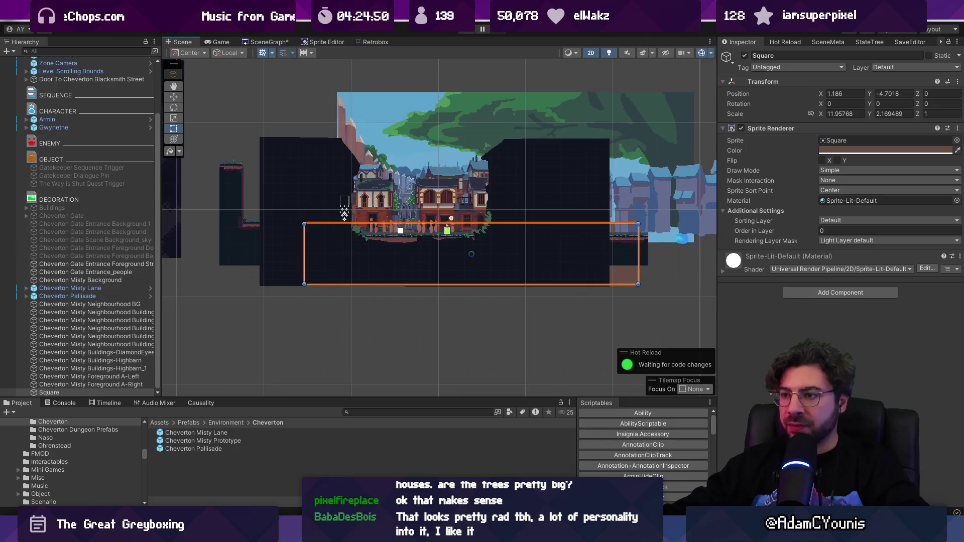
left_click(838, 224)
- Expand Cheverton Entrance > Grid > ground and disable the ground tilemap's Tilemap Renderer
left_click(130, 215)
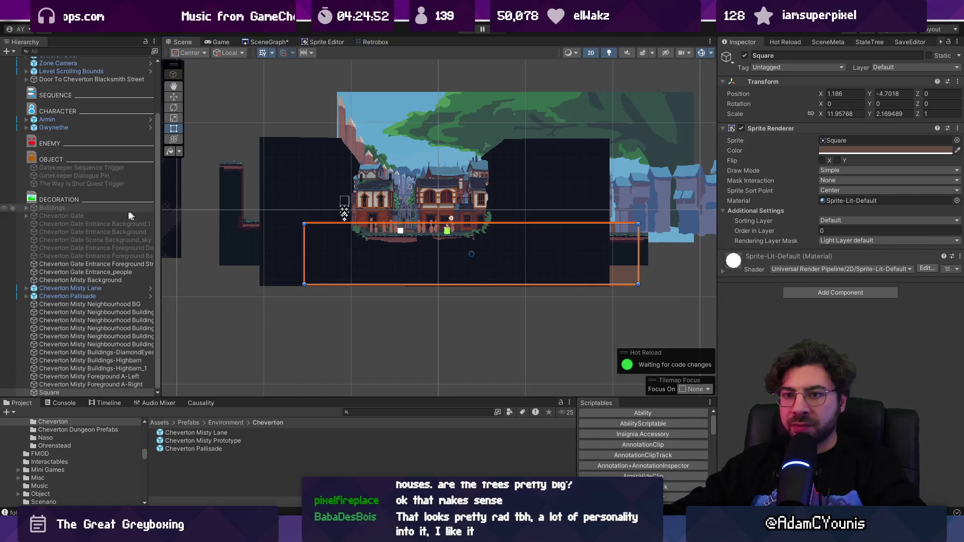
left_click(387, 239)
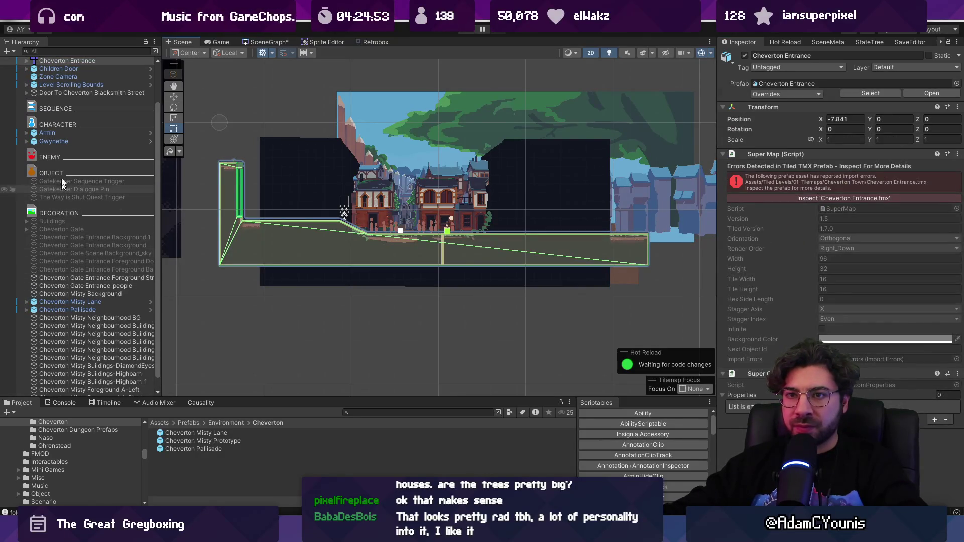
left_click(26, 60)
left_click(34, 69)
left_click(40, 77)
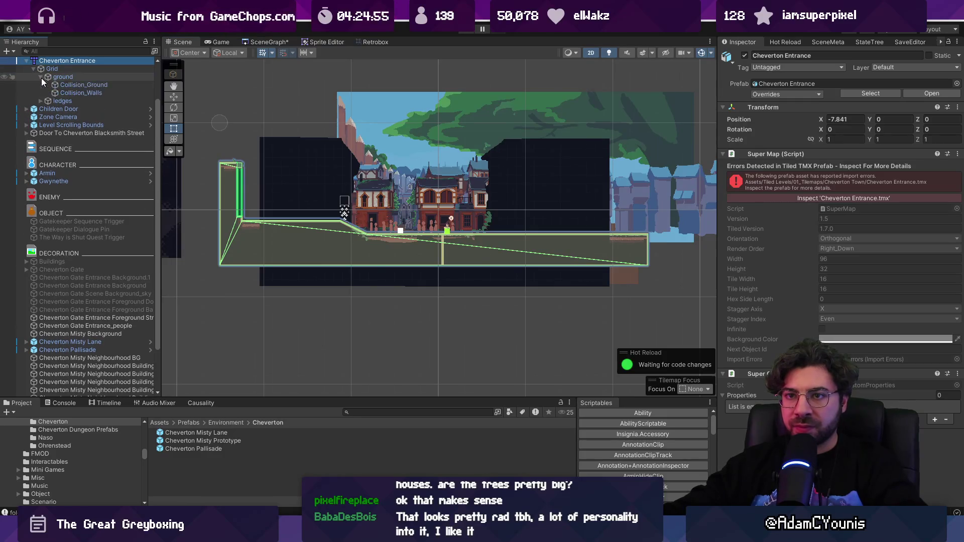
left_click(59, 85)
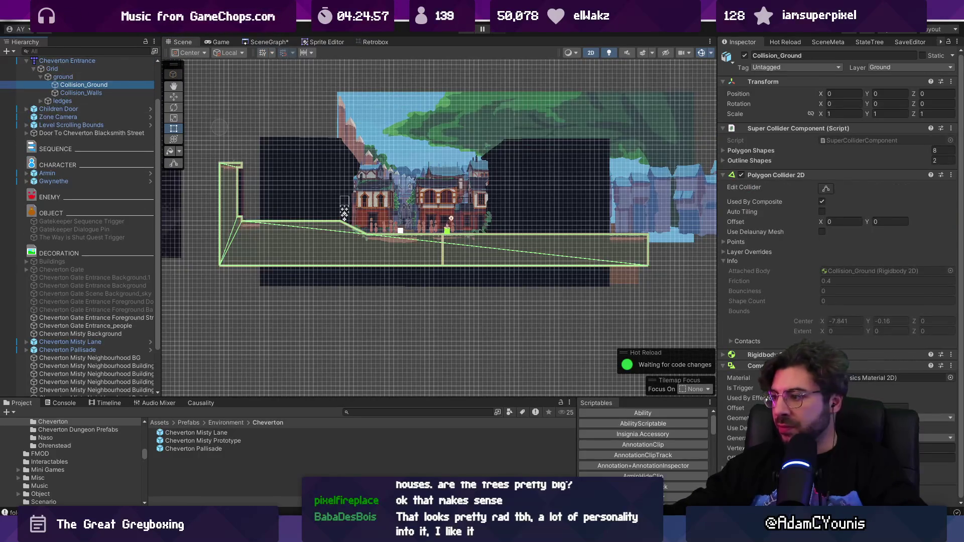
left_click(91, 76)
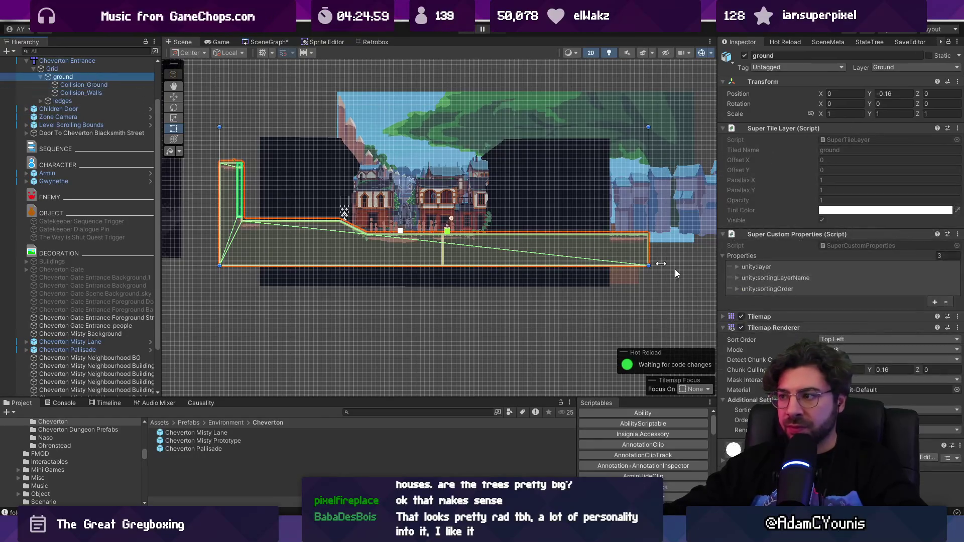
left_click(740, 328)
- Playtest the town, running the hero right to the villager and back, then leave fullscreen
key("ctrl+p")
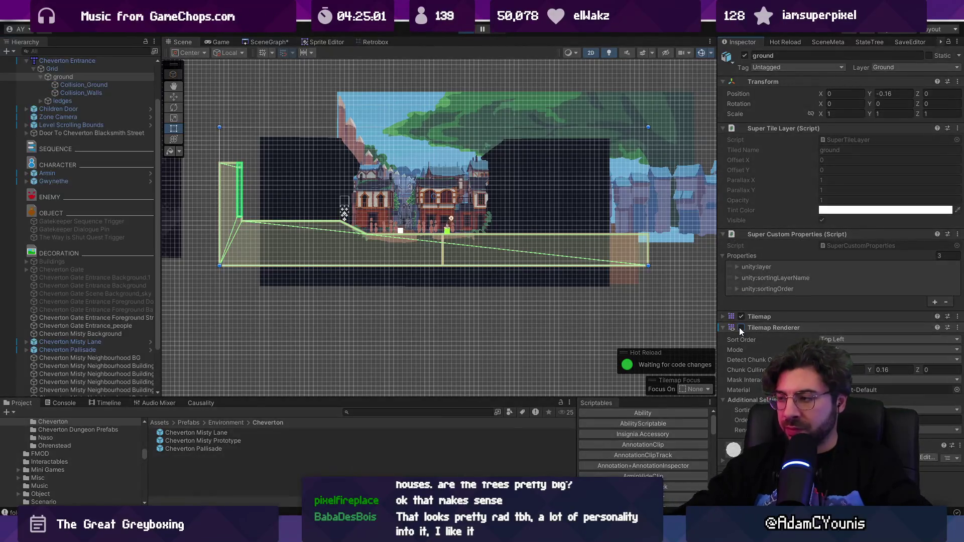
key("Right")
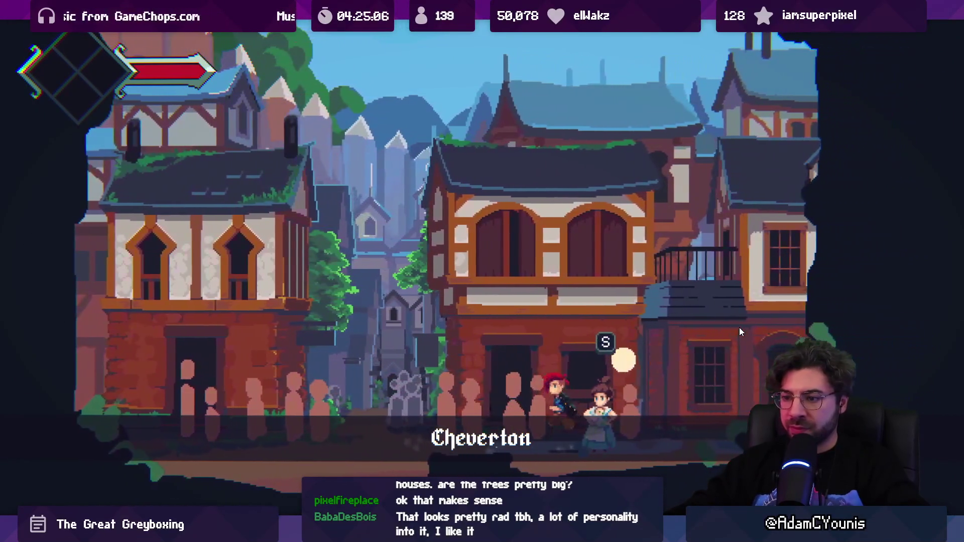
key("Left")
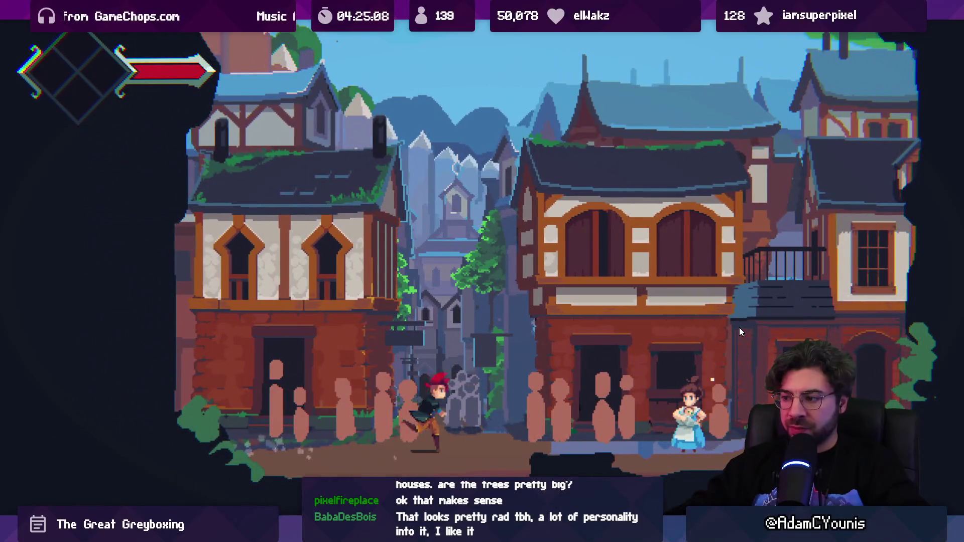
key("Right")
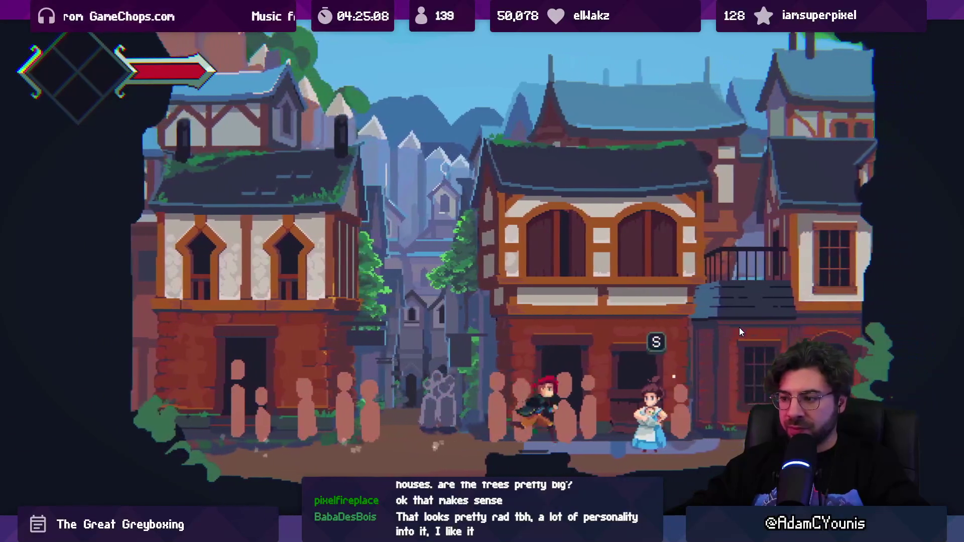
key("Left")
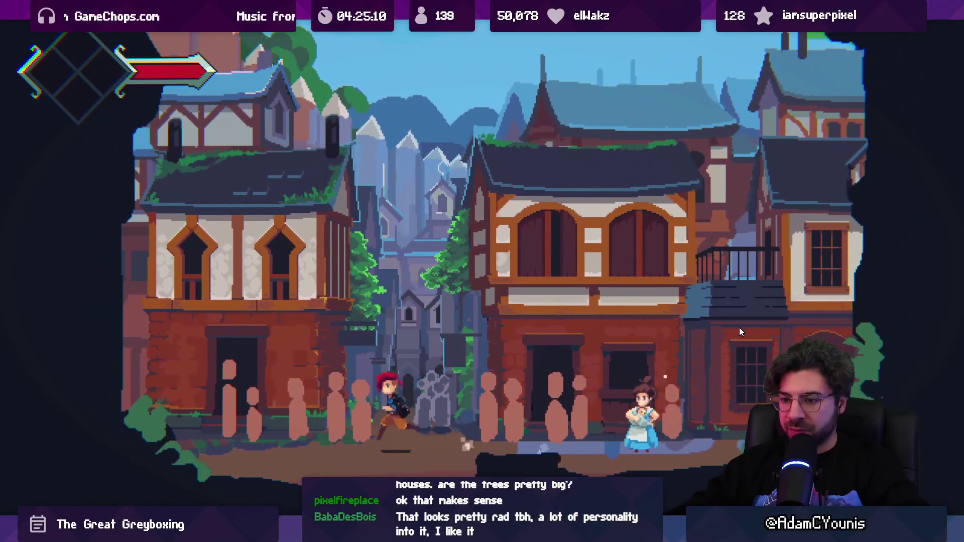
key("Right")
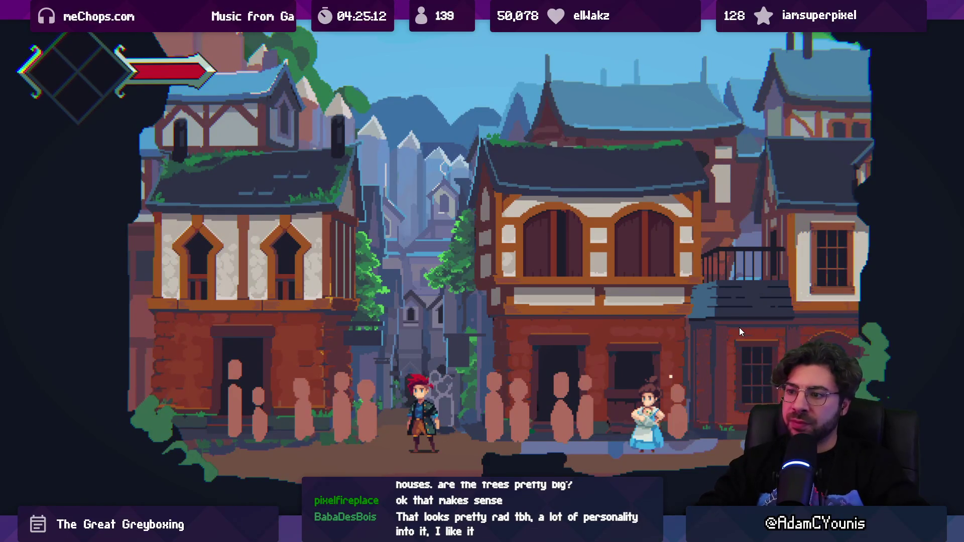
key("shift+space")
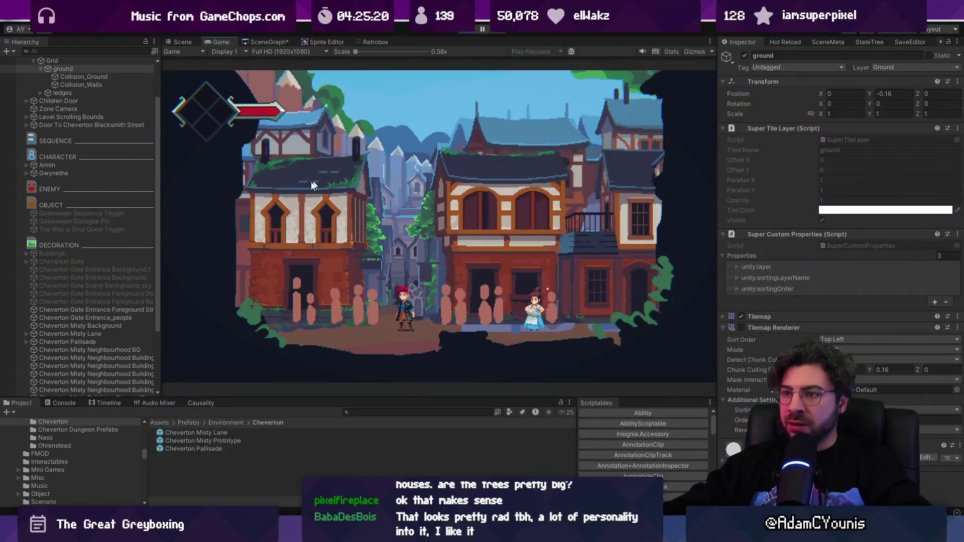
- Stop play and lower the three middle-ground building sprites slightly
left_click(468, 34)
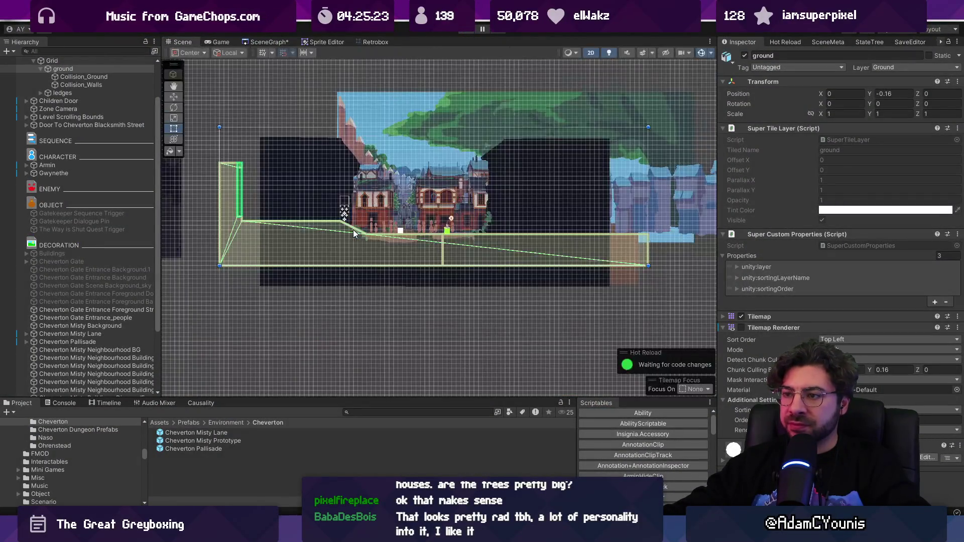
left_click(370, 204)
left_click(434, 201, "shift")
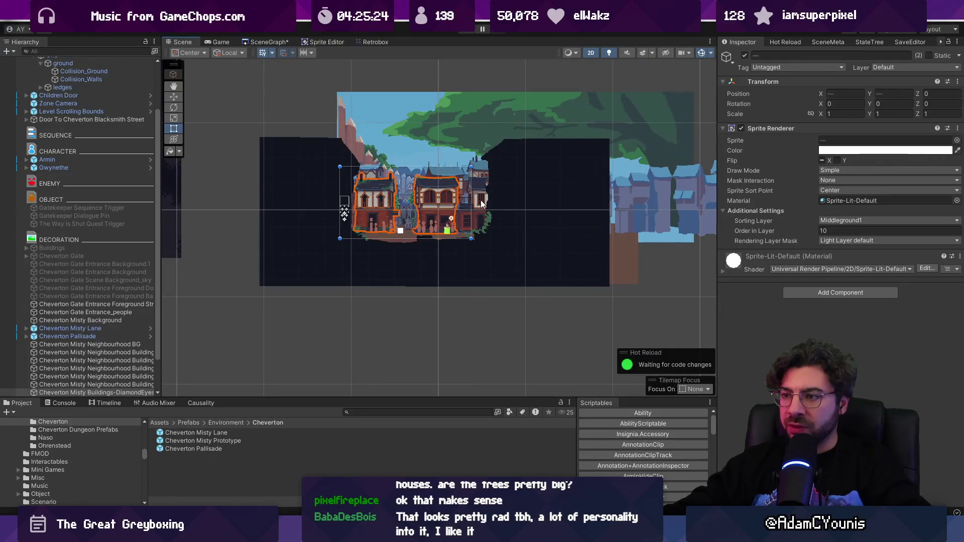
left_click(481, 200, "shift")
left_click_drag(426, 169, 428, 169)
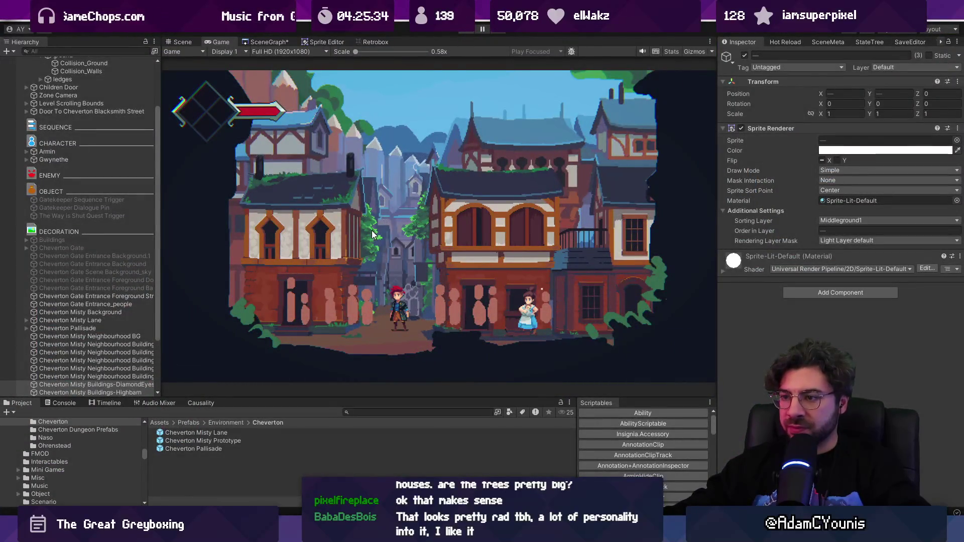
key("ctrl+p")
- Move Misty Foreground A-Left and A-Right frames slightly down together
scroll(381, 189, "up", 5)
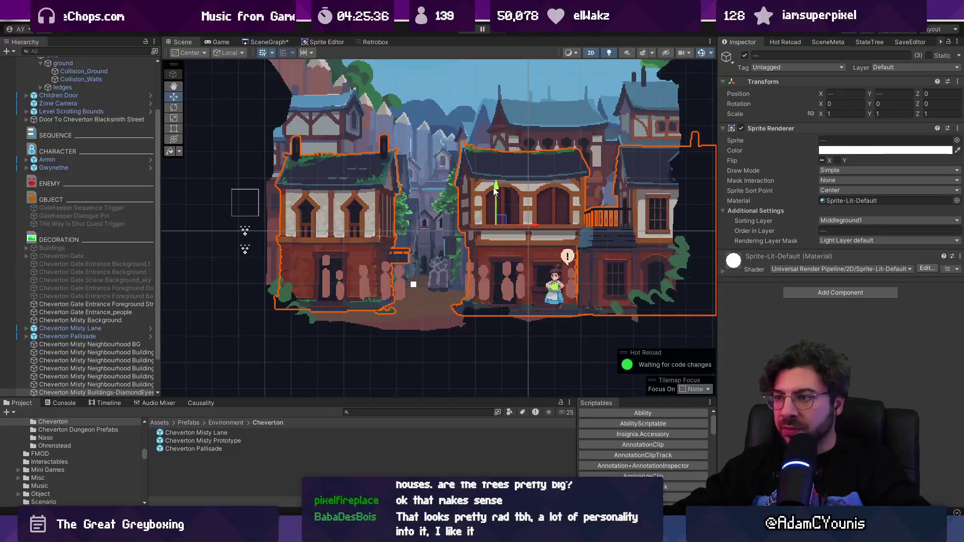
left_click(404, 338)
scroll(417, 336, "down", 2)
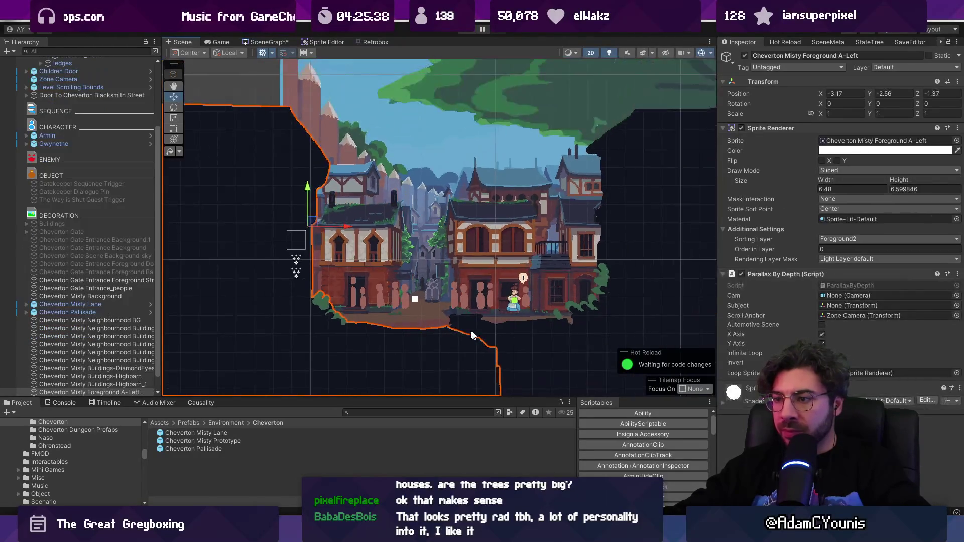
scroll(546, 326, "down", 1)
left_click(546, 325, "shift")
left_click_drag(485, 209, 485, 230)
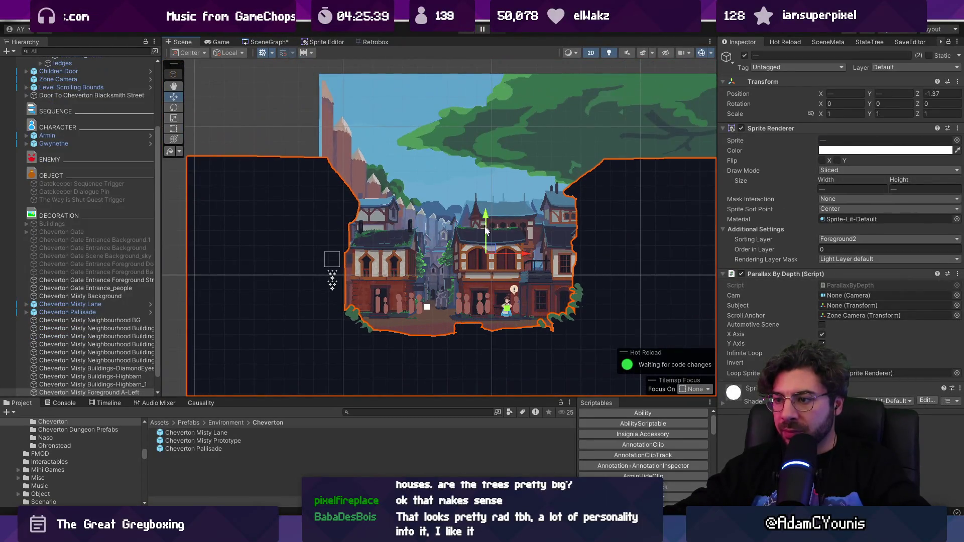
left_click(429, 322)
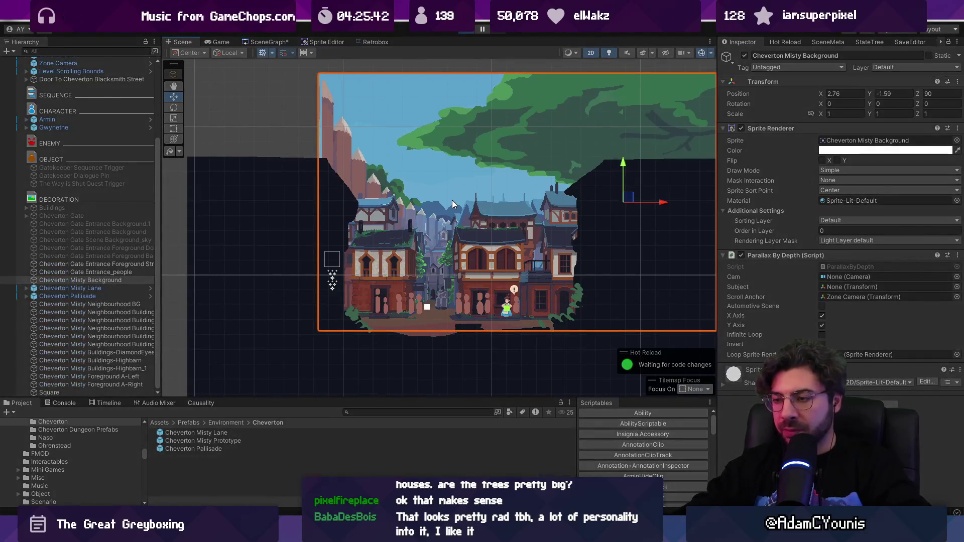
- Playtest the adjusted layout twice, running the hero left and right, then stop play
key("ctrl+p")
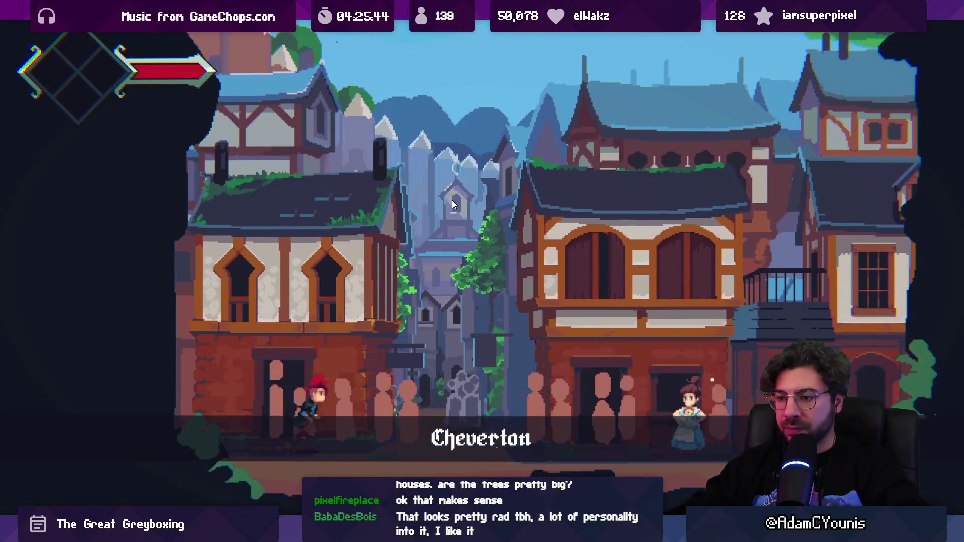
key("shift+space")
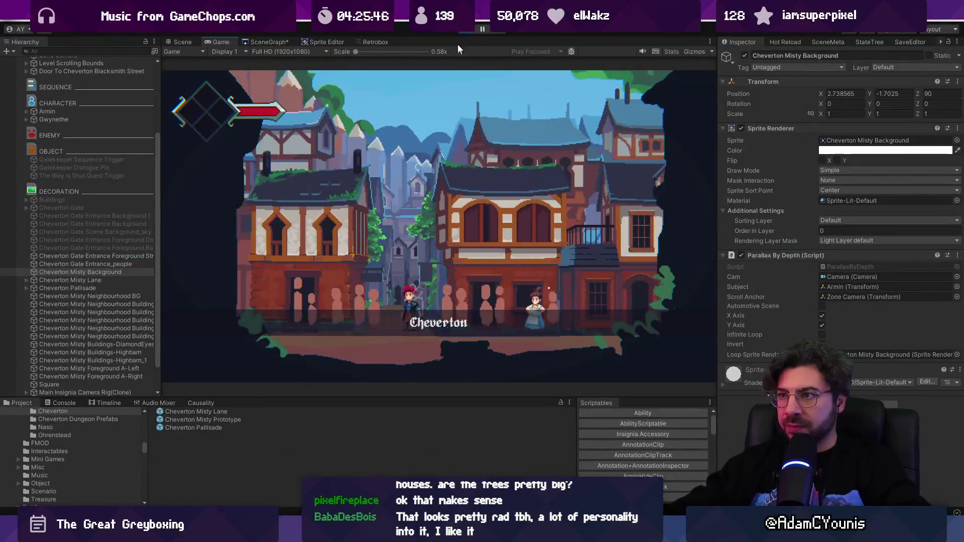
key("ctrl+p")
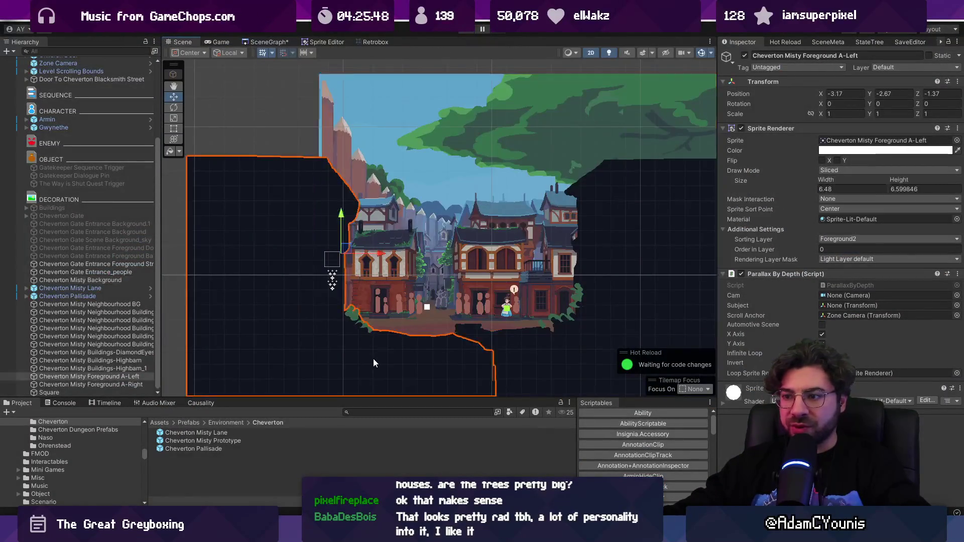
scroll(77, 191, "up", 5)
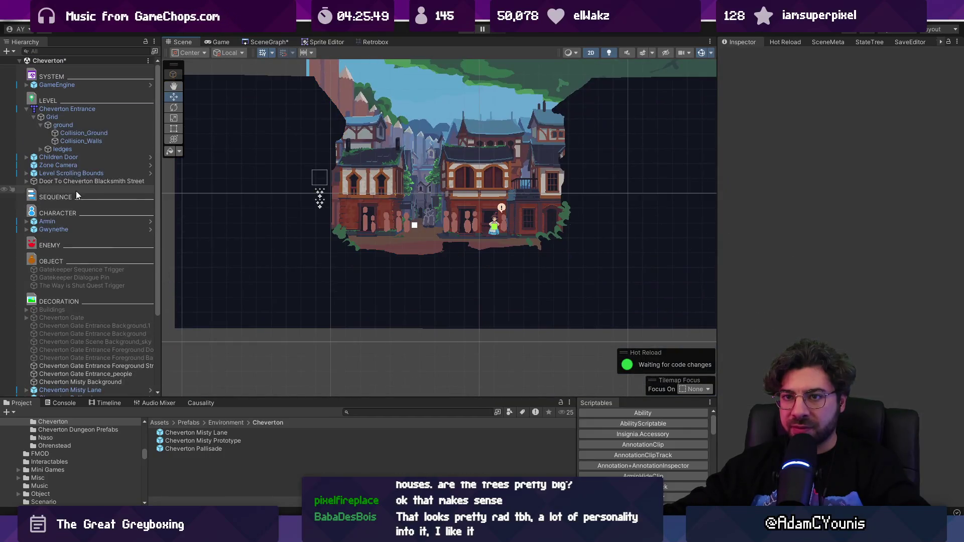
left_click(73, 111)
key("ctrl+p")
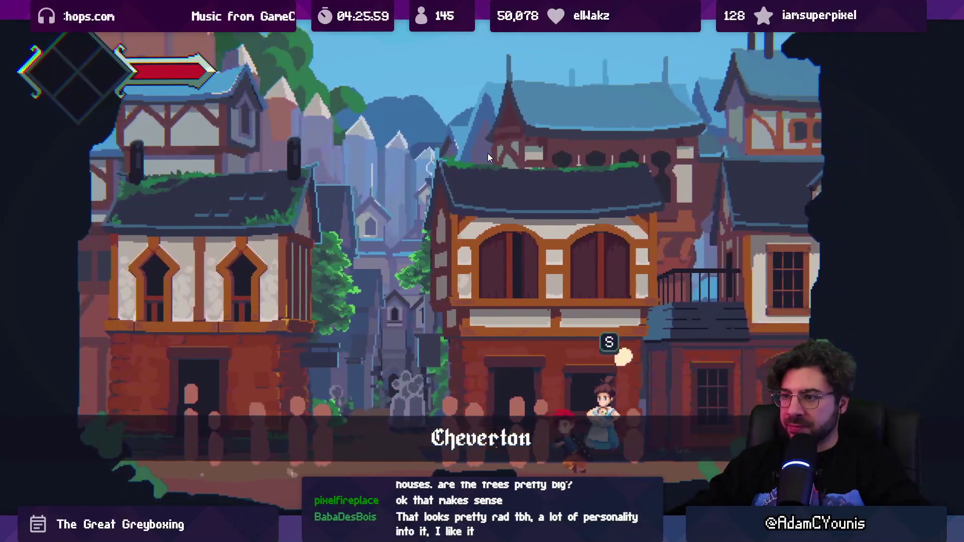
key("Left")
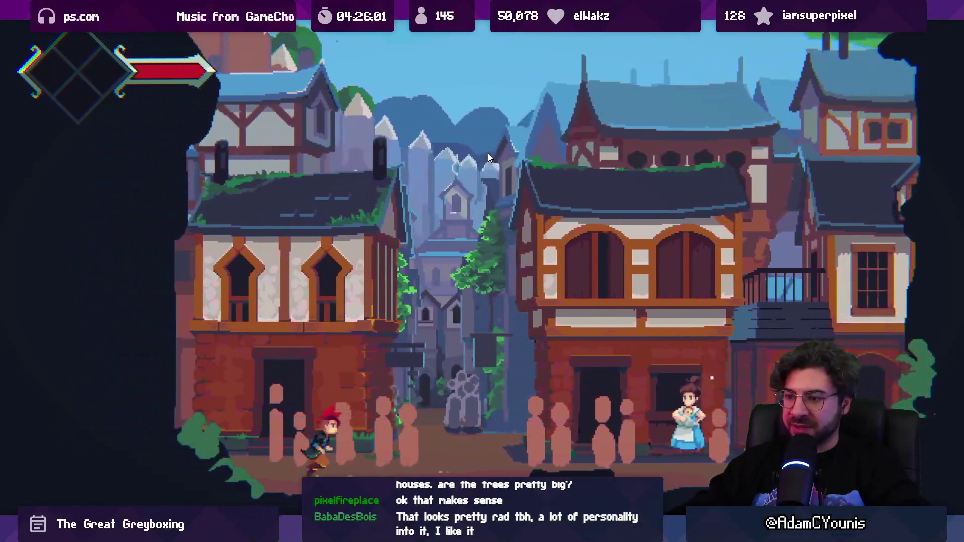
key("Right")
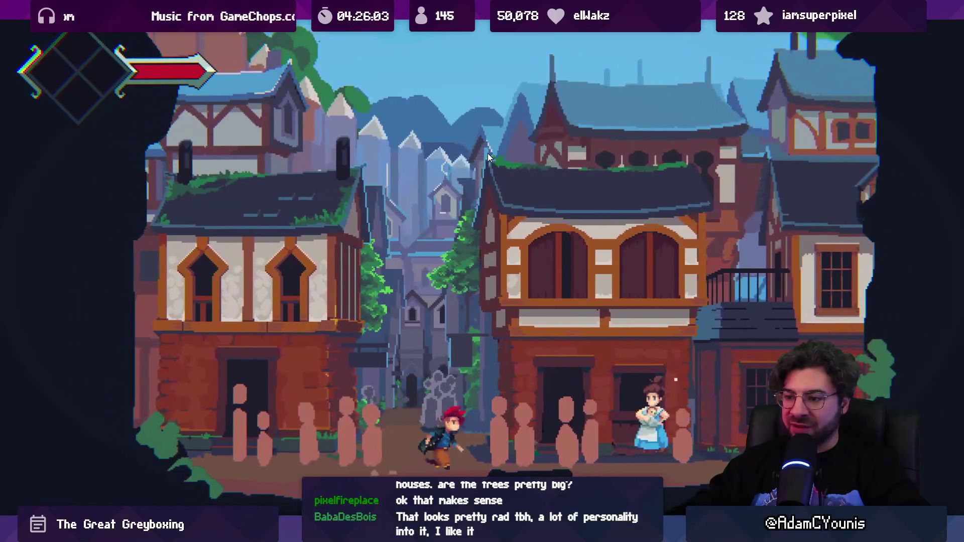
key("Escape")
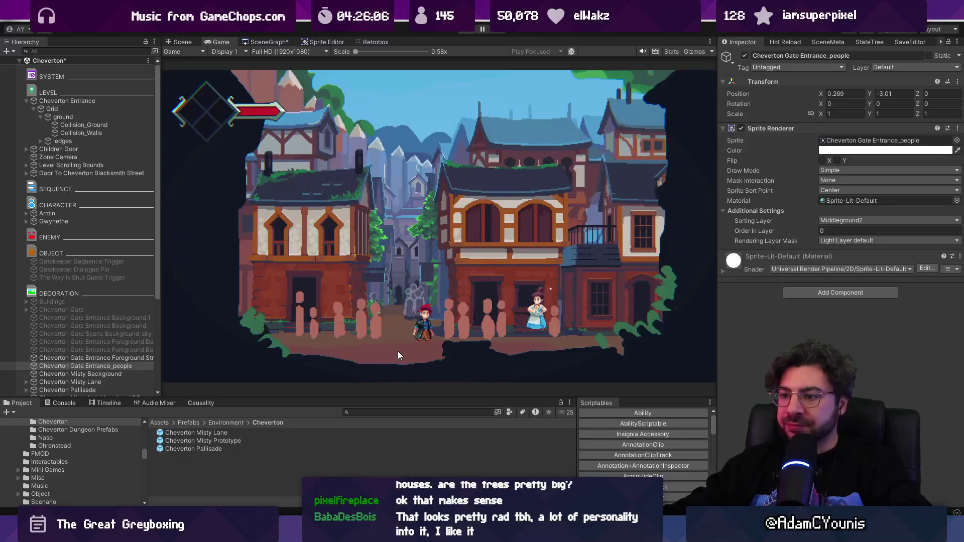
key("ctrl+p")
left_click(420, 250)
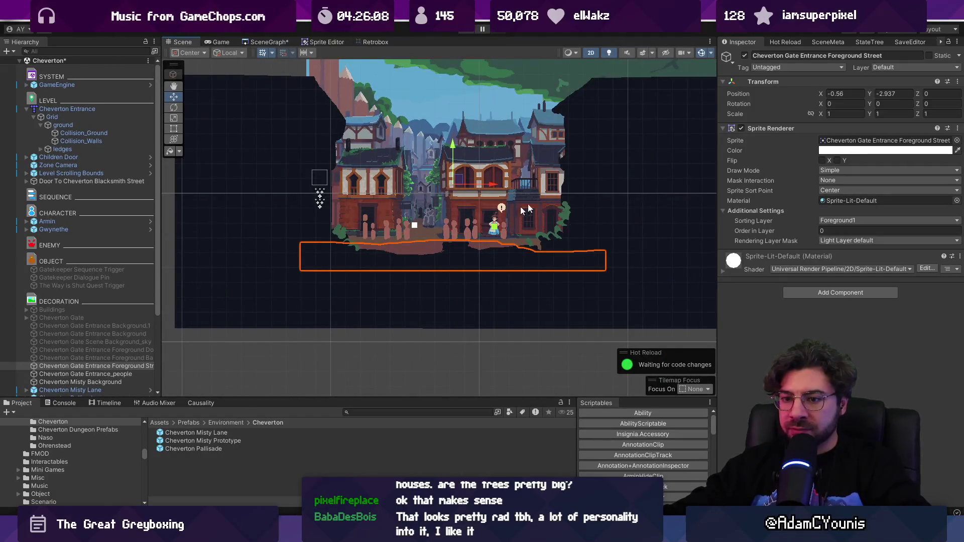
- Disable Cheverton Gate Entrance Foreground Street and playtest the hero running to the villager and back
left_click(744, 55)
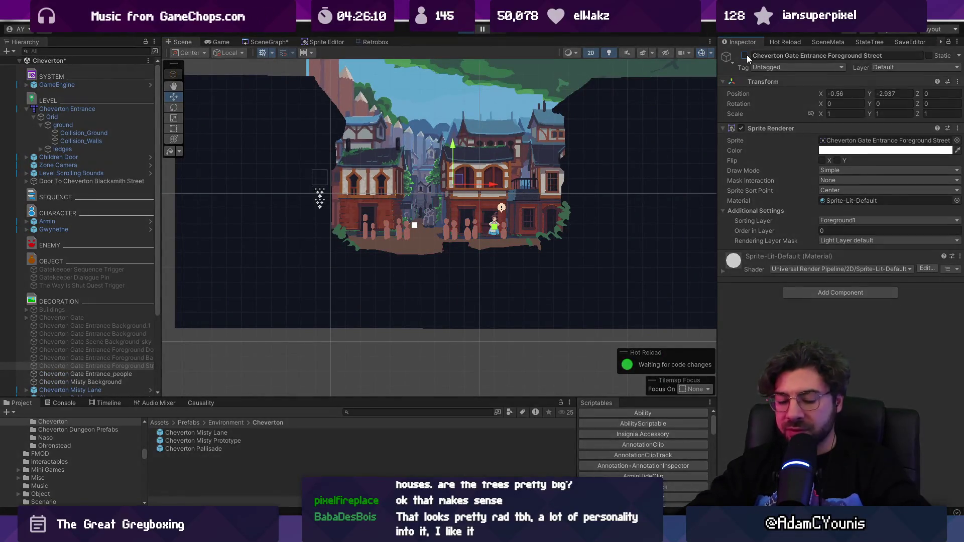
key("ctrl+p")
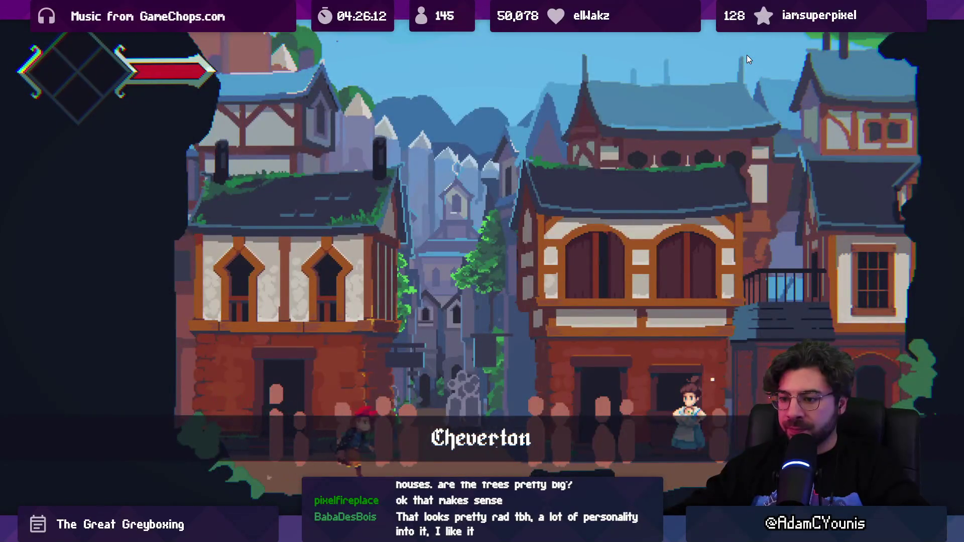
key("Right")
key("Left")
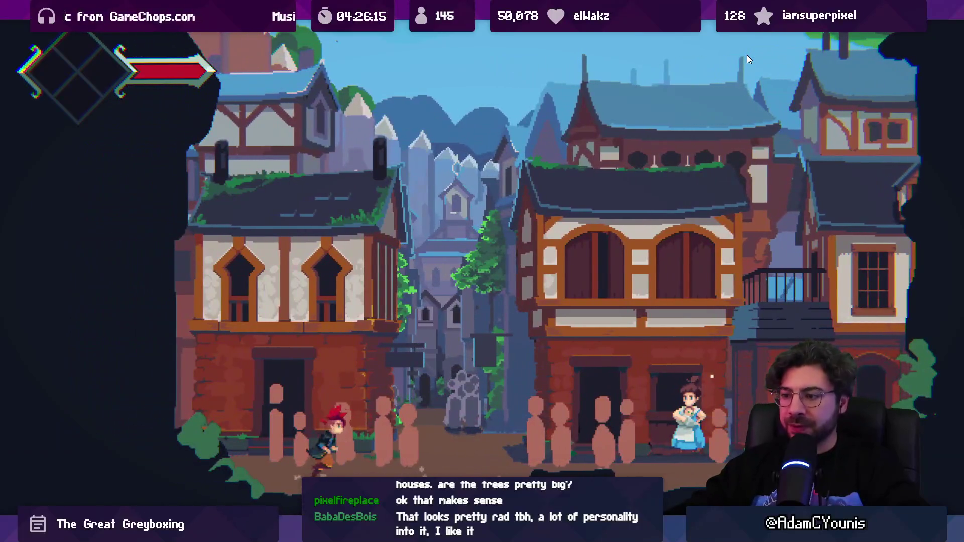
key("Right")
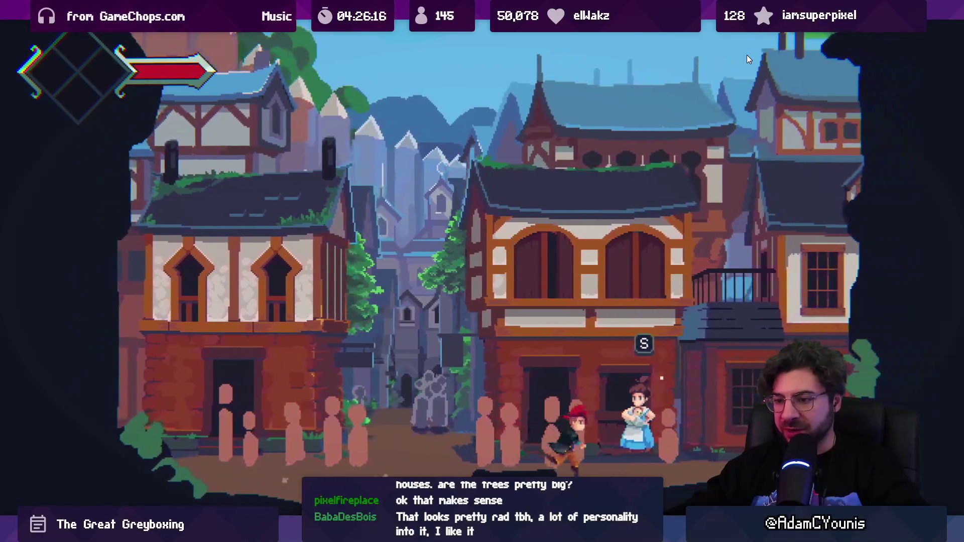
key("Left")
key("Escape")
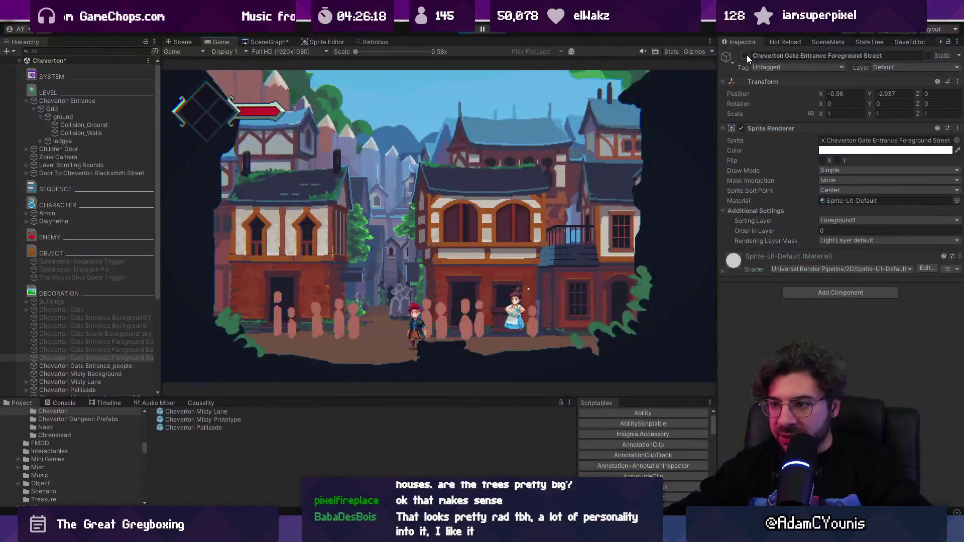
left_click(182, 42)
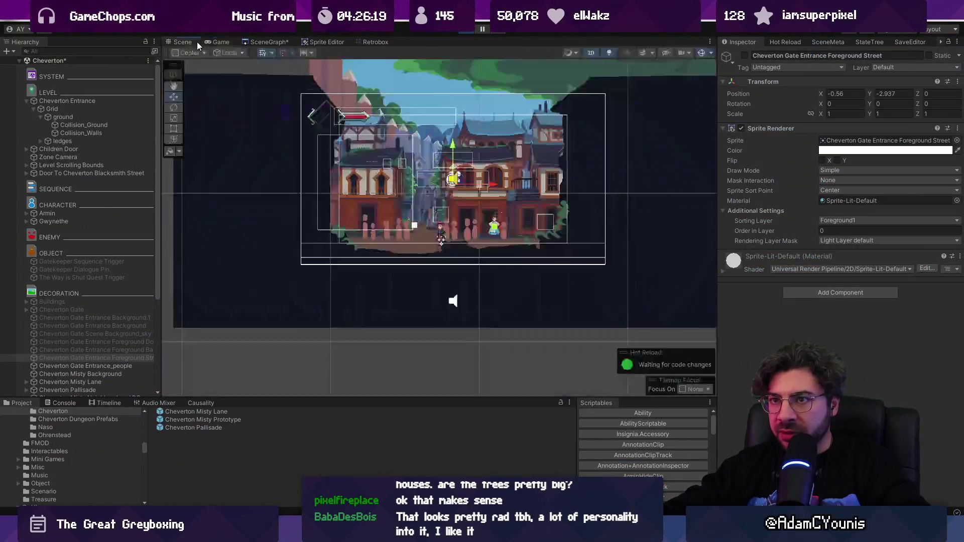
left_click(416, 234)
key("f")
key("2")
mouse_move(415, 230)
left_mouse_down()
mouse_move(447, 240)
mouse_move(523, 428)
mouse_move(607, 266)
mouse_move(546, 257)
mouse_move(586, 145)
mouse_move(504, 142)
mouse_move(473, 118)
mouse_move(406, 292)
mouse_move(417, 241)
mouse_move(387, 179)
left_mouse_up()
key("2")
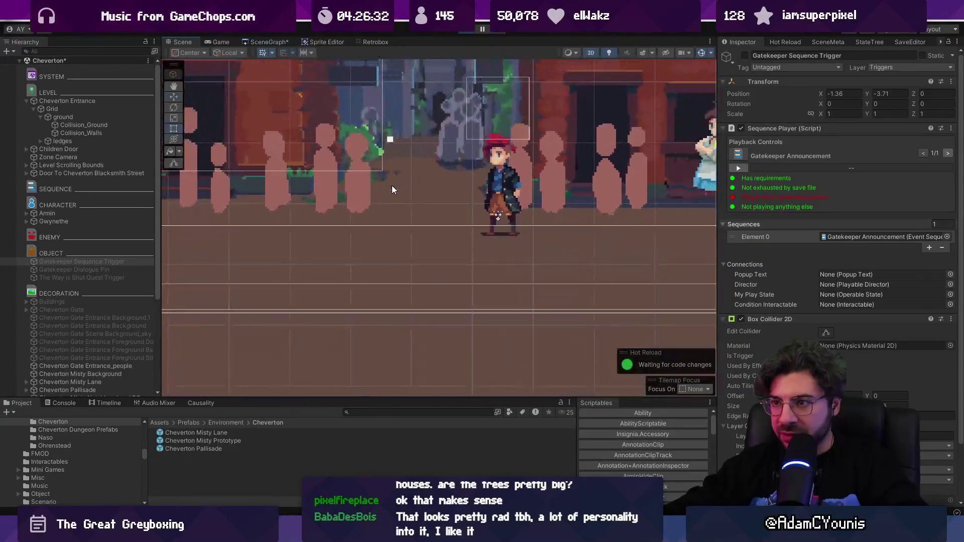
left_click(384, 177)
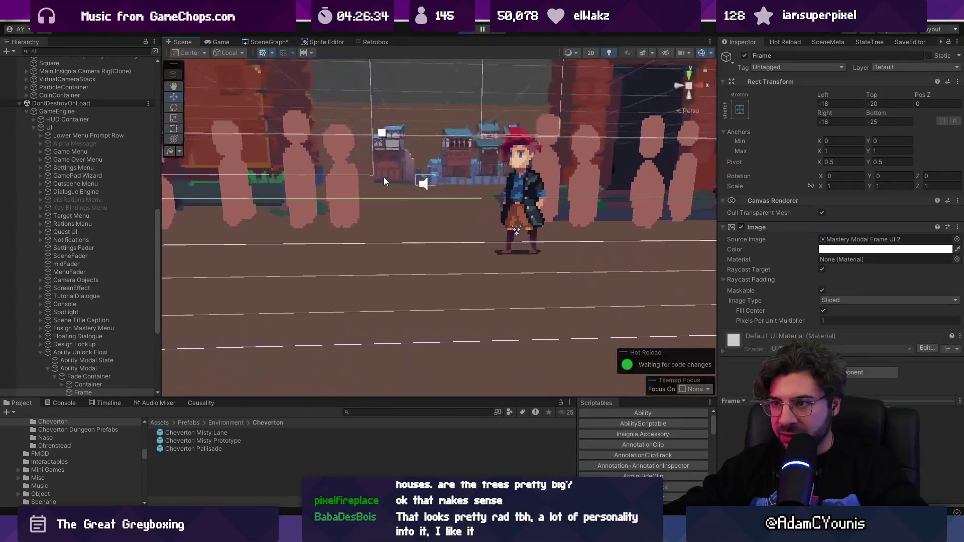
key("f")
key("2")
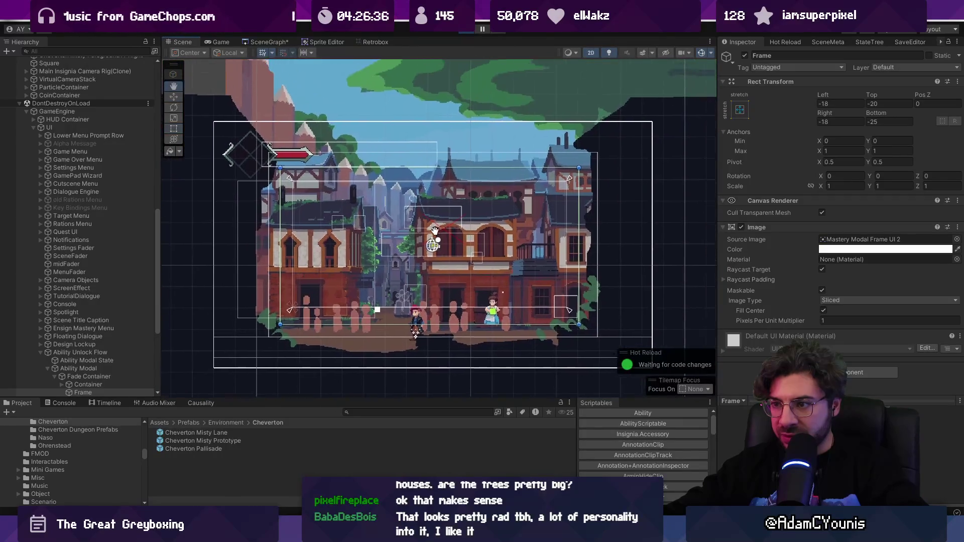
mouse_move(424, 243)
left_mouse_down()
mouse_move(421, 262)
mouse_move(442, 263)
mouse_move(442, 141)
left_mouse_up()
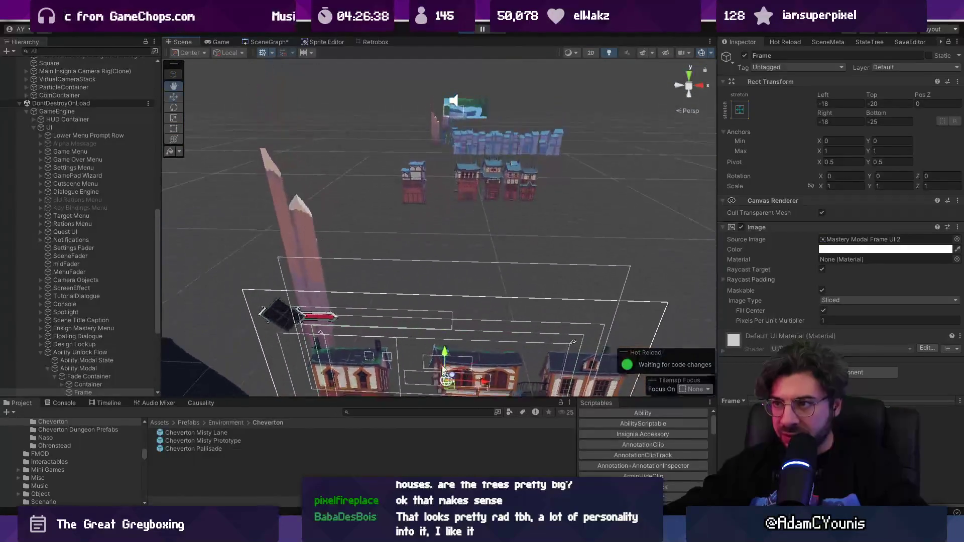
left_click(442, 144)
key("f")
left_click(443, 170)
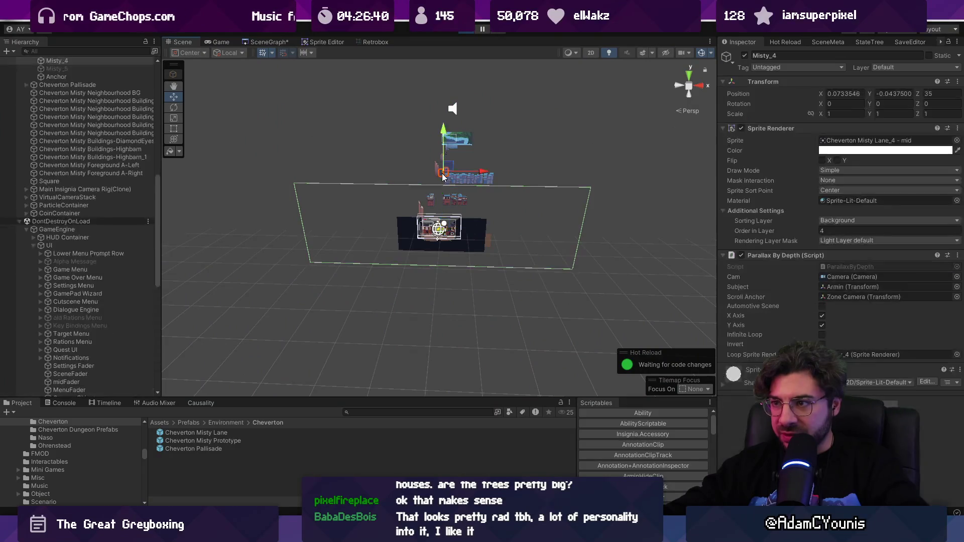
key("f")
left_click_drag(448, 259, 432, 233)
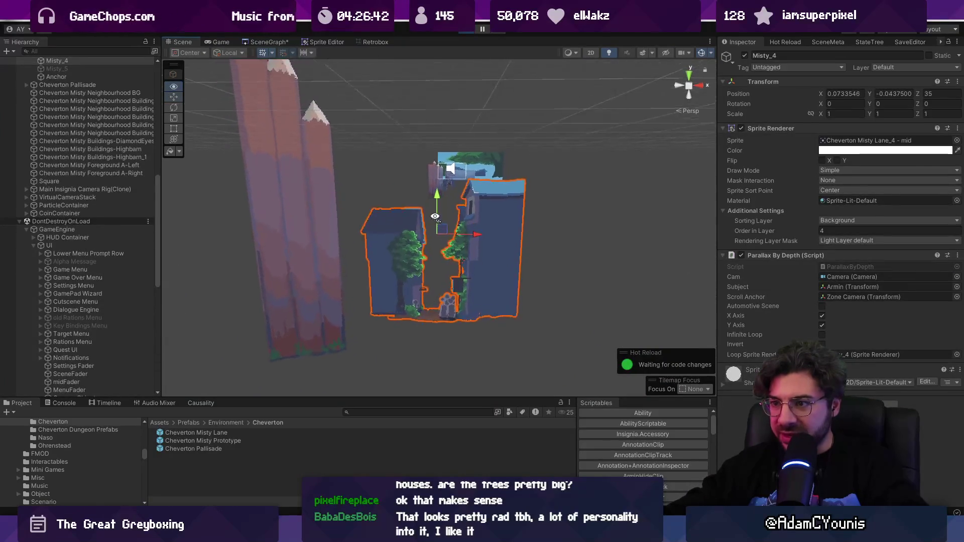
key("2")
key("f")
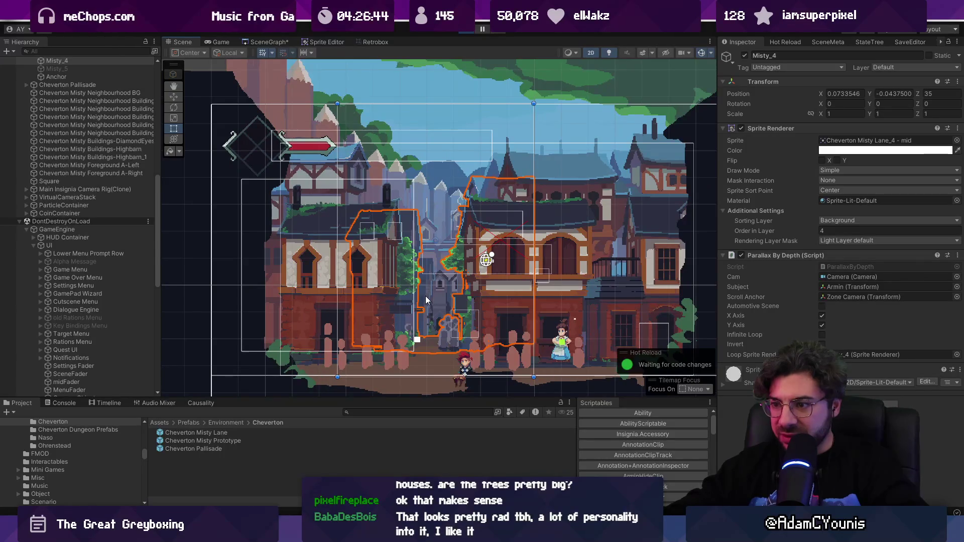
scroll(384, 222, "down", 2)
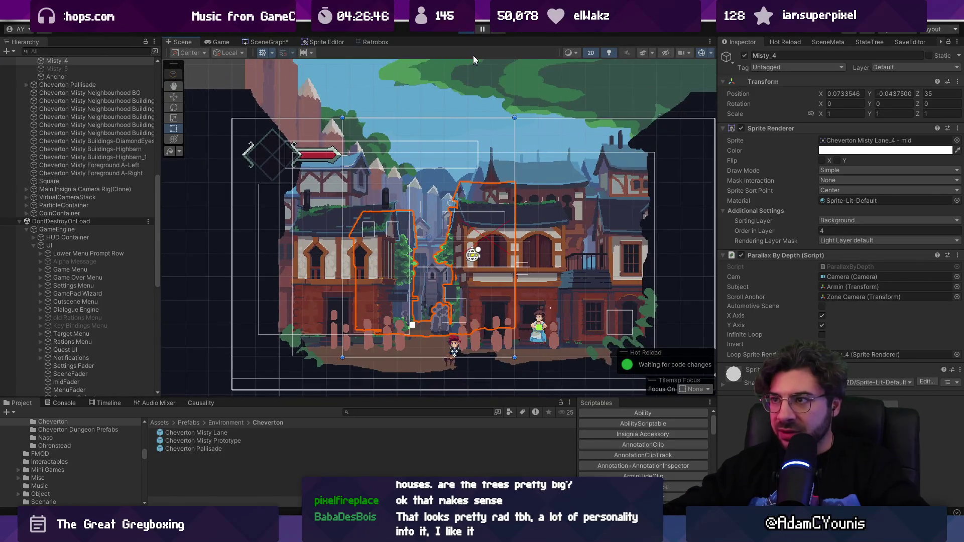
scroll(411, 345, "up", 5)
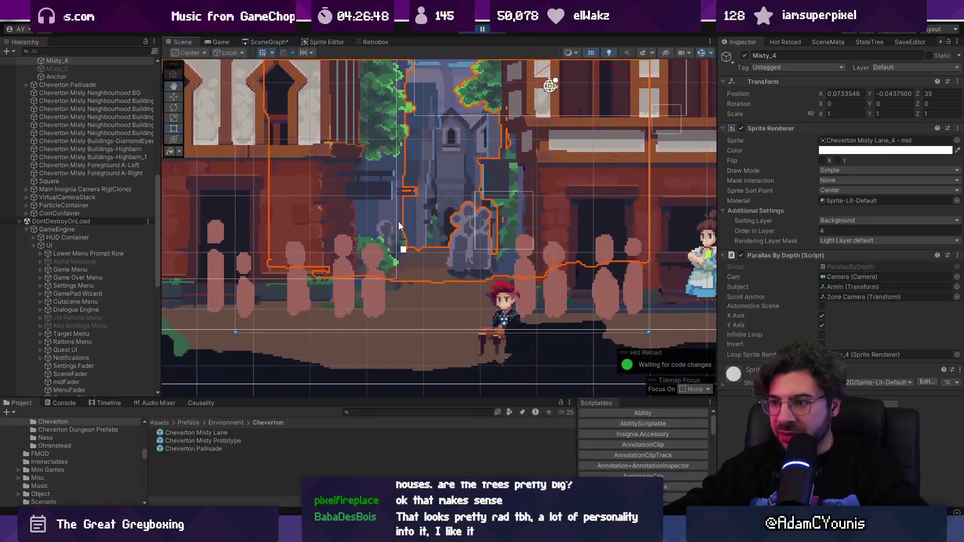
left_click(396, 288)
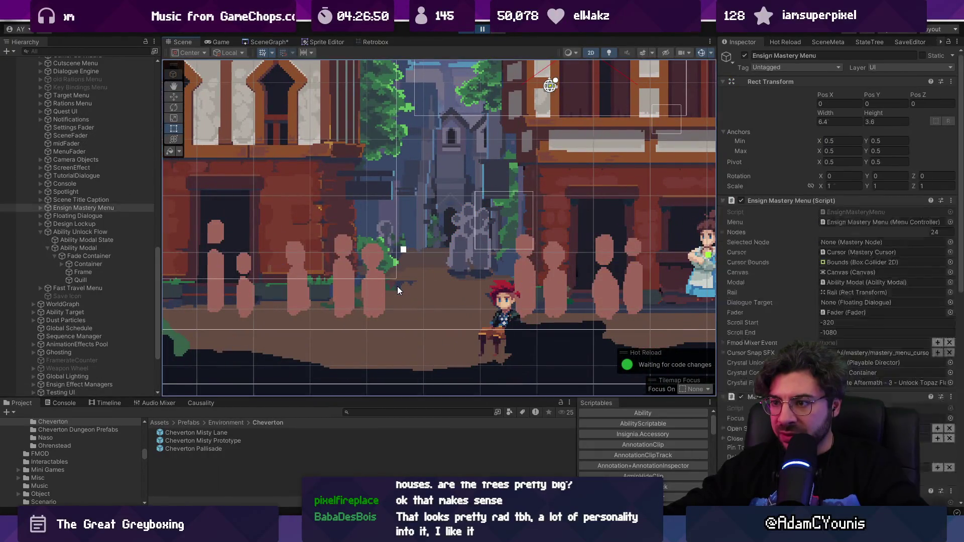
left_click(397, 291)
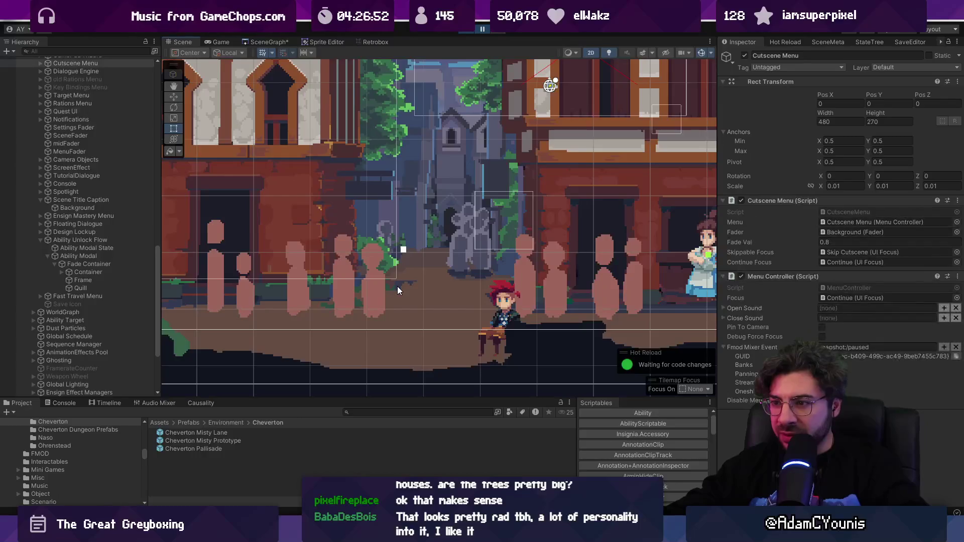
left_click(398, 291)
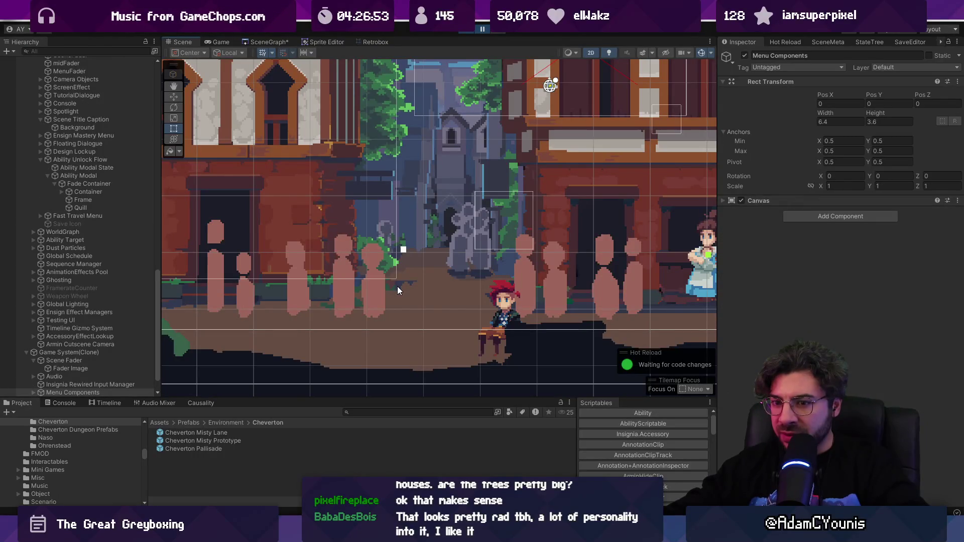
left_click(398, 290)
left_click(398, 290)
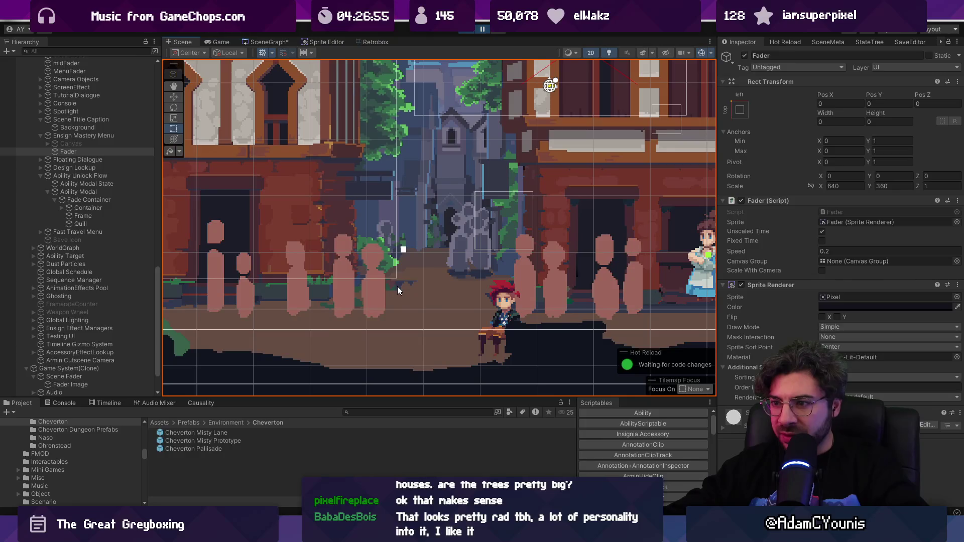
left_click(398, 290)
scroll(397, 290, "down", 5)
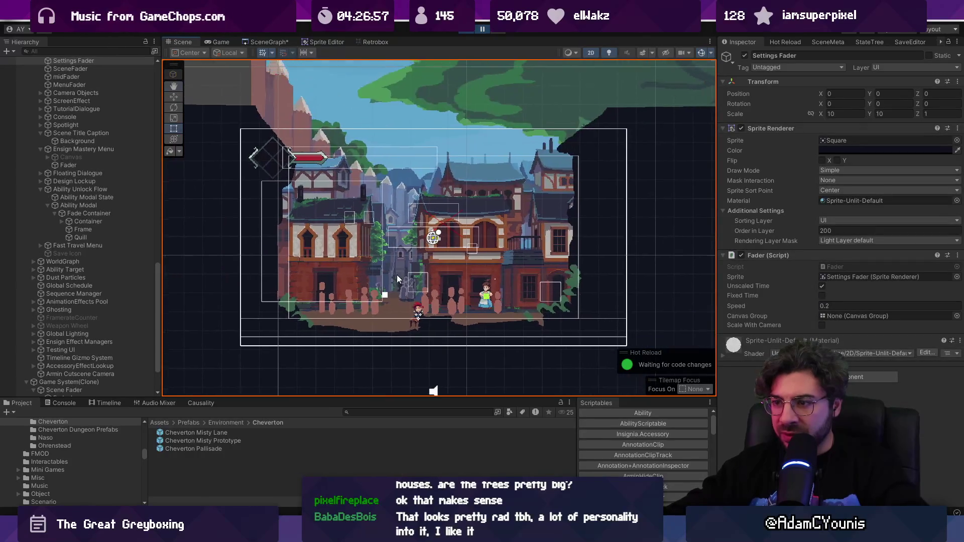
key("2")
key("w")
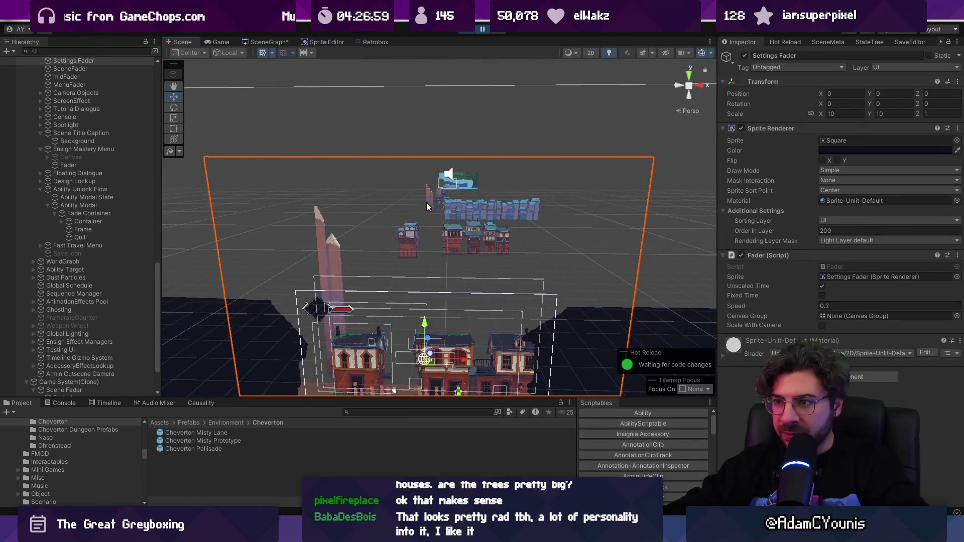
left_click(436, 205)
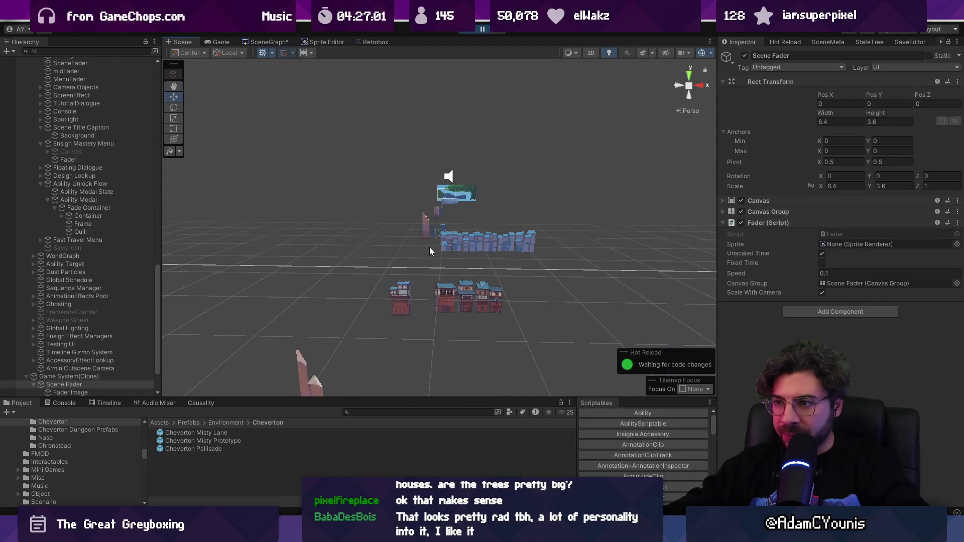
left_click(429, 251)
key("f")
mouse_move(431, 285)
left_mouse_down()
mouse_move(419, 216)
mouse_move(425, 234)
left_mouse_up()
scroll(425, 312, "up", 3)
mouse_move(426, 315)
left_mouse_down()
mouse_move(406, 284)
mouse_move(392, 288)
mouse_move(446, 281)
mouse_move(449, 221)
left_mouse_up()
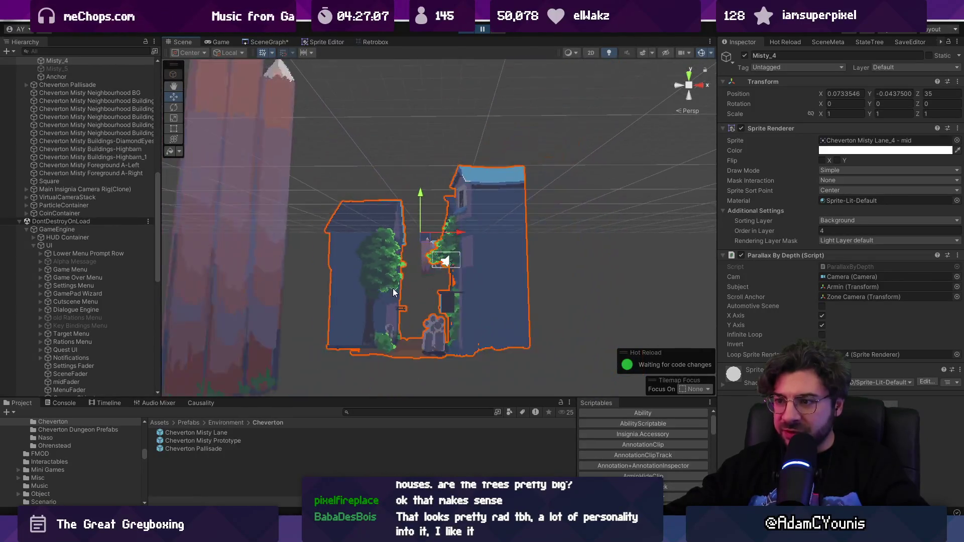
key("2")
key("t")
key("f")
key("w")
key("f")
key("2")
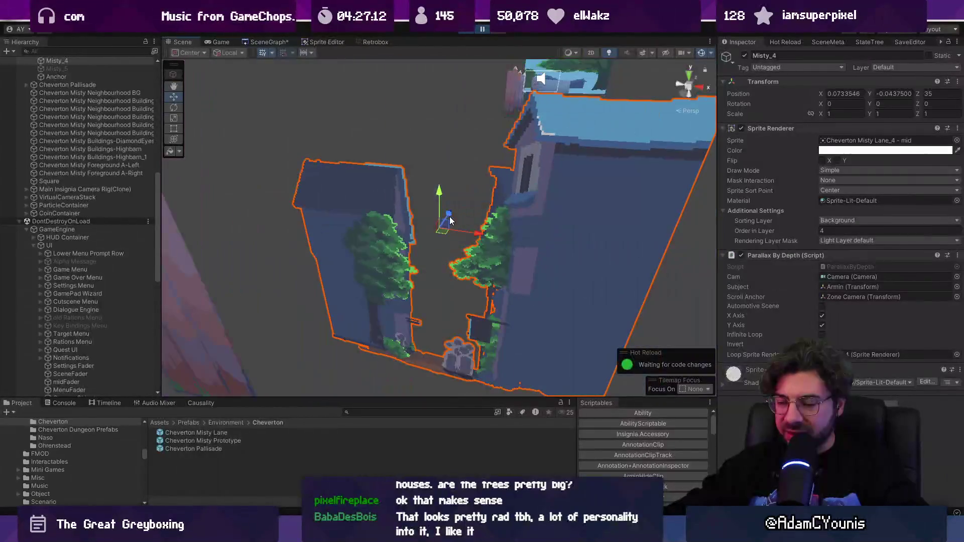
scroll(450, 216, "down", 10)
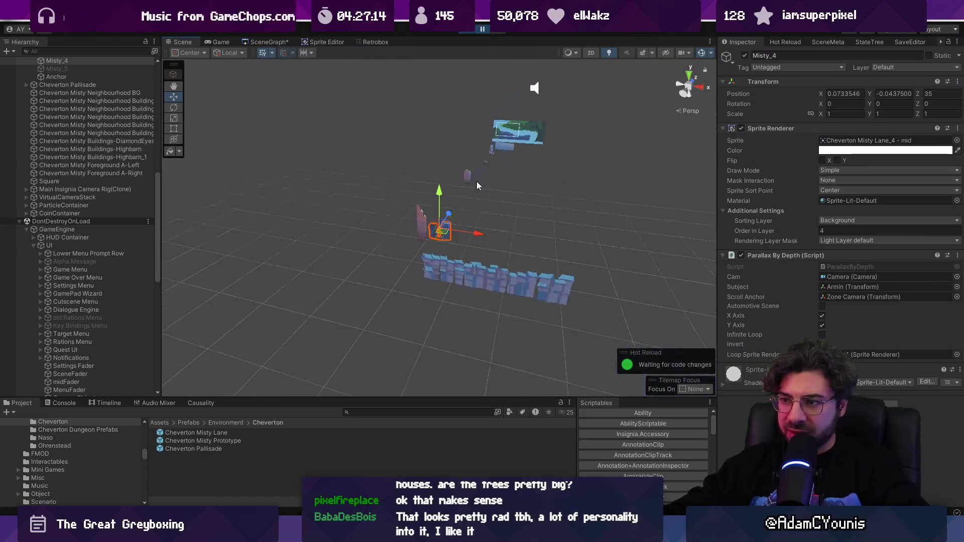
left_click_drag(406, 264, 448, 226)
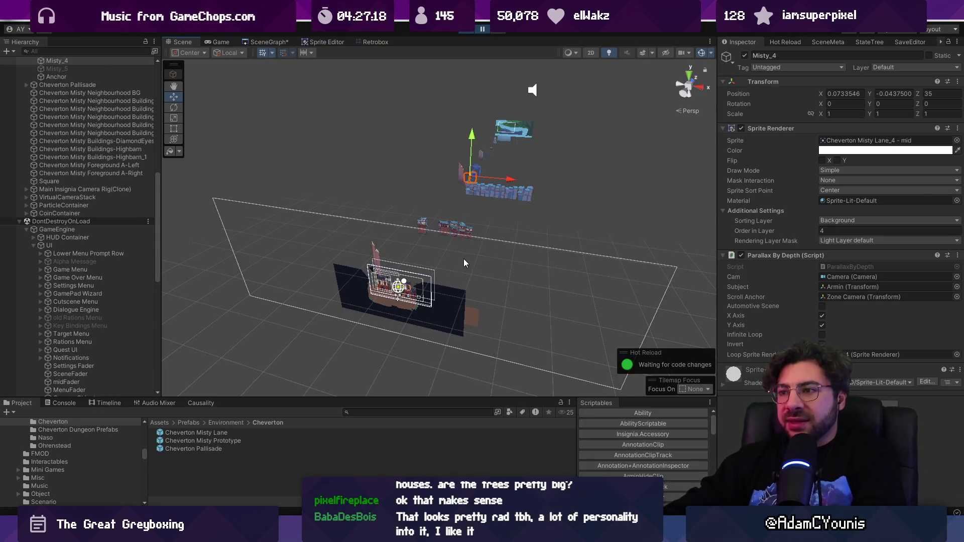
left_click_drag(449, 192, 408, 249)
left_click(472, 166)
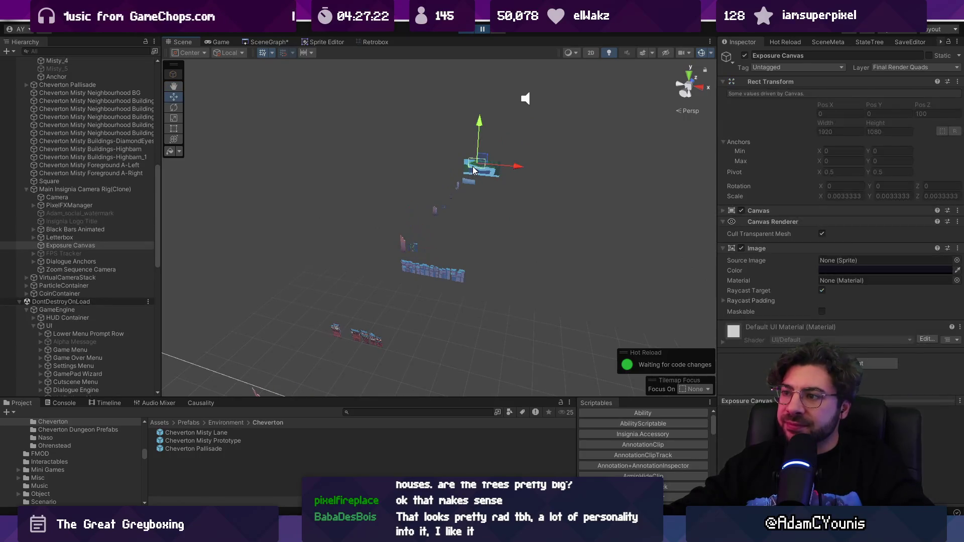
mouse_move(477, 170)
left_mouse_down()
mouse_move(487, 182)
mouse_move(453, 115)
left_mouse_up()
left_click(478, 33)
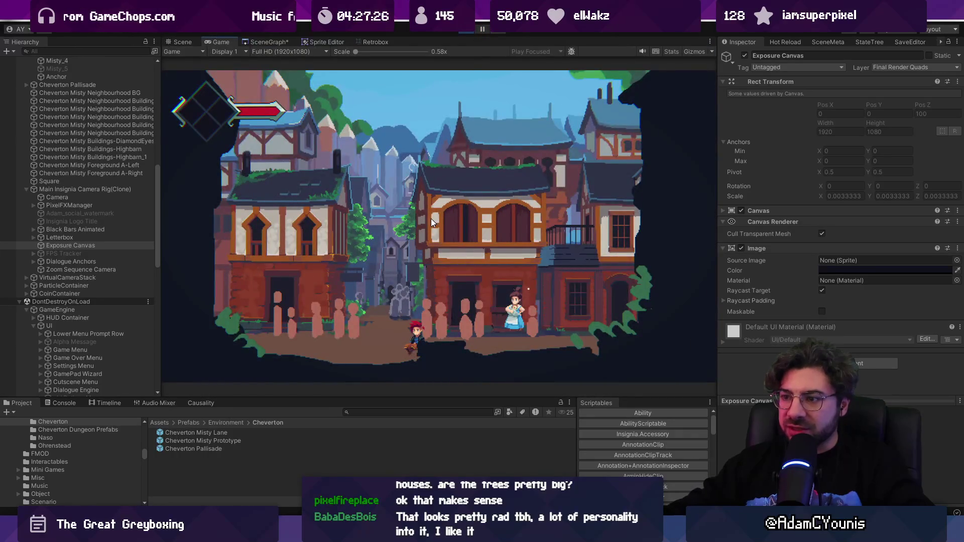
key("Right")
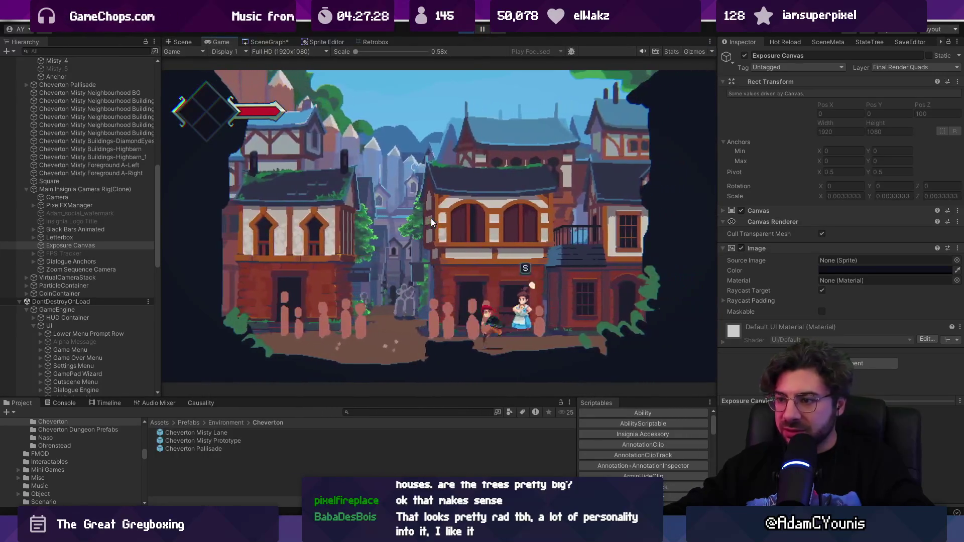
key("shift+space")
key("shift+space")
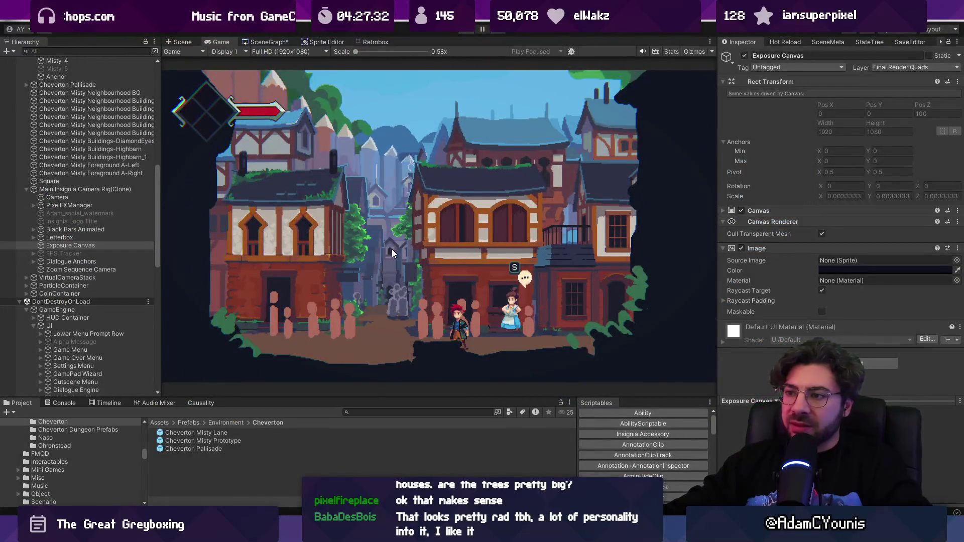
key("ctrl+p")
left_click(452, 227)
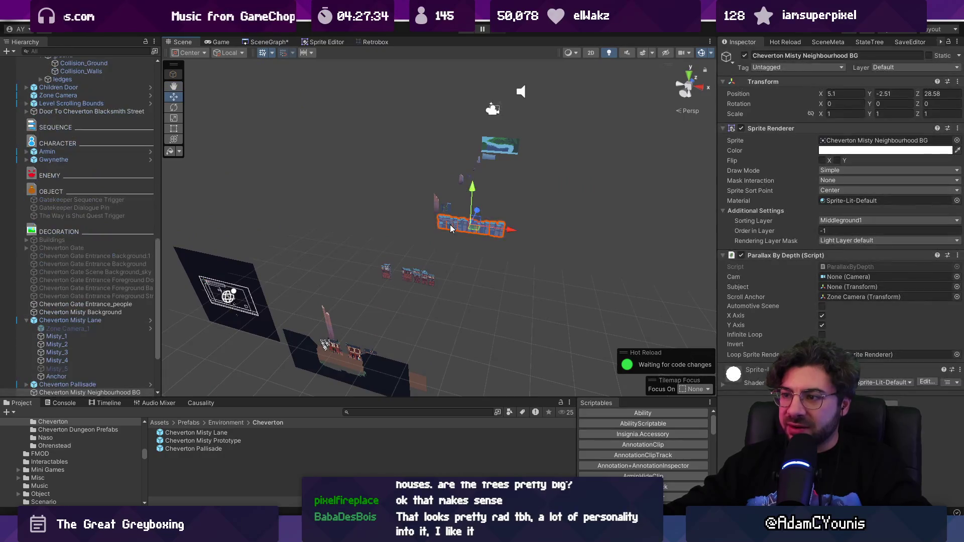
- Shift the neighbourhood background and buildings, and move the Misty Lane group and Misty_4 in depth
left_click_drag(477, 216, 469, 241)
left_click_drag(374, 258, 442, 296)
left_click_drag(421, 256, 412, 267)
left_click(449, 202)
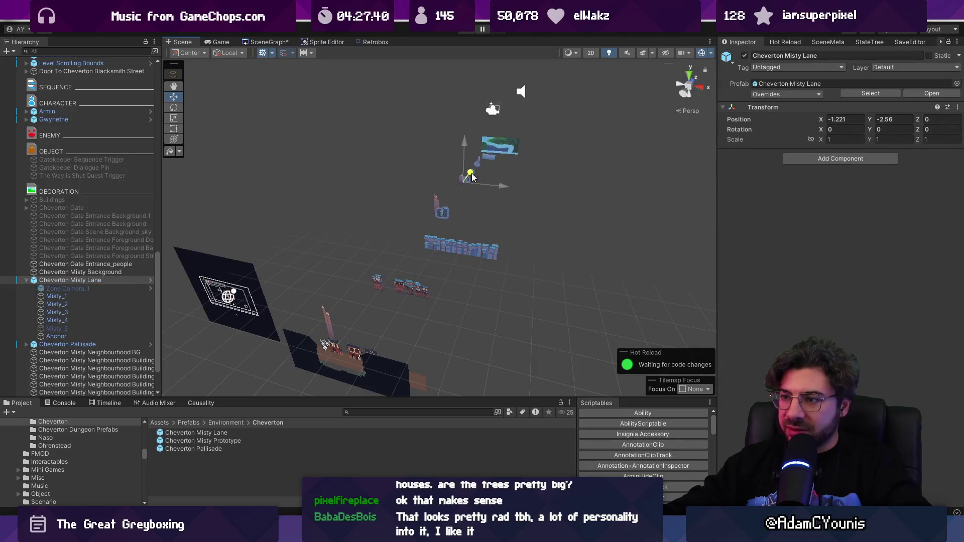
left_click_drag(463, 193, 462, 194)
left_click(448, 212)
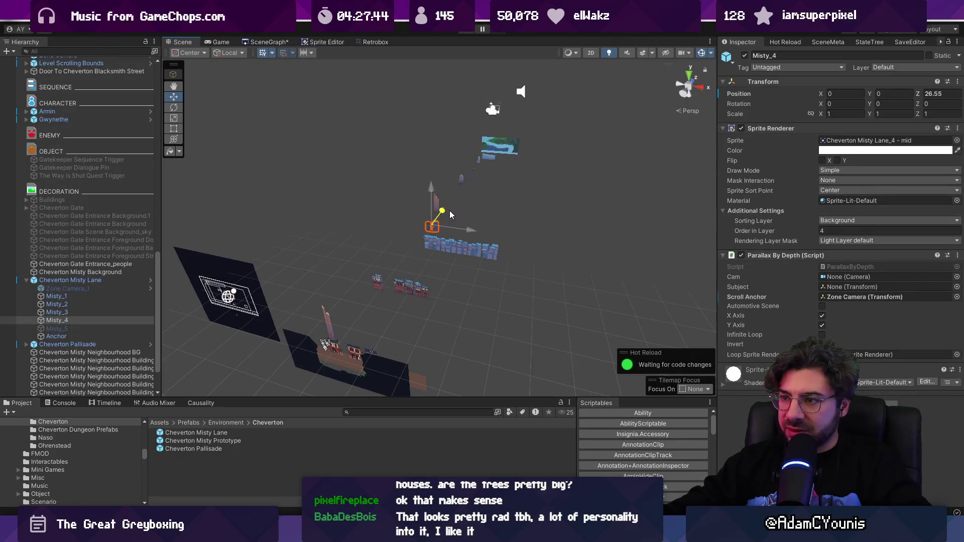
left_click_drag(447, 212, 429, 231)
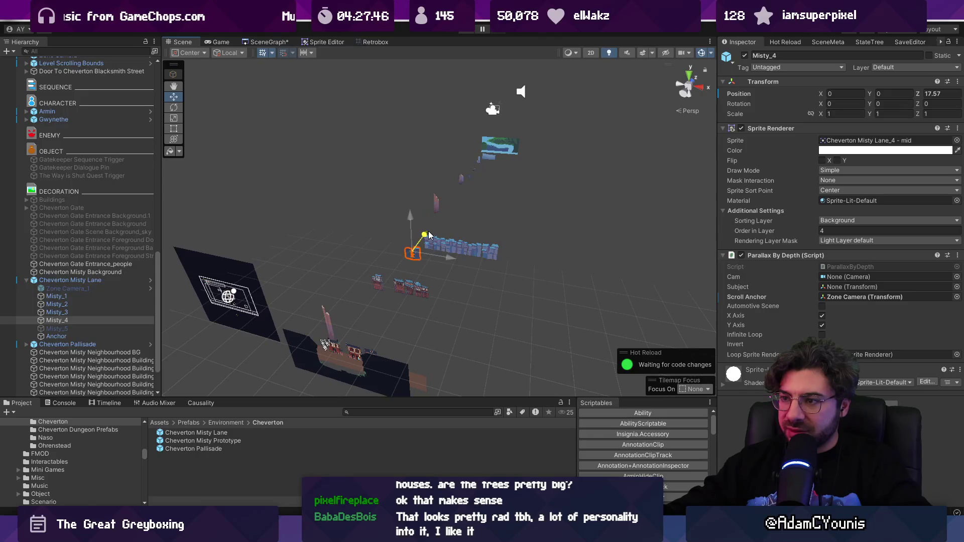
- Apply Misty_4's order in layer 6 and its new position to the Cheverton Misty Lane prefab
left_click(437, 202)
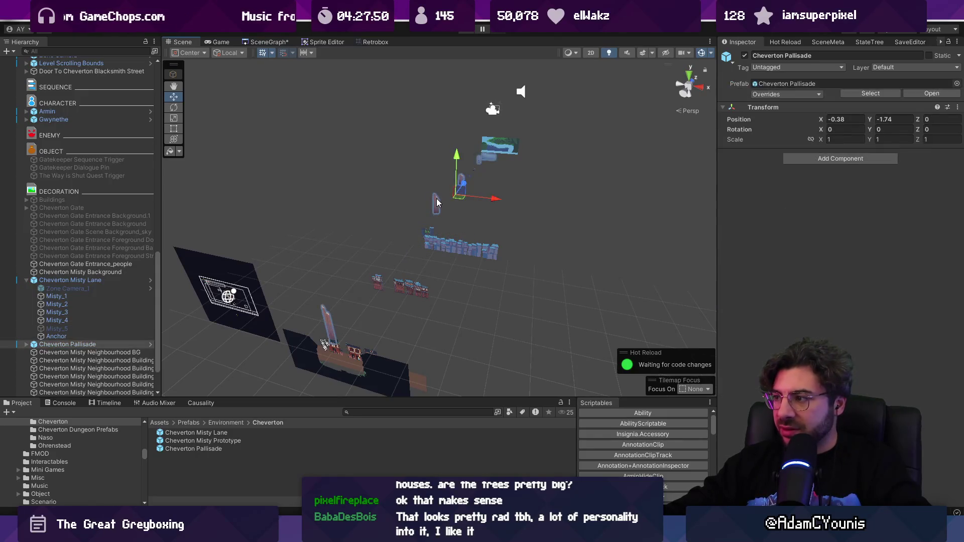
left_click(437, 202)
left_click(431, 231)
left_click(431, 230)
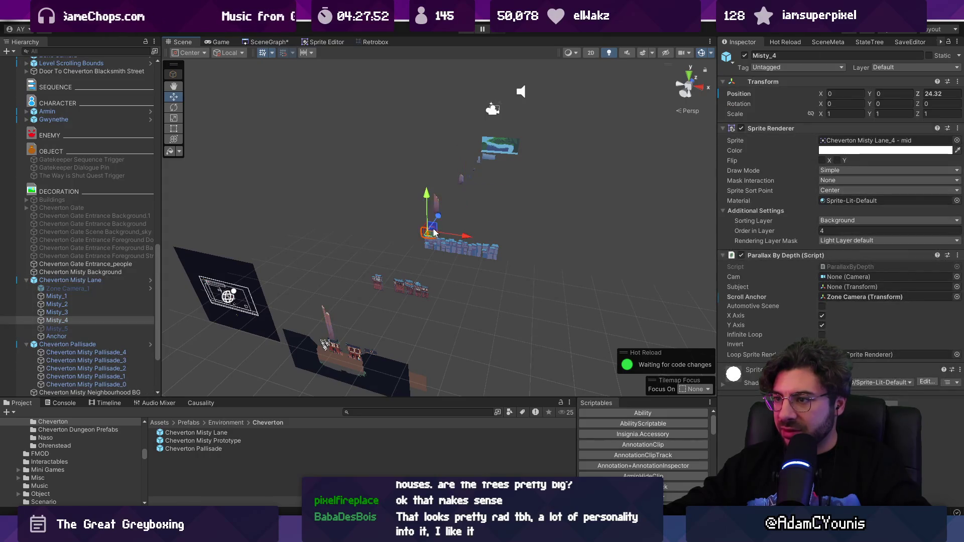
type("6")
right_click(828, 232)
left_click(823, 261)
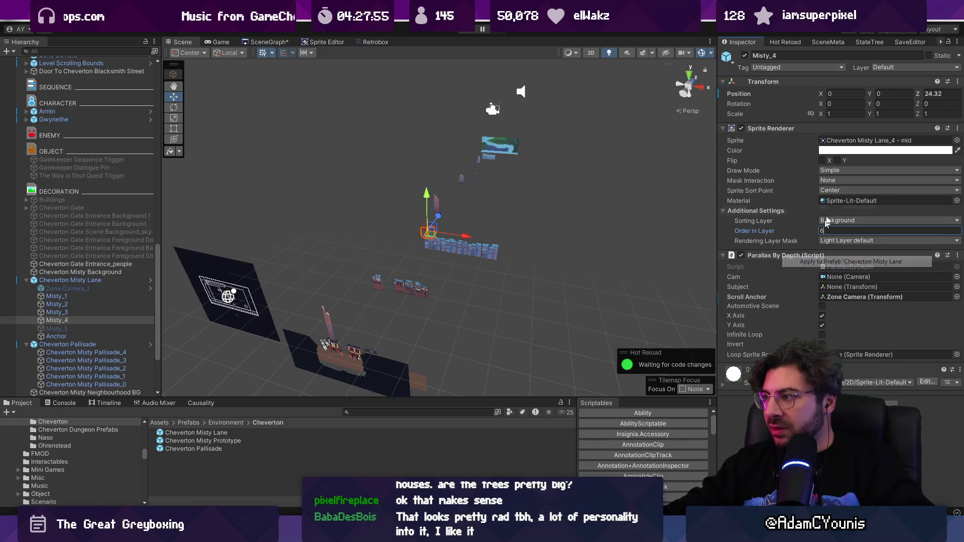
right_click(915, 94)
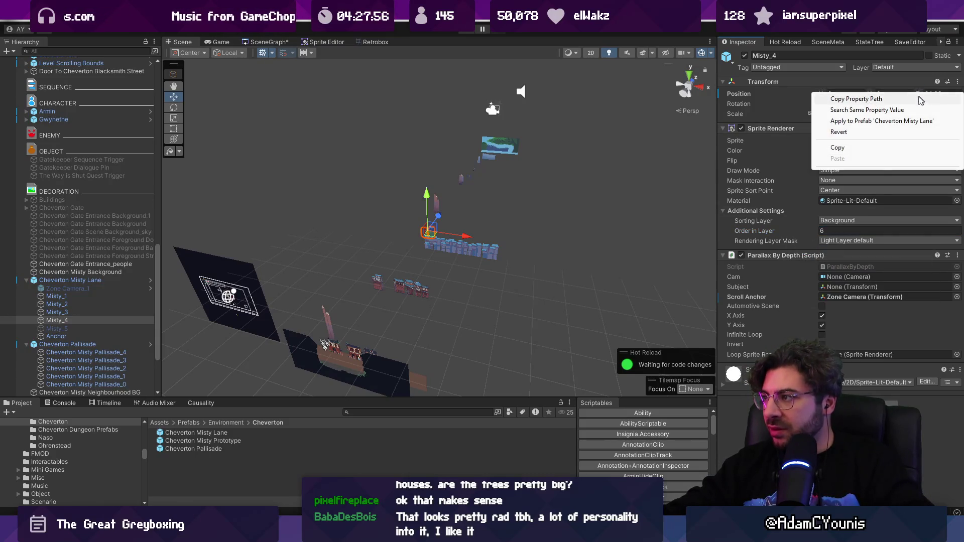
left_click(874, 121)
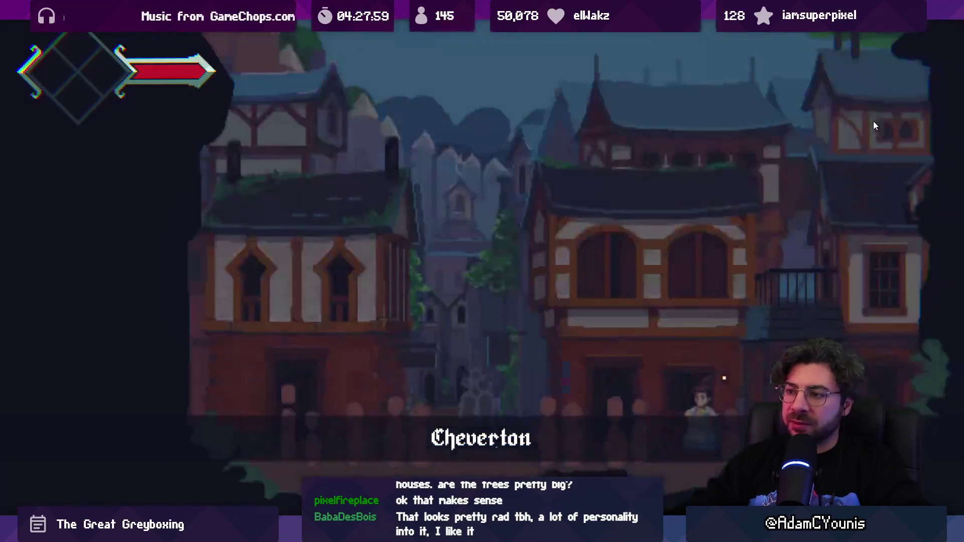
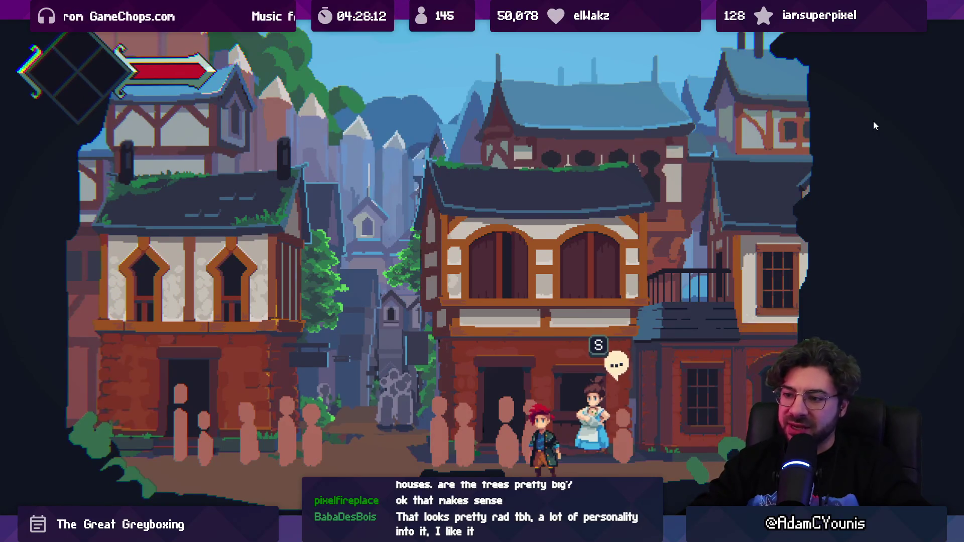
- Stop the game, select the dark Square, and lower its top edge just below the fence
key("shift+space")
left_click(469, 29)
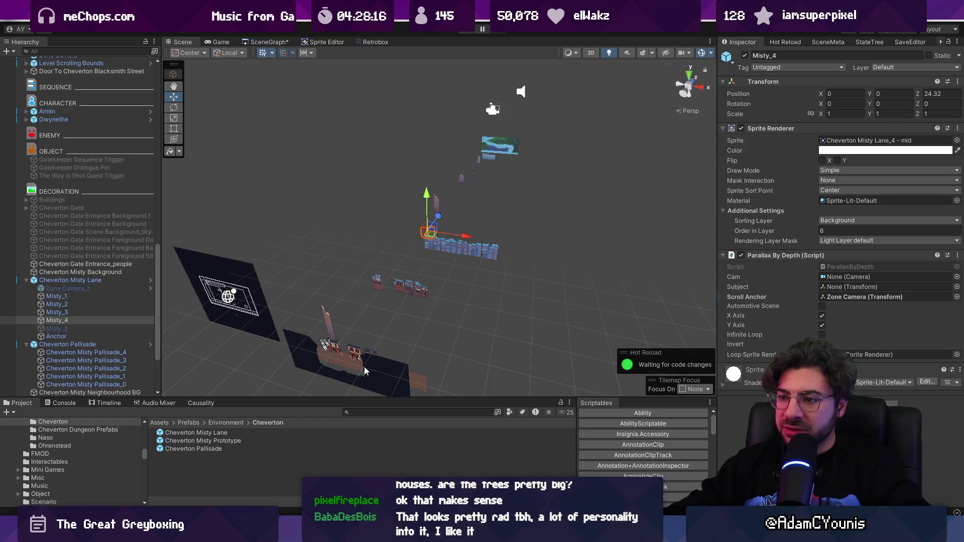
left_click(364, 366)
key("2")
key("f")
key("t")
scroll(374, 207, "up", 5)
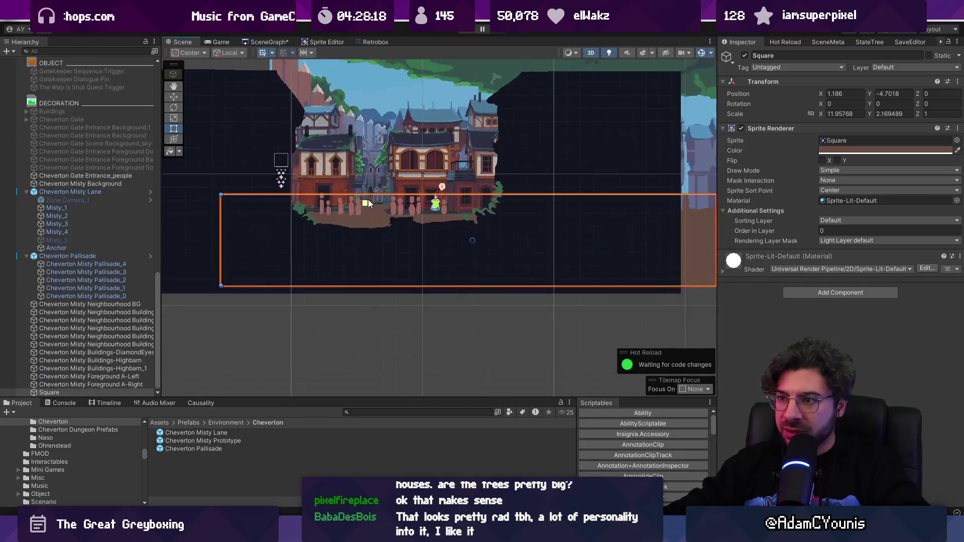
left_click_drag(380, 189, 380, 194)
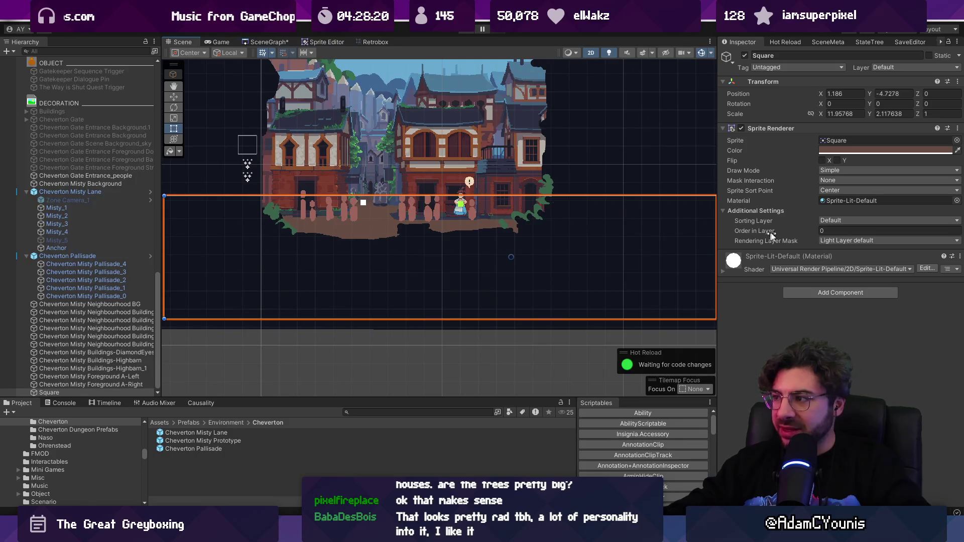
- Put the Square on the Background sorting layer with order in layer 5
left_click(831, 221)
left_click(850, 277)
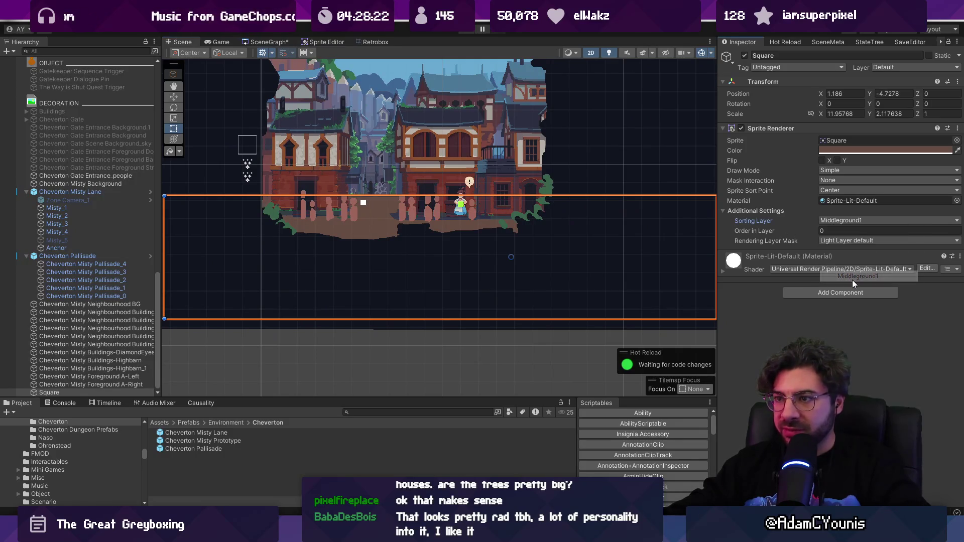
left_click(802, 232)
left_click(832, 221)
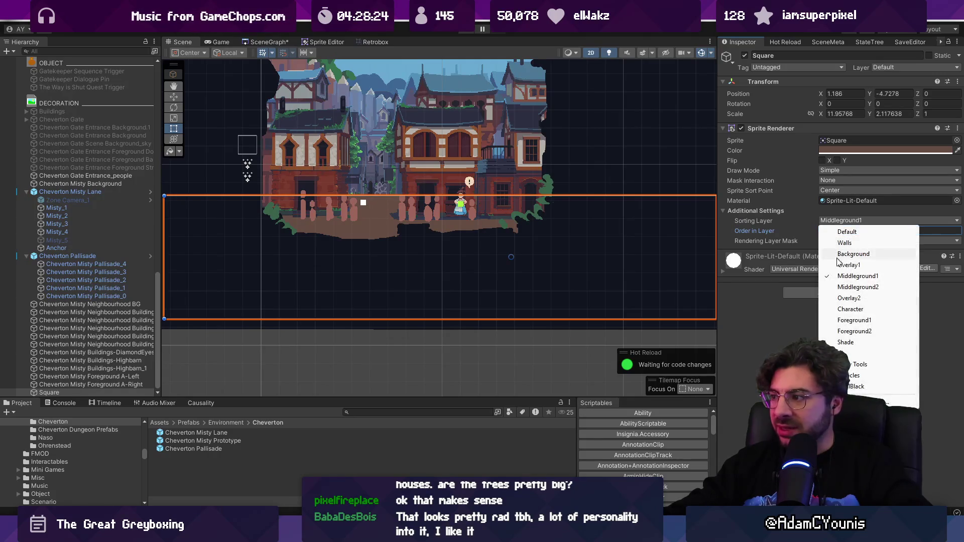
left_click(830, 254)
left_click_drag(786, 230, 790, 232)
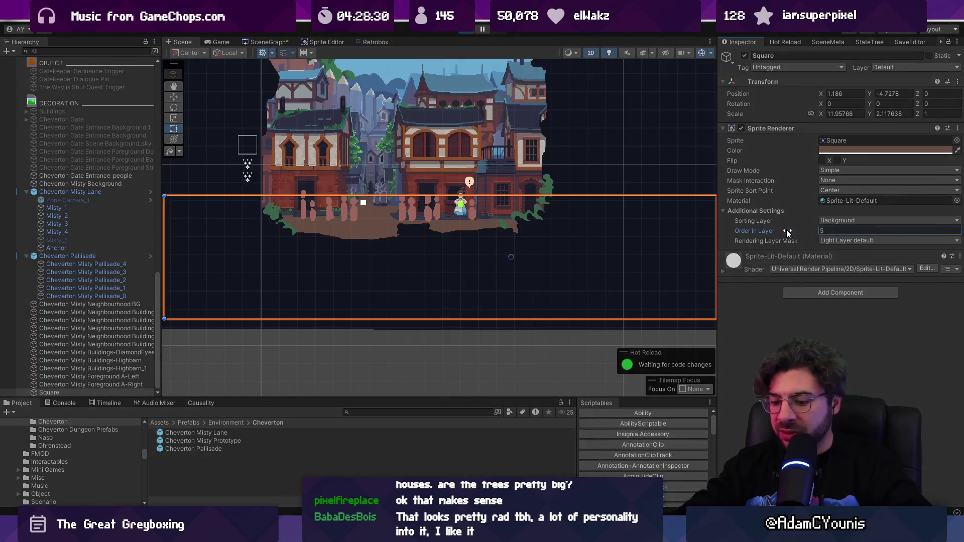
- Play the scene, running the player right to the villager and back several times, then stop
key("ctrl+p")
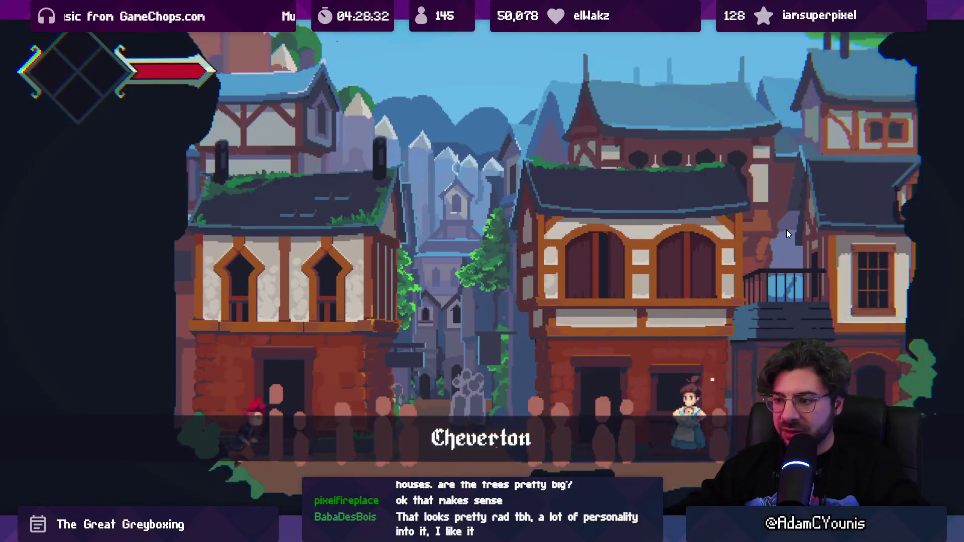
key("Right")
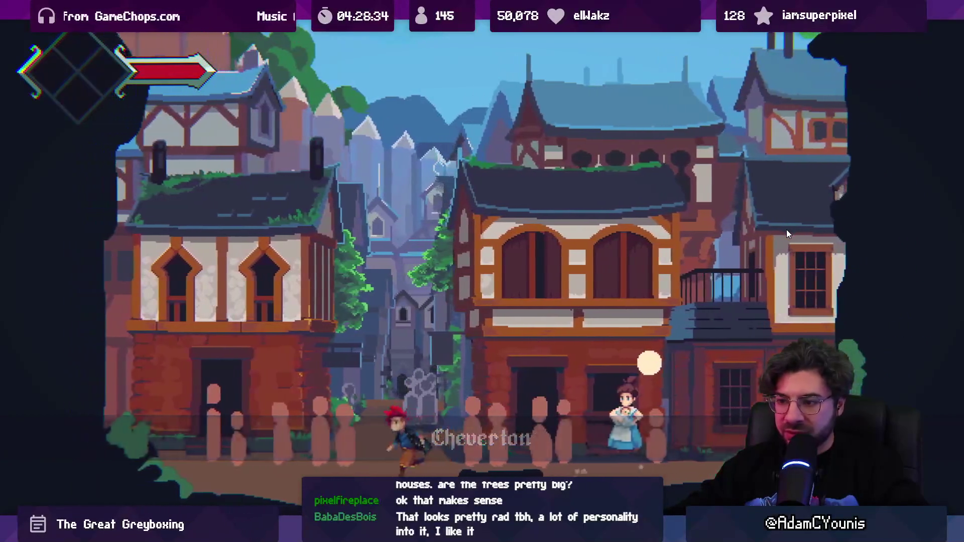
key("Left")
key("Right")
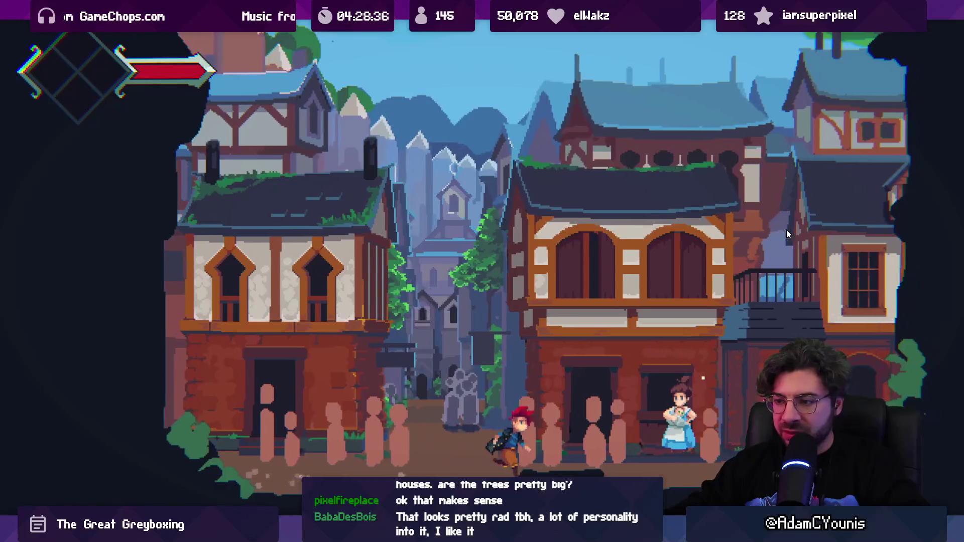
key("Left")
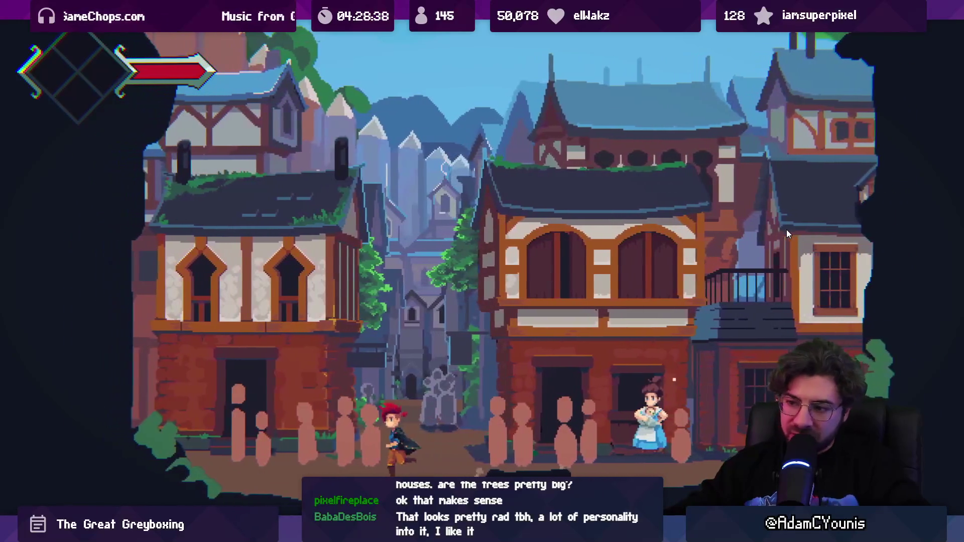
key("Right")
key("Left")
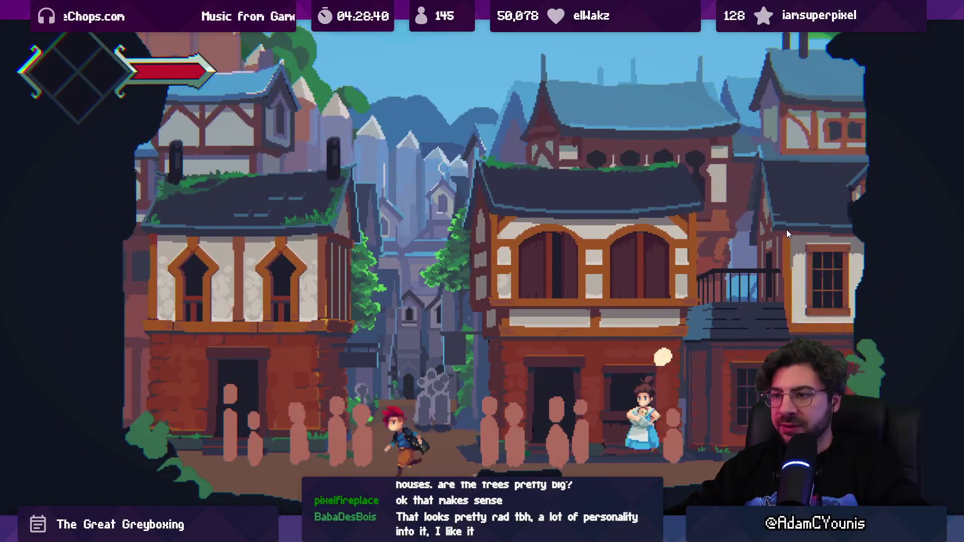
key("Right")
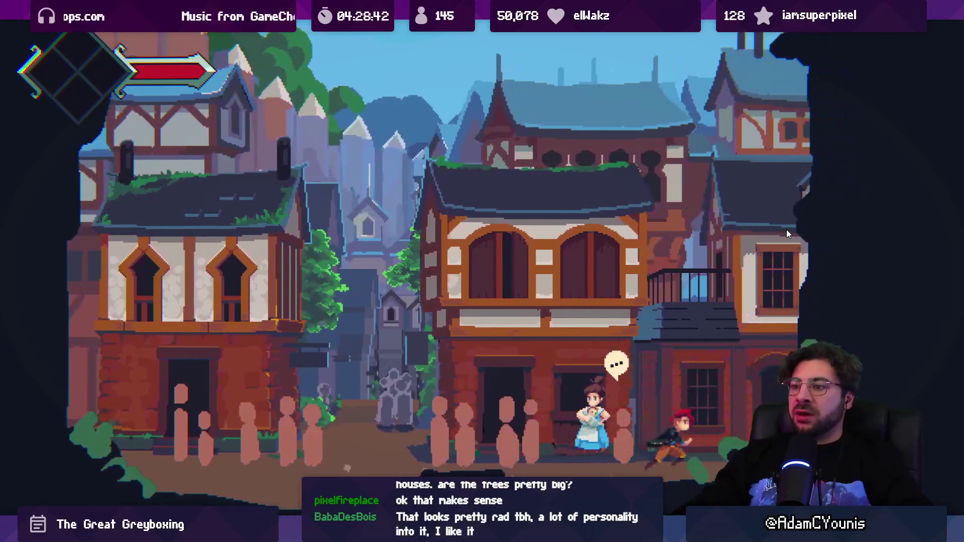
key("Left")
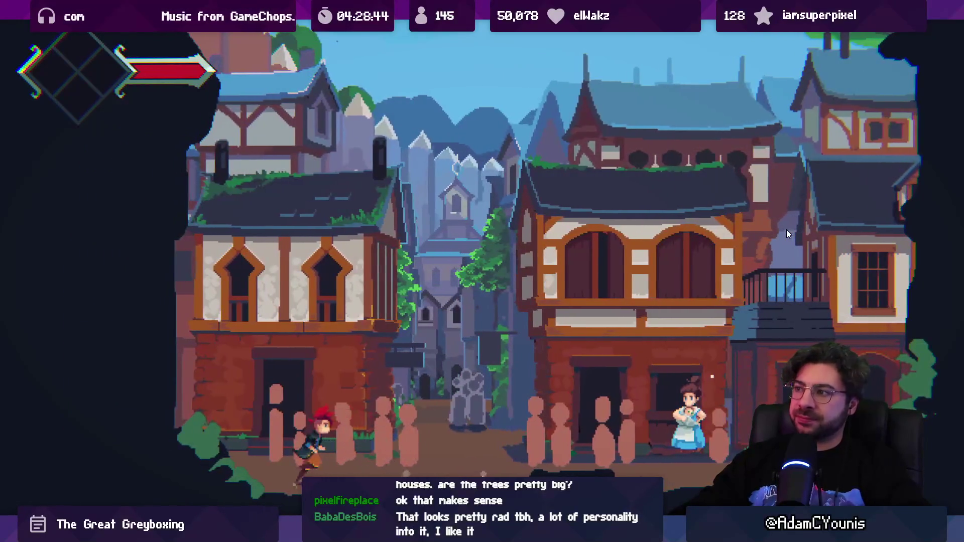
key("Right")
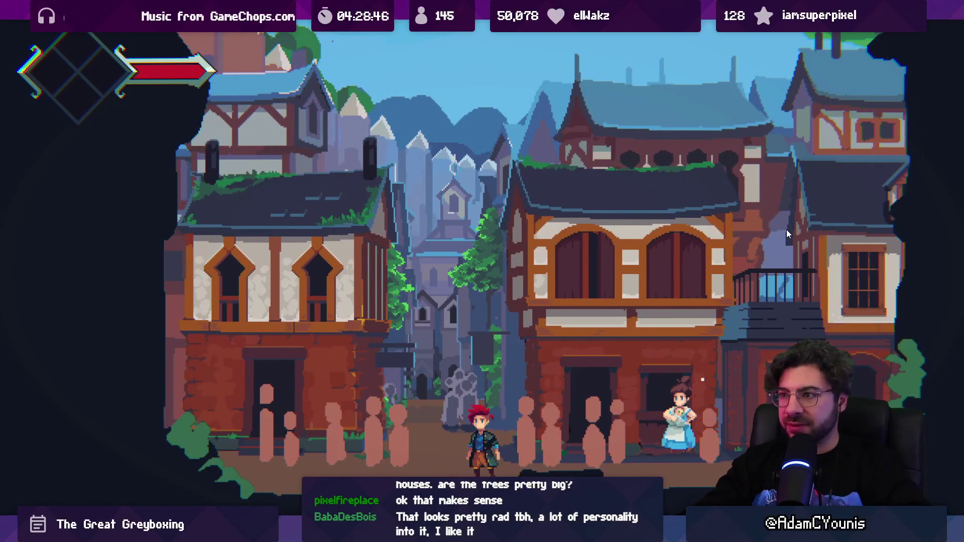
key("shift+space")
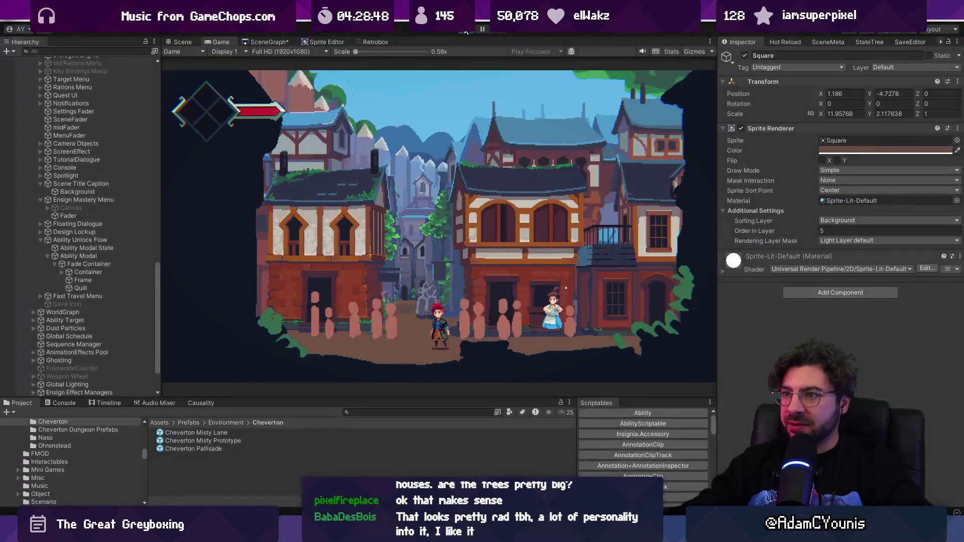
key("ctrl+p")
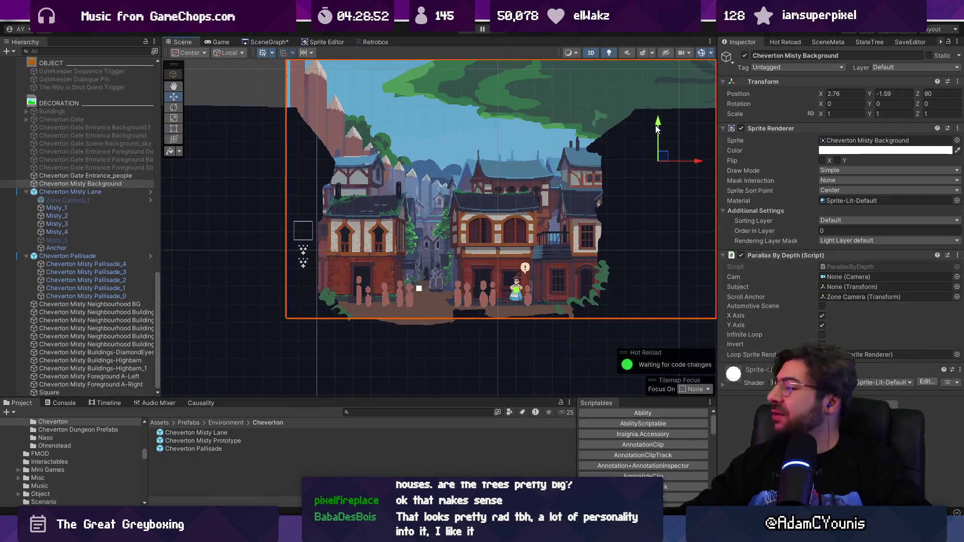
- Nudge Cheverton Misty Background and Cheverton Pallisade slightly downward
left_click_drag(655, 125, 656, 131)
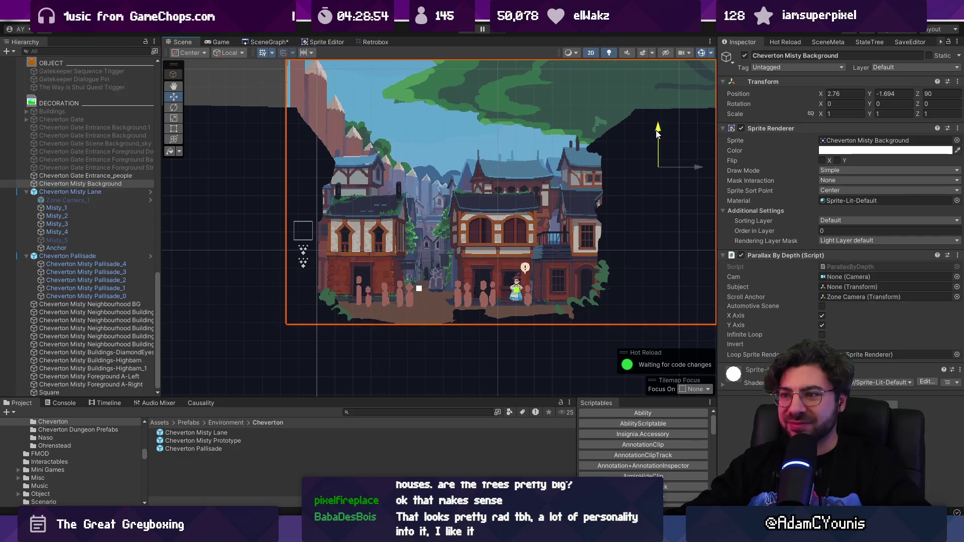
left_click(324, 105)
left_click_drag(477, 132, 477, 134)
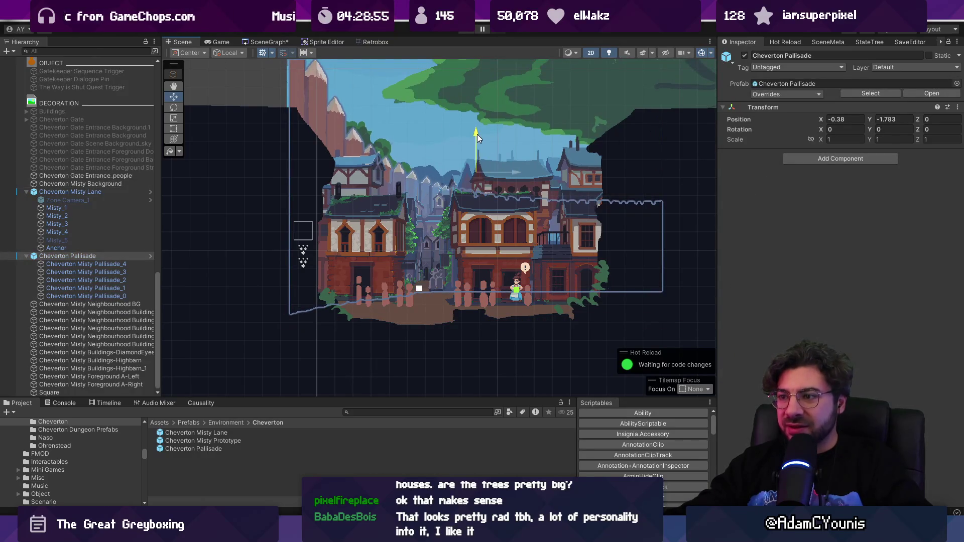
- Play-test walking right toward the villager and back, stop, then switch to Aseprite
key("ctrl+p")
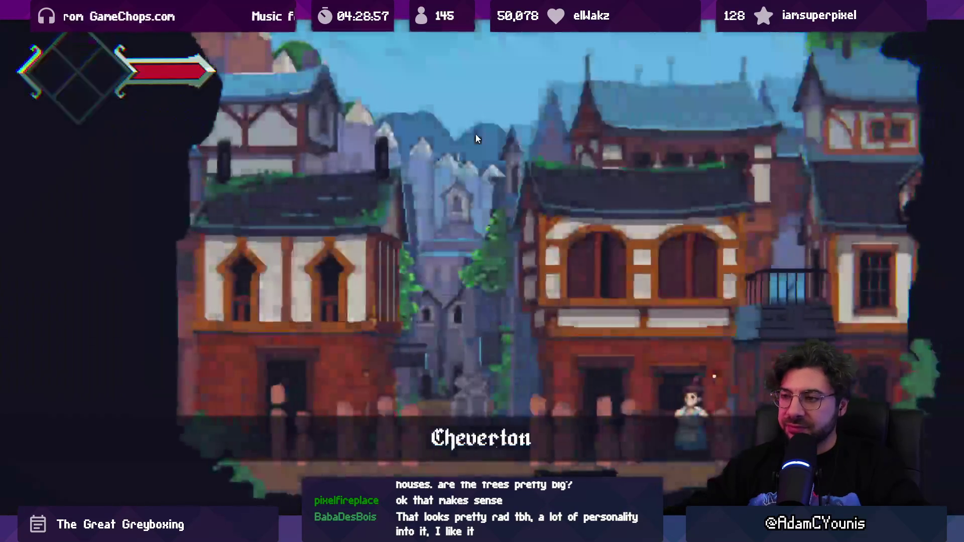
key("Right")
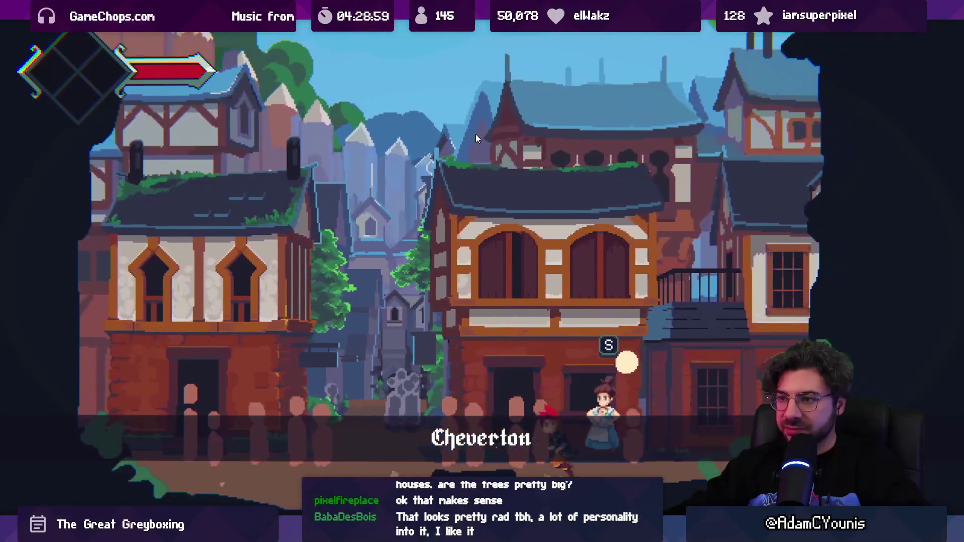
key("Right")
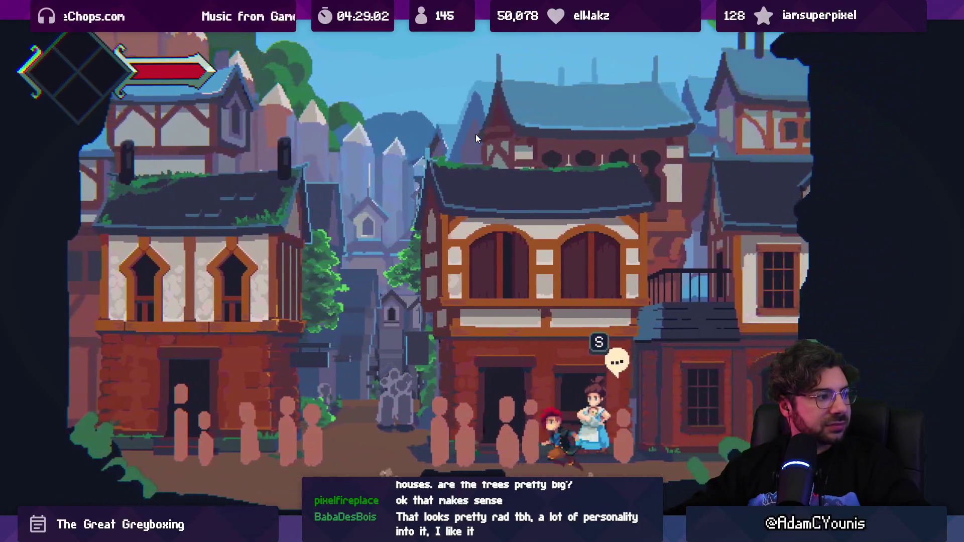
key("Left")
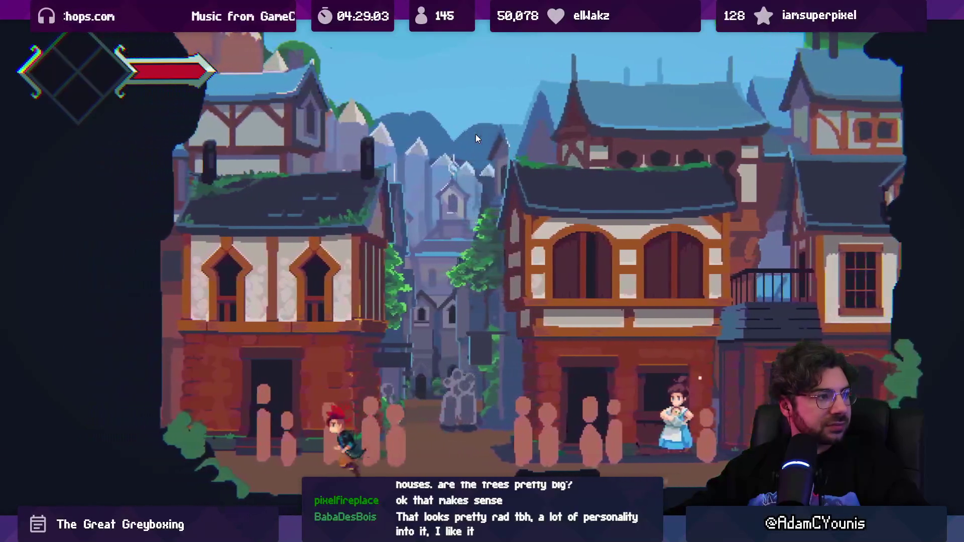
key("shift+space")
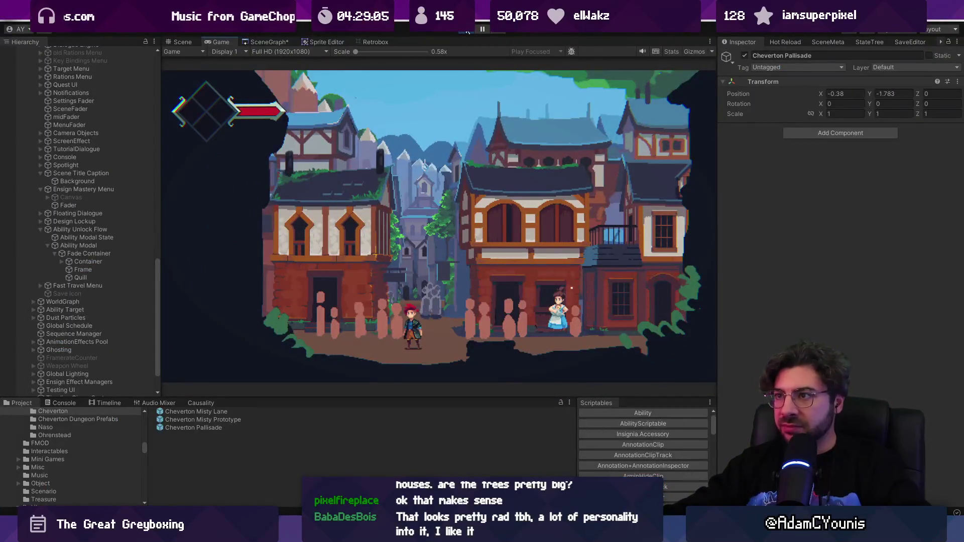
key("ctrl+p")
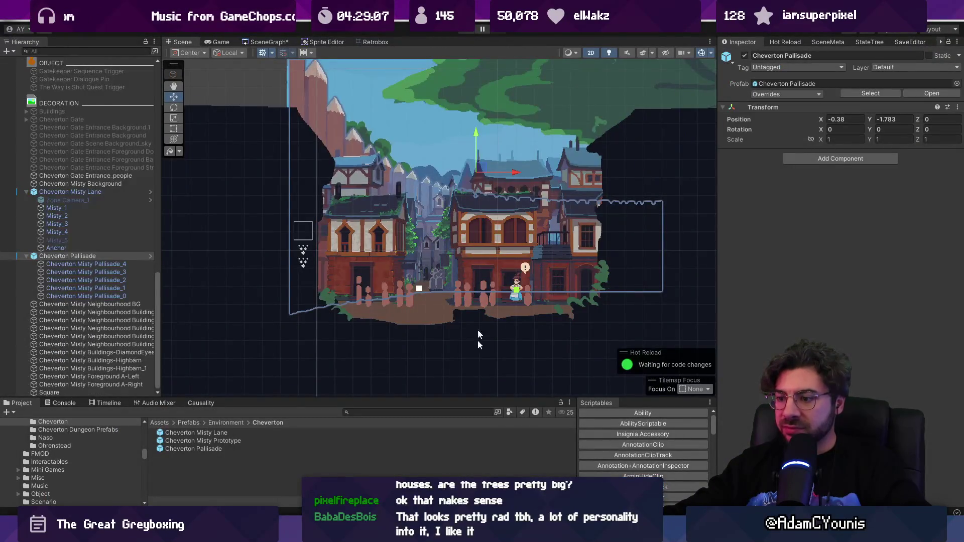
key("alt+Tab")
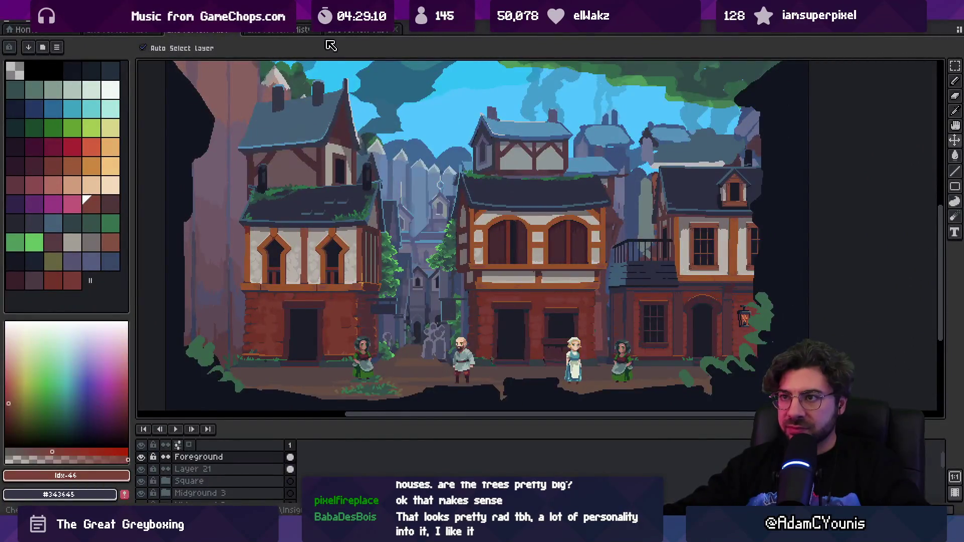
- In the tree and forest document, shift the tree artwork left, then right and slightly down
left_click(291, 30)
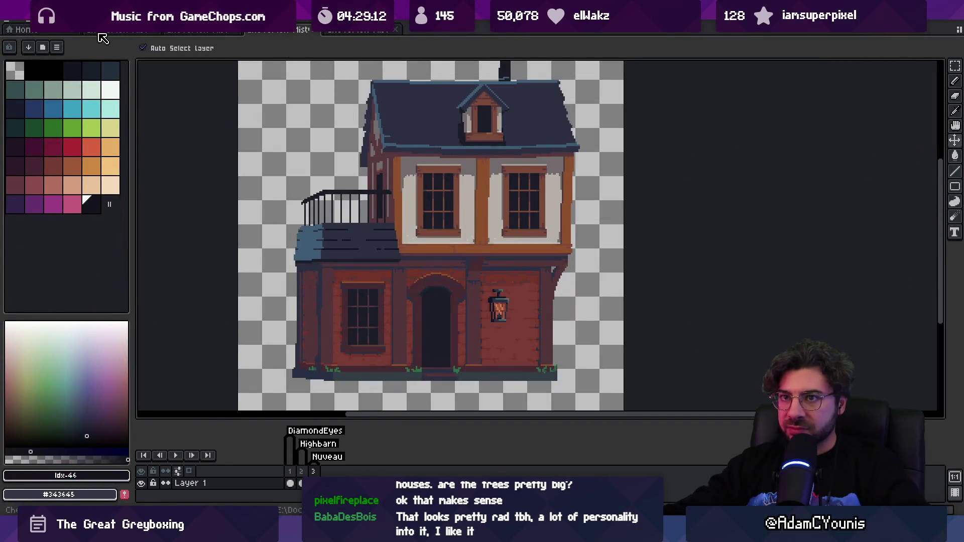
left_click(101, 31)
left_click_drag(509, 163, 499, 160)
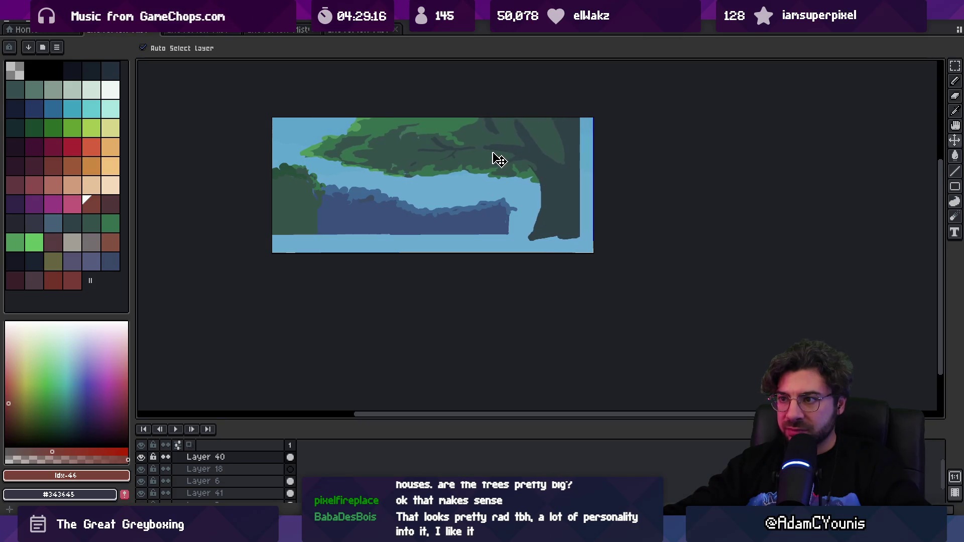
left_click_drag(565, 185, 571, 189)
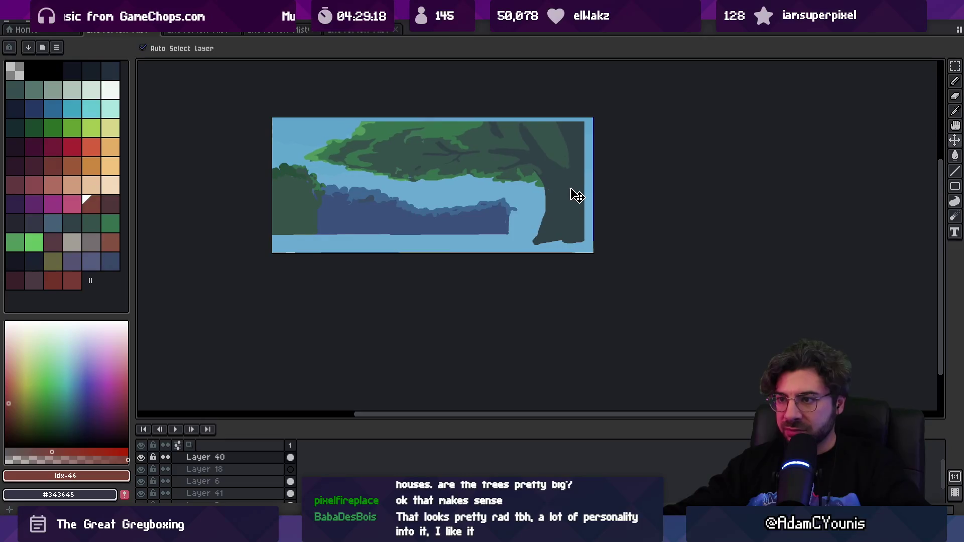
- Export the artwork as Cheverton Misty Background.png and return to Unity
key("ctrl+alt+shift+s")
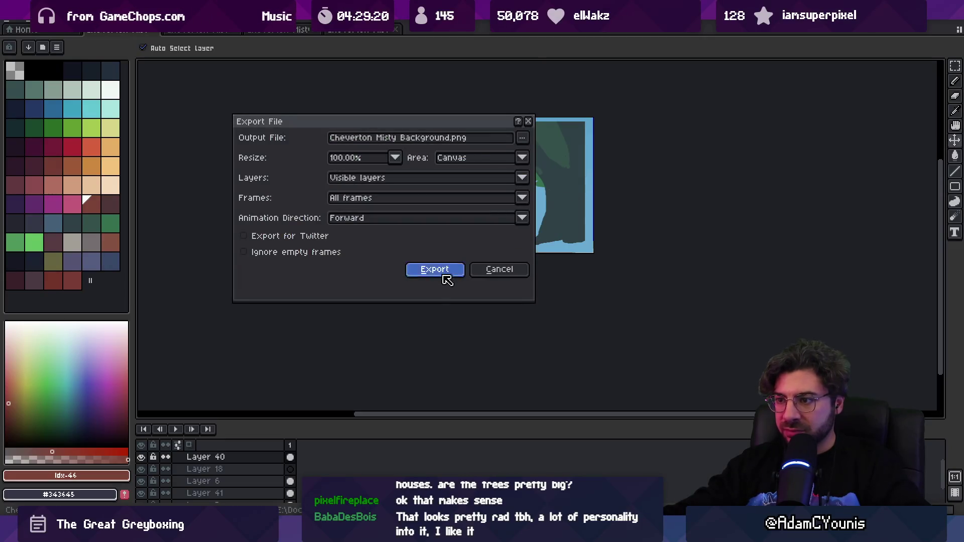
left_click(444, 272)
key("alt+Tab")
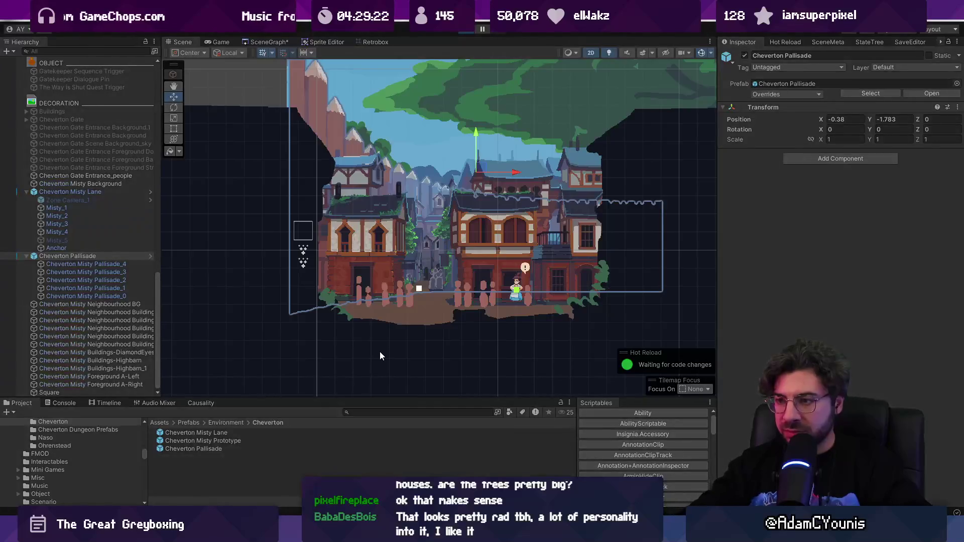
- Play-test the town, walking the player right and back left, then leave the game view
key("ctrl+p")
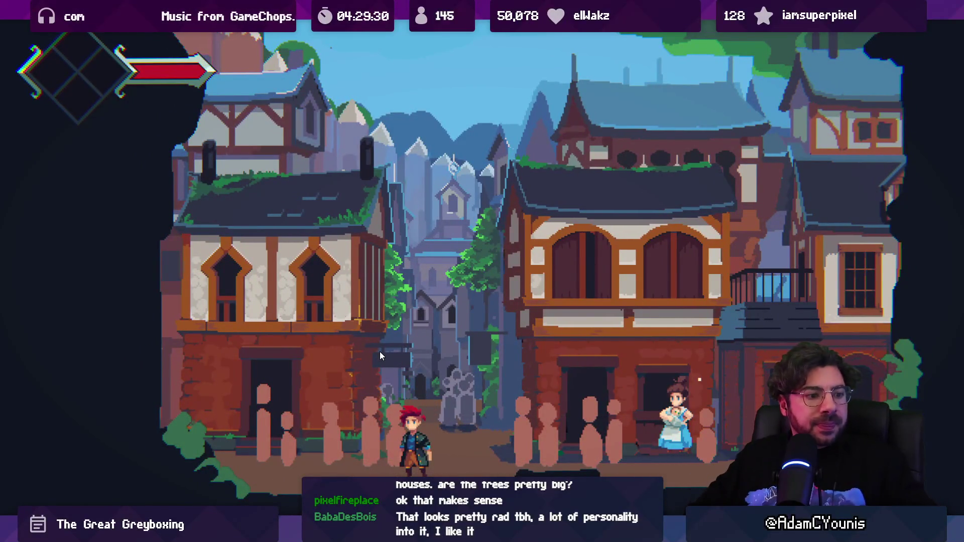
key("Right")
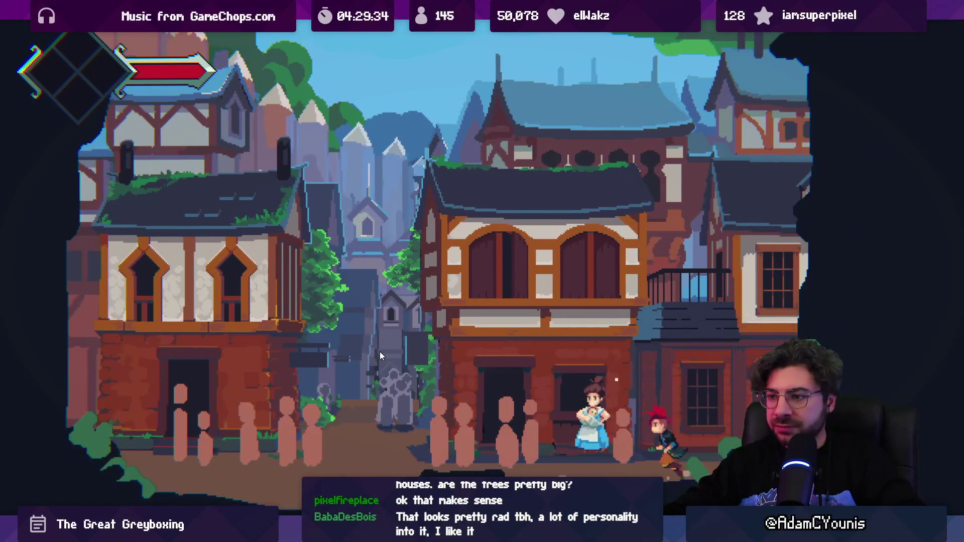
key("Left")
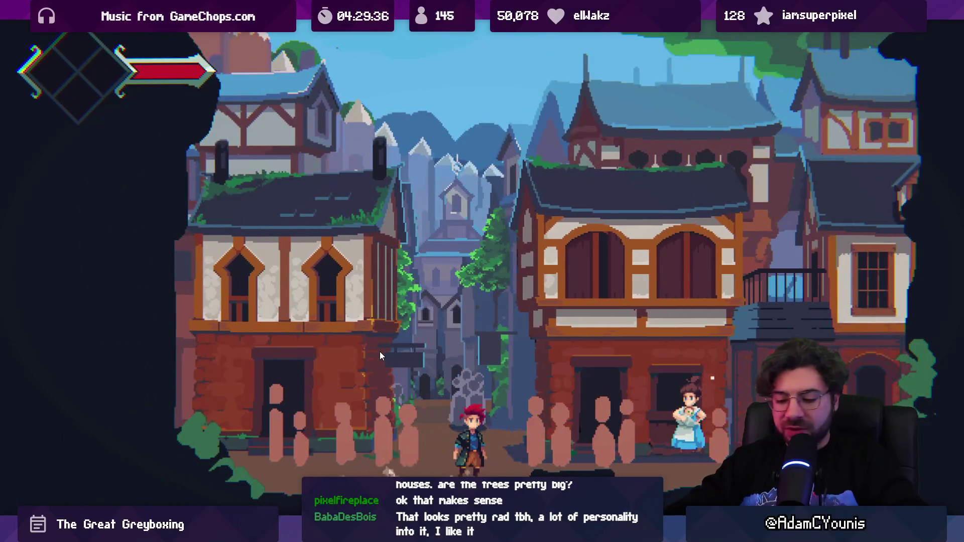
key("shift+space")
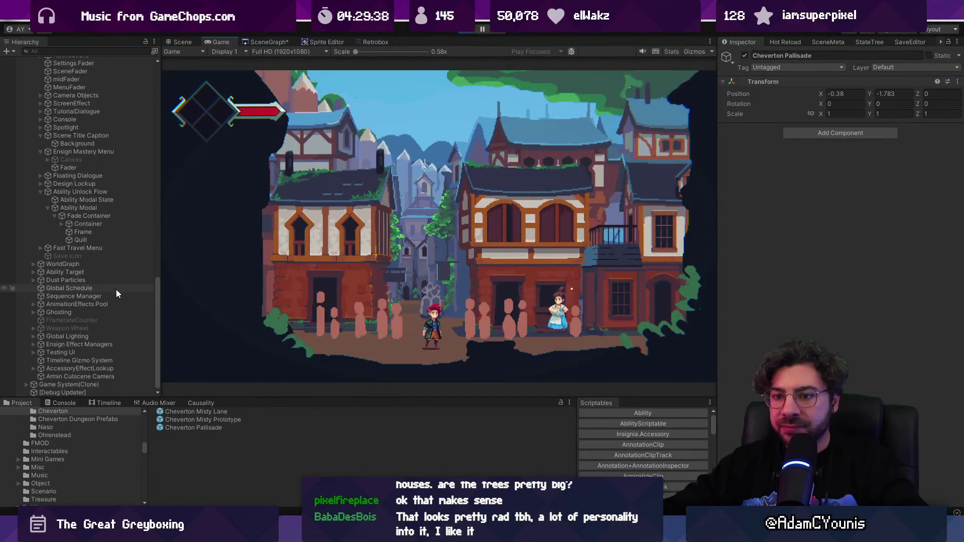
- Select the Square ground strip and lower its Position Y to about -4.73
scroll(83, 211, "up", 10)
left_click(27, 228)
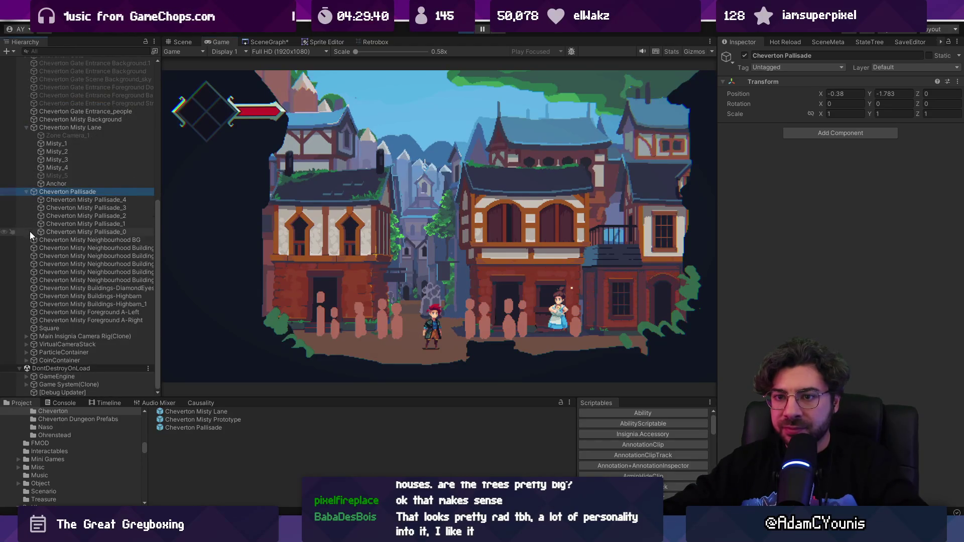
left_click(47, 327)
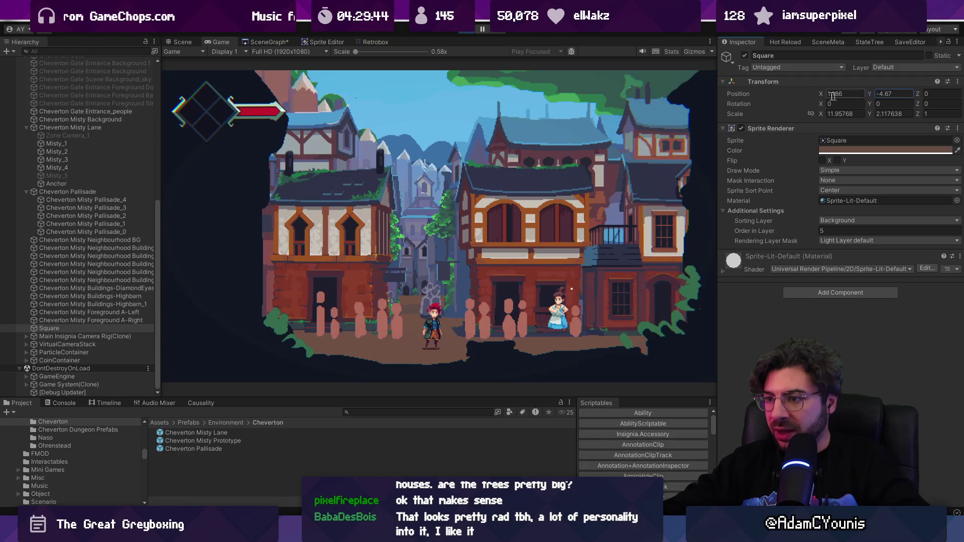
left_click_drag(869, 94, 868, 93)
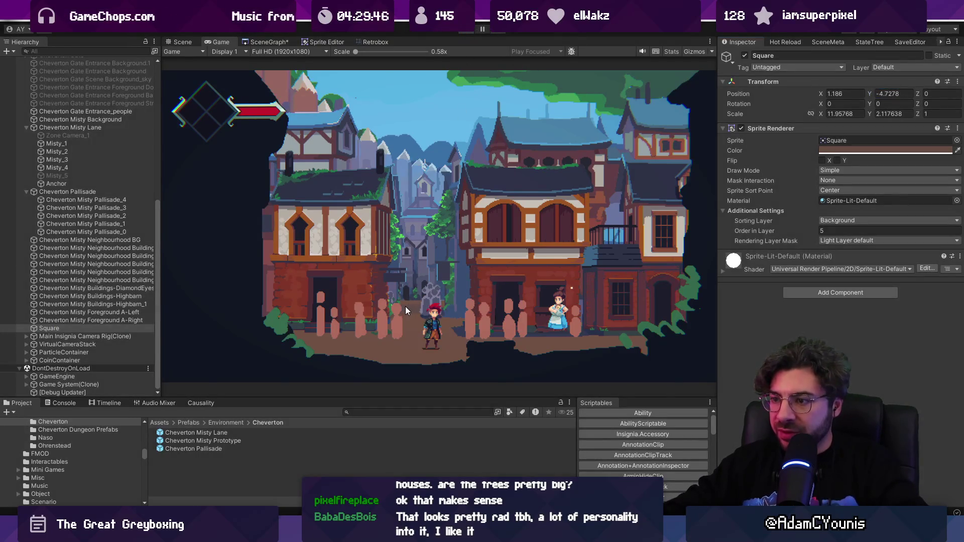
key("ctrl+1")
scroll(427, 277, "down", 5)
key("t")
scroll(388, 206, "up", 5)
- Reselect the Square strip and pull its top edge further down to shorten it
key("w")
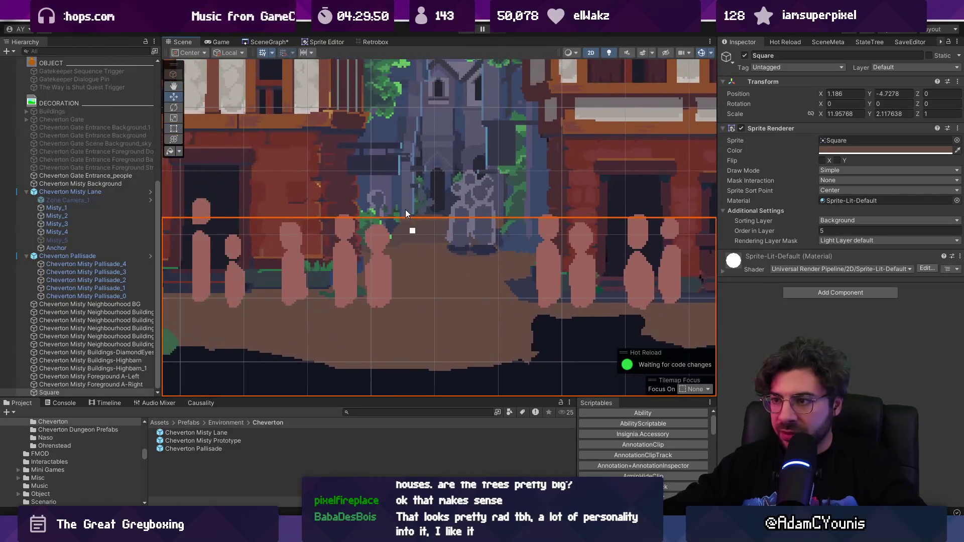
left_click(426, 217)
left_click(447, 285)
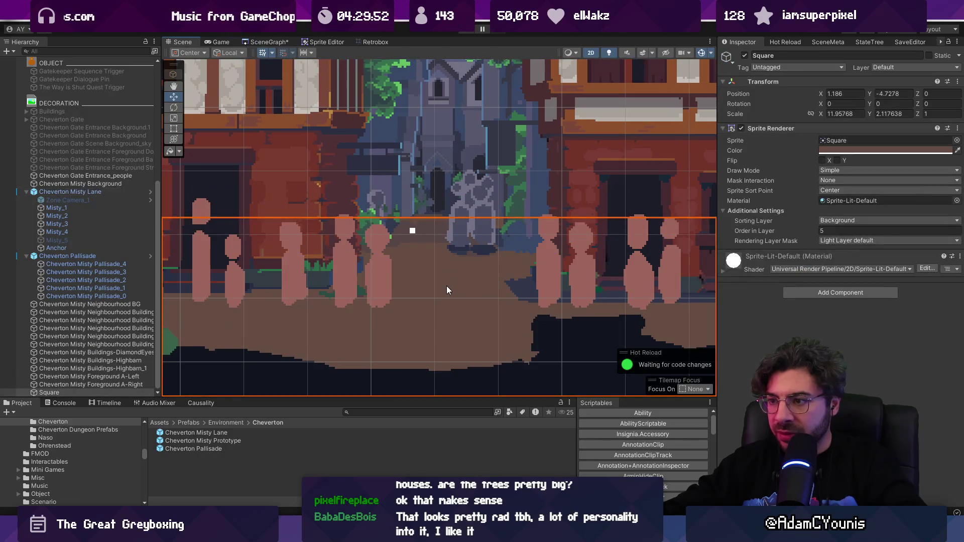
left_click(437, 175)
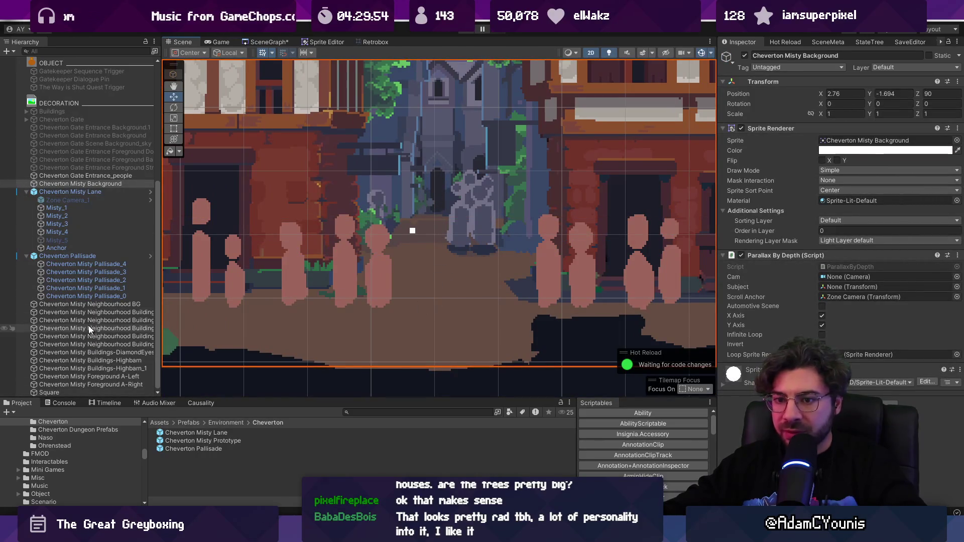
left_click(56, 391)
left_click_drag(424, 218, 439, 223)
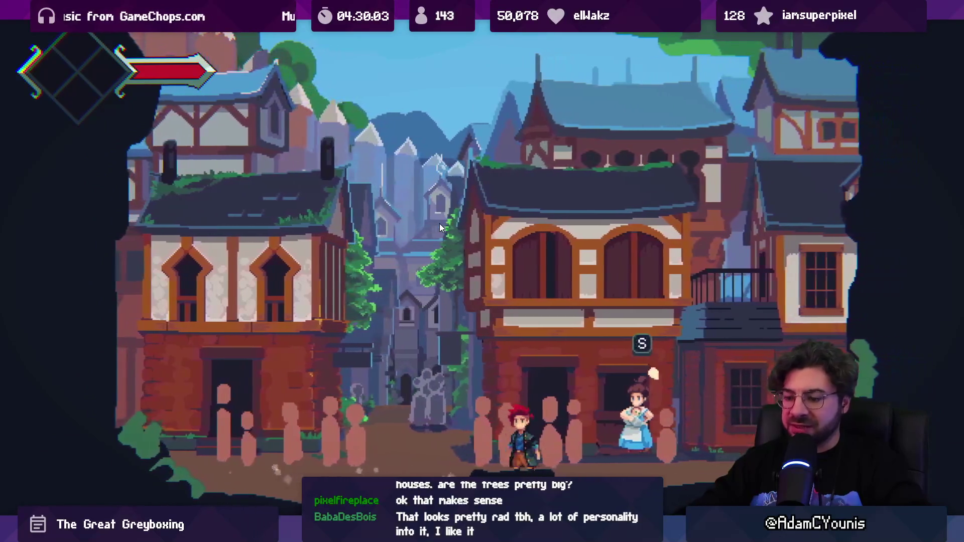
key("shift+space")
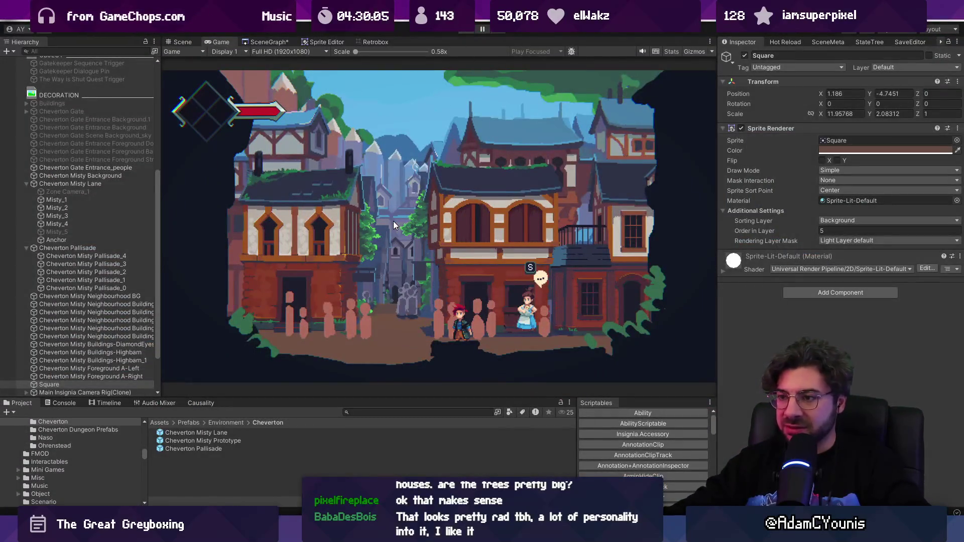
key("ctrl+p")
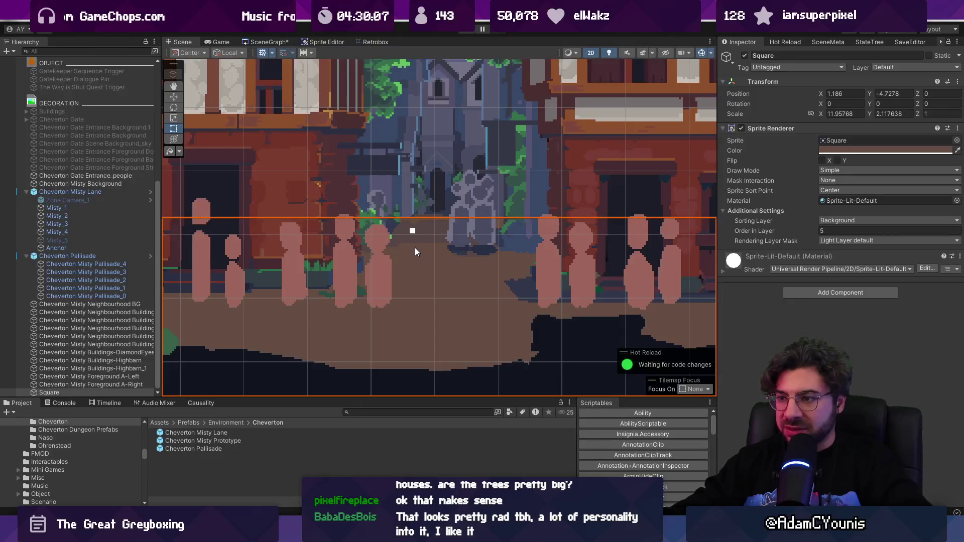
scroll(415, 251, "down", 4)
mouse_move(423, 233)
left_mouse_down()
mouse_move(429, 275)
mouse_move(433, 244)
left_mouse_up()
- After trying orders -13 and -1 and Middleground1, leave Square on Background at order 5 and play
left_click_drag(817, 230, 799, 229)
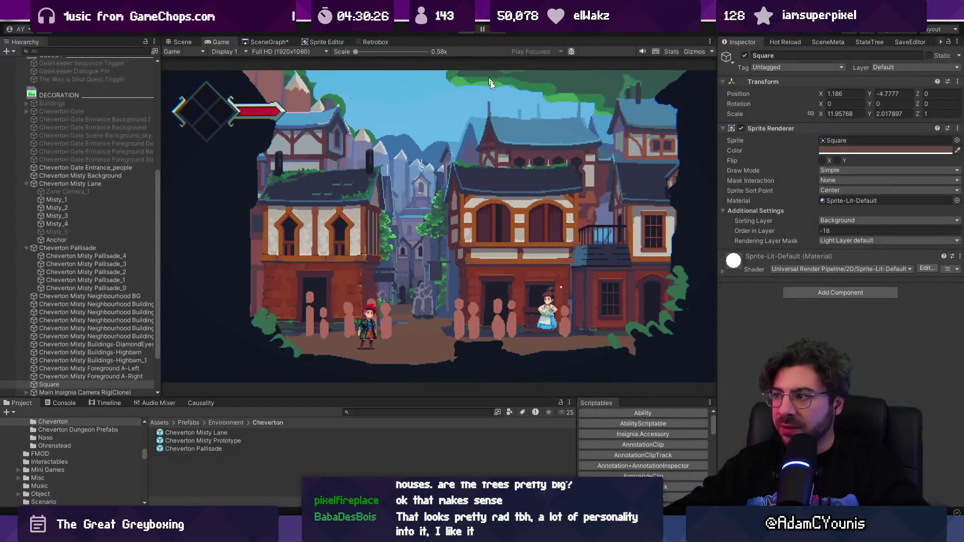
key("ctrl+p")
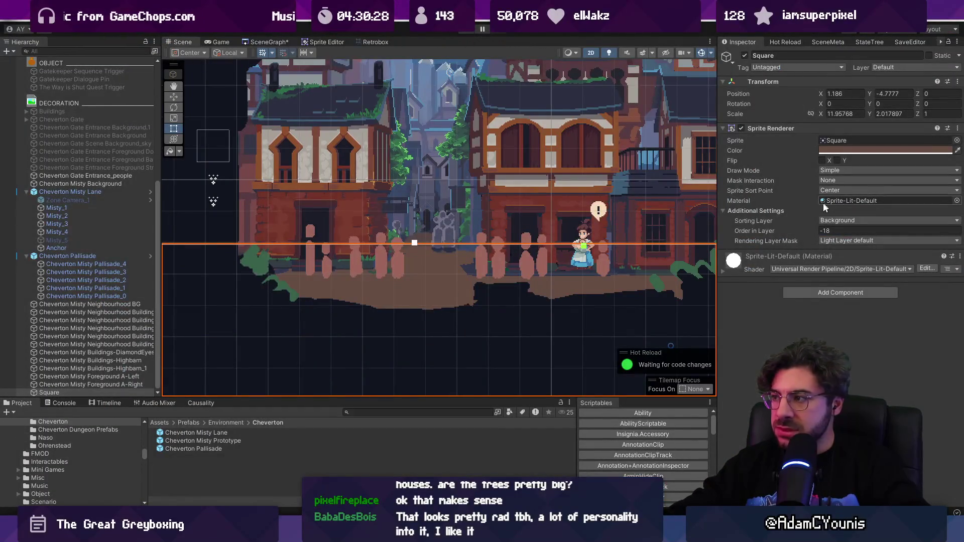
left_click_drag(815, 234, 817, 234)
left_click(835, 220)
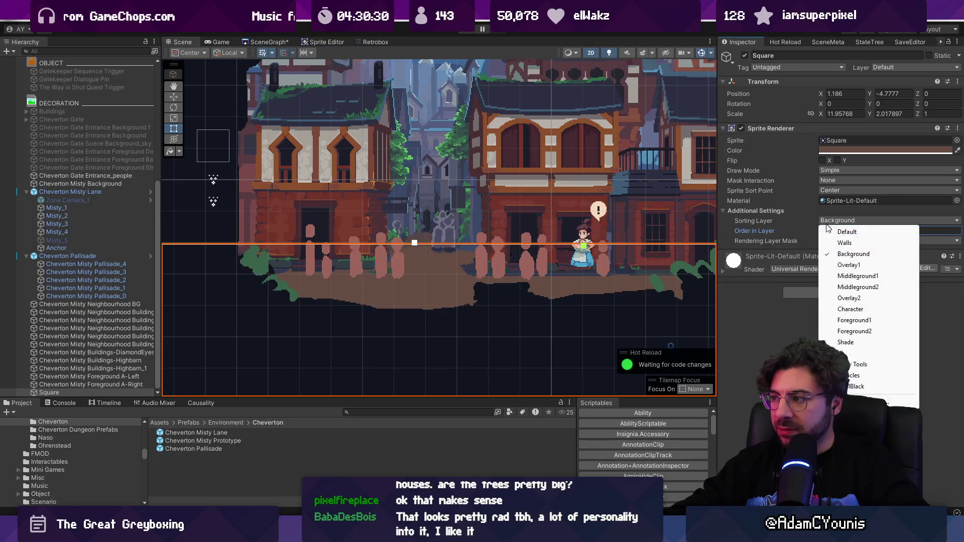
left_click(837, 275)
mouse_move(776, 229)
left_mouse_down()
mouse_move(701, 223)
mouse_move(800, 229)
left_mouse_up()
left_click(843, 221)
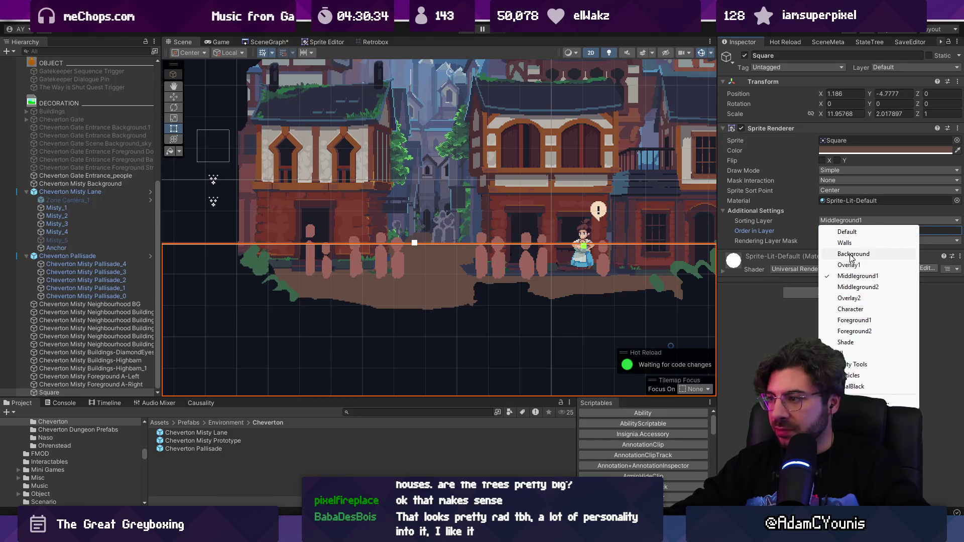
left_click(852, 254)
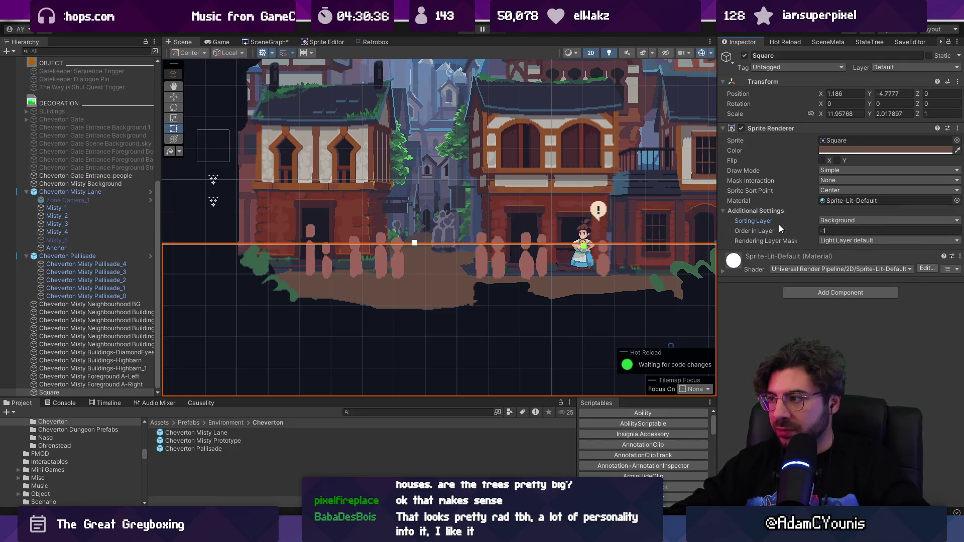
left_click_drag(779, 231, 785, 231)
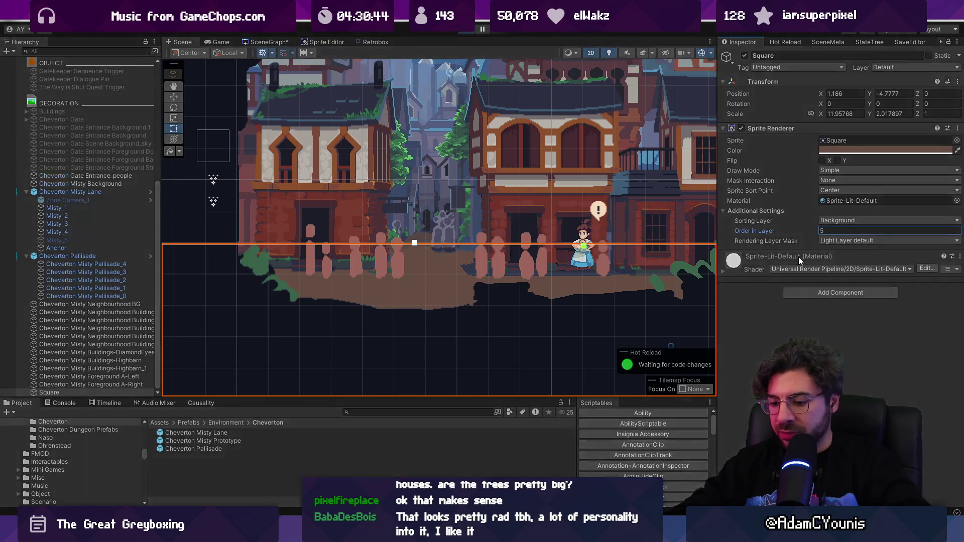
key("ctrl+p")
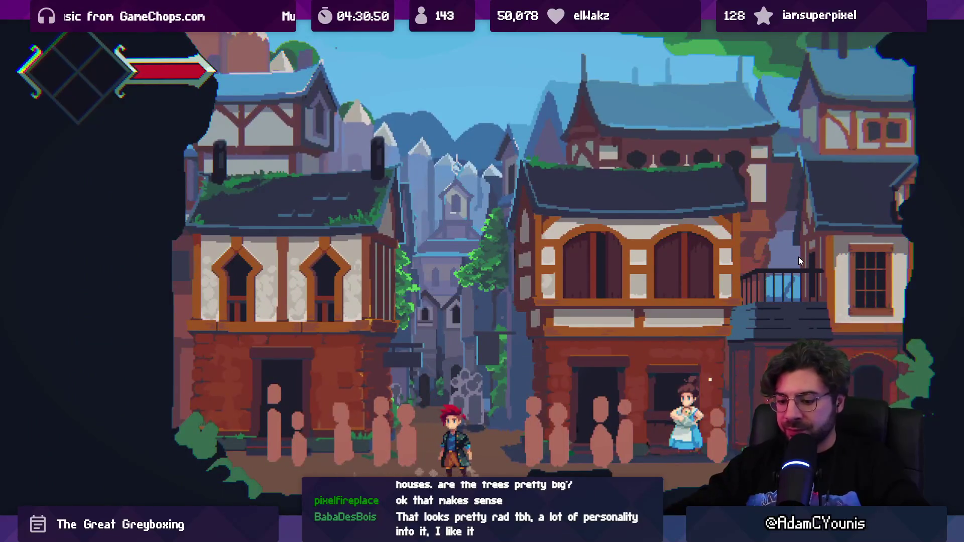
- Stop the play-test and nudge the Cheverton Misty Lane prefab slightly upward
key("shift+space")
left_click(467, 32)
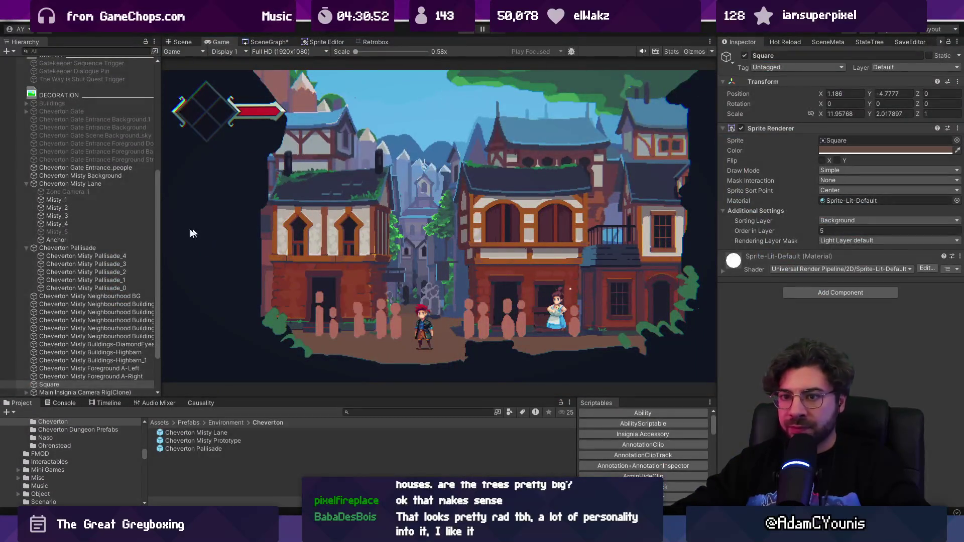
left_click(432, 189)
key("w")
key("f")
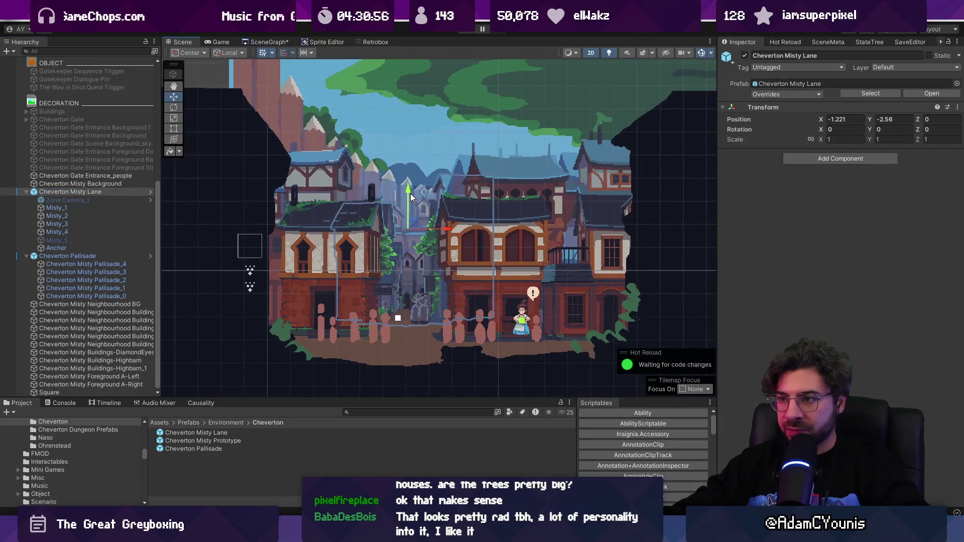
left_click_drag(409, 192, 408, 190)
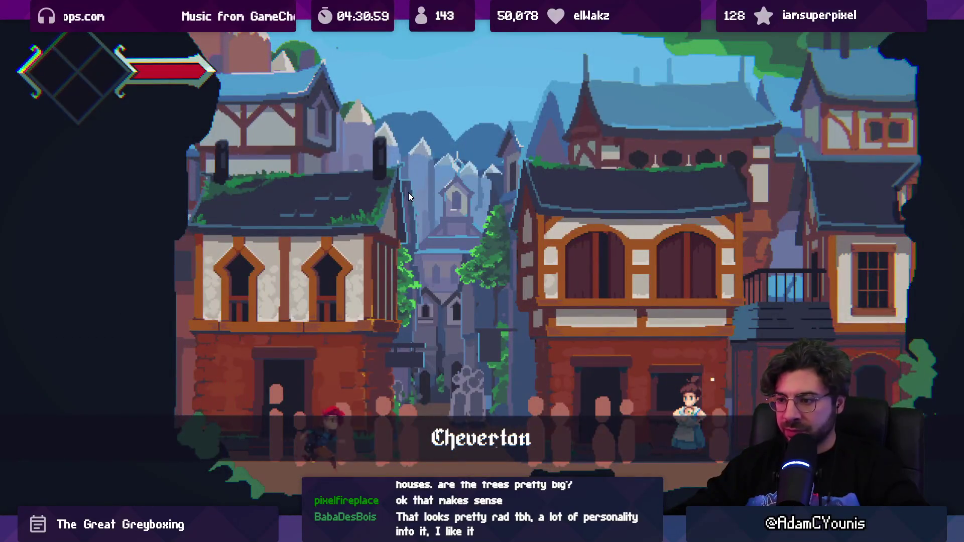
key("shift+space")
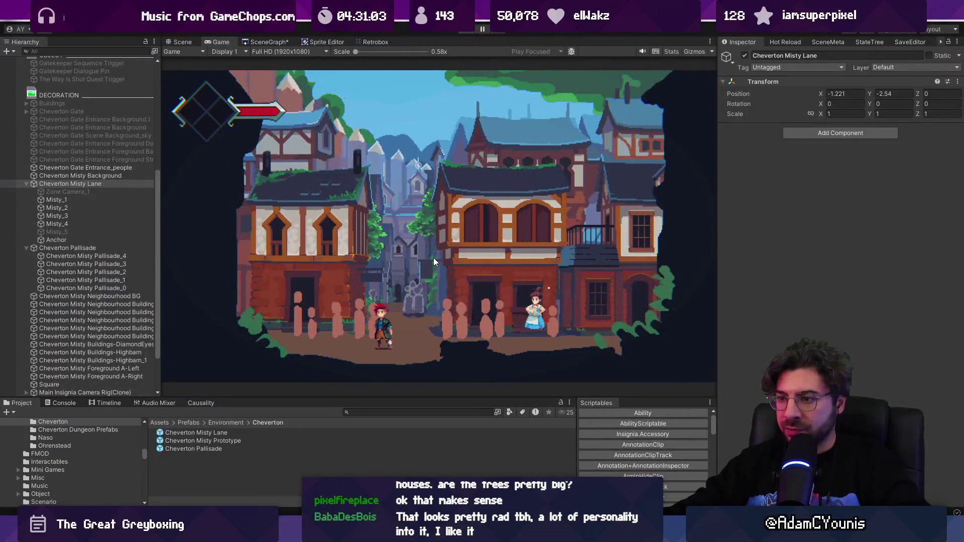
key("ctrl+p")
- Select Misty_4, orbit to see layer depth, and ping its Cheverton Misty Lane_4 - mid sprite
left_click(402, 324)
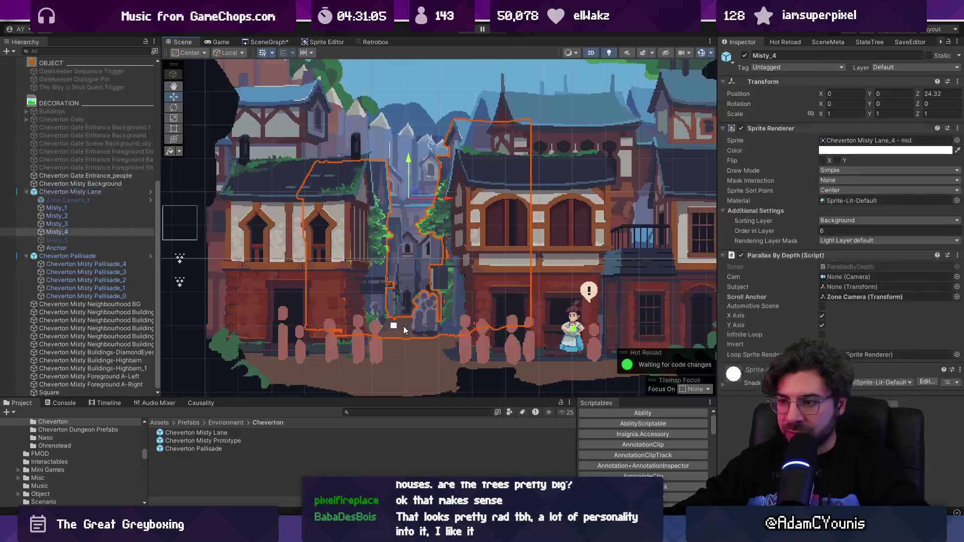
key("2")
left_click_drag(402, 326, 474, 218)
key("f")
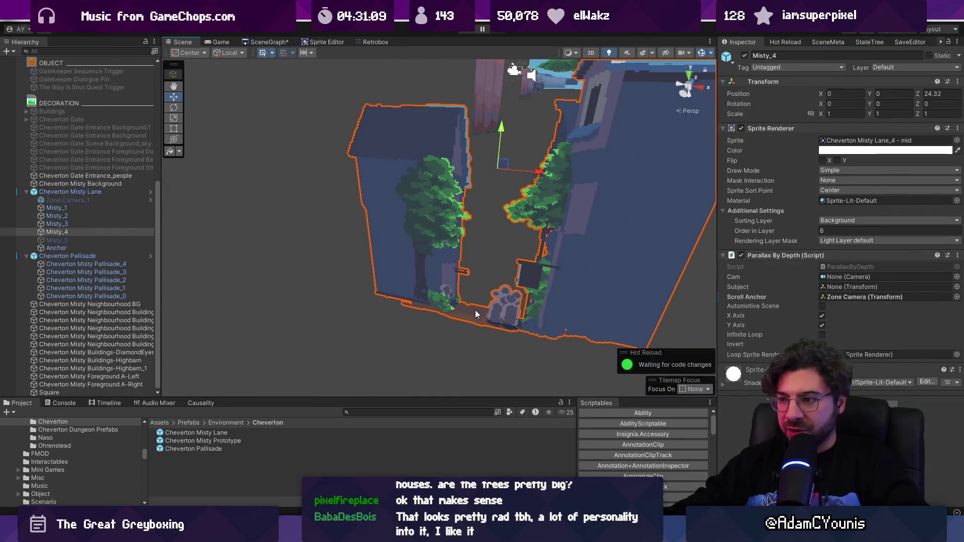
left_click(831, 142)
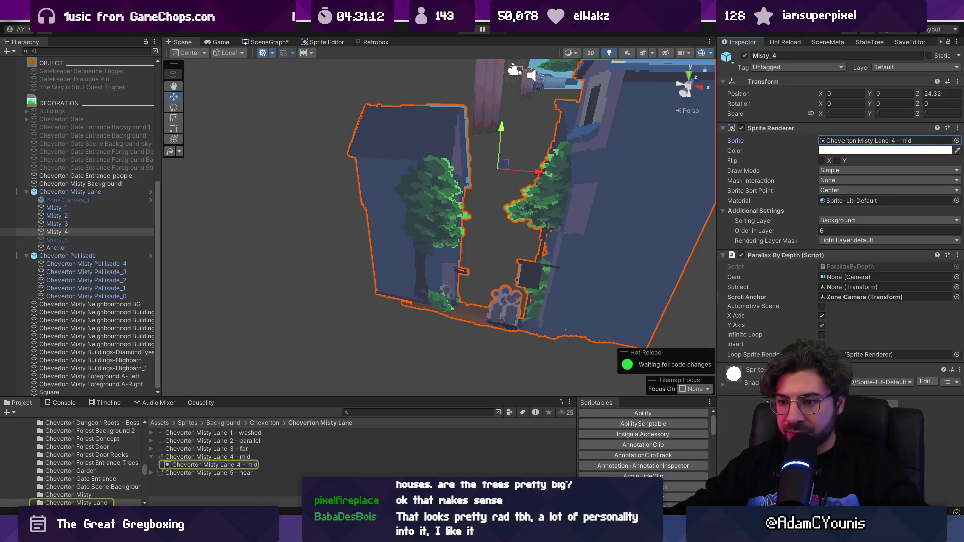
key("alt+Tab")
left_click(211, 33)
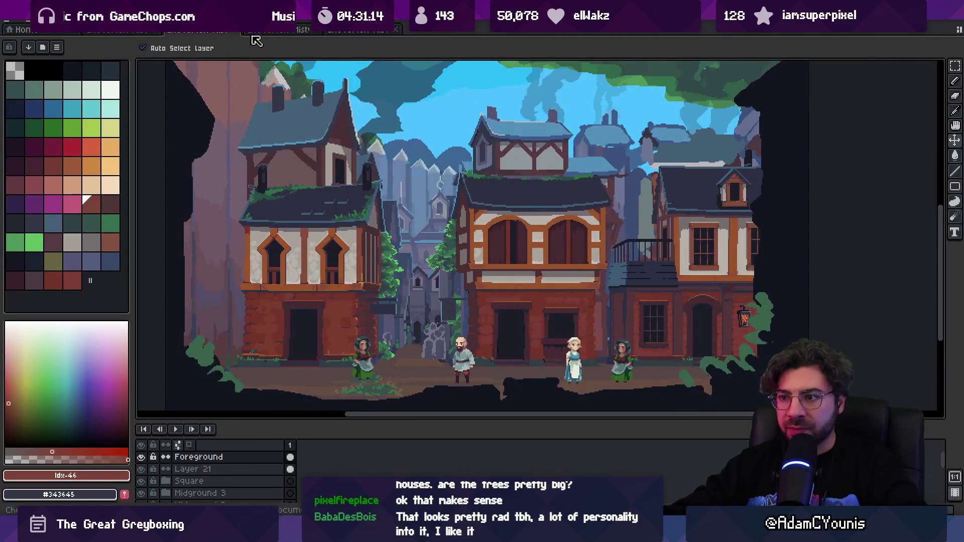
- Search Everything for 'lane .ase' and open Cheverton Misty Lane.aseprite
left_click(306, 30)
left_click(342, 31)
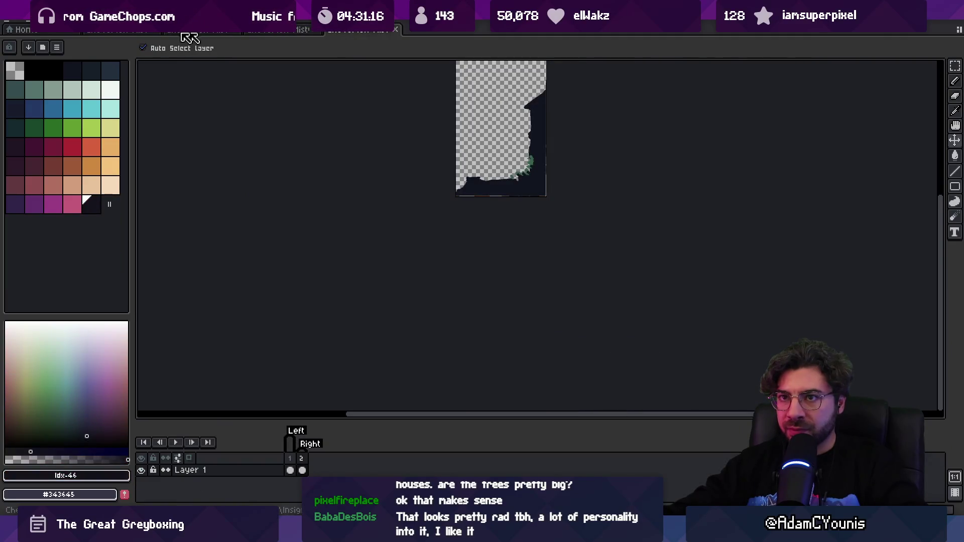
key("alt+Tab")
type("lane ")
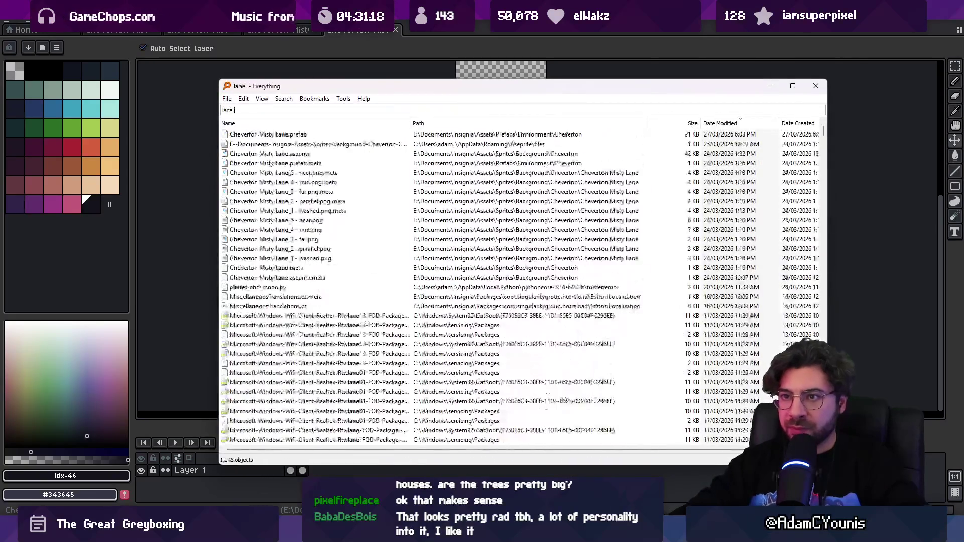
type("mid")
key("BackSpace")
key("BackSpace")
type(".ase")
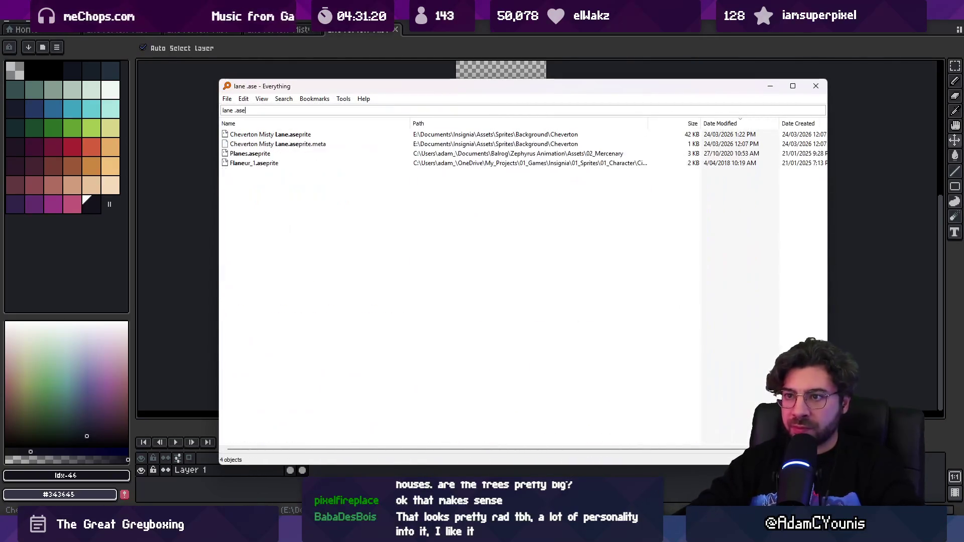
key("Down")
key("Down")
key("Up")
key("Return")
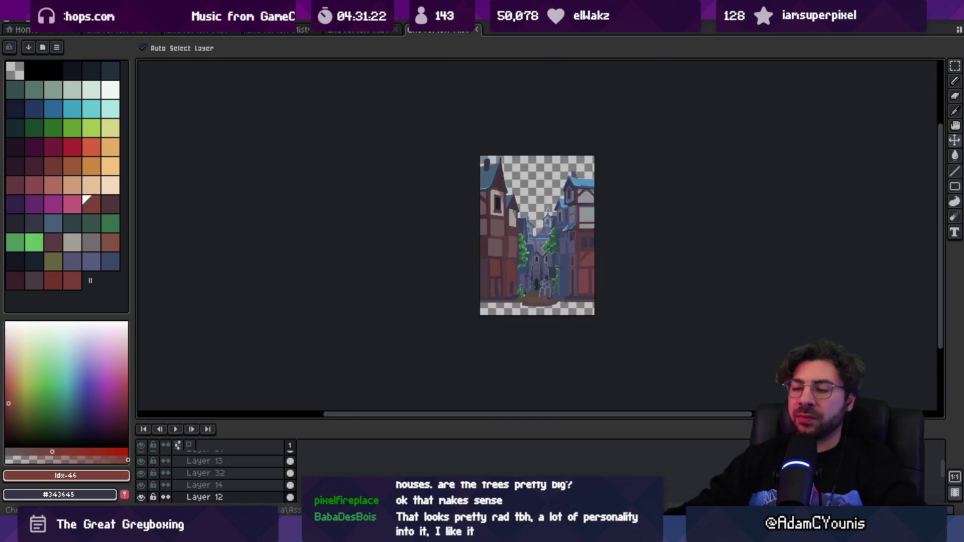
scroll(522, 311, "up", 4)
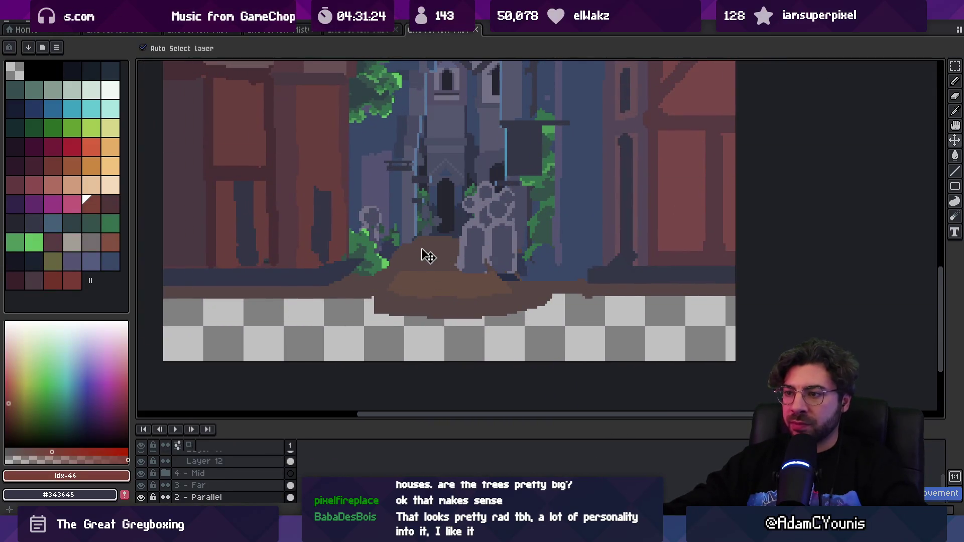
- On Layer 13, magic-wand the brown ground strip and delete it
left_click_drag(431, 274, 443, 256)
left_click(436, 309)
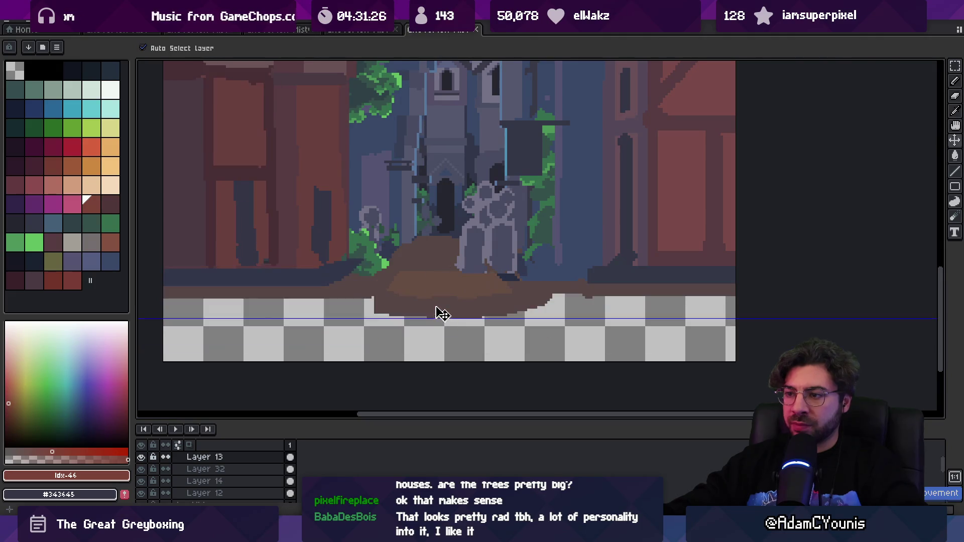
scroll(408, 269, "down", 2)
scroll(399, 280, "up", 1)
key("w")
left_click(404, 280)
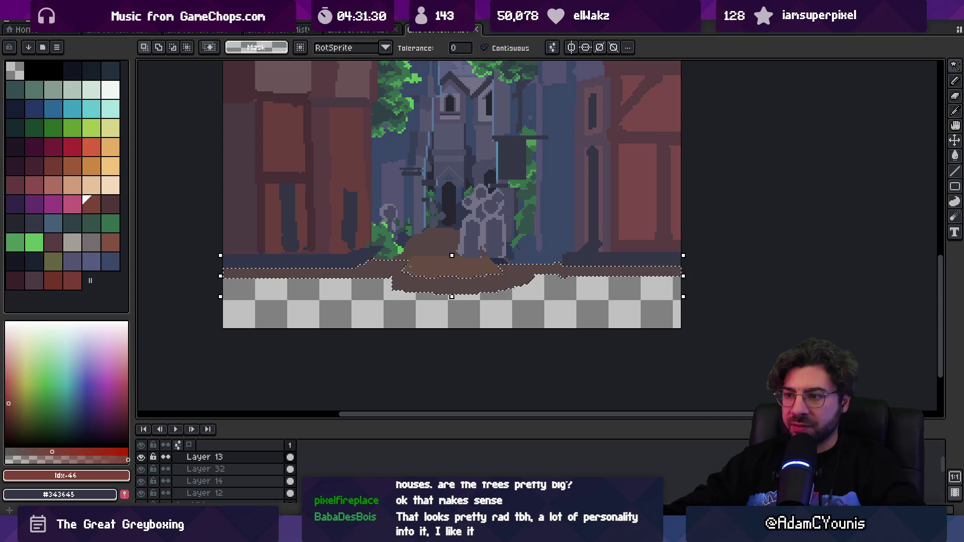
key("Delete")
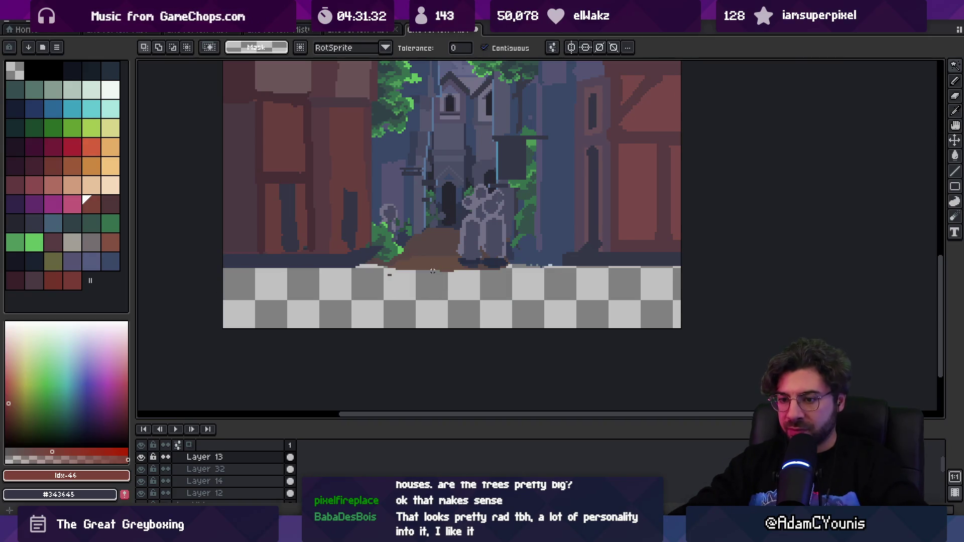
- Try pasting the ground strip onto a new layer below and moving it up, then undo
key("alt+Down")
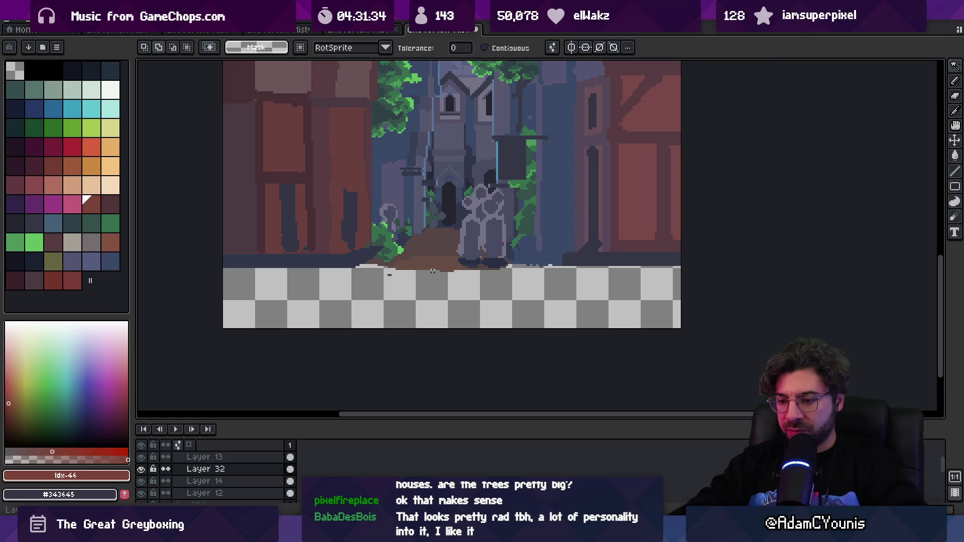
key("shift+n")
key("ctrl+v")
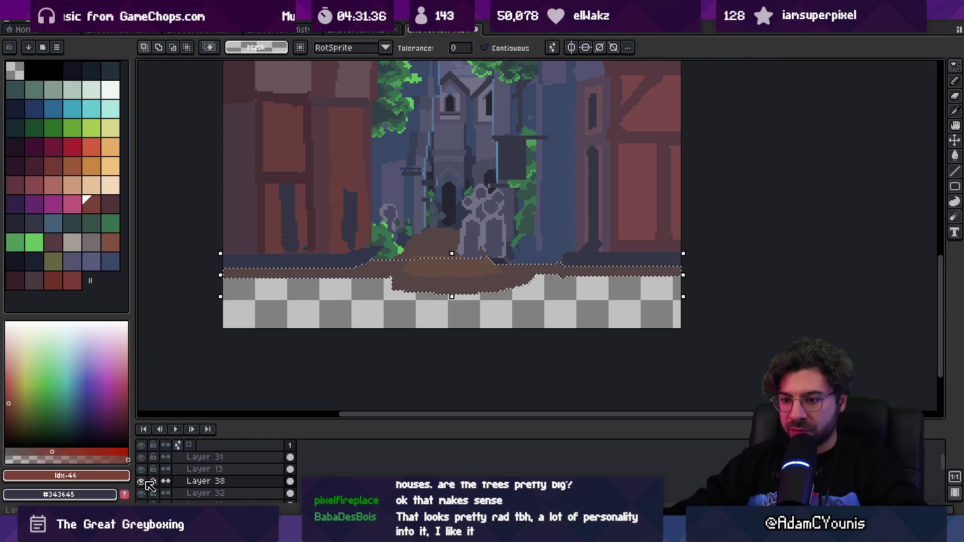
mouse_move(419, 286)
left_mouse_down()
mouse_move(442, 269)
mouse_move(433, 299)
mouse_move(435, 269)
left_mouse_up()
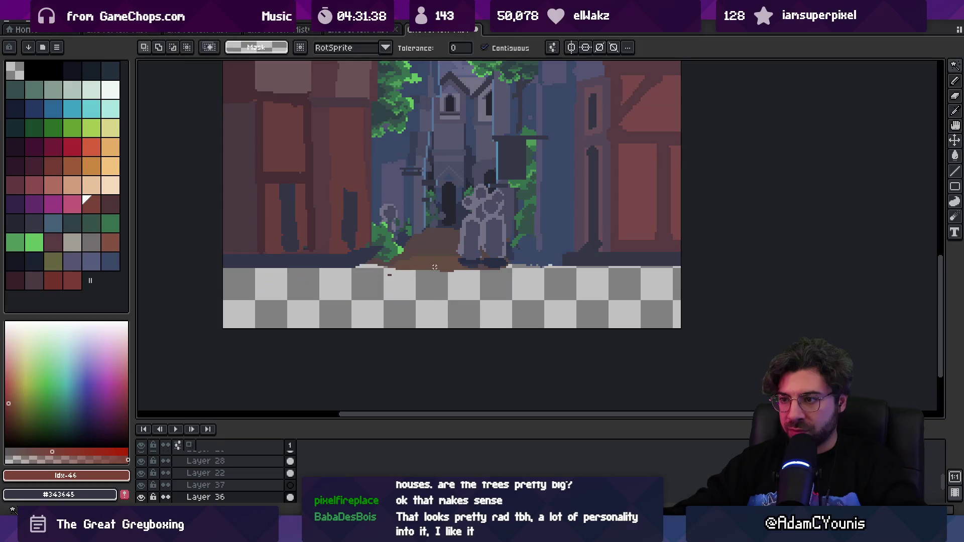
key("ctrl+d")
scroll(416, 278, "up", 1)
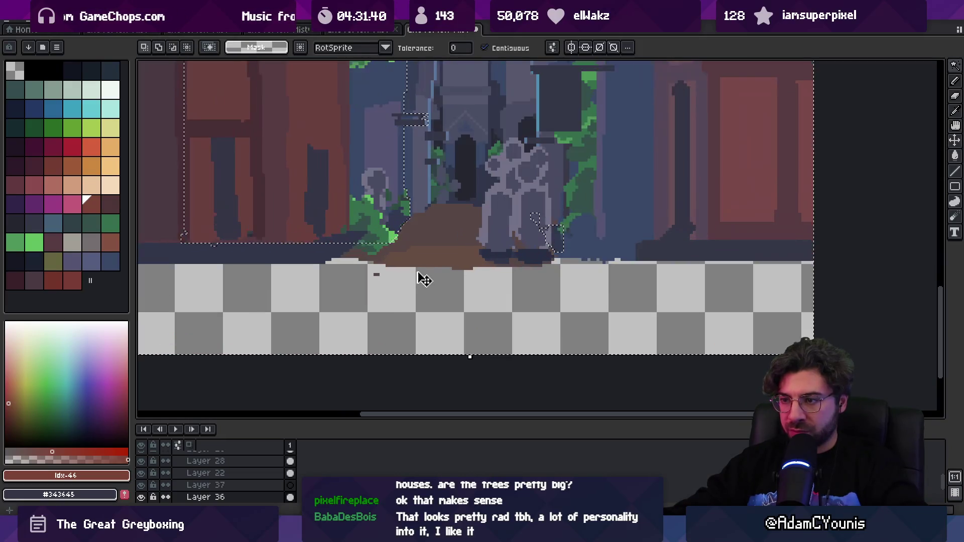
key("ctrl+z")
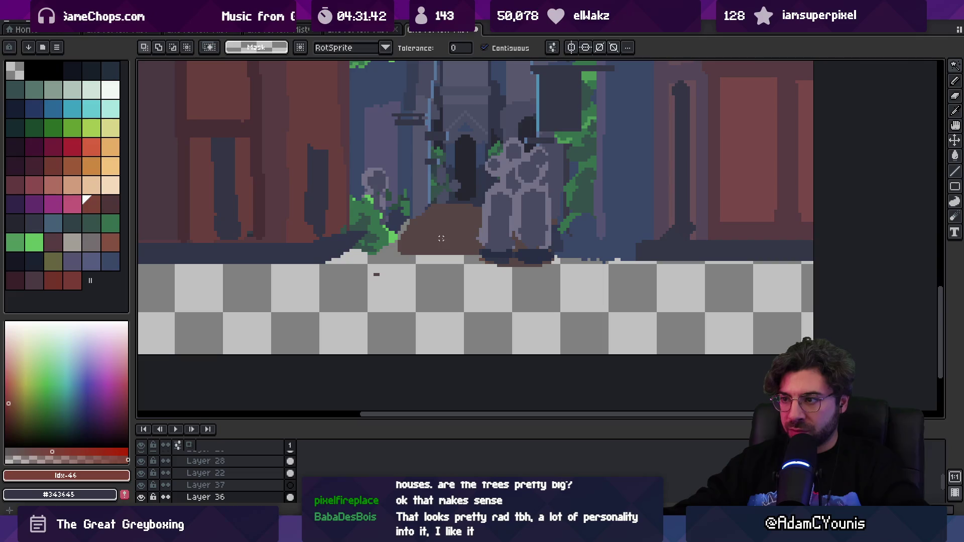
- Select the brown mound on Layer 37 and erase it
left_click(259, 487, "ctrl")
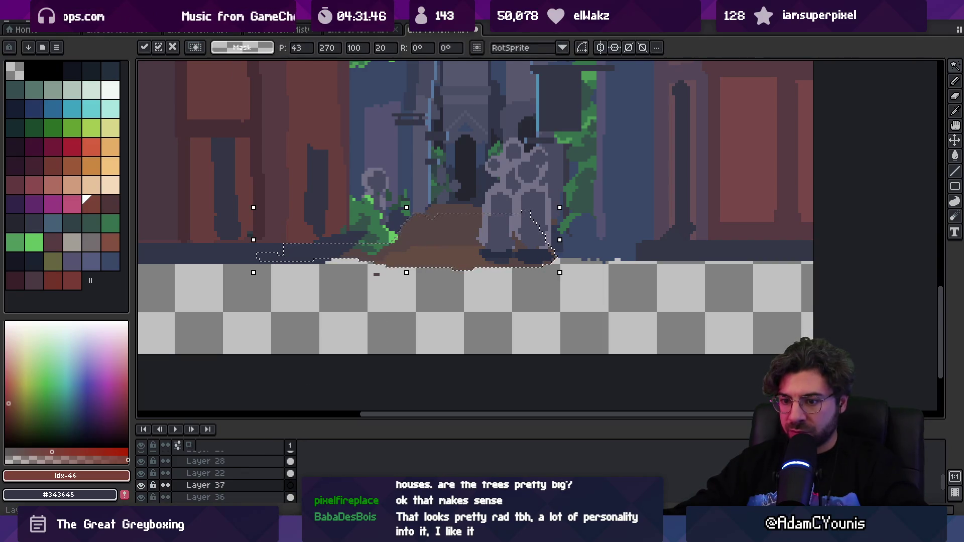
key("Return")
left_click_drag(426, 258, 432, 282)
key("ctrl+z")
key("w")
key("Delete")
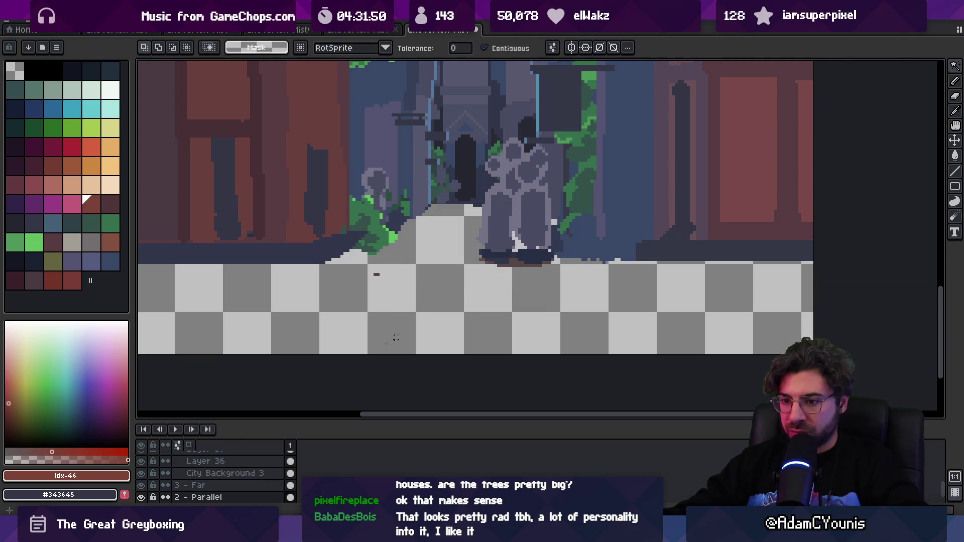
key("m")
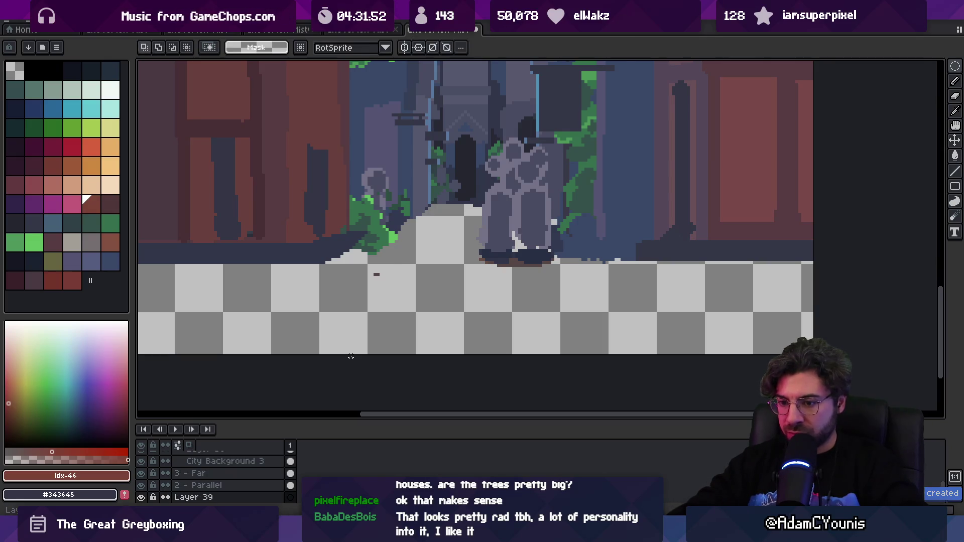
key("ctrl+shift+d")
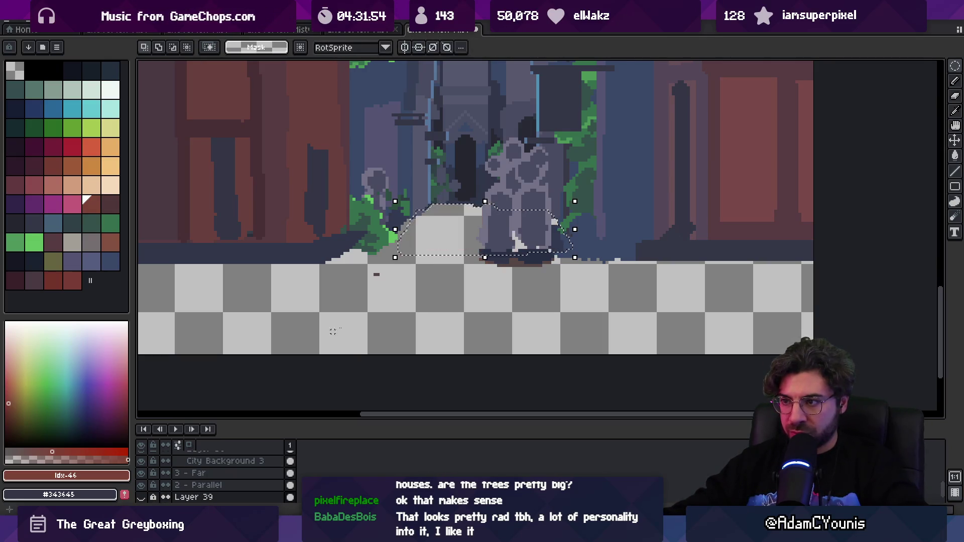
- On Layer 22, select the dark base under the figures plus the brown pixels at left and right
left_click(523, 267, "ctrl")
key("w")
left_click(517, 261)
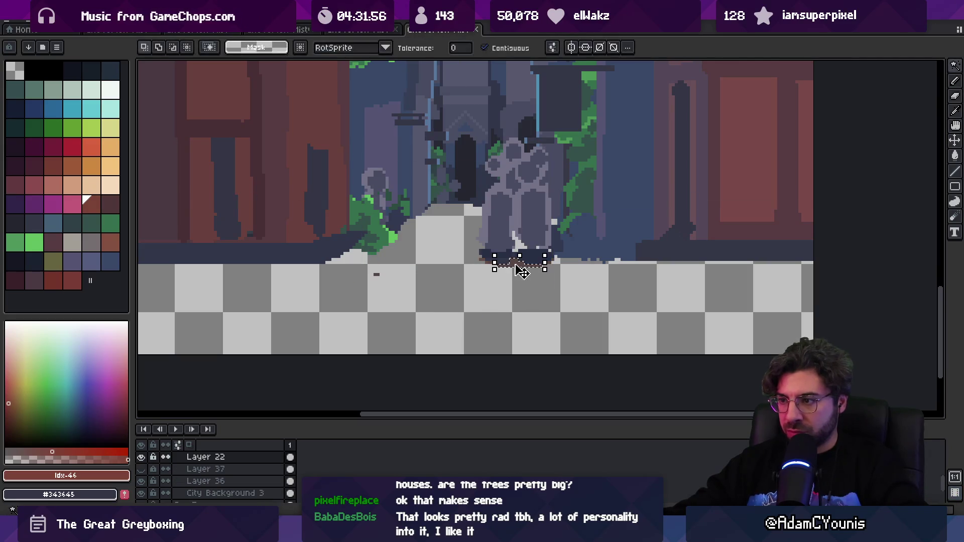
scroll(516, 262, "up", 5)
left_click(334, 240, "shift")
left_click(713, 240, "shift")
scroll(723, 275, "down", 3)
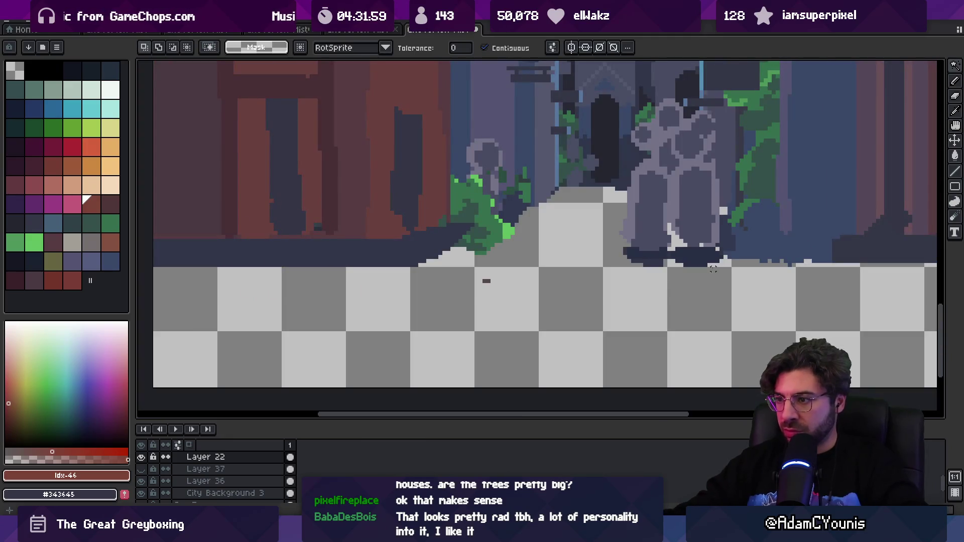
- Check which layers hold the left building and grey figures, then return to Unity
key("v")
scroll(506, 306, "down", 3)
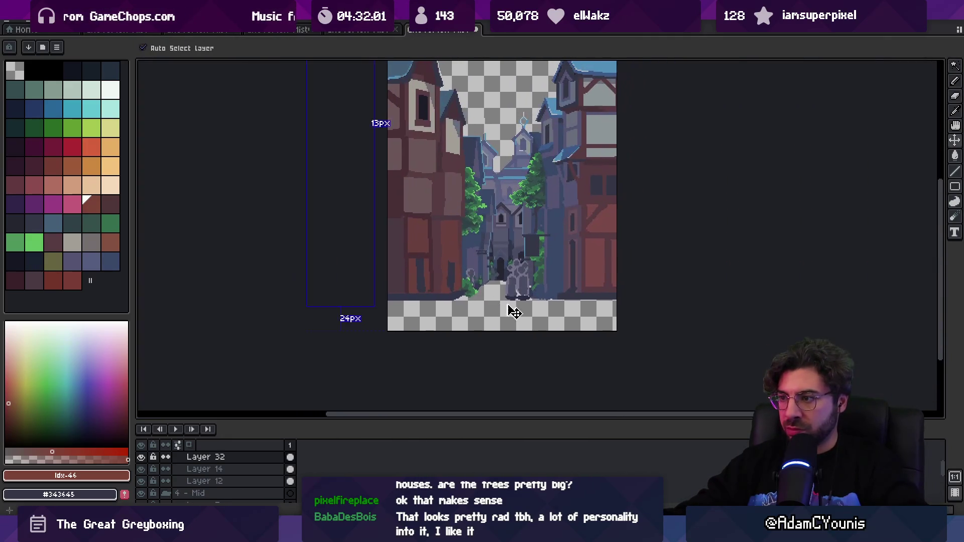
left_click(449, 295)
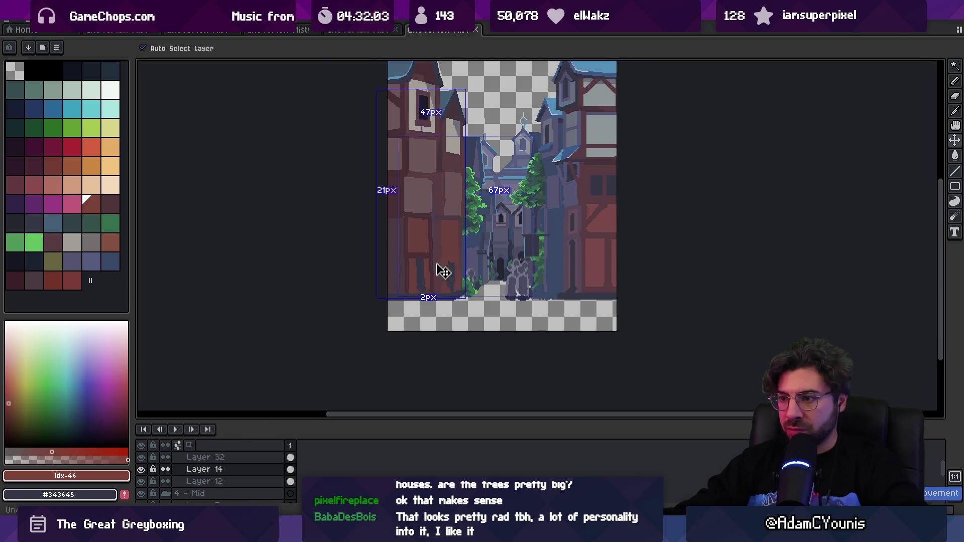
left_click(544, 280)
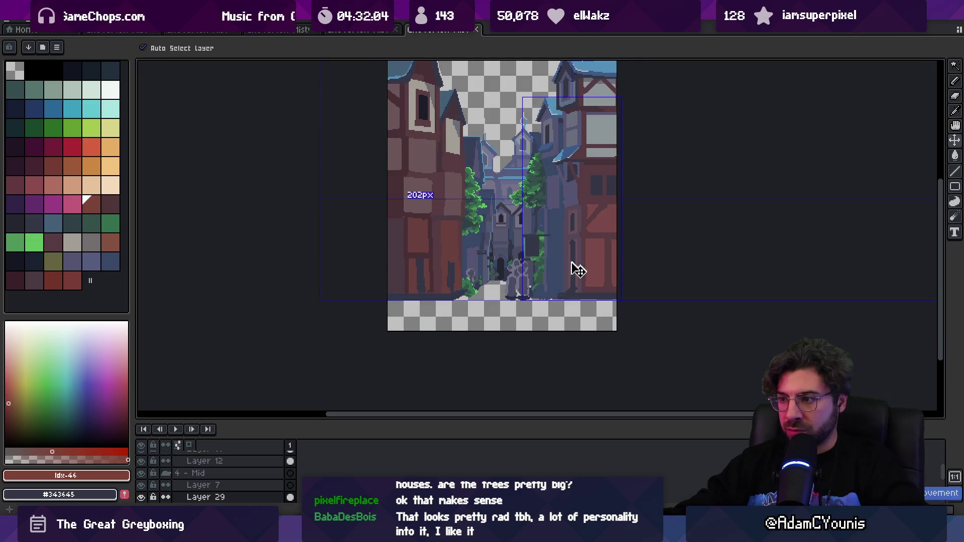
left_click(523, 276)
left_click_drag(522, 275, 444, 317)
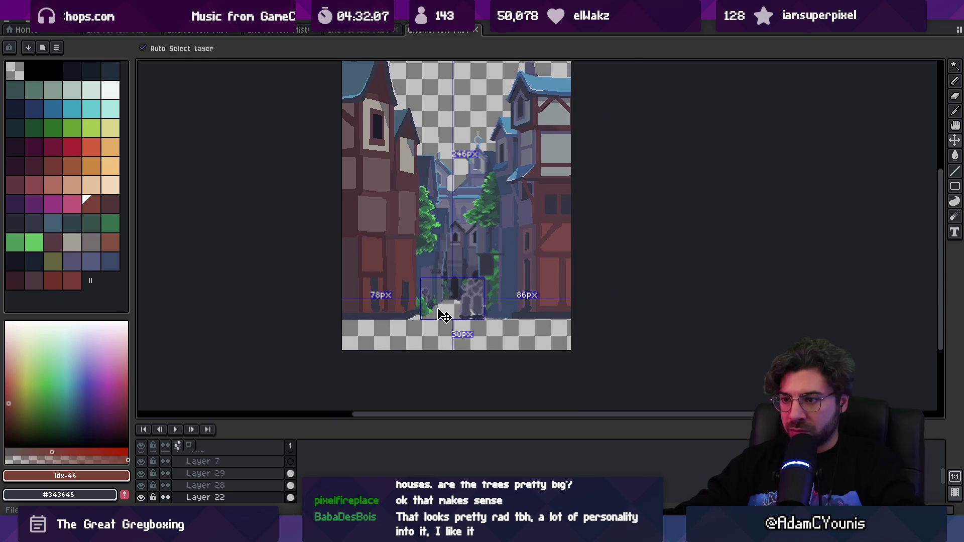
key("alt+Tab")
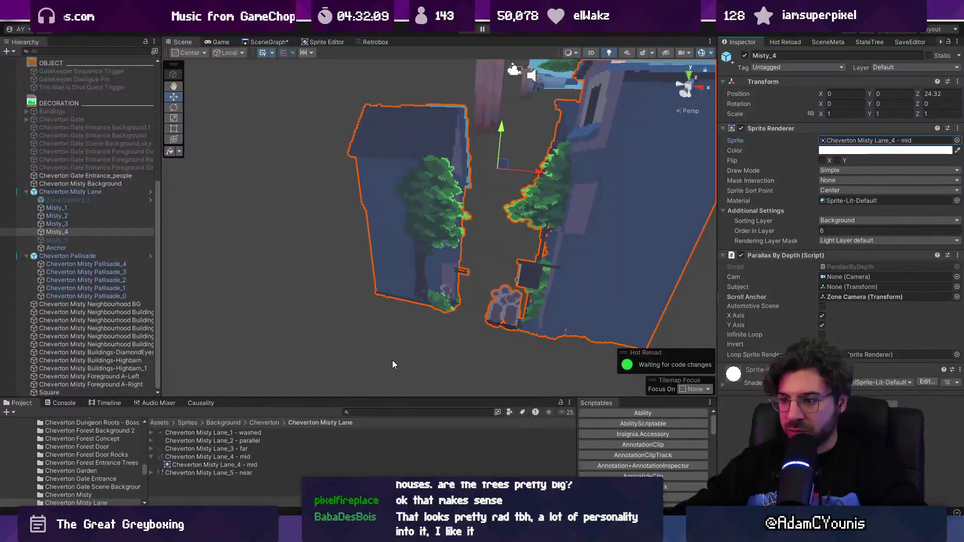
- Play-test the town by running the character right and left, then stop play mode
key("alt+Tab")
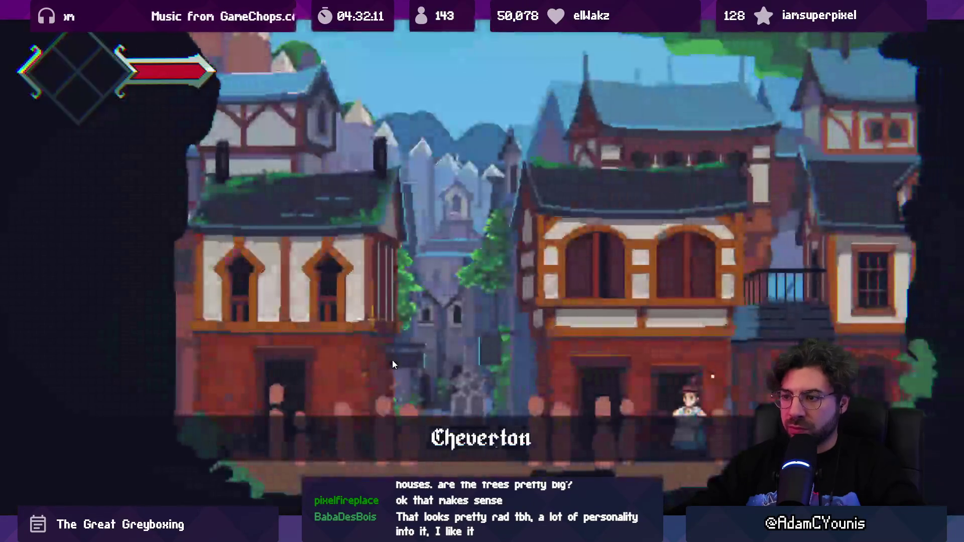
key("Right")
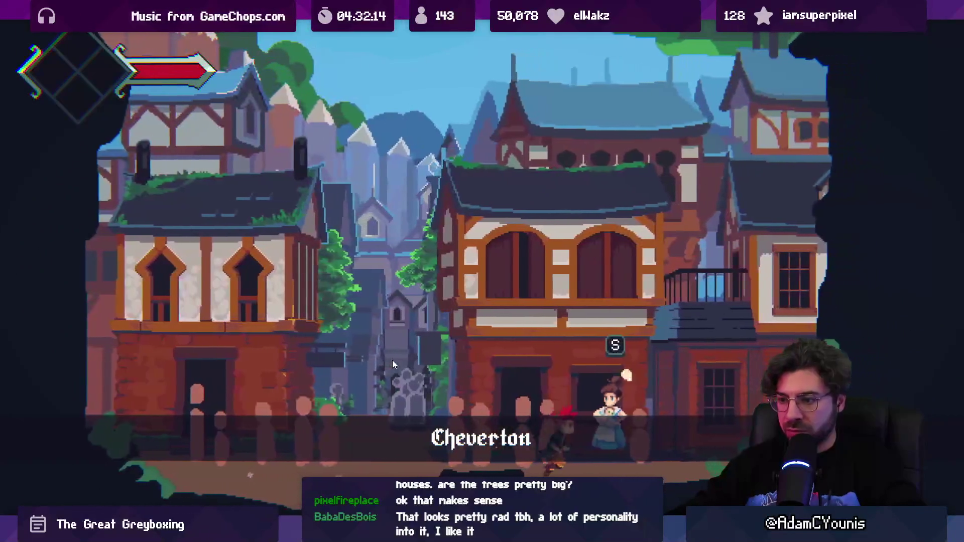
key("Left")
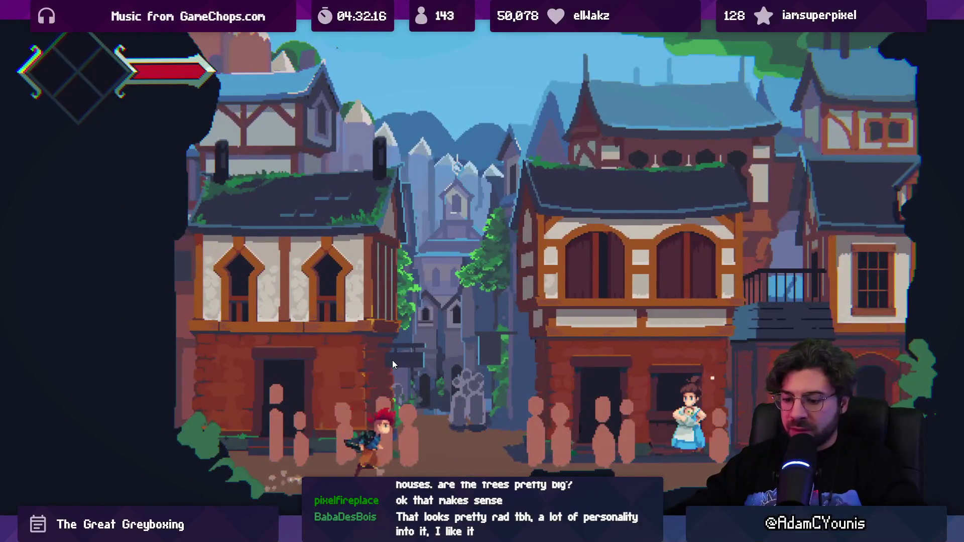
key("alt+Tab")
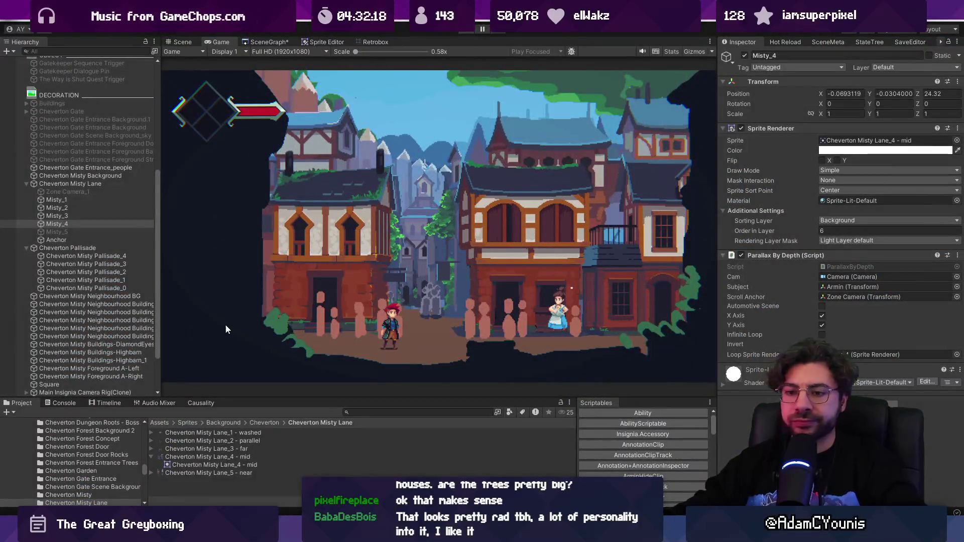
key("ctrl+p")
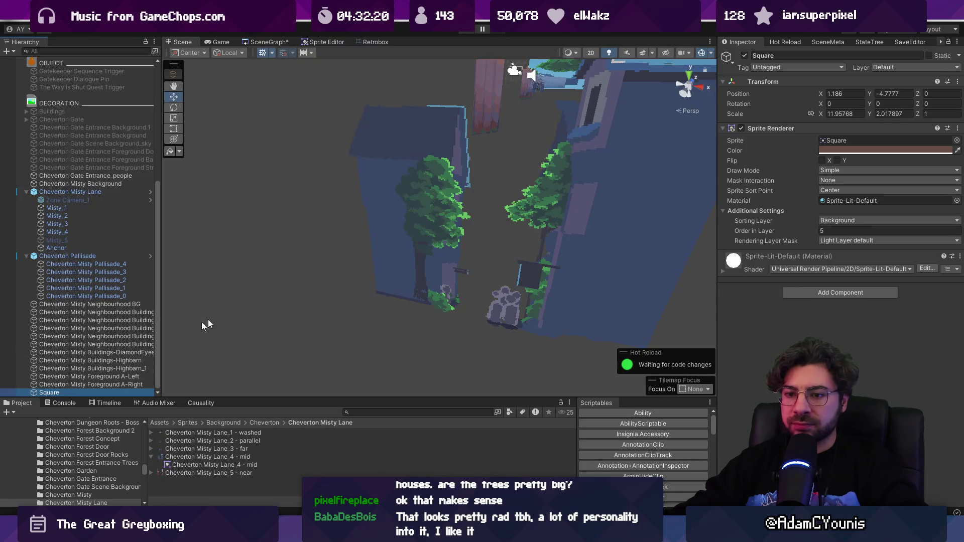
- Frame the dark Square backdrop and duplicate it as Square_1
key("f")
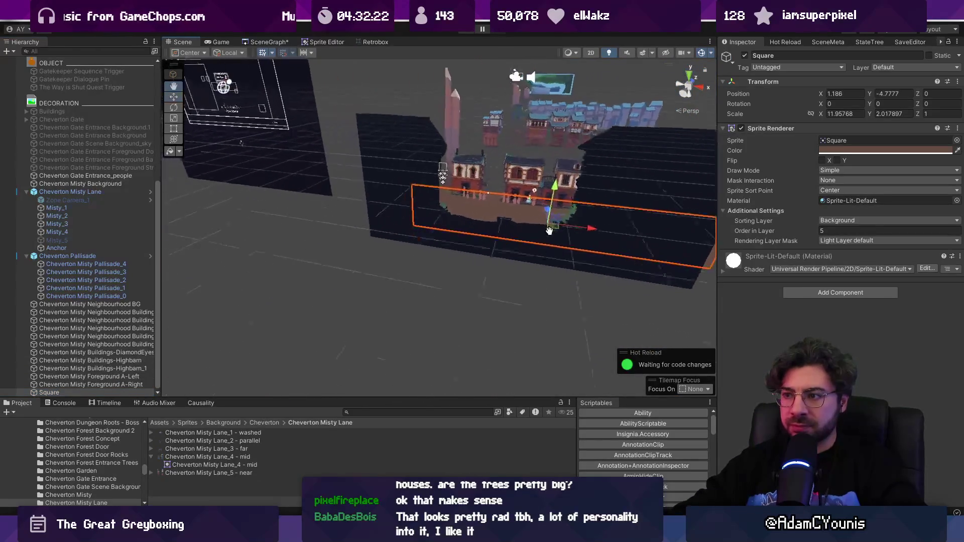
key("ctrl+d")
left_click_drag(523, 231, 462, 306)
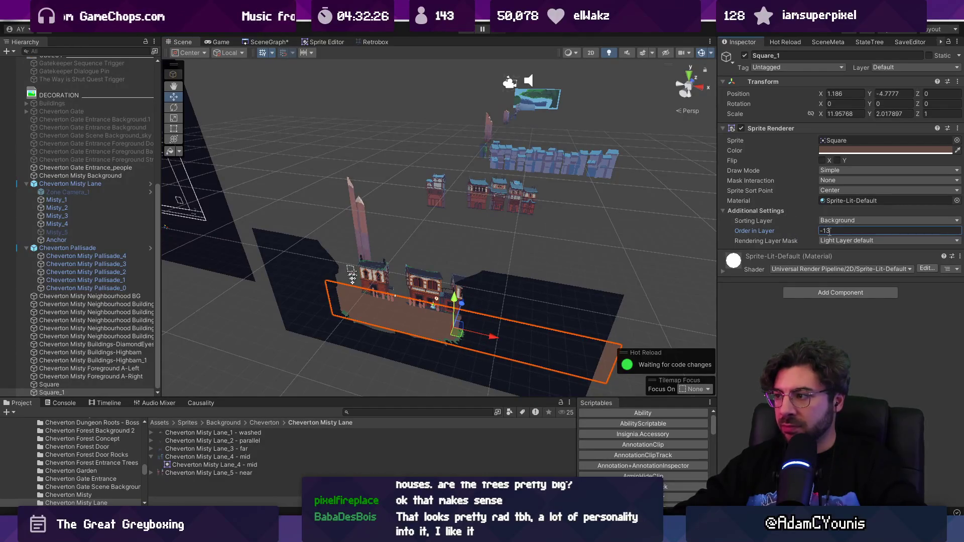
left_click_drag(680, 204, 668, 206)
- Inspect the Cheverton Pallisade group and its Pallisade_2 sprite, then stop the running game
left_click(490, 139)
key("f")
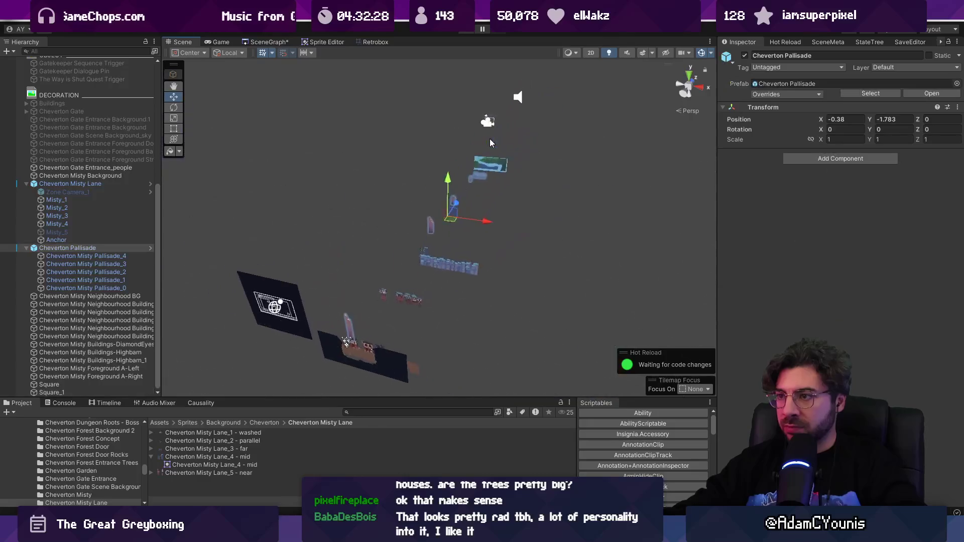
mouse_move(456, 226)
left_mouse_down()
mouse_move(508, 153)
mouse_move(450, 229)
mouse_move(423, 238)
mouse_move(447, 181)
left_mouse_up()
left_click(433, 199)
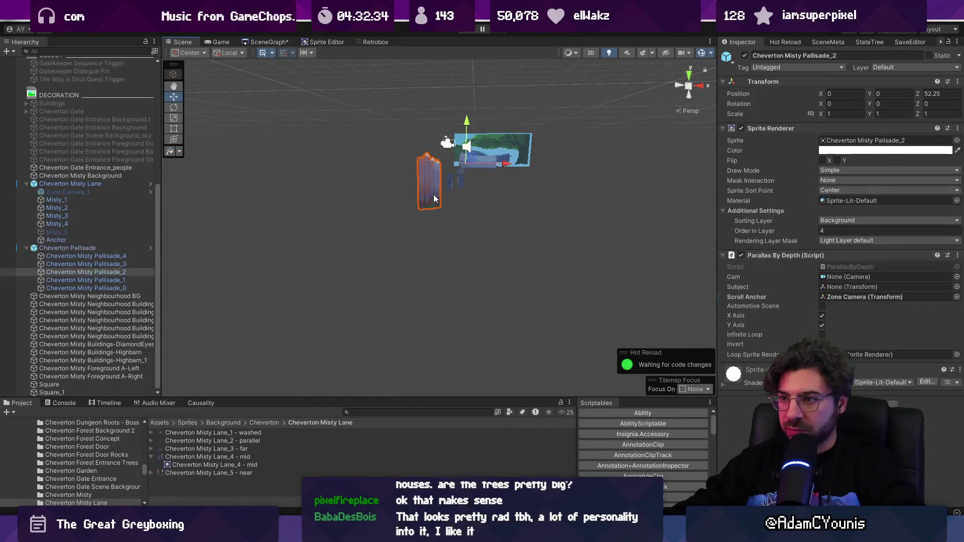
scroll(433, 199, "up", 10)
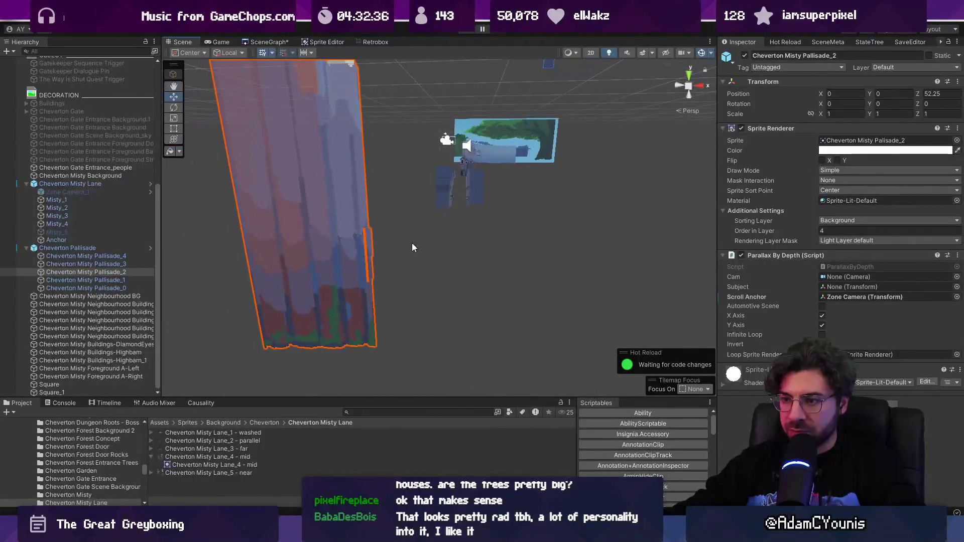
left_click_drag(414, 244, 415, 261)
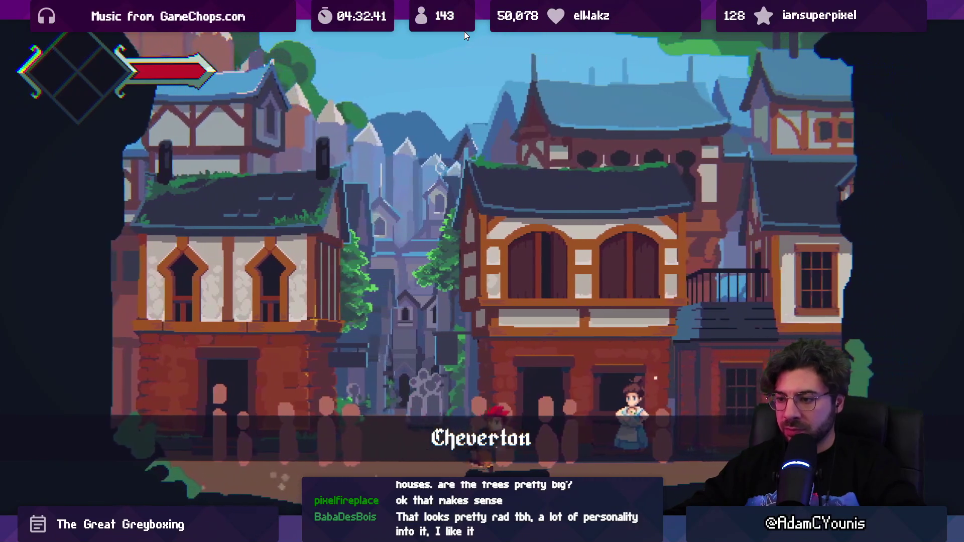
key("Left")
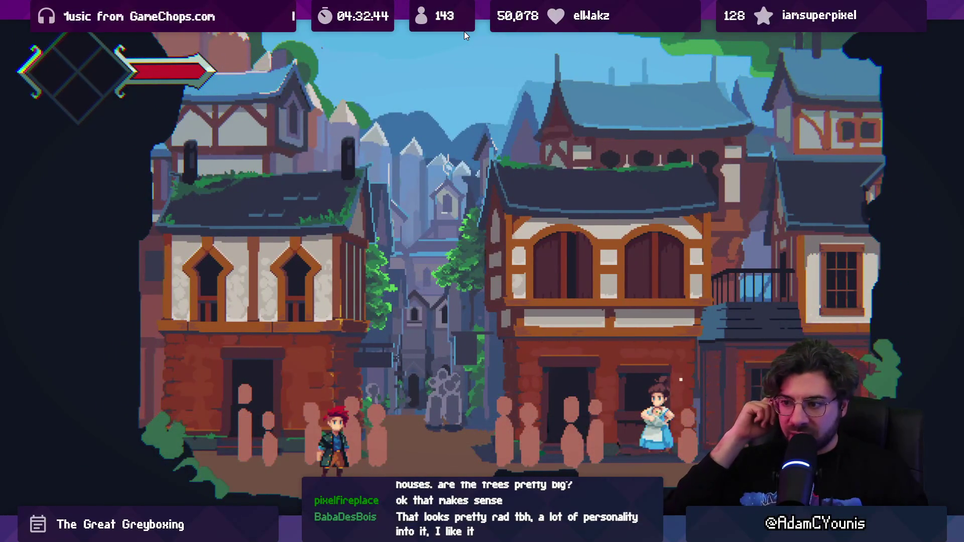
key("shift+space")
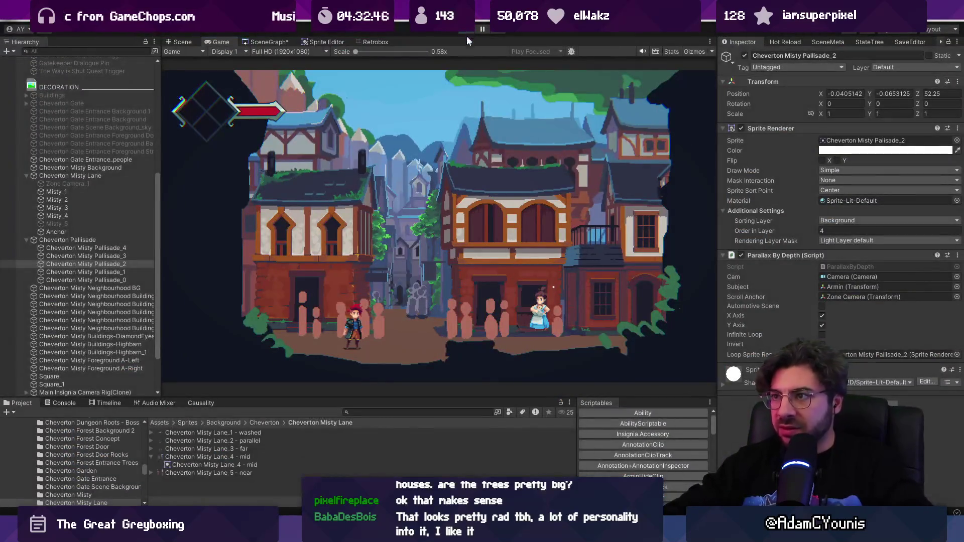
key("ctrl+p")
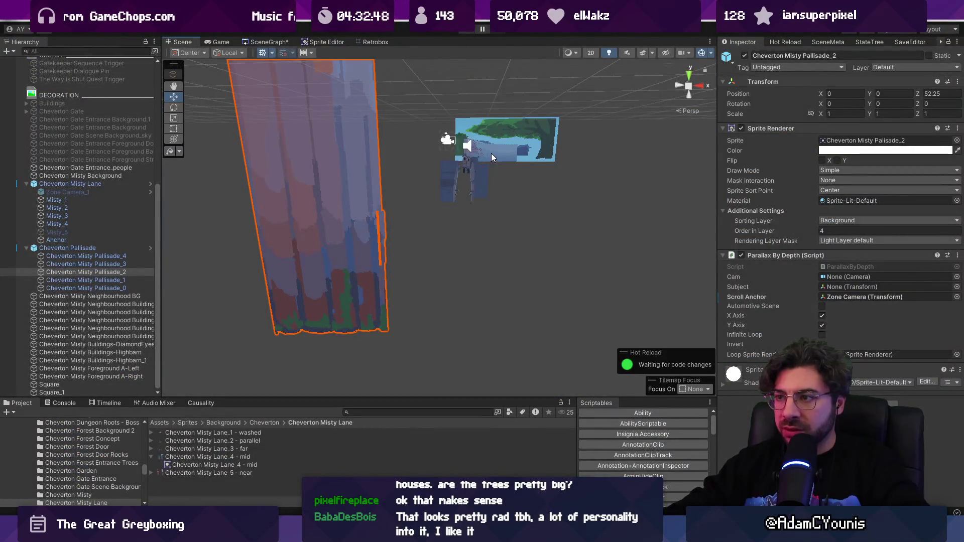
- Check the Misty Background and Pallisade_0/_1 sprites, then set Square_1's Order in Layer to -8
left_click(491, 152)
left_click(478, 163)
left_click(480, 160)
left_click(480, 159)
key("f")
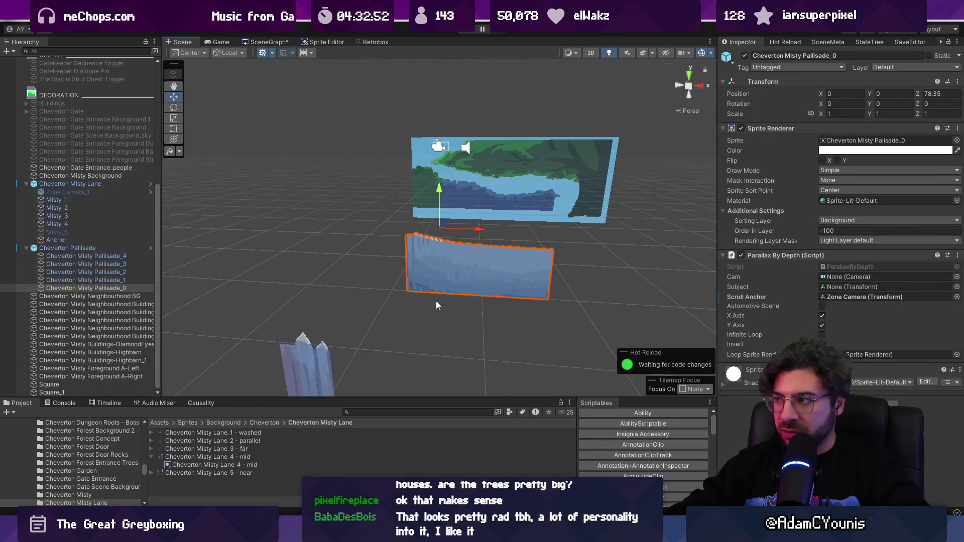
left_click_drag(437, 299, 457, 208)
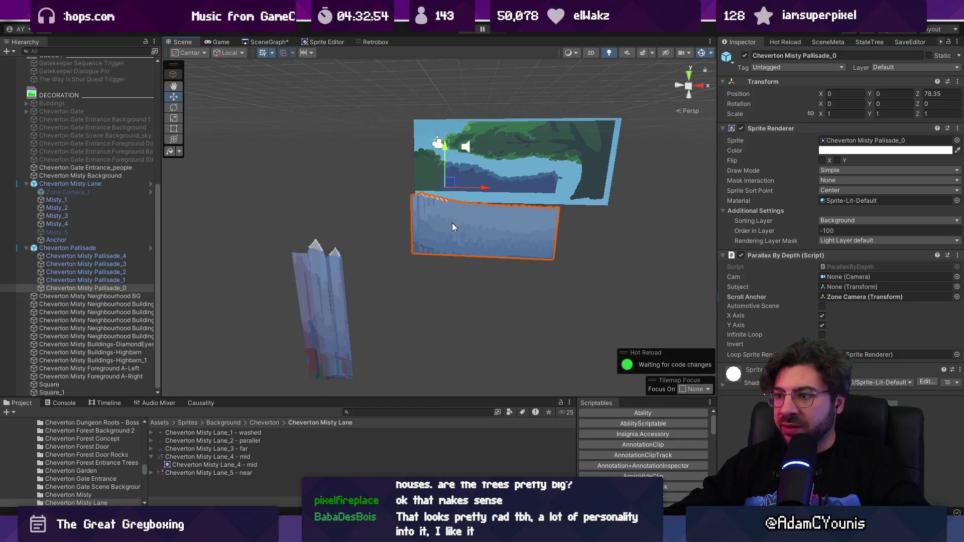
left_click(326, 300)
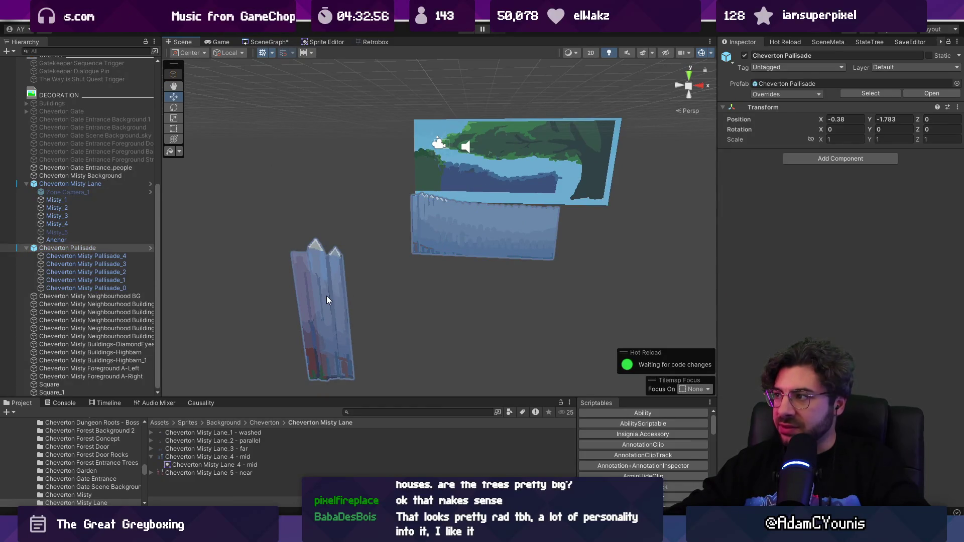
left_click(326, 300)
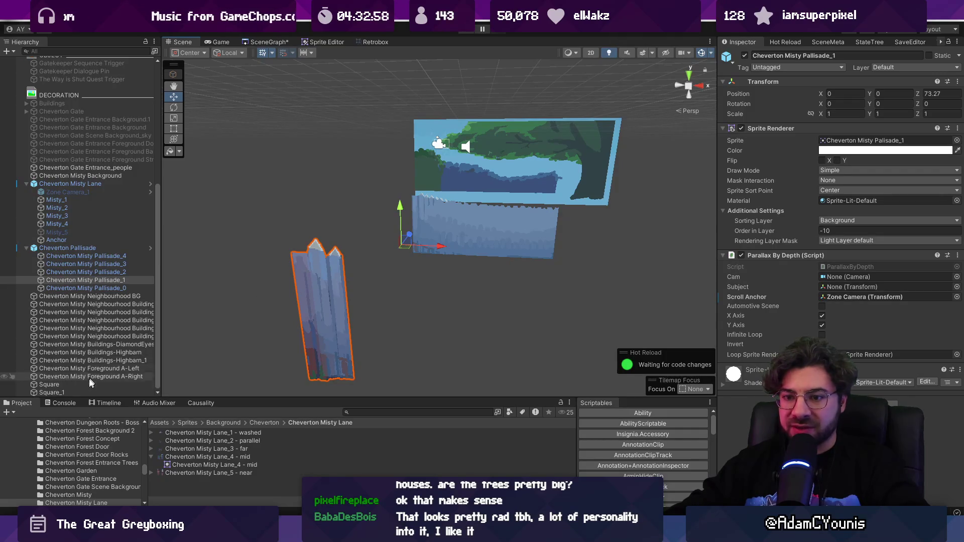
left_click(49, 392)
left_click(843, 230)
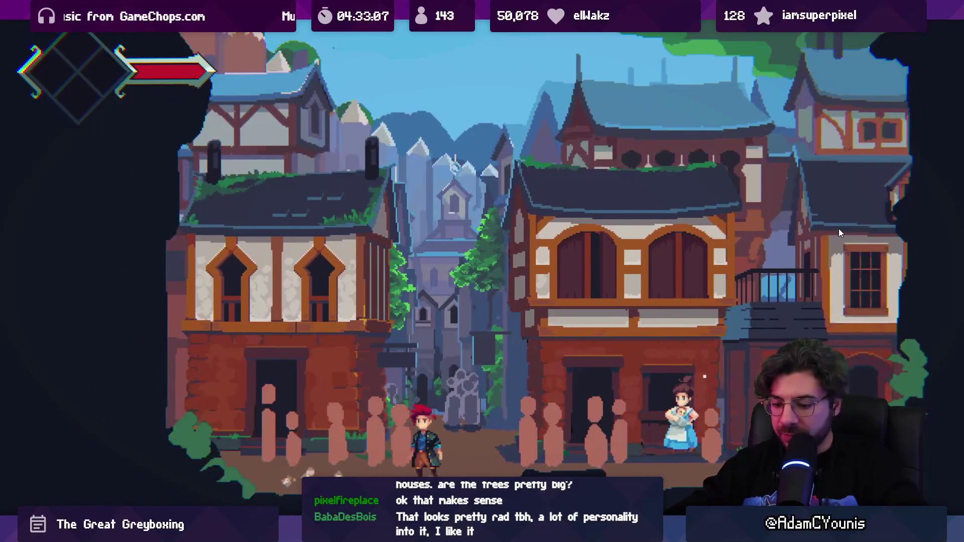
- In the 2D scene view, move Square_1 up slightly to Y -4.606
key("ctrl+1")
key("2")
scroll(458, 255, "up", 10)
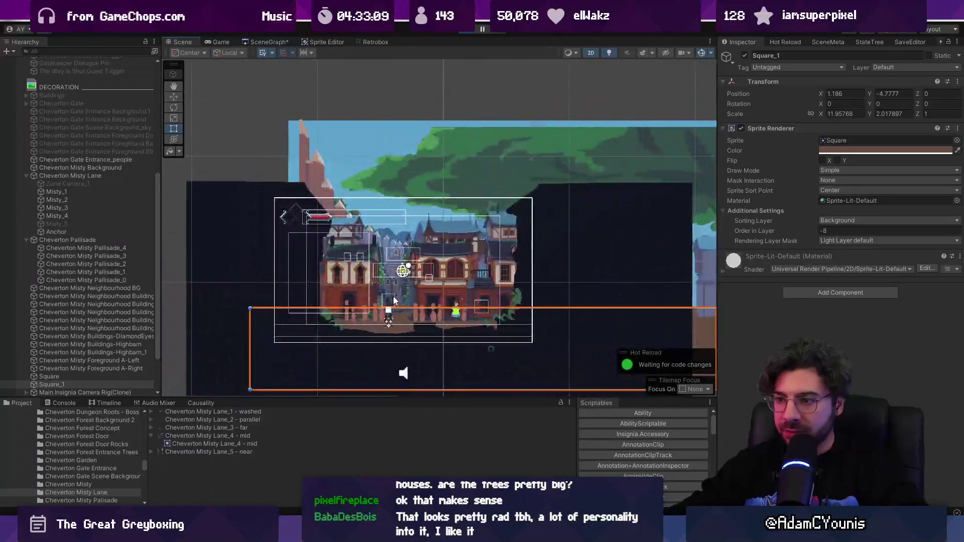
scroll(381, 309, "up", 5)
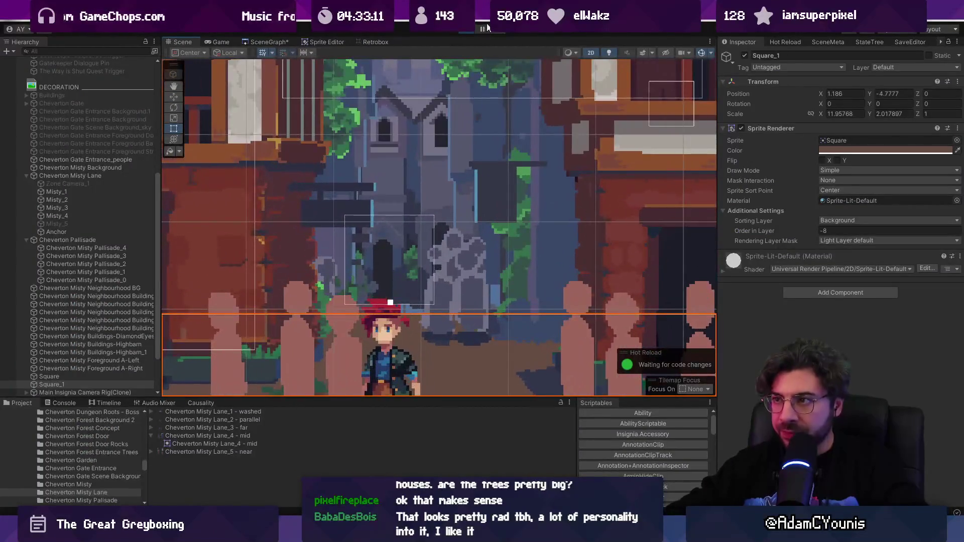
scroll(433, 316, "down", 10)
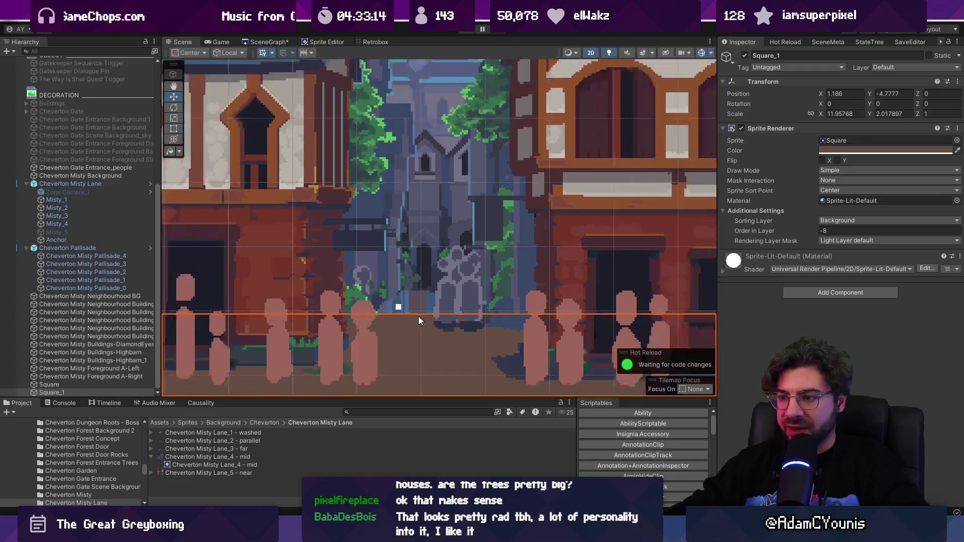
key("w")
left_click_drag(548, 327, 546, 318)
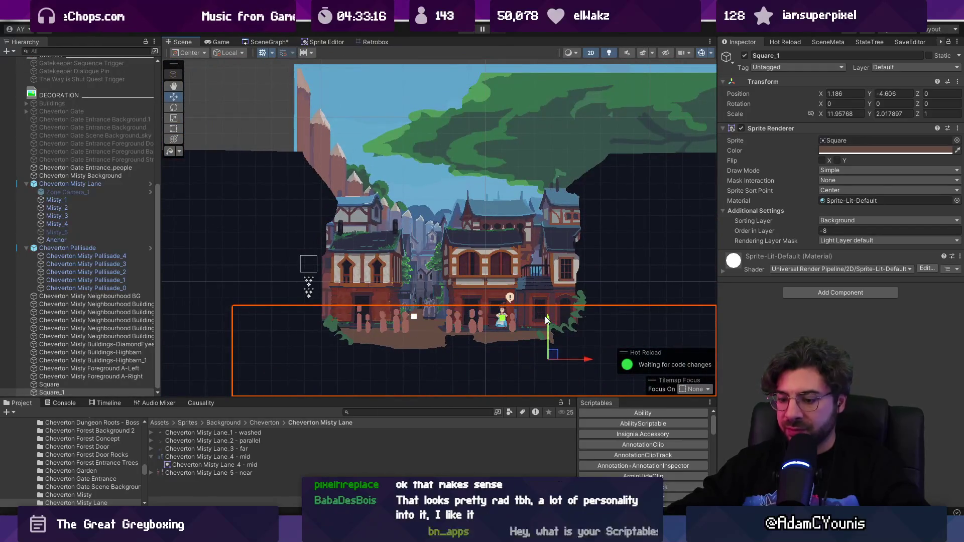
- Play-test the street by walking the character to the villager and back
key("ctrl+p")
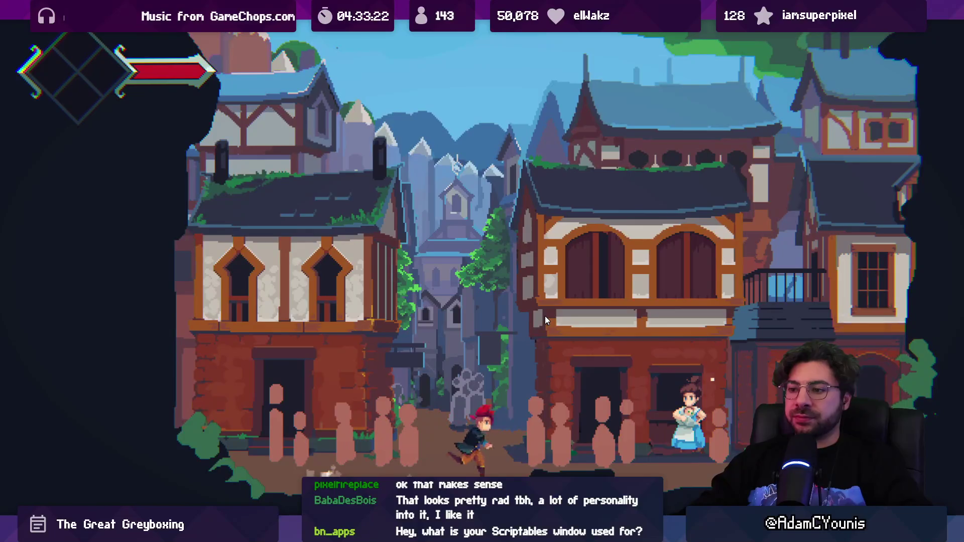
key("Left")
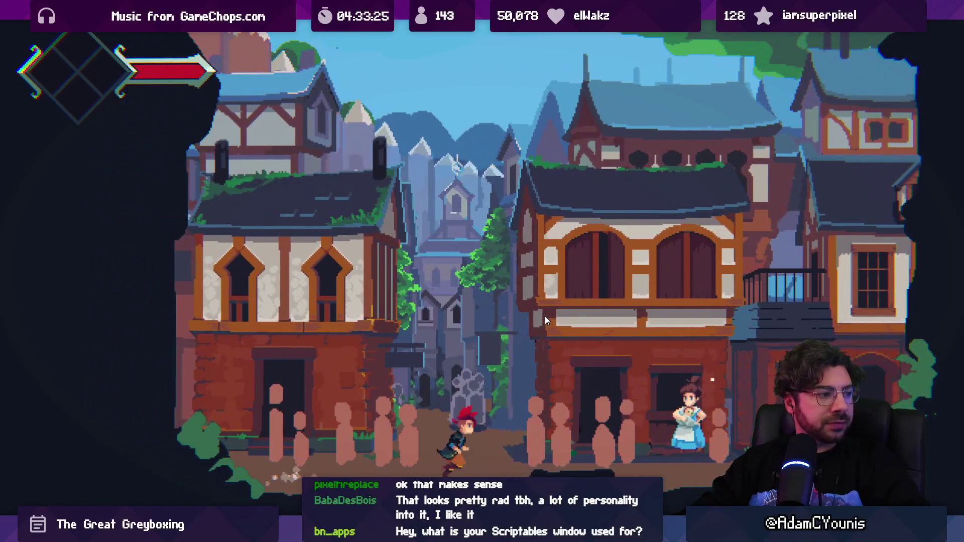
key("Right")
key("Left")
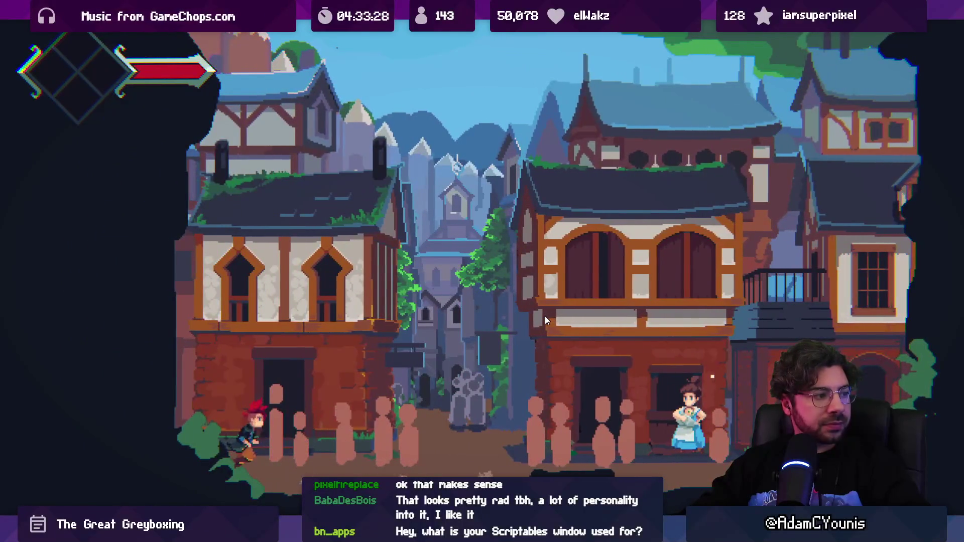
key("Right")
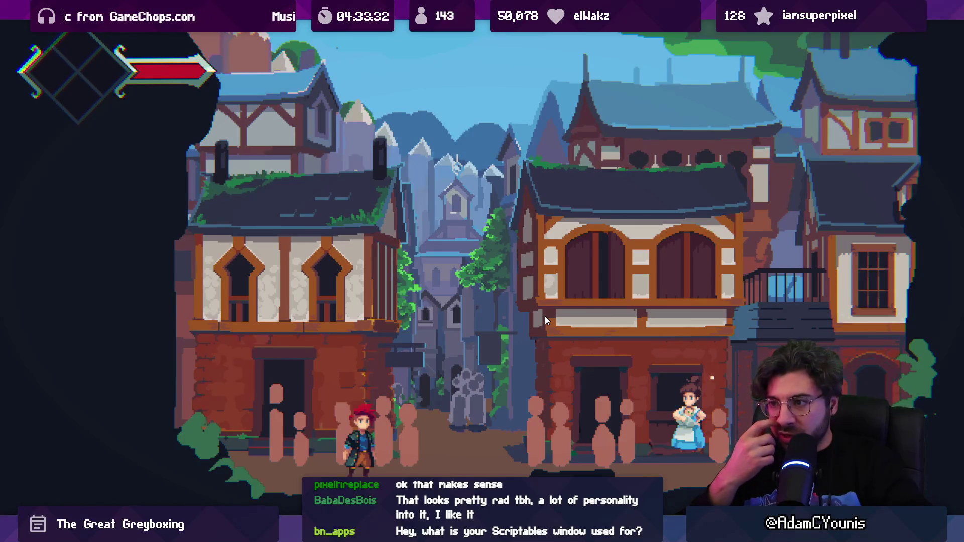
key("F11")
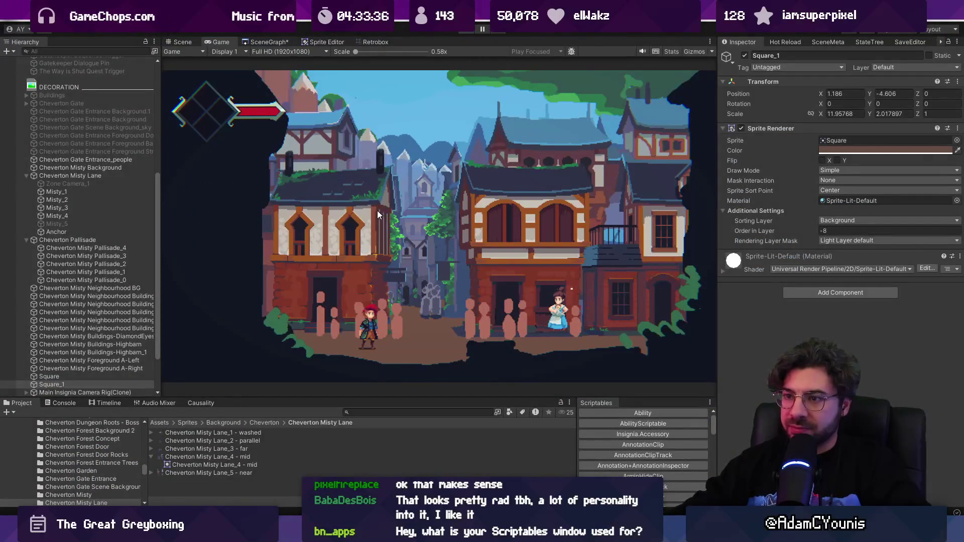
- Nudge the Cheverton Misty Foreground A-Left sprite right to X -3.342
key("ctrl+1")
left_click(293, 237)
left_click_drag(340, 258, 347, 261)
- Collapse the Misty Lane and Pallisade groups and nudge the Gate Entrance_people silhouettes slightly left and up
left_click(625, 277)
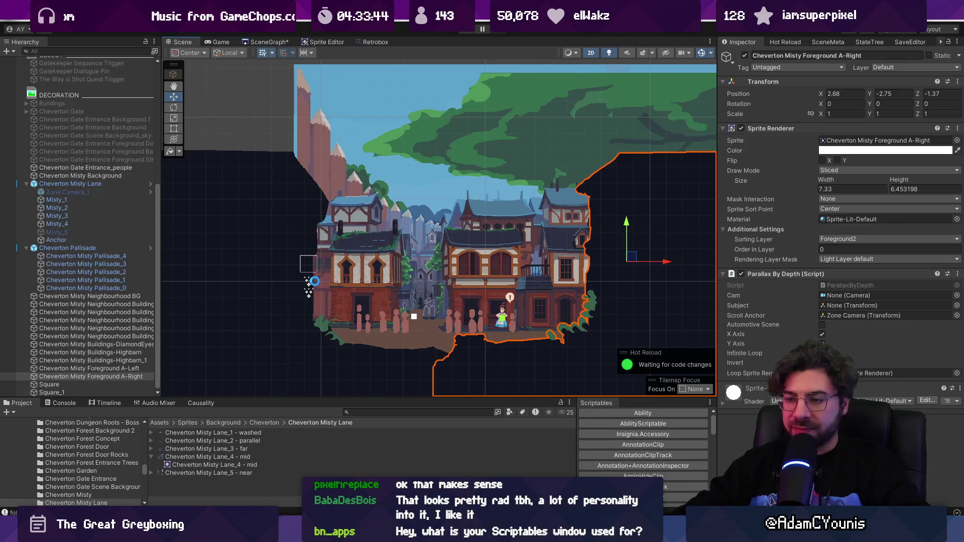
left_click(26, 184)
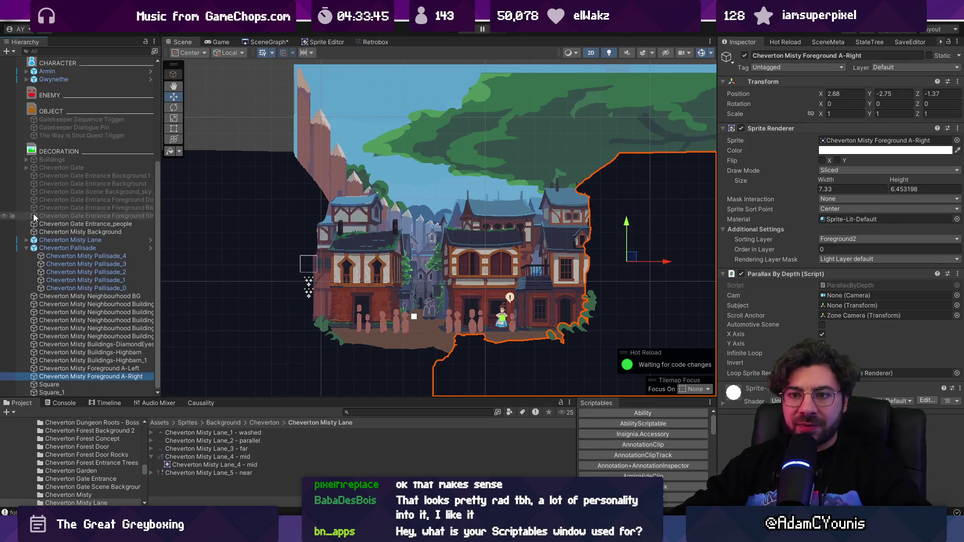
left_click(26, 248)
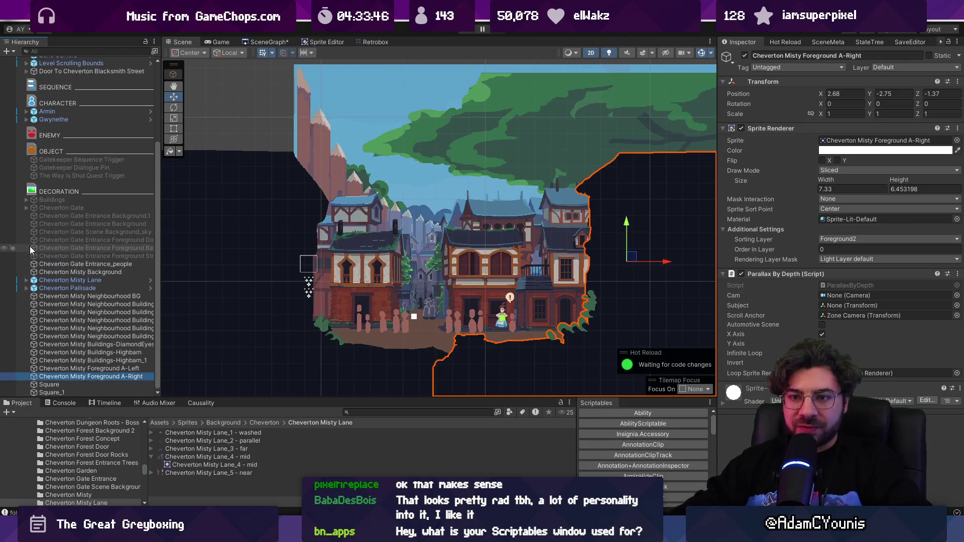
left_click(88, 279)
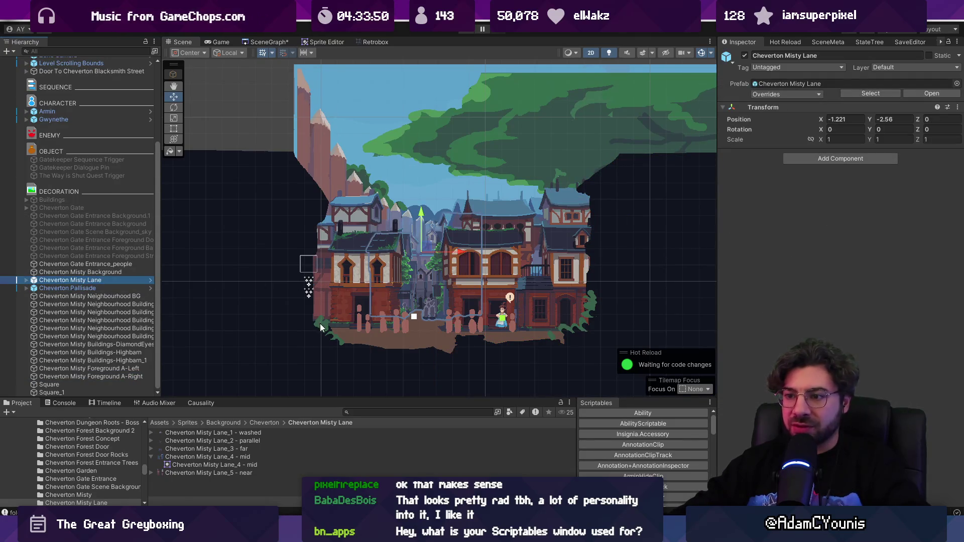
left_click(360, 322)
left_click_drag(503, 271, 498, 269)
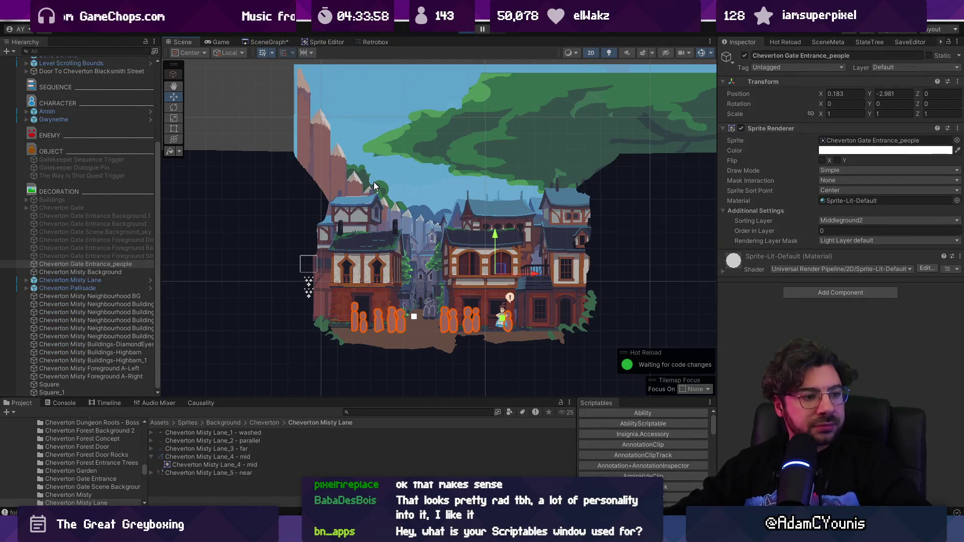
- Play-test by running the hero right and left past the villagers with D and A
key("ctrl+p")
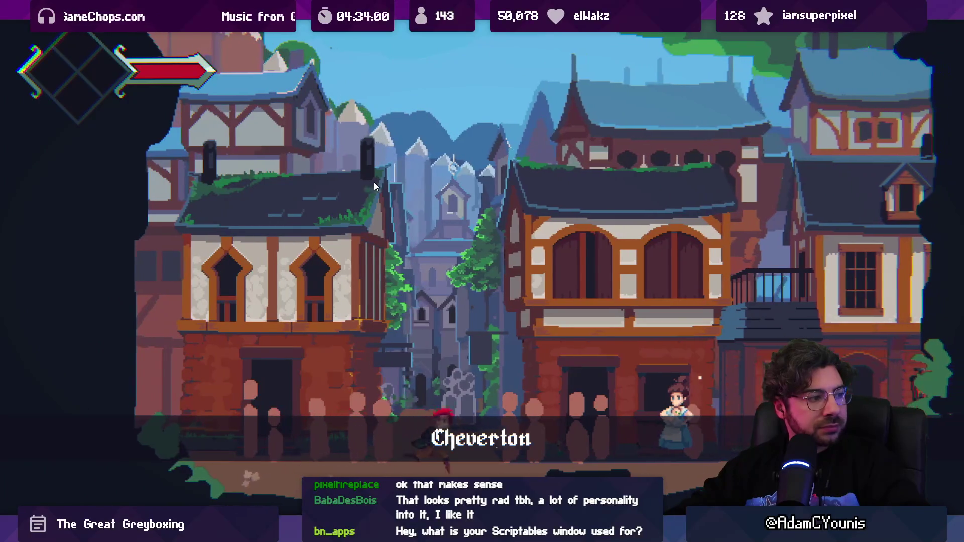
key("d")
key("a")
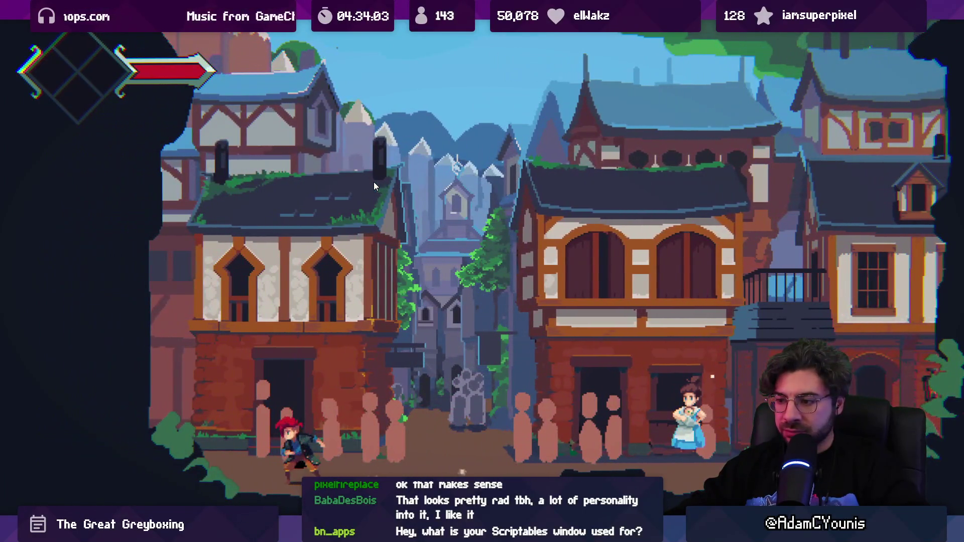
key("d")
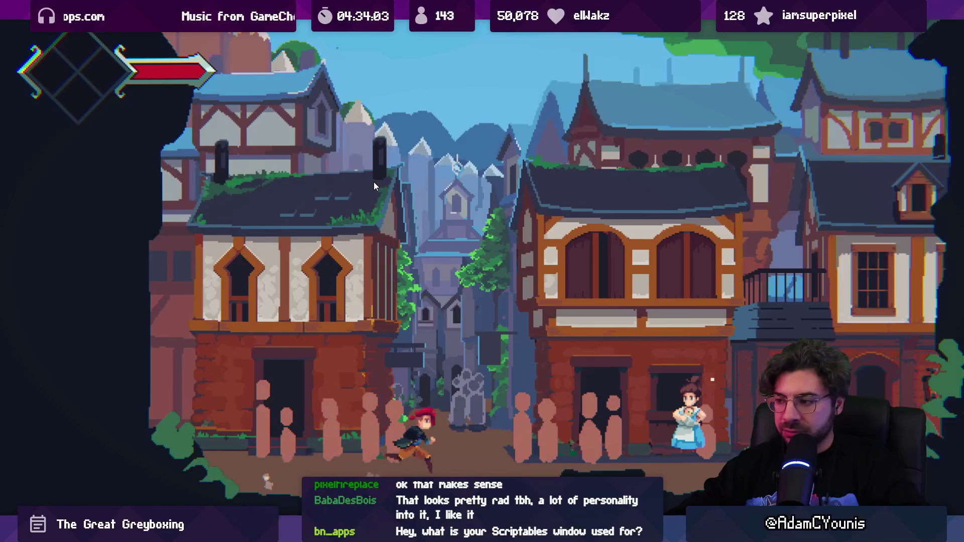
key("F11")
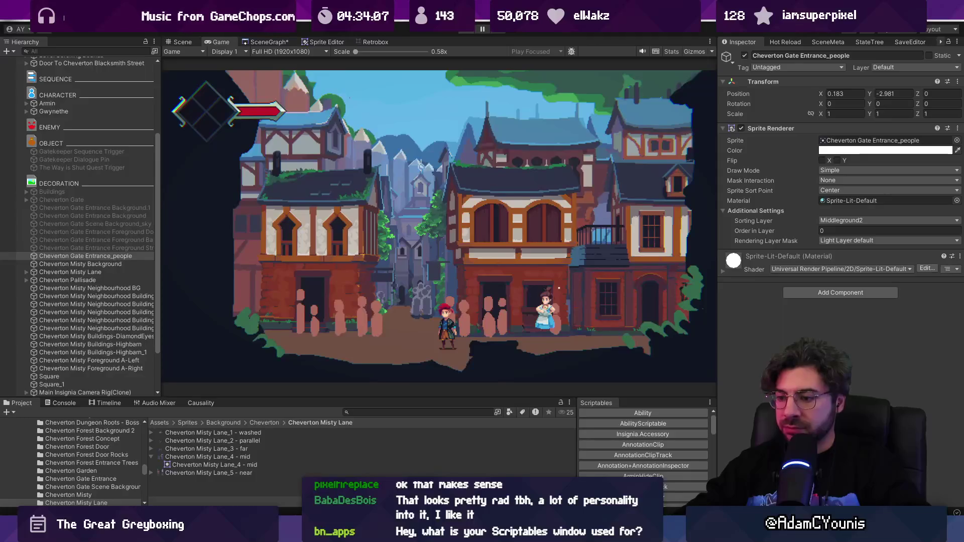
key("alt+Tab")
- In Aseprite, open the town buildings document and show the green-roof house in frame 1
left_click(357, 30)
left_click(291, 31)
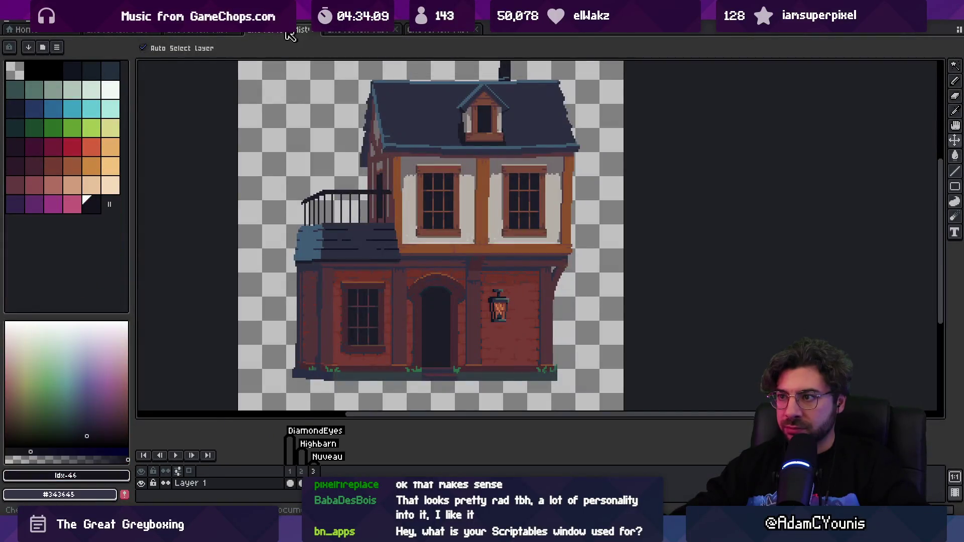
left_click(211, 31)
left_click(290, 483)
left_click(313, 483)
left_click(294, 482)
scroll(371, 324, "up", 1)
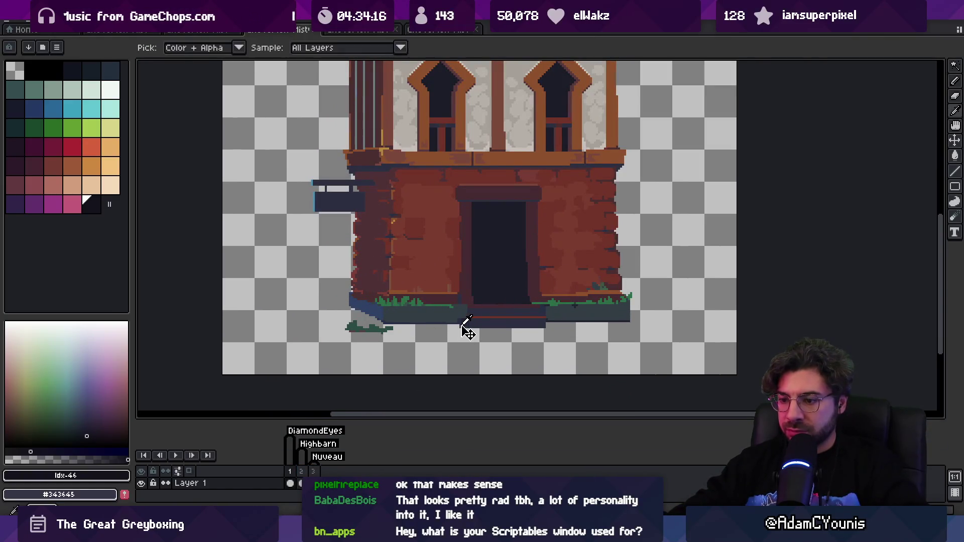
- Add Layer 2 and move it below Layer 1 in the buildings sprite
key("shift+n")
left_click_drag(191, 482, 282, 497)
scroll(331, 323, "left", 5)
scroll(331, 323, "right", 8)
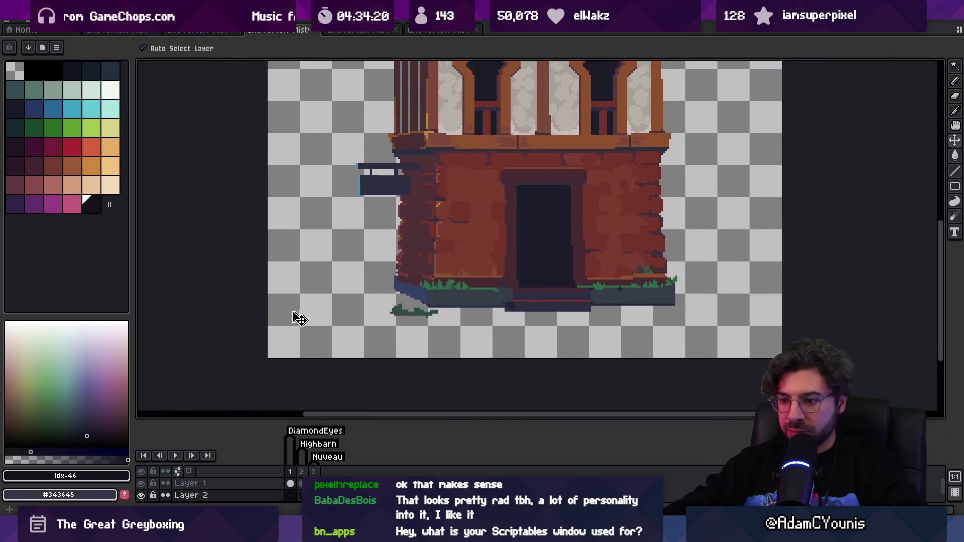
key("Right")
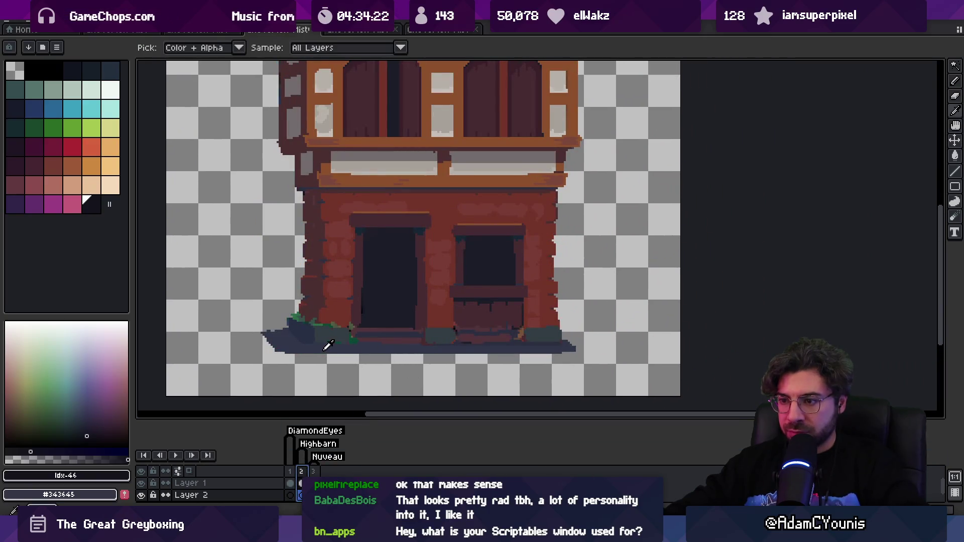
key("Left")
- Paint the dark ground ledge beneath the brick house using pencil and eraser
key("b")
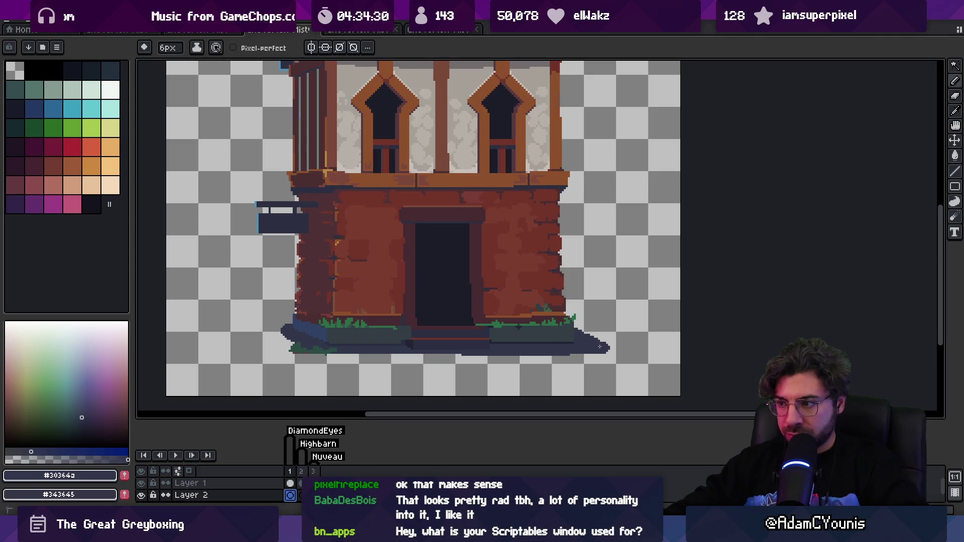
key("e")
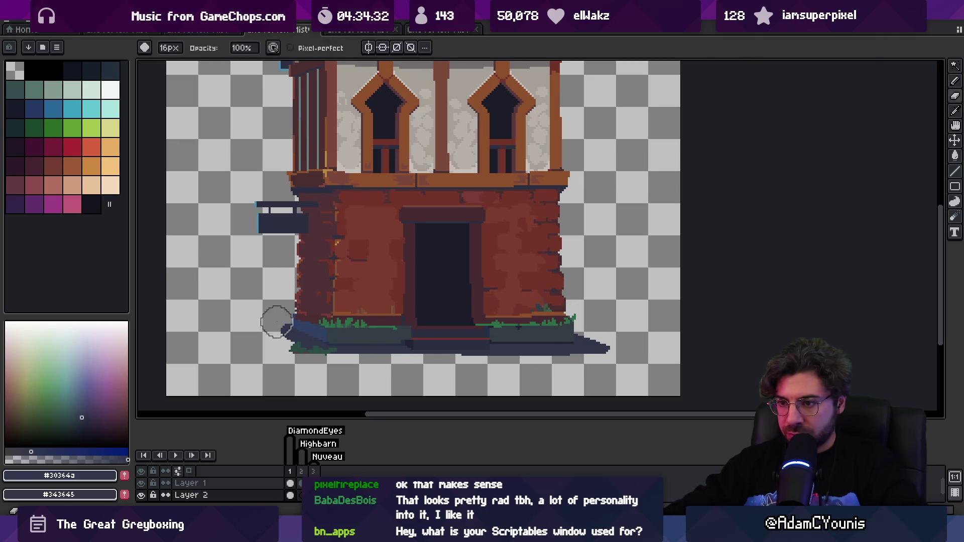
key("b")
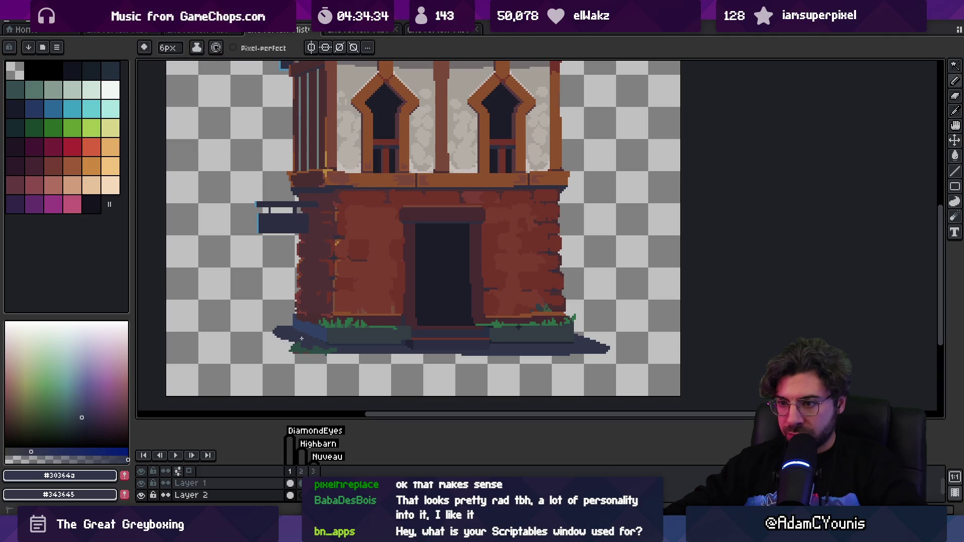
key("e")
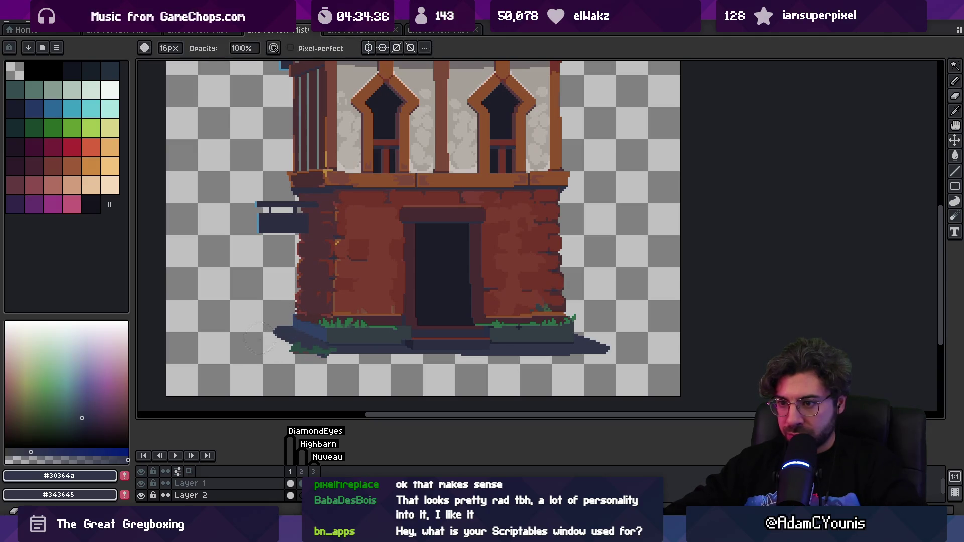
key("b")
left_click(298, 348)
key("e")
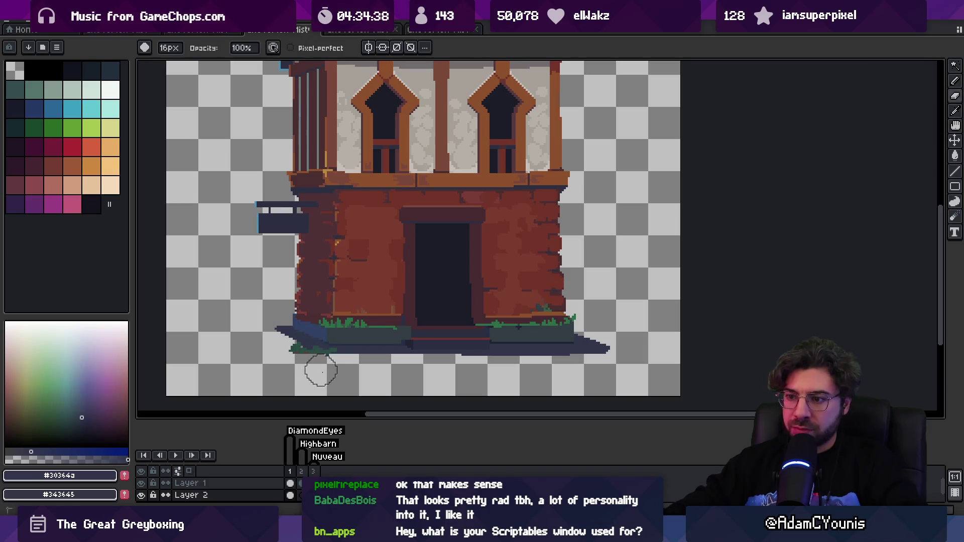
key("b")
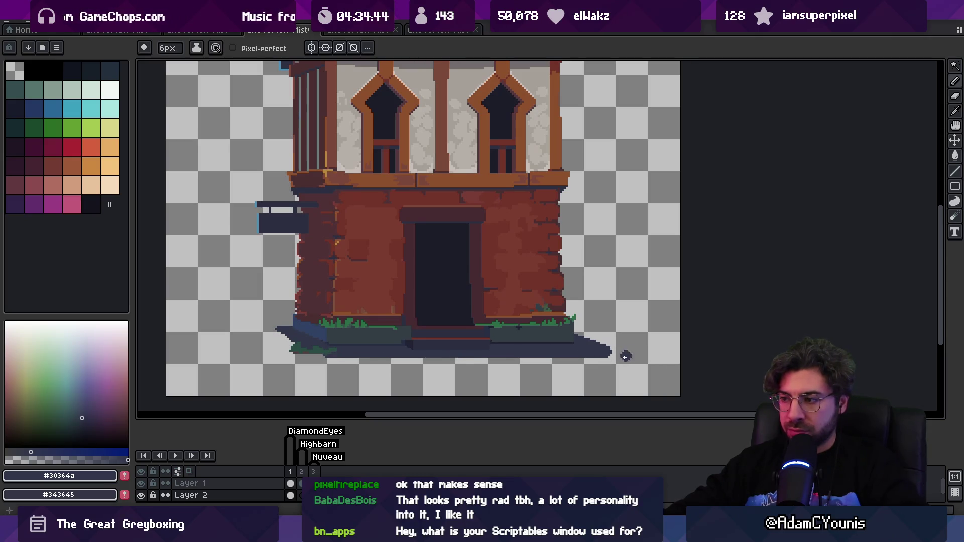
key("e")
key("b")
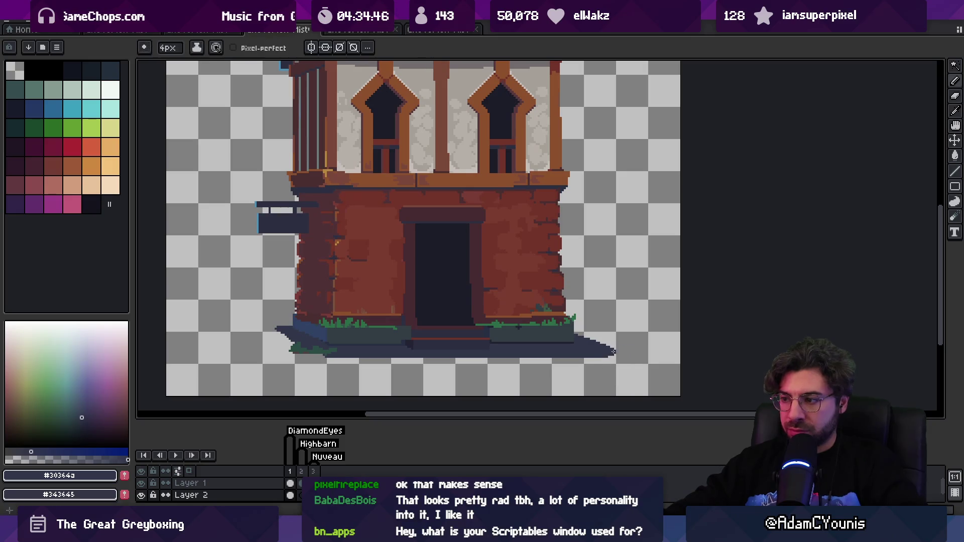
- Export the Cheverton Misty Buildings frames as 3 PNG files
key("ctrl+s")
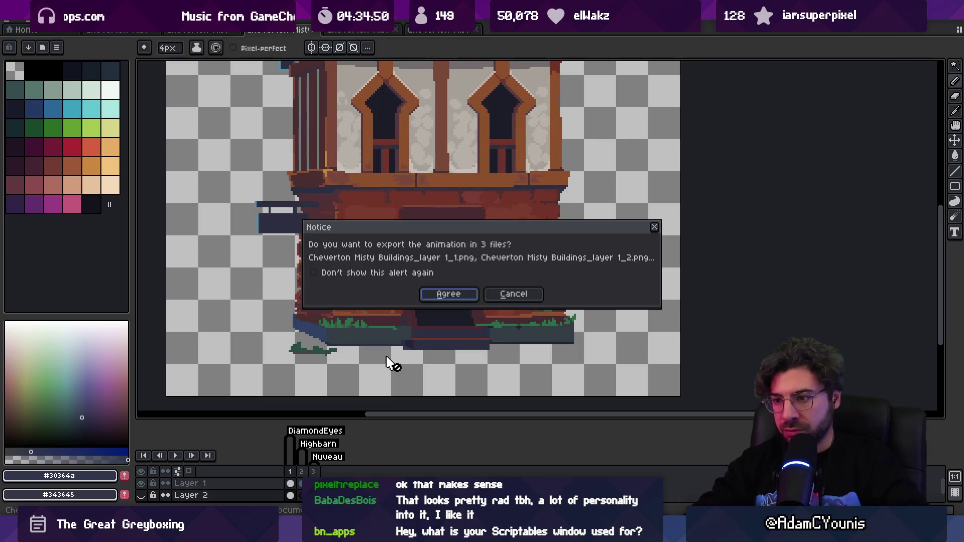
key("Return")
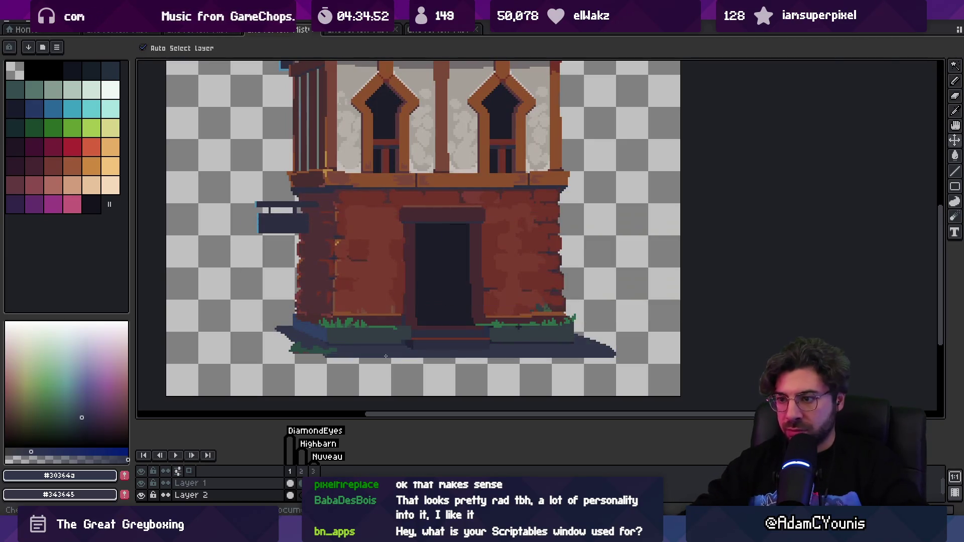
key("alt+Tab")
left_click(307, 433)
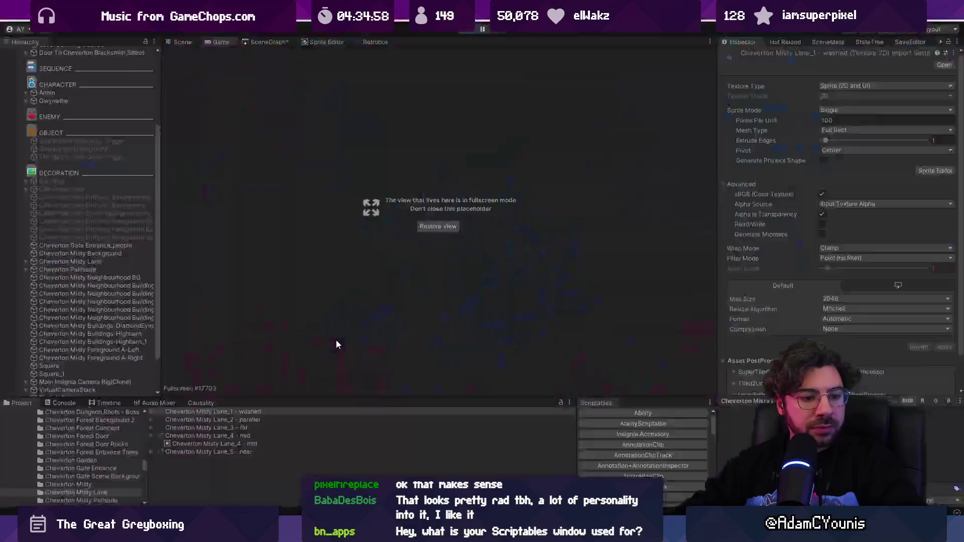
- Run the hero back and forth past the villager, then exit full-screen and stop play
key("Right")
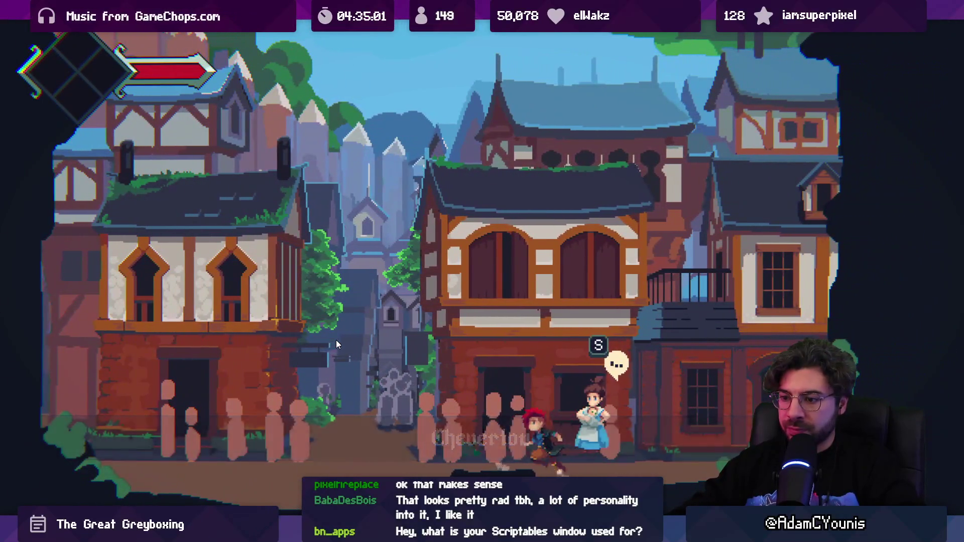
key("Left")
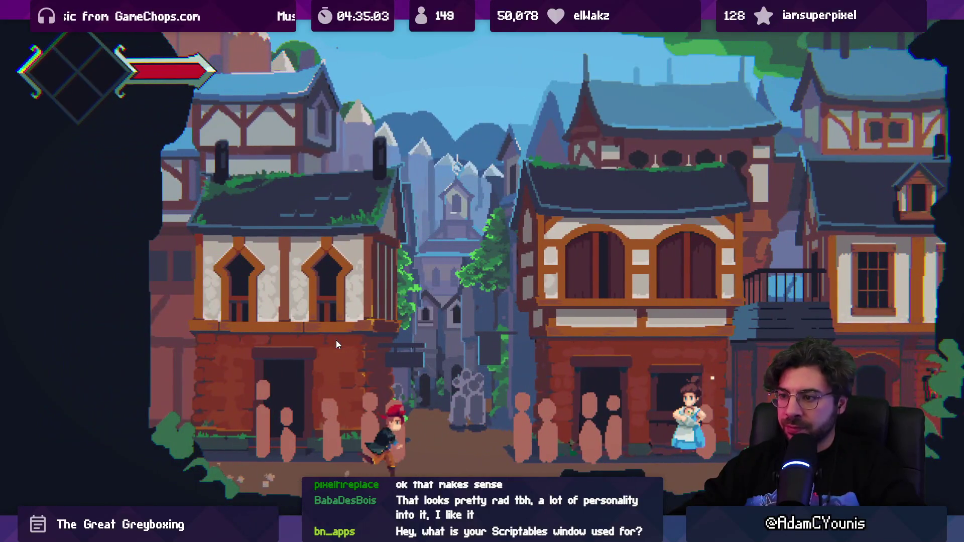
key("Right")
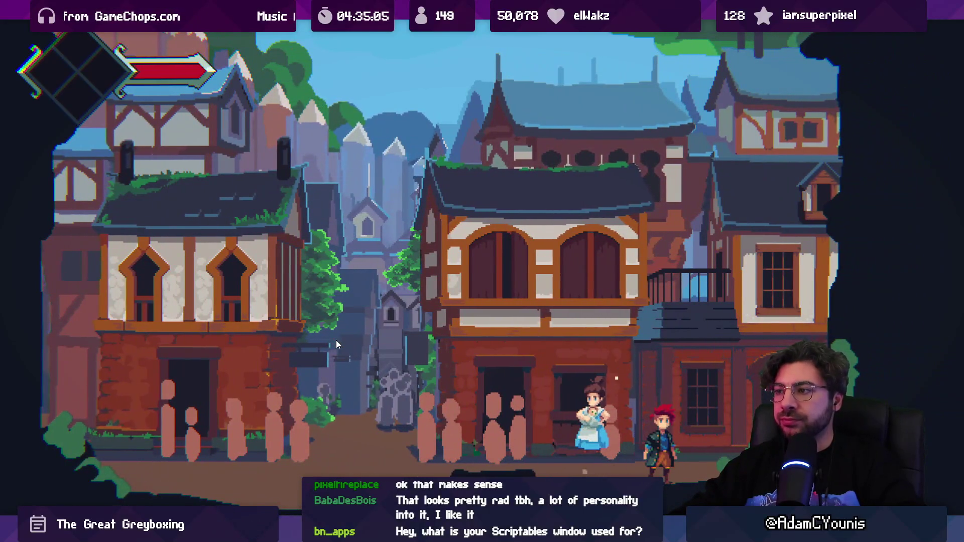
key("Left")
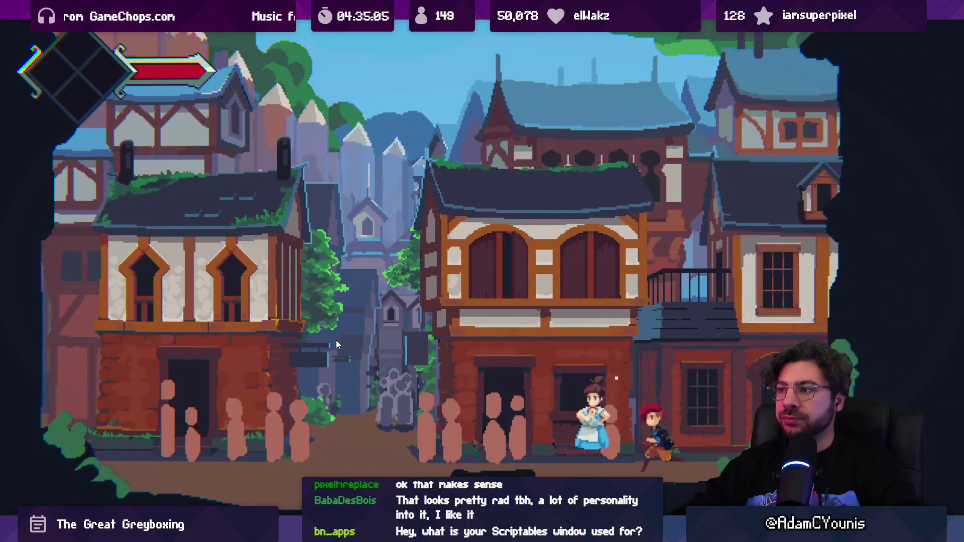
key("Left")
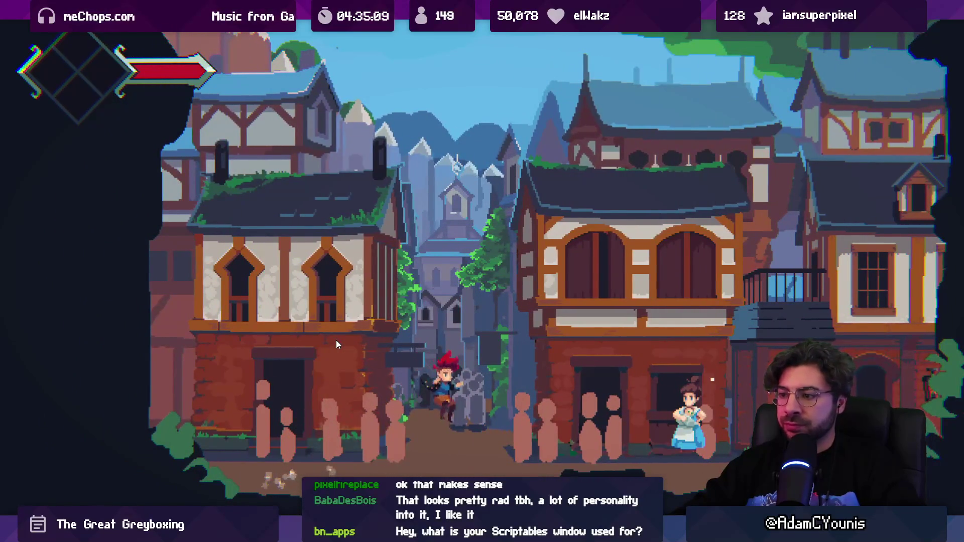
key("Right")
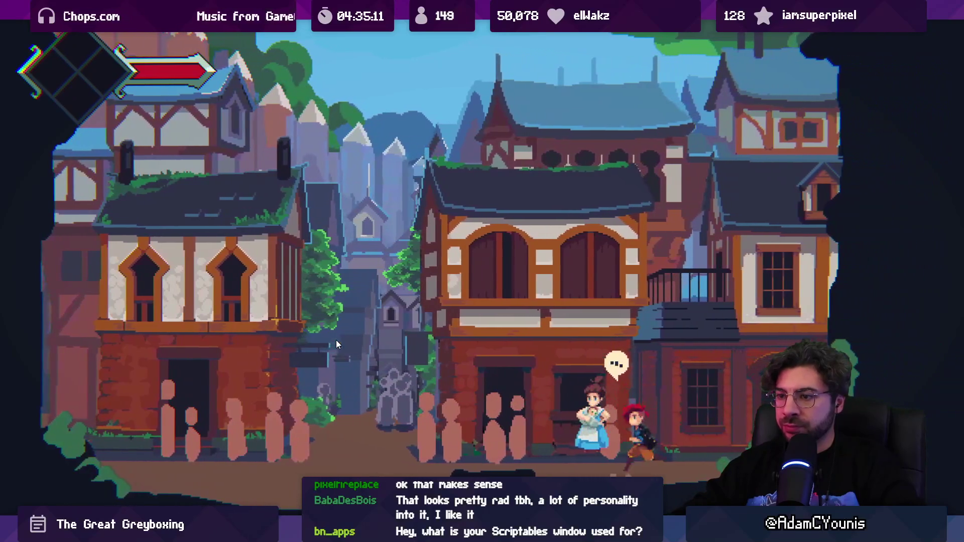
key("Left")
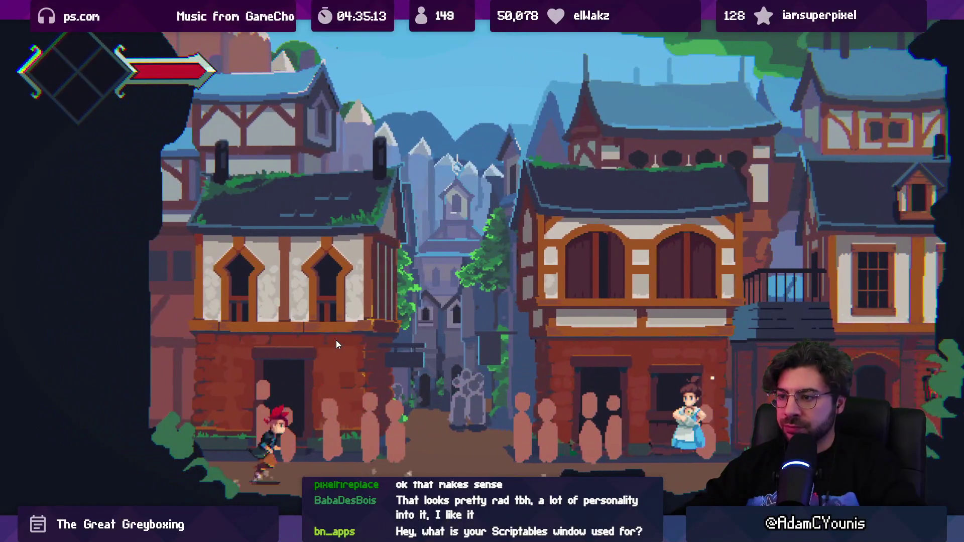
key("Right")
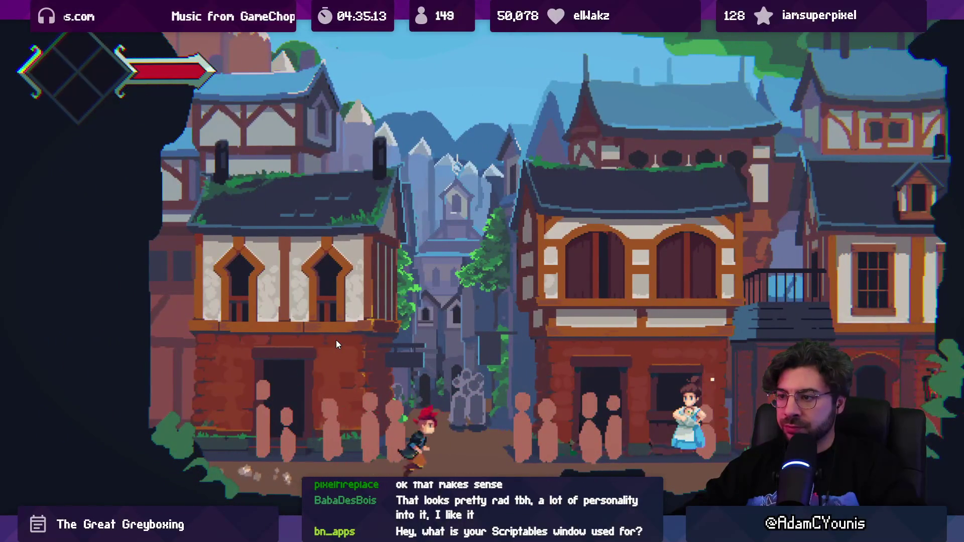
key("Left")
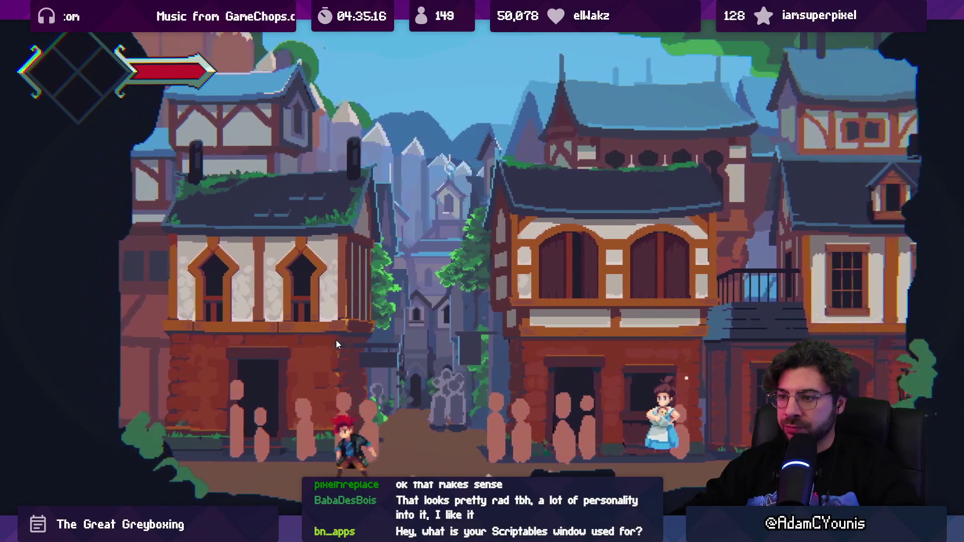
key("Right")
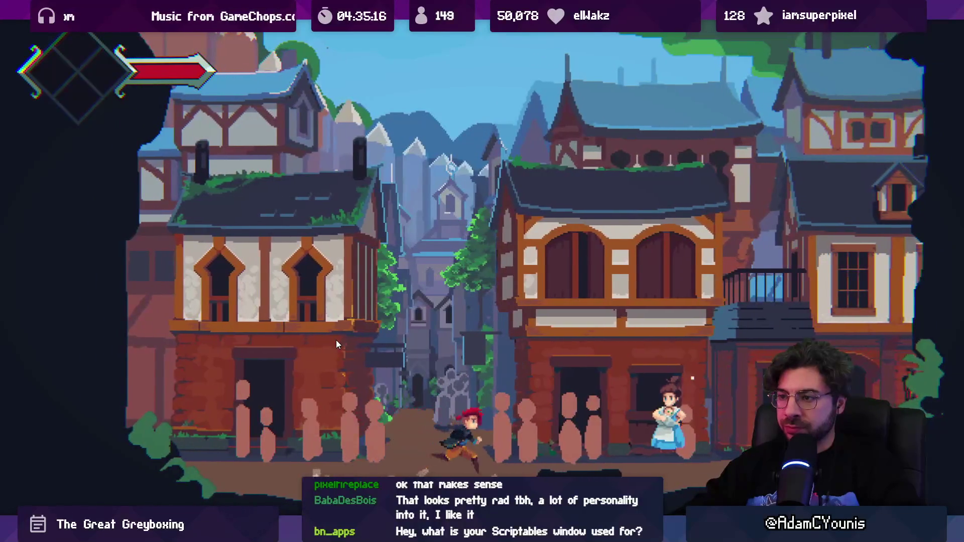
key("shift+space")
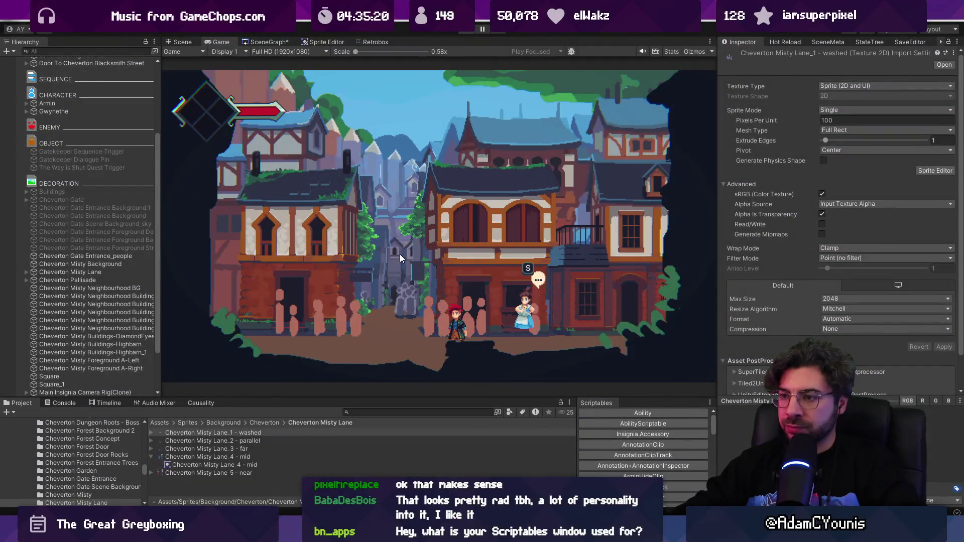
key("ctrl+p")
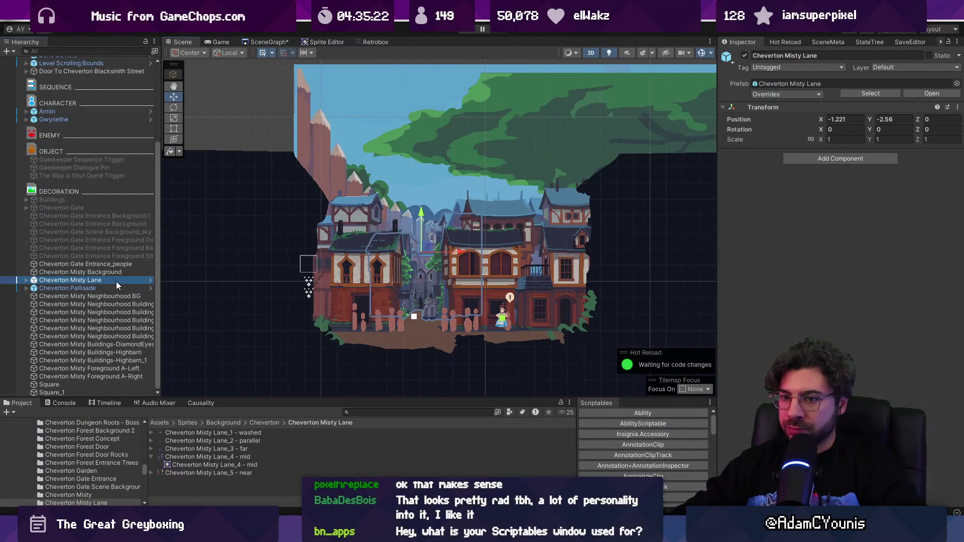
- Lower Cheverton Misty Lane to Y -2.633, re-test it, and select the ground Square
double_click(116, 281)
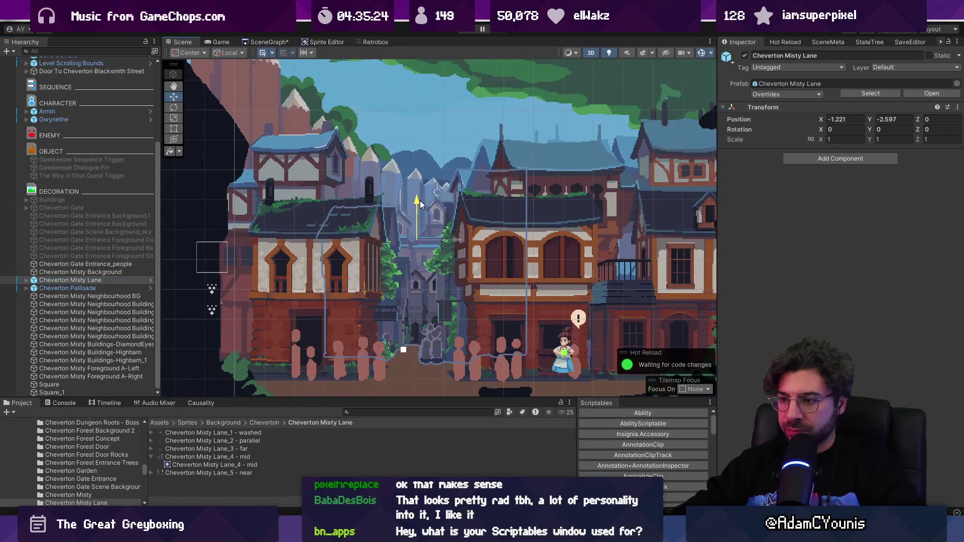
left_click_drag(420, 201, 422, 207)
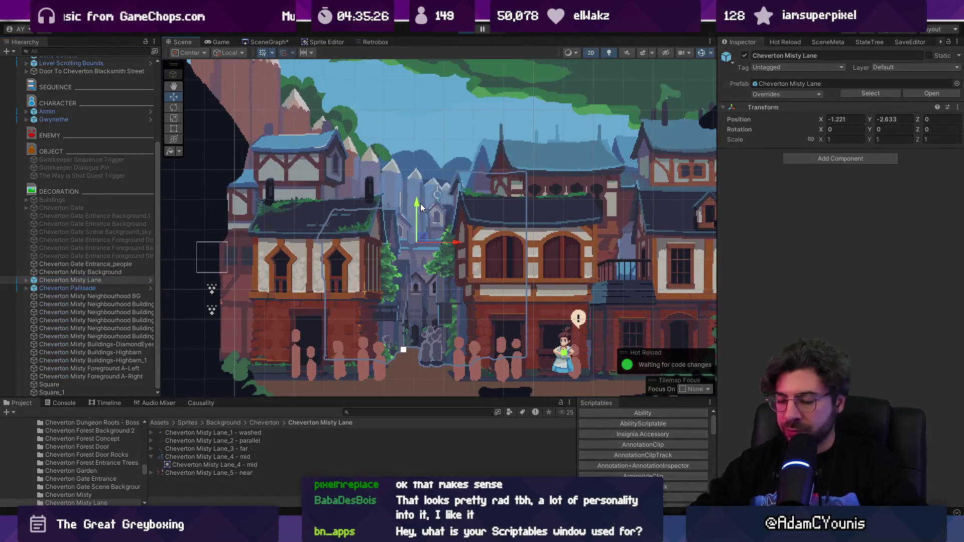
key("ctrl+p")
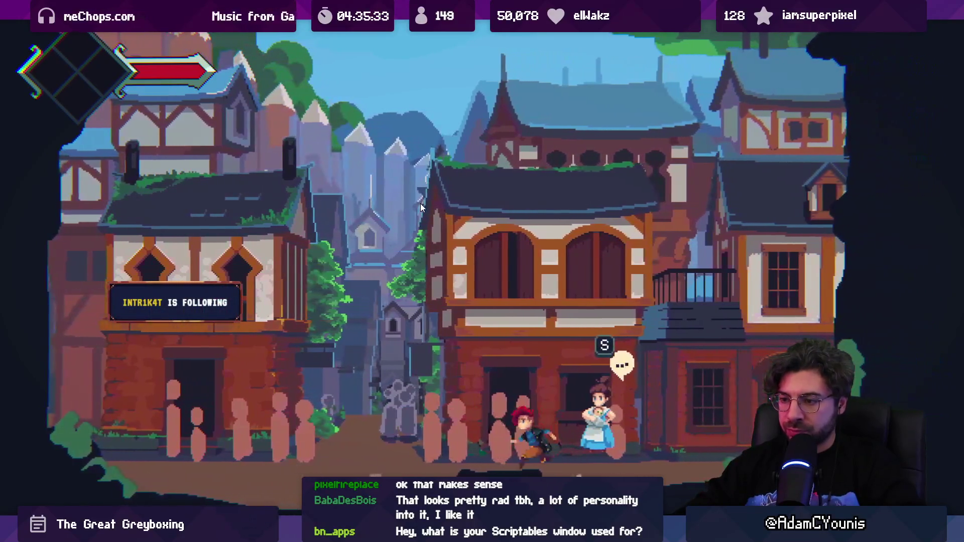
key("Left")
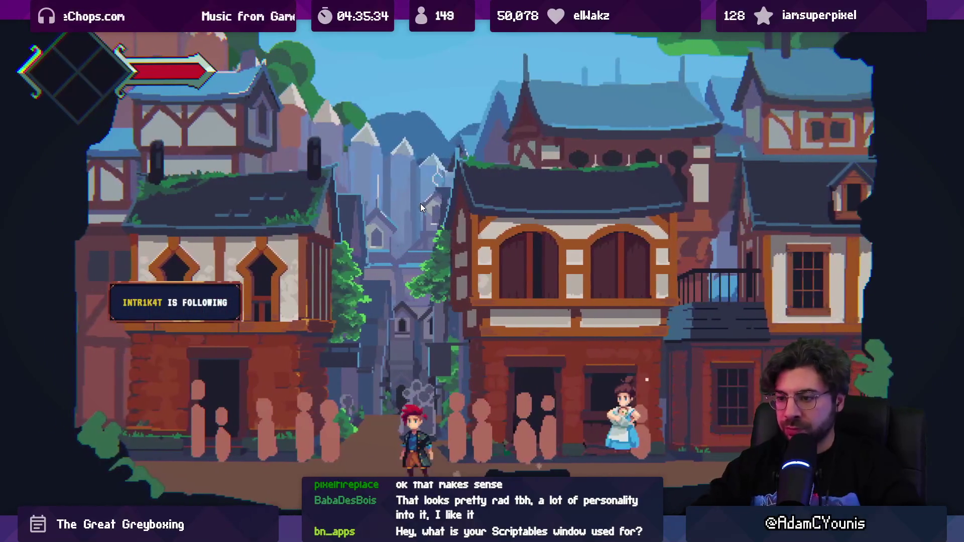
key("shift+space")
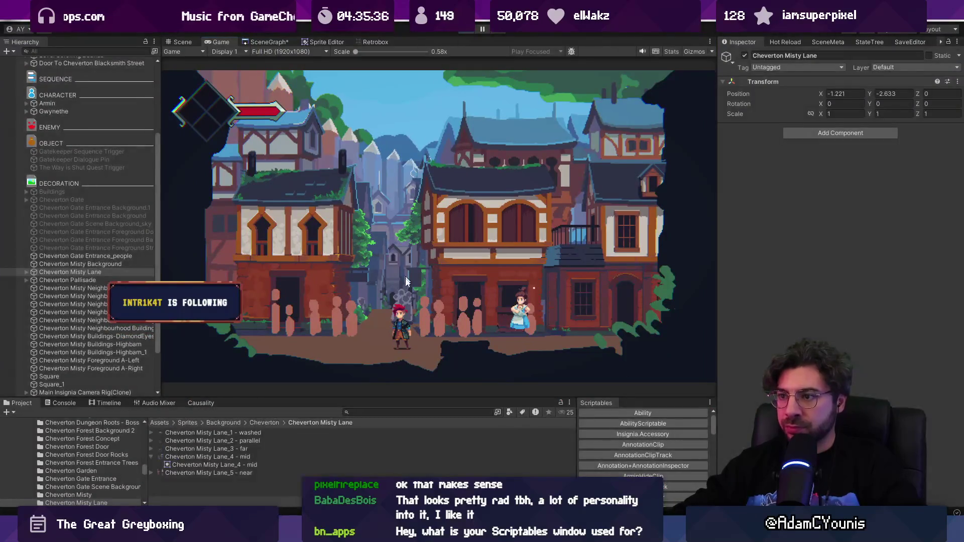
key("ctrl+1")
left_click(407, 358)
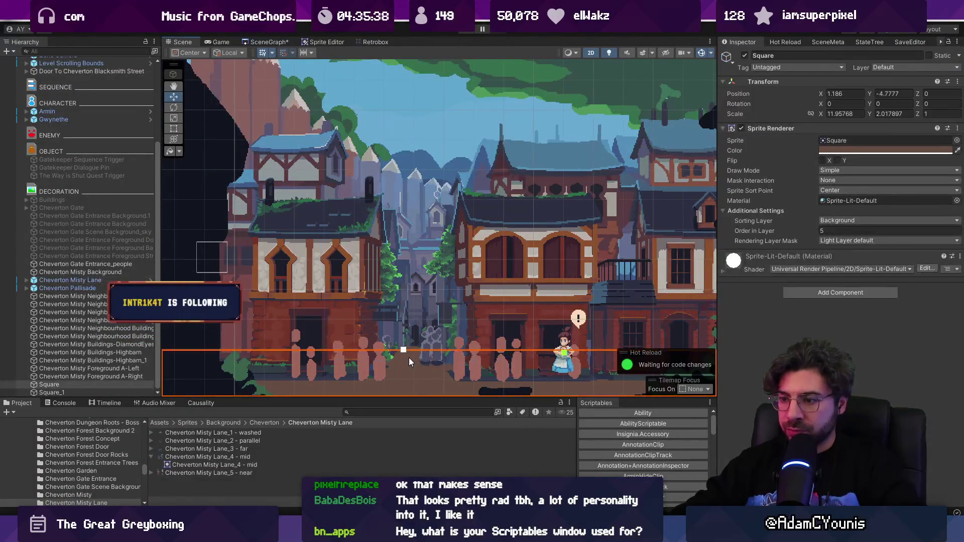
- Shorten the ground Square by dragging its top edge down to about Scale Y 1.89
key("t")
left_click_drag(417, 351, 423, 363)
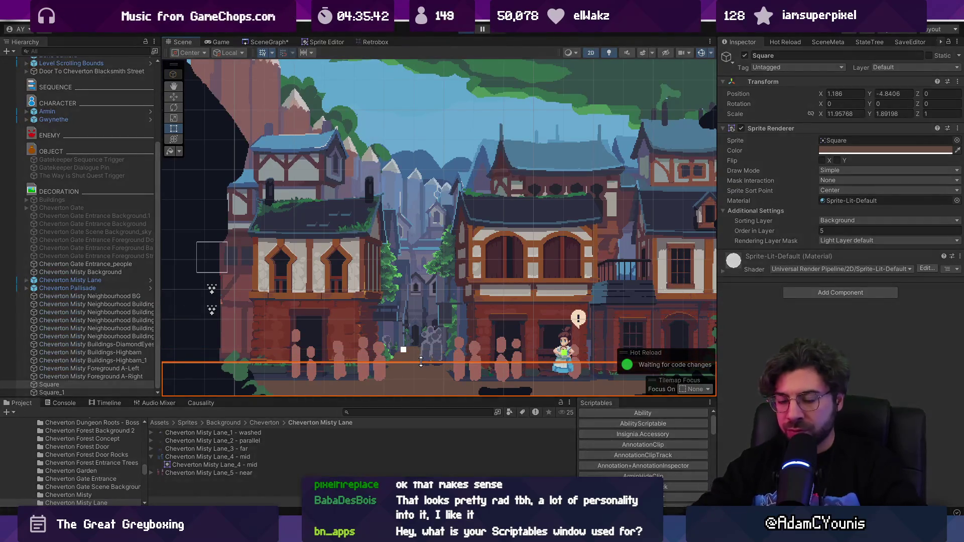
key("ctrl+2")
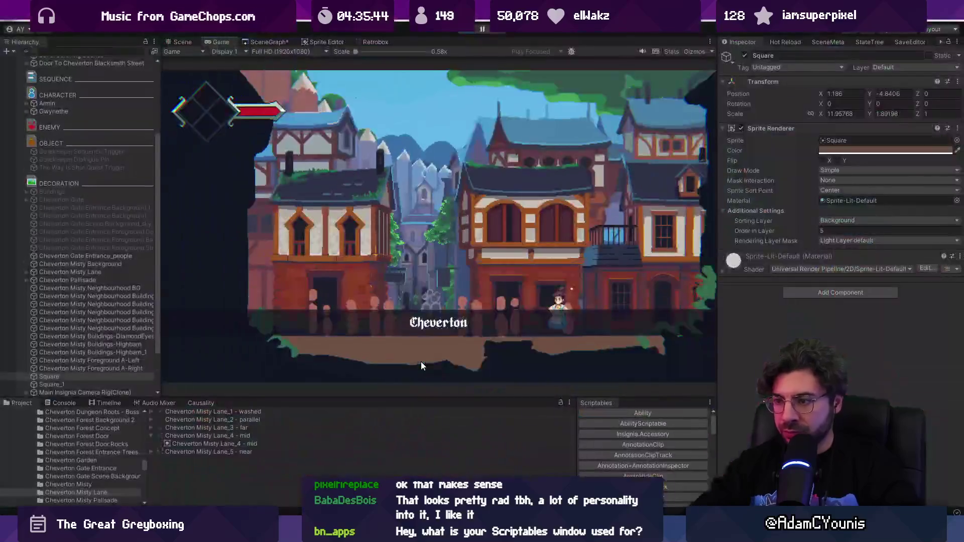
key("shift+space")
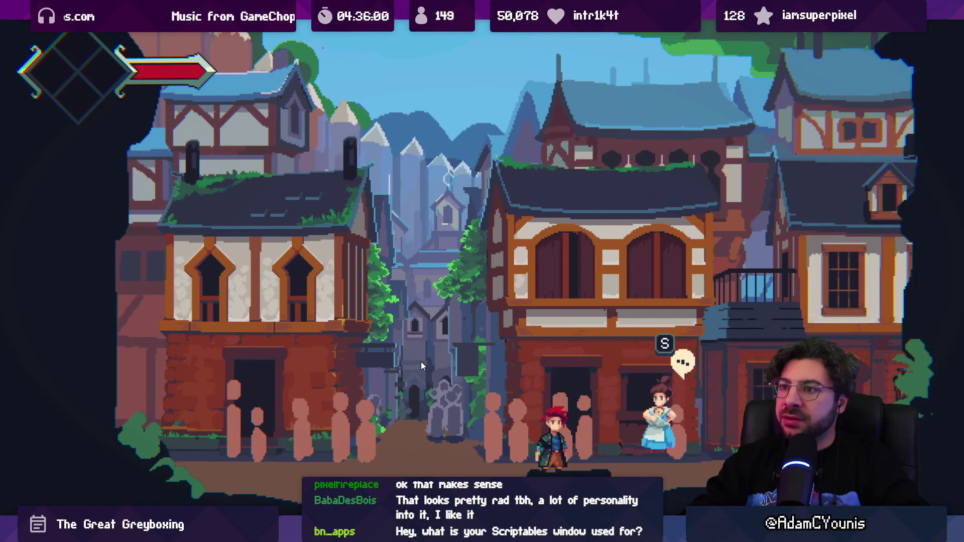
- Test-walk the hero past the villager with a running jump in the full-screen game
key("Right")
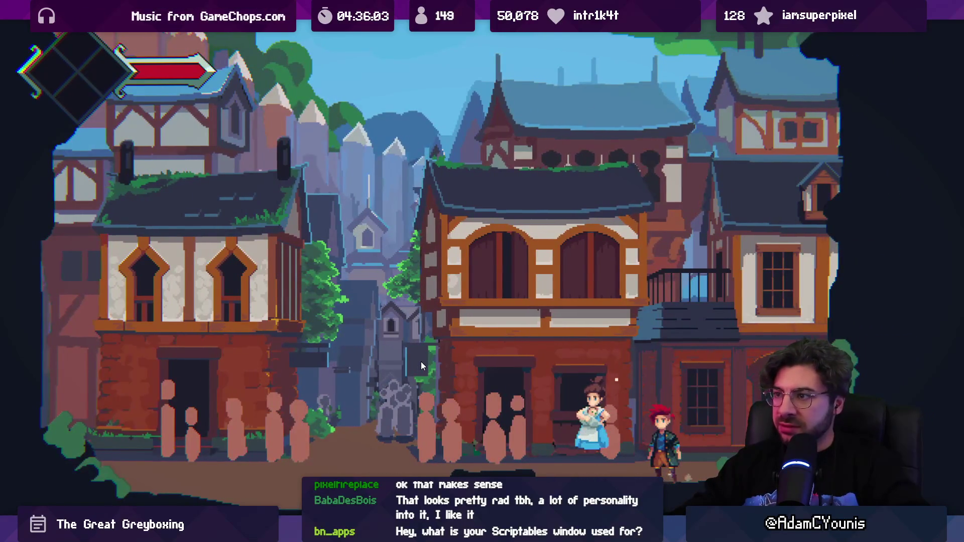
key("Left")
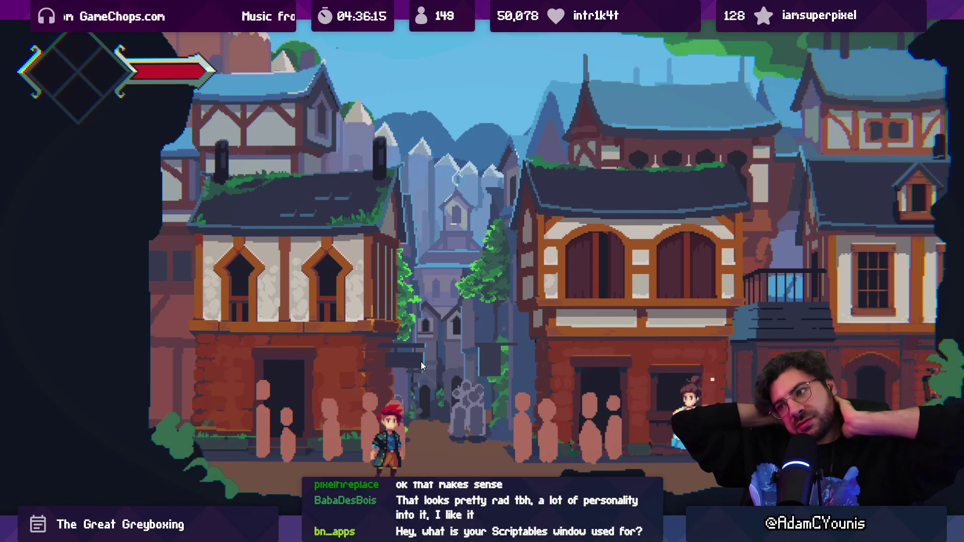
key("Right")
key("space")
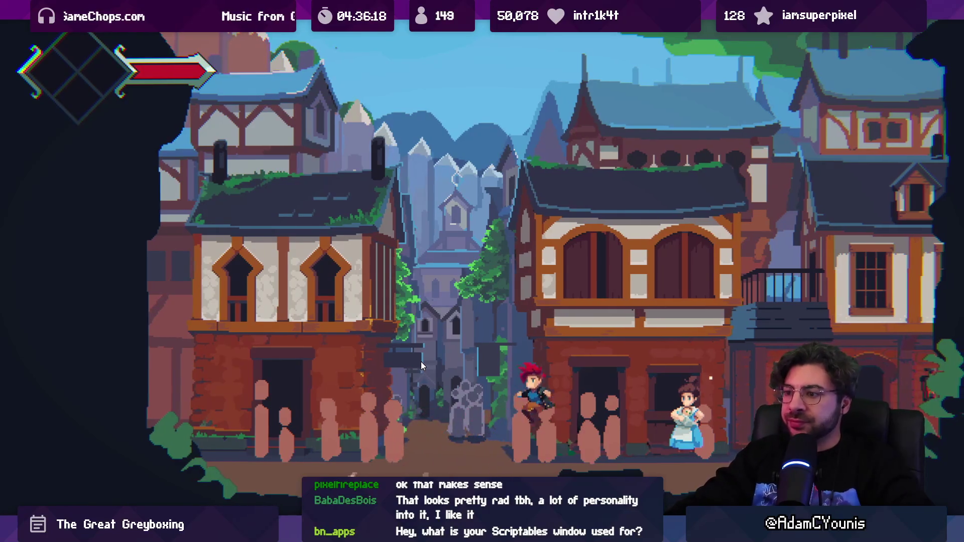
key("ctrl+1")
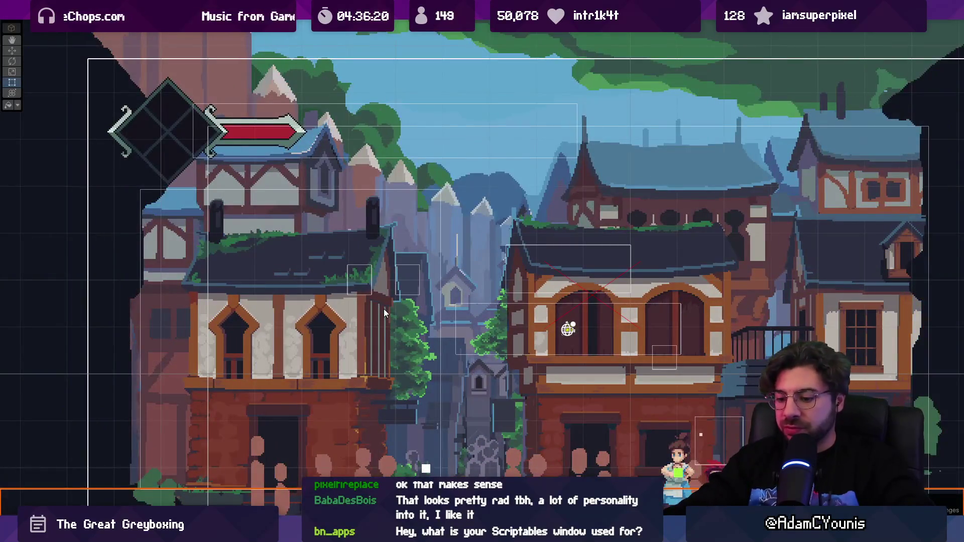
key("ctrl+2")
key("shift+space")
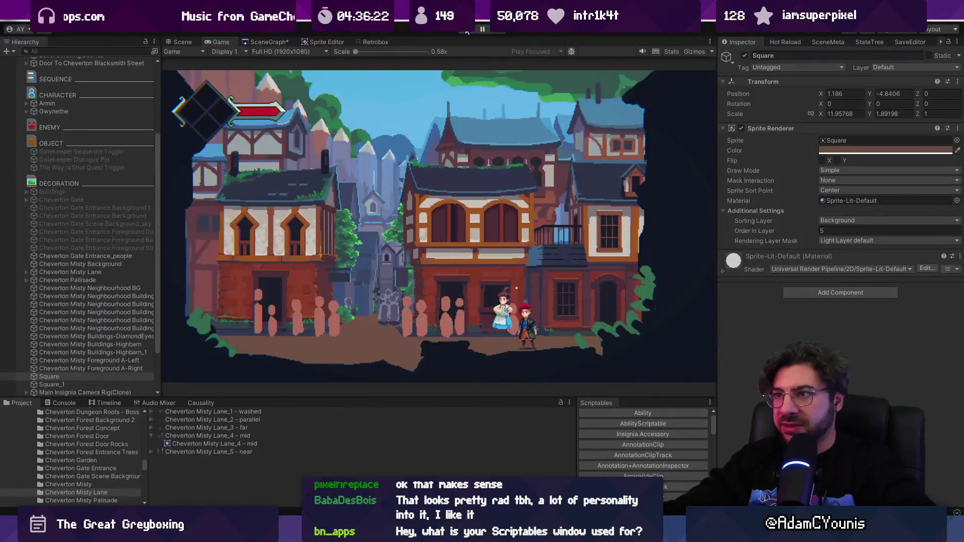
- In Scene view, widen the hierarchy and step through the objects to find the arabica buildings
key("ctrl+1")
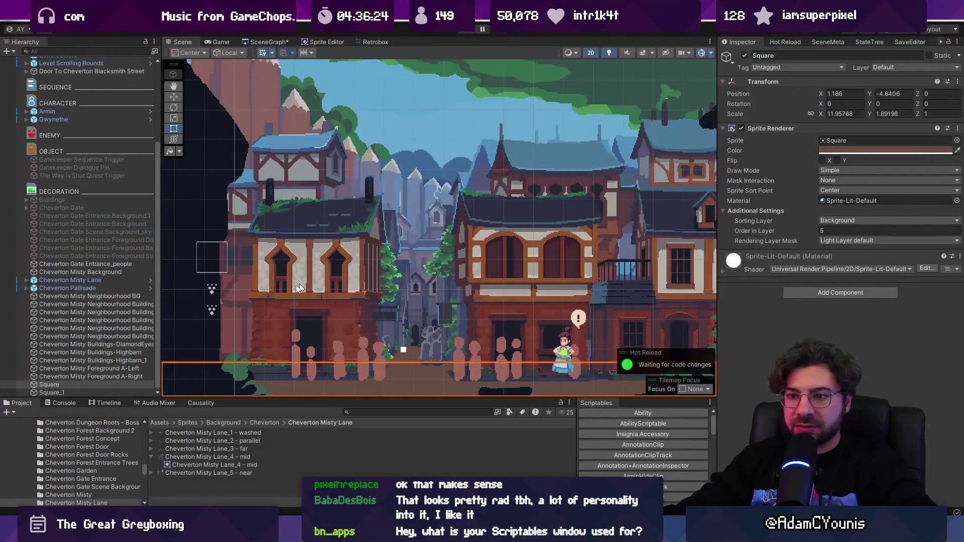
left_click(140, 306)
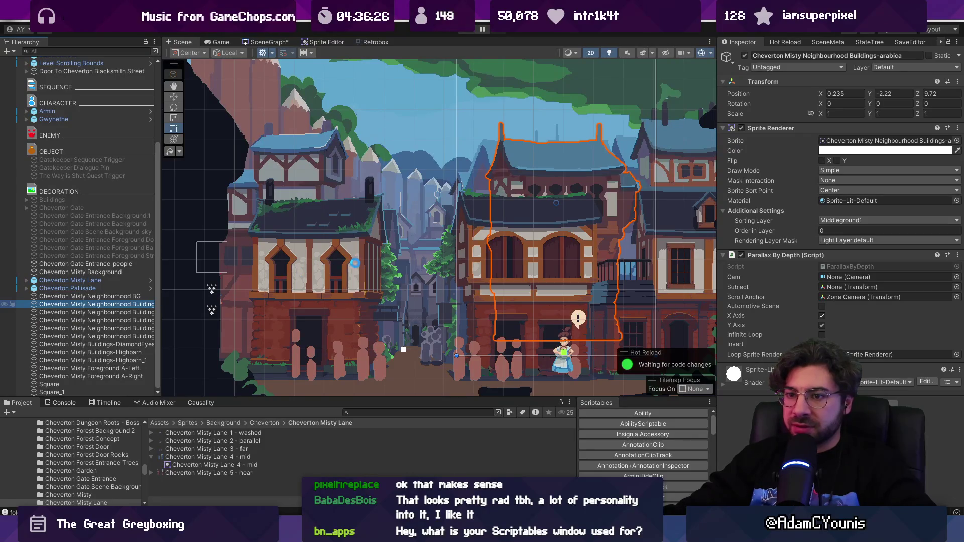
scroll(324, 278, "down", 3)
left_click_drag(162, 310, 222, 281)
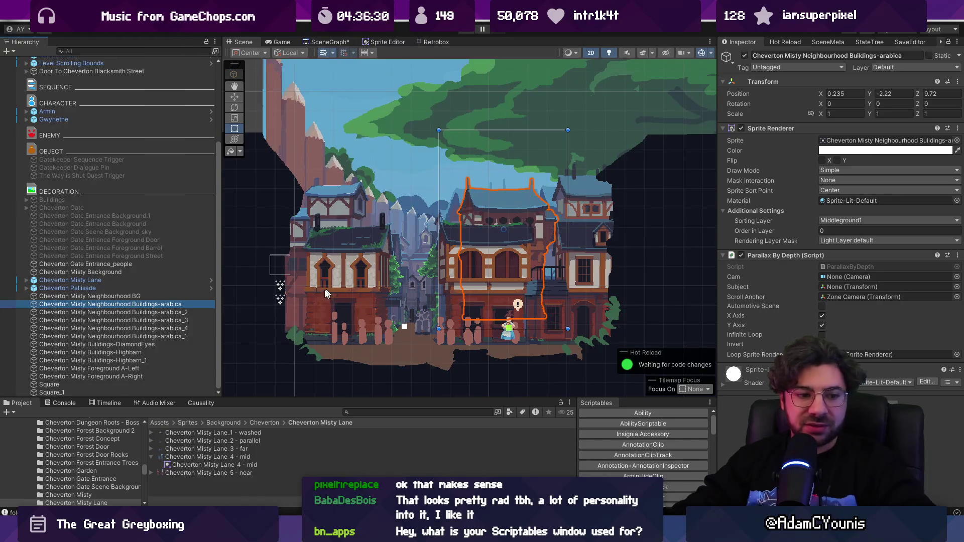
left_click(422, 348)
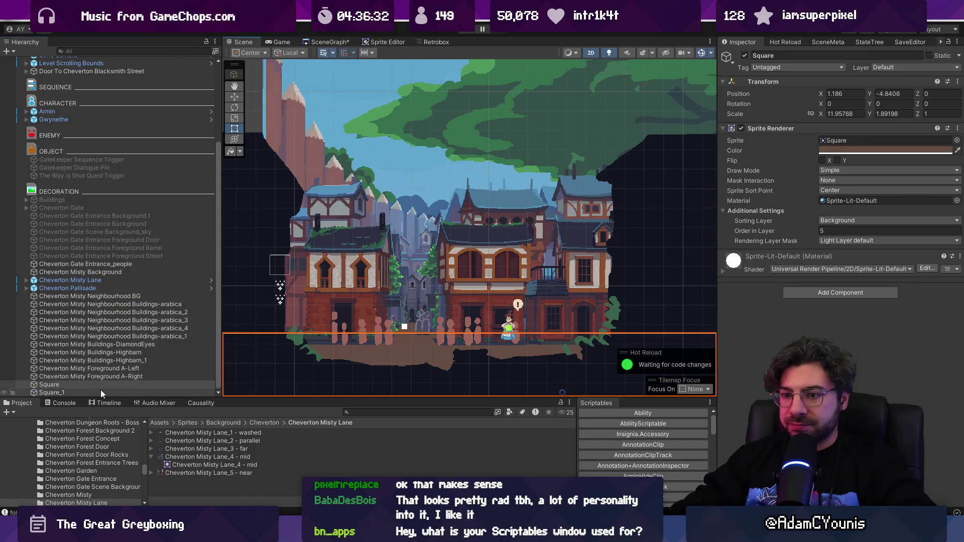
left_click(107, 377)
key("Up")
key("Up")
key("Up")
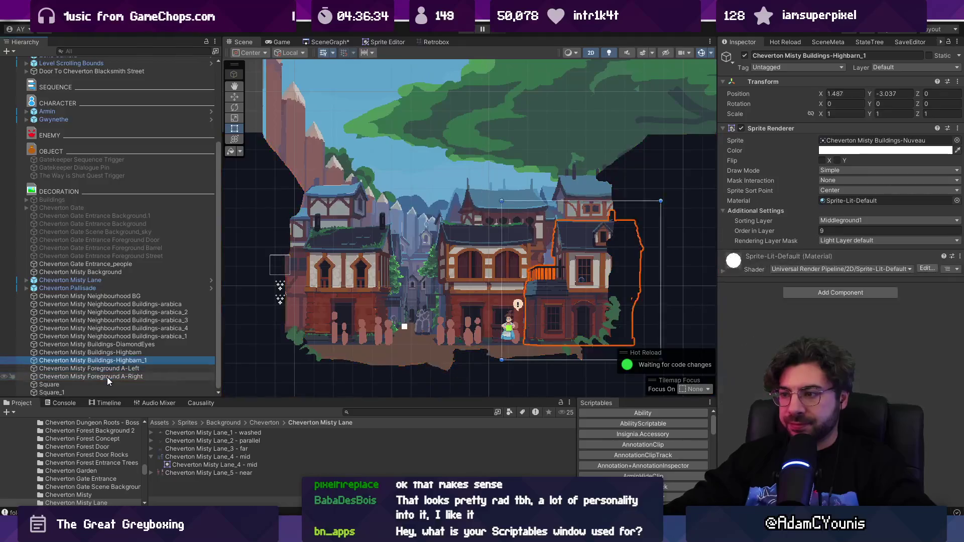
key("Up")
key("Up")
key("Down")
key("Down")
key("Down")
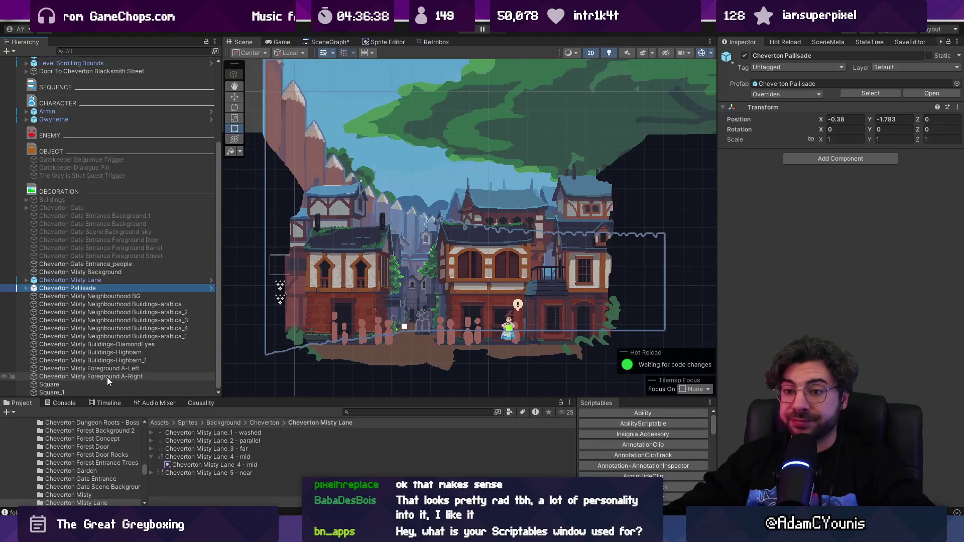
key("Up")
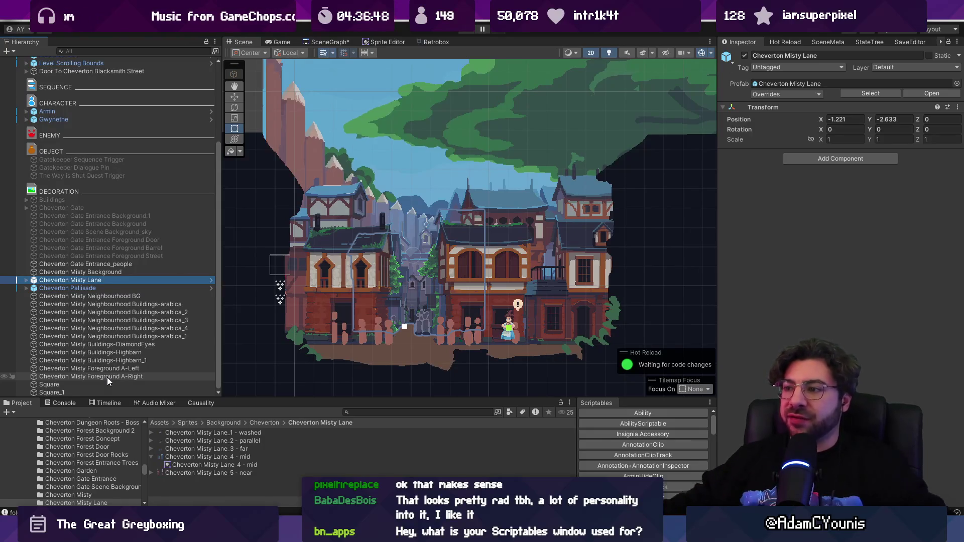
- Nudge arabica_2 into place, set its Order in Layer to -1, and push Neighbourhood BG to -3
left_click(603, 225)
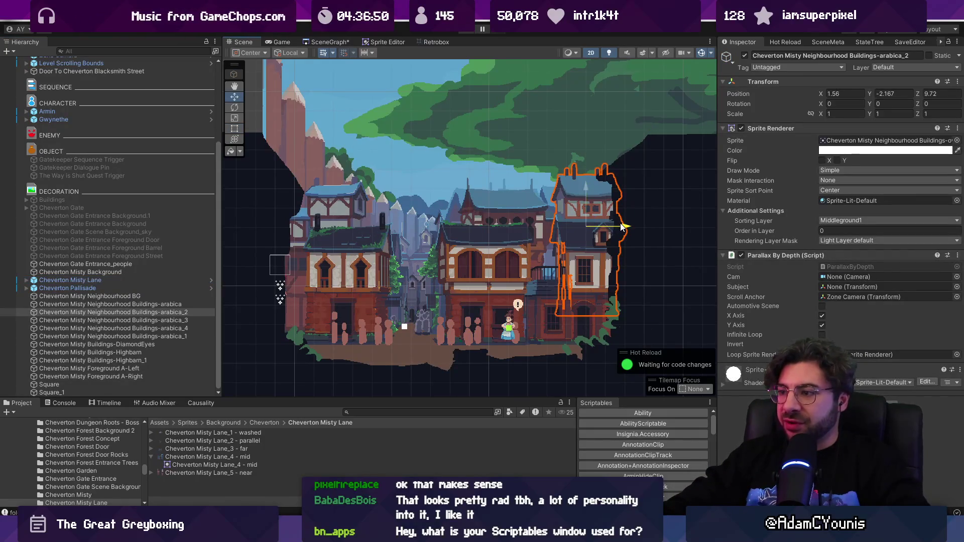
key("w")
left_click_drag(604, 227, 608, 226)
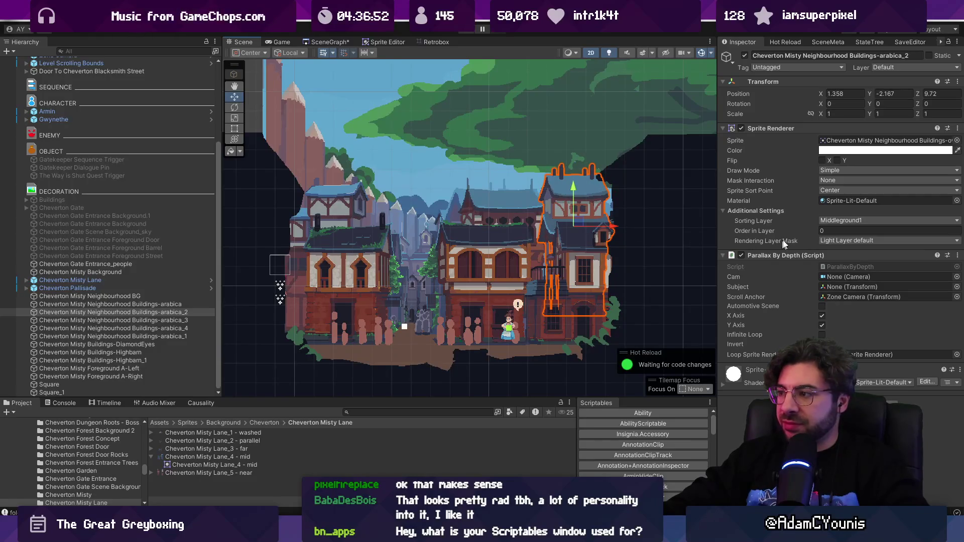
left_click_drag(796, 228, 795, 228)
left_click_drag(573, 187, 573, 190)
left_click(456, 202)
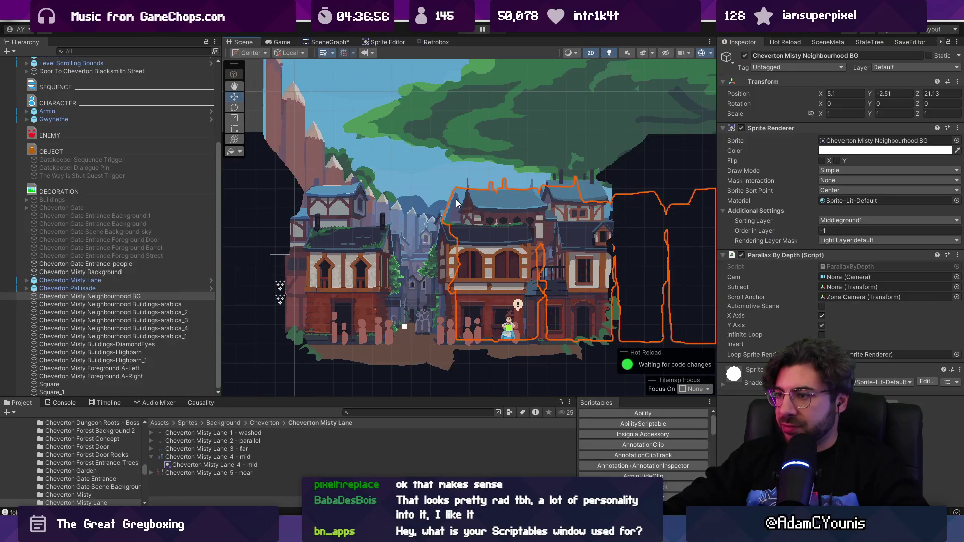
left_click_drag(758, 230, 752, 227)
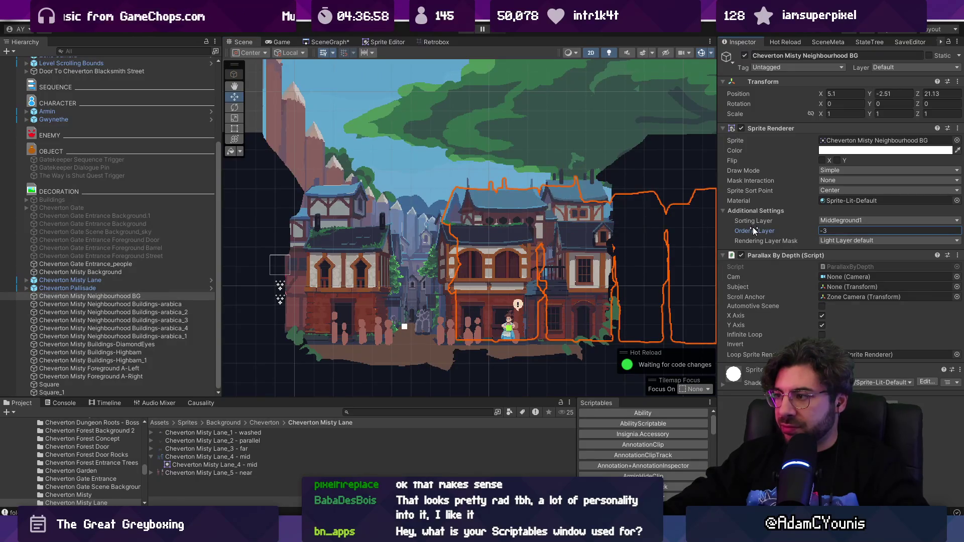
- Nudge arabica_2 slightly left and down, then move arabica_3 left to X 2.312, Y -2.255
left_click(570, 199)
scroll(578, 221, "up", 2)
left_click_drag(580, 235, 577, 237)
scroll(577, 236, "down", 2)
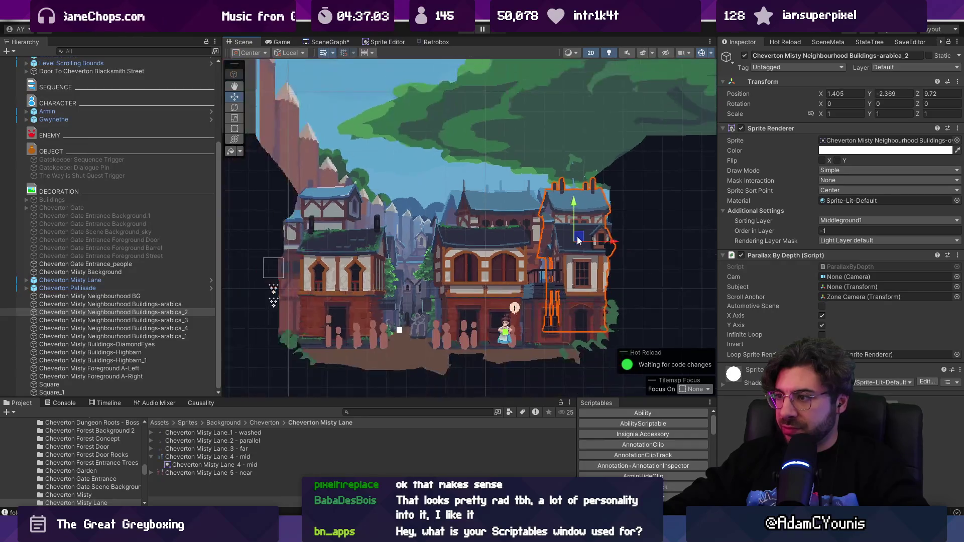
scroll(577, 236, "down", 2)
left_click(131, 321)
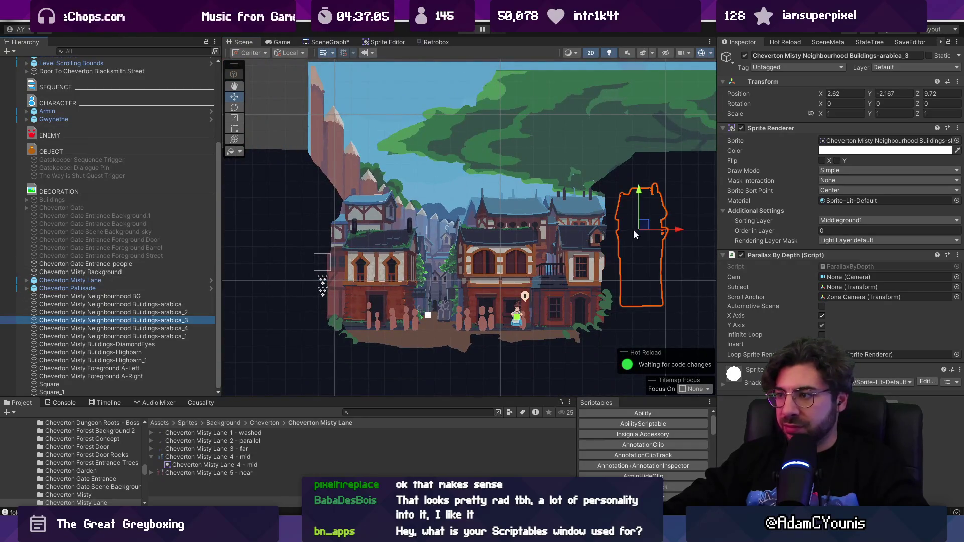
left_click_drag(648, 227, 632, 235)
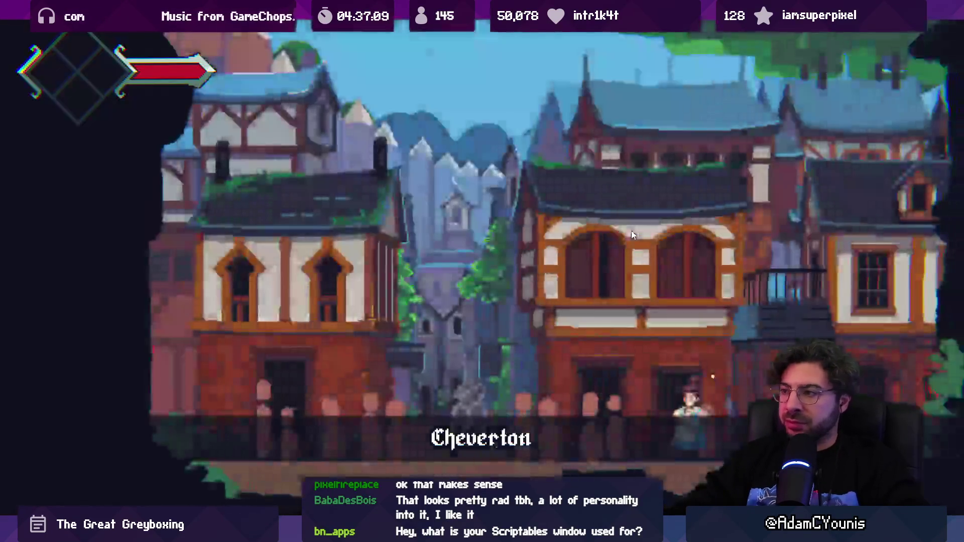
- Play-test by running the player left and right along the lane
key("Left")
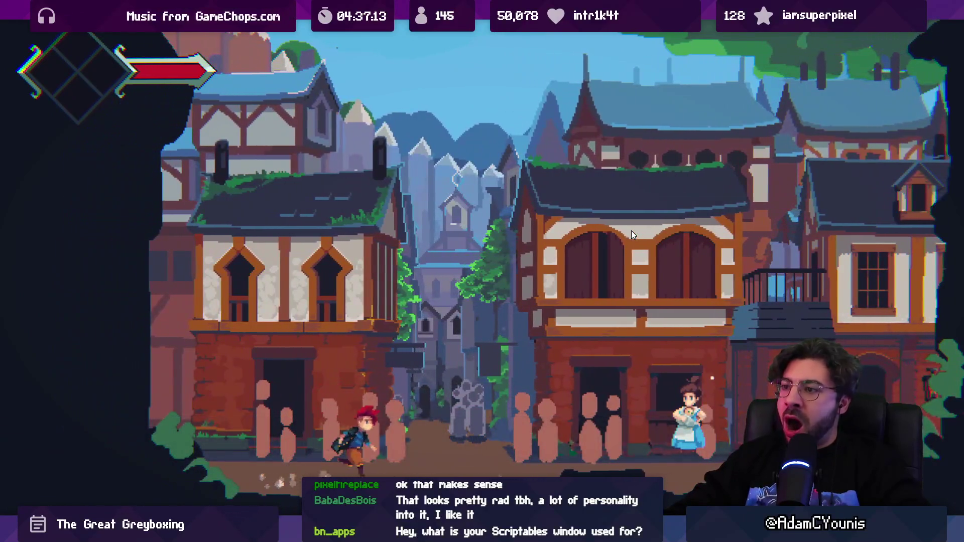
key("Right")
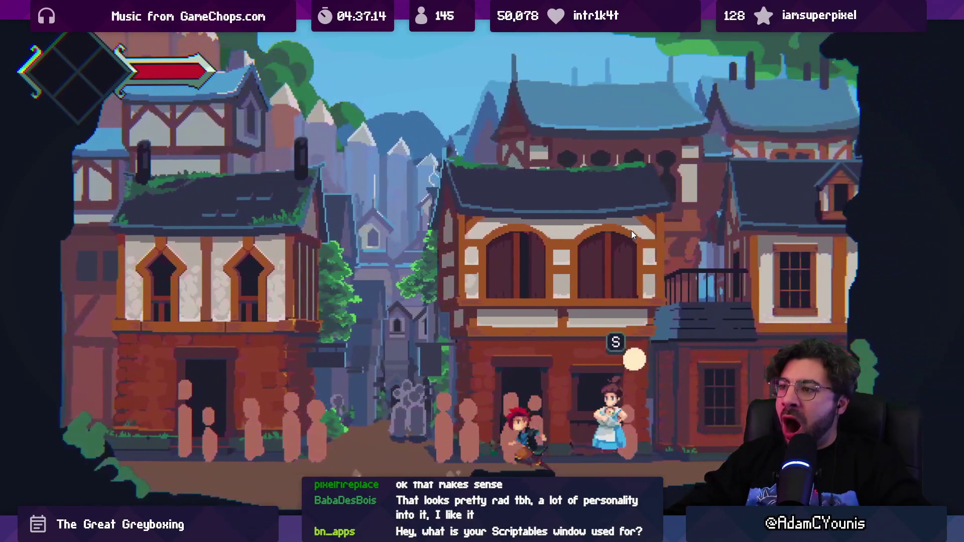
key("Left")
key("Right")
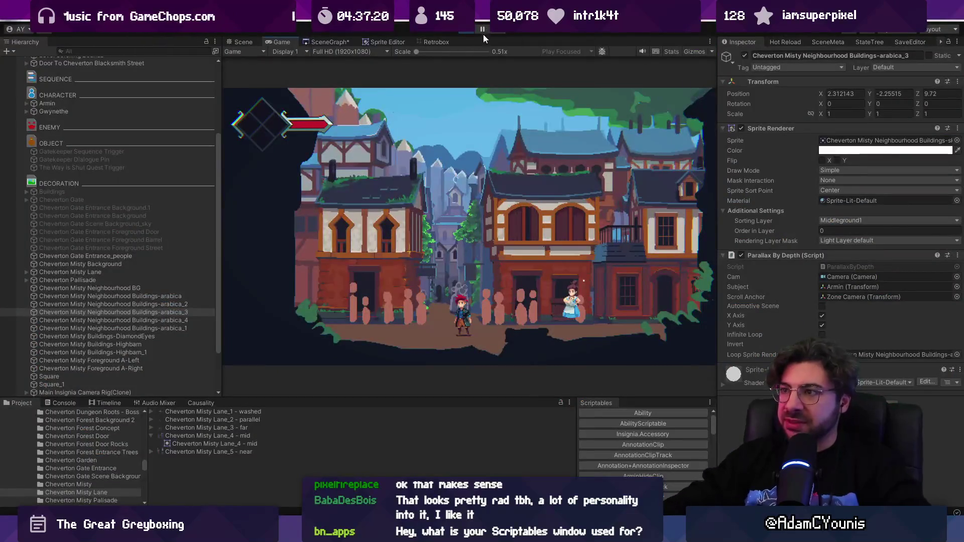
- Switch to Aseprite and cycle through the open street-scene documents
key("alt+Tab")
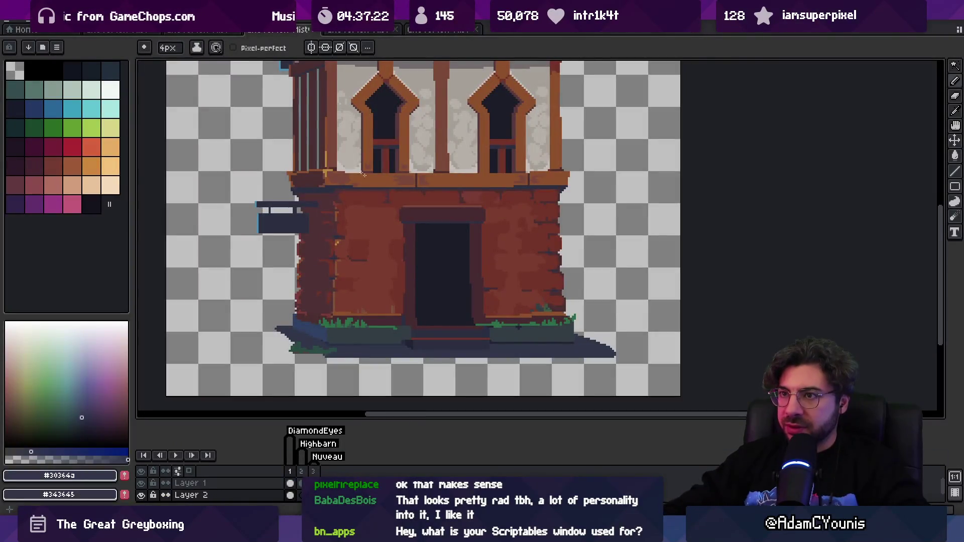
left_click(442, 31)
scroll(466, 113, "up", 2)
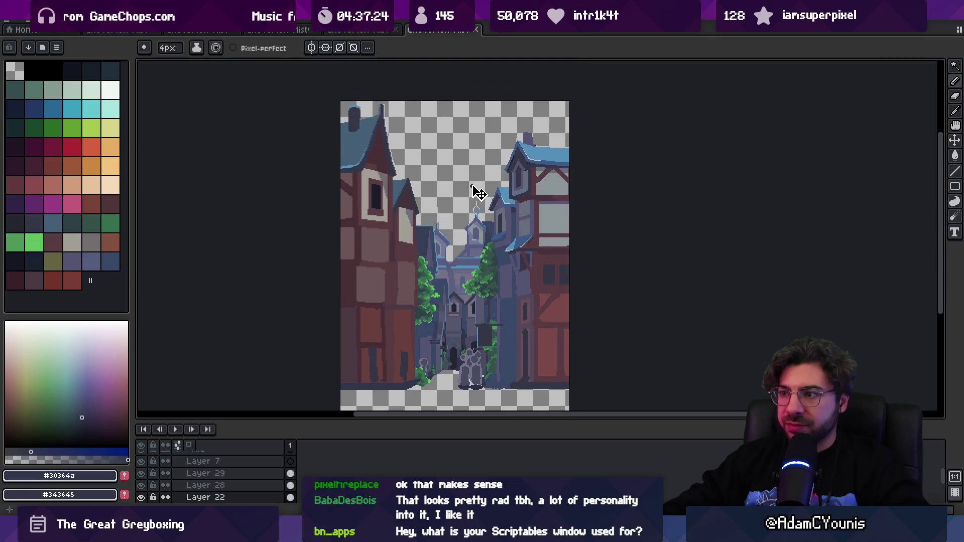
key("v")
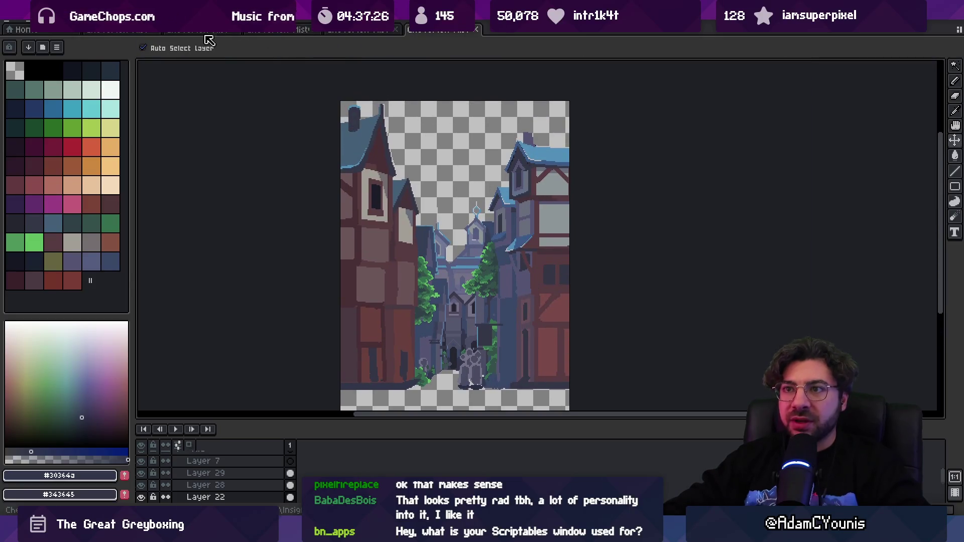
key("ctrl+Tab")
key("ctrl+Tab")
- Search 'misty neigh .ase' in Everything and open Cheverton Misty Neighbourhood BG.aseprite
key("alt+Tab")
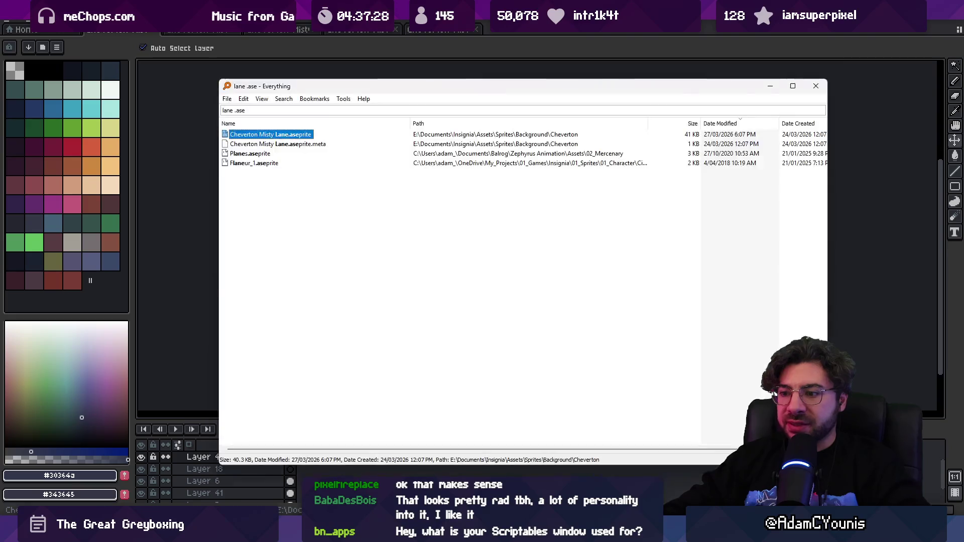
key("ctrl+f")
type("misty background")
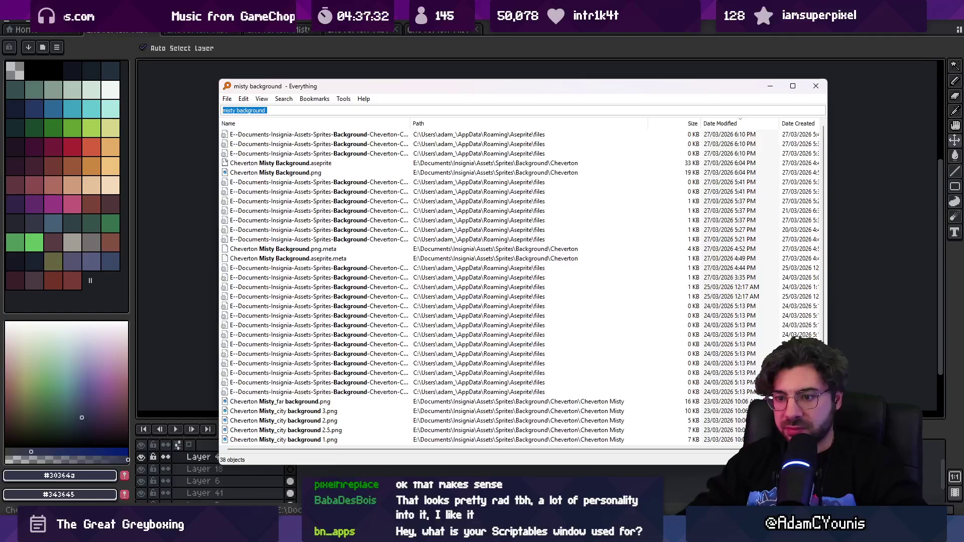
type("misty neigh ")
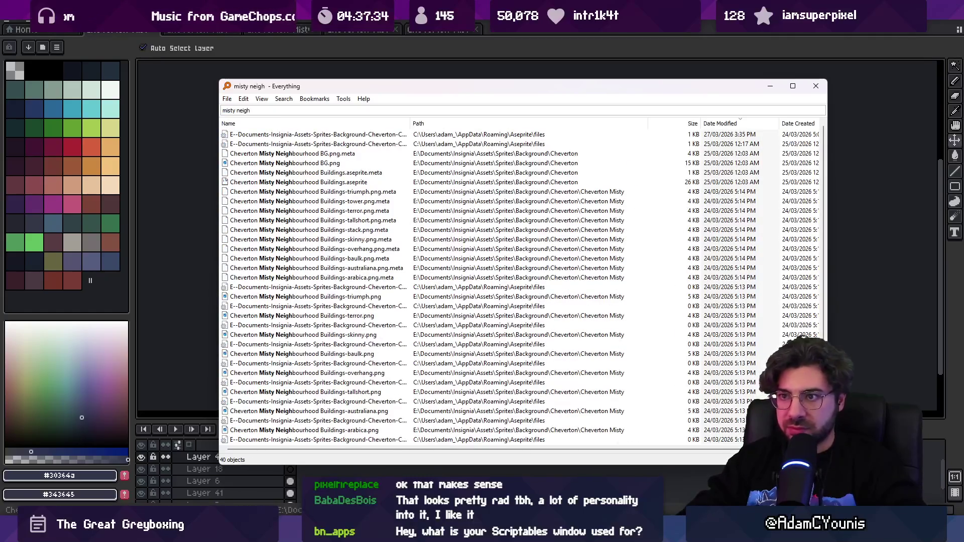
type(".ase")
key("Down")
key("Down")
key("Down")
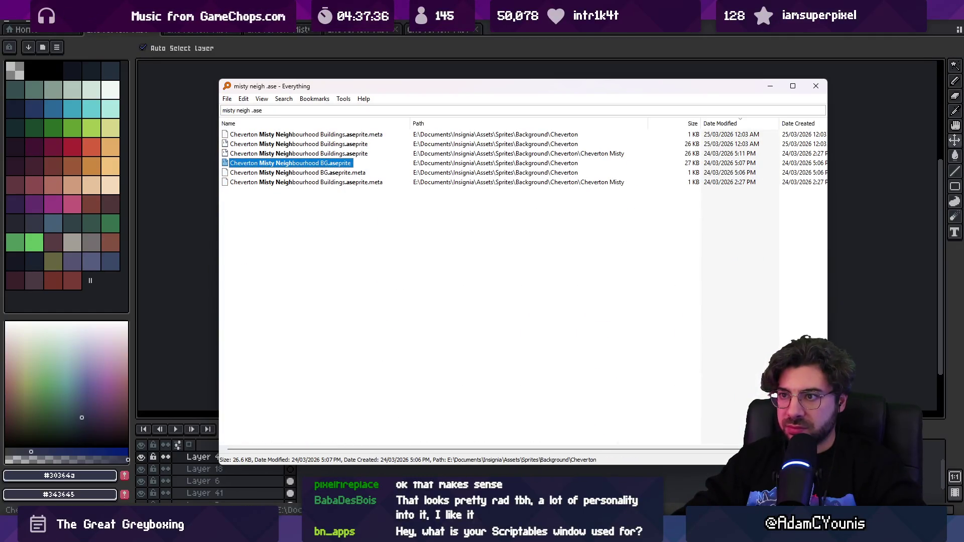
key("Return")
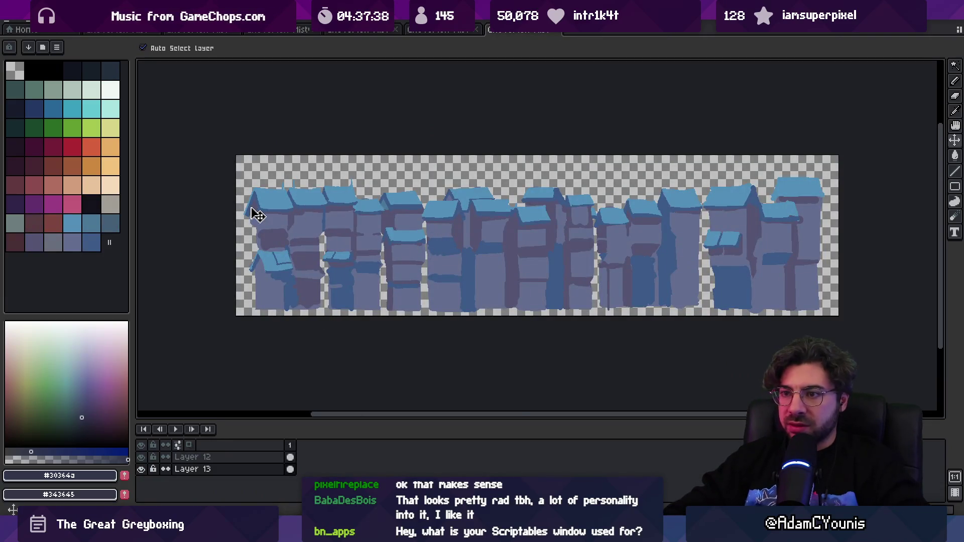
- Return to Unity and select the neighbourhood background sprite in the scene
scroll(257, 215, "up", 1)
key("alt+Tab")
scroll(471, 228, "up", 2)
left_click(471, 217)
scroll(489, 225, "down", 2)
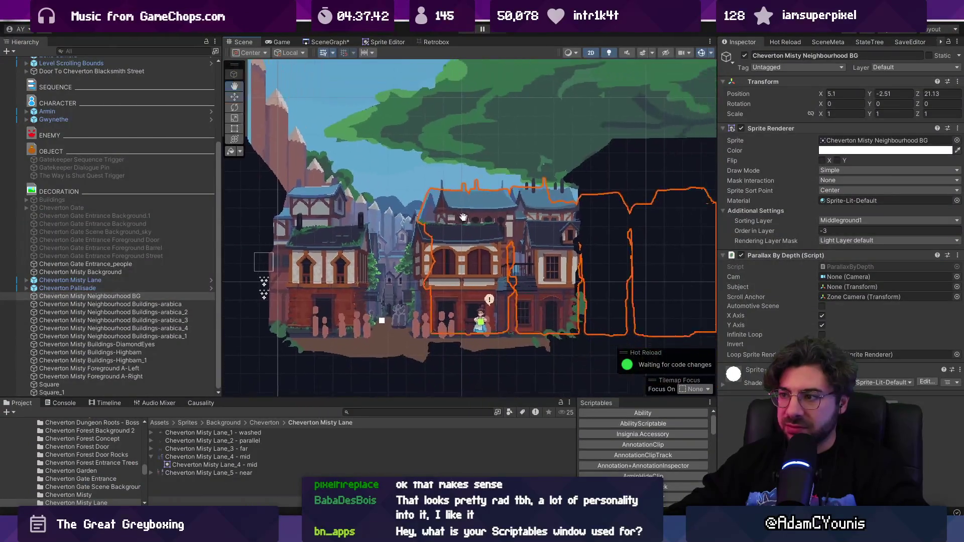
scroll(495, 247, "down", 2)
left_click_drag(673, 240, 623, 226)
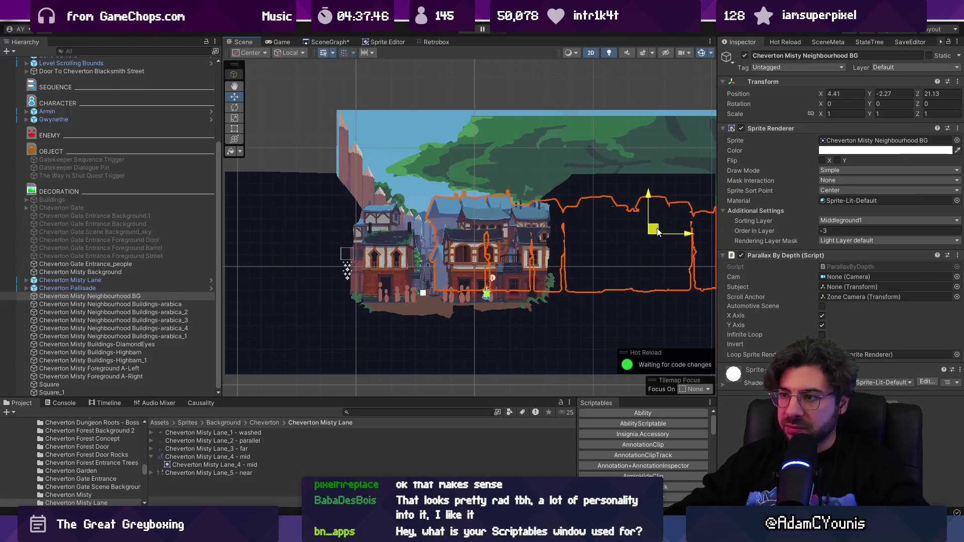
scroll(449, 217, "up", 5)
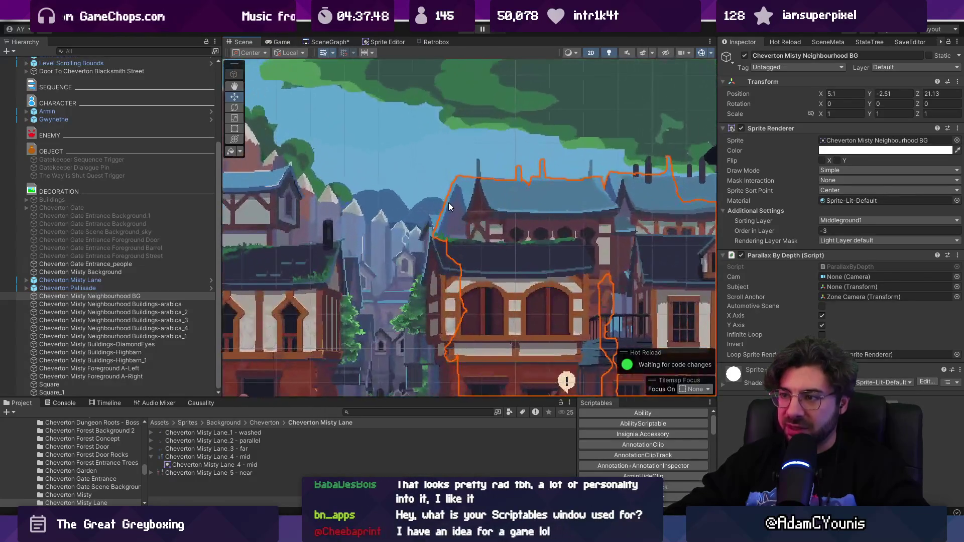
key("alt+Tab")
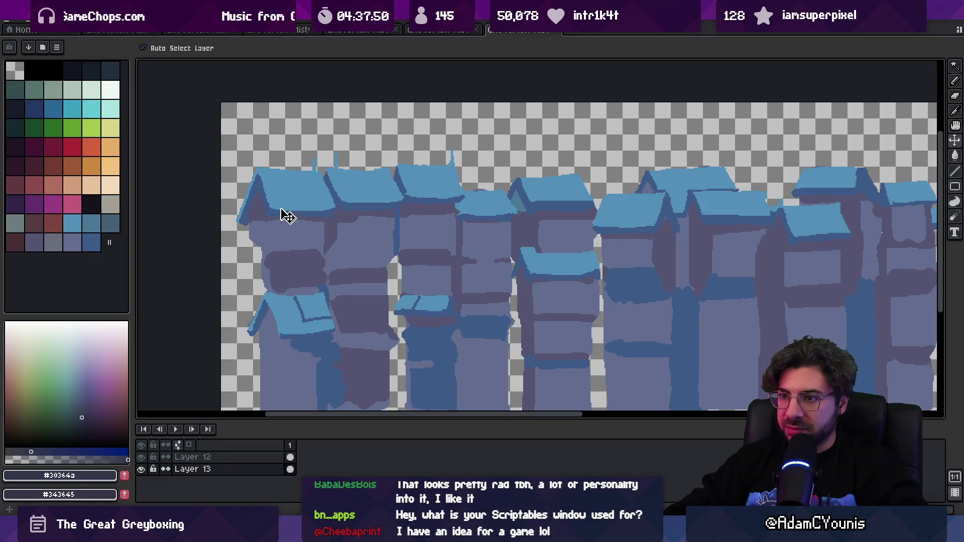
- Lasso the leftmost roof, shrink it slightly, and move it up and left
scroll(256, 216, "up", 2)
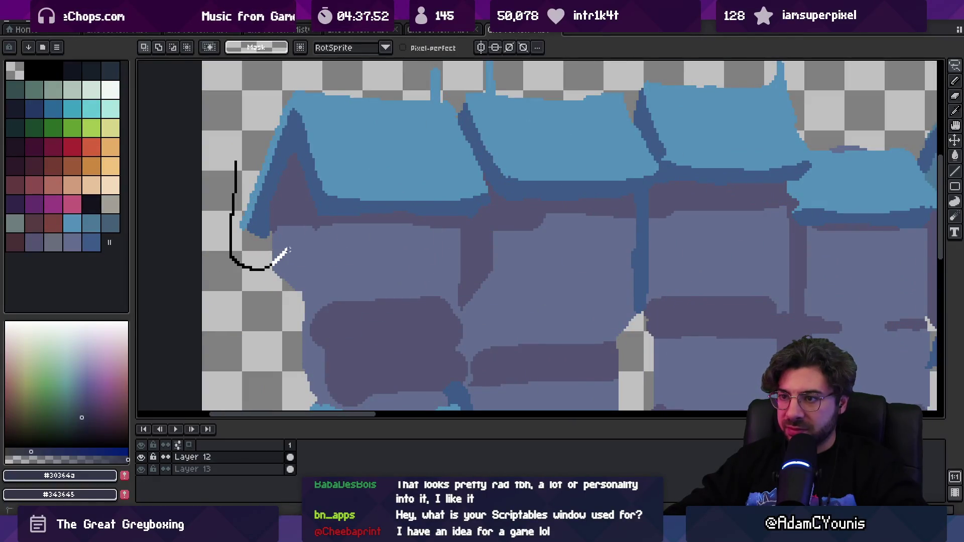
left_click_drag(266, 106, 266, 106)
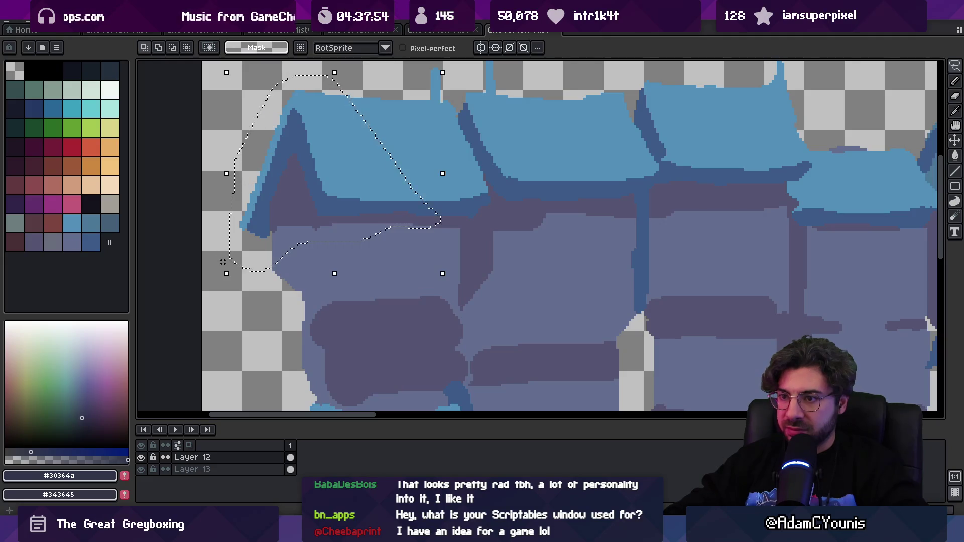
left_click_drag(228, 272, 252, 254)
mouse_move(340, 185)
left_mouse_down()
mouse_move(325, 179)
mouse_move(333, 167)
left_mouse_up()
key("Return")
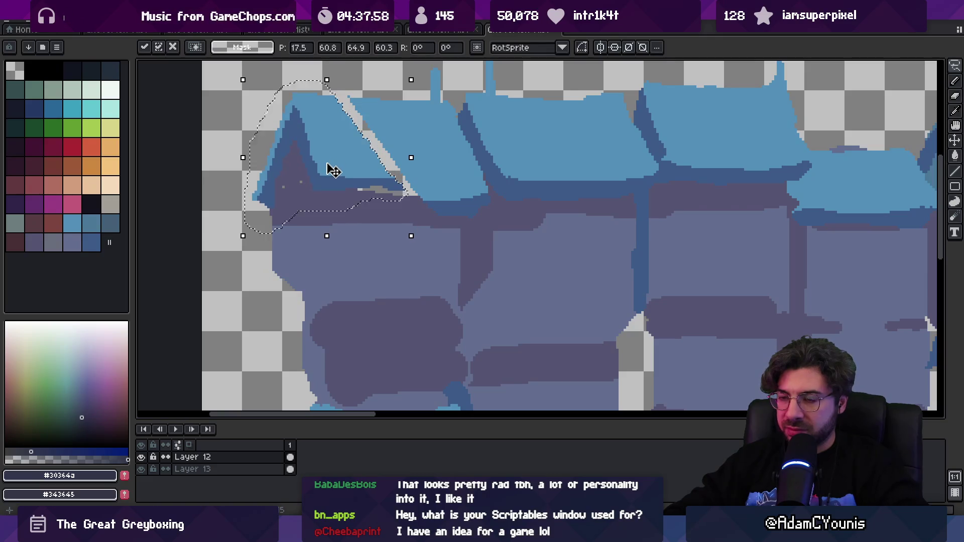
- Repaint the roof in blue, covering the white streak and adding a dark blue lower edge
key("b")
left_click(326, 115, "alt")
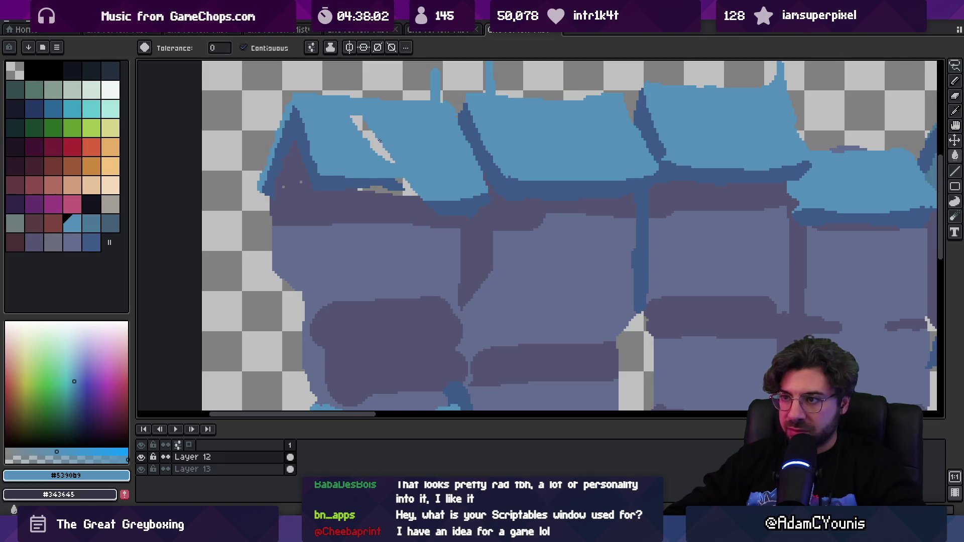
left_click_drag(397, 172, 354, 120)
left_click(363, 179, "alt")
left_click_drag(360, 188, 458, 196)
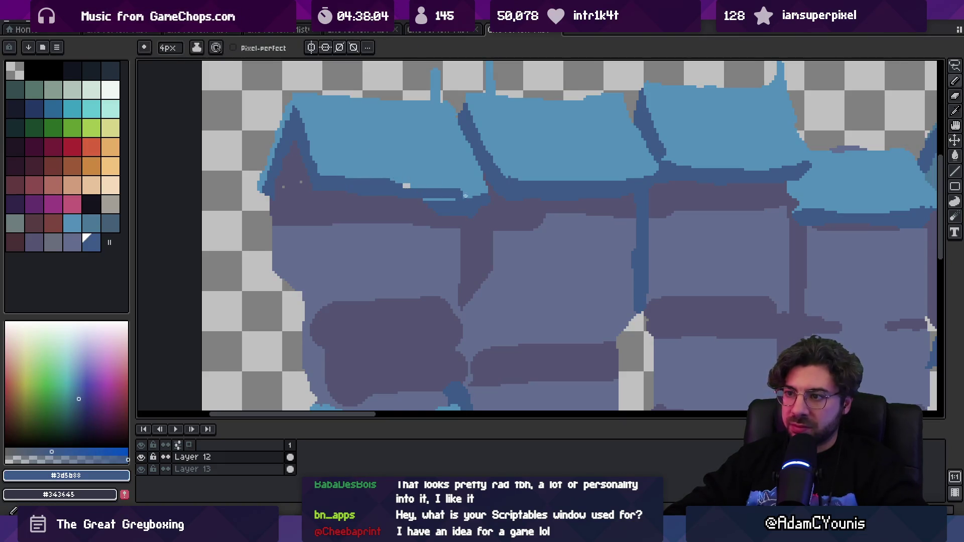
left_click(287, 193, "alt")
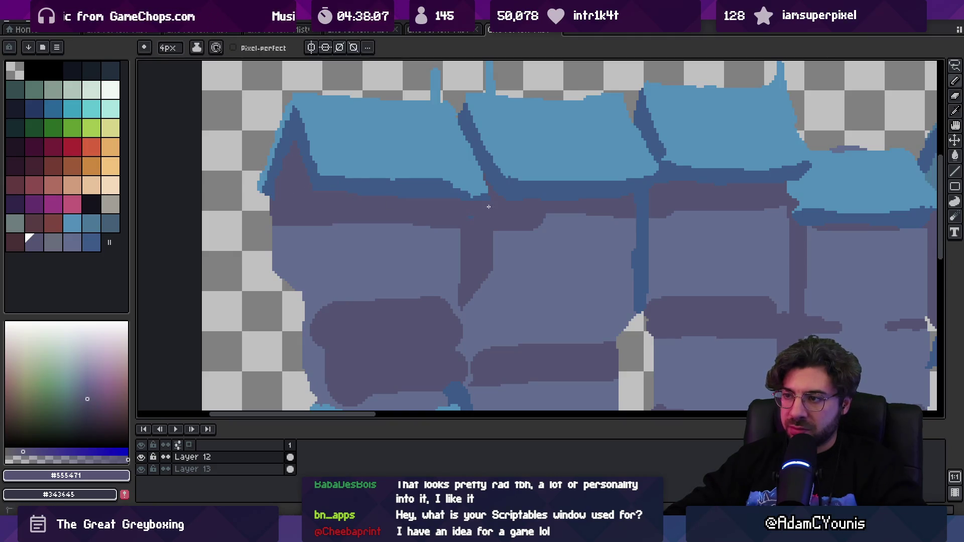
left_click(471, 187, "alt")
left_click(497, 200, "alt")
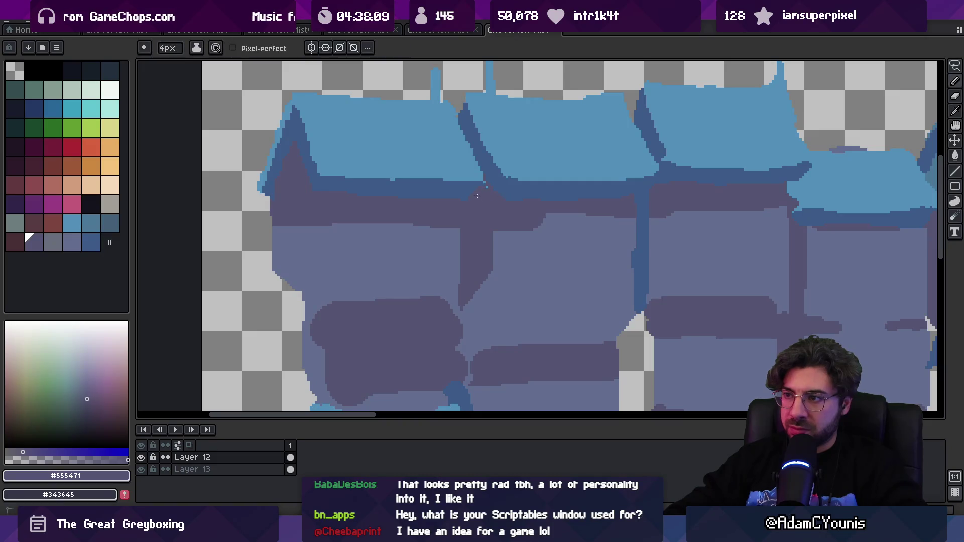
scroll(476, 198, "down", 5)
- Export the updated background image and check it in Unity
key("ctrl+alt+shift+s")
left_click(439, 269)
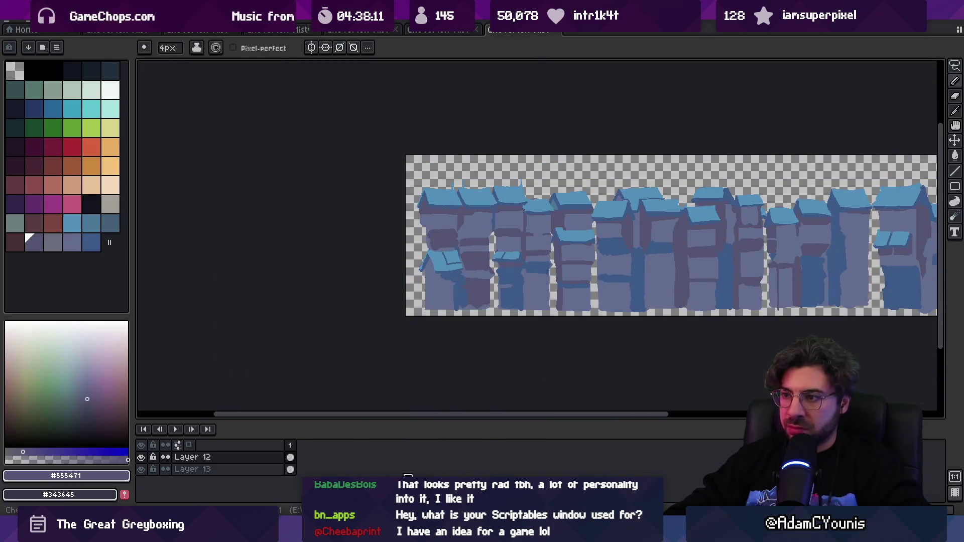
key("alt+Tab")
key("alt+Tab")
key("alt+Tab")
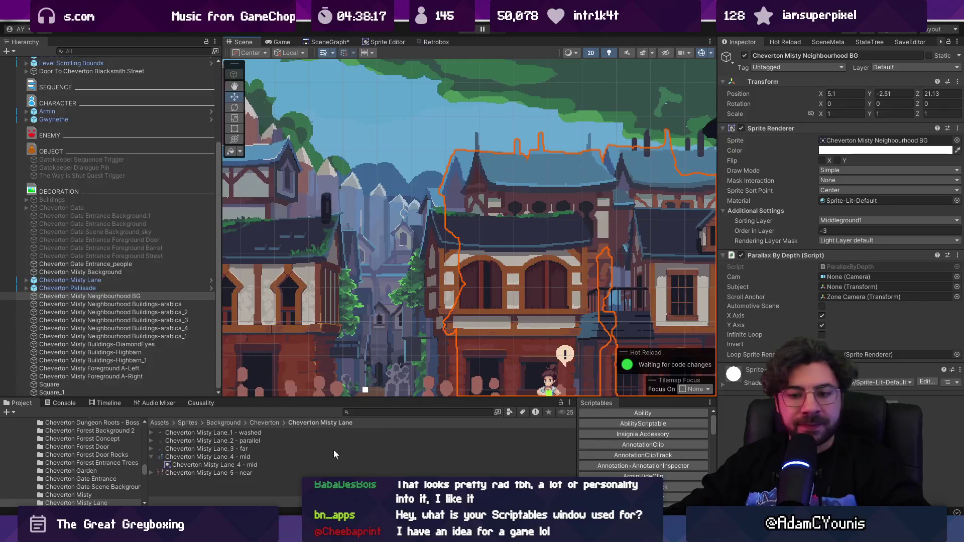
- Back in Aseprite, sample the roof blues while switching between eraser and pencil
key("alt+Tab")
scroll(389, 229, "up", 4)
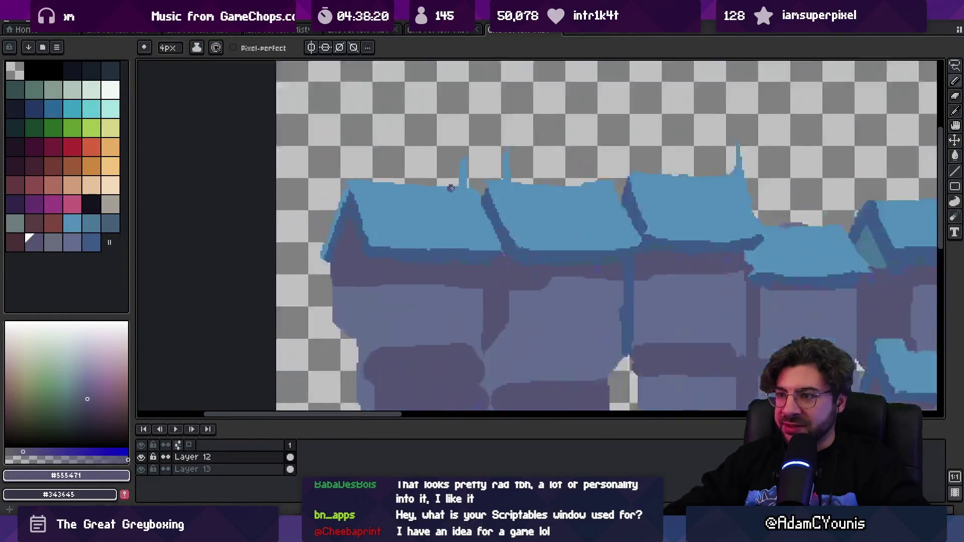
left_click(389, 229, "alt")
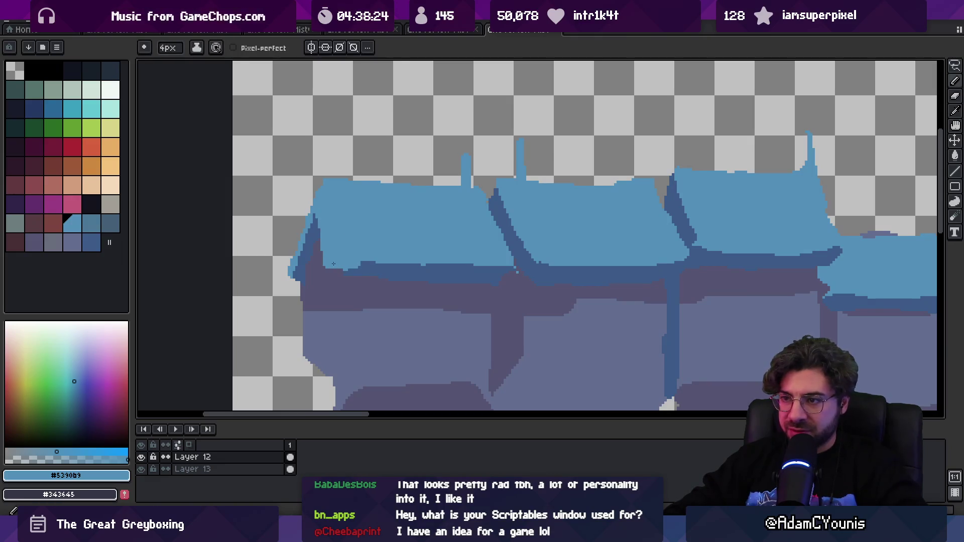
left_click(347, 193, "alt")
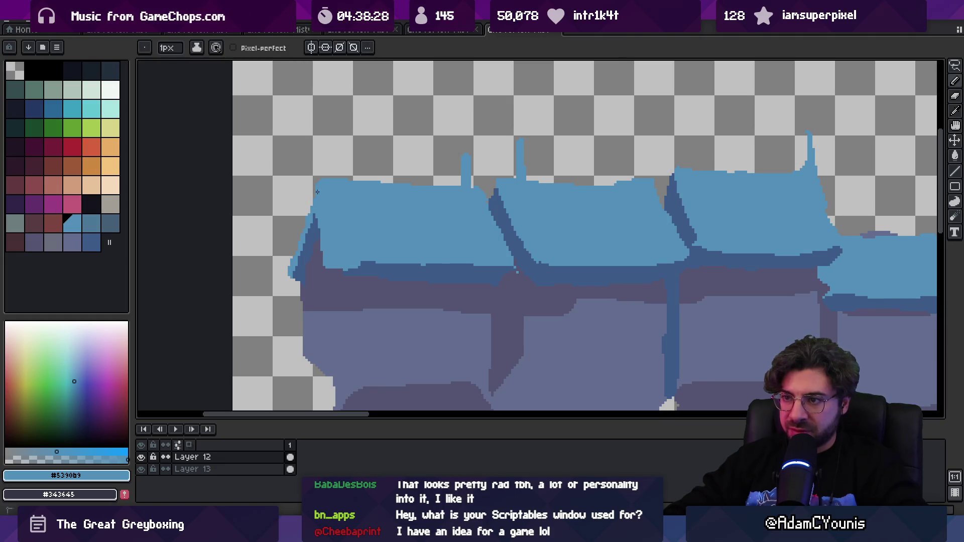
key("e")
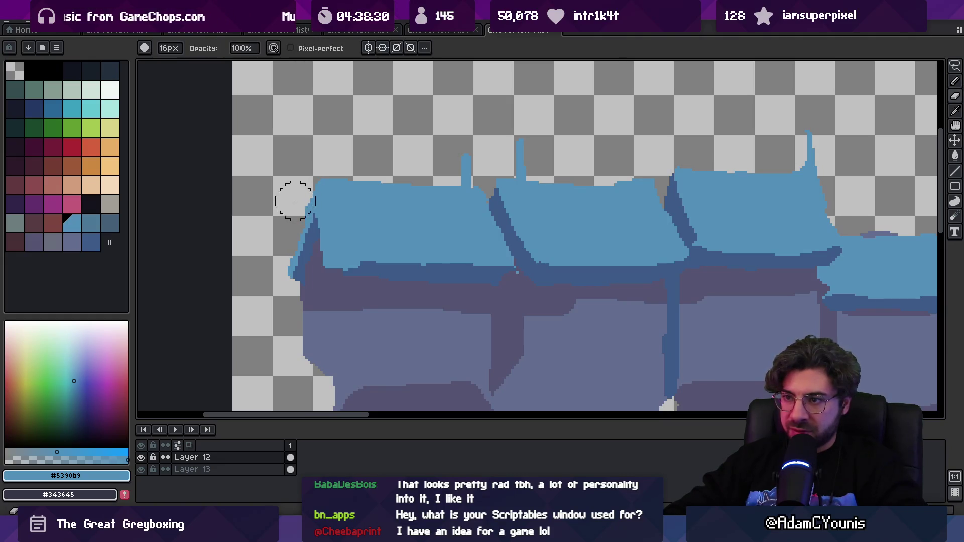
left_click(328, 267, "alt")
key("b")
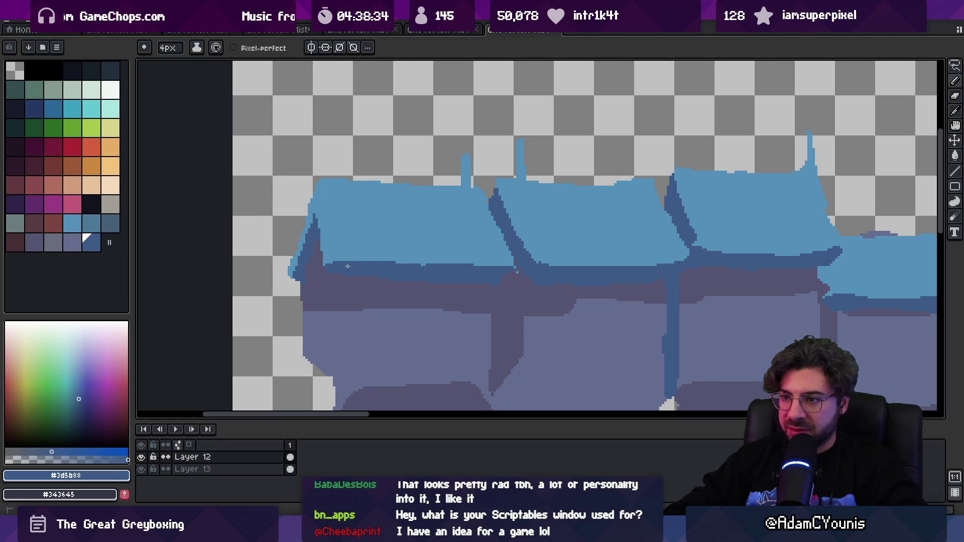
- Sample the lighter roof blue, select the move tool, and zoom out to the whole sprite
key("alt")
left_click(306, 238, "alt")
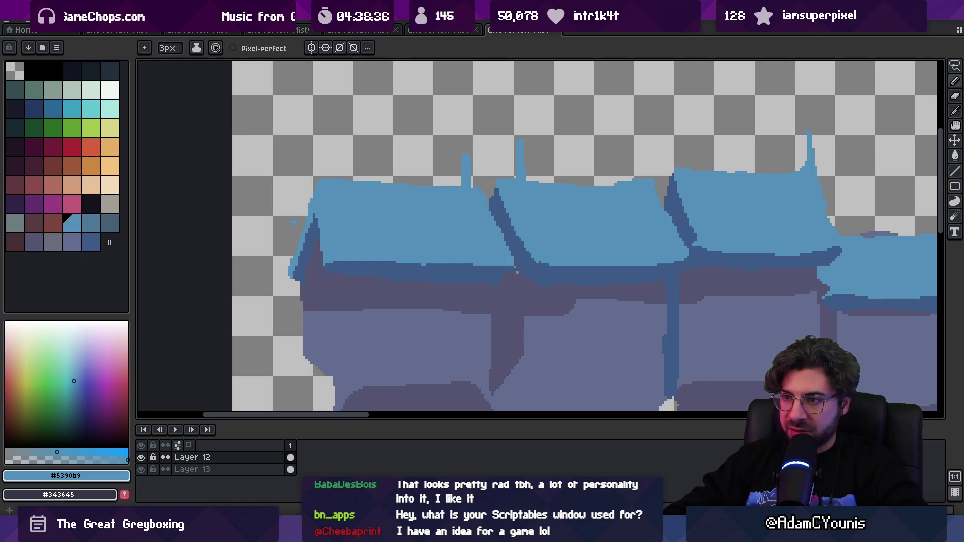
key("b")
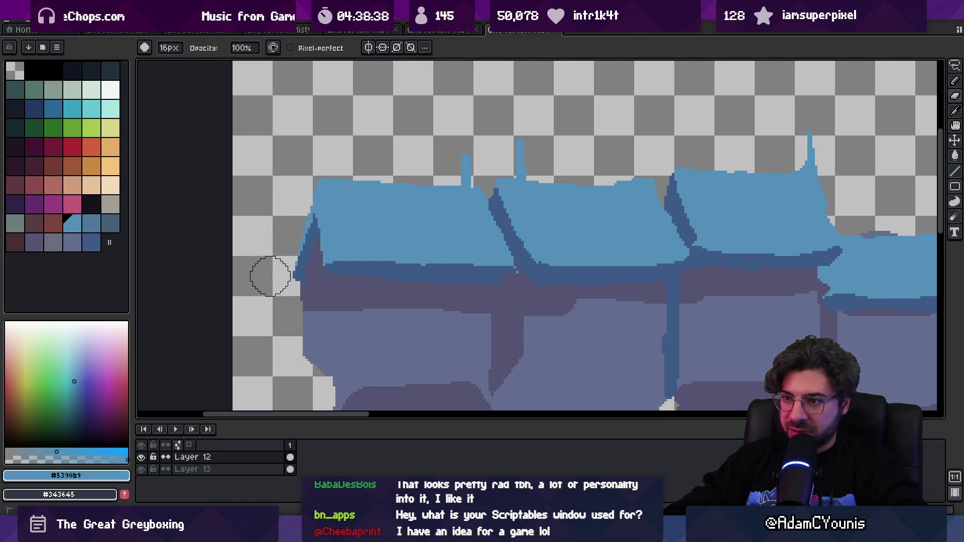
scroll(270, 273, "down", 3)
key("m")
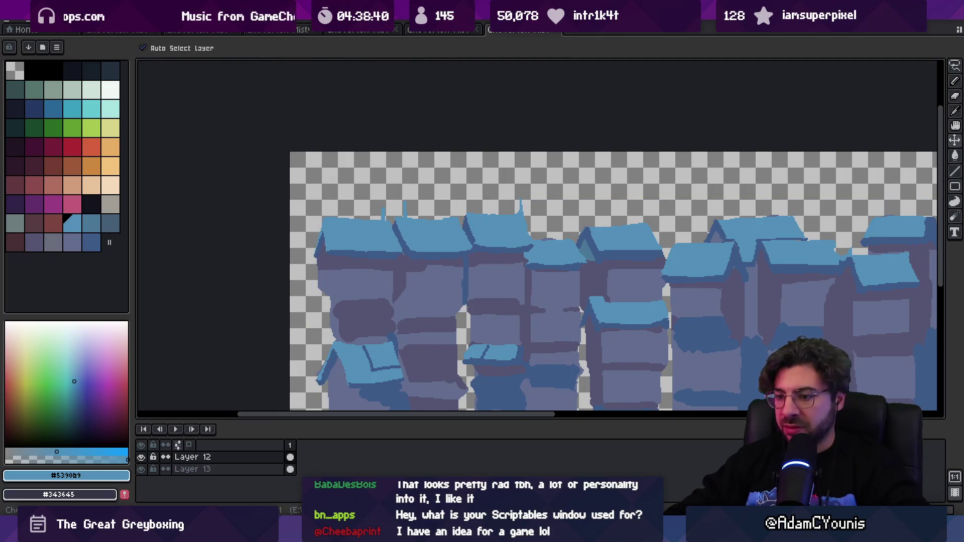
key("alt+Tab")
scroll(452, 212, "down", 2)
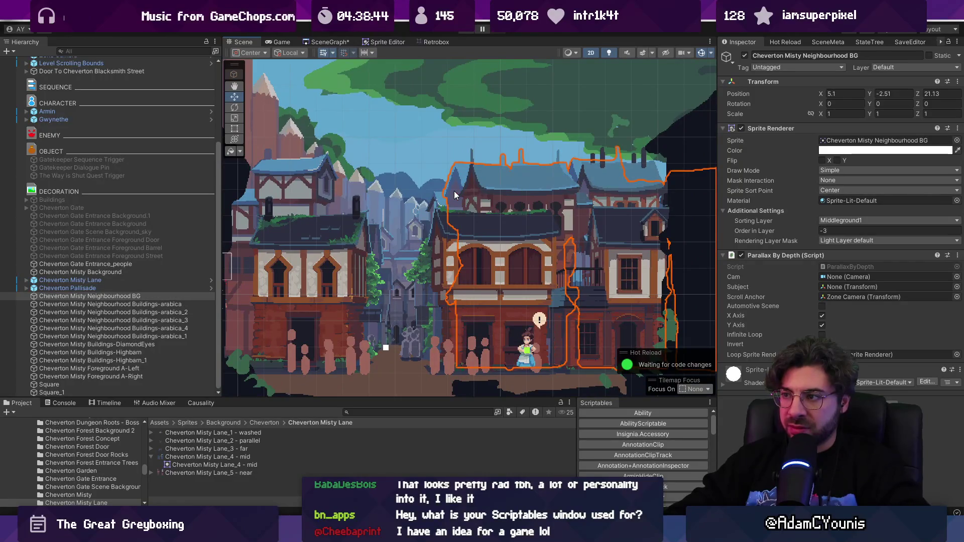
key("alt+Tab")
scroll(545, 256, "down", 3)
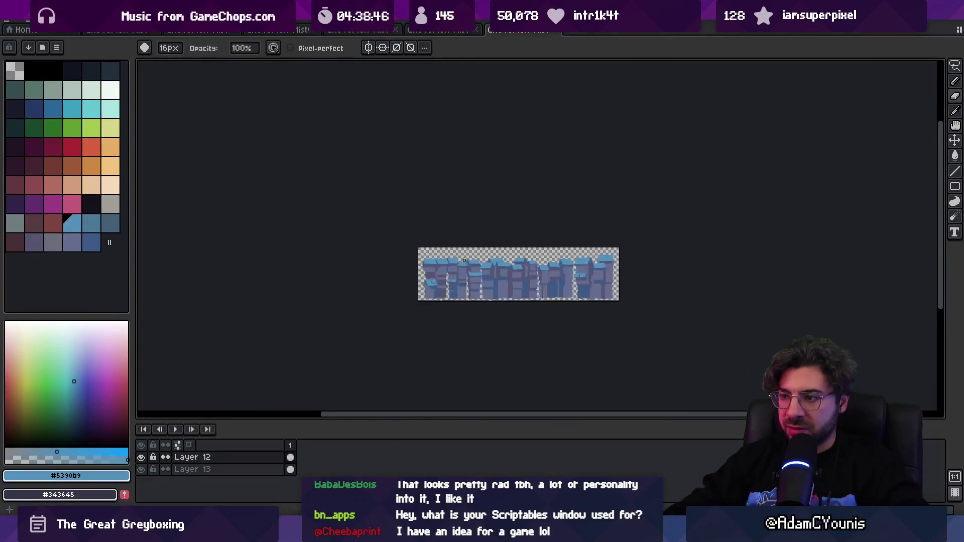
- Darken the buildings with Hue/Saturation, lowering lightness to -26
left_click(29, 15)
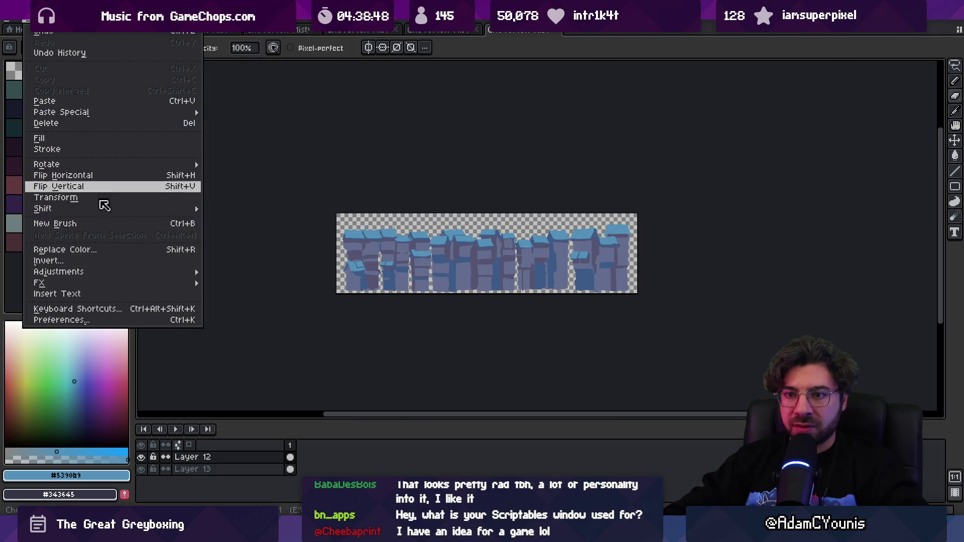
mouse_move(123, 272)
left_click(249, 284)
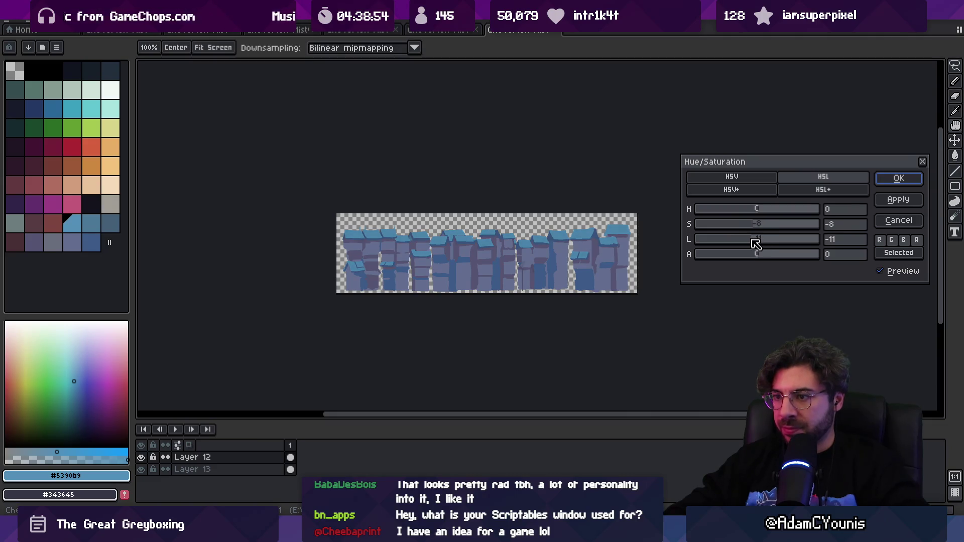
left_click_drag(745, 243, 740, 243)
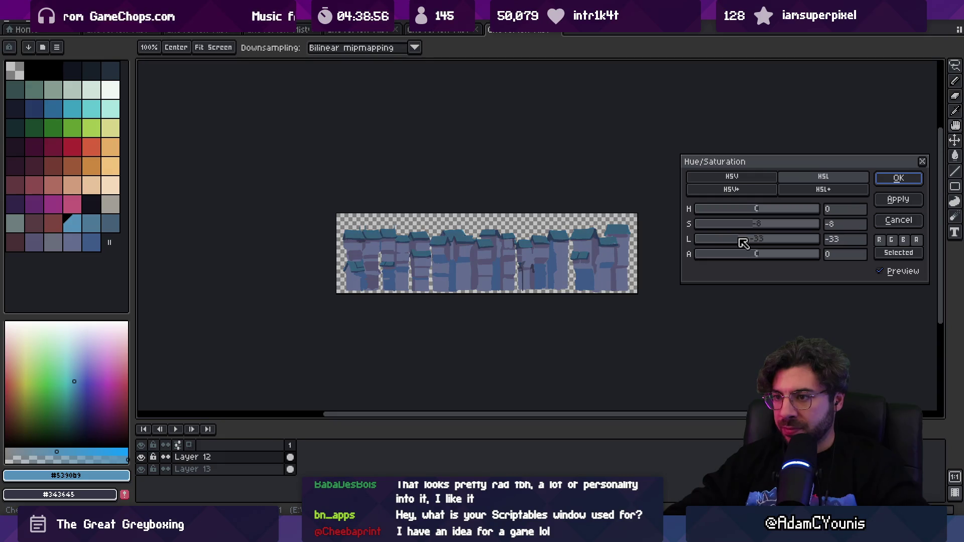
left_click(893, 200)
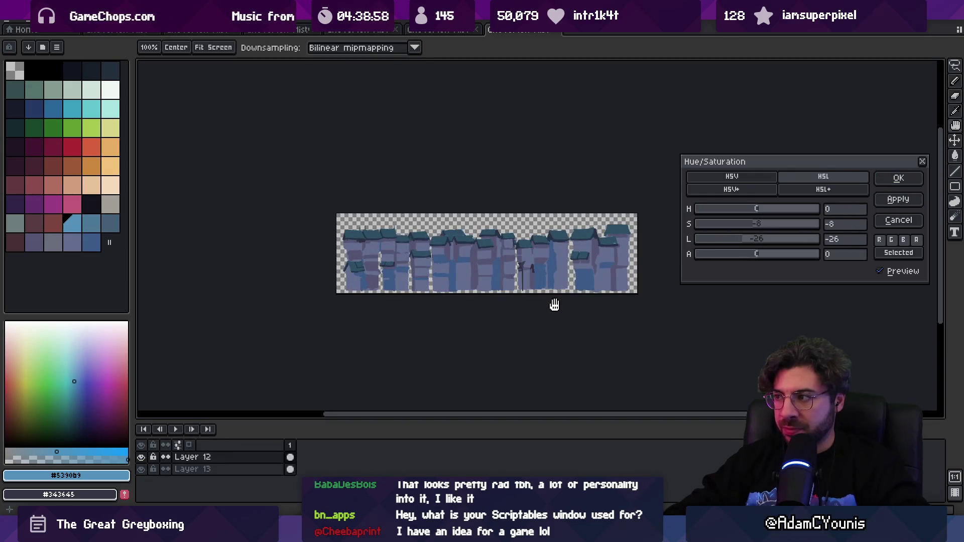
key("Return")
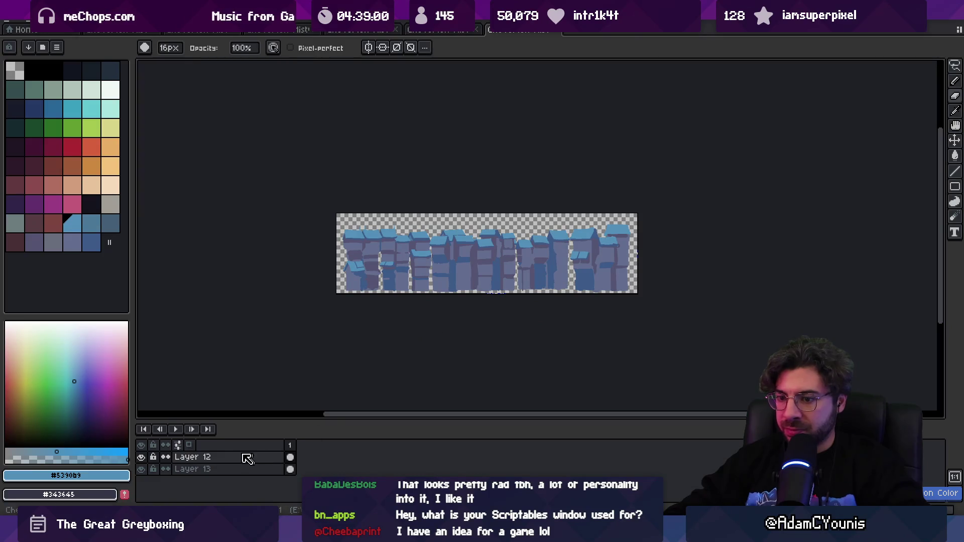
- Apply Brightness/Contrast with brightness -22 and contrast 20
left_click(31, 25)
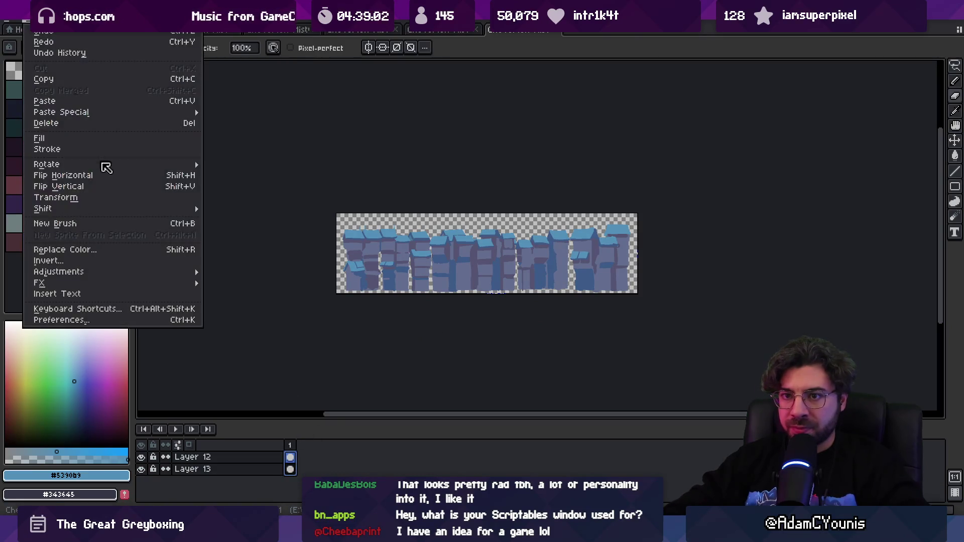
mouse_move(163, 274)
left_click(251, 271)
left_click_drag(588, 252, 577, 217)
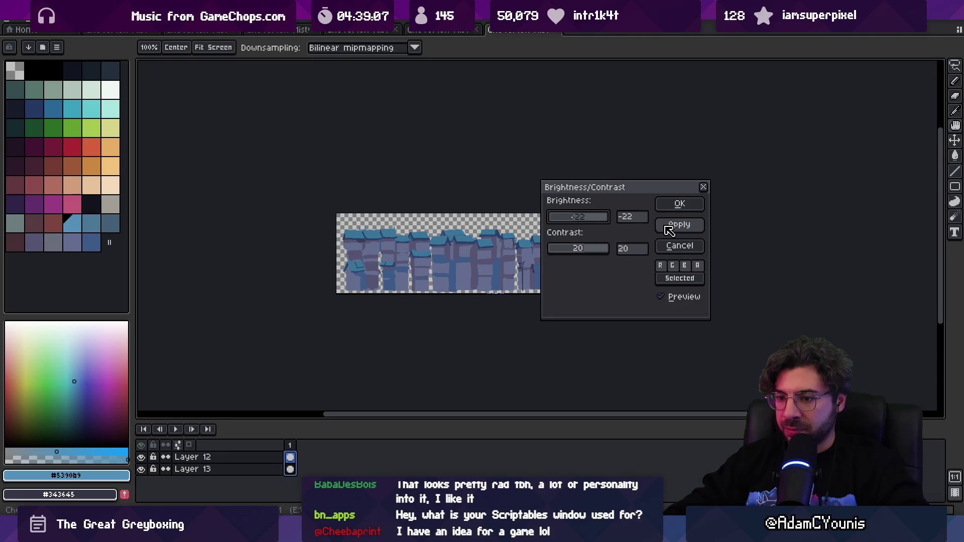
left_click(673, 206)
- Inspect the darkened artwork and export Cheverton Misty Neighbourhood BG.png for Unity
key("b")
scroll(385, 260, "up", 4)
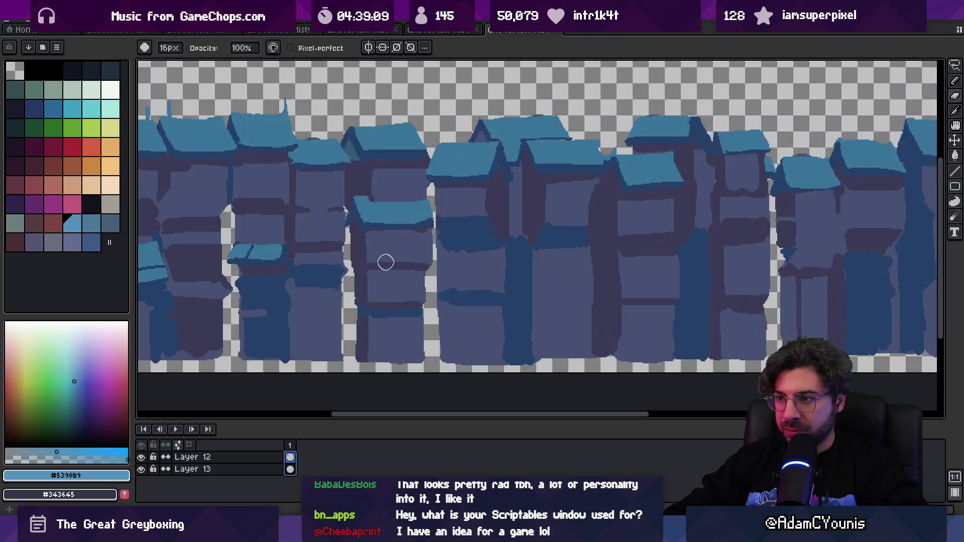
key("v")
key("ctrl+alt+shift+s")
left_click(433, 269)
key("alt+Tab")
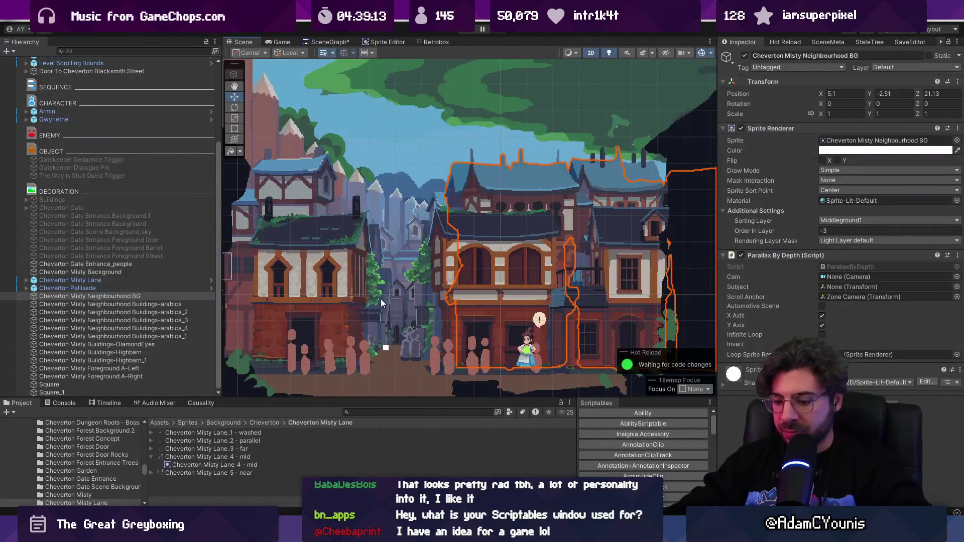
key("ctrl+p")
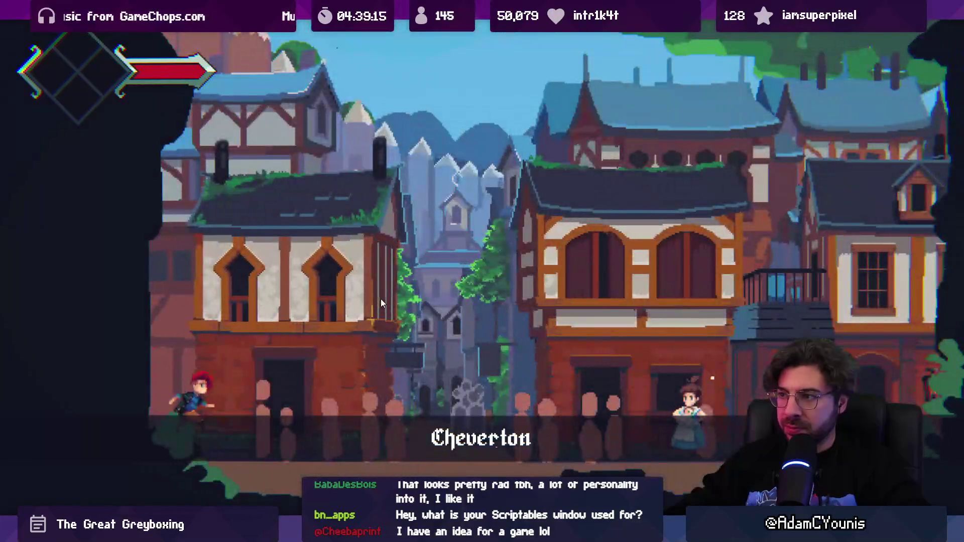
key("Left")
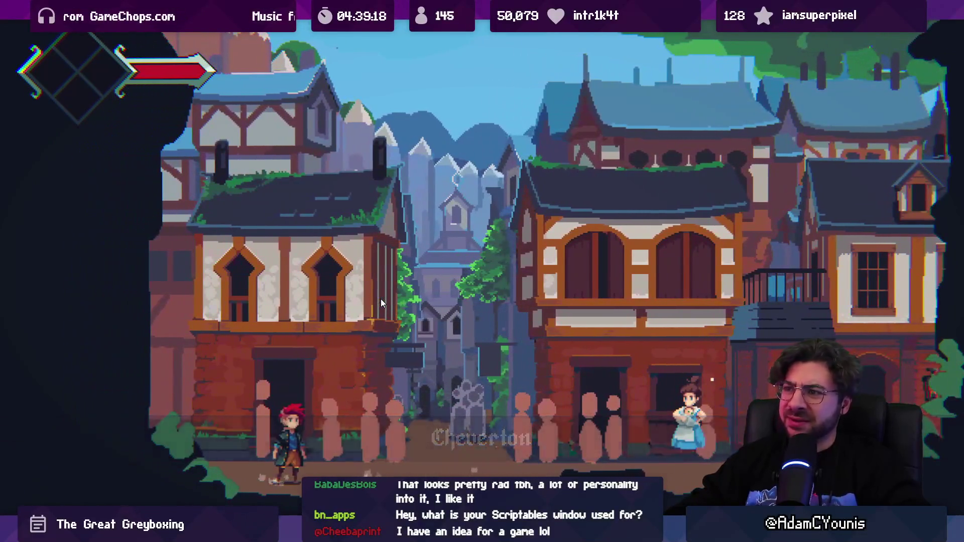
key("Right")
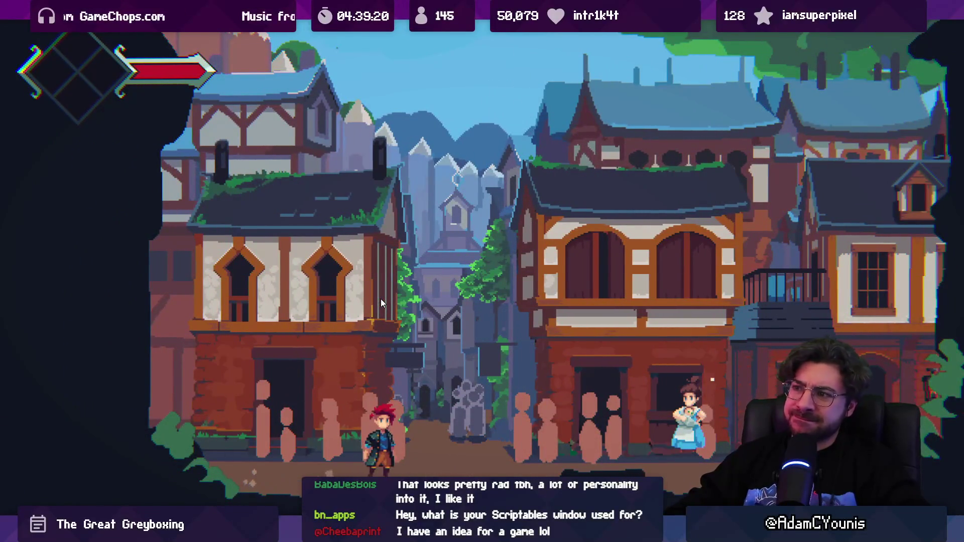
key("Right")
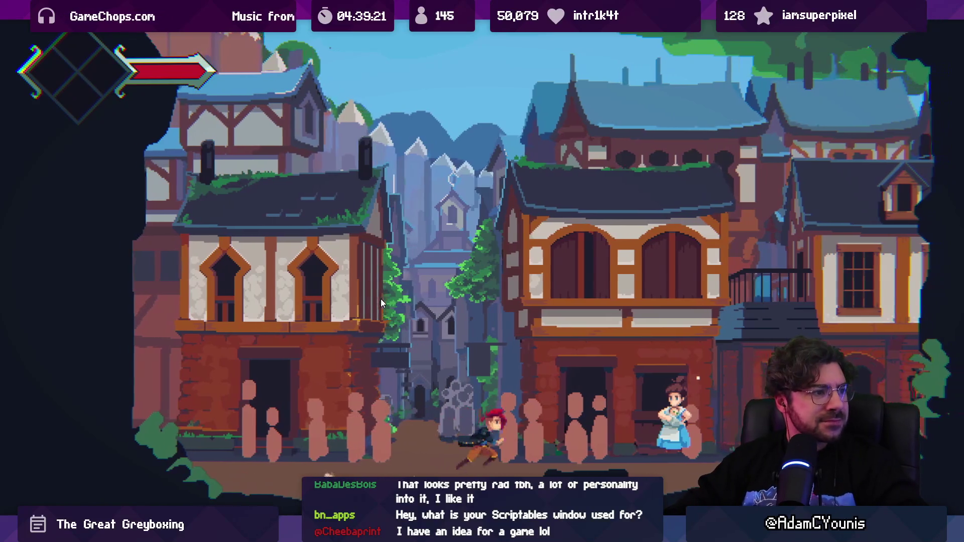
key("Left")
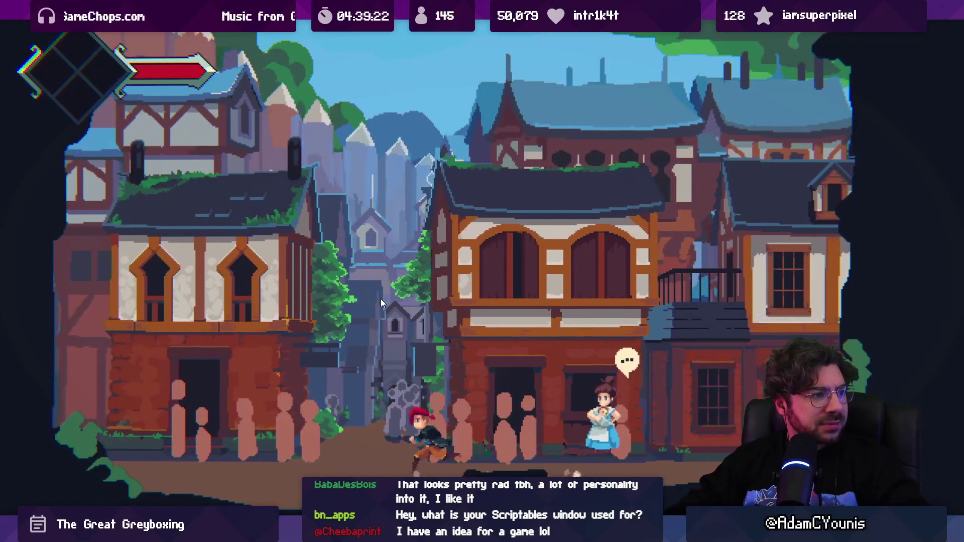
key("Right")
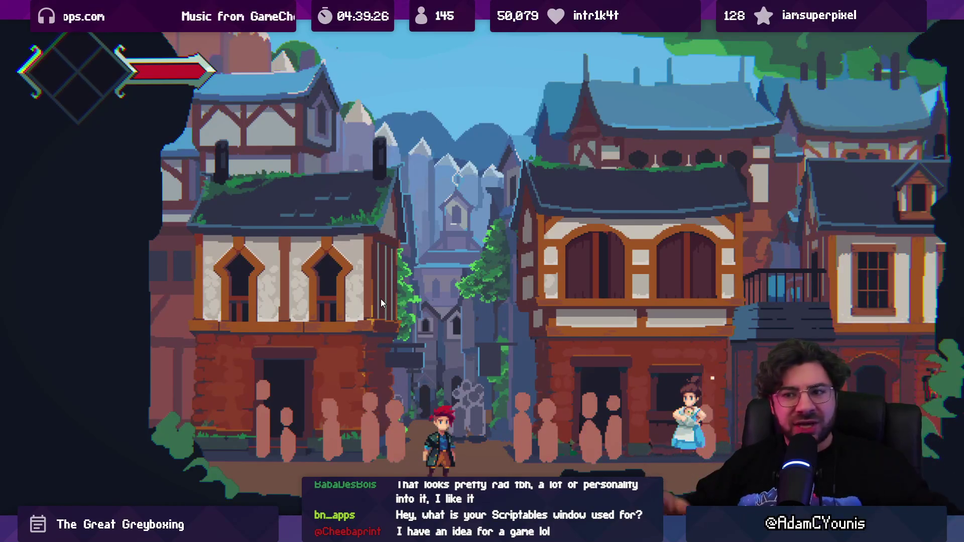
key("shift+space")
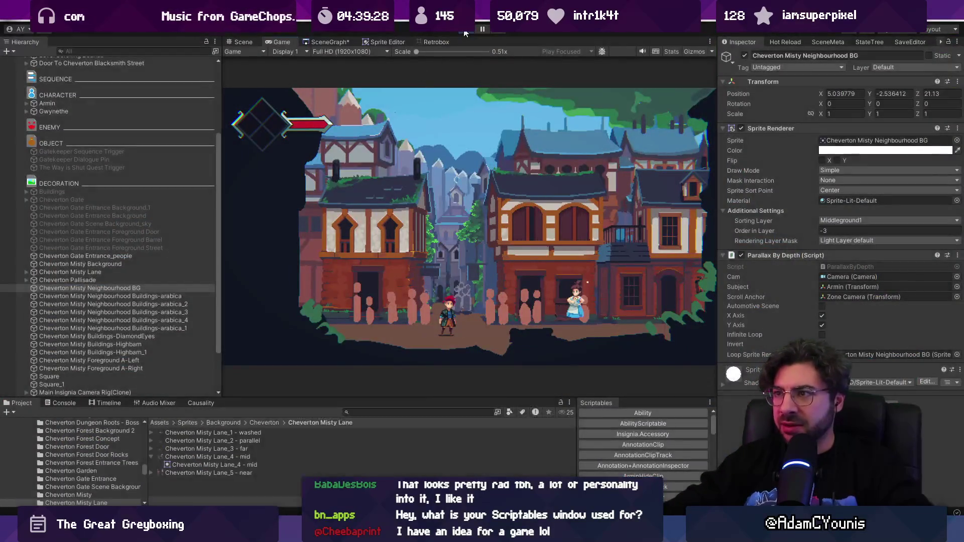
key("ctrl+p")
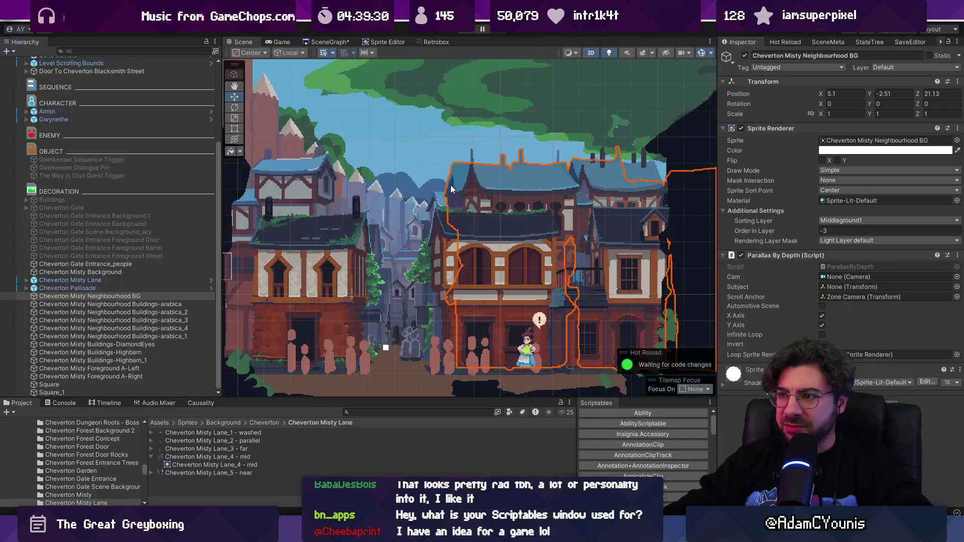
- Duplicate the Neighbourhood BG, move the copy left of the original, and tick Flip X
scroll(454, 185, "down", 5)
key("ctrl+d")
left_click_drag(664, 208, 278, 207)
left_click(822, 160)
- Set the copy's Draw Mode to Tiled and narrow it from the left edge with the Rect tool
scroll(454, 217, "down", 2)
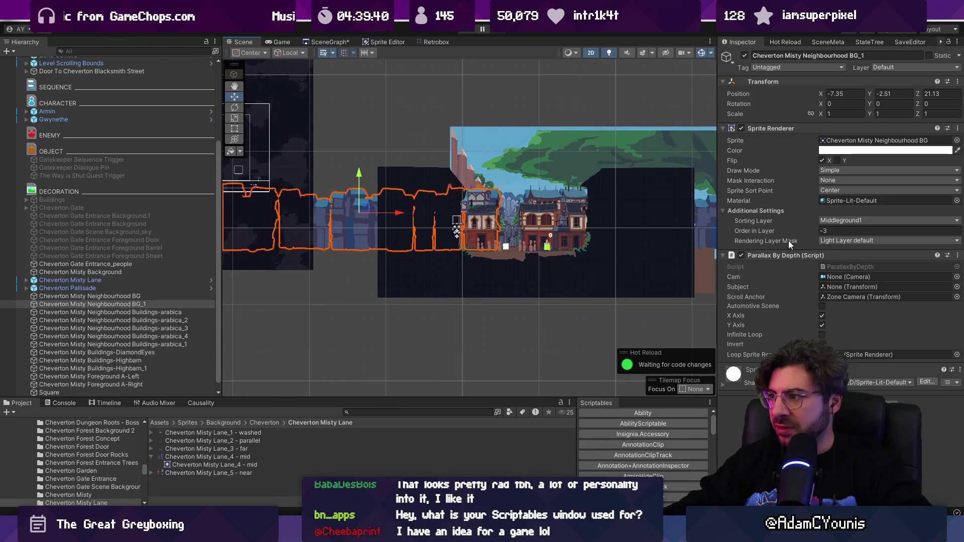
left_click(844, 180)
left_click(843, 190)
left_click(843, 171)
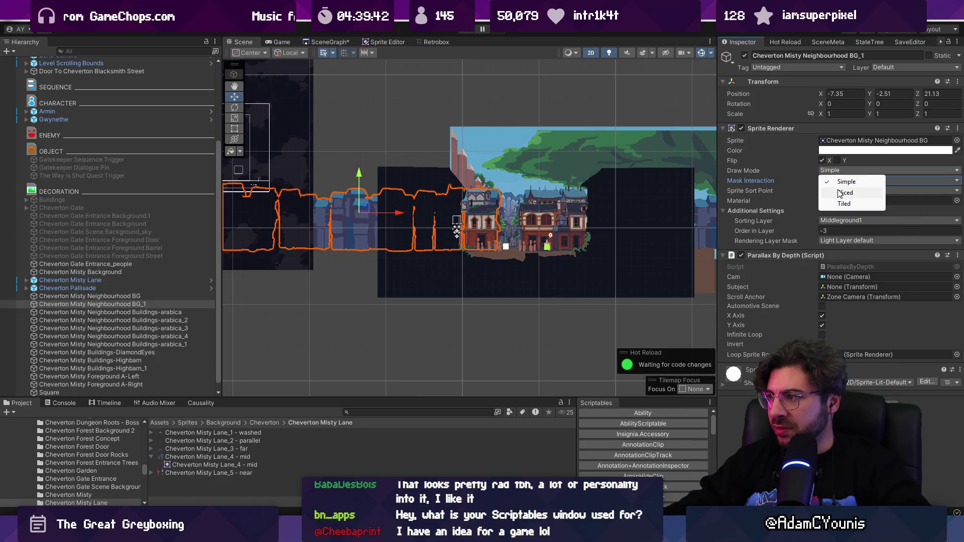
left_click(843, 201)
left_click_drag(419, 217, 437, 217)
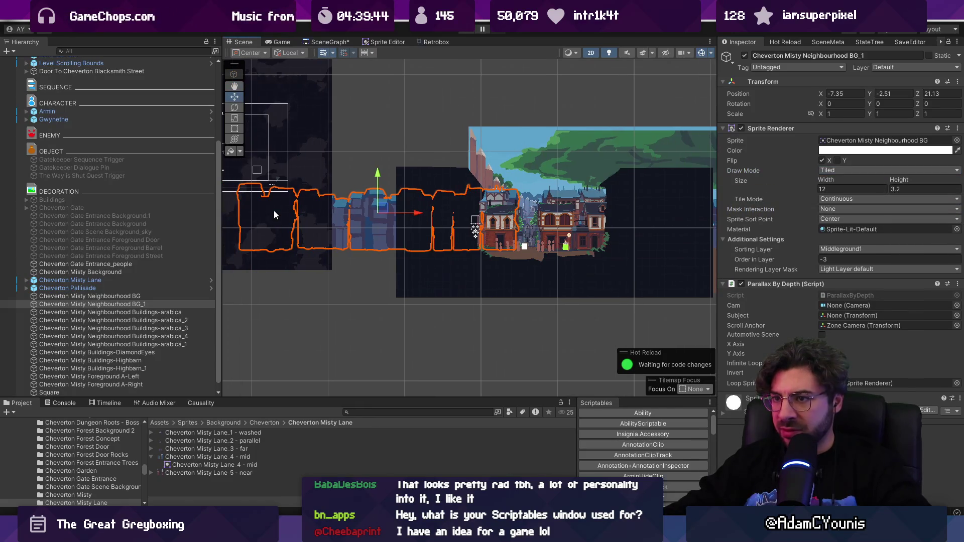
key("t")
mouse_move(237, 212)
left_mouse_down()
mouse_move(490, 207)
mouse_move(470, 207)
left_mouse_up()
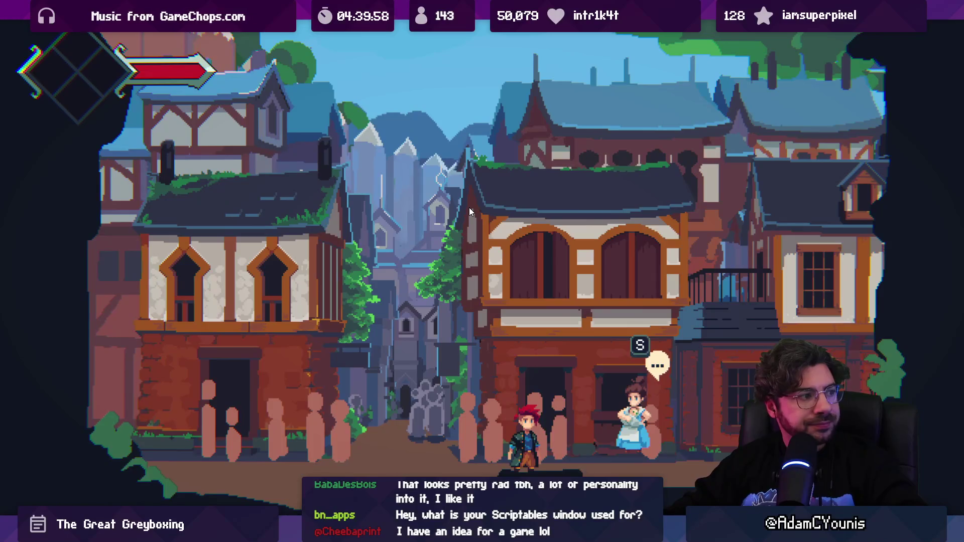
- Walk the player left and right past the crowd, then stop play mode and zoom the Scene view
key("Left")
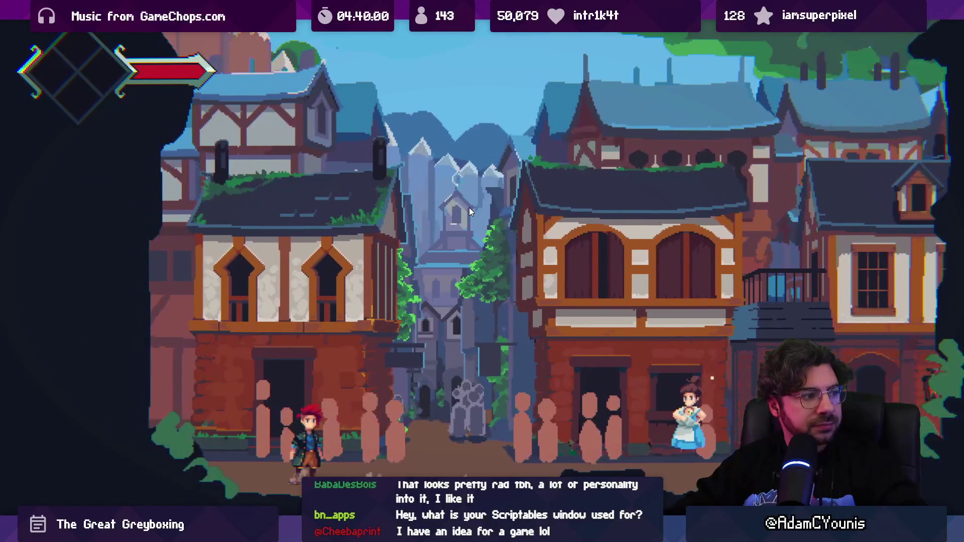
key("Right")
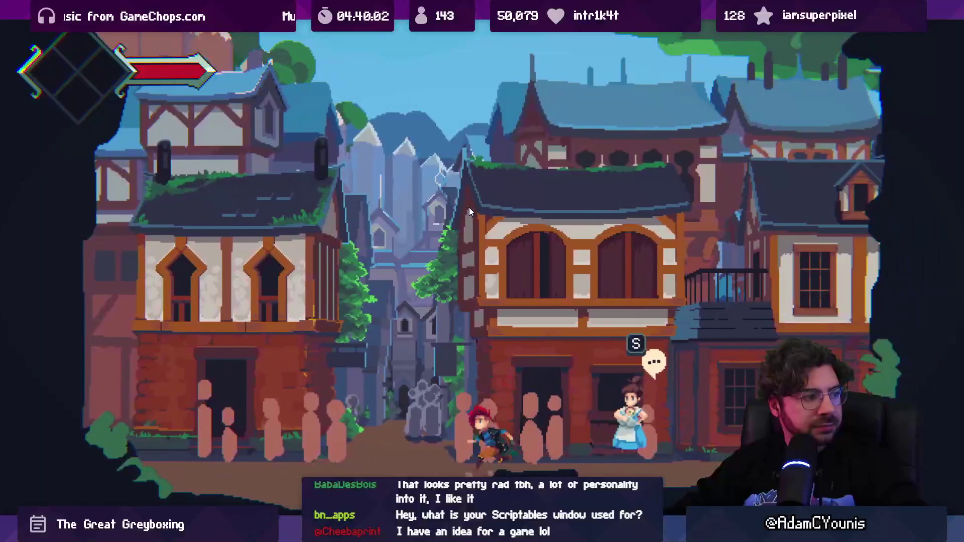
key("Left")
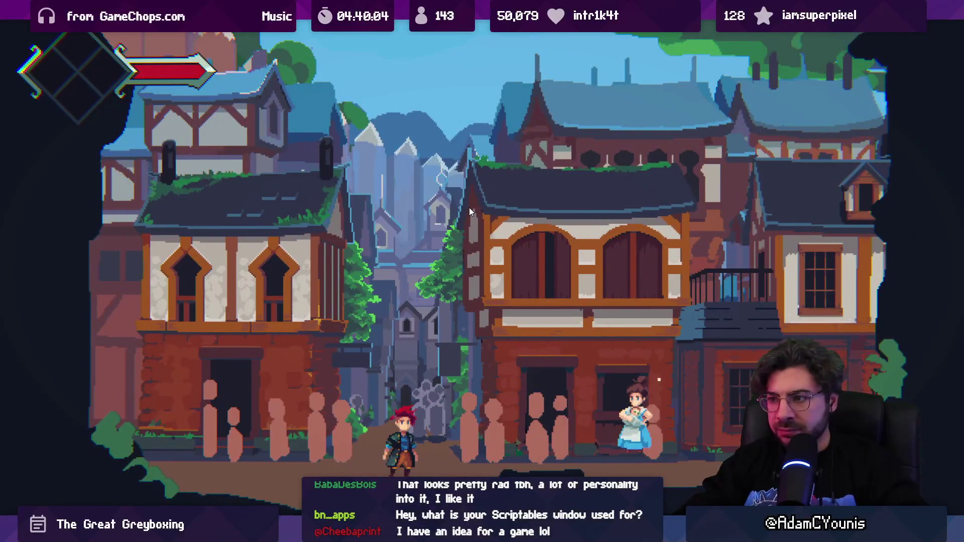
key("shift+space")
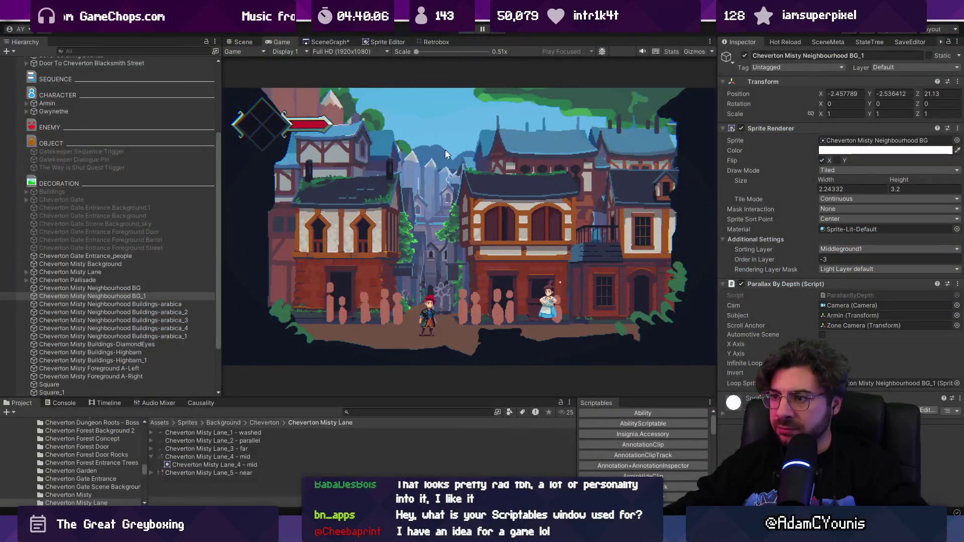
key("ctrl+p")
scroll(531, 203, "up", 5)
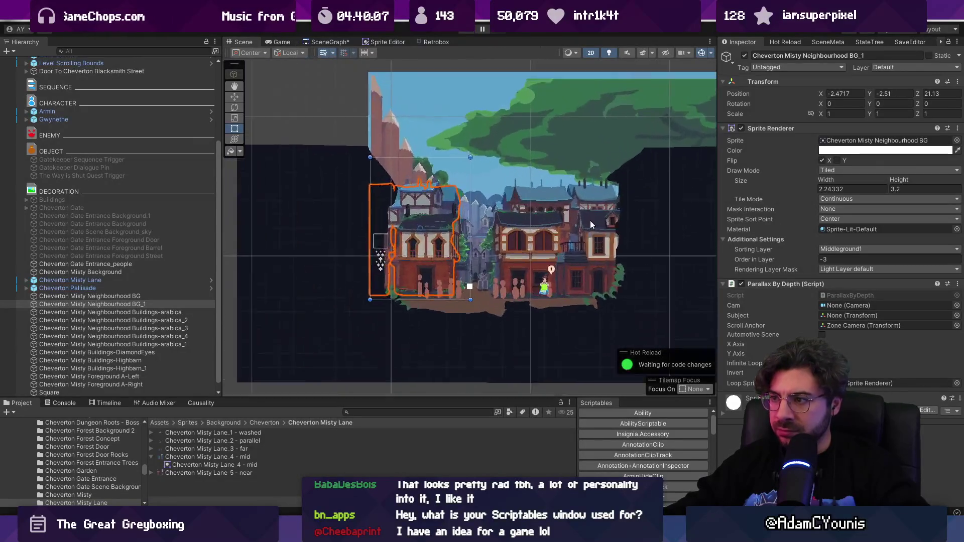
scroll(441, 254, "up", 1)
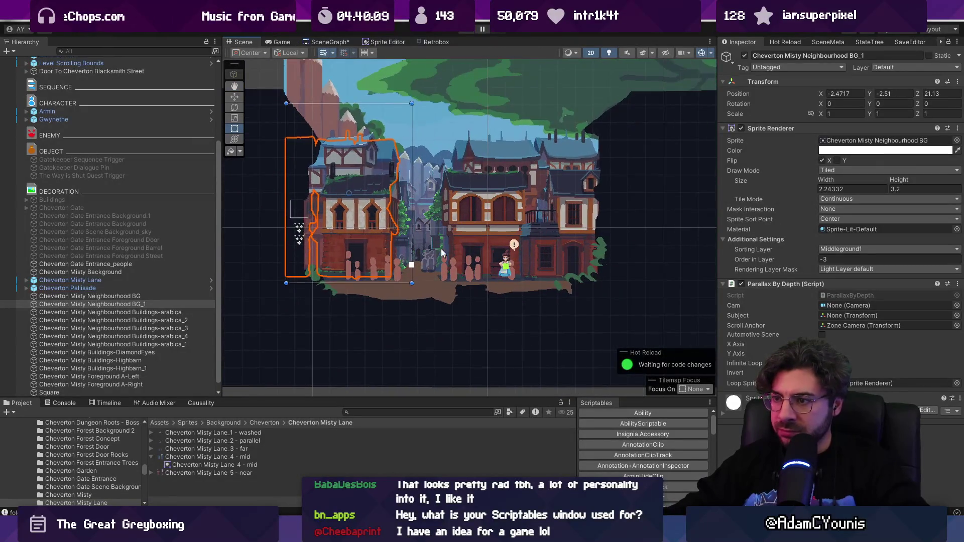
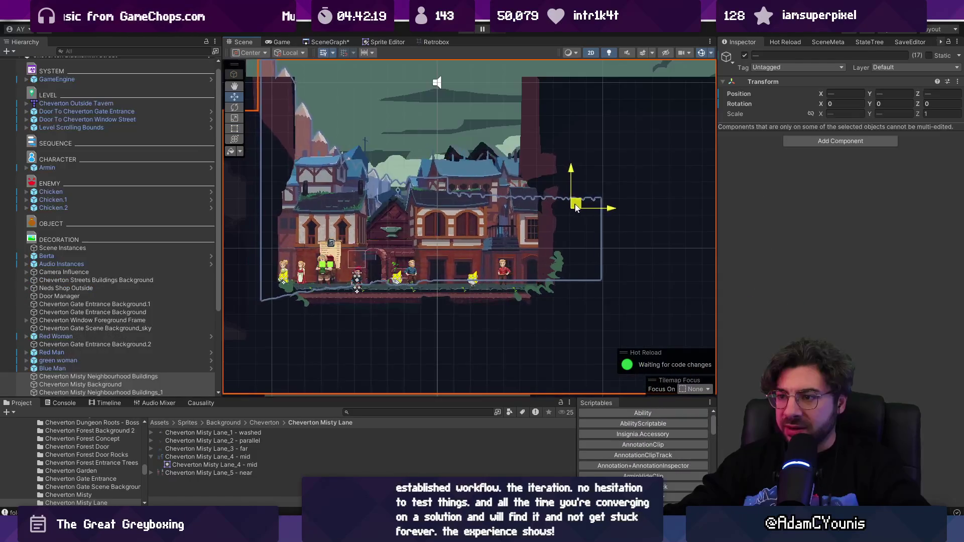
- Nudge the selected backgrounds left, then delete the three Gate Entrance Backgrounds and the sky backdrop
left_click_drag(578, 208, 568, 209)
key("2")
left_click_drag(349, 247, 393, 300)
left_click(394, 305)
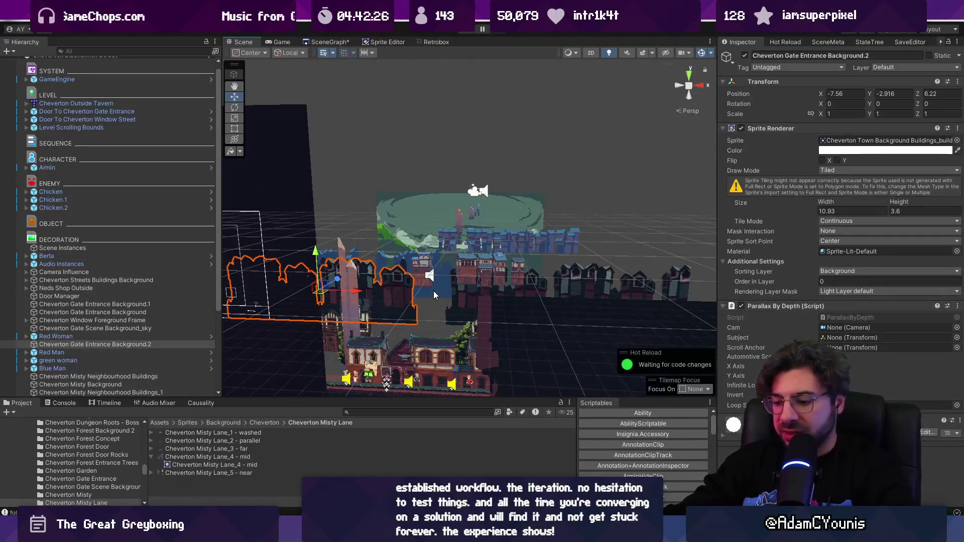
key("Delete")
left_click(462, 301)
key("Delete")
left_click(400, 286)
key("Delete")
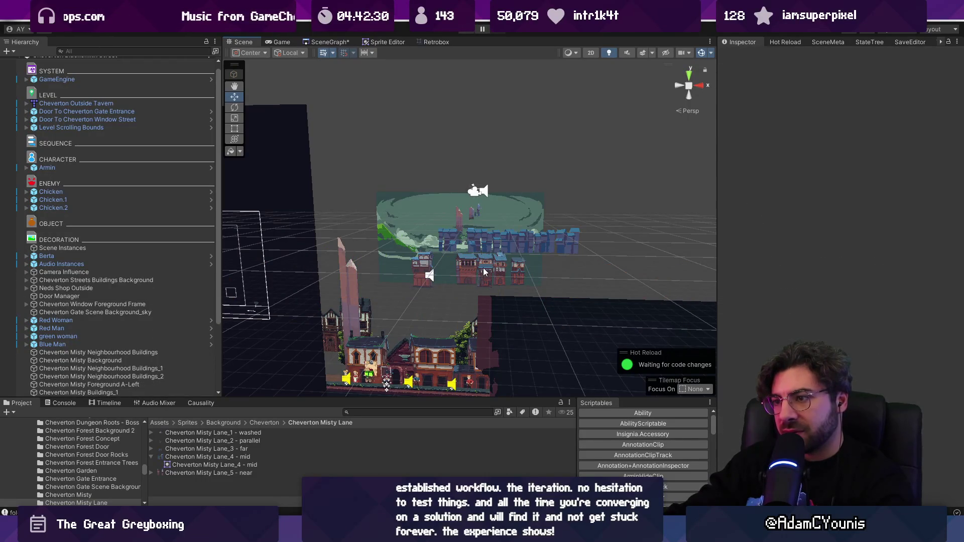
left_click(483, 267)
key("Delete")
- Slide Cheverton Pallisade left to X -2.28 and nudge Cheverton Misty Background slightly left
left_click_drag(401, 189, 473, 231)
key("2")
scroll(490, 210, "up", 3)
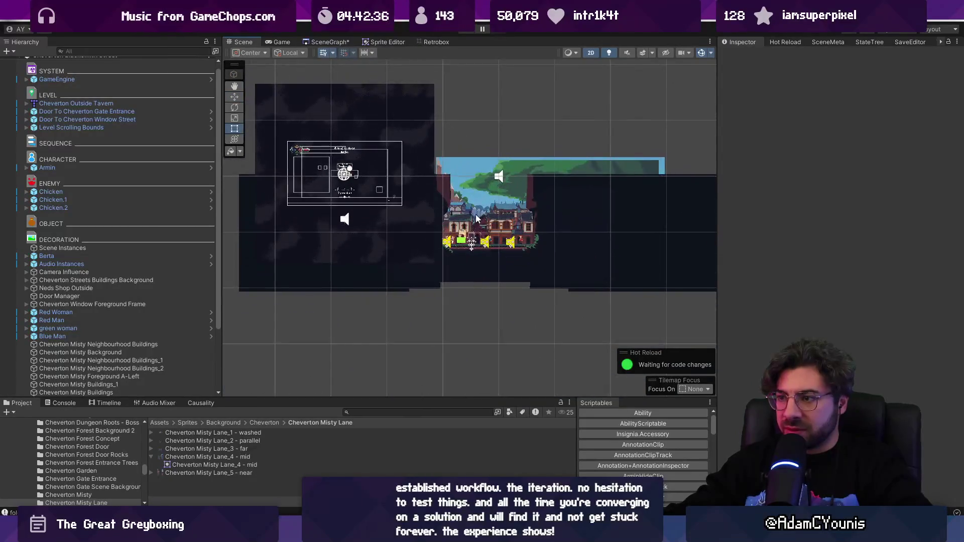
left_click(472, 221)
scroll(173, 362, "down", 2)
mouse_move(152, 366)
left_mouse_down()
mouse_move(190, 339)
mouse_move(175, 360)
left_mouse_up()
key("w")
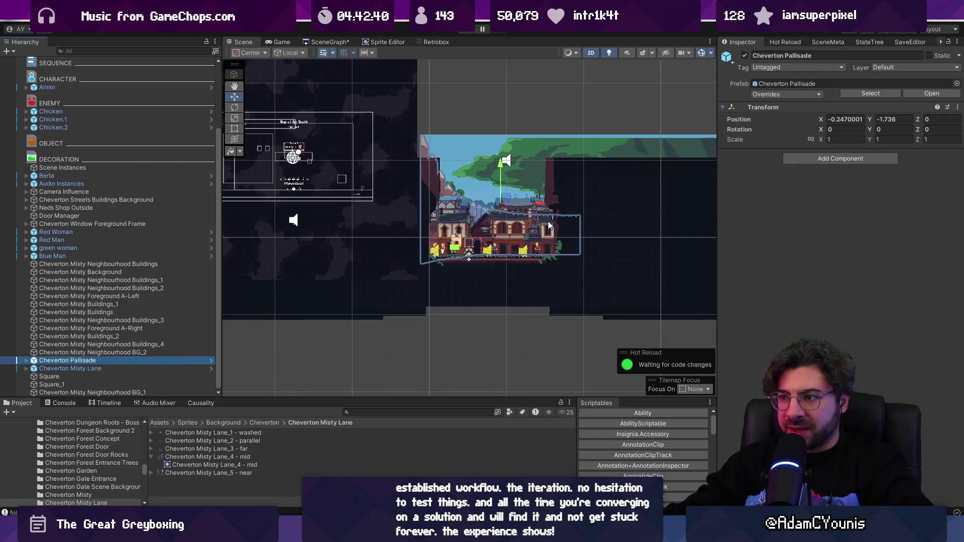
left_click_drag(541, 202, 490, 203)
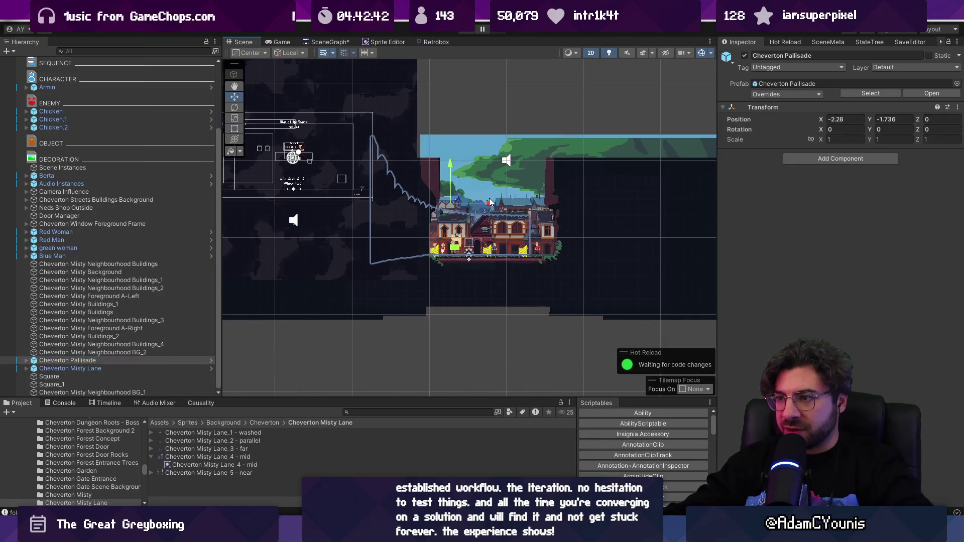
left_click(523, 179)
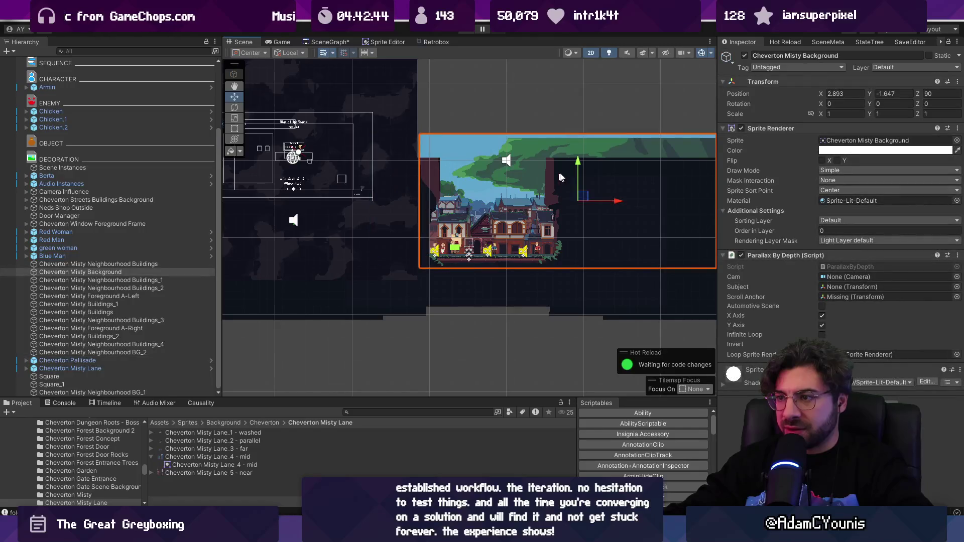
left_click_drag(620, 200, 613, 203)
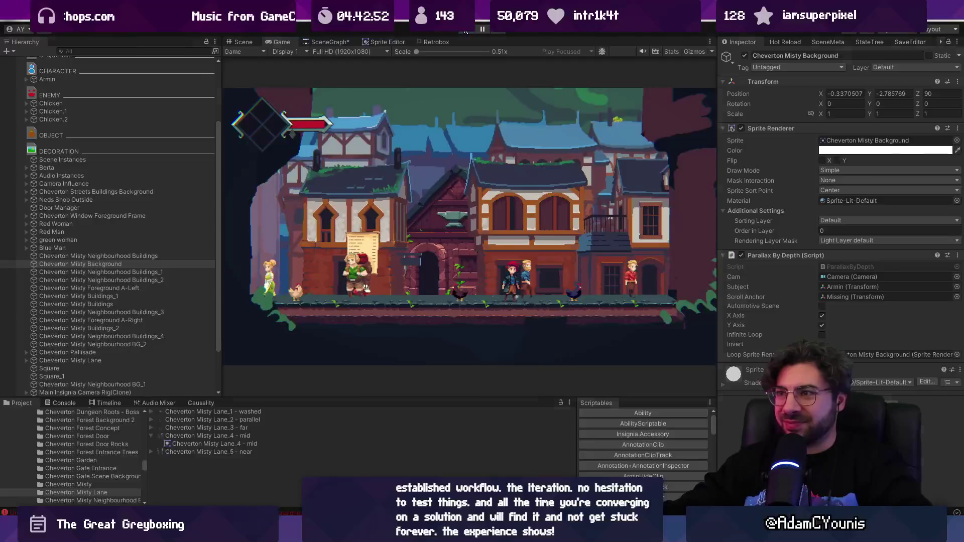
- Stop play mode and delete Audio Instances, Scene Instances and Camera Influence
key("ctrl+p")
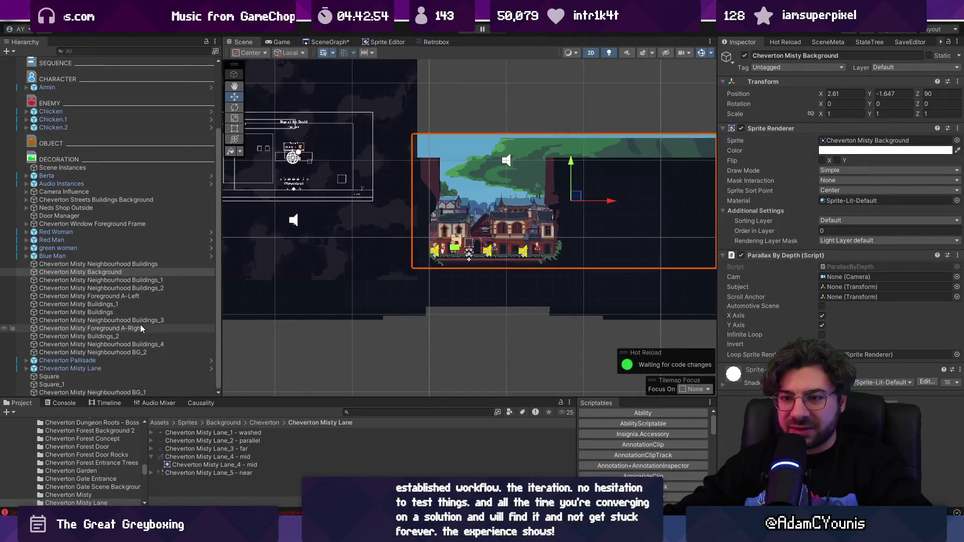
scroll(123, 206, "up", 3)
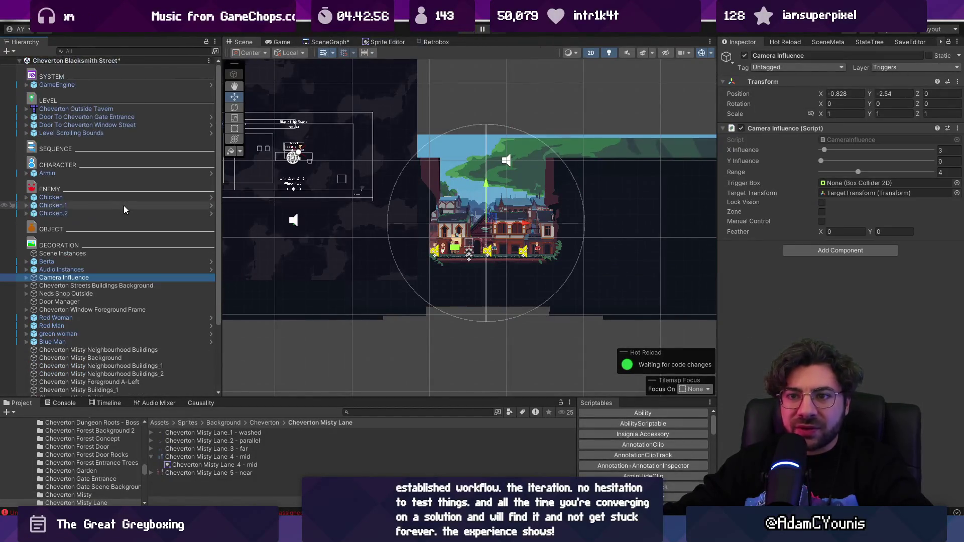
left_click(103, 270)
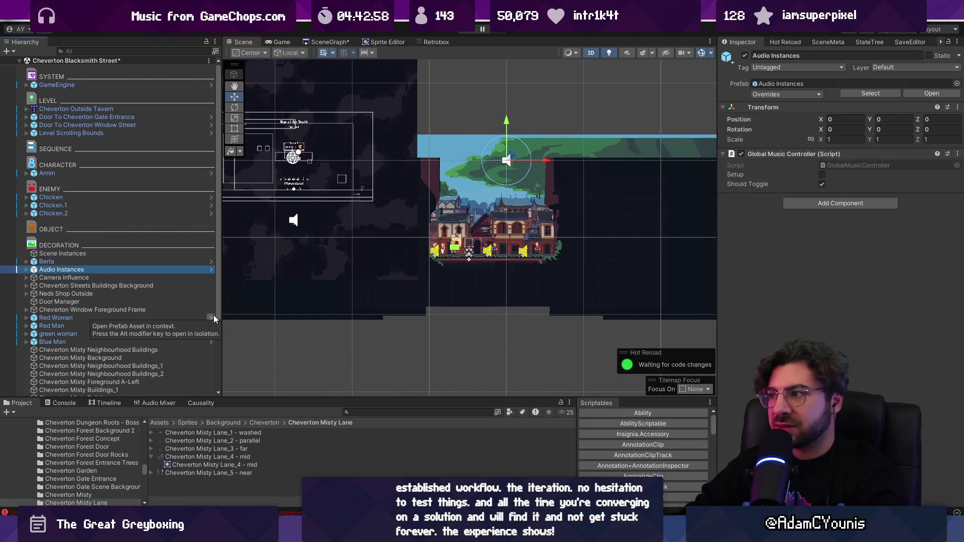
key("Delete")
left_click(128, 255)
key("Delete")
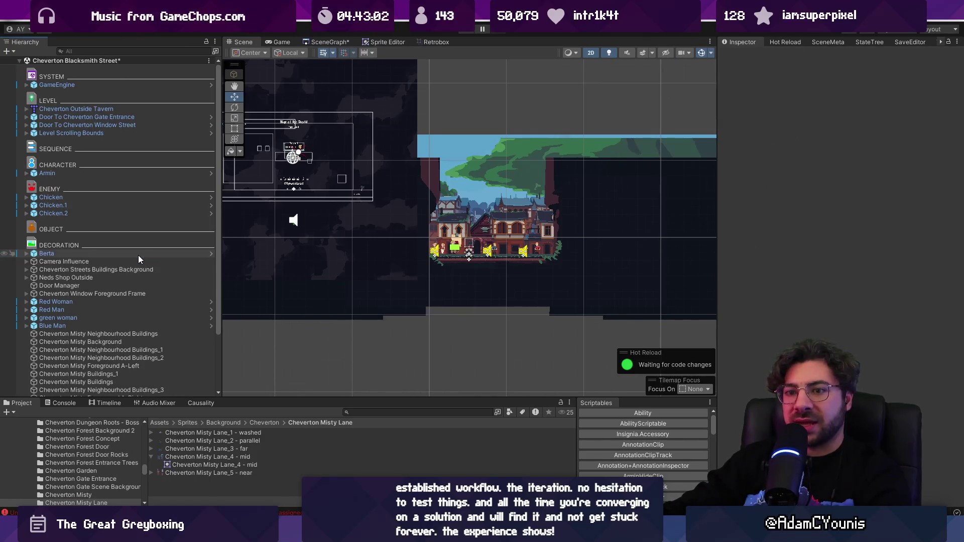
left_click(131, 263)
key("Delete")
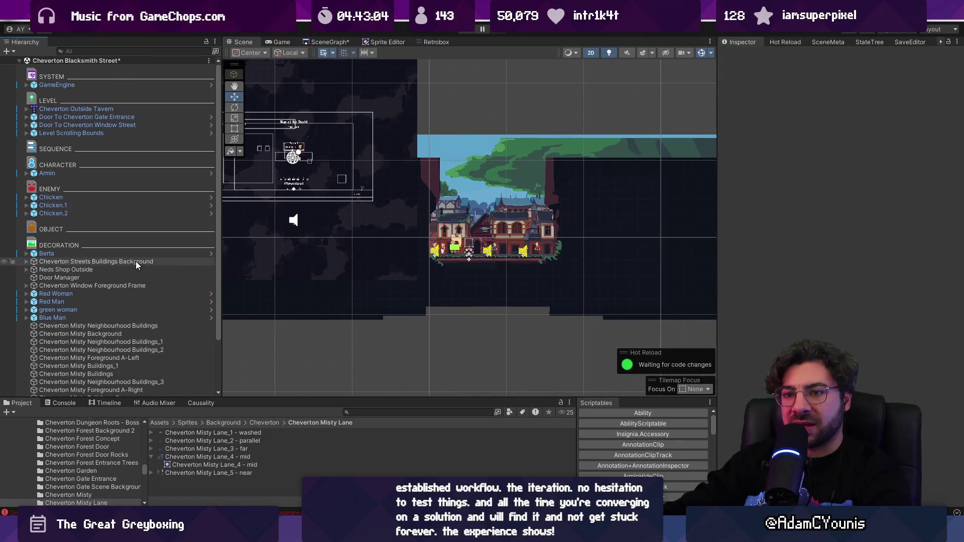
- Disable Cheverton Streets Buildings Background and delete Door Manager
left_click(135, 261)
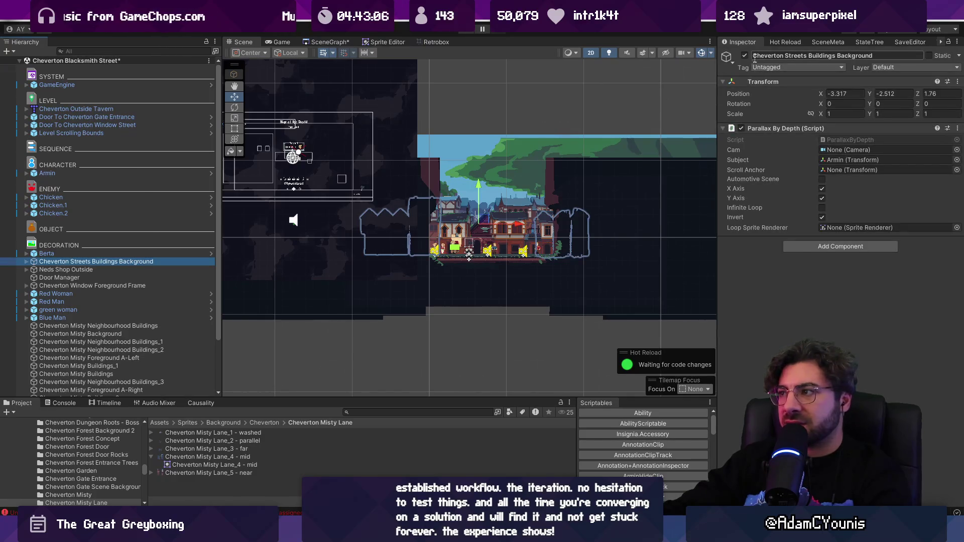
left_click(744, 56)
left_click(132, 271)
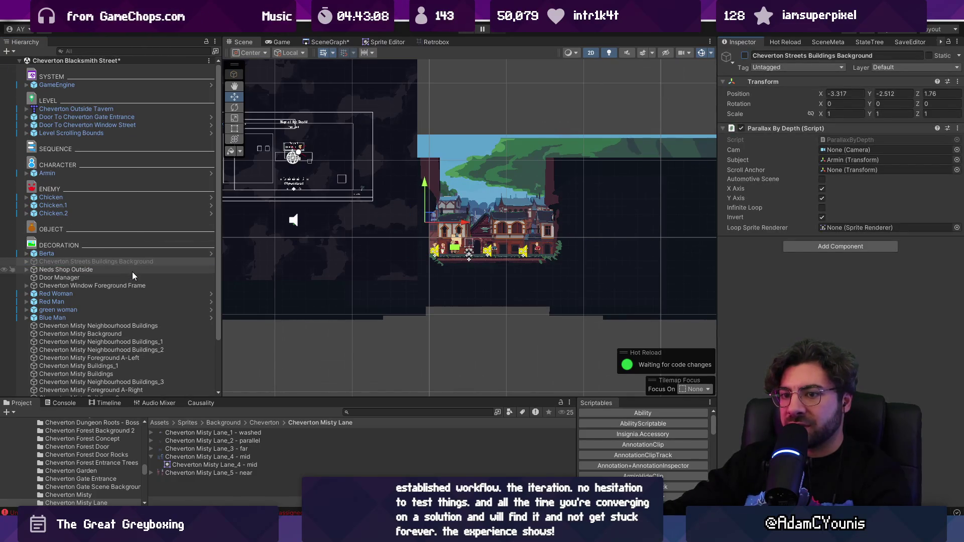
left_click(134, 279)
key("Delete")
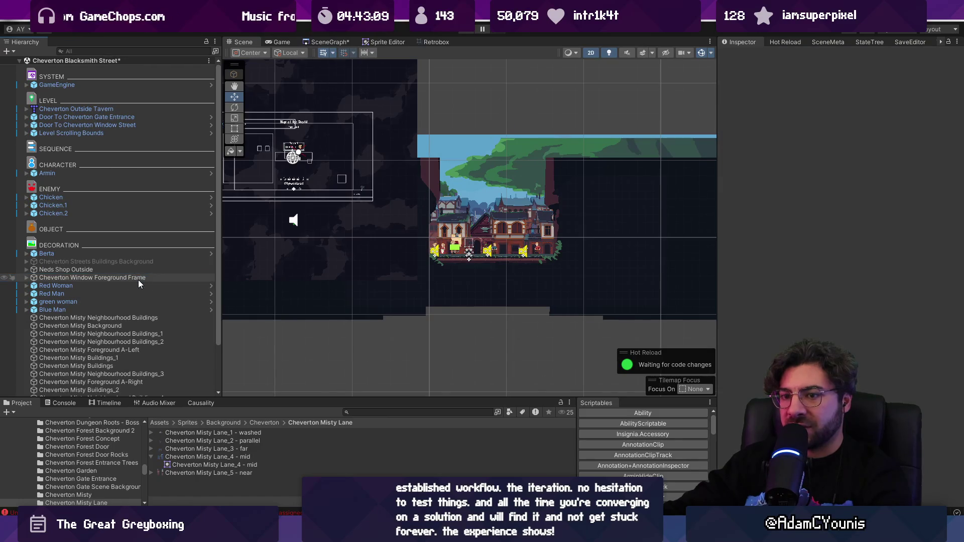
- Move the four townsfolk, Red Woman through Blue Man, under CHARACTER below Armin
left_click(138, 279)
left_click(91, 285)
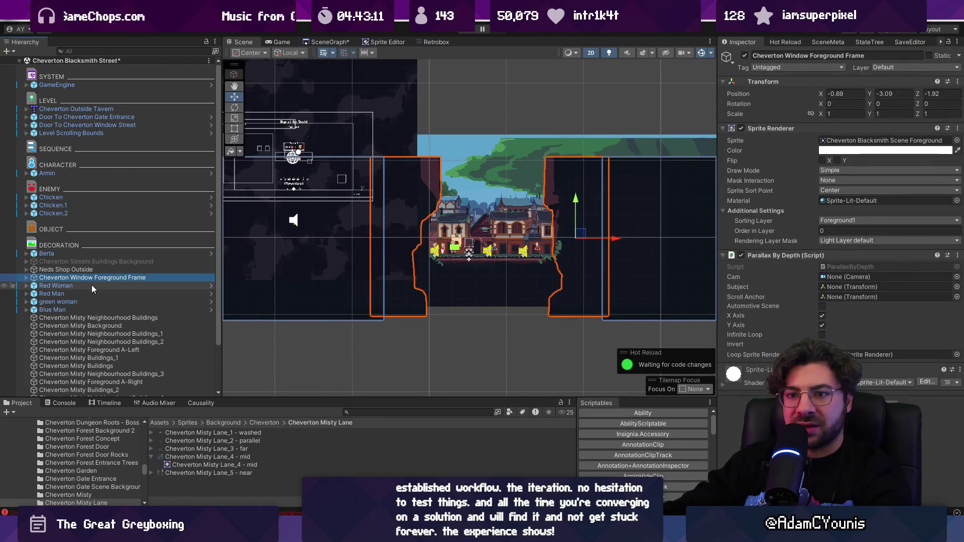
left_click(88, 307, "shift")
left_click_drag(89, 306, 89, 177)
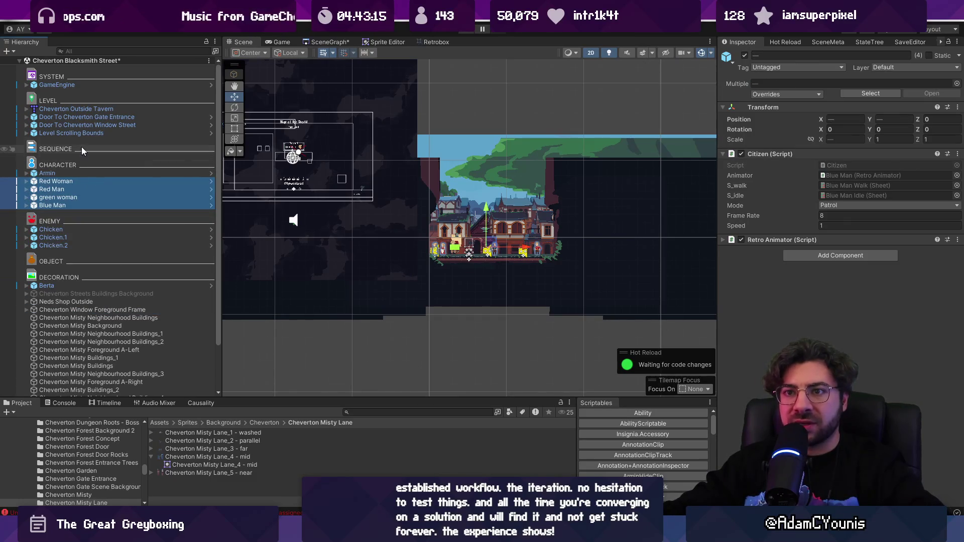
- Run the scene briefly in play mode and stop it
left_click(91, 133)
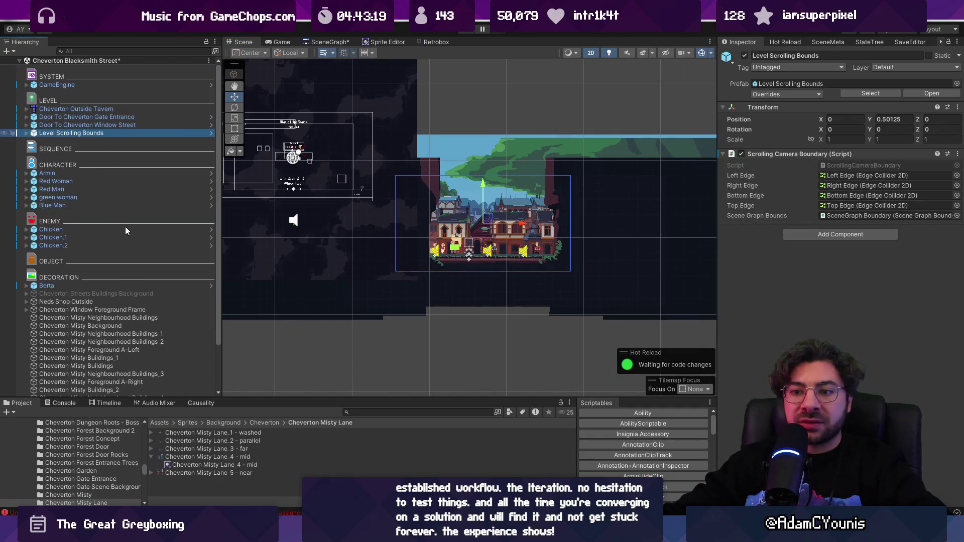
scroll(124, 227, "down", 3)
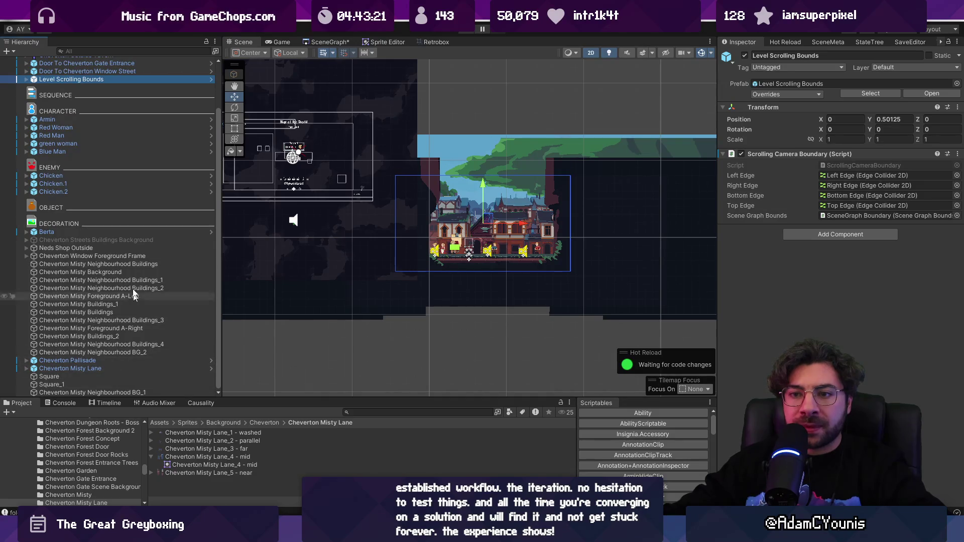
left_click(465, 31)
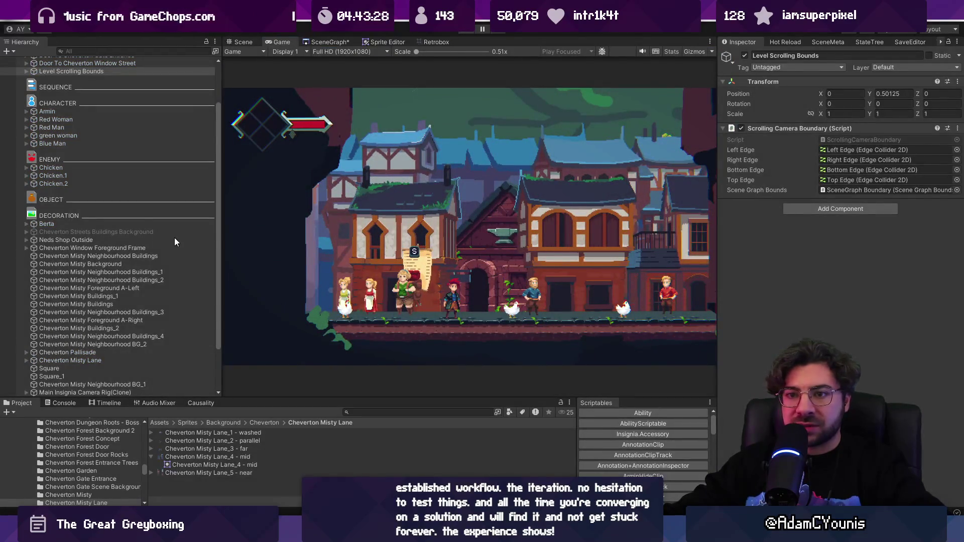
key("ctrl+p")
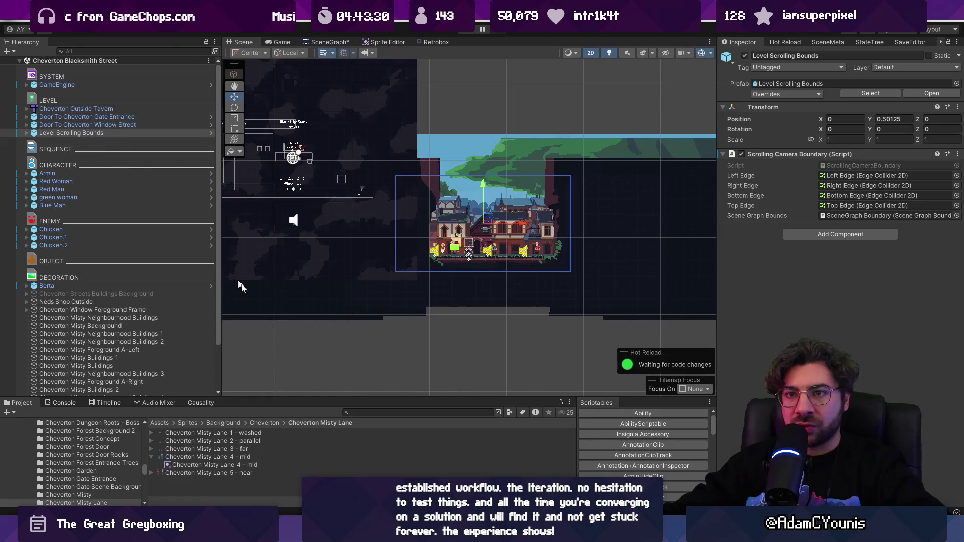
- Add the Zone Camera prefab below Level Scrolling Bounds and fit its box around the buildings
left_click(394, 413)
type("zone")
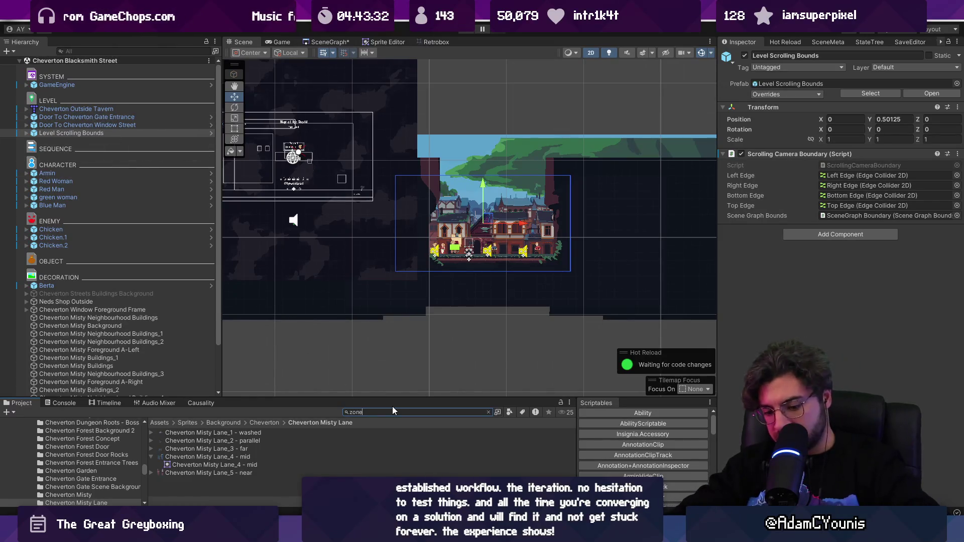
type(" camera")
left_click_drag(196, 440, 121, 137)
left_click(122, 141)
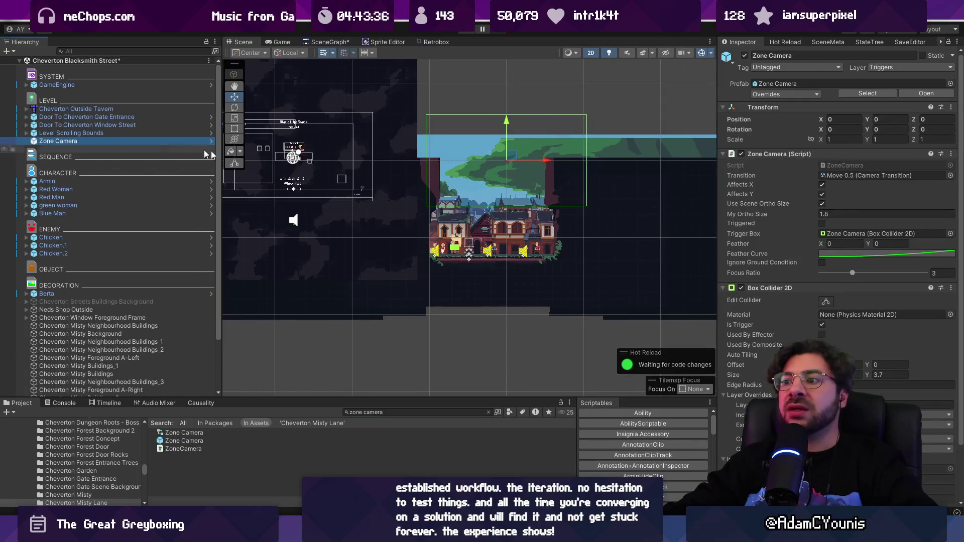
left_click_drag(505, 167, 510, 165)
mouse_move(510, 211)
left_mouse_down()
mouse_move(488, 233)
mouse_move(489, 223)
left_mouse_up()
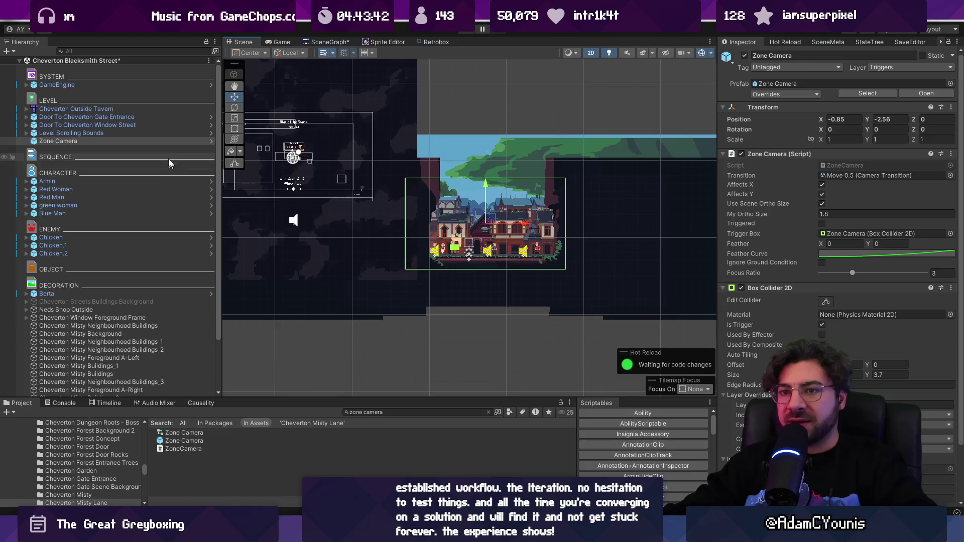
- Set Zone Camera as the Scroll Anchor for all 22 parallax layers, then clear the filter
scroll(124, 209, "down", 3)
type("parallaxbydepth")
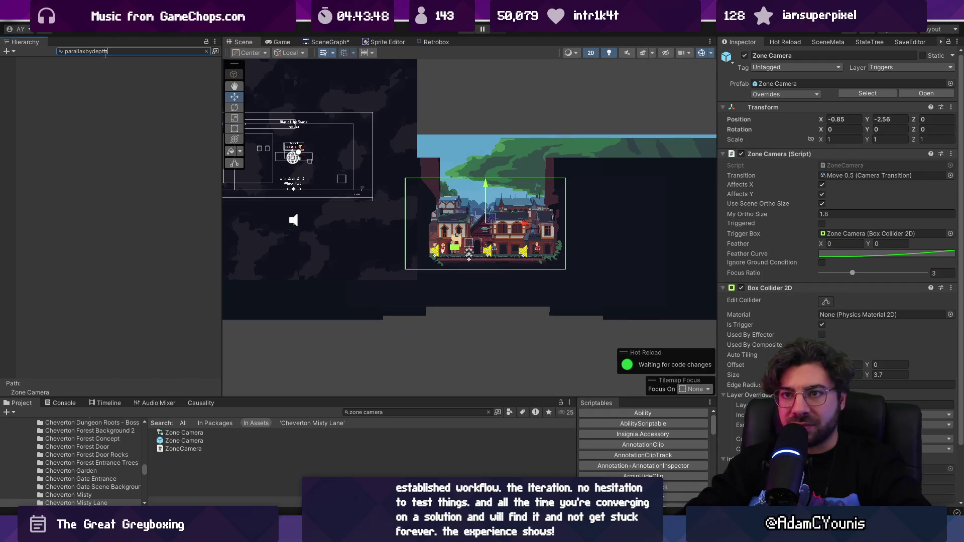
left_click(71, 69)
left_click(93, 238, "shift")
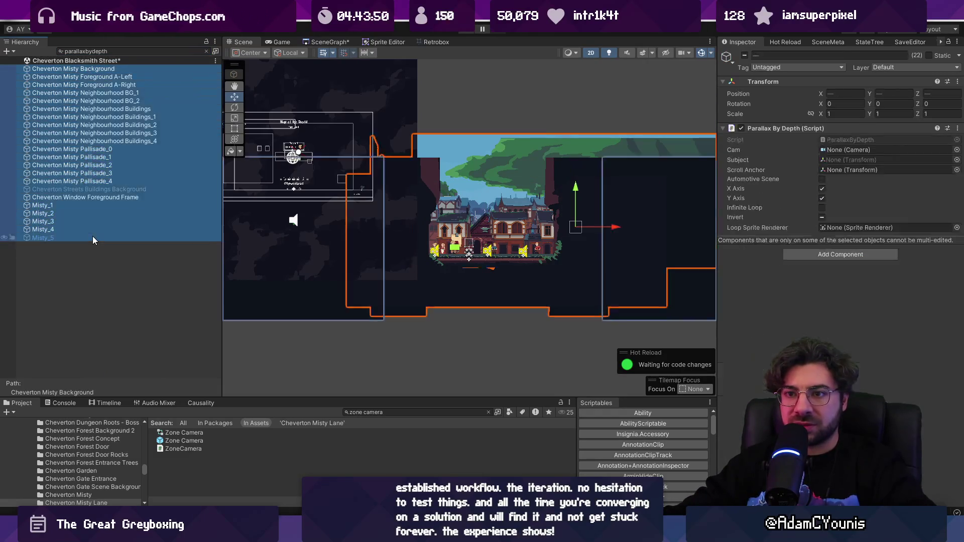
left_click_drag(184, 441, 883, 170)
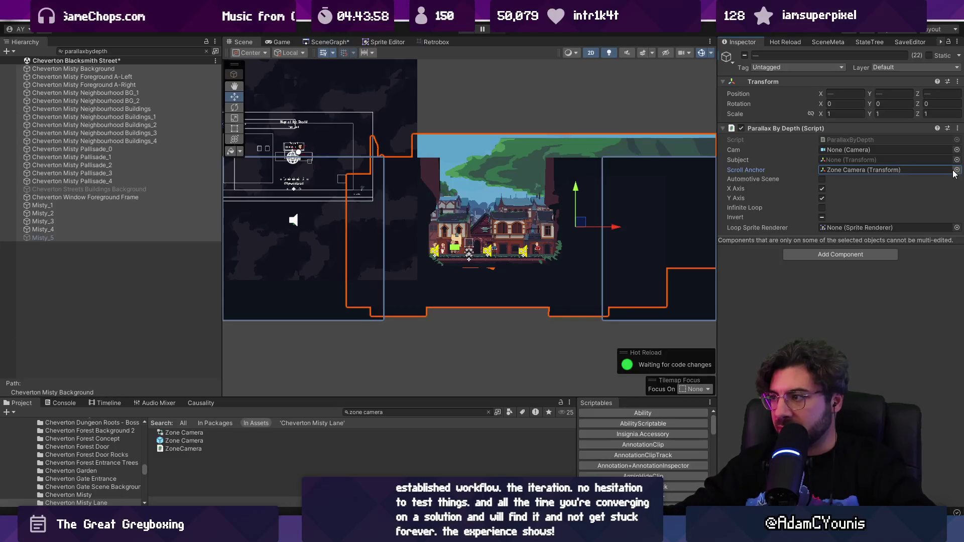
left_click(858, 170)
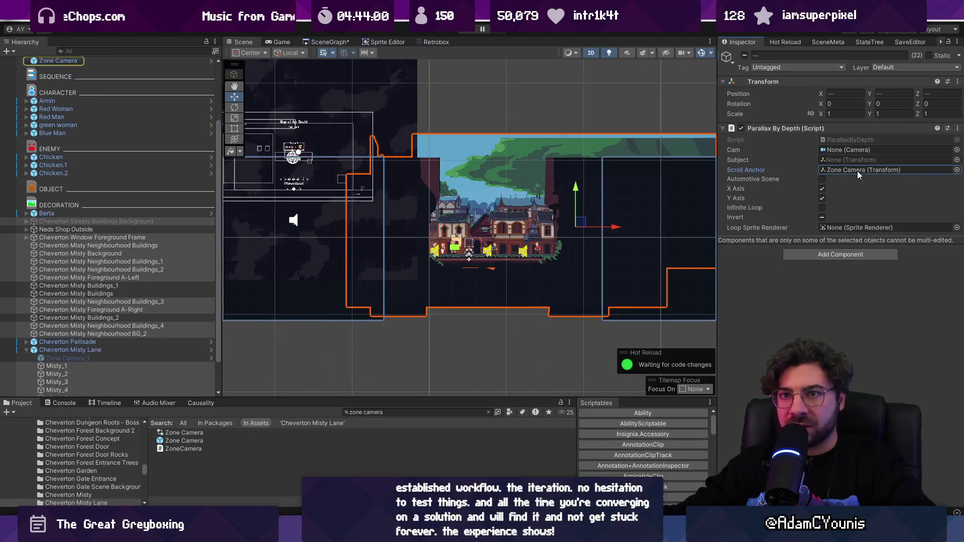
left_click(170, 181)
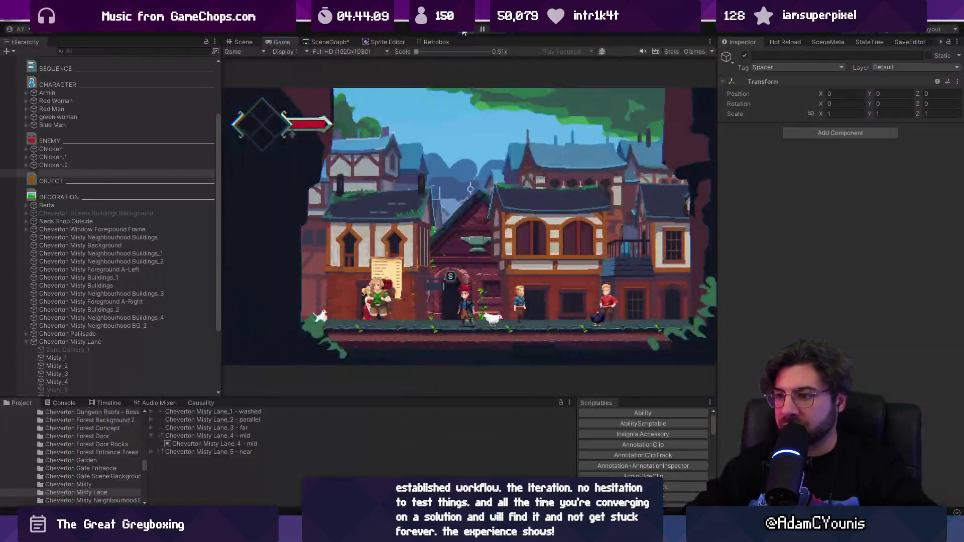
- Stop play mode, move the left misty building further left and the middle one right
key("ctrl+p")
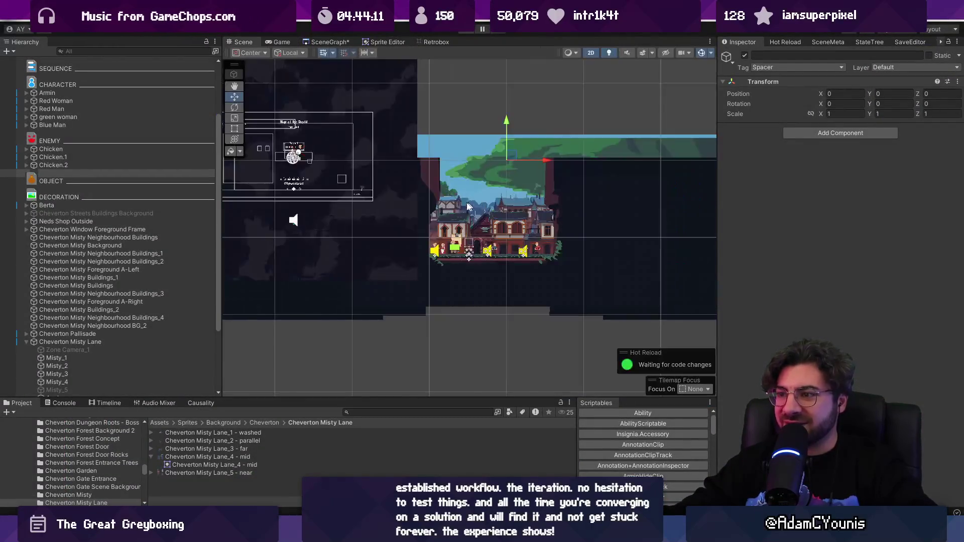
left_click(518, 242)
left_click(519, 243)
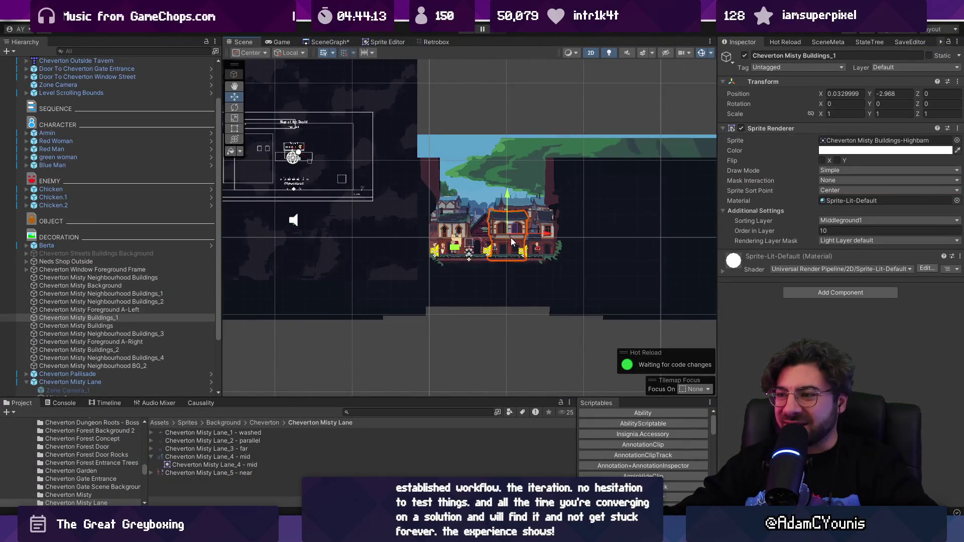
scroll(512, 239, "up", 5)
scroll(508, 231, "down", 2)
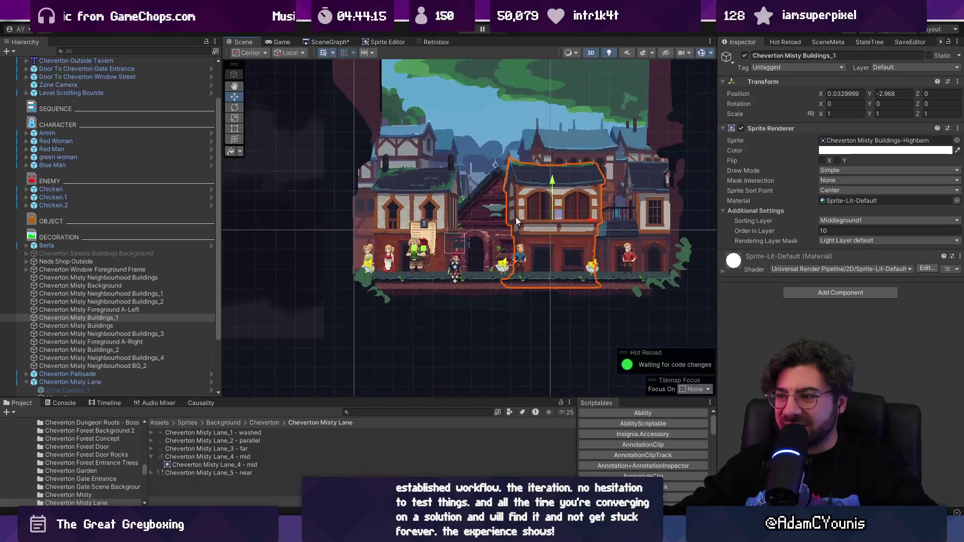
left_click(421, 201, "shift")
left_click(429, 203)
left_click_drag(459, 216, 414, 220)
left_click(533, 218)
mouse_move(585, 218)
left_mouse_down()
mouse_move(729, 215)
mouse_move(643, 212)
mouse_move(725, 225)
left_mouse_up()
- Lower the Cheverton Outside Tavern tilemap slightly
left_click(667, 232)
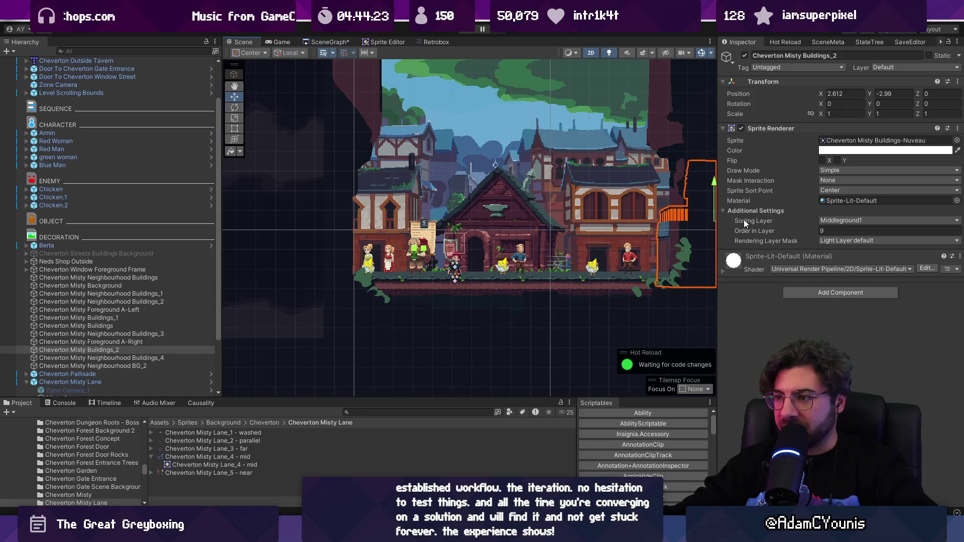
left_click(566, 284)
left_click_drag(492, 182, 494, 174)
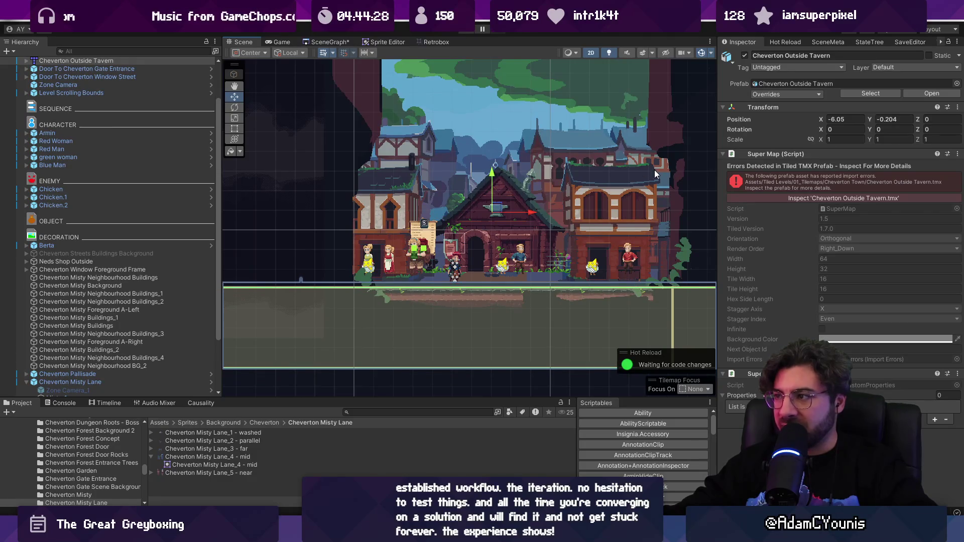
- Disable the Tilemap Renderer on the Grid's ground layer
left_click(27, 61)
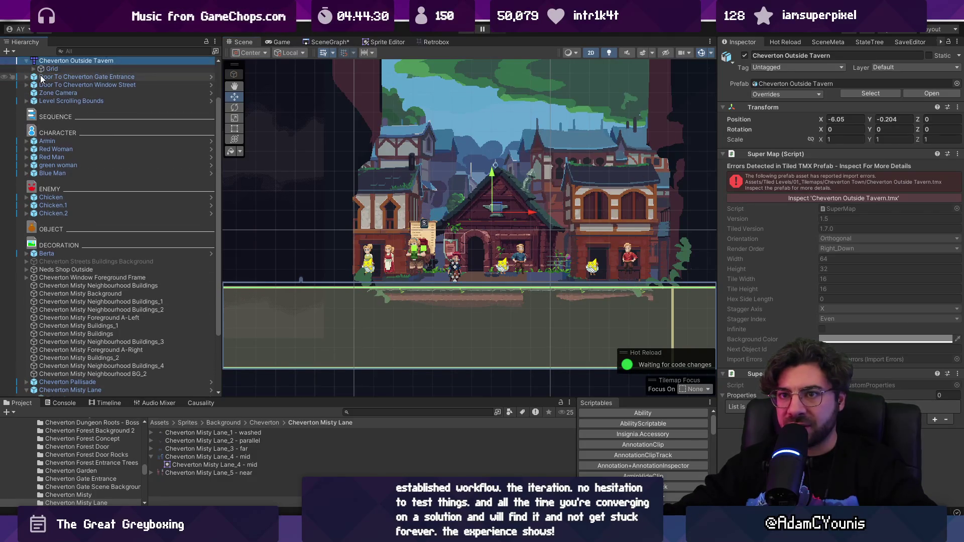
left_click(34, 69)
left_click(60, 76)
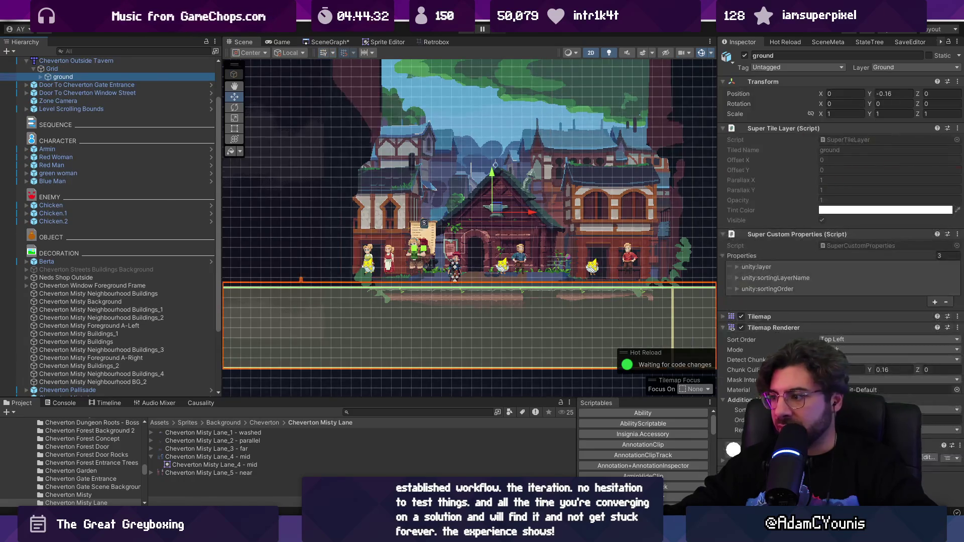
left_click(741, 327)
- Lower Neds Shop Outside slightly
left_click_drag(495, 223, 448, 187)
scroll(447, 188, "up", 3)
left_click(447, 203)
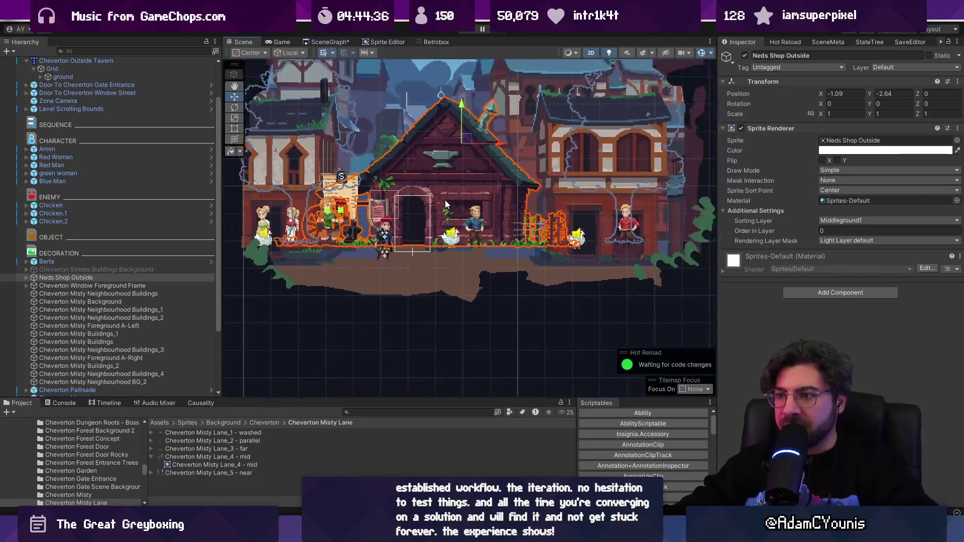
left_click_drag(461, 111, 463, 124)
- Shift the right misty building Buildings_1 further right and exit the full-screen game preview
left_click(289, 152)
scroll(294, 148, "down", 2)
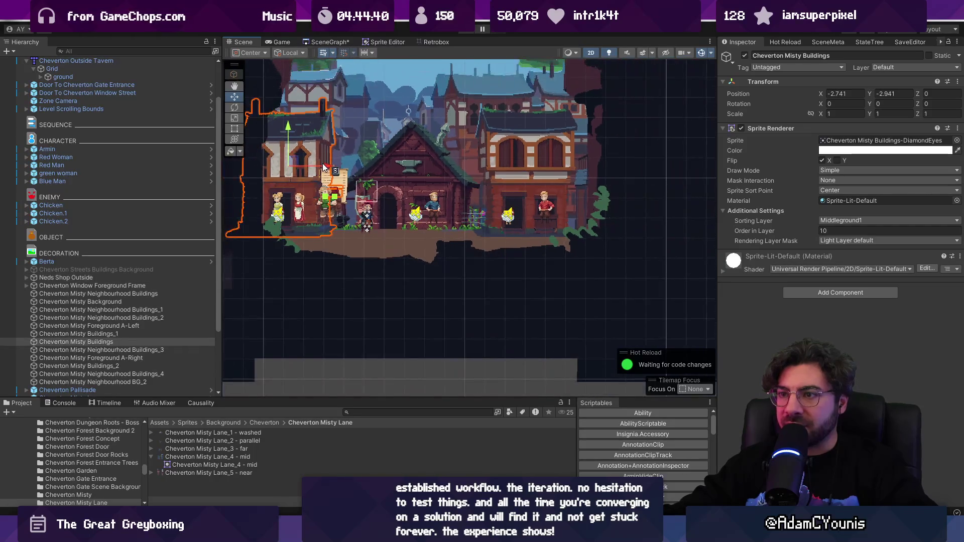
left_click(543, 163)
left_click_drag(544, 163, 580, 167)
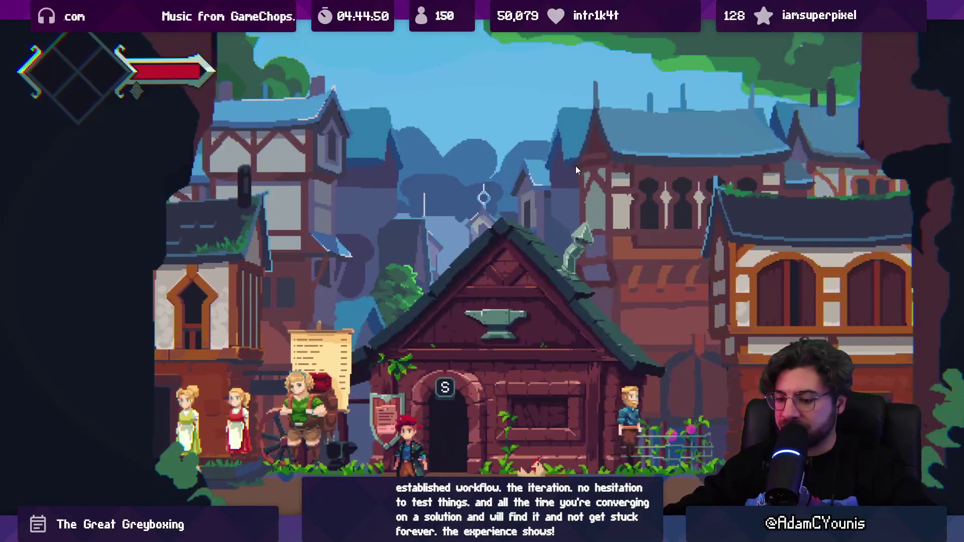
key("Escape")
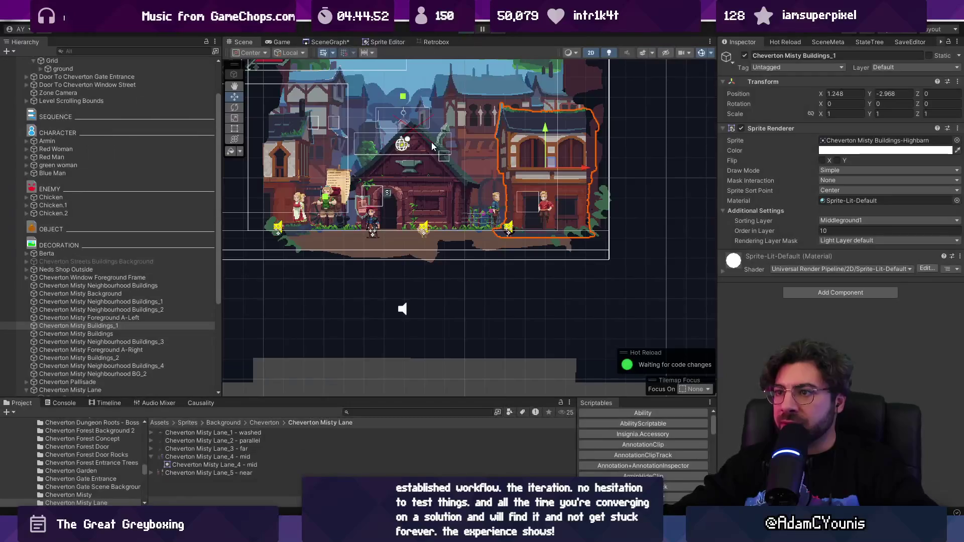
- Deactivate the Cheverton Misty Lane group and nudge the neighbourhood building behind the shop right
left_click(393, 152)
scroll(442, 160, "up", 4)
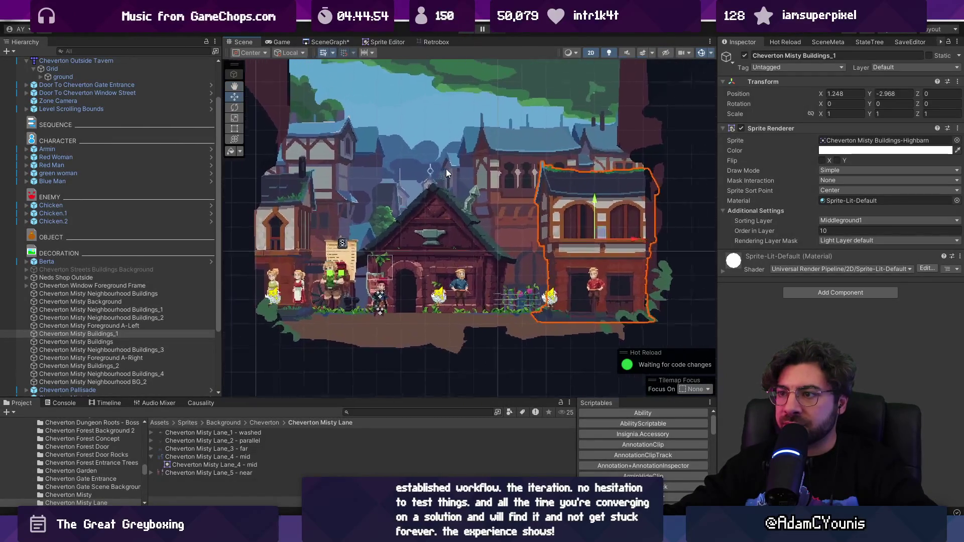
left_click(411, 170)
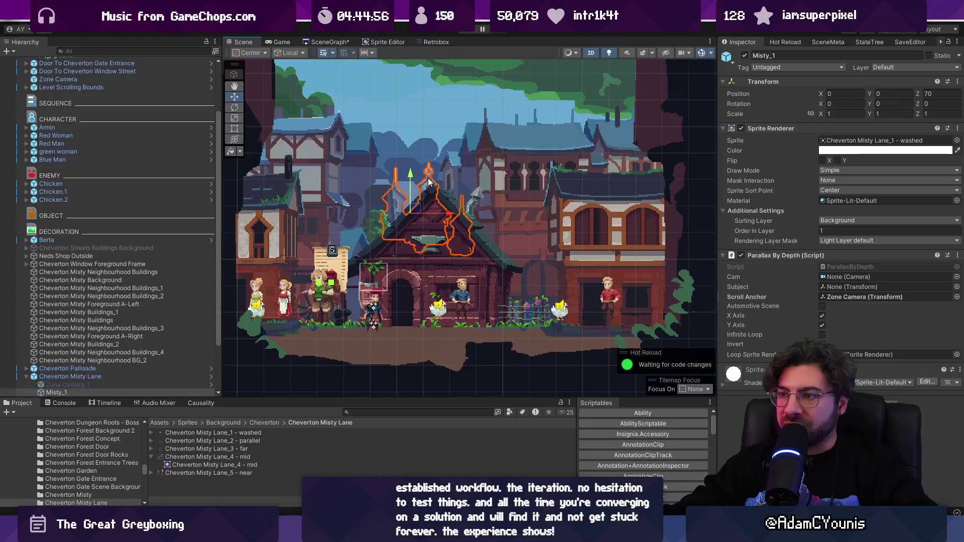
left_click(131, 379)
key("alt+shift+a")
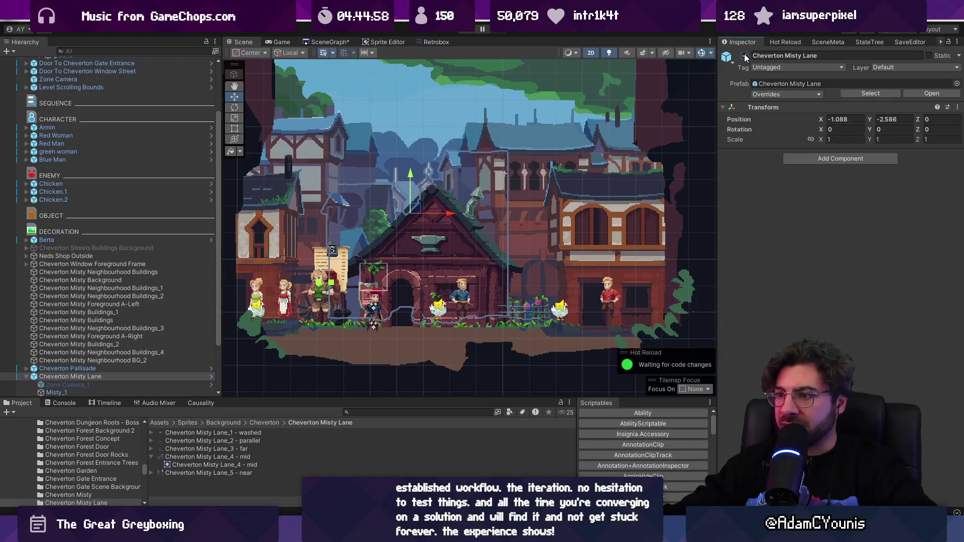
left_click(540, 174)
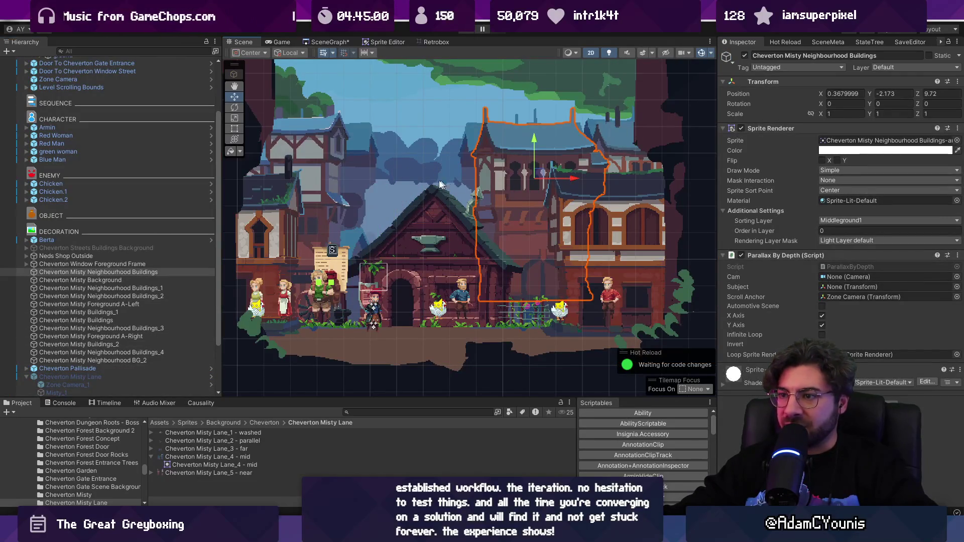
left_click_drag(555, 190, 559, 190)
- Duplicate neighbourhood Buildings_4, slide the copy right, and give it the Buildings-triumph sprite
left_click(324, 179)
key("ctrl+d")
mouse_move(341, 200)
left_mouse_down()
mouse_move(441, 200)
mouse_move(365, 201)
mouse_move(411, 203)
left_mouse_up()
left_click(323, 156, "shift")
left_click(365, 202)
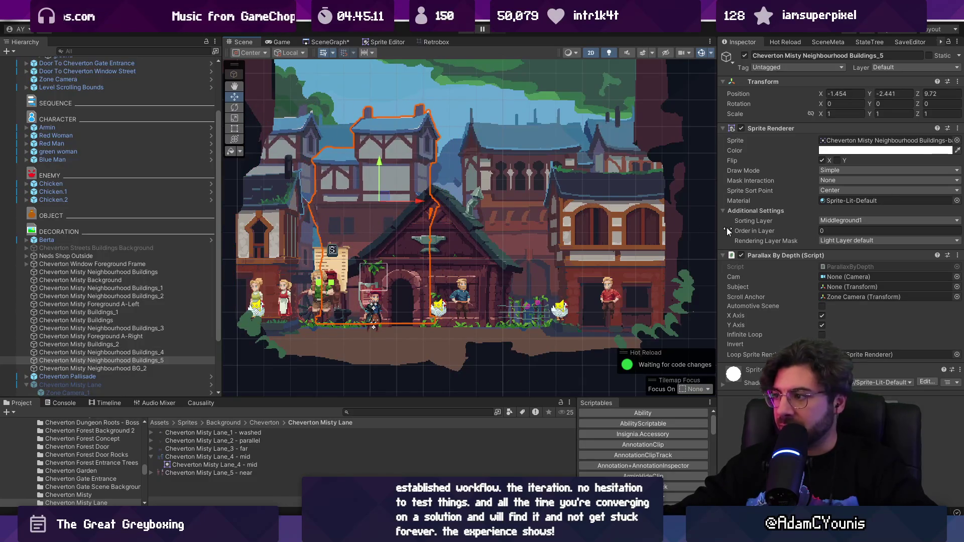
left_click(957, 141)
key("Down")
key("Down")
key("Down")
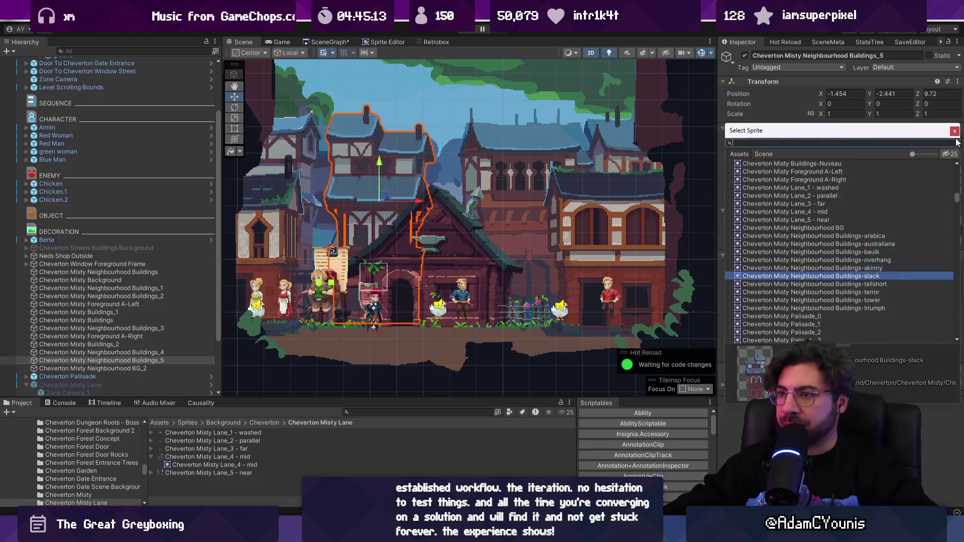
key("Down")
key("Down")
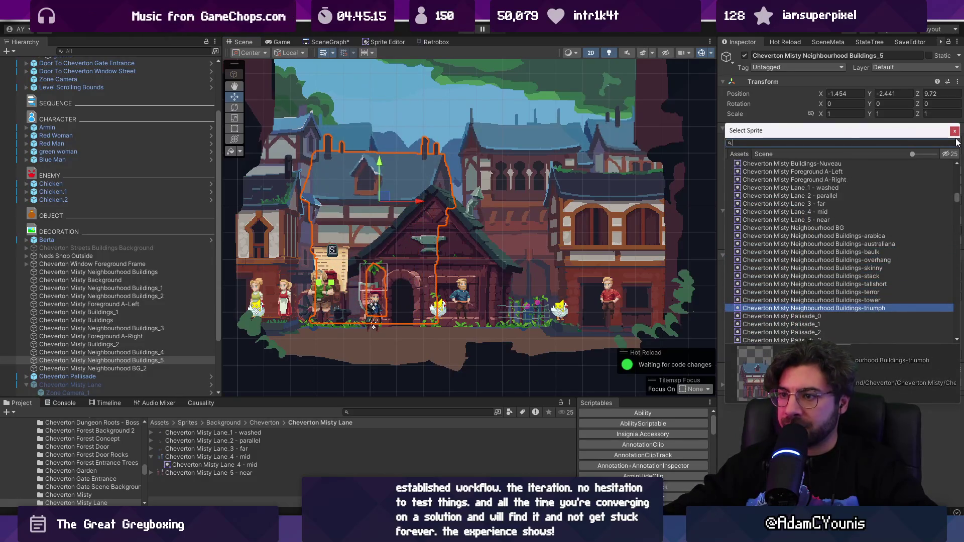
- Lower the right neighbourhood building and swap its sprite for a taller building variant
left_click(514, 148)
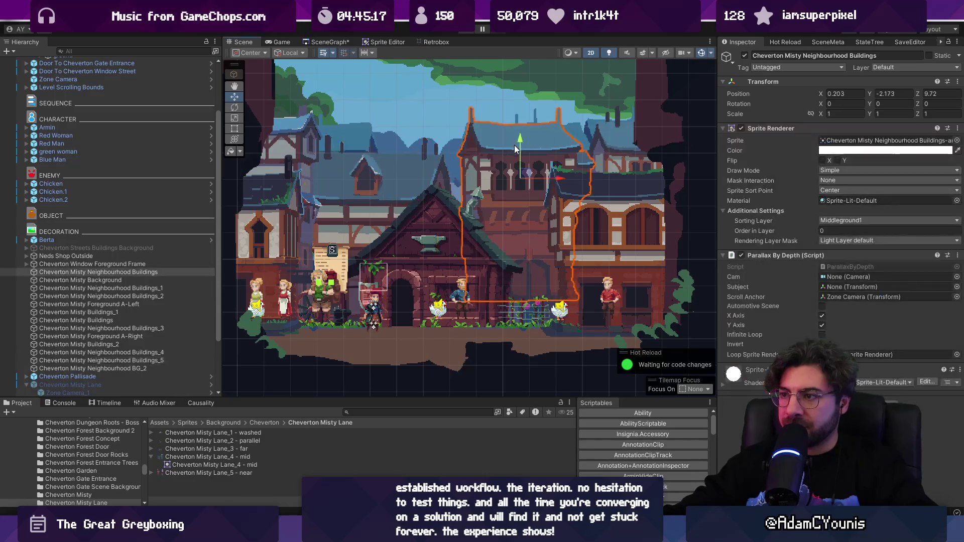
left_click_drag(519, 143, 519, 158)
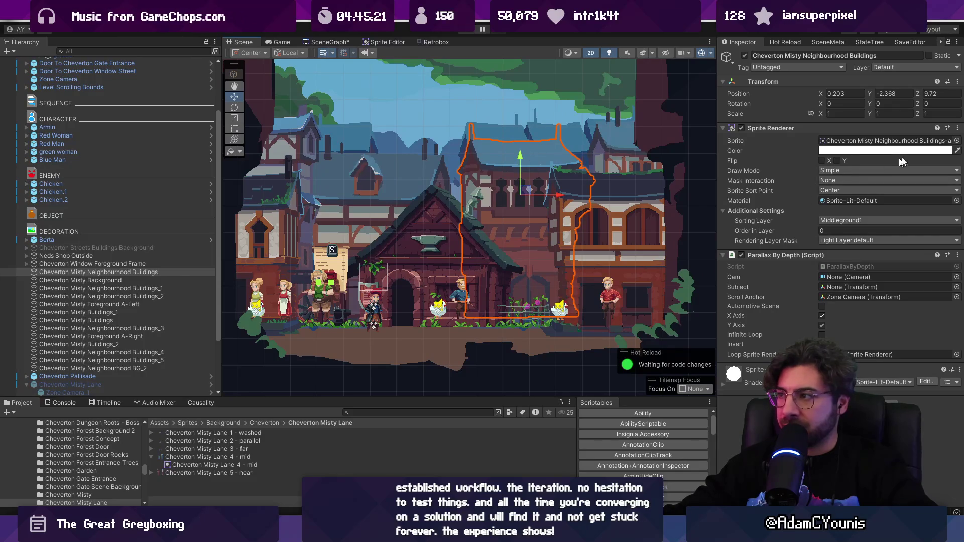
left_click(957, 141)
key("Down")
key("Down")
key("Up")
key("Return")
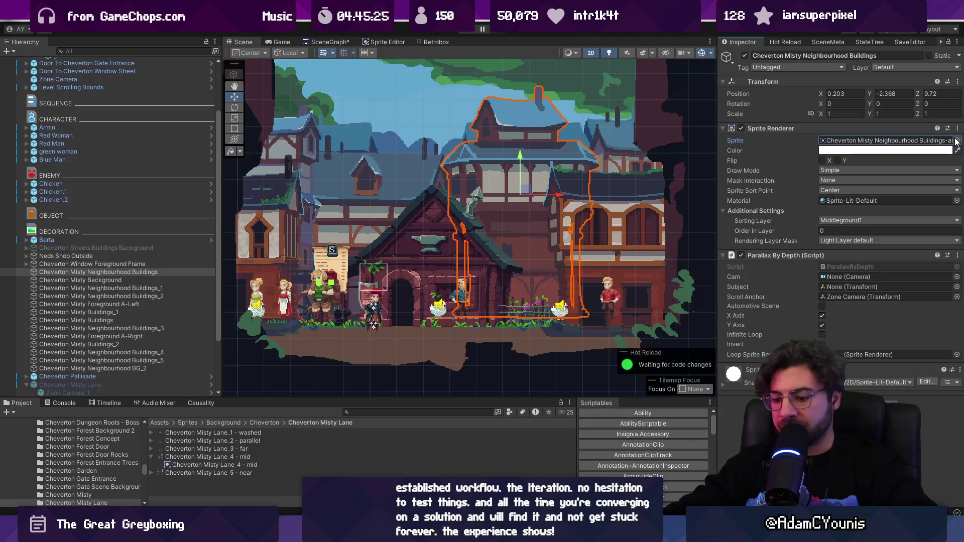
- Run the game to check the scene, then stop it
key("ctrl+p")
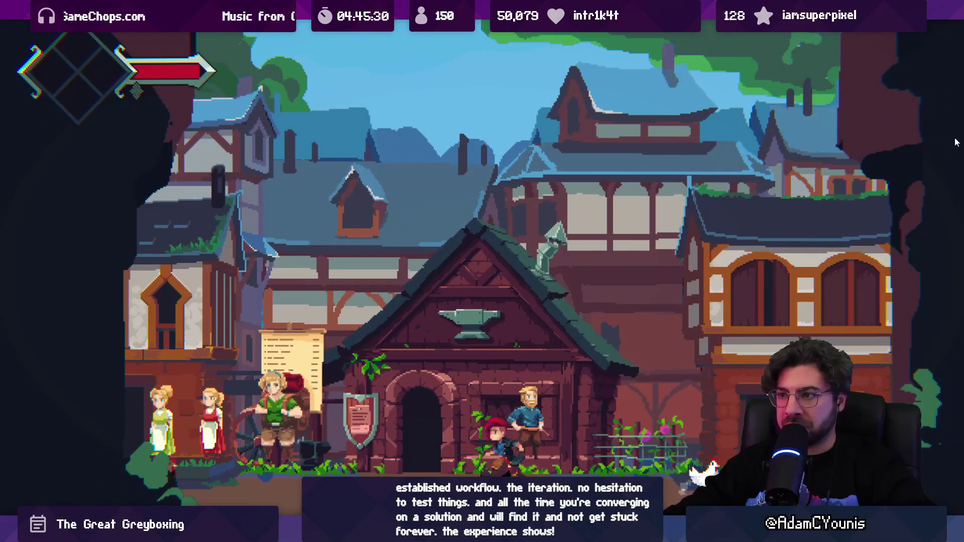
key("Escape")
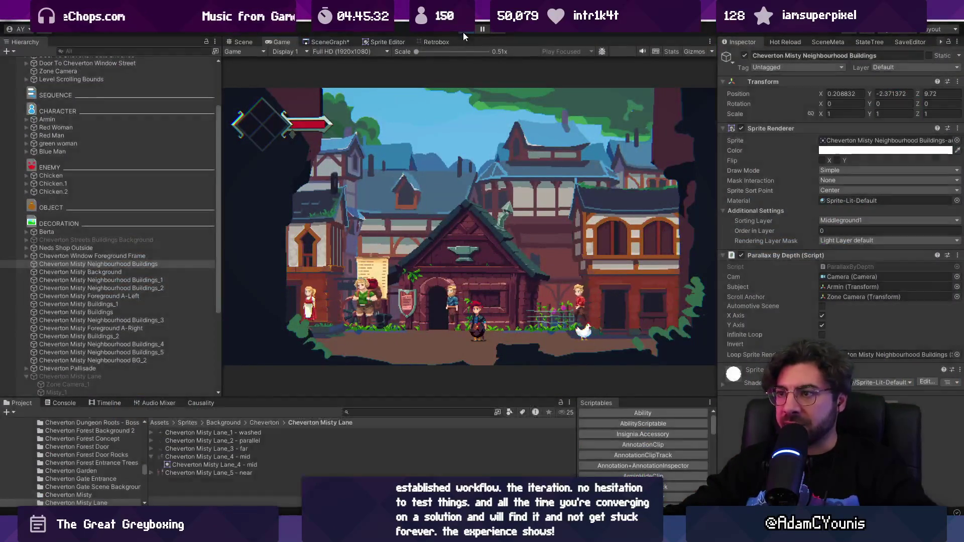
key("ctrl+p")
left_click(387, 188)
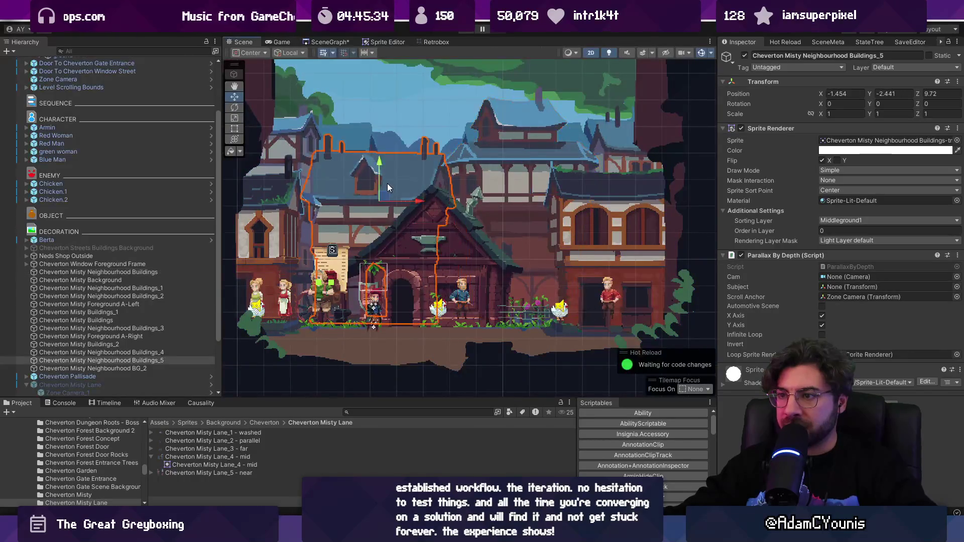
- Delete the right-hand neighbourhood building and move the tiled BG_1 backdrop right behind the shop
left_click(491, 173)
key("Delete")
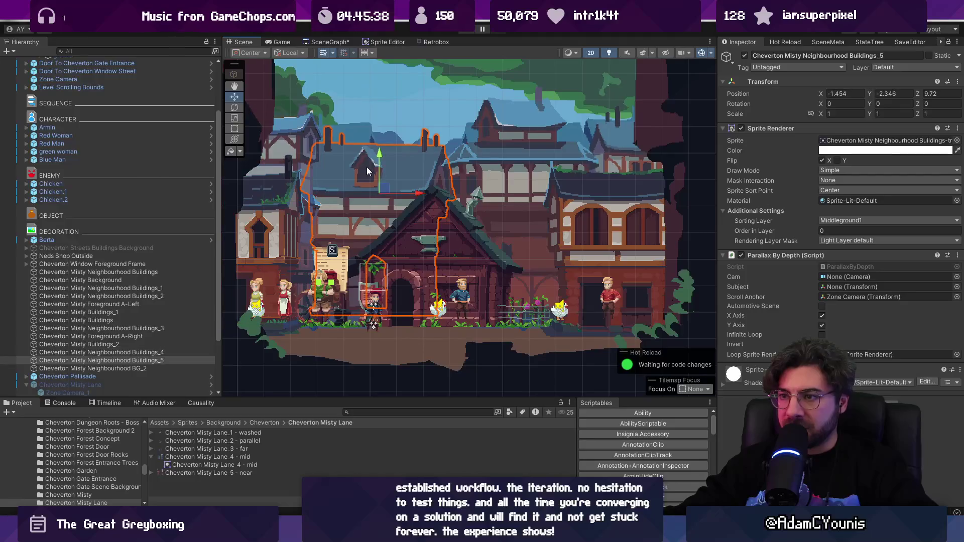
left_click(366, 171)
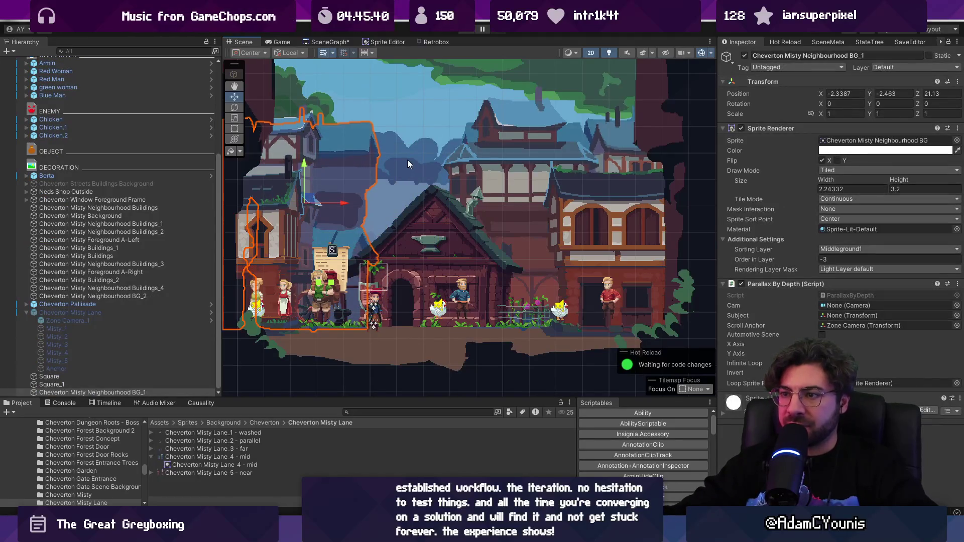
mouse_move(343, 203)
left_mouse_down()
mouse_move(451, 197)
mouse_move(439, 203)
left_mouse_up()
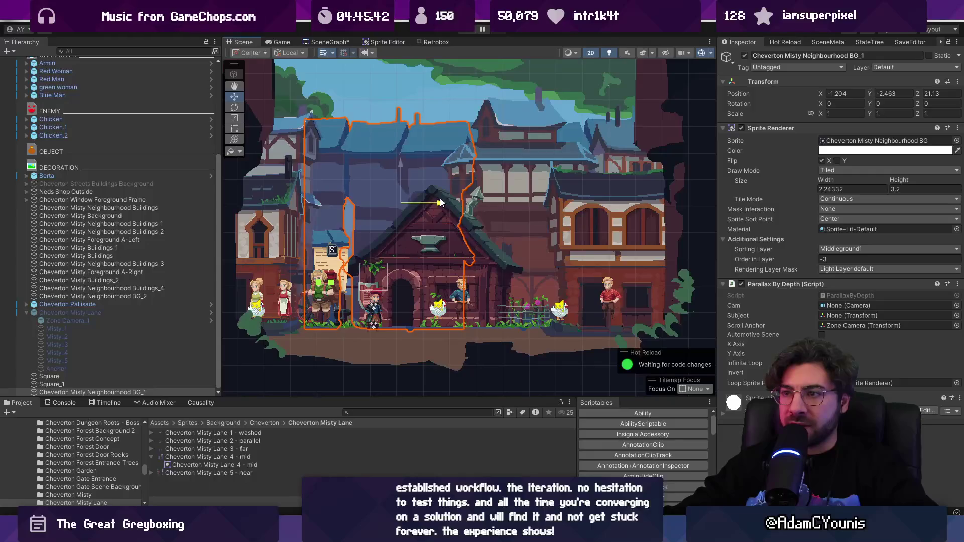
- Widen BG_1 to both sides with the Rect tool and lower it slightly
key("e")
key("t")
left_click_drag(303, 181, 130, 172)
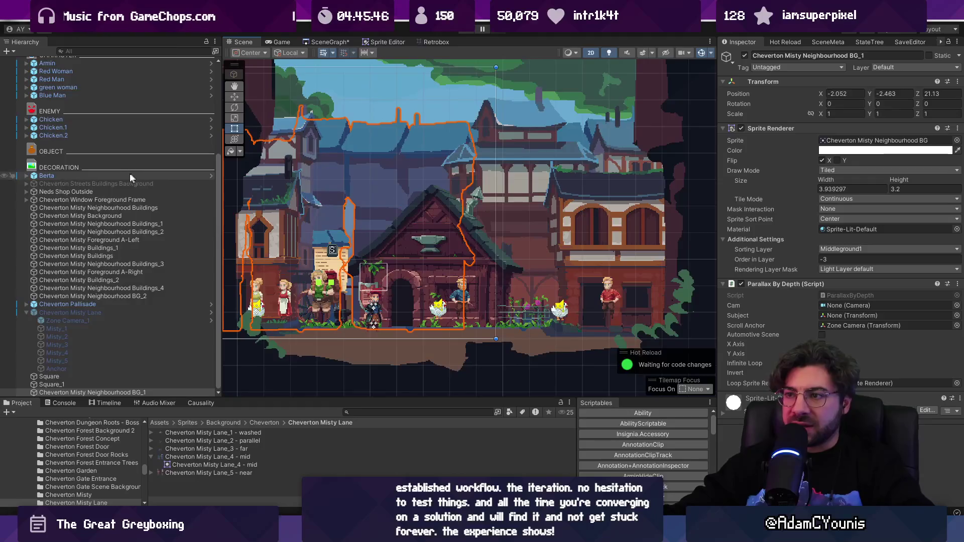
mouse_move(496, 184)
left_mouse_down()
mouse_move(567, 184)
mouse_move(500, 183)
left_mouse_up()
key("w")
mouse_move(314, 164)
left_mouse_down()
mouse_move(319, 224)
mouse_move(318, 166)
left_mouse_up()
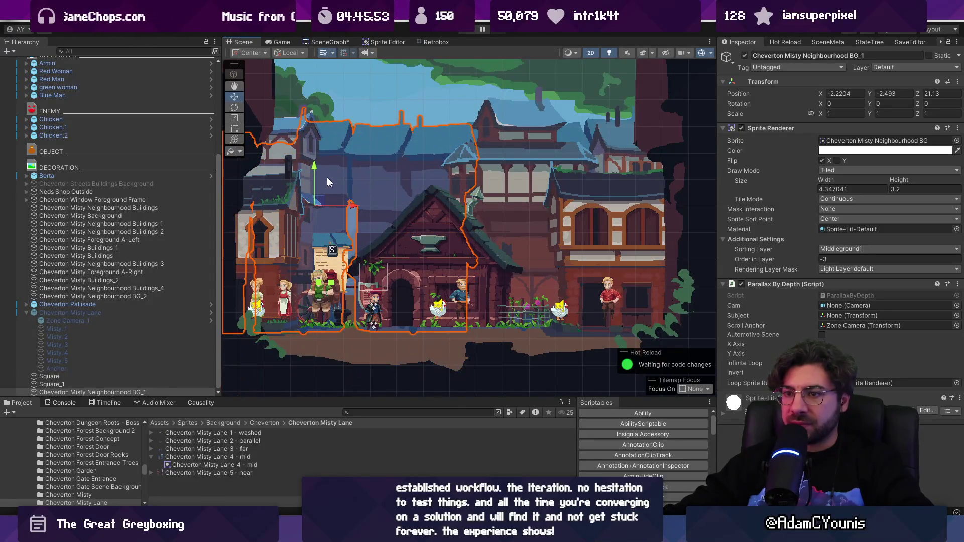
- Frame the village buildings and lower the BG_1 backdrop further
double_click(79, 304)
scroll(466, 226, "up", 10)
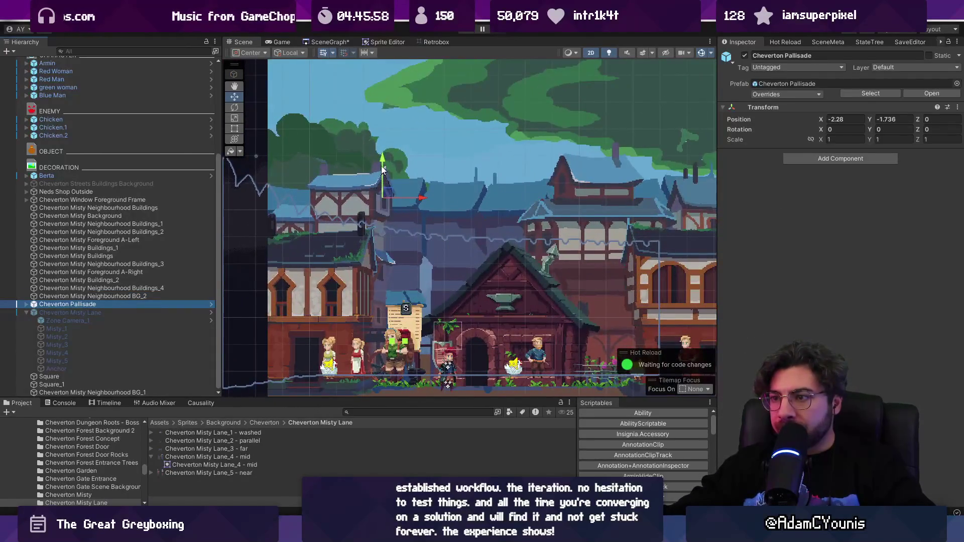
left_click_drag(464, 215, 416, 177)
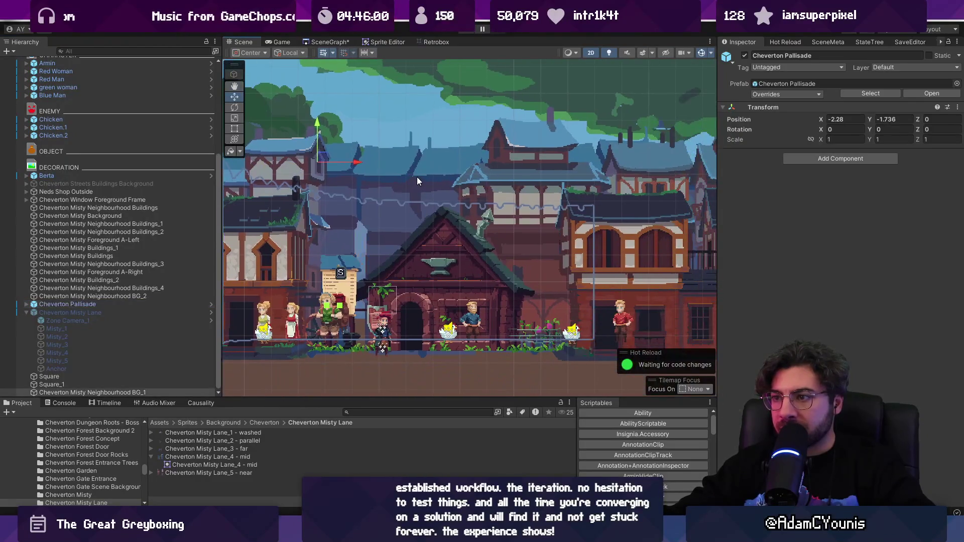
left_click(420, 150)
mouse_move(325, 231)
left_mouse_down()
mouse_move(333, 303)
mouse_move(327, 223)
left_mouse_up()
- Shift Cheverton Misty Background left and down, then deselect everything
left_click(327, 224)
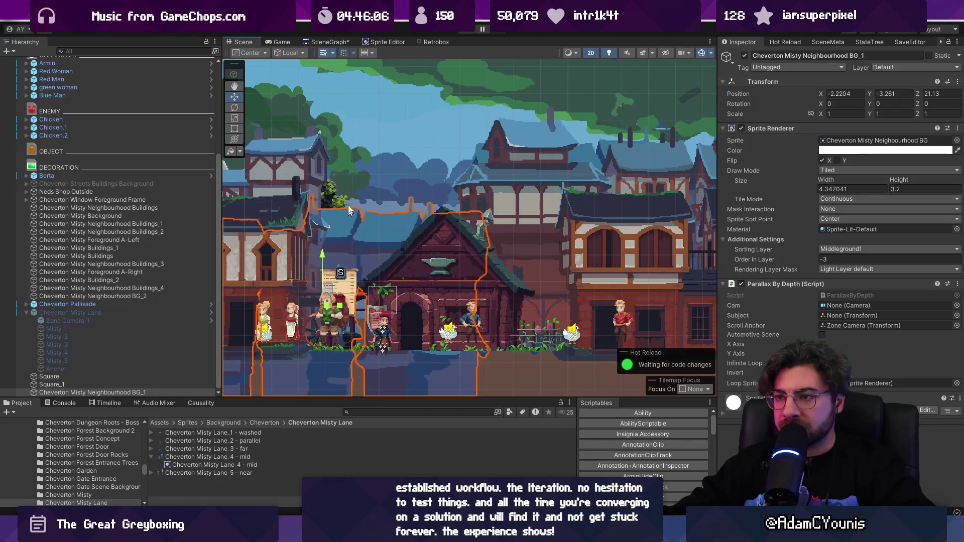
scroll(407, 174, "down", 5)
left_click_drag(606, 167, 588, 172)
left_click_drag(541, 122, 547, 144)
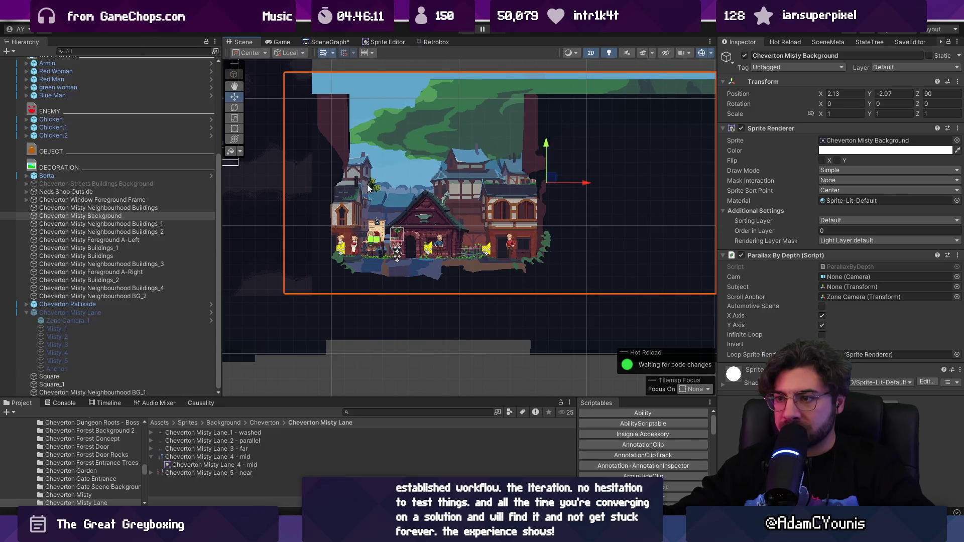
left_click(403, 207)
left_click(491, 189)
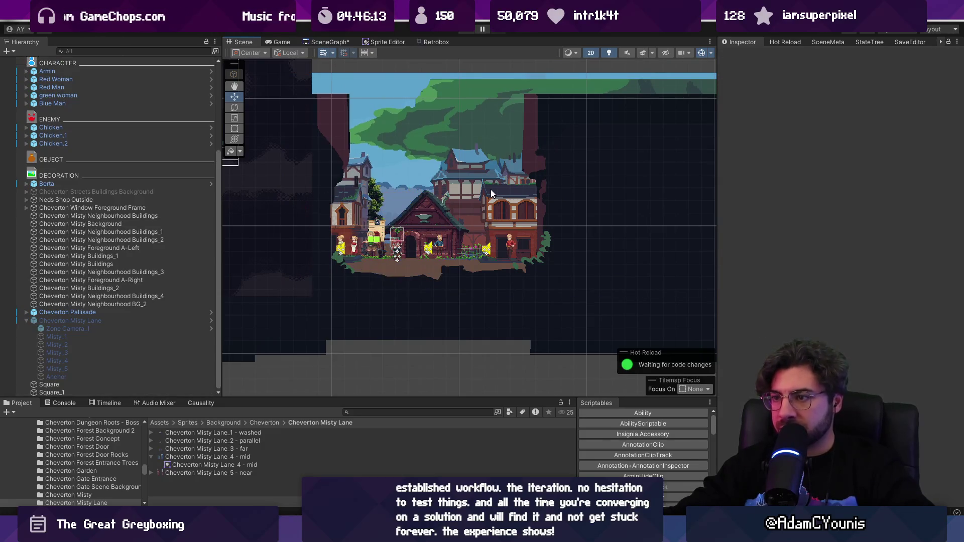
left_click(428, 207)
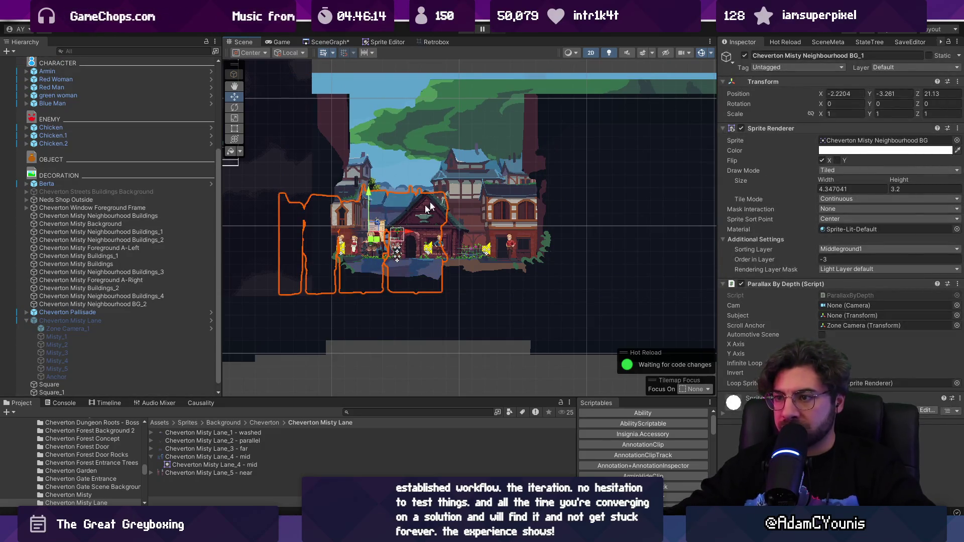
- Shift the BG_1 rooftop layer right and adjust its bottom edge with the Rect tool
left_click(387, 226)
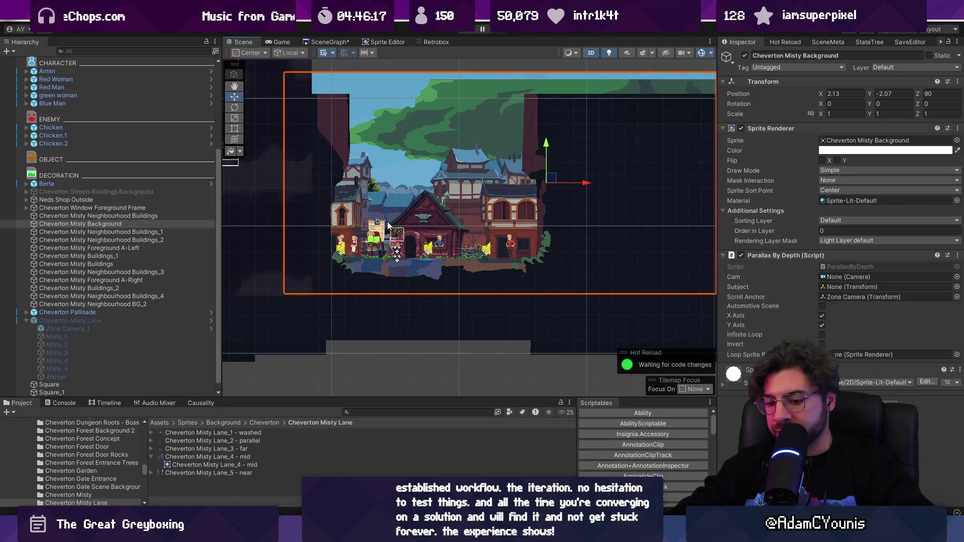
left_click(387, 226)
scroll(387, 226, "up", 5)
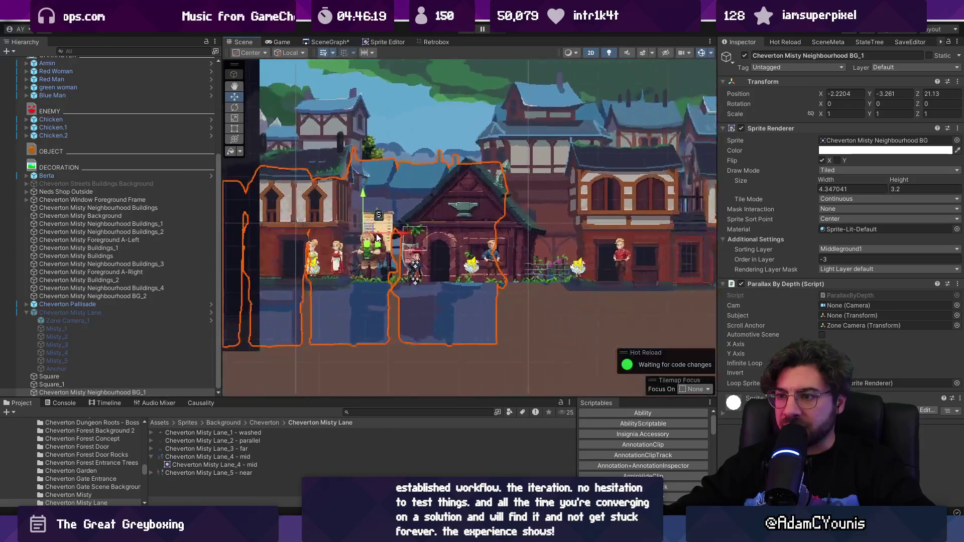
mouse_move(361, 232)
left_mouse_down()
mouse_move(508, 138)
mouse_move(478, 207)
mouse_move(486, 225)
mouse_move(480, 208)
left_mouse_up()
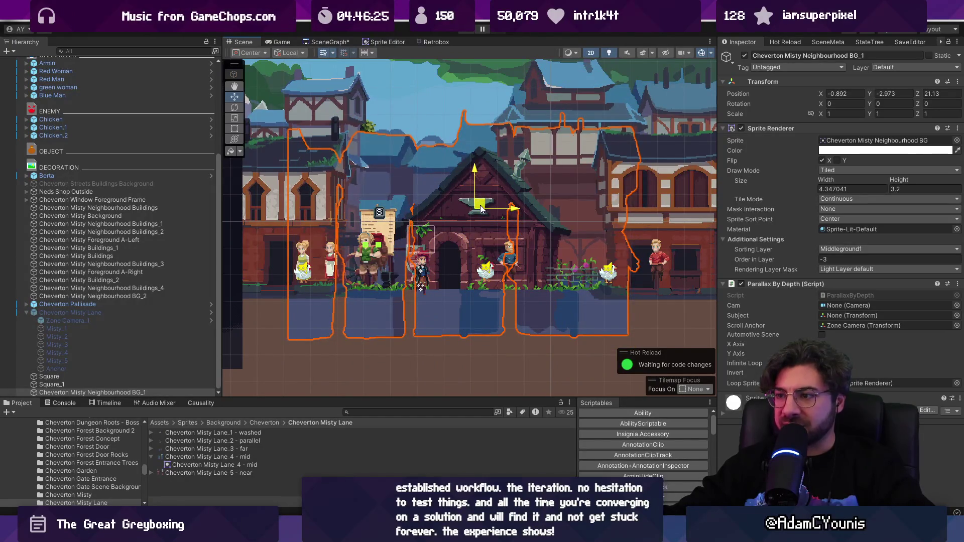
scroll(416, 245, "down", 2)
key("t")
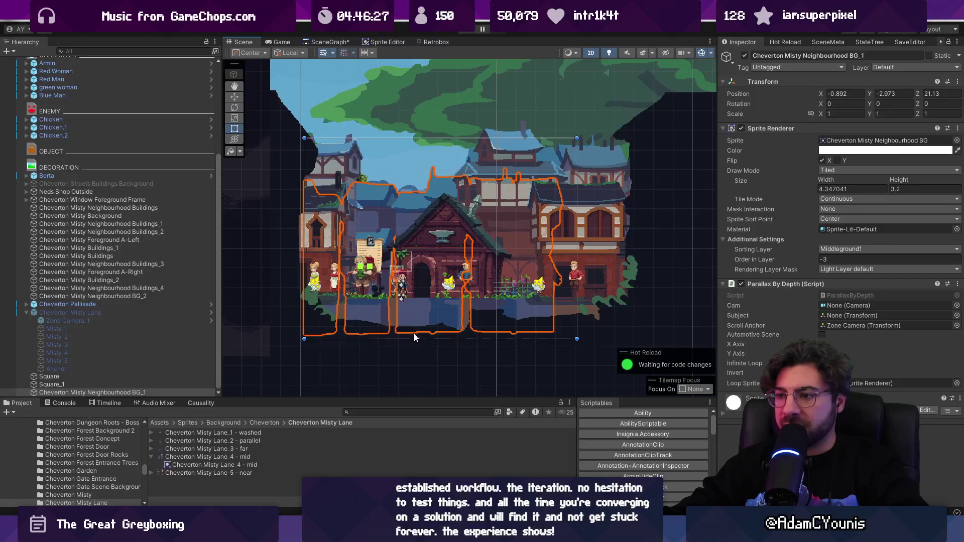
left_click_drag(416, 340, 417, 316)
- Move BG_1 left and up behind the buildings, and nudge Buildings_4 to the right
left_click(443, 276)
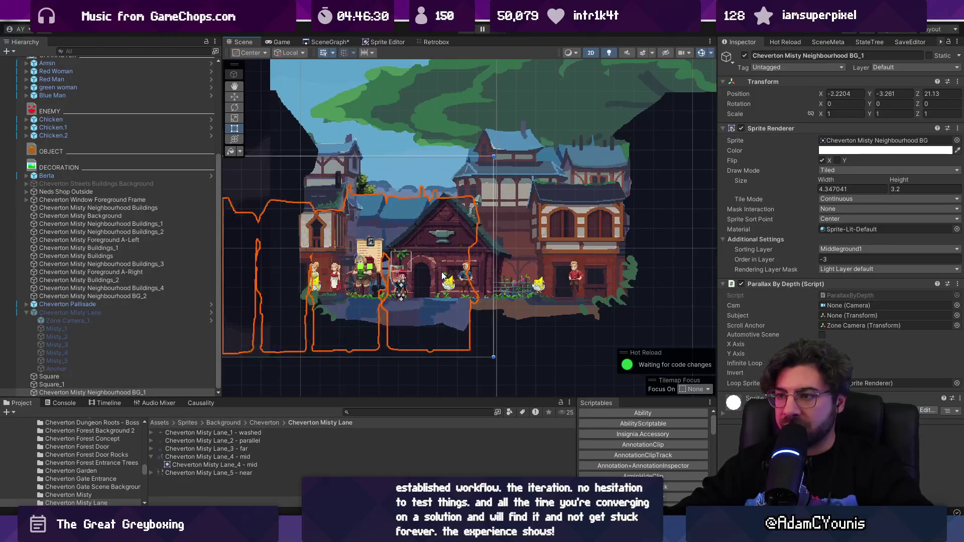
left_click(433, 259)
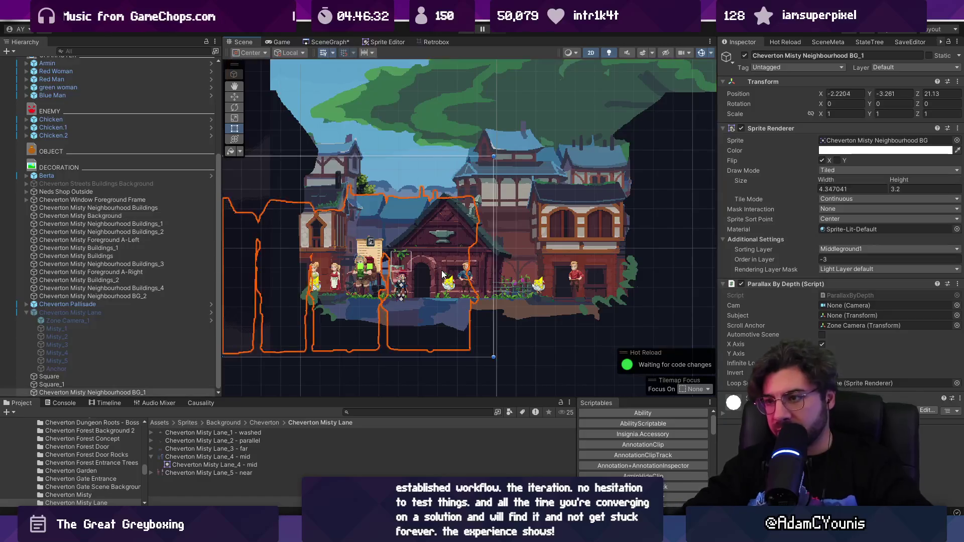
key("w")
left_click_drag(448, 230, 293, 202)
left_click(359, 186)
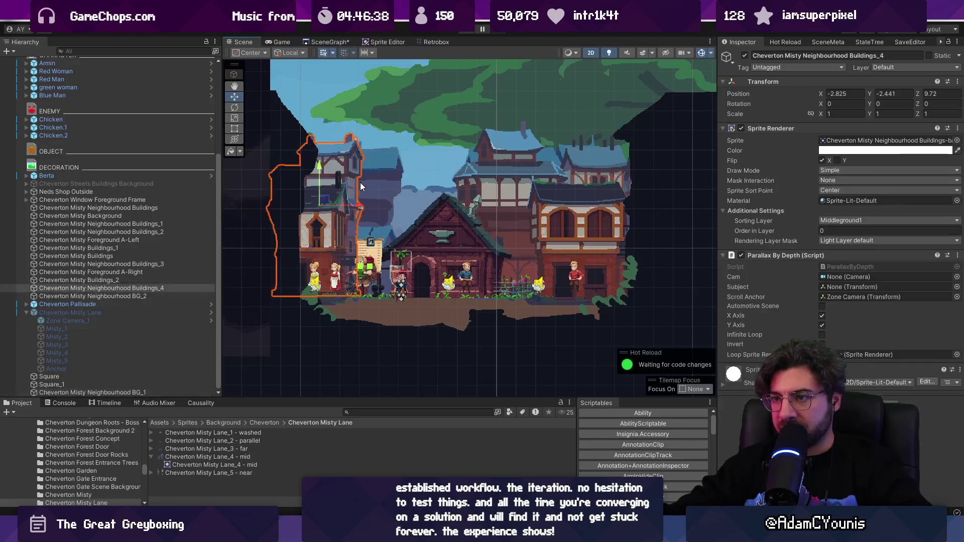
mouse_move(360, 210)
left_mouse_down()
mouse_move(396, 215)
mouse_move(320, 210)
mouse_move(620, 210)
left_mouse_up()
- Duplicate BG_1 into BG_3, untick Flip X, and slide the copy slightly left
left_click(386, 186)
key("ctrl+d")
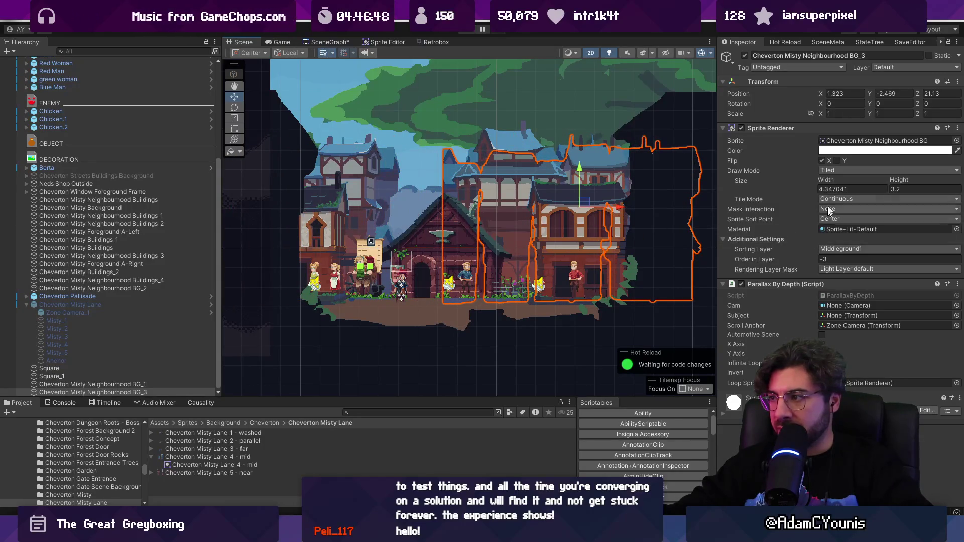
left_click(821, 161)
left_click_drag(617, 208, 606, 207)
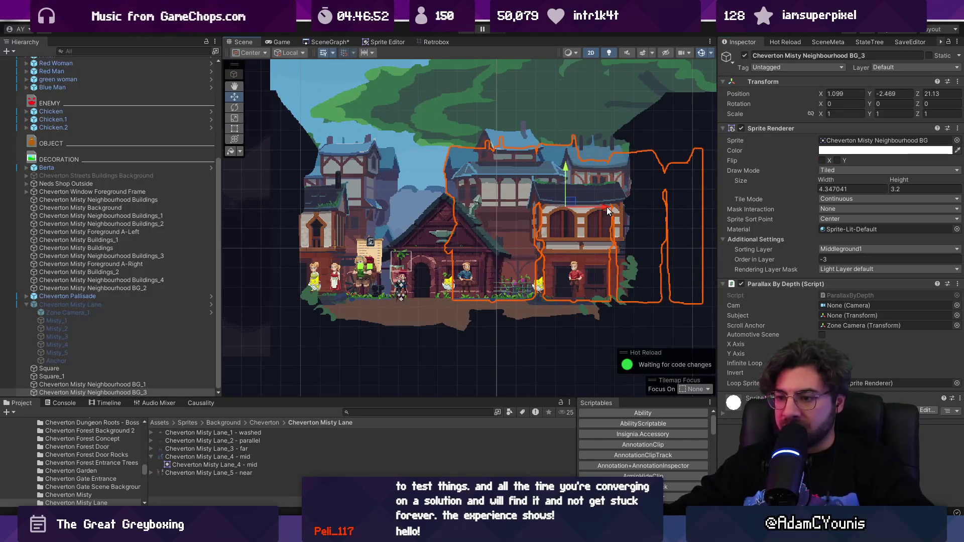
- Lower the misty background slightly and start play mode to preview the backdrop
left_click(414, 169)
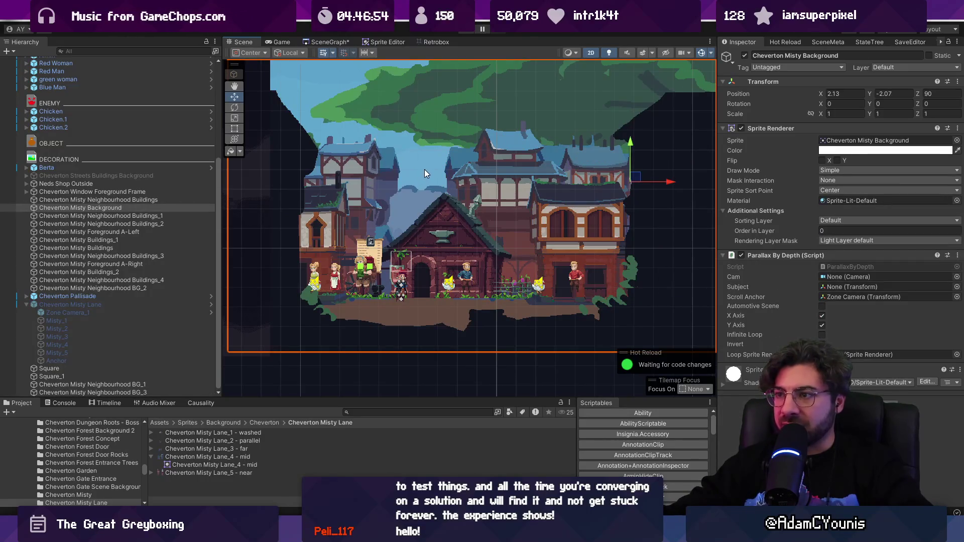
scroll(423, 170, "down", 2)
left_click_drag(570, 175, 570, 180)
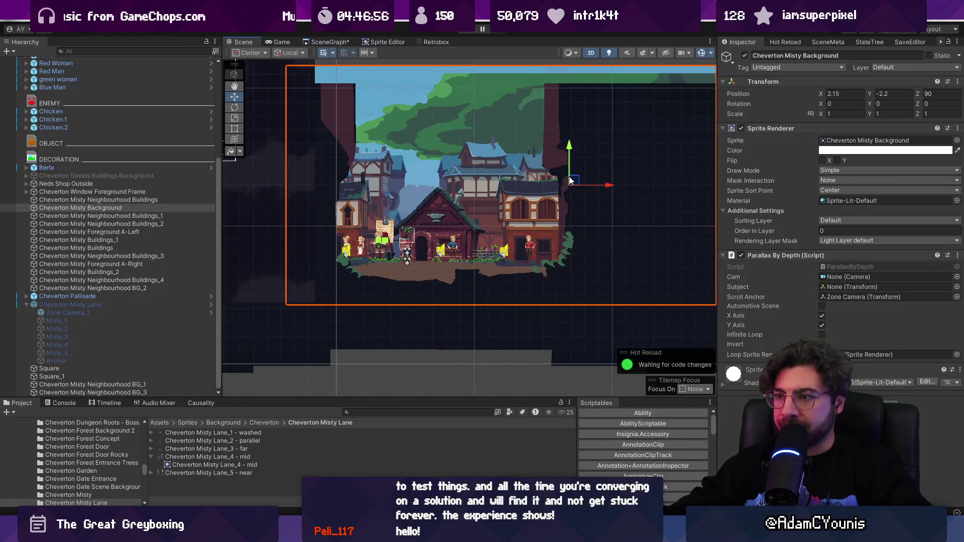
key("ctrl+p")
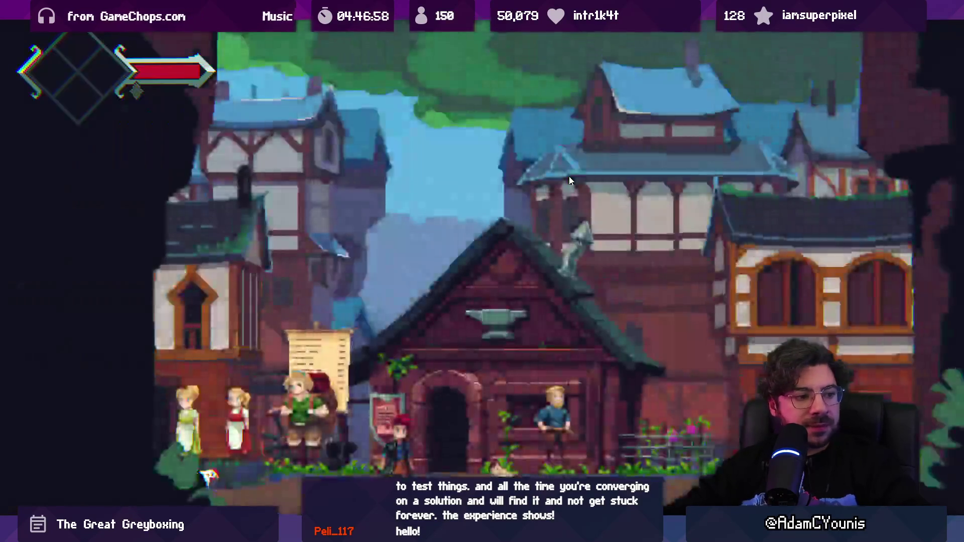
- Run the player right, stop play mode, and select the Cheverton Outside Tavern tilemap
key("Right")
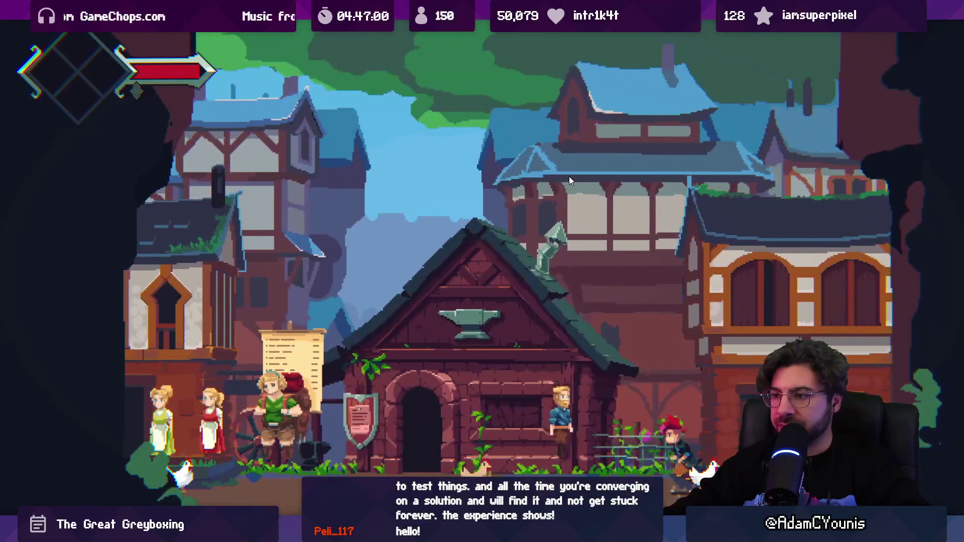
key("shift+space")
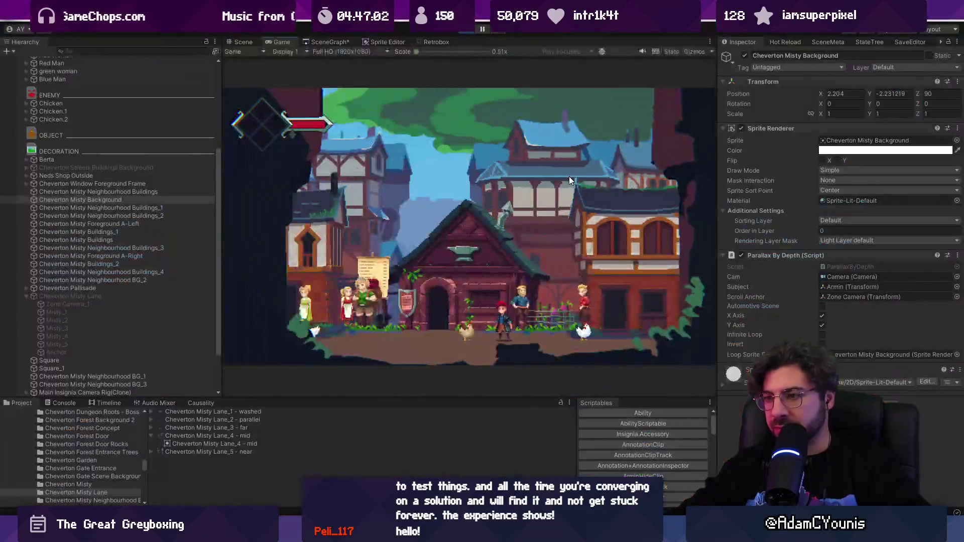
key("ctrl+p")
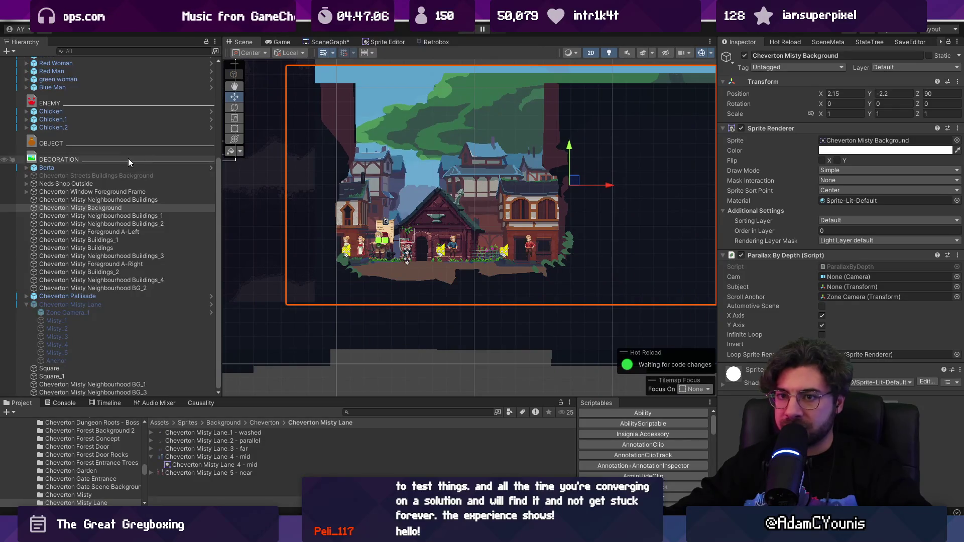
scroll(118, 141, "up", 5)
left_click(105, 109)
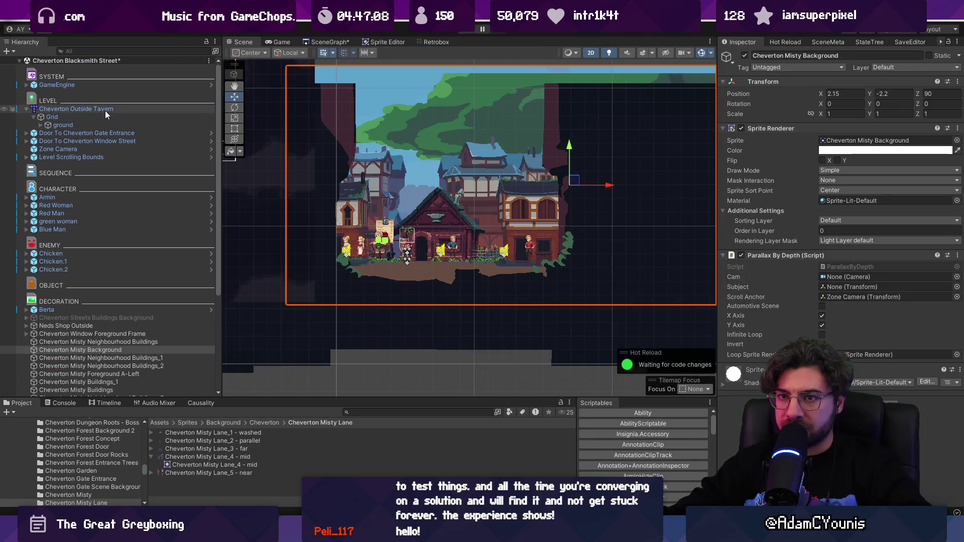
- Lower the tavern tilemap and move the four townsfolk, Red Woman to Blue Man, onto the ground
left_click_drag(433, 175, 433, 178)
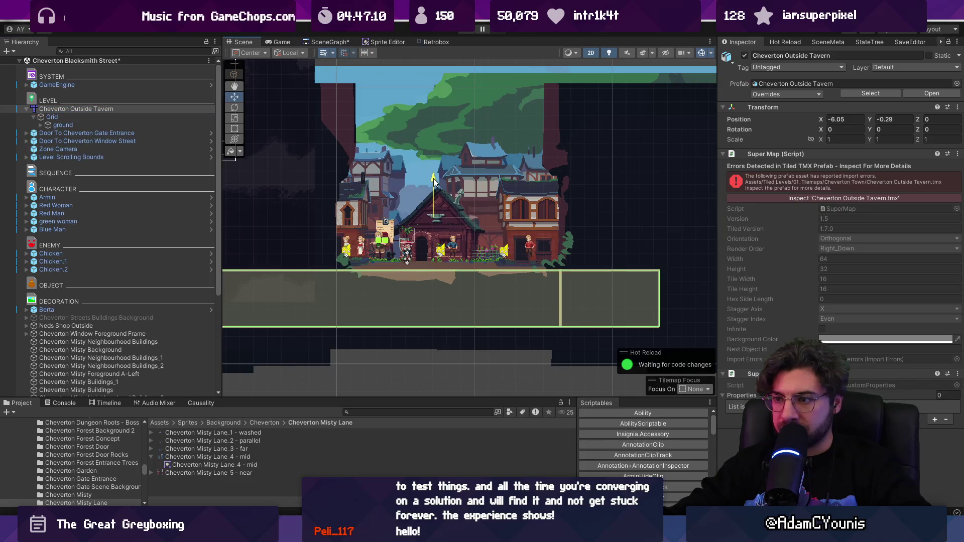
scroll(336, 249, "up", 3)
left_click(328, 248)
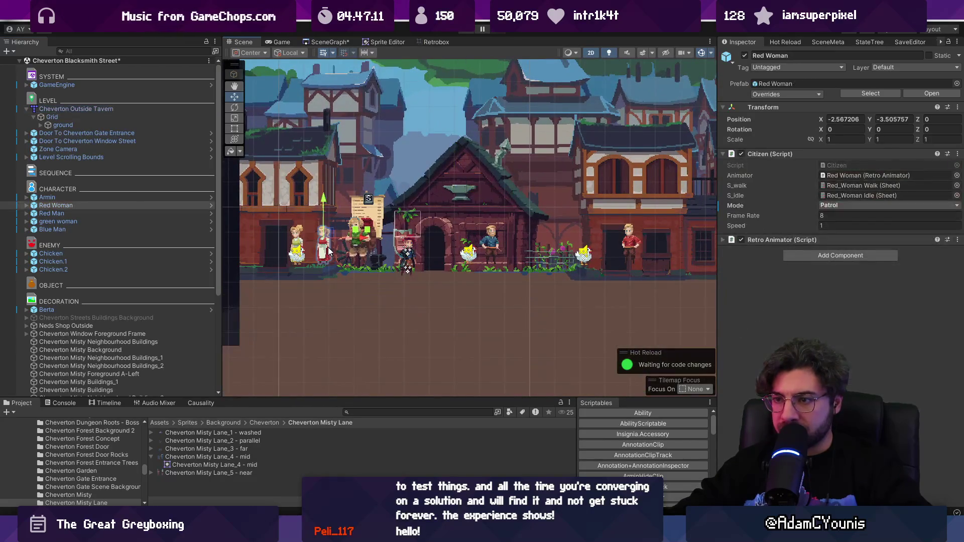
left_click(120, 229, "shift")
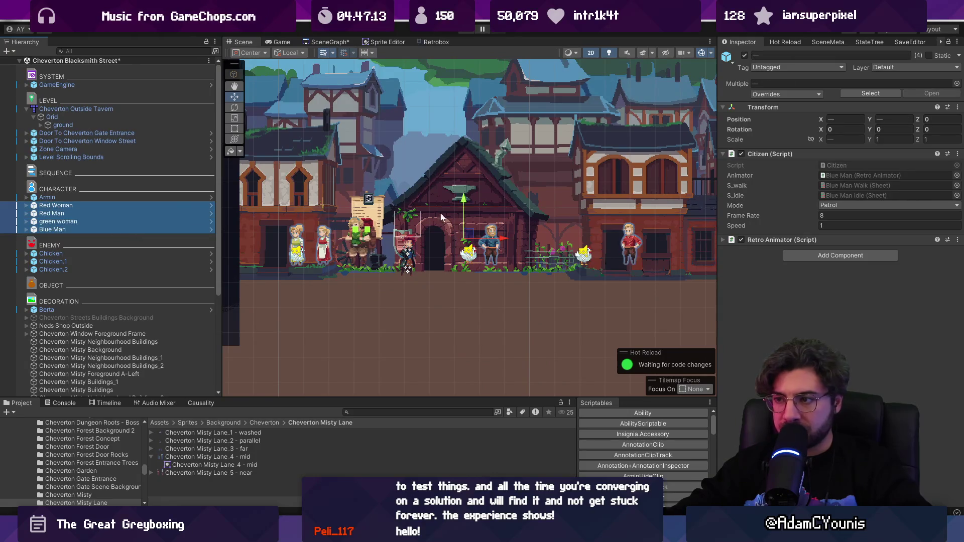
mouse_move(463, 201)
left_mouse_down()
mouse_move(464, 222)
mouse_move(442, 227)
left_mouse_up()
left_click(194, 253)
left_click(179, 270, "shift")
left_click(465, 208)
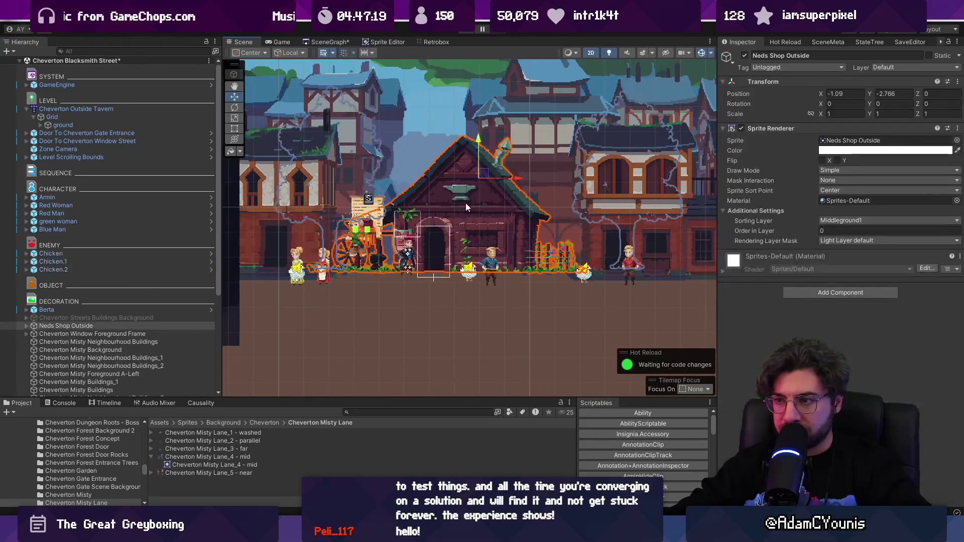
left_click(457, 188)
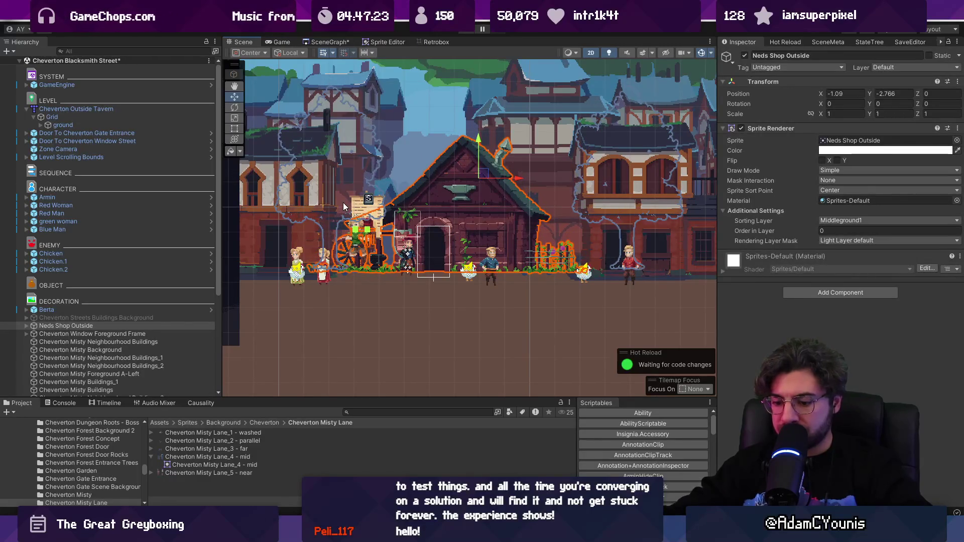
- Quick-test the scene in play mode, then lower Berta the merchant slightly
key("ctrl+p")
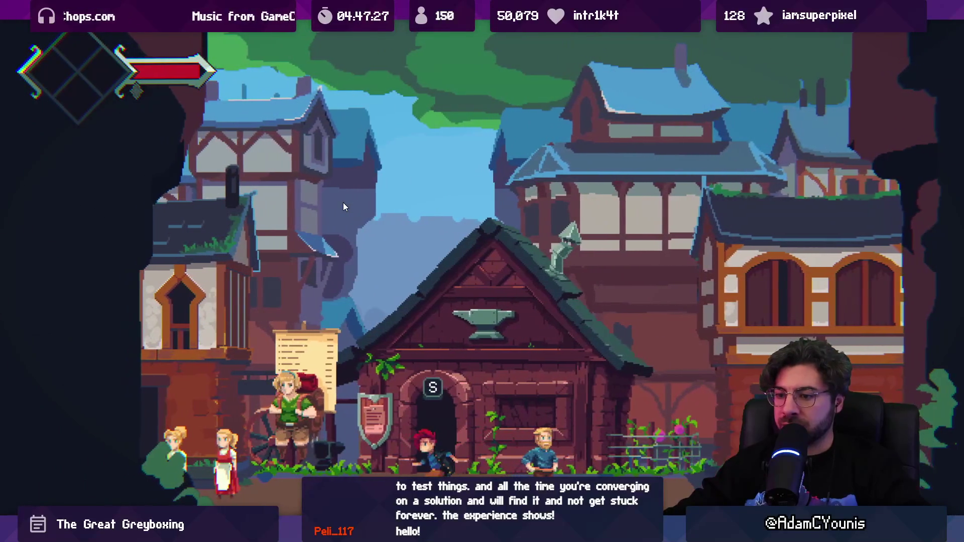
key("shift+space")
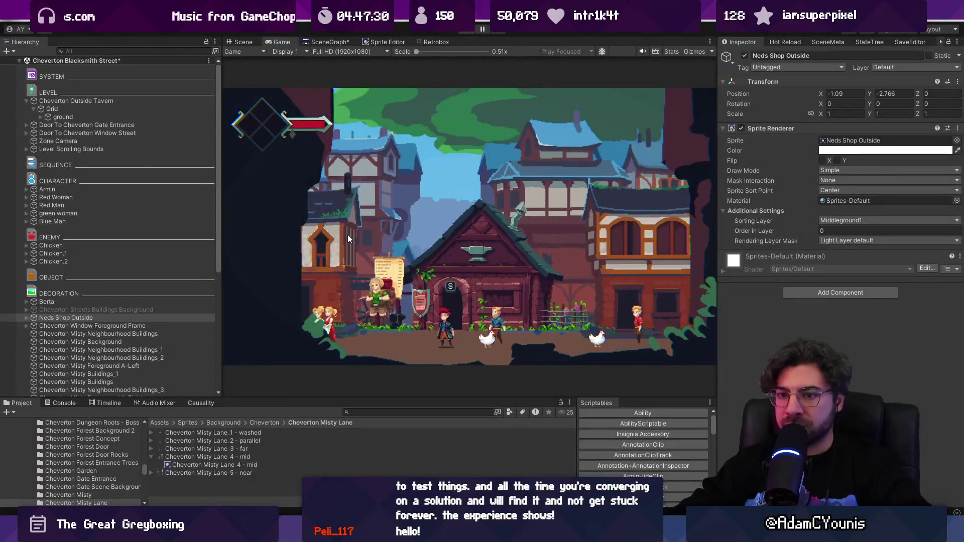
key("ctrl+p")
left_click(367, 225)
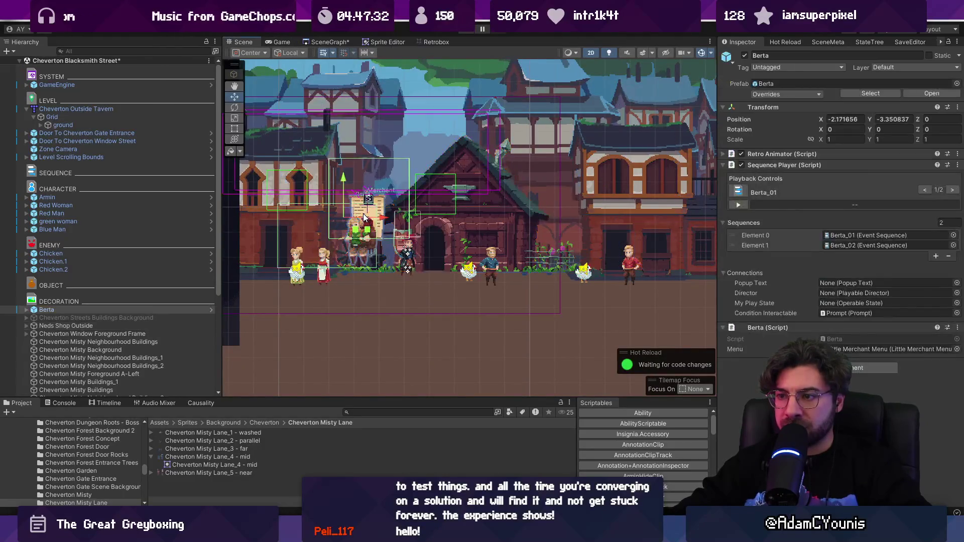
left_click_drag(341, 178, 345, 191)
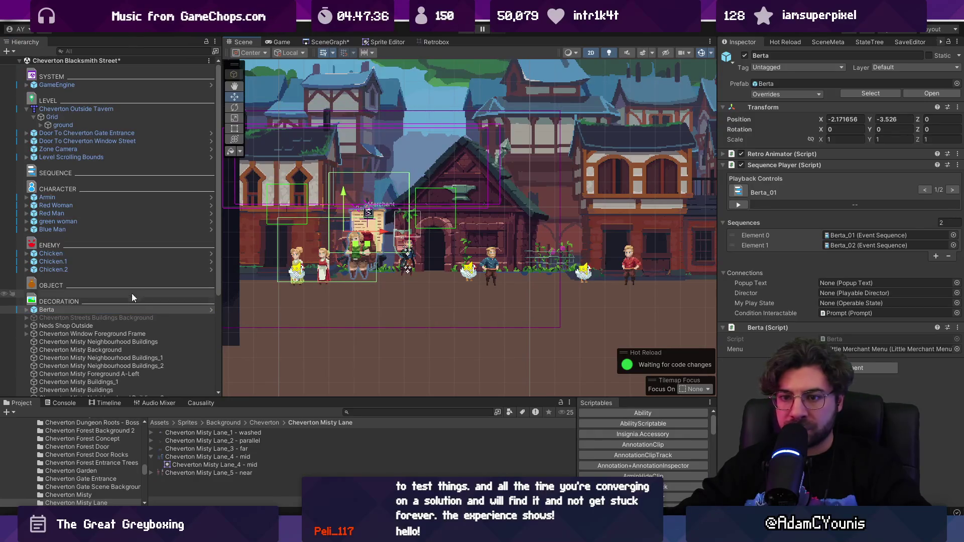
- Lower the Zone Camera framing to Y -2.771
left_click(101, 108)
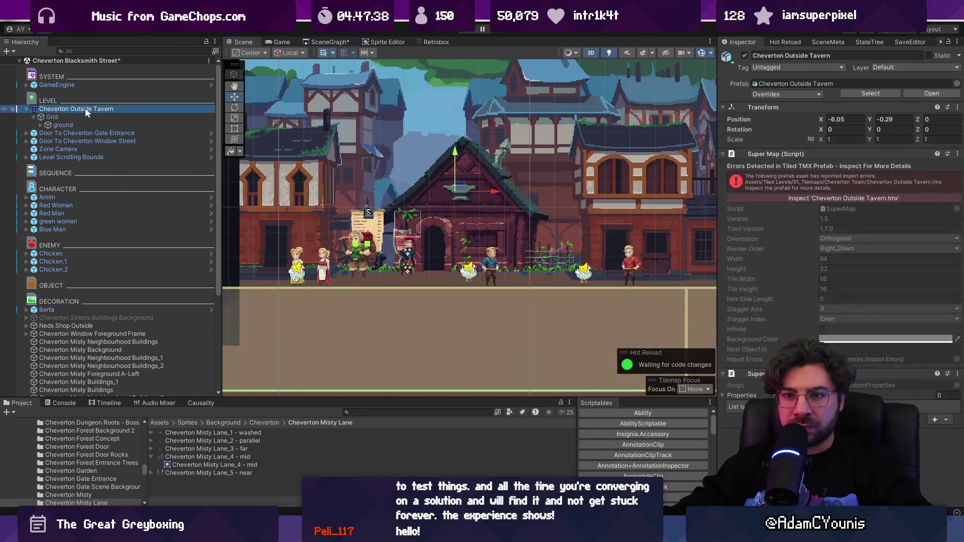
left_click(26, 109)
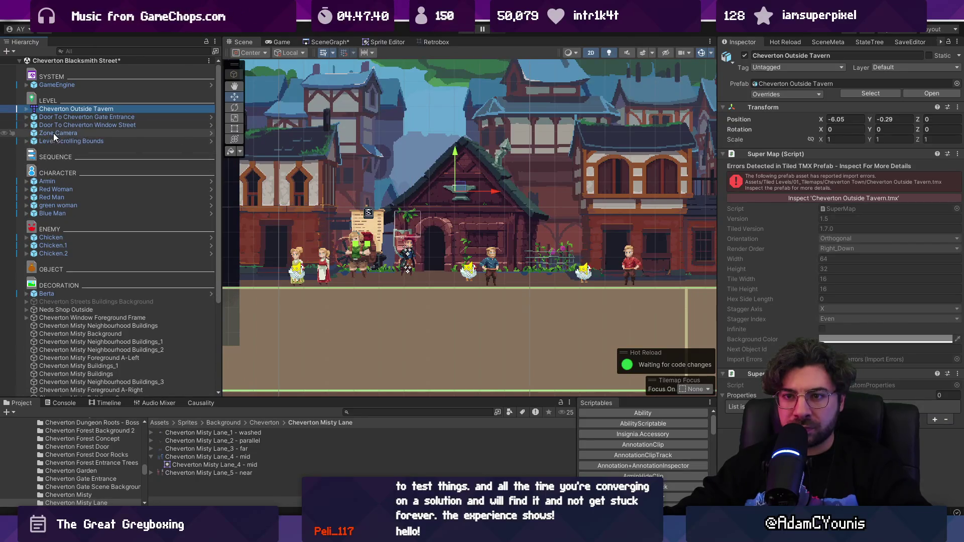
left_click(53, 134)
key("f")
left_click_drag(444, 157, 450, 169)
- Play-test the new framing by running the player right and back left, then stop
key("ctrl+p")
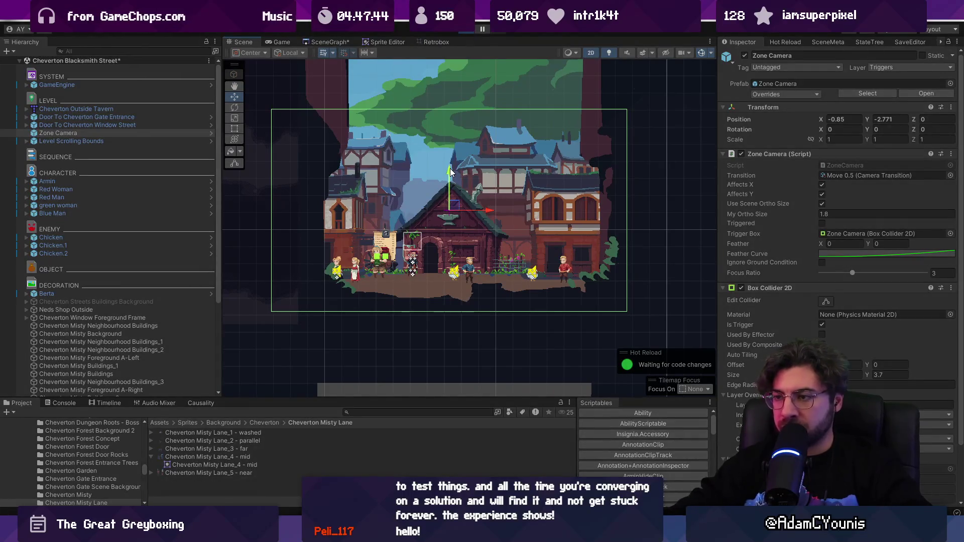
key("Right")
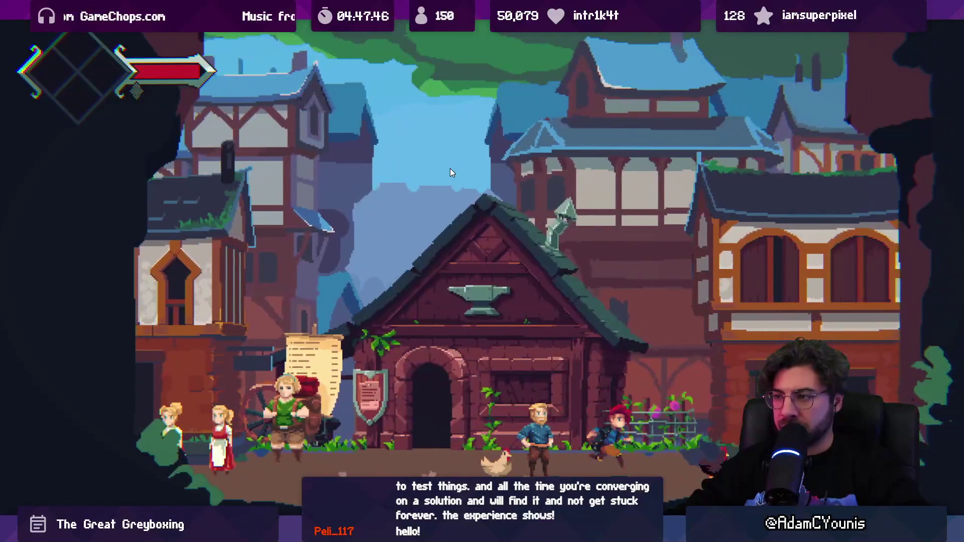
key("Left")
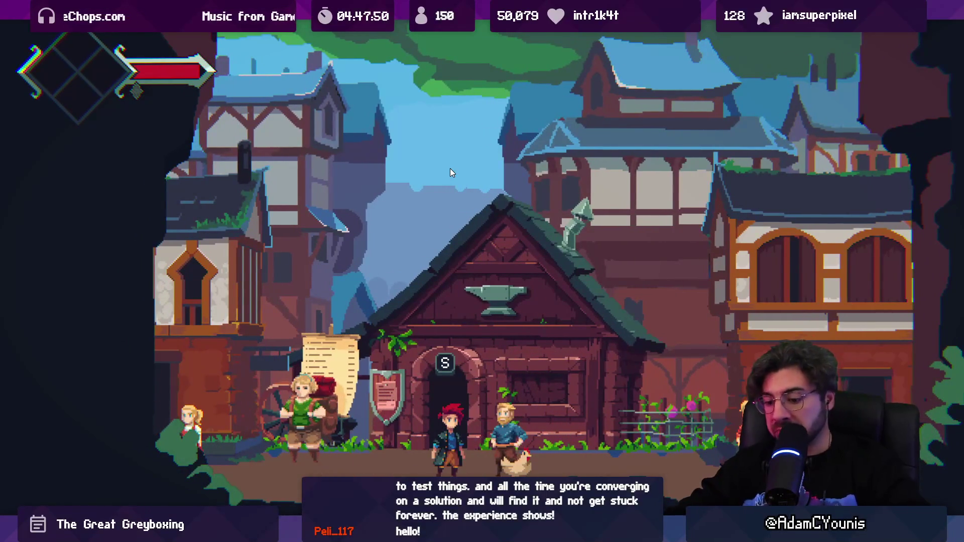
key("shift+space")
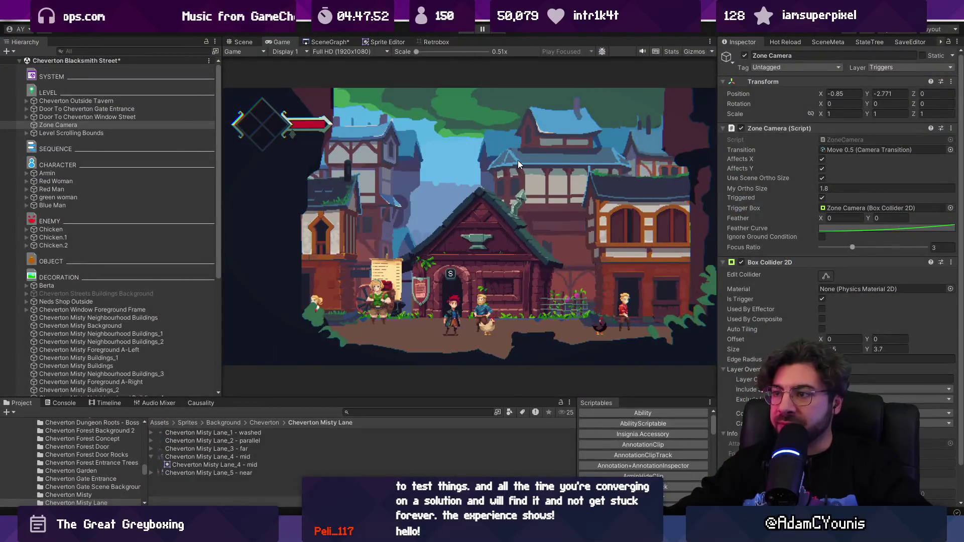
key("ctrl+1")
left_click(505, 174)
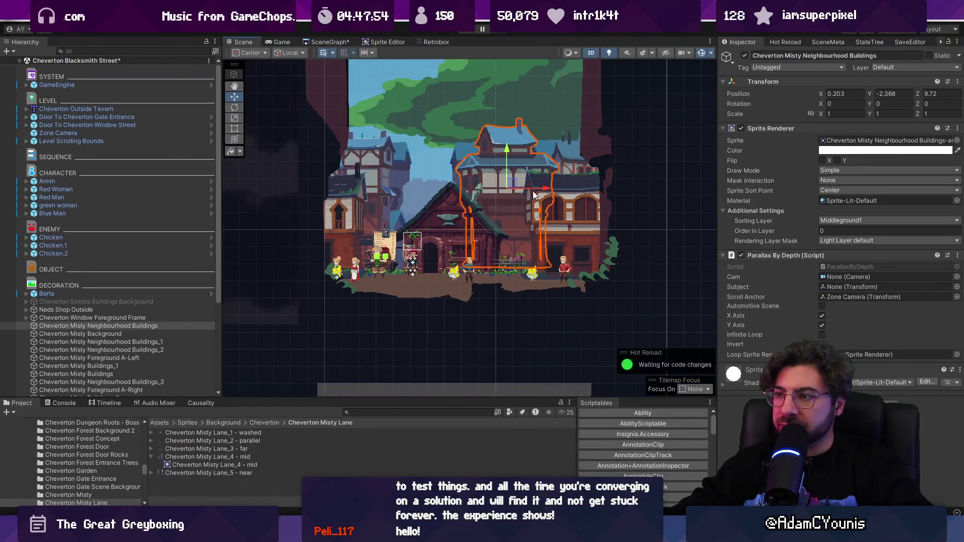
- Duplicate the neighbourhood buildings over the smithy and switch its sprite to Buildings-stack
key("ctrl+d")
left_click_drag(534, 194, 460, 194)
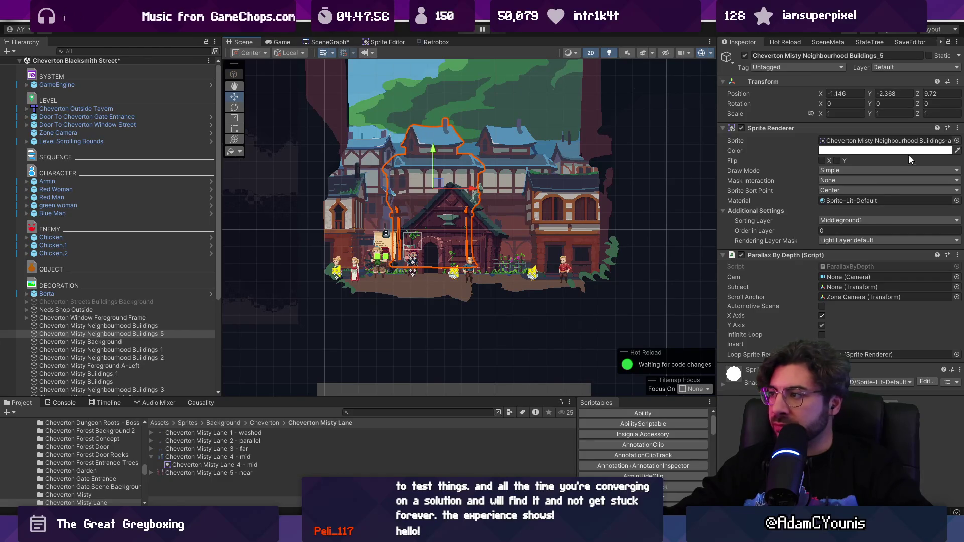
left_click(956, 140)
key("Down")
key("Down")
key("Down")
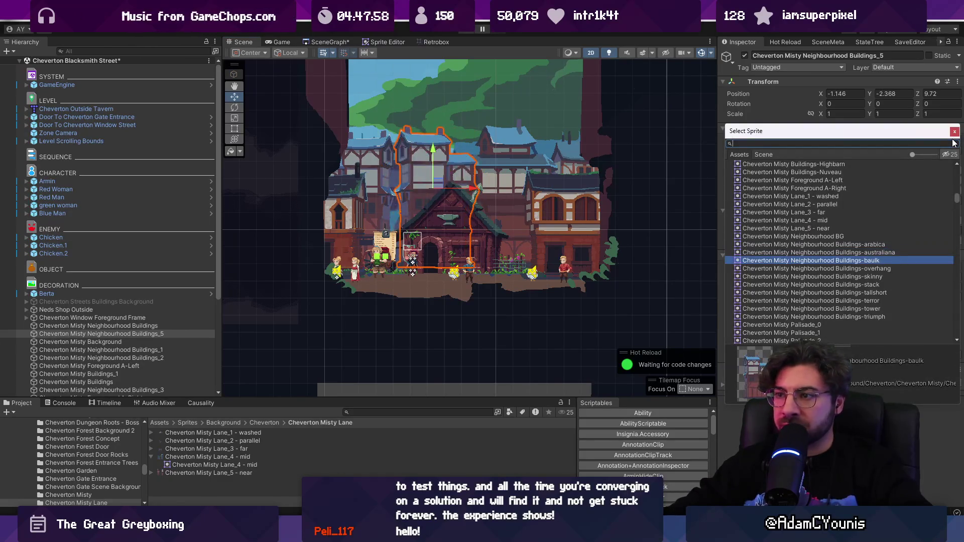
key("Down")
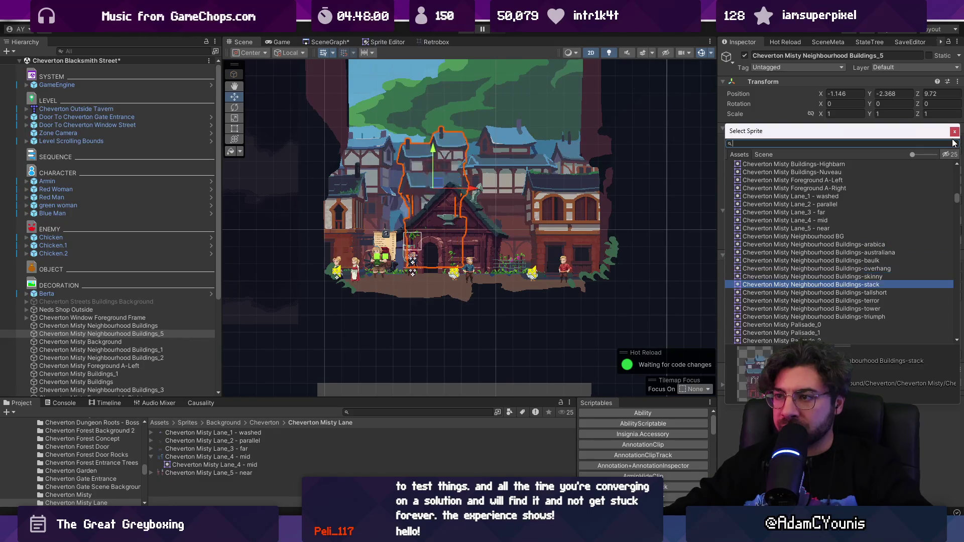
scroll(502, 161, "up", 4)
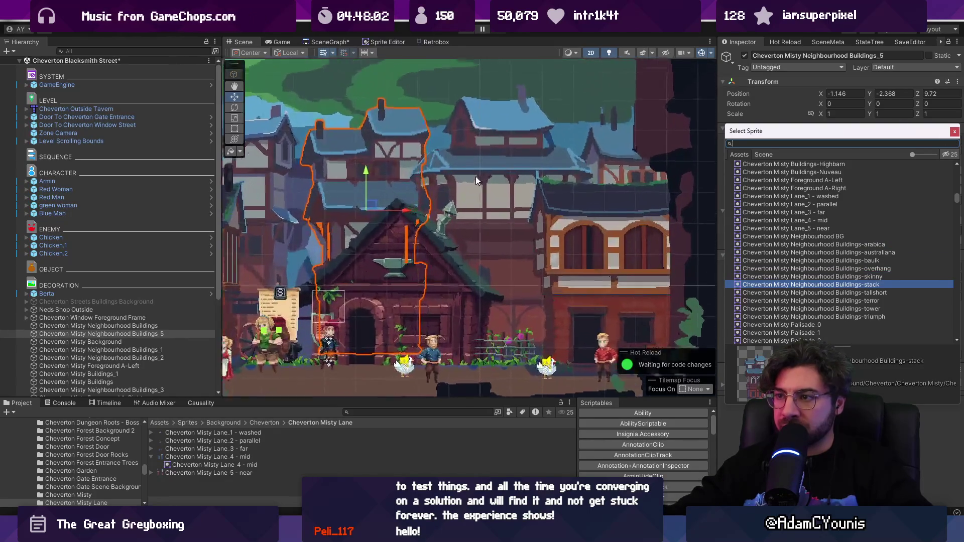
left_click_drag(405, 211, 398, 211)
- Tint the Buildings_5 house pale grey-cyan and move it right behind the smithy roof to X -0.834
left_click(831, 151)
left_click(864, 219)
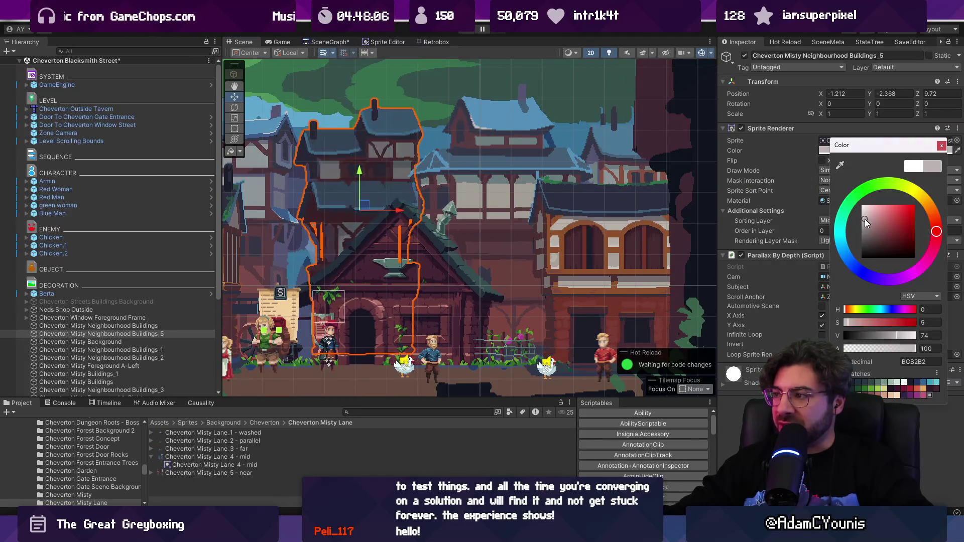
left_click(840, 234)
mouse_move(876, 214)
left_mouse_down()
mouse_move(902, 205)
mouse_move(868, 207)
left_mouse_up()
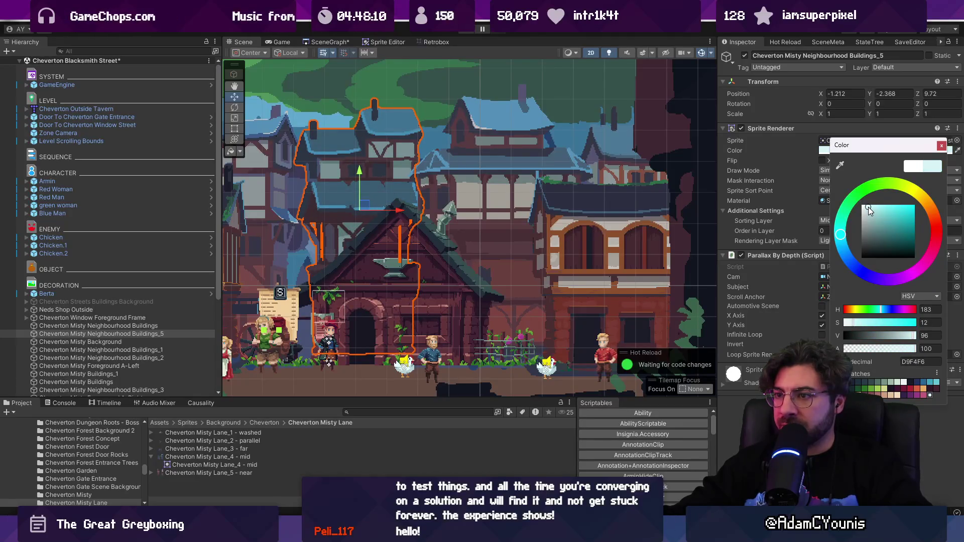
left_click(842, 227)
left_click(841, 227)
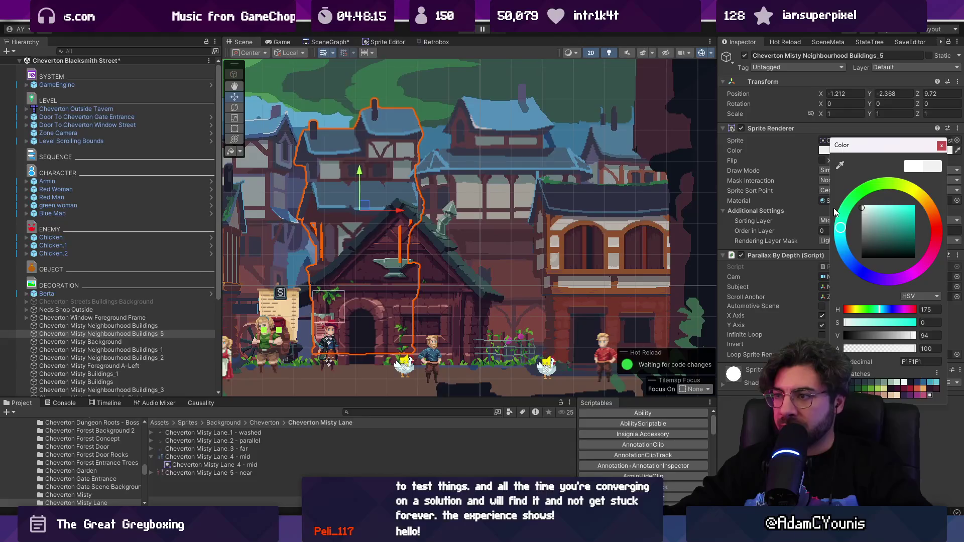
left_click(866, 209)
left_click(841, 235)
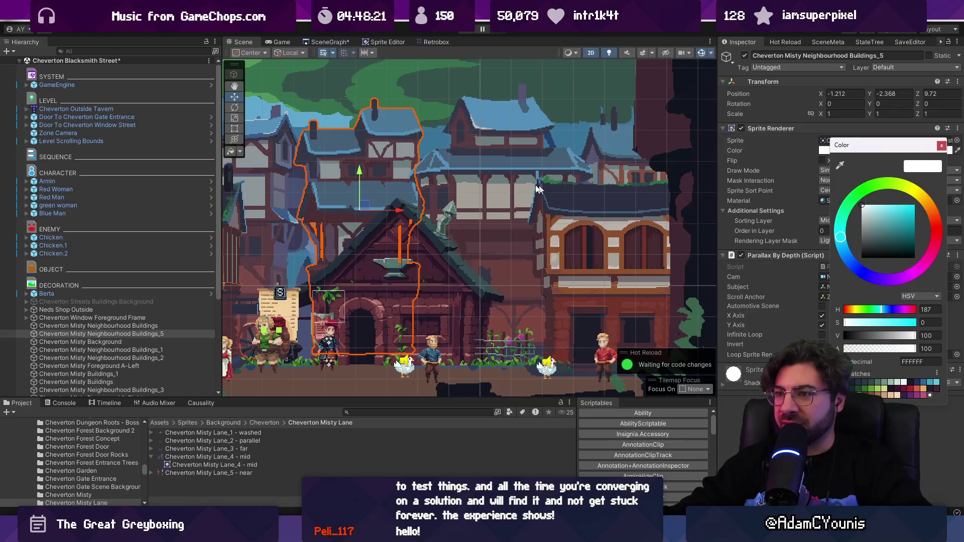
left_click_drag(371, 204, 399, 208)
key("ctrl+p")
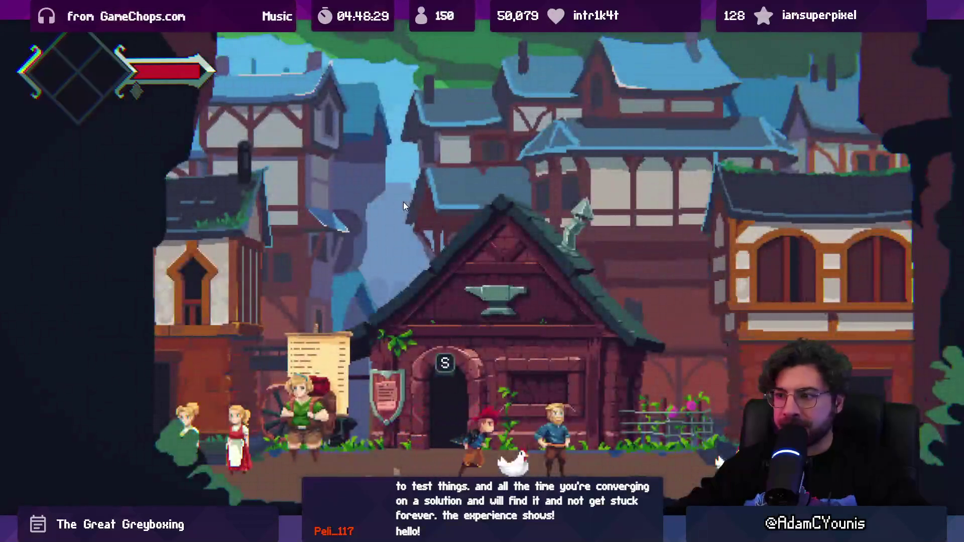
- Walk the player along the street to the smithy door, then stop play mode
key("Right")
key("Left")
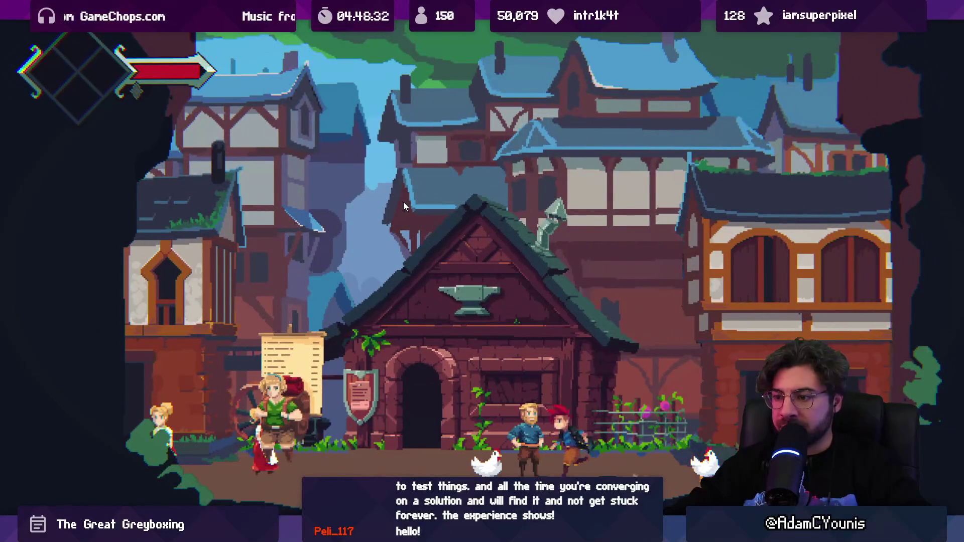
key("ctrl+p")
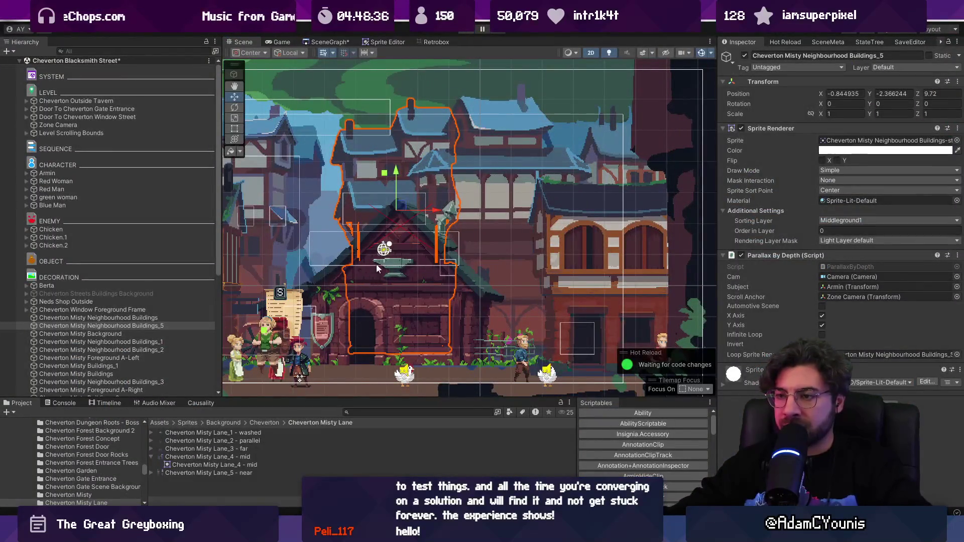
- Duplicate the ground Square into Square_1 in 3D view, then return to 2D and select BG_1
key("2")
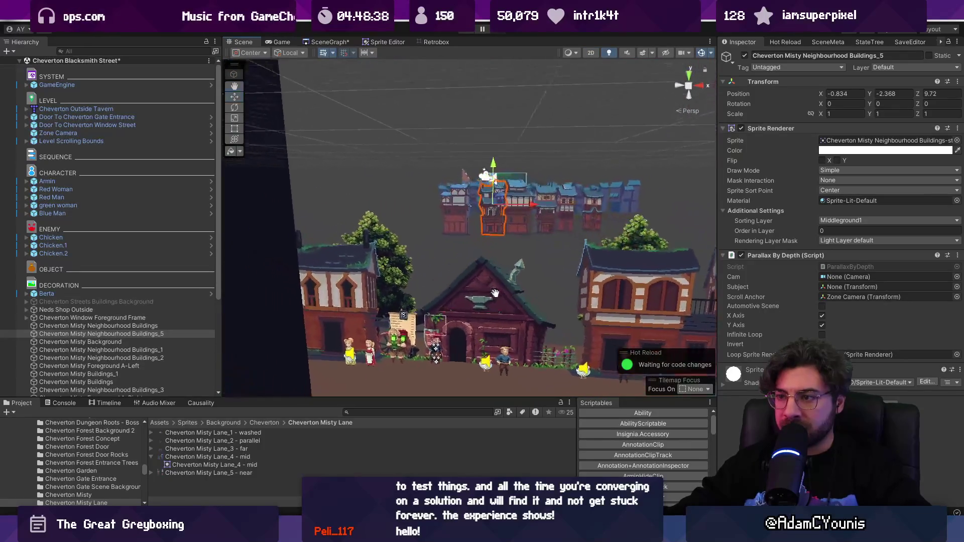
left_click(513, 337)
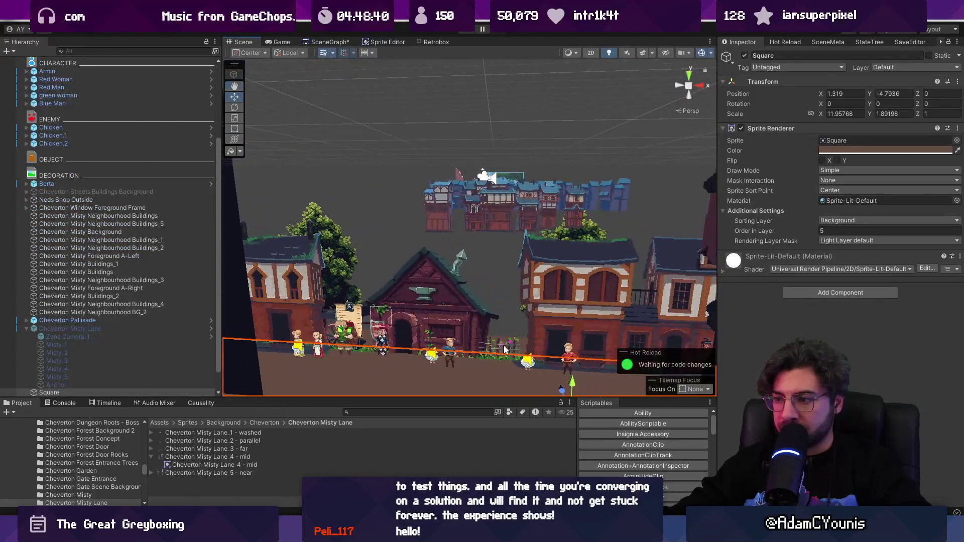
key("ctrl+v")
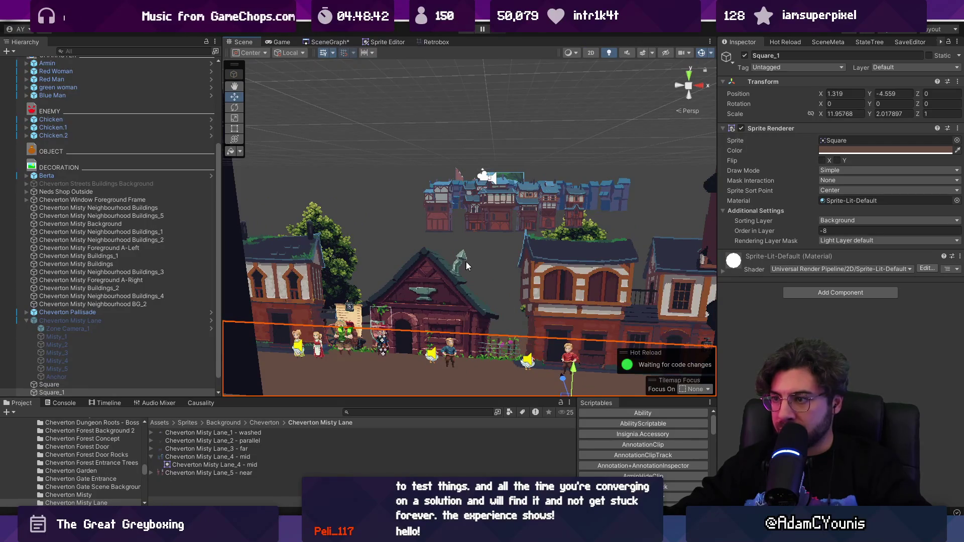
key("2")
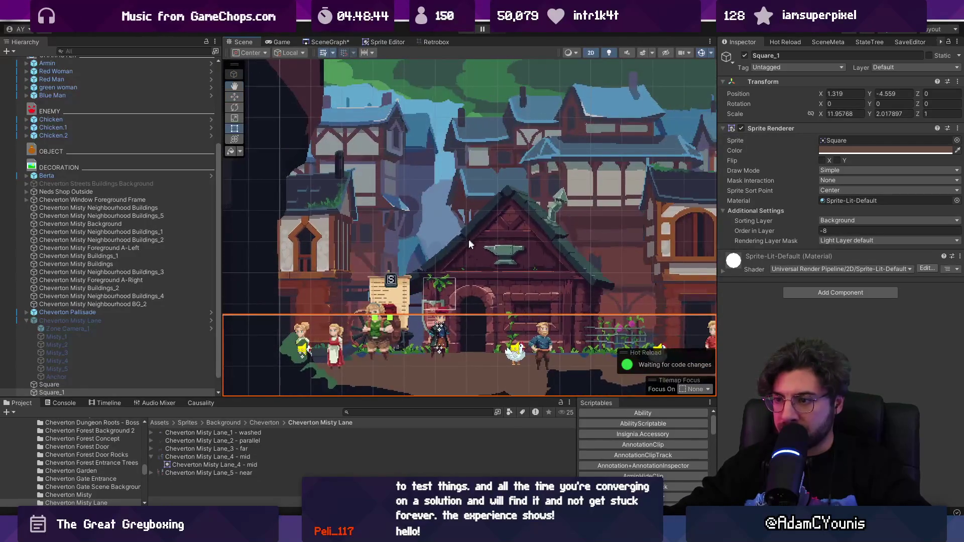
left_click(412, 248)
scroll(414, 248, "down", 2)
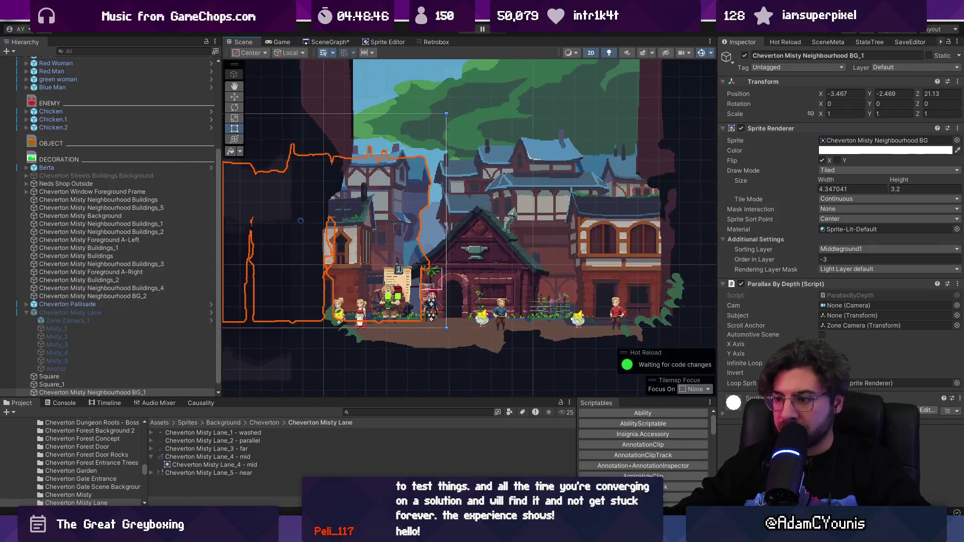
key("alt+Tab")
scroll(389, 308, "down", 3)
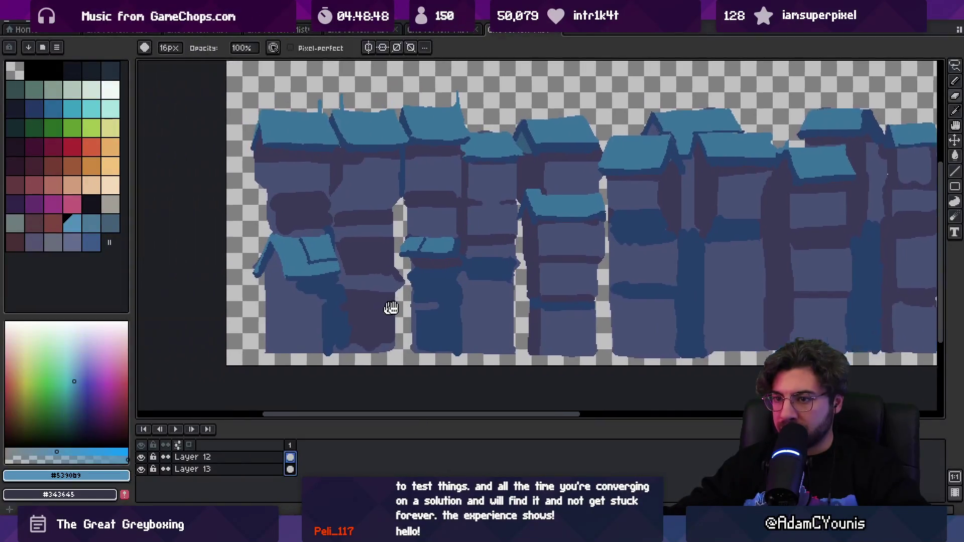
key("b")
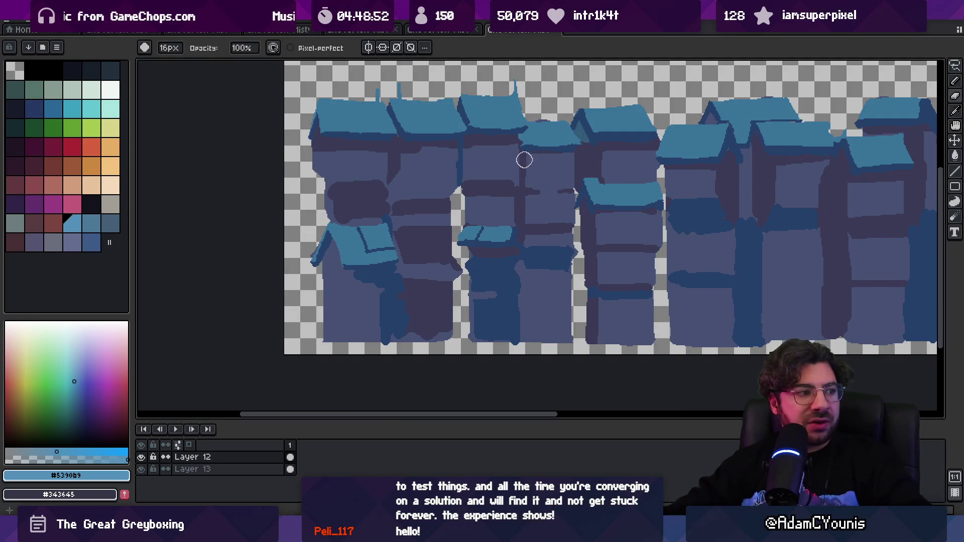
scroll(524, 160, "down", 5)
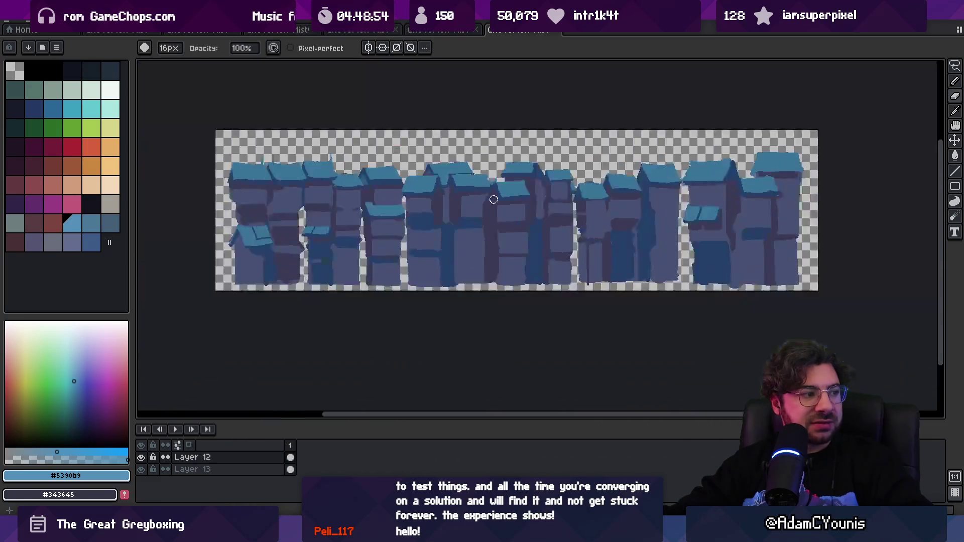
scroll(512, 198, "right", 2)
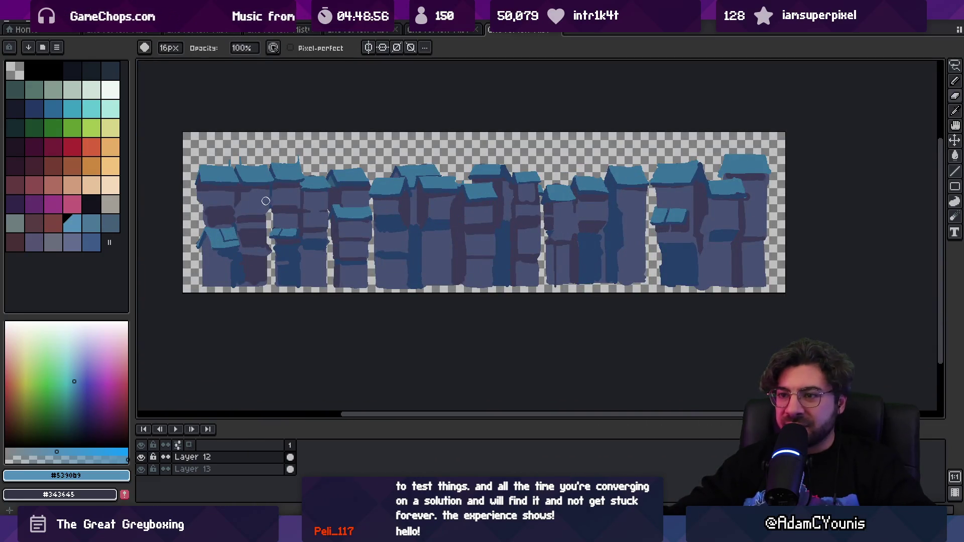
scroll(265, 201, "up", 2)
scroll(462, 193, "left", 1)
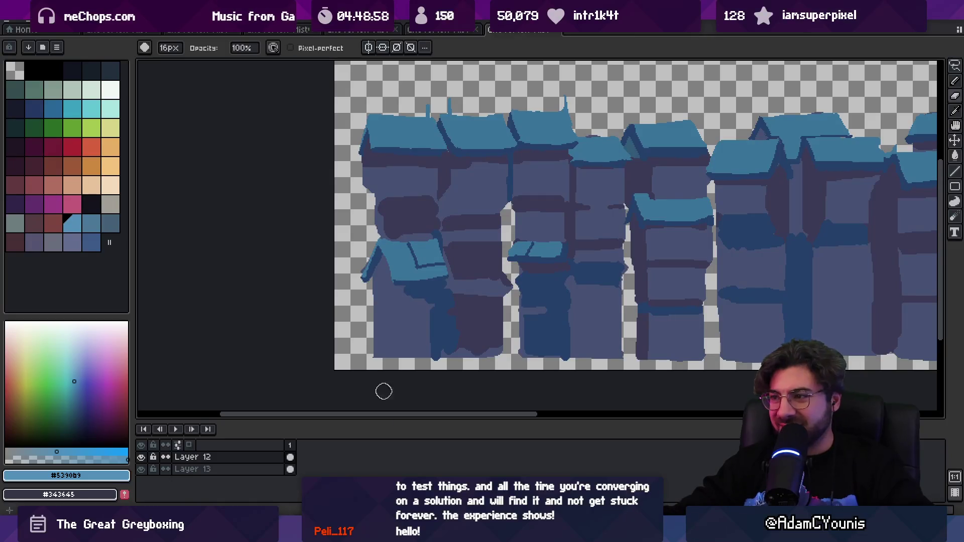
key("alt+Tab")
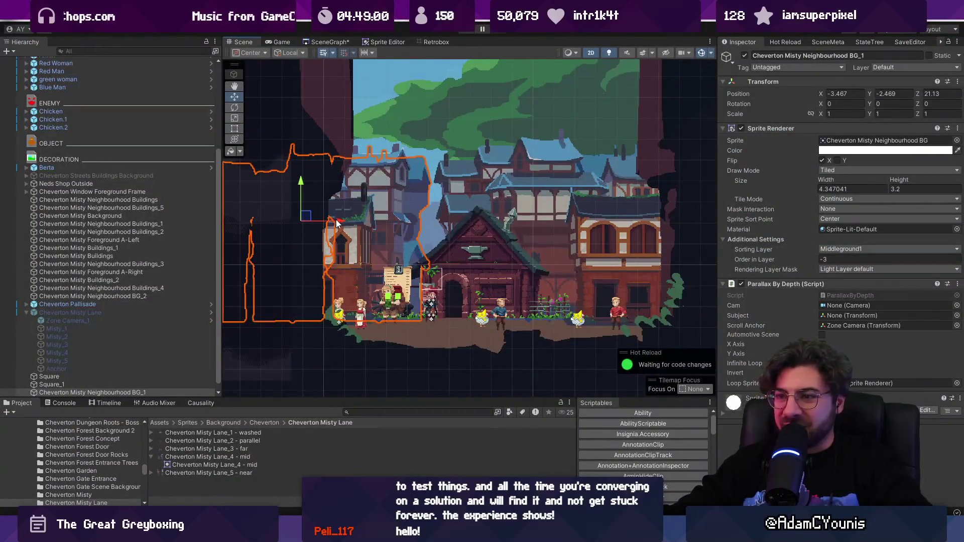
- Move the BG_1 backdrop and stretch it wider toward the left
left_click_drag(420, 223, 566, 224)
left_click_drag(390, 220, 221, 221)
key("w")
scroll(432, 218, "right", 3)
mouse_move(337, 213)
left_mouse_down()
mouse_move(301, 214)
mouse_move(571, 225)
mouse_move(488, 232)
left_mouse_up()
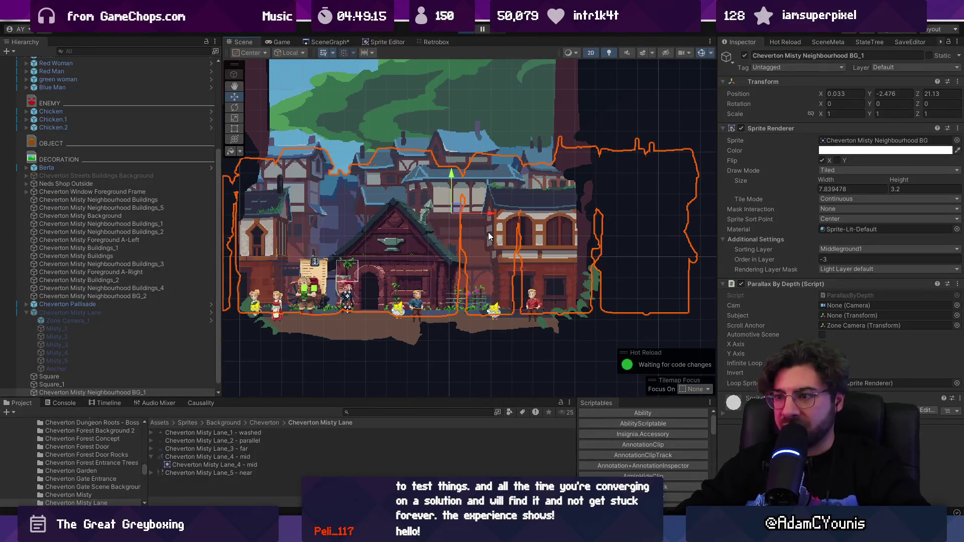
- Play-test the backdrop by walking the player left and right
key("ctrl+p")
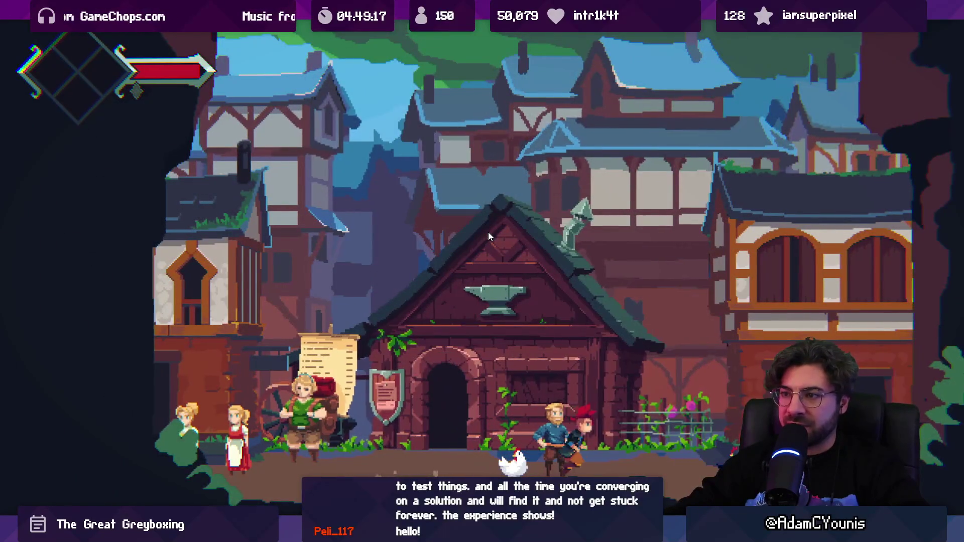
key("Left")
key("Right")
key("Escape")
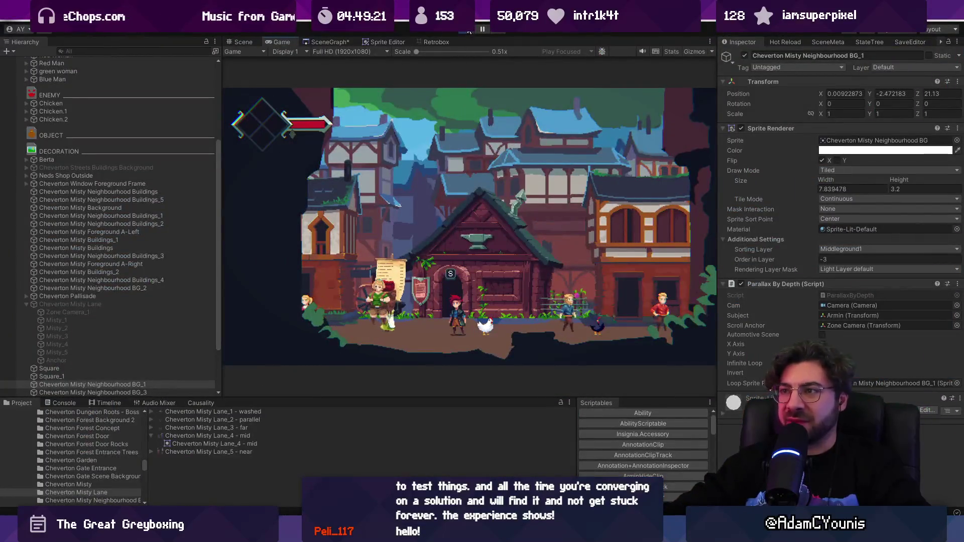
key("ctrl+p")
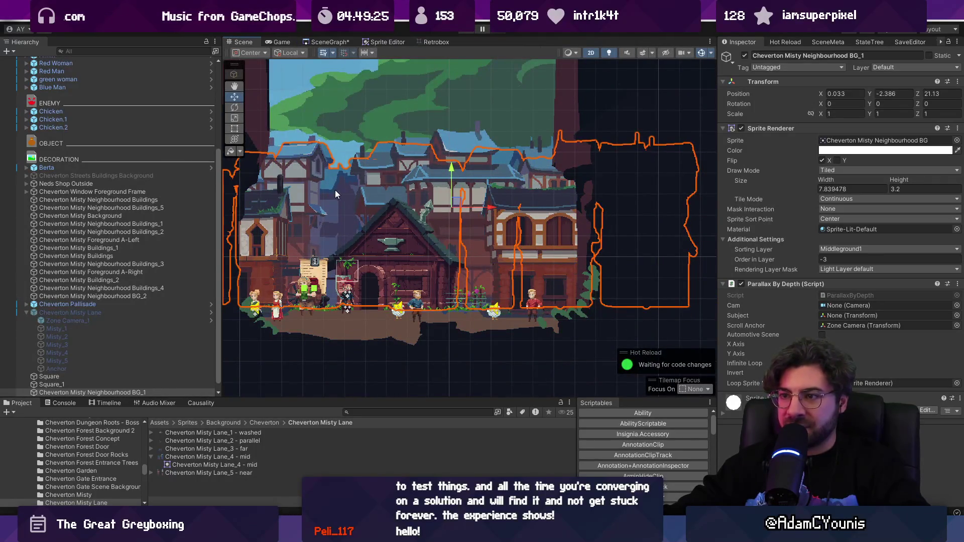
- Move the Buildings-stack house slightly right and delete the BG_1 backdrop
left_click(377, 201)
scroll(376, 201, "up", 2)
left_click_drag(448, 208, 474, 207)
left_click(350, 188)
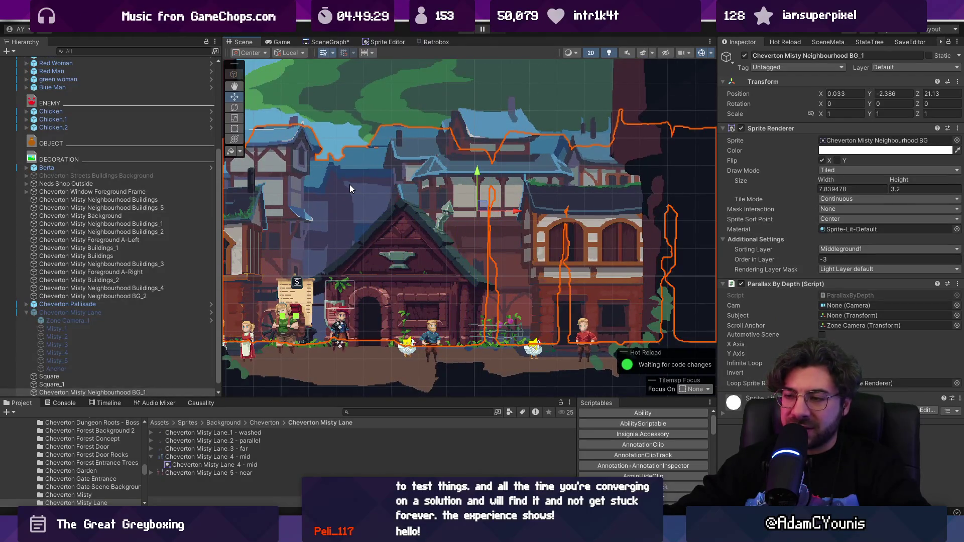
key("Delete")
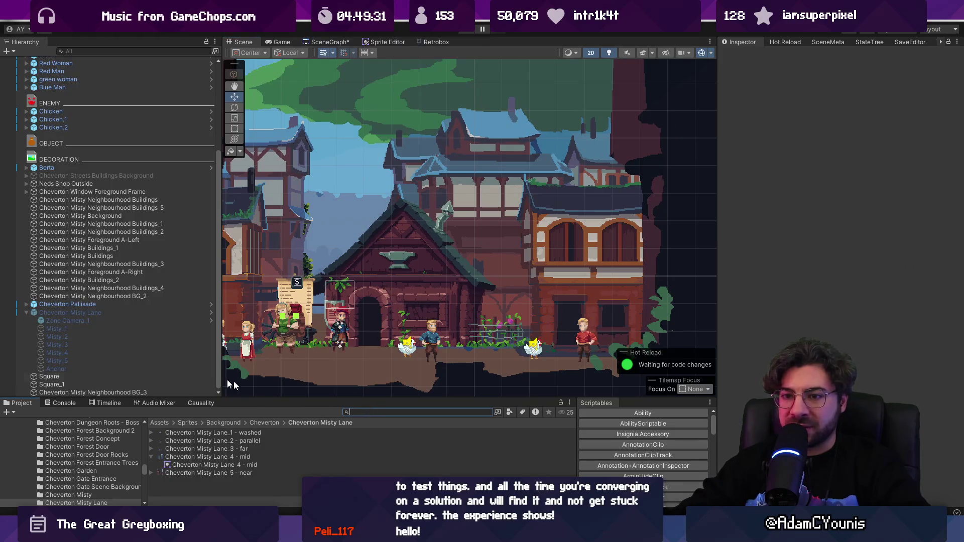
- Enable the Cheverton Misty Lane group, shift it left, and check it in play mode
left_click(127, 313)
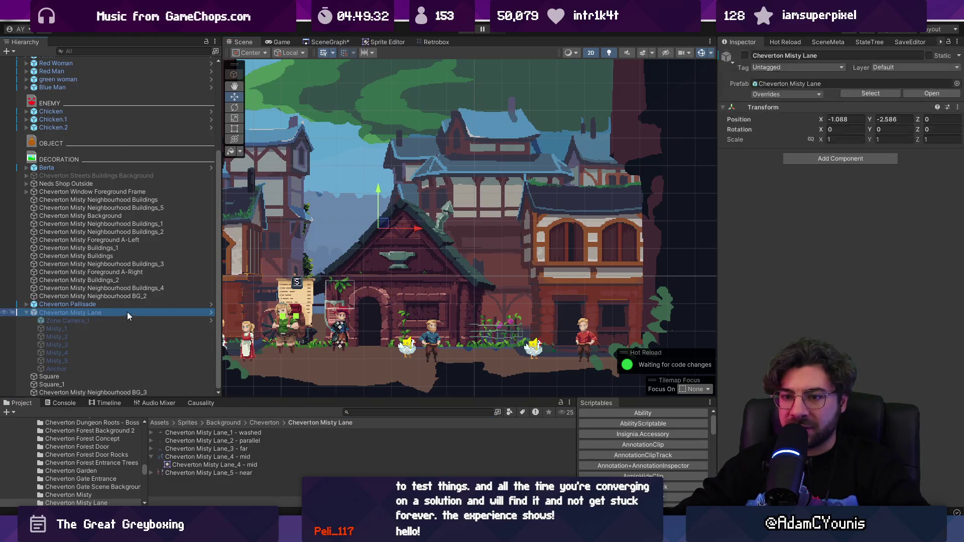
left_click(744, 56)
left_click_drag(411, 230, 375, 228)
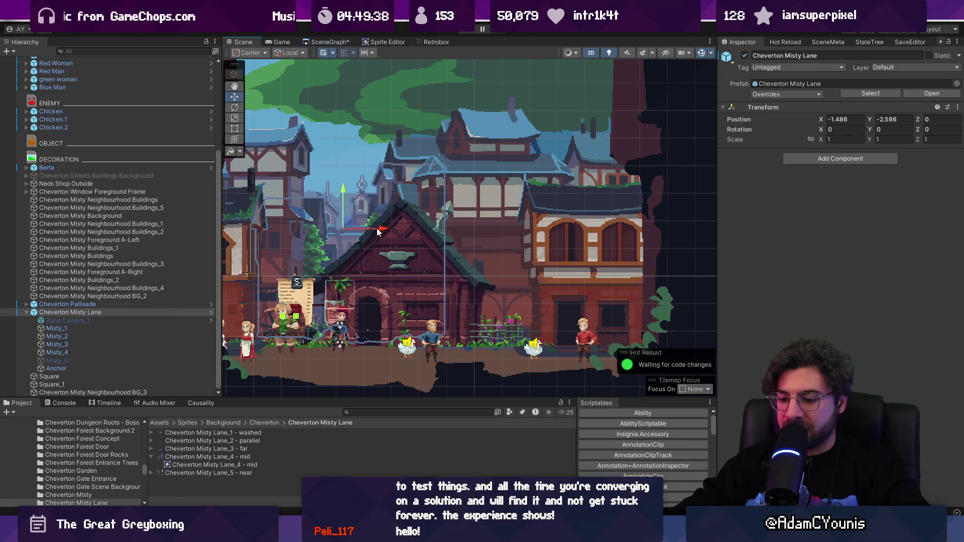
key("ctrl+p")
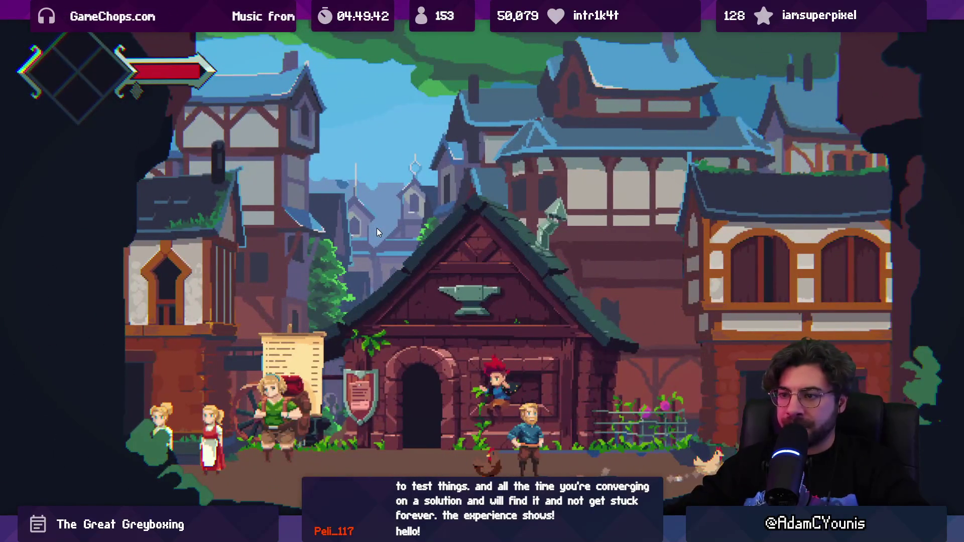
key("shift+space")
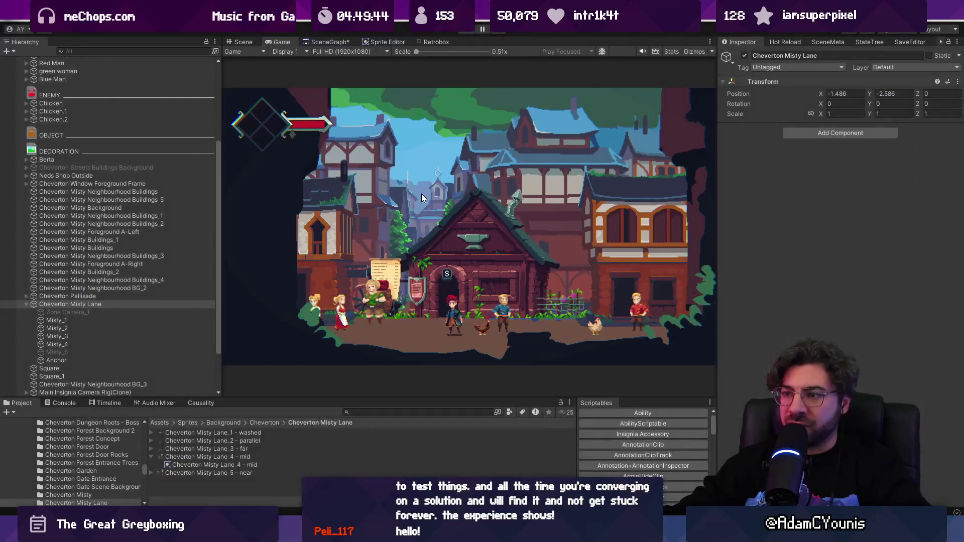
key("ctrl+p")
- Deactivate the Misty_1 backdrop and play-test the lane without it, then switch to Aseprite
left_click(363, 214)
left_click(363, 214)
left_click(743, 56)
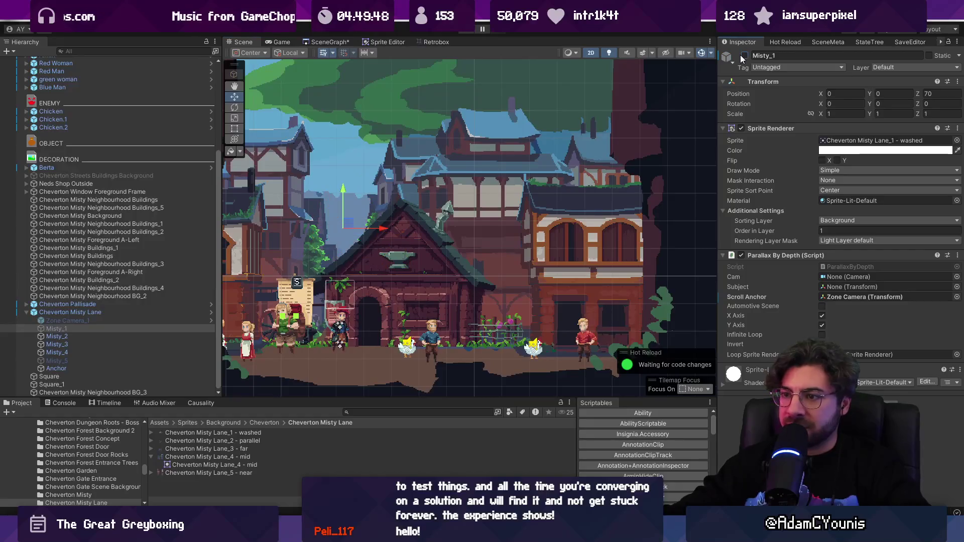
key("ctrl+p")
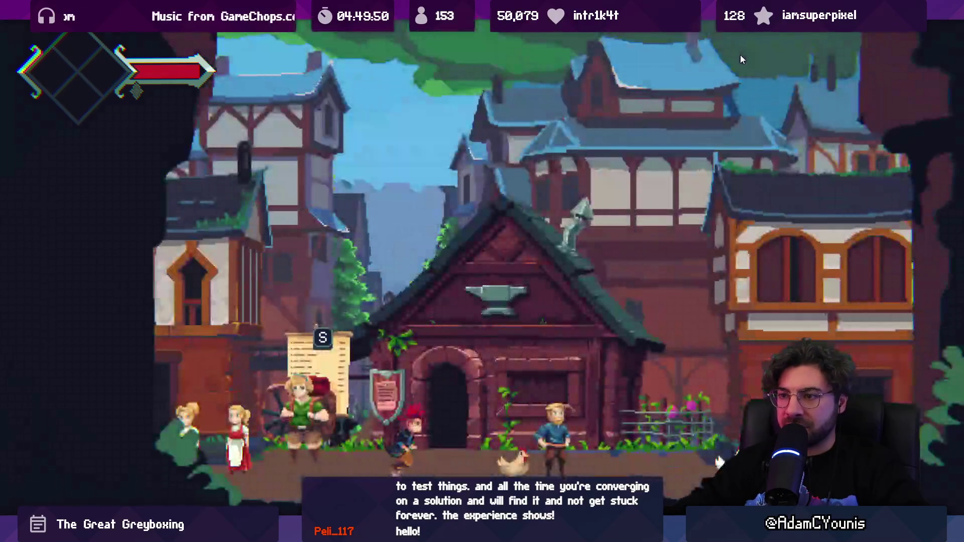
key("Left")
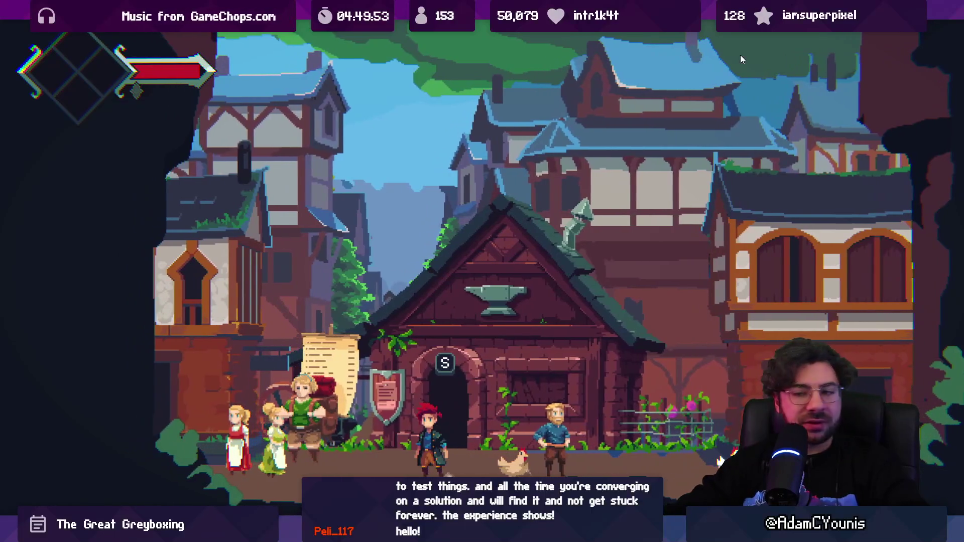
key("Escape")
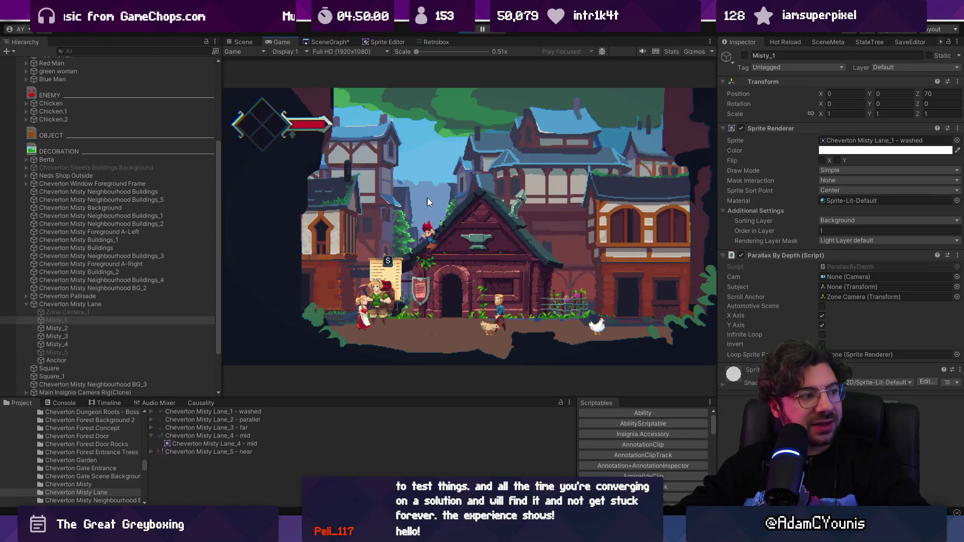
key("alt+Tab")
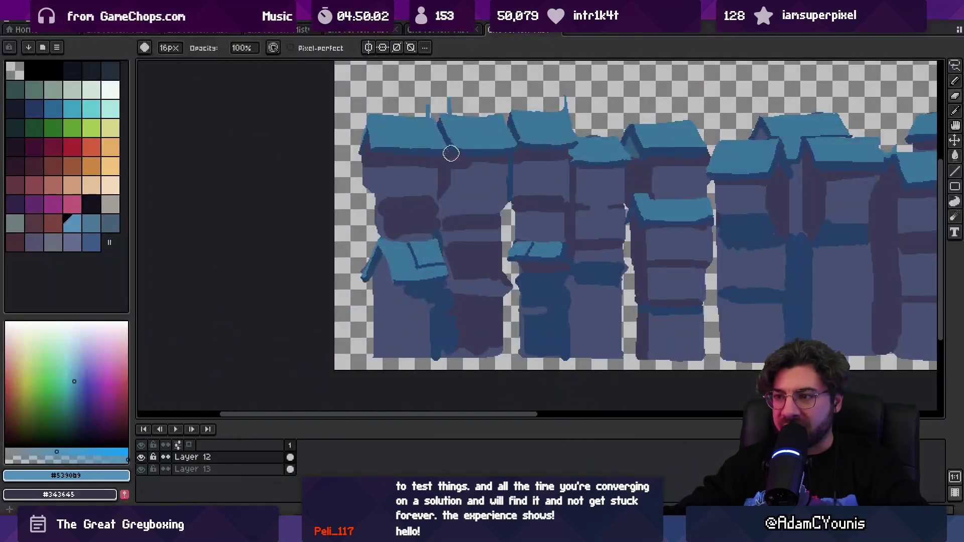
- Search 'palisade .ase' and open Cheverton Misty Palisade.aseprite
left_click(440, 31)
left_click(301, 30)
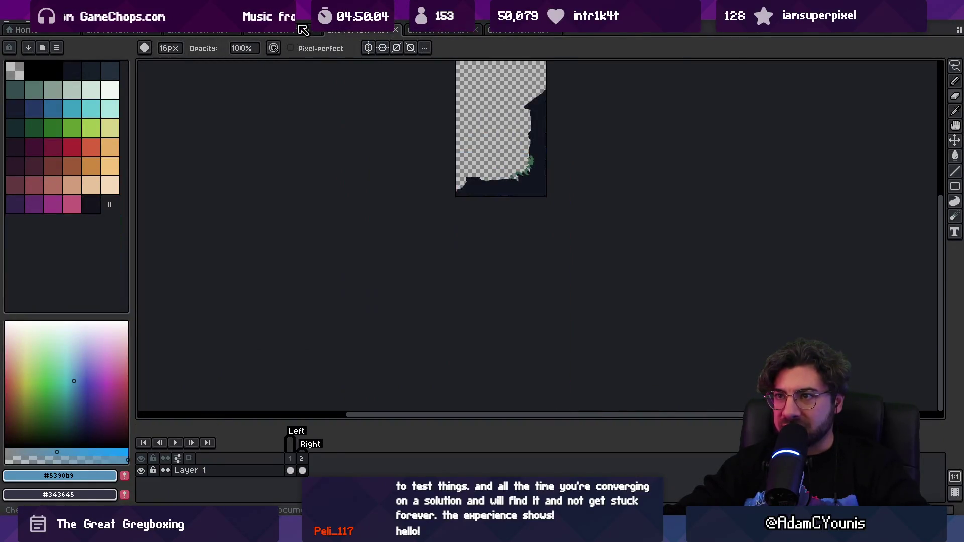
left_click(186, 35)
left_click(149, 35)
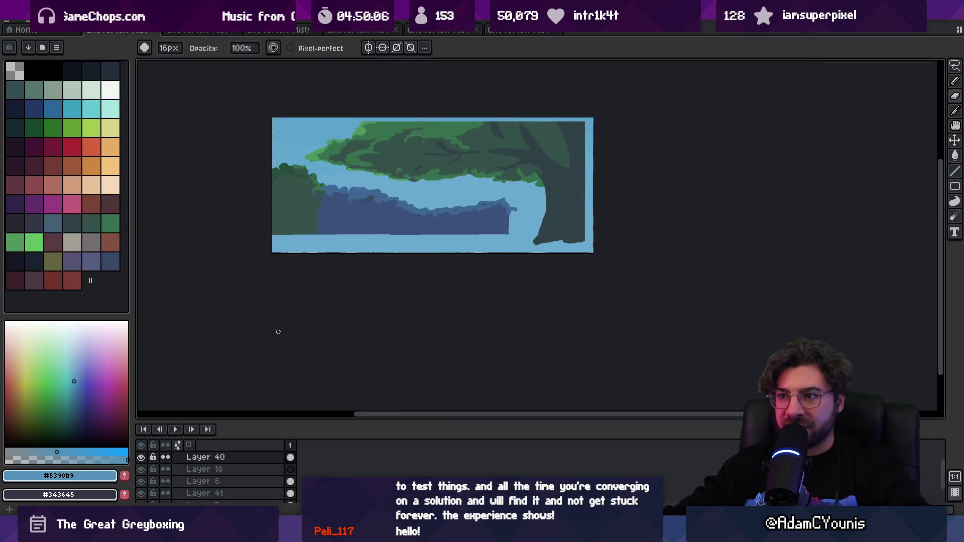
type("pa")
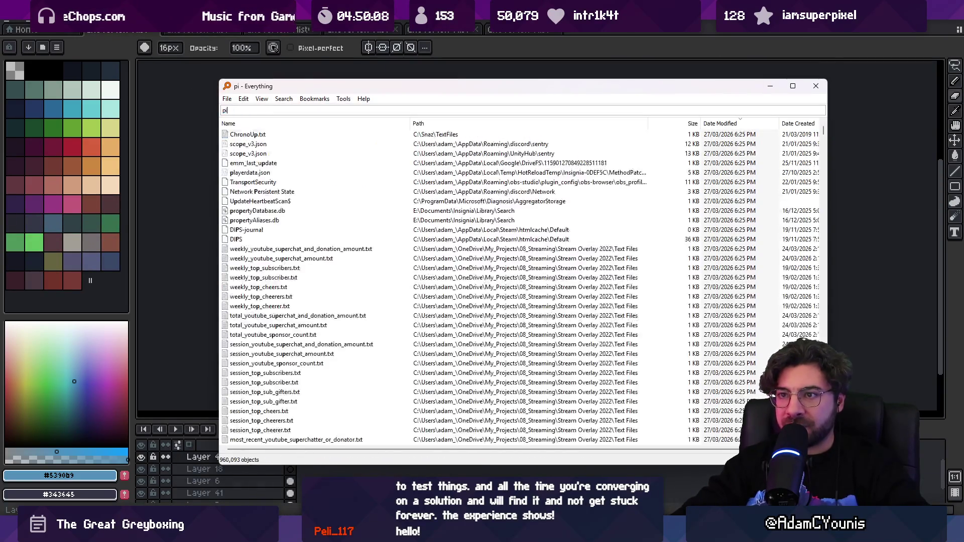
type("lisade .ase")
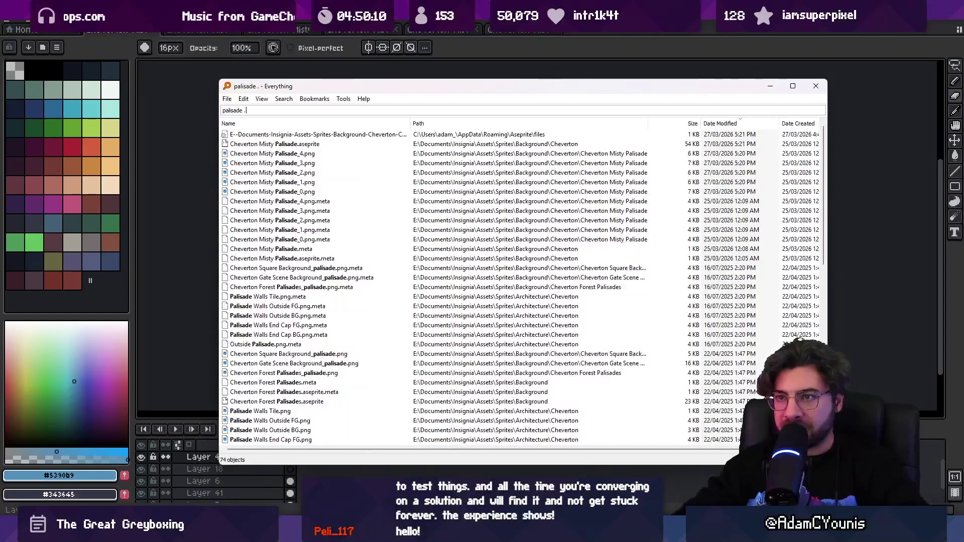
key("Down")
key("Return")
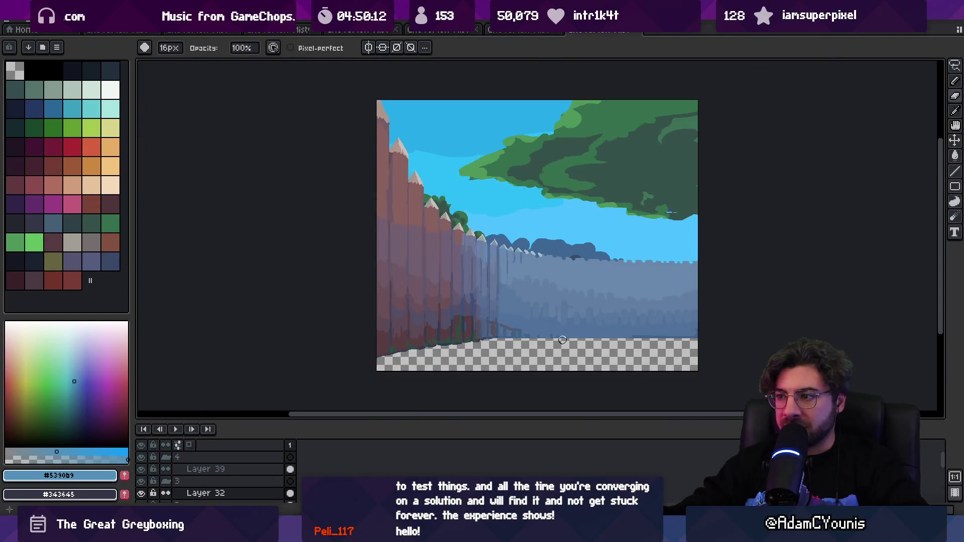
scroll(424, 179, "up", 2)
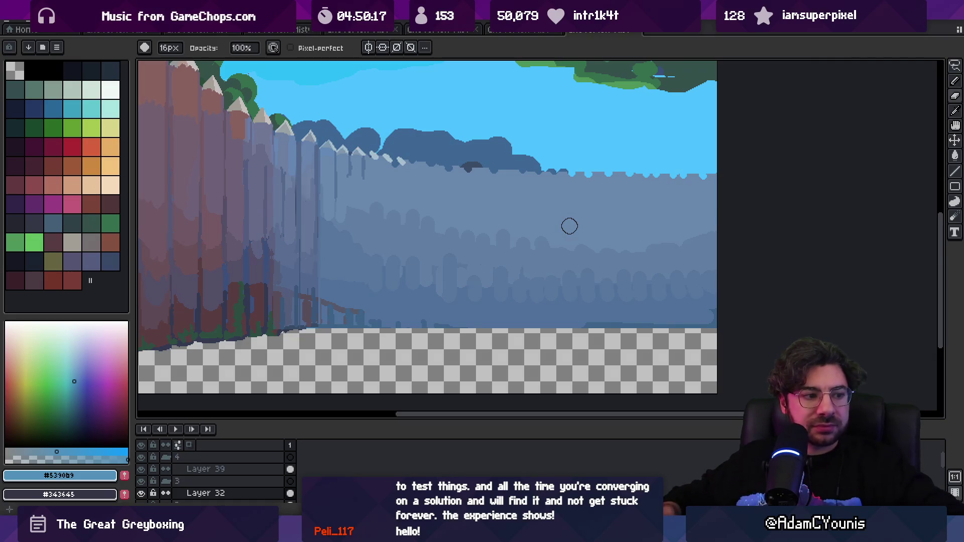
- Eyedrop the wall colour #676a8a, make Layer 4 active, and add a new empty Layer 41
key("i")
left_click(380, 219)
key("v")
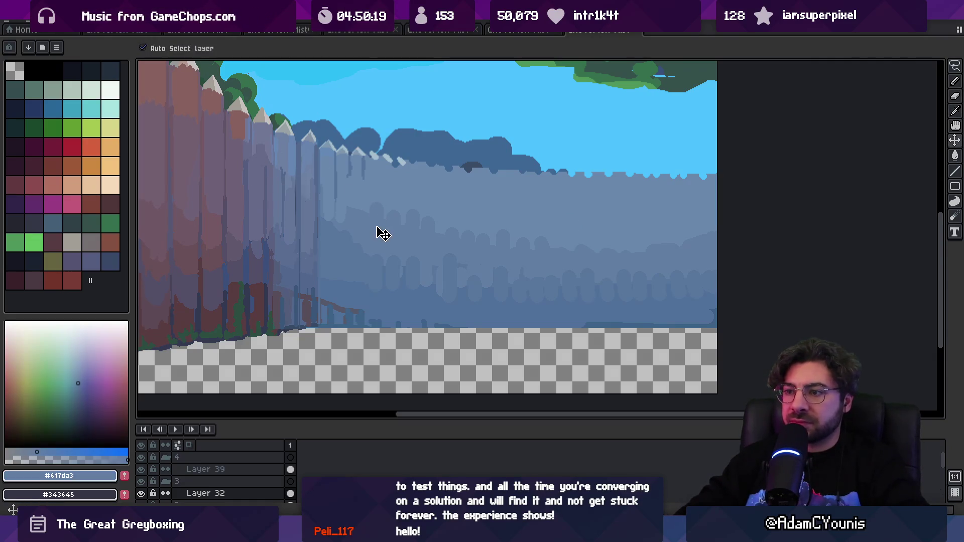
left_click(376, 230)
left_click(143, 497)
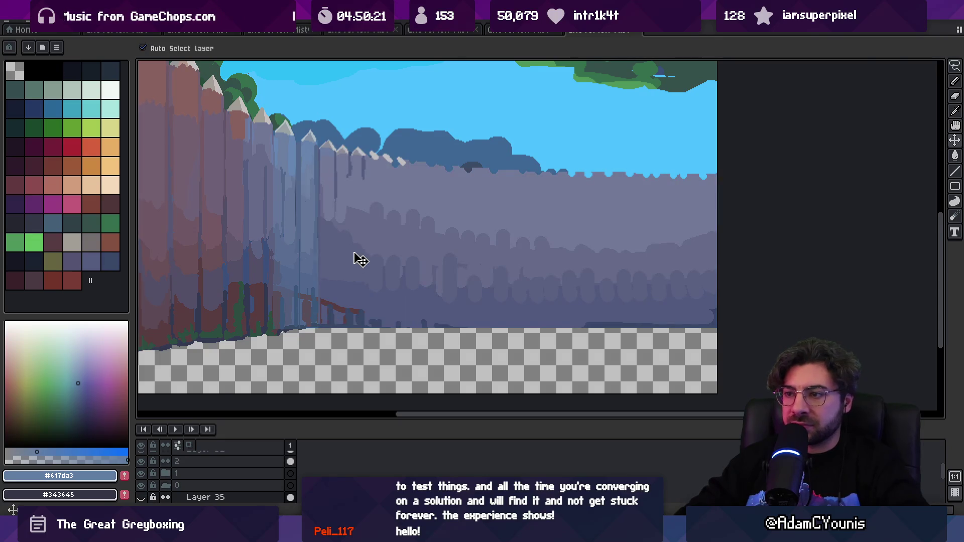
left_click(370, 243)
key("b")
left_click(369, 212, "alt")
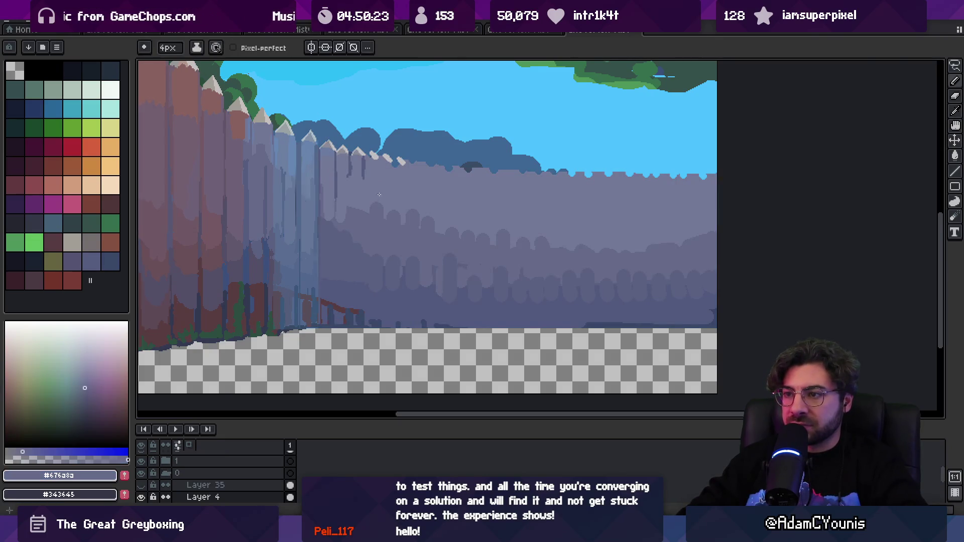
key("shift+n")
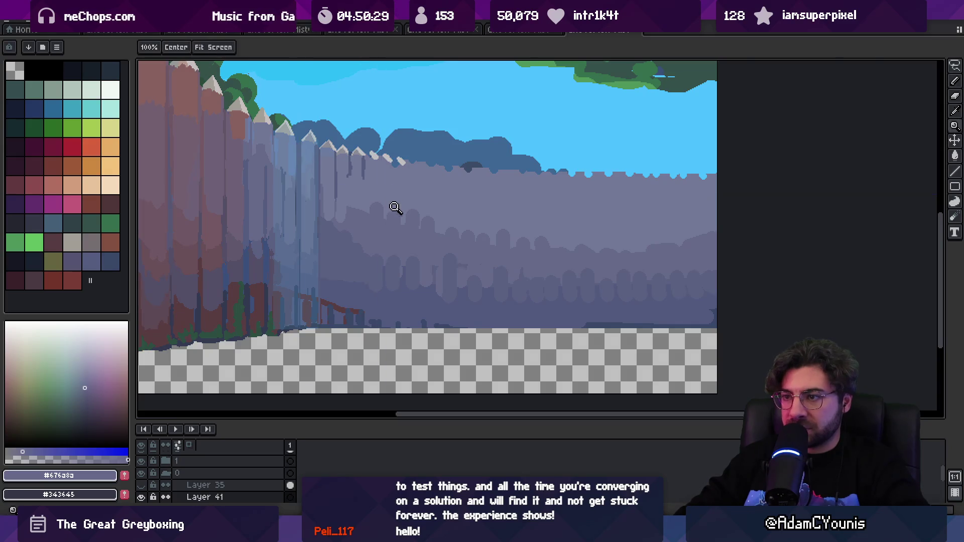
scroll(375, 197, "up", 1)
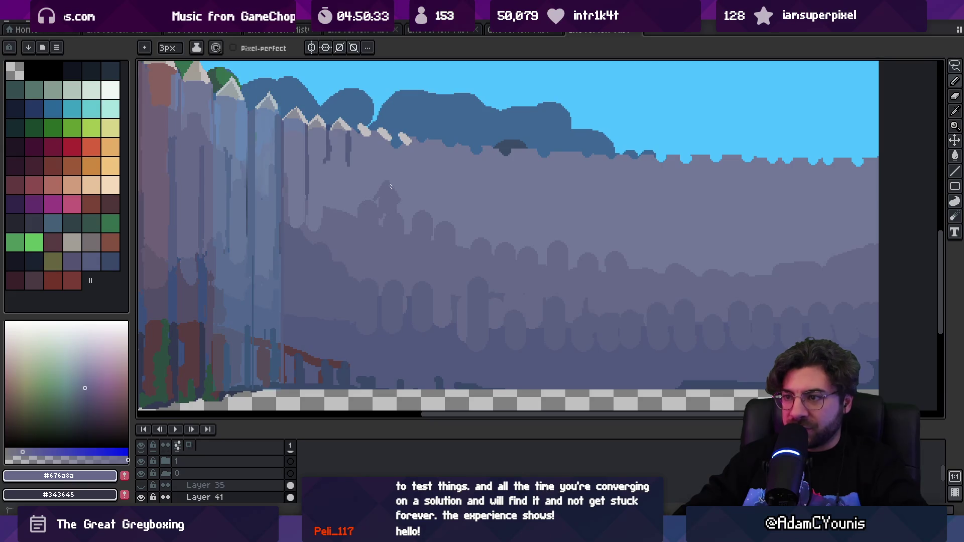
- Pick the wall colours #5b6182 and #676a8a, cancelling an accidental paste
key("i")
left_click(416, 296)
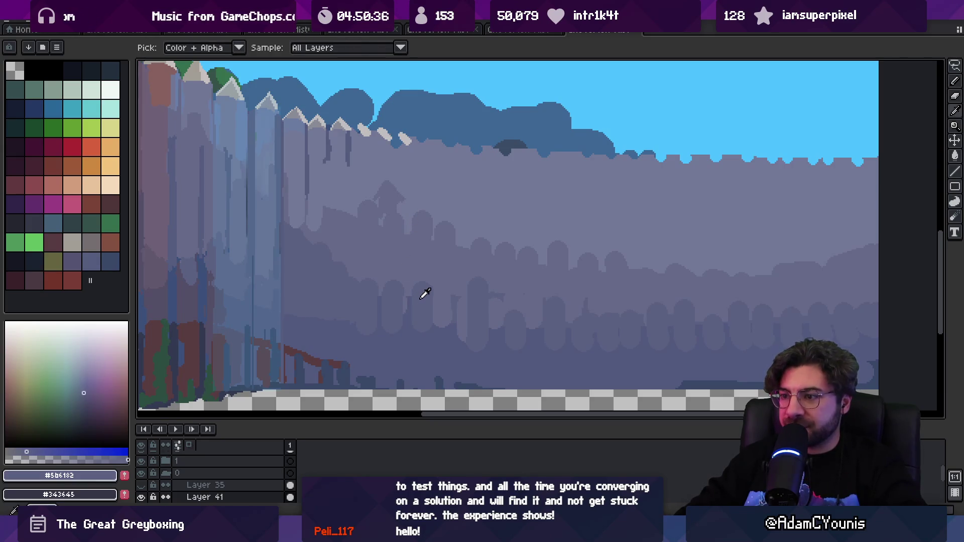
key("b")
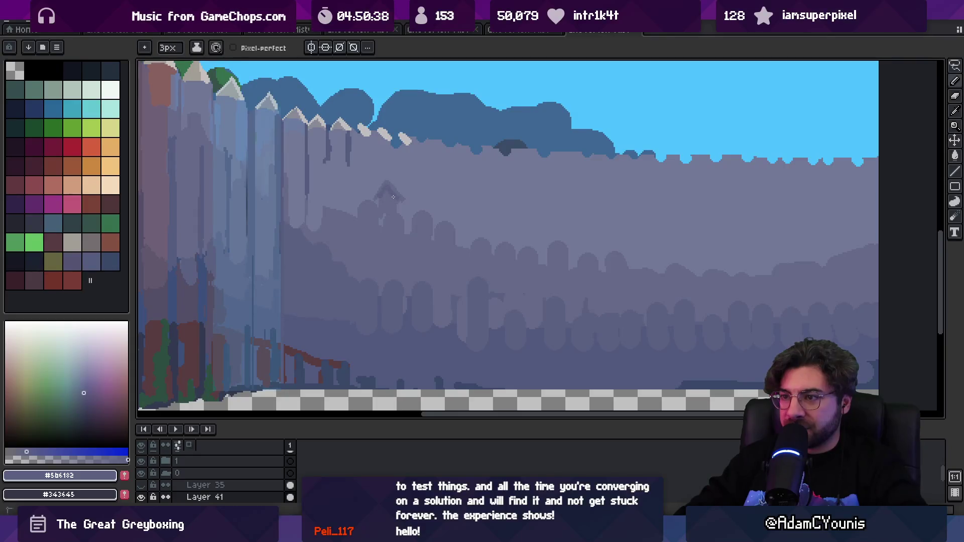
left_click(376, 194, "alt")
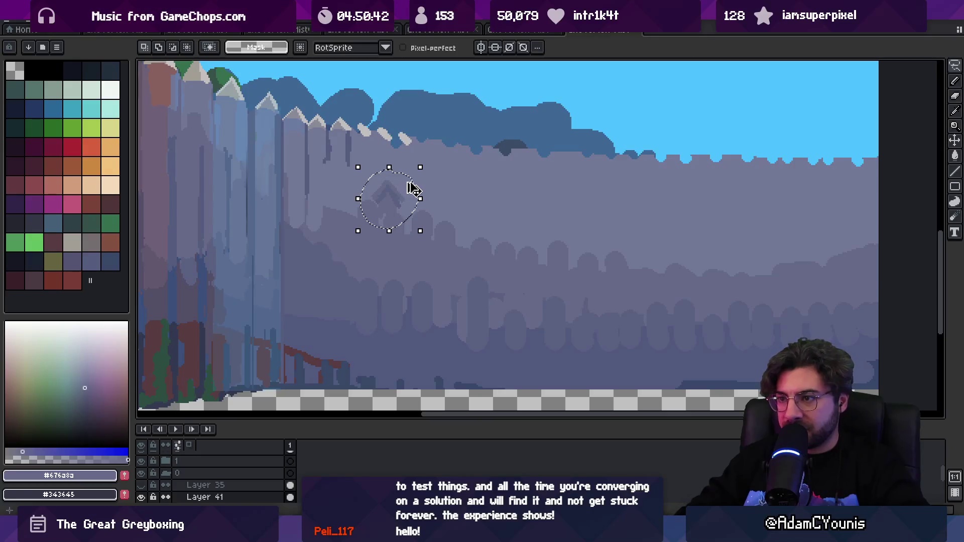
key("ctrl+v")
key("Escape")
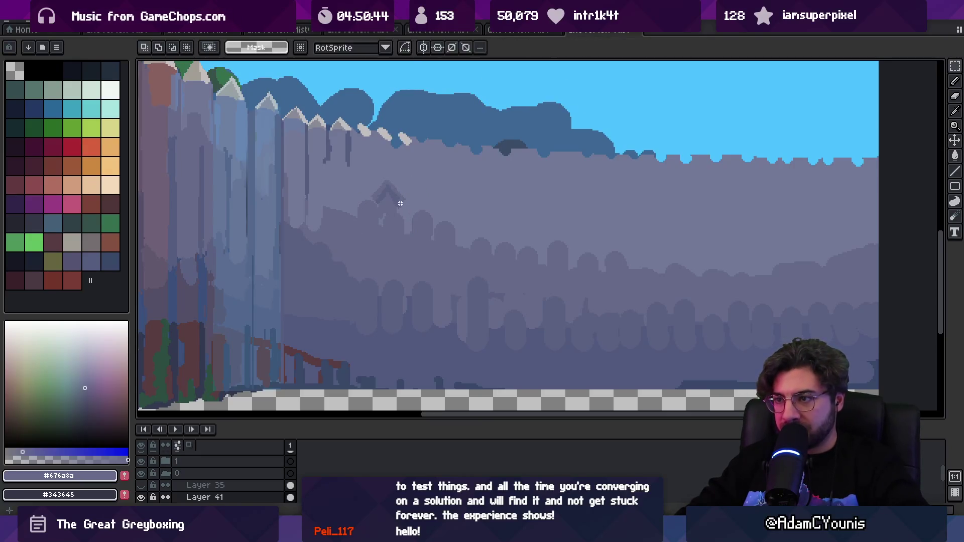
- Make the small roof tip into a custom brush at 100% opacity and stamp it on the wall
left_click_drag(362, 230, 411, 167)
key("ctrl+d")
key("b")
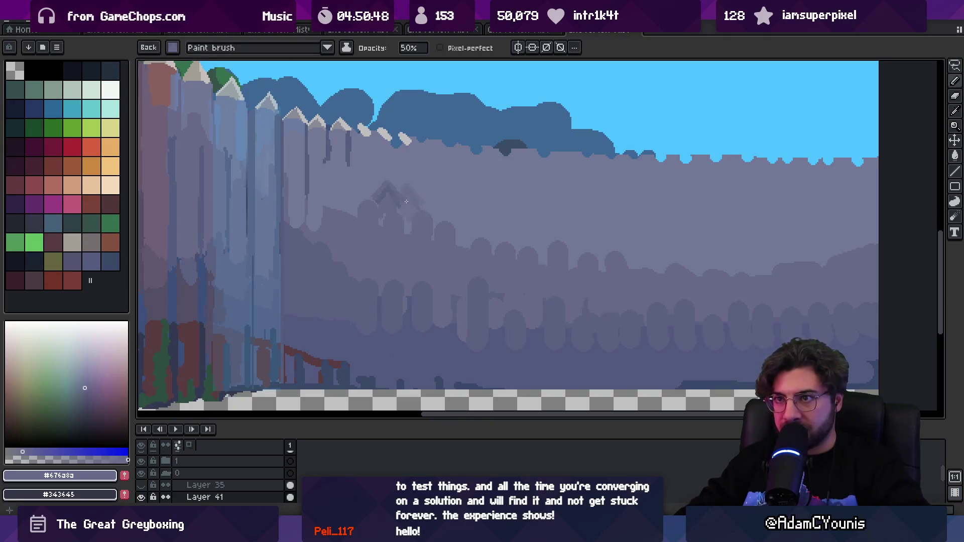
left_click(416, 48)
type("10")
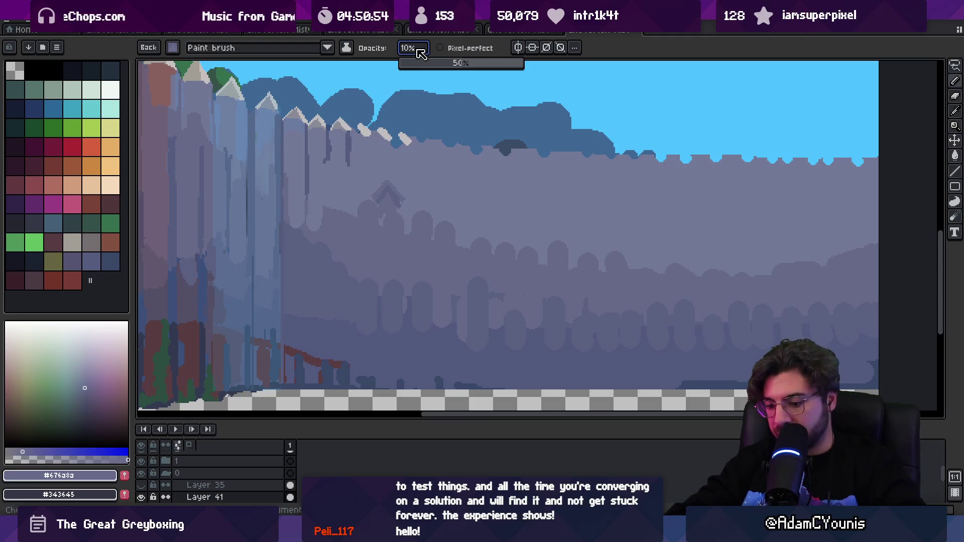
key("Return")
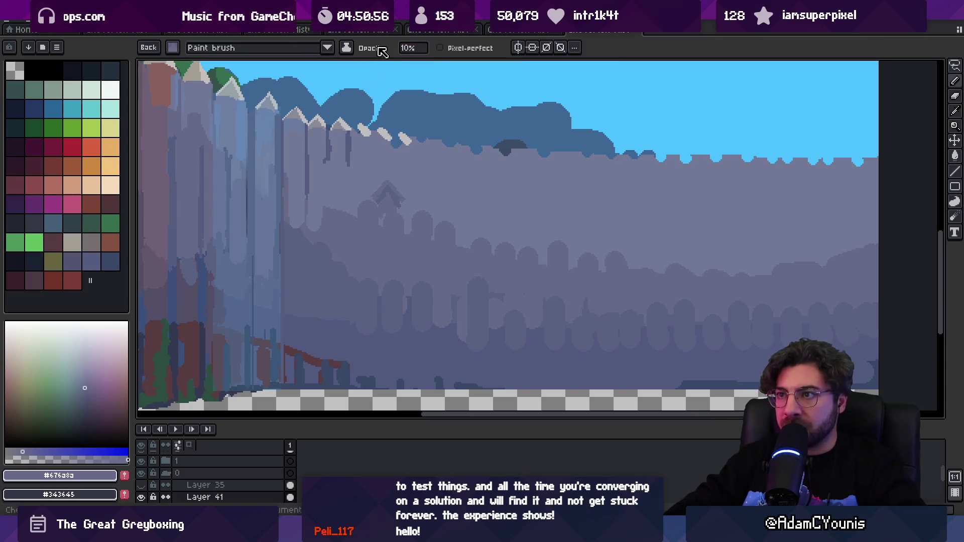
type("00")
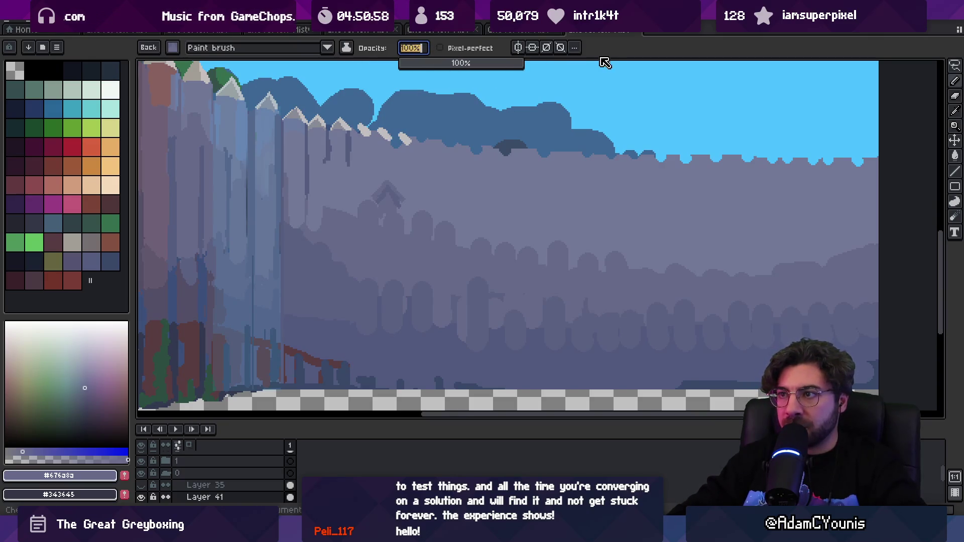
key("Return")
left_click(412, 218)
- Stamp thirteen more roof tips across the misty wall, out to its right edge
left_click(440, 215)
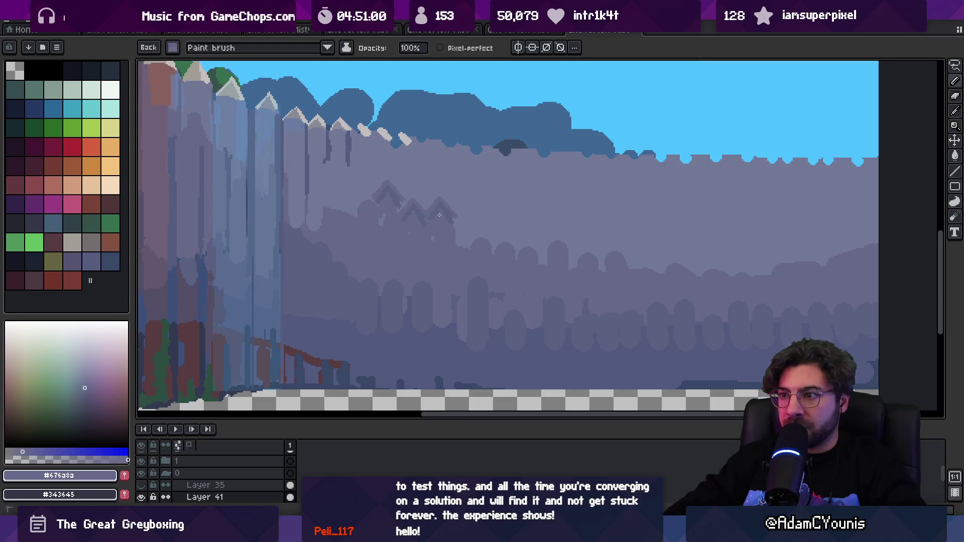
left_click(466, 218)
left_click(487, 211)
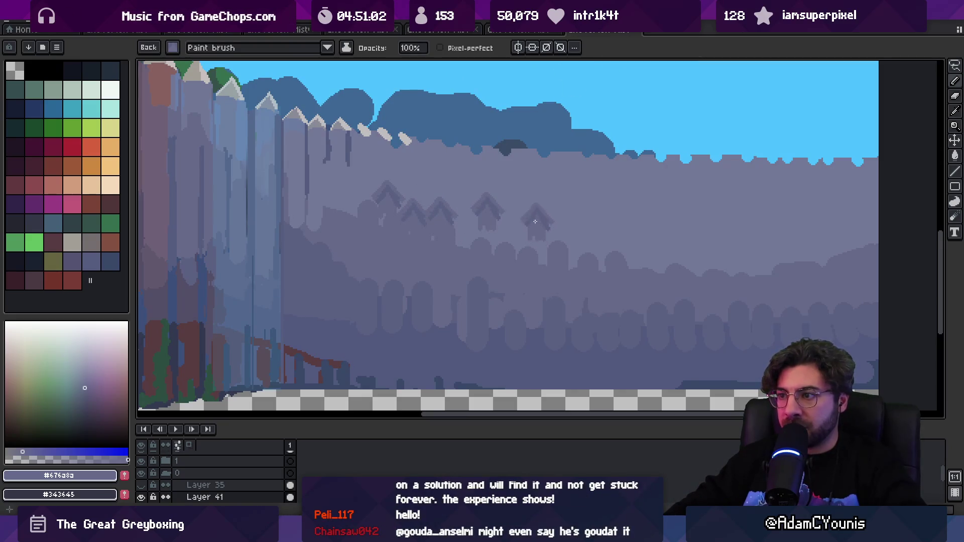
left_click(559, 239)
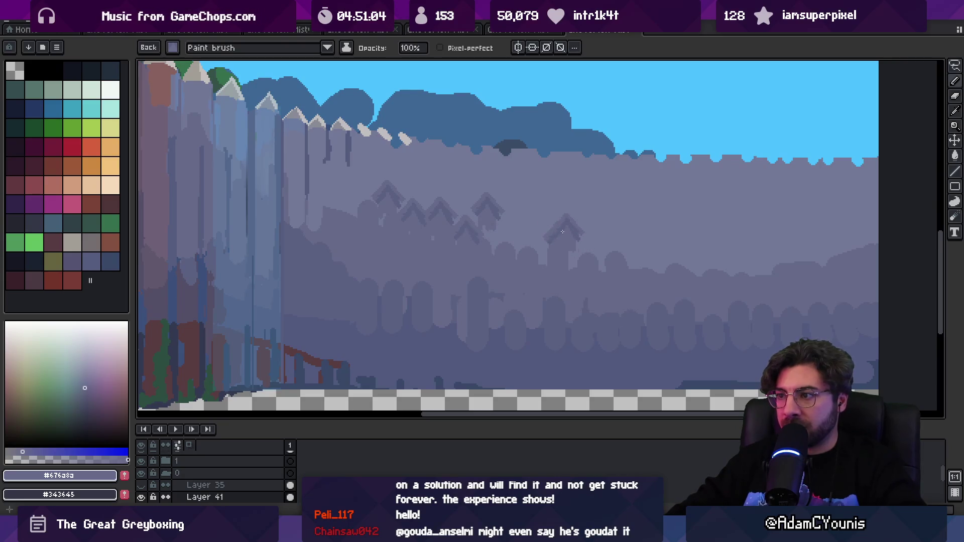
left_click(355, 204)
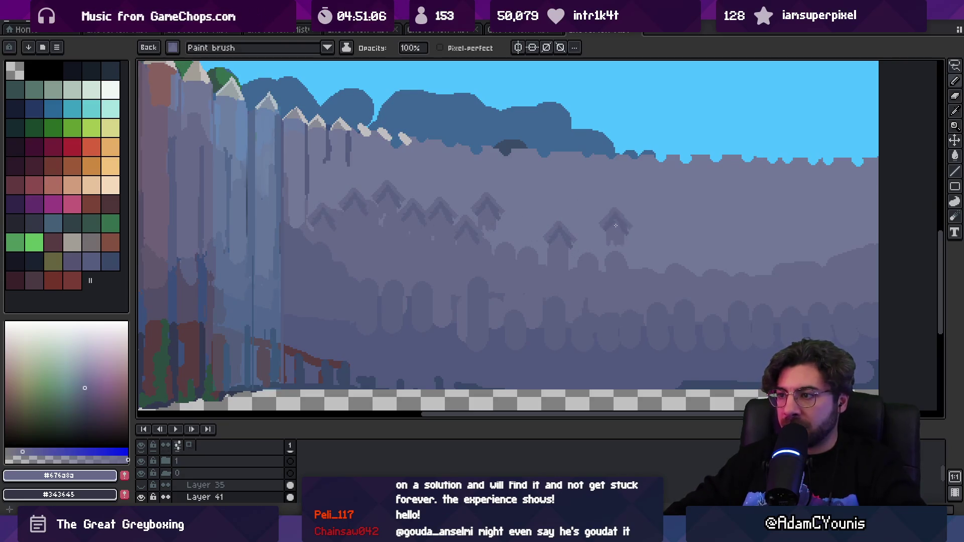
left_click(622, 221)
left_click(653, 246)
left_click(588, 251)
left_click(708, 236)
left_click(747, 240)
left_click(786, 247)
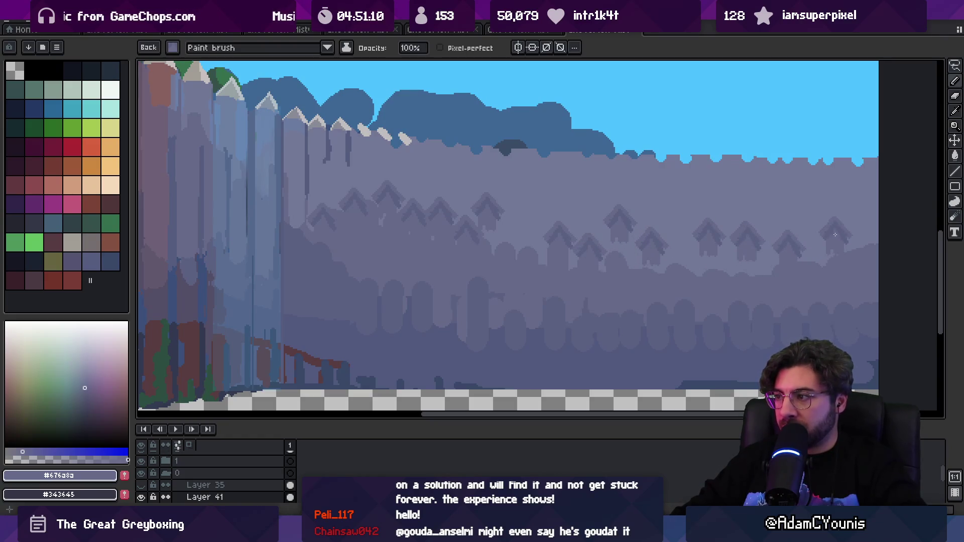
left_click(850, 232)
left_click(823, 253)
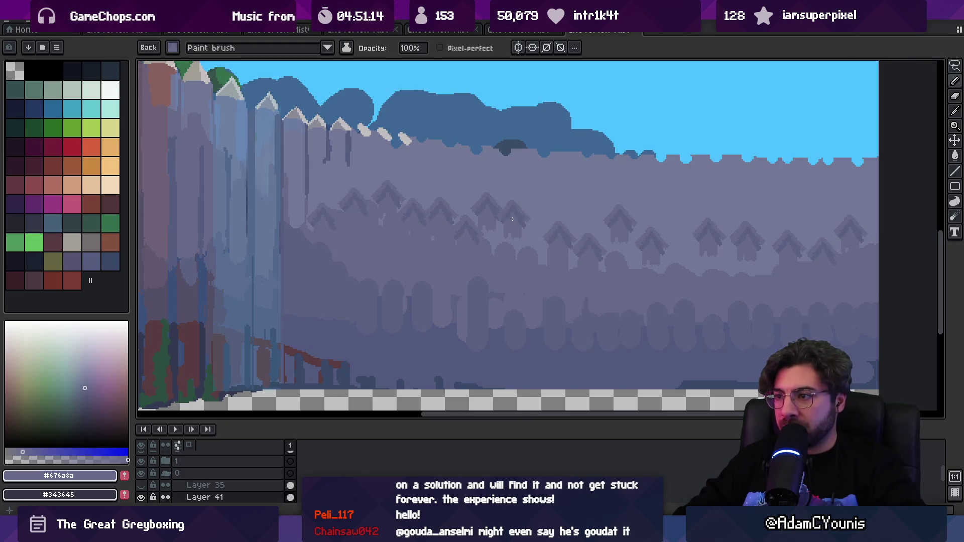
- Drop the custom roof brush and return to a plain 5px brush
key("Escape")
key("ctrl+d")
key("plus")
key("plus")
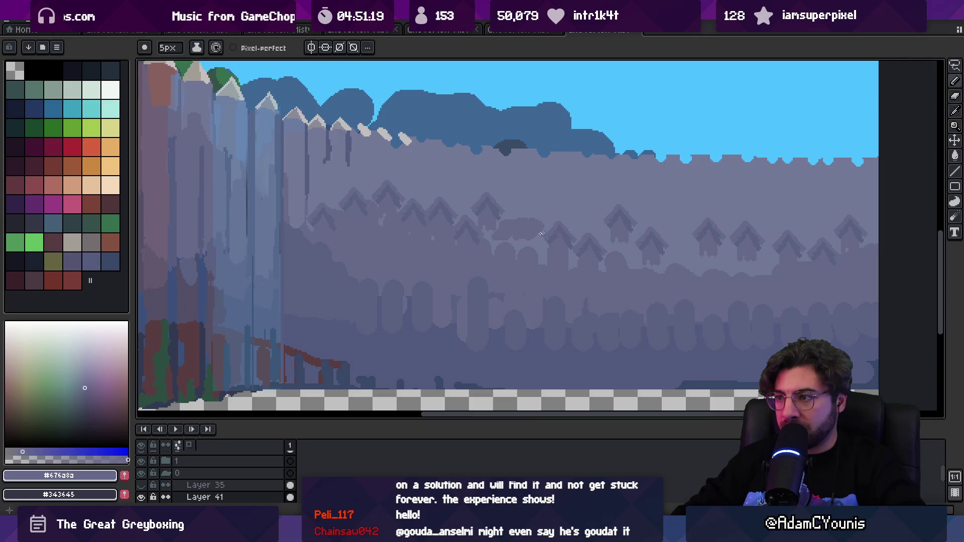
- Sample the darker and lighter grey-purple wall tones and lasso a small area among the rooftops
key("minus")
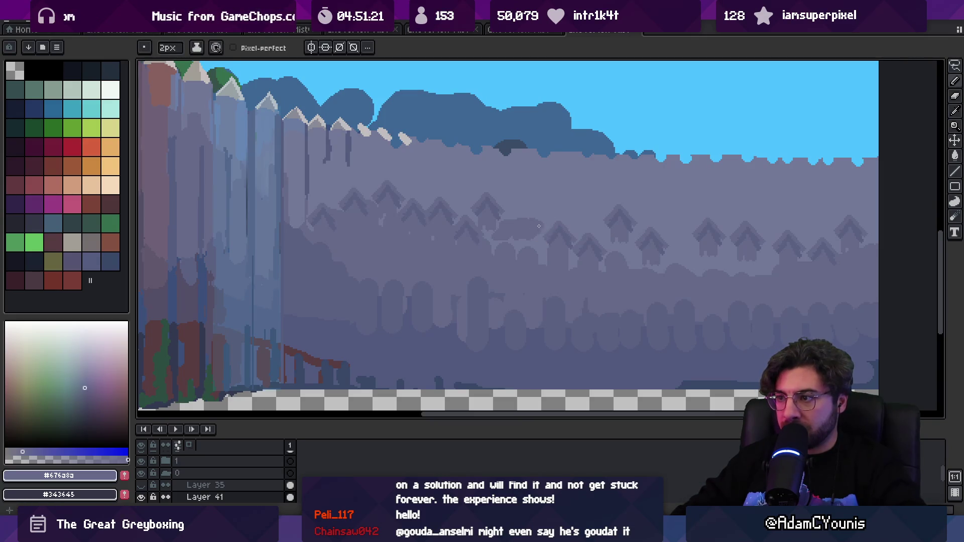
left_click(558, 229, "alt")
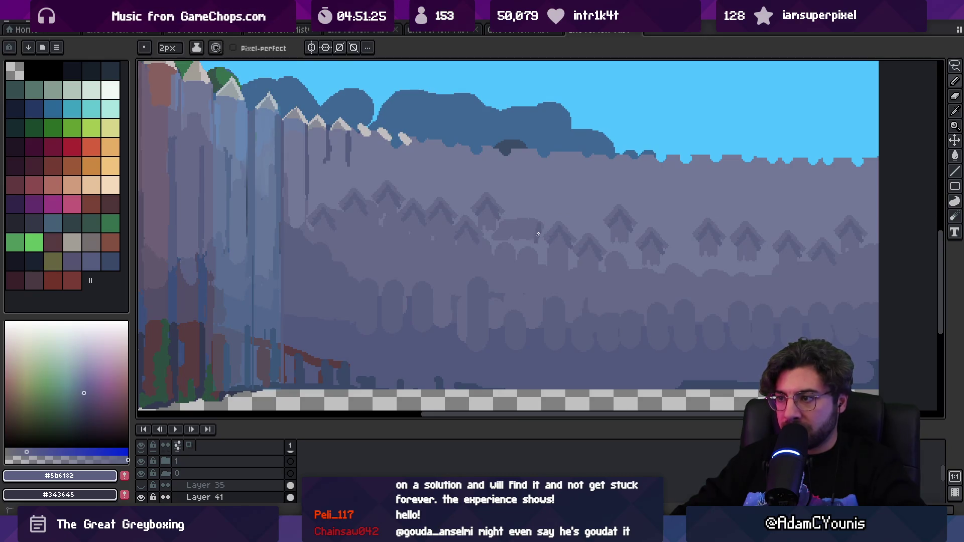
key("b")
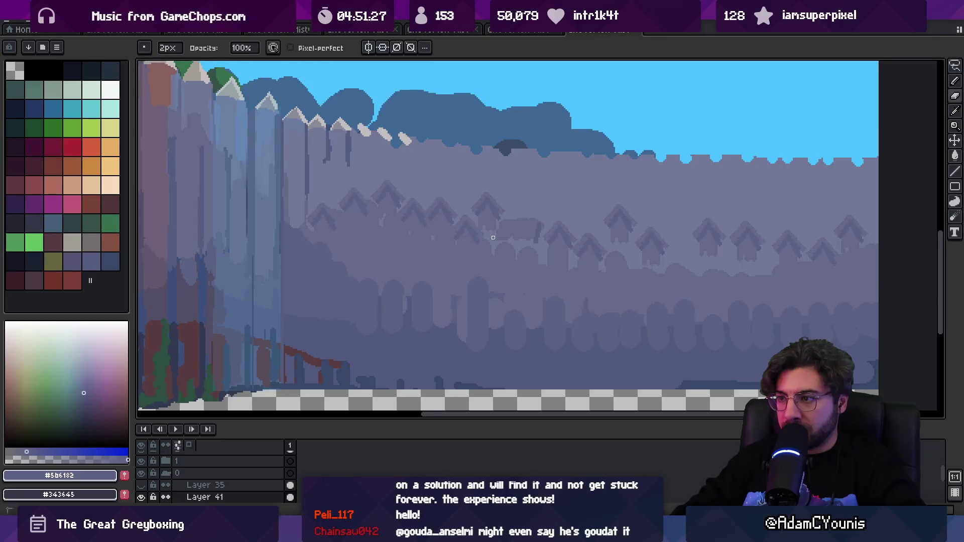
left_click(522, 222, "alt")
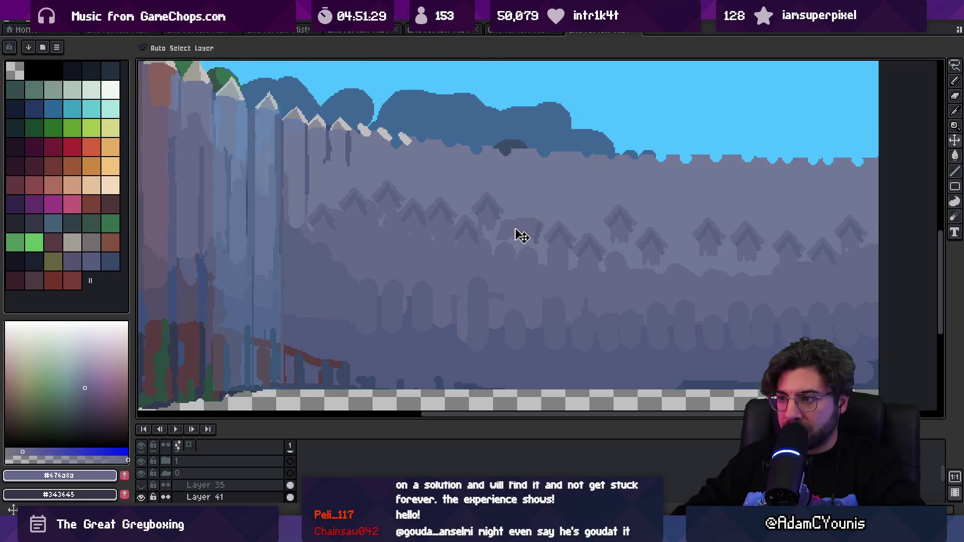
key("q")
left_click_drag(545, 229, 547, 225)
key("b")
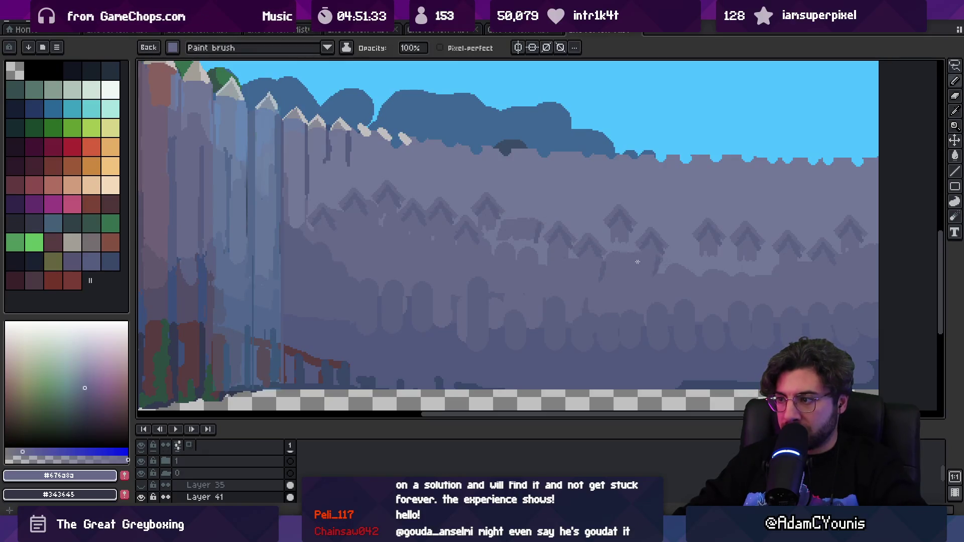
- Paint a darker grey-purple blob across the distant rooftops on the wall
mouse_move(680, 250)
left_mouse_down()
mouse_move(692, 226)
mouse_move(695, 254)
mouse_move(730, 269)
mouse_move(762, 263)
left_mouse_up()
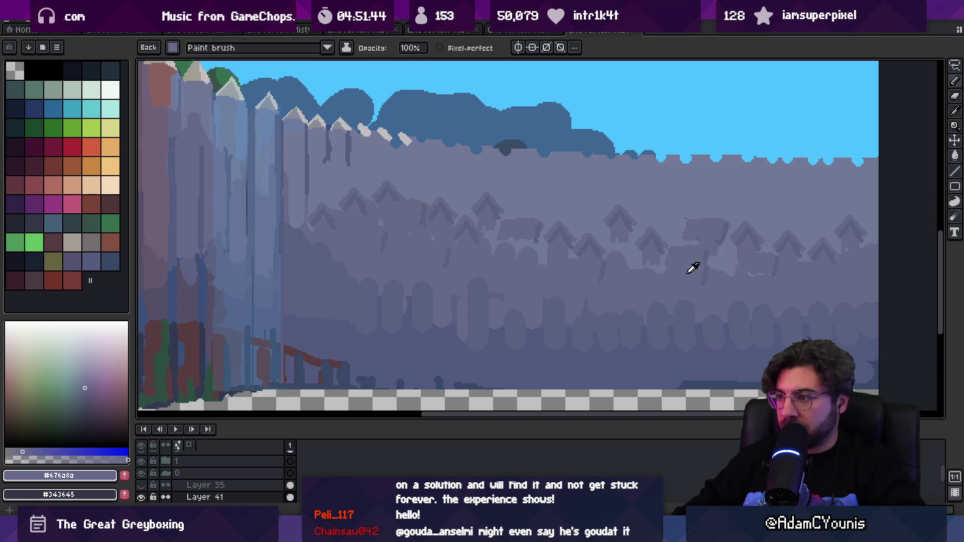
key("i")
key("b")
key("v")
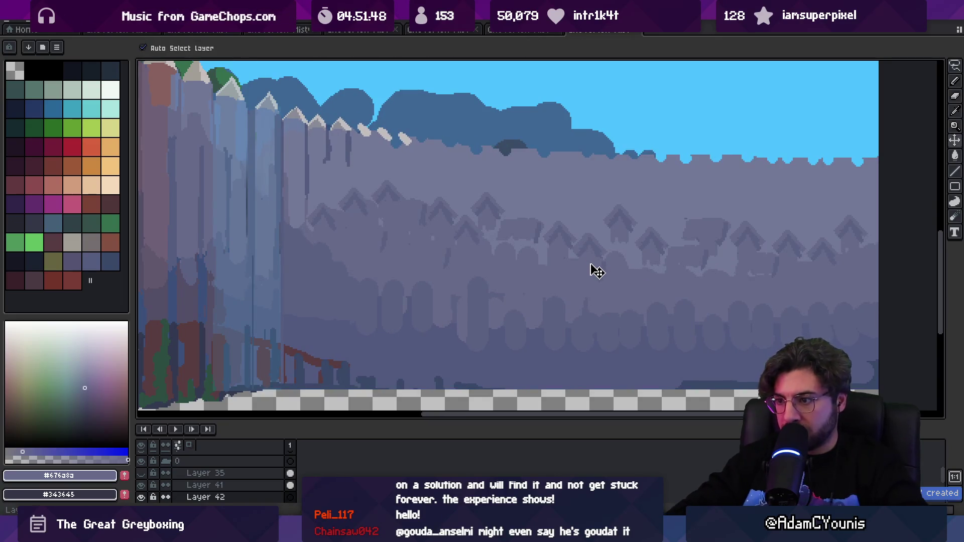
- On Layer 42, brush over the blob shapes among the rooftops with the 18px brush
key("i")
key("v")
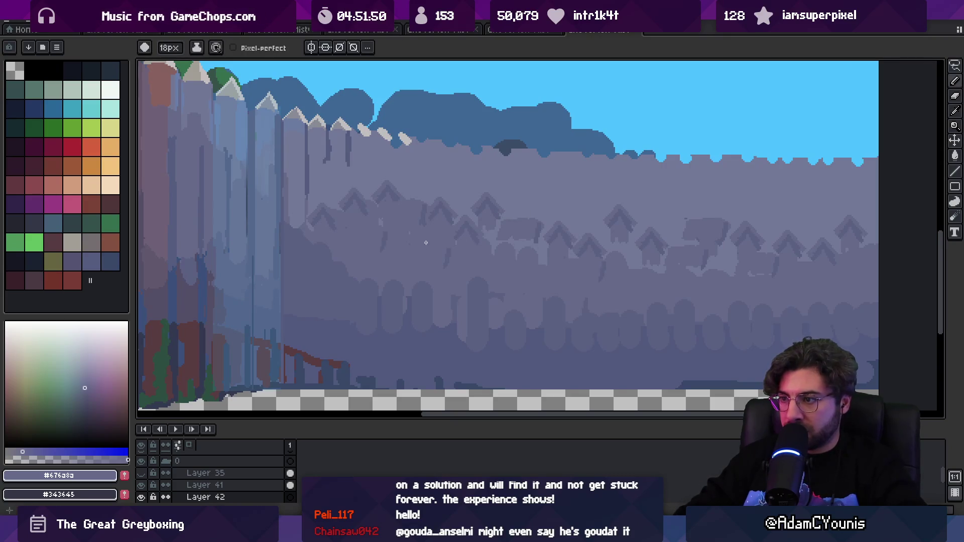
key("b")
left_click_drag(600, 254, 738, 261)
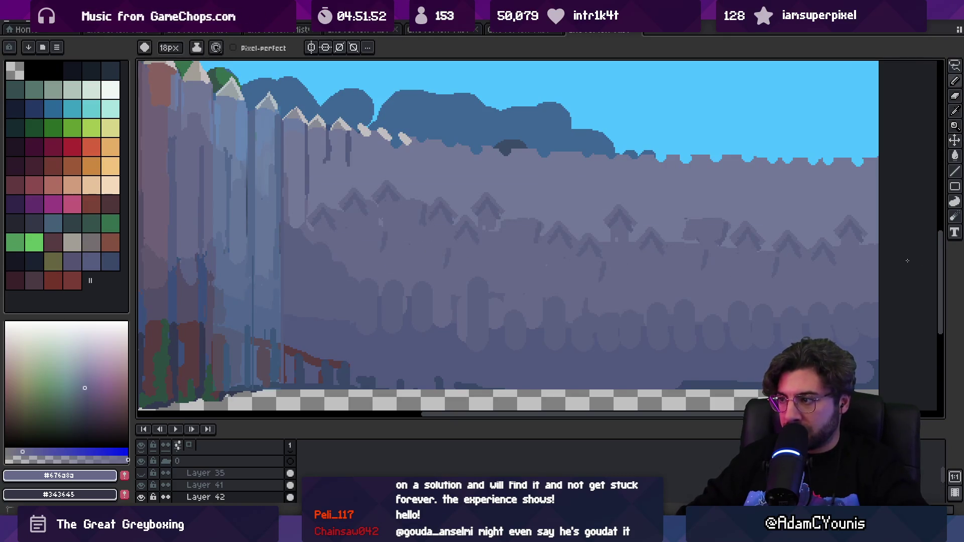
key("i")
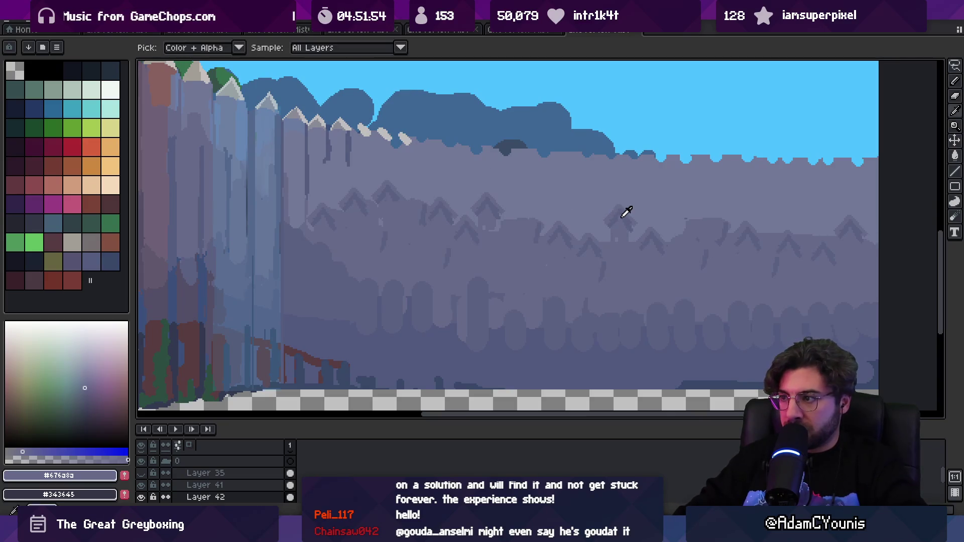
key("e")
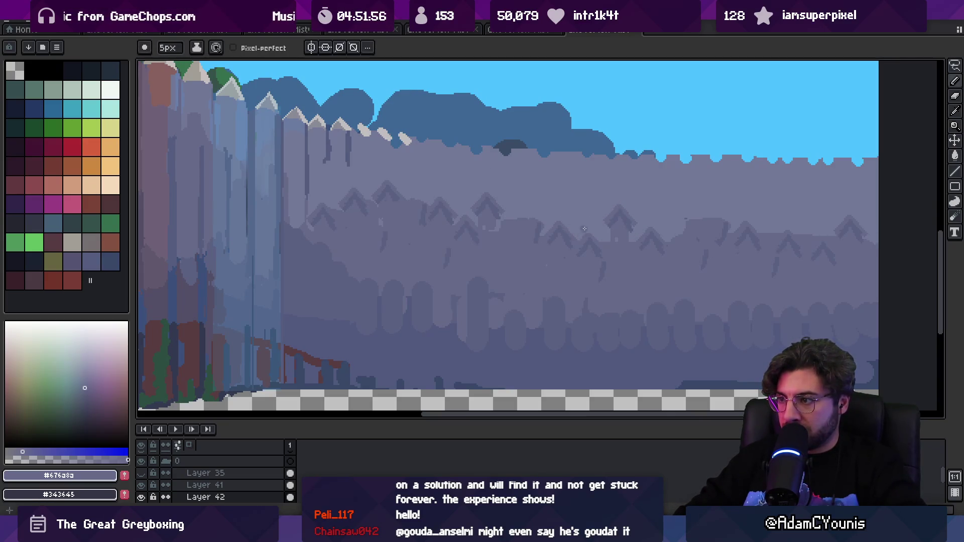
- Sample #5b6182 and #676a8a from the wall, ending on #5b6182 with a 3px brush
key("i")
left_click(597, 234)
key("b")
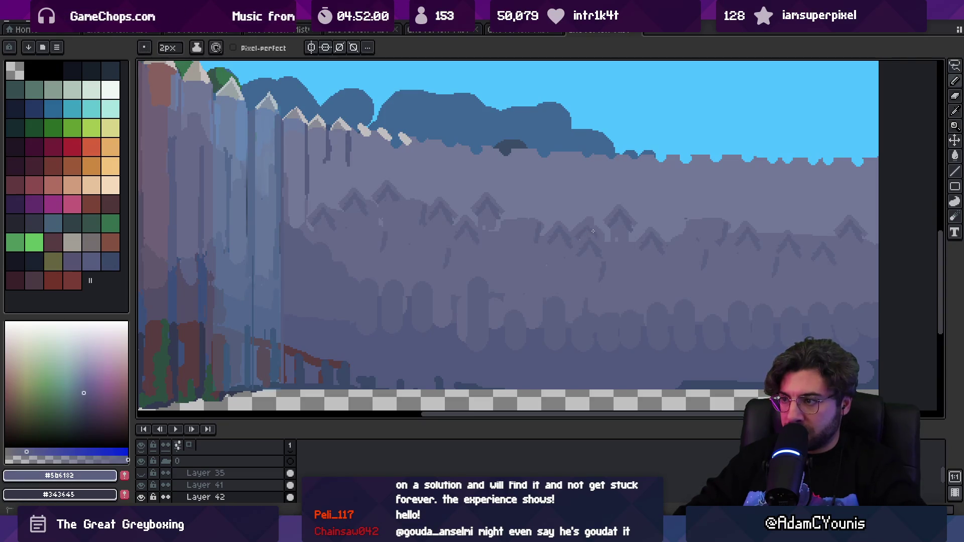
left_click(672, 233, "alt")
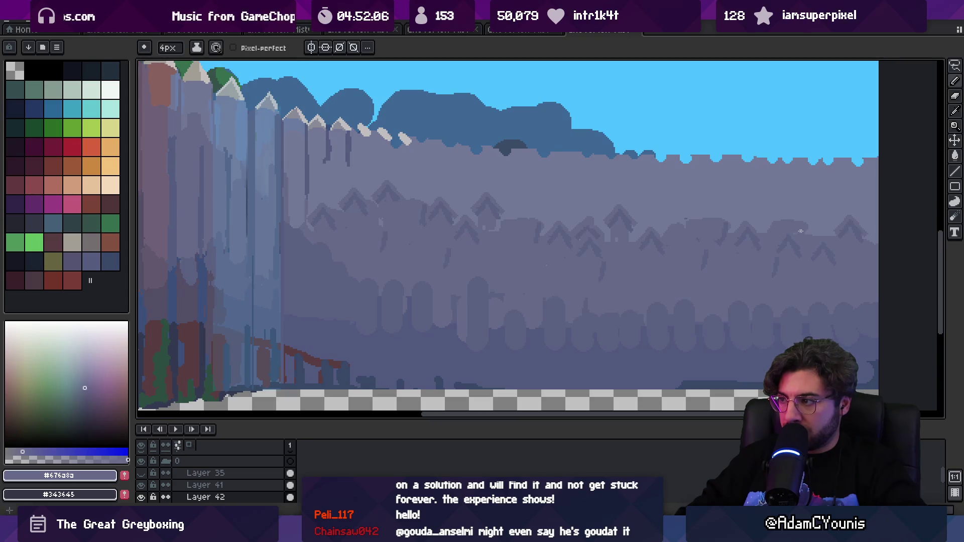
left_click(794, 232, "alt")
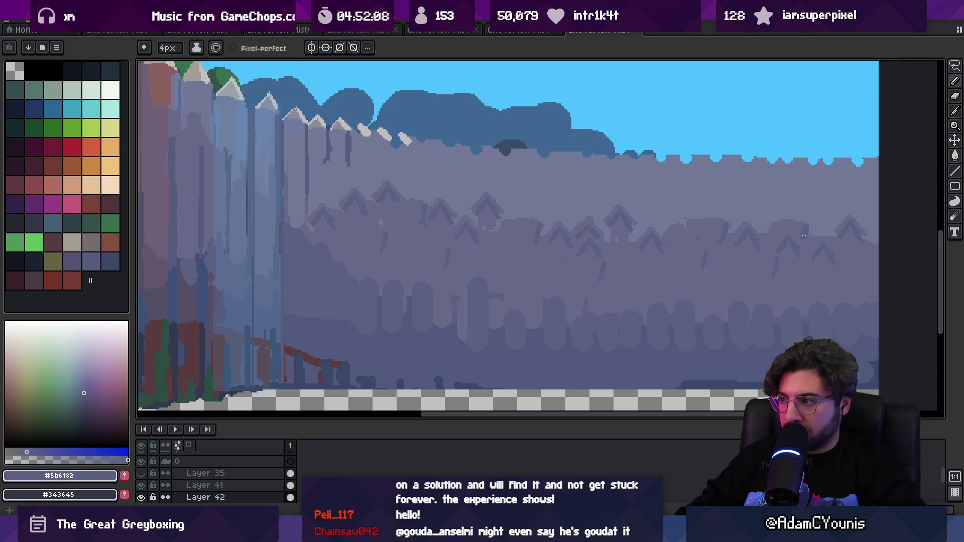
key("minus")
key("minus")
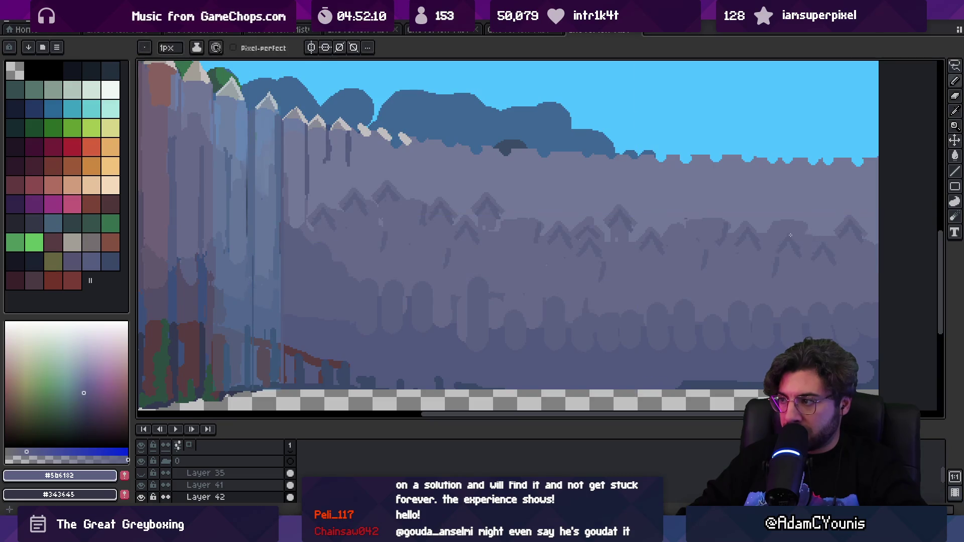
key("plus")
key("plus")
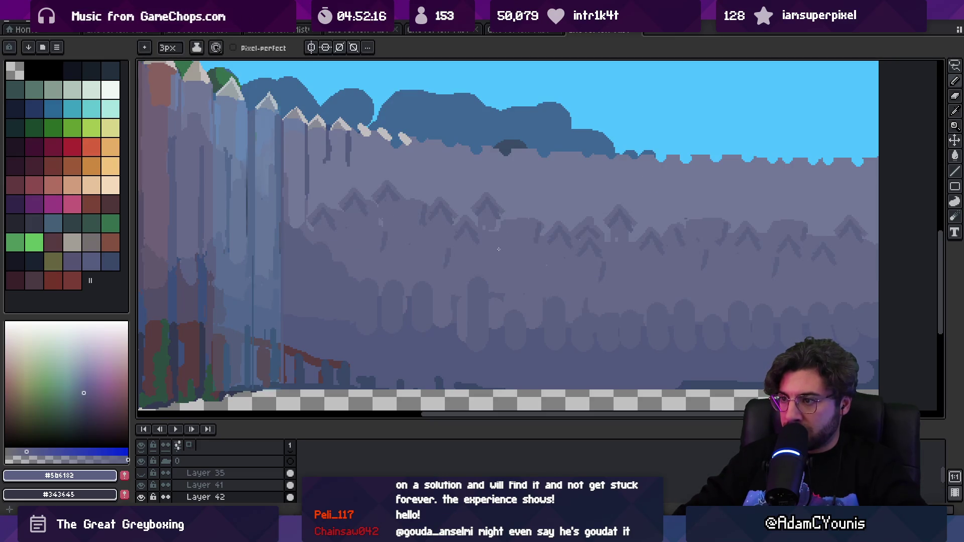
- Zoom out and back in on the misty wall, then make Layer 42 active
key("z")
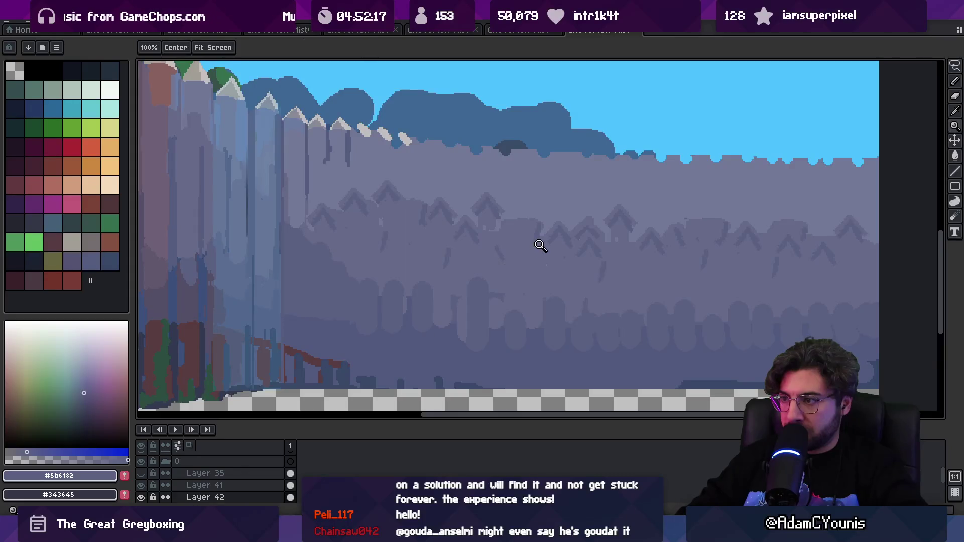
key("1")
left_click(513, 224)
key("v")
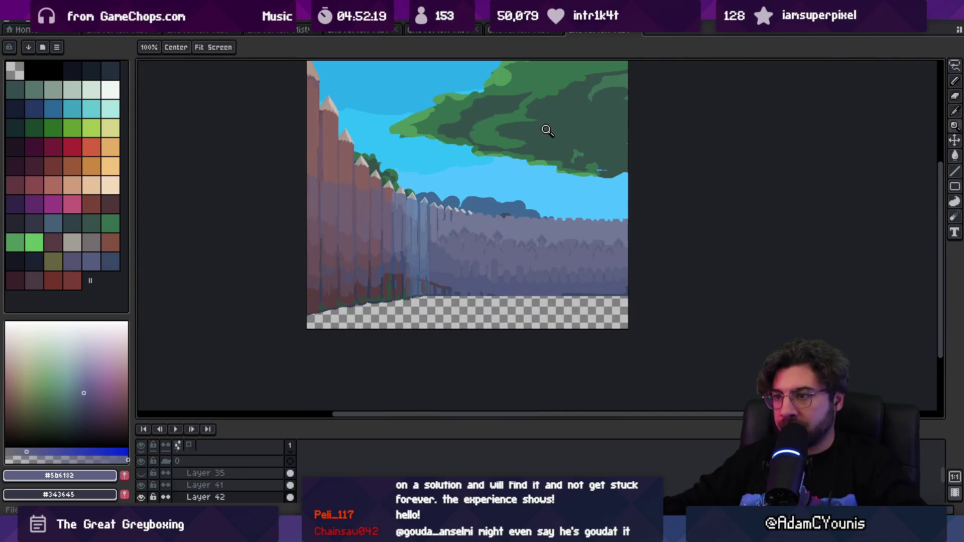
left_click(517, 256)
scroll(493, 250, "up", 3)
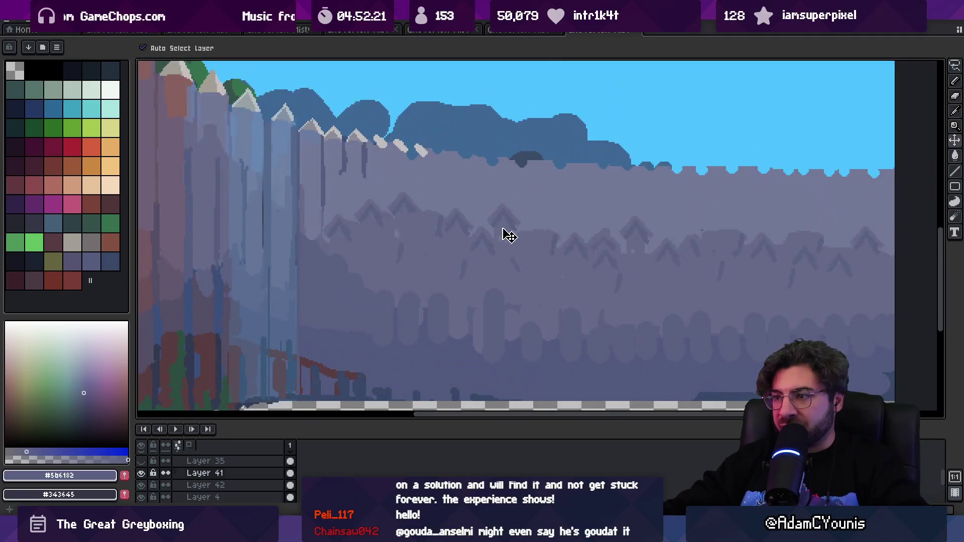
left_click(527, 249)
- Sample #676a8a and brush over the light band with the 18px brush
key("i")
left_click(522, 226)
key("b")
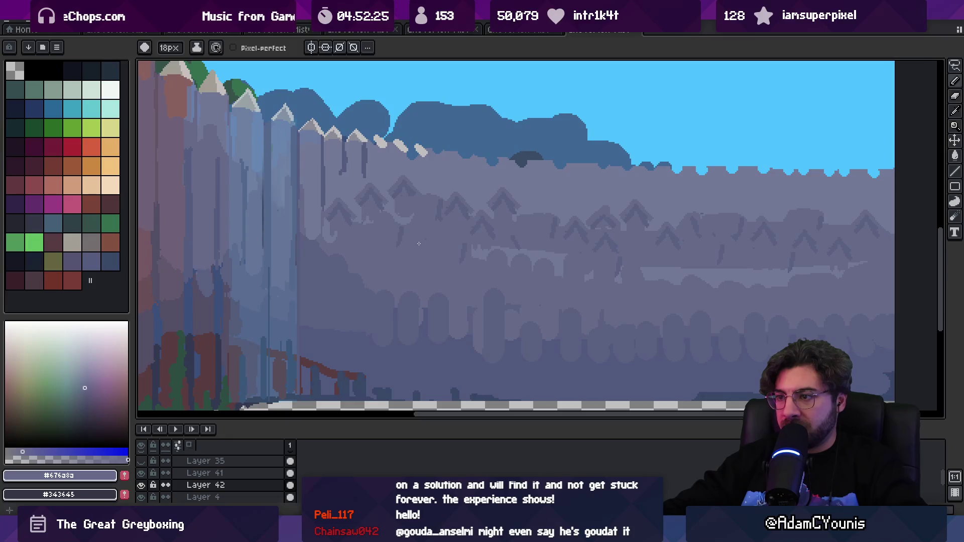
left_click_drag(724, 273, 672, 275)
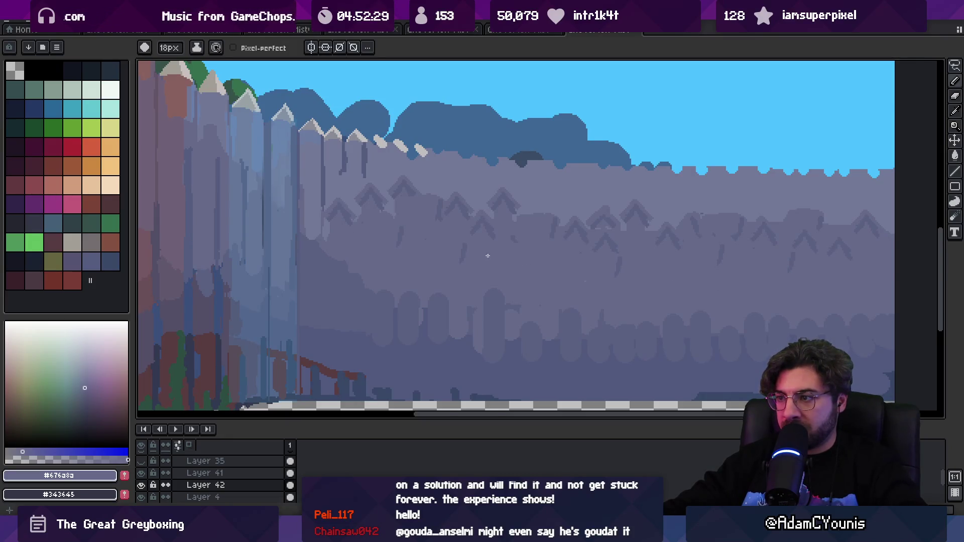
scroll(286, 257, "down", 1)
- Compare the backdrop in Unity with Layer 35's blue-tinted overlay shown, then hide it
key("v")
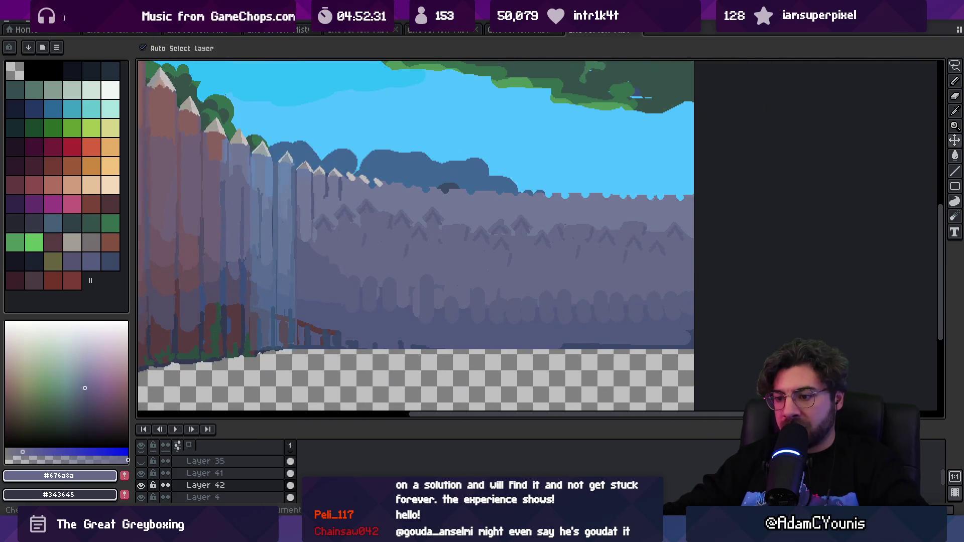
left_click(141, 461)
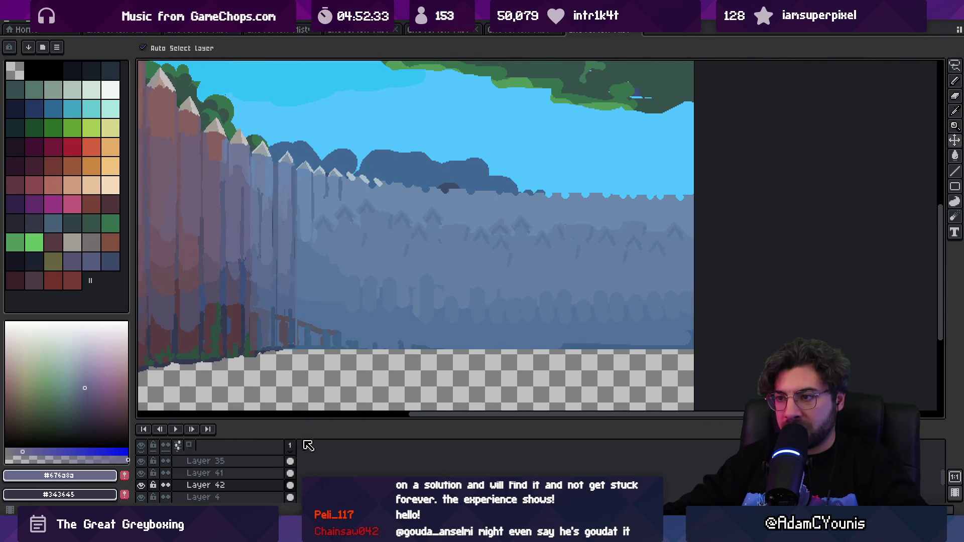
key("alt+Tab")
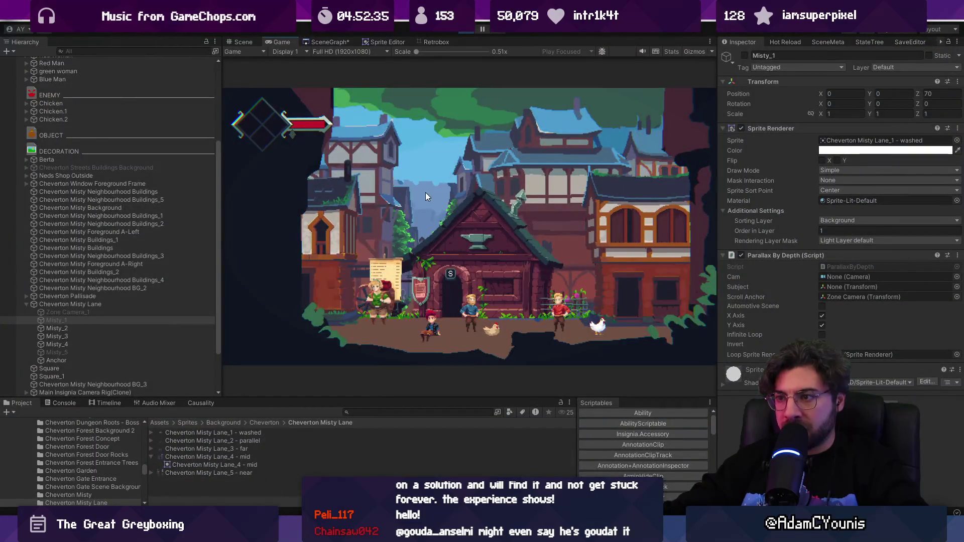
key("alt+Tab")
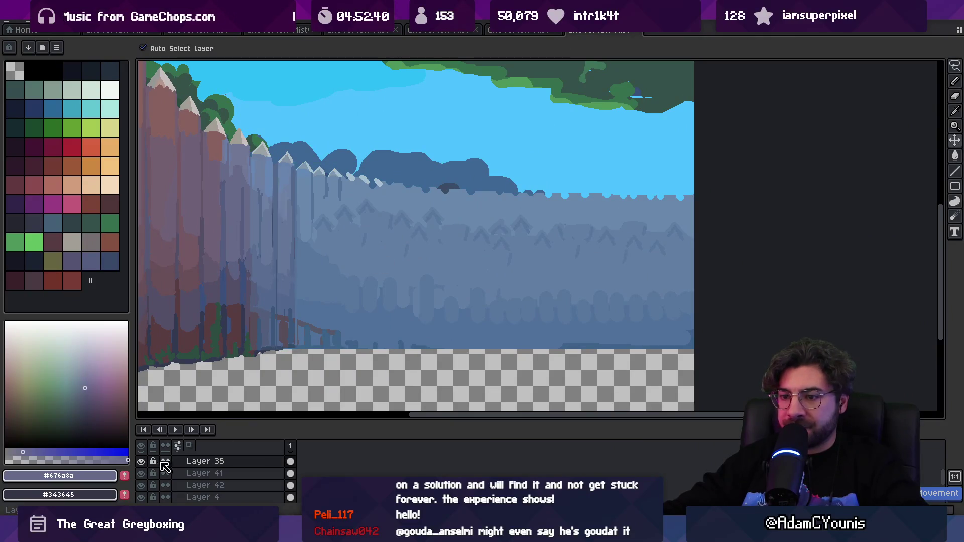
left_click(142, 462)
- Move the small tree marks on the wall up and to the left
left_click(425, 234)
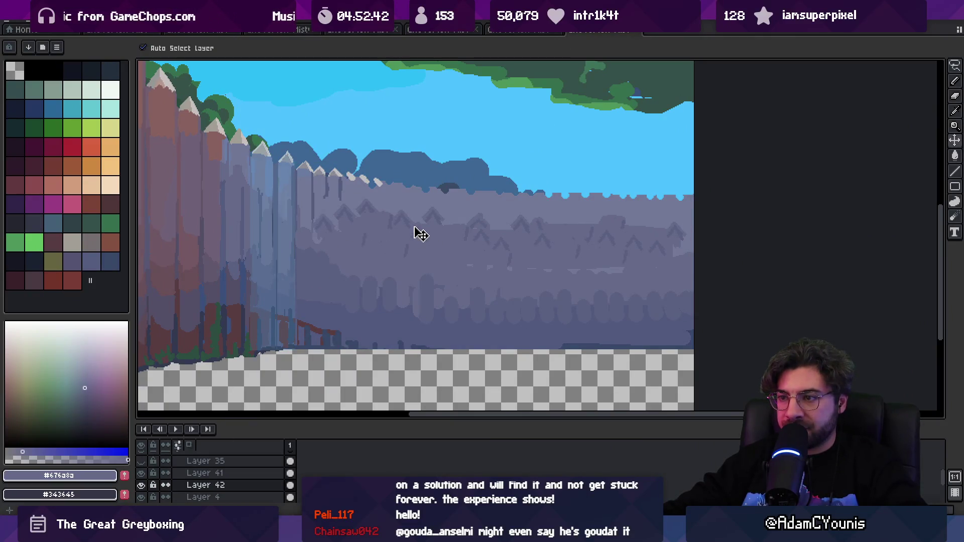
mouse_move(431, 218)
left_mouse_down()
mouse_move(420, 210)
mouse_move(355, 221)
left_mouse_up()
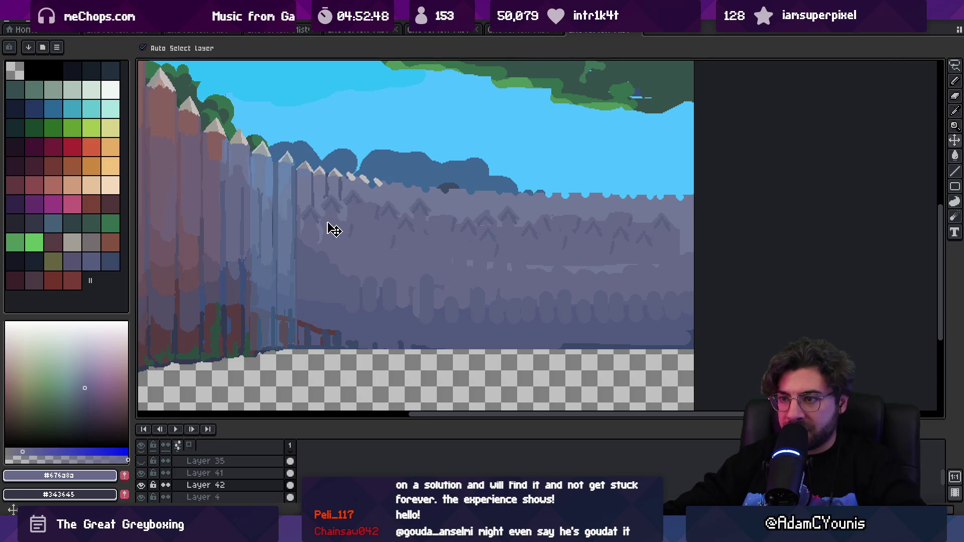
key("b")
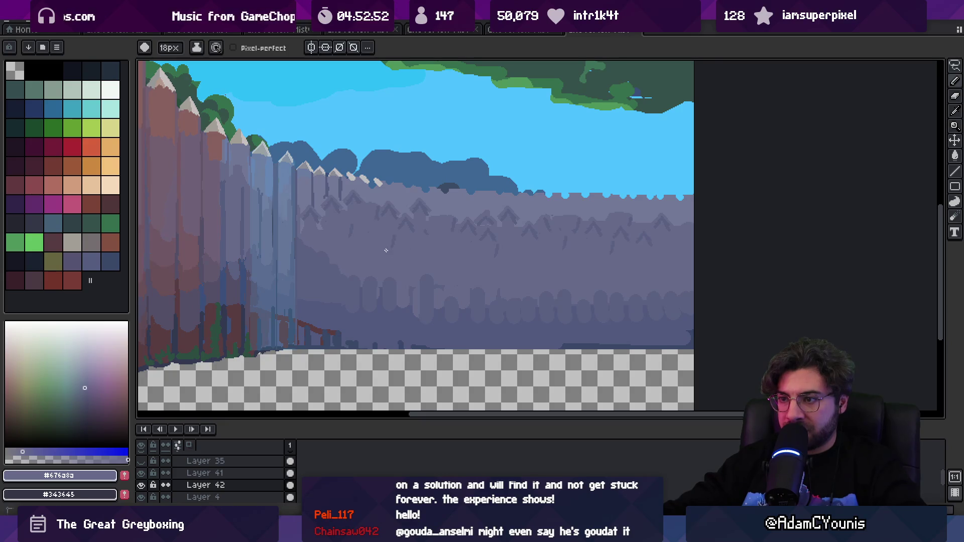
- Save the backdrop, show Layer 35 again, and check the update in Unity
key("ctrl+s")
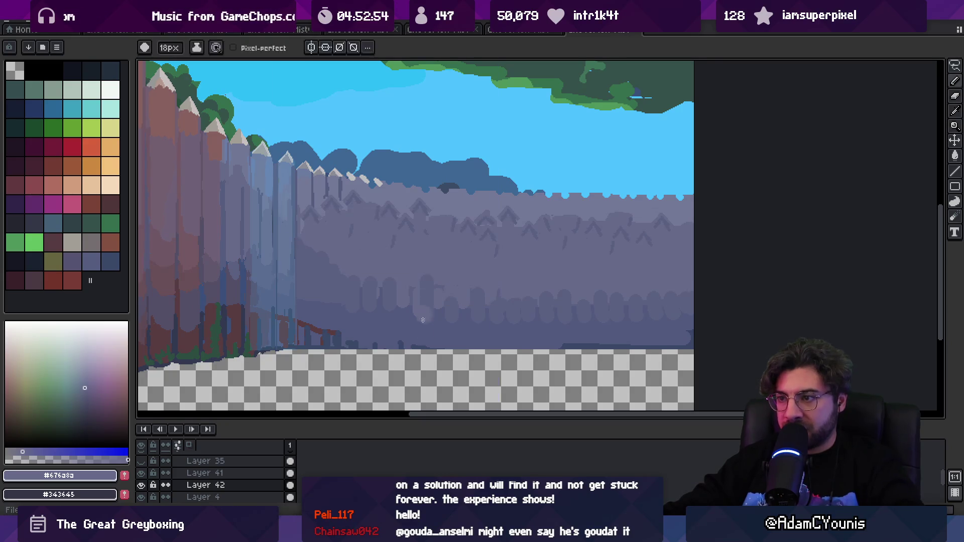
left_click(147, 473)
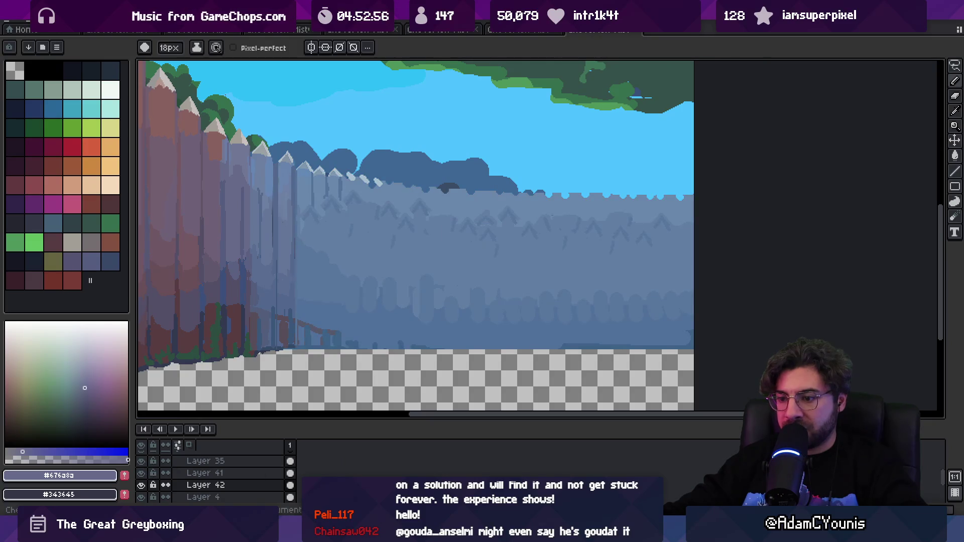
key("alt+Tab")
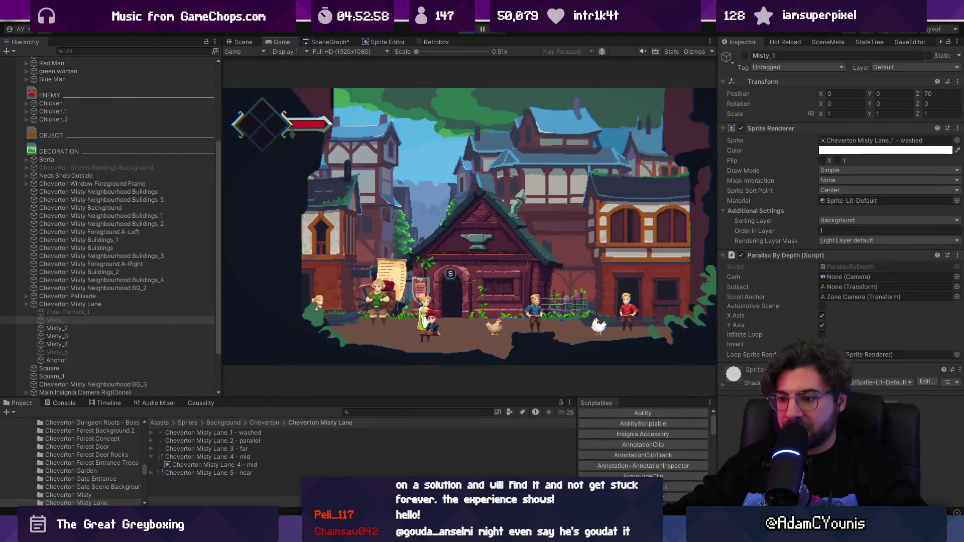
double_click(369, 451)
key("v")
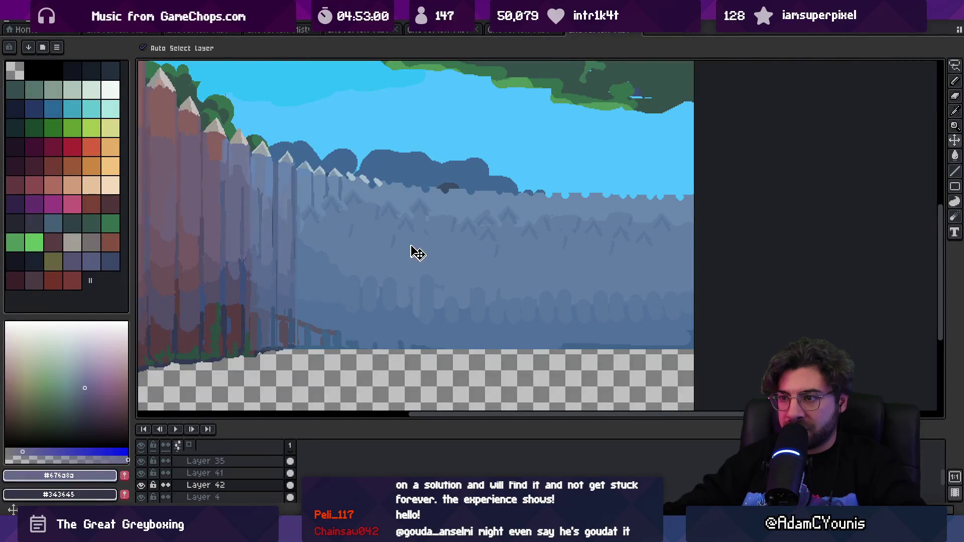
left_click(411, 245)
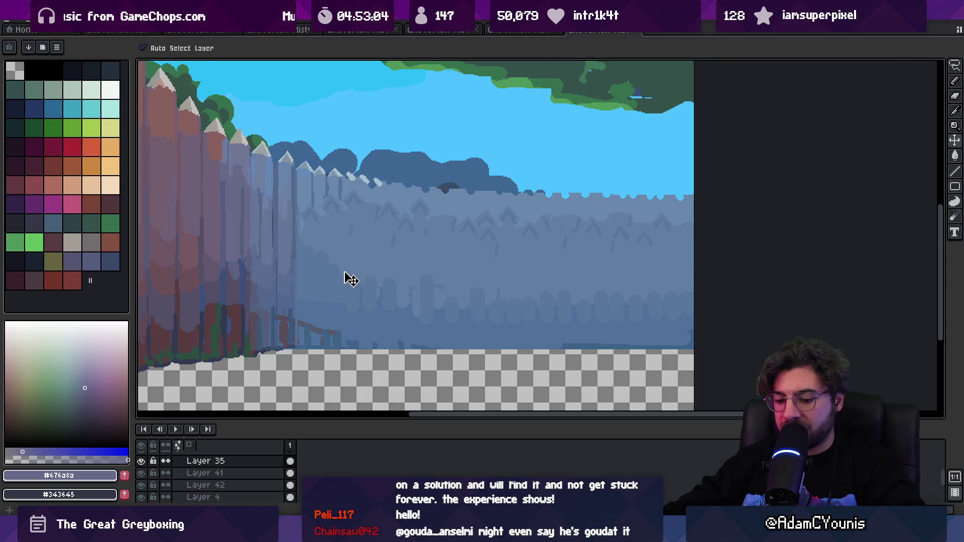
- Add a new layer and sample muted blue shades from the wall
key("shift+n")
key("i")
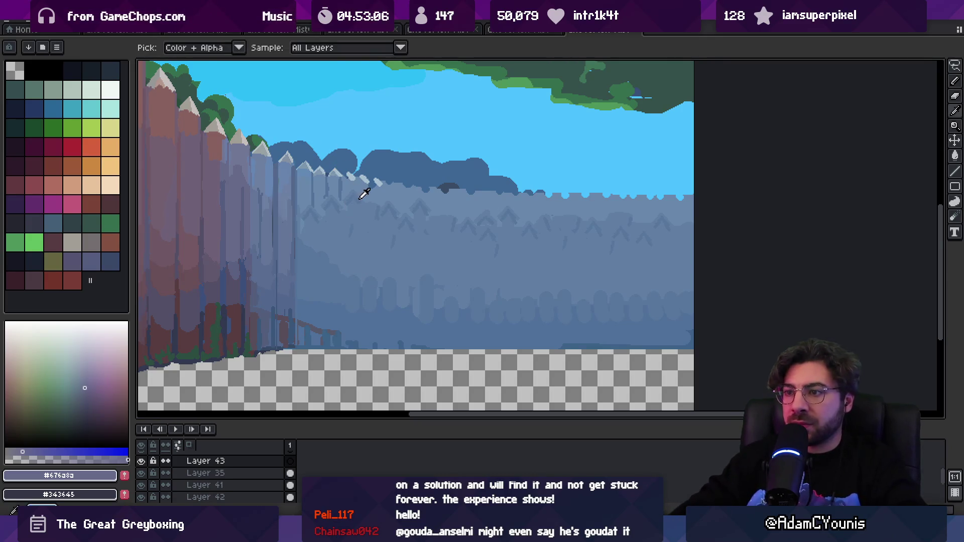
left_click(358, 189)
key("b")
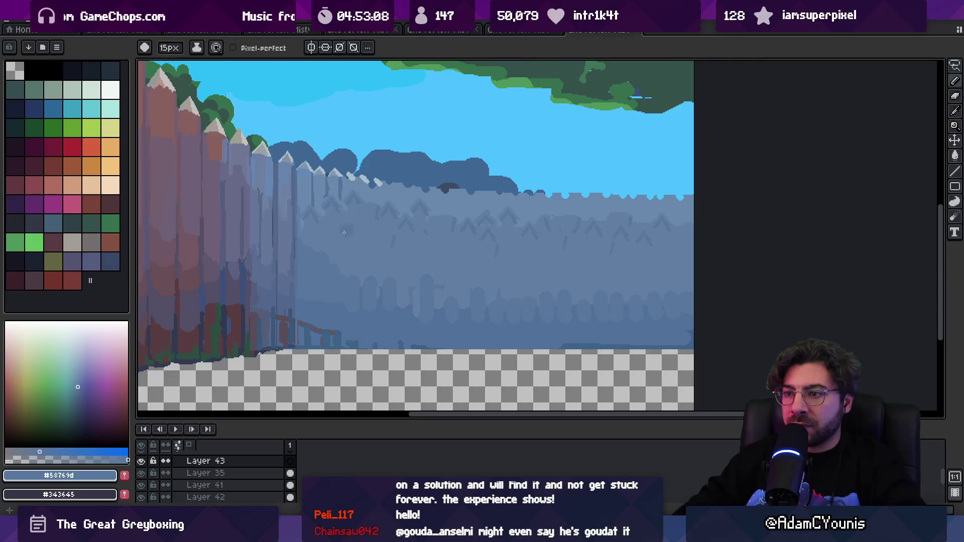
left_click(343, 236, "alt")
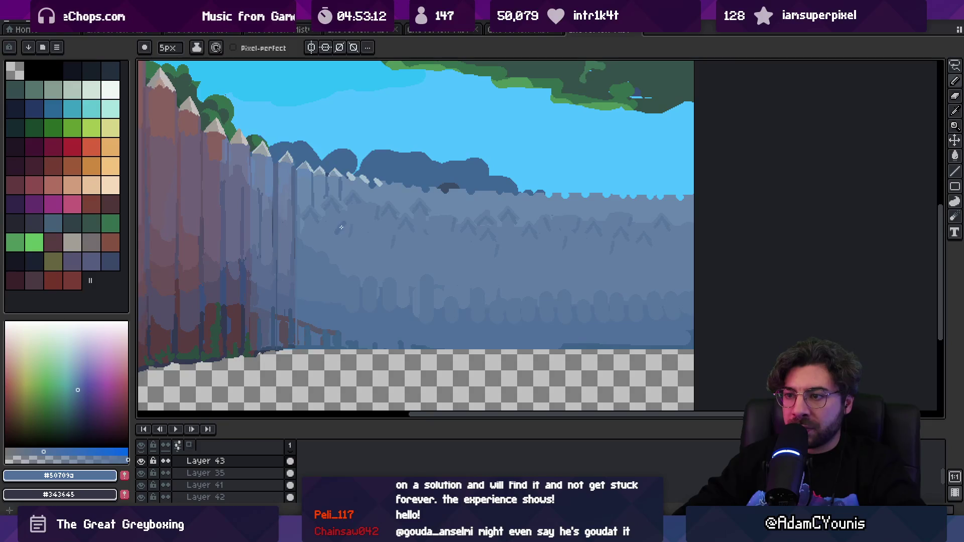
key("ctrl+z")
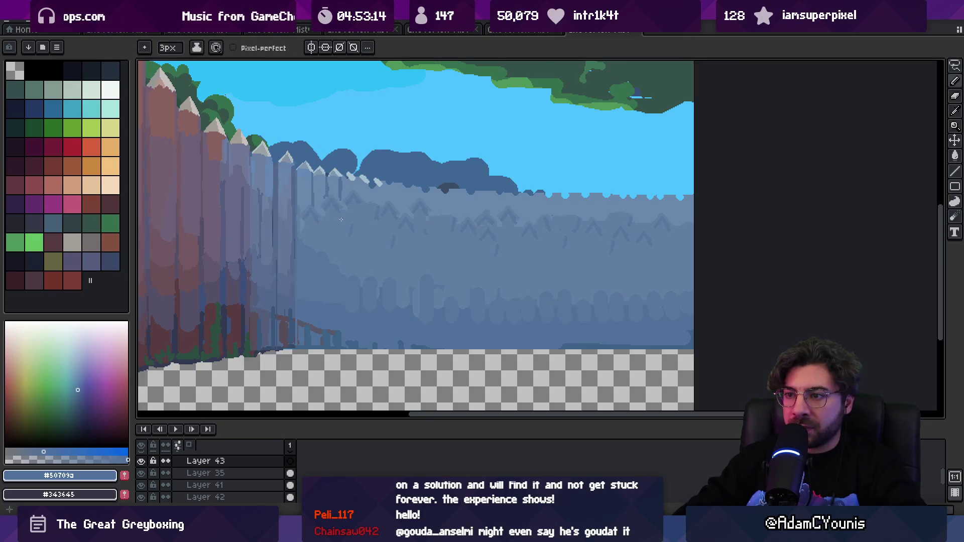
- Sample greyish and lighter grey-purple tones, glancing at the Unity scene
key("b")
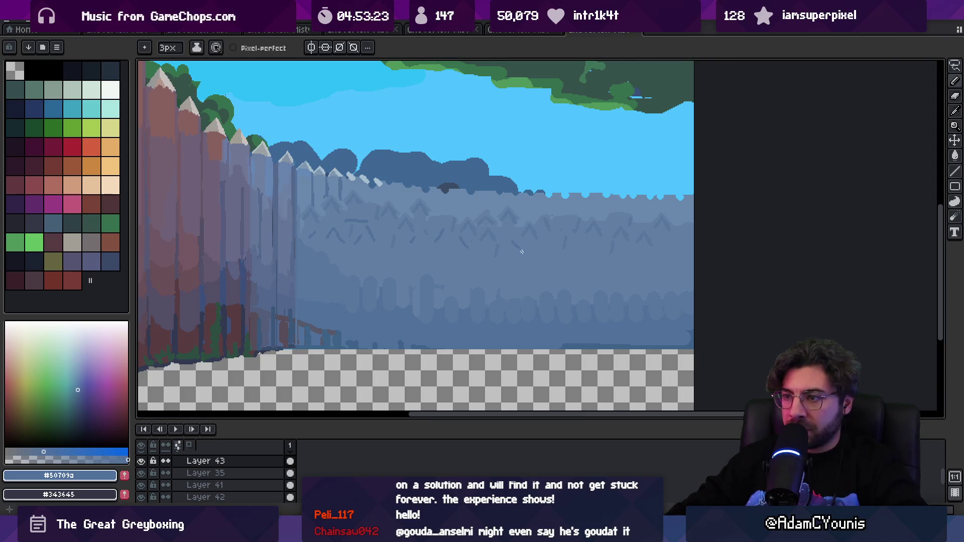
left_click(232, 206, "alt")
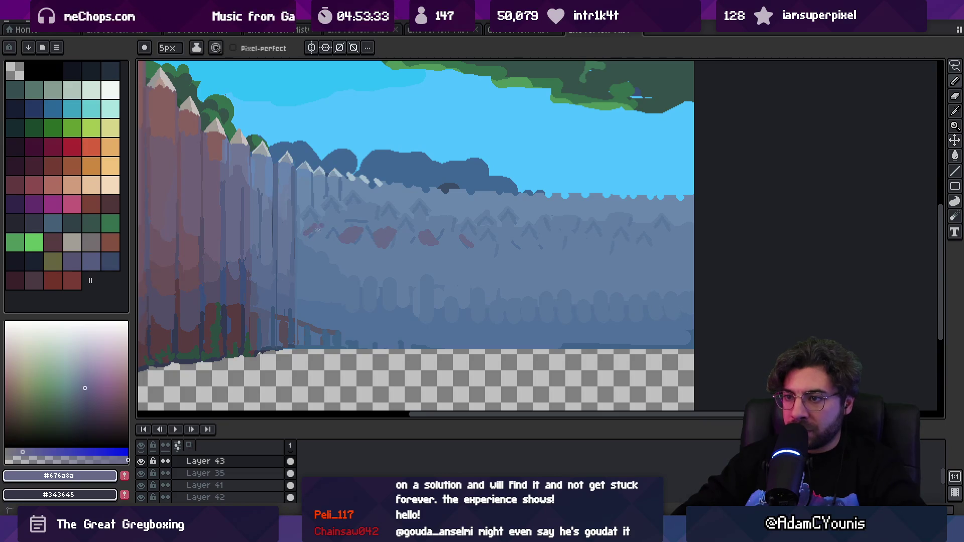
left_click(251, 169, "alt")
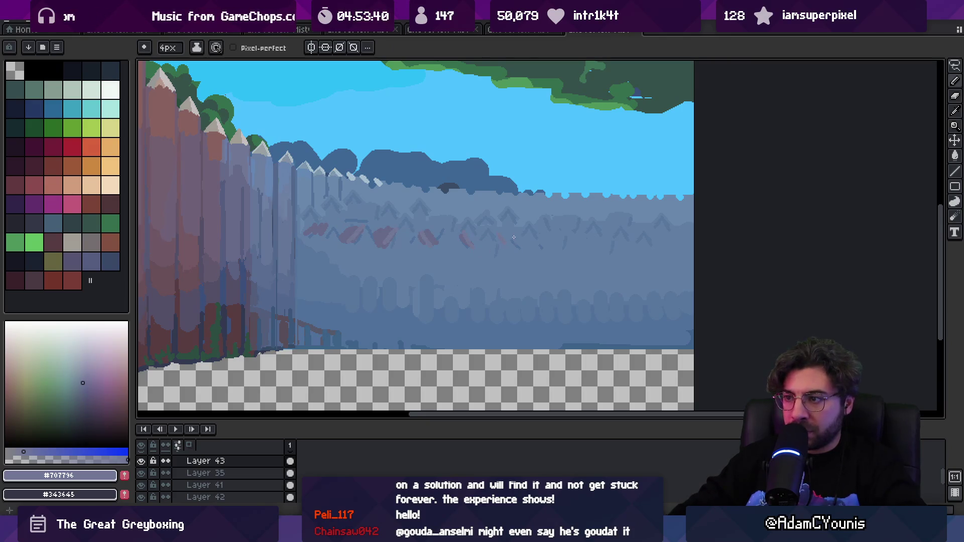
key("alt+Tab")
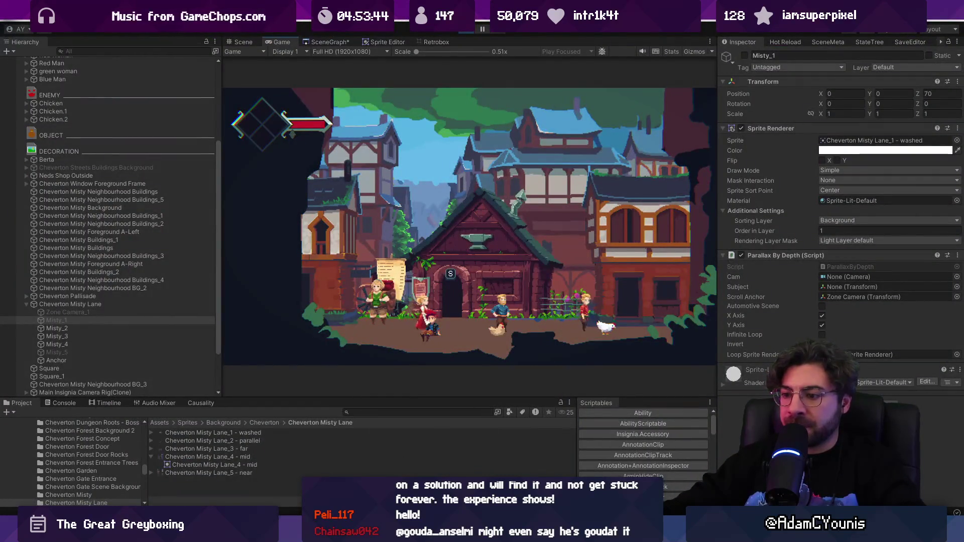
key("alt+Tab")
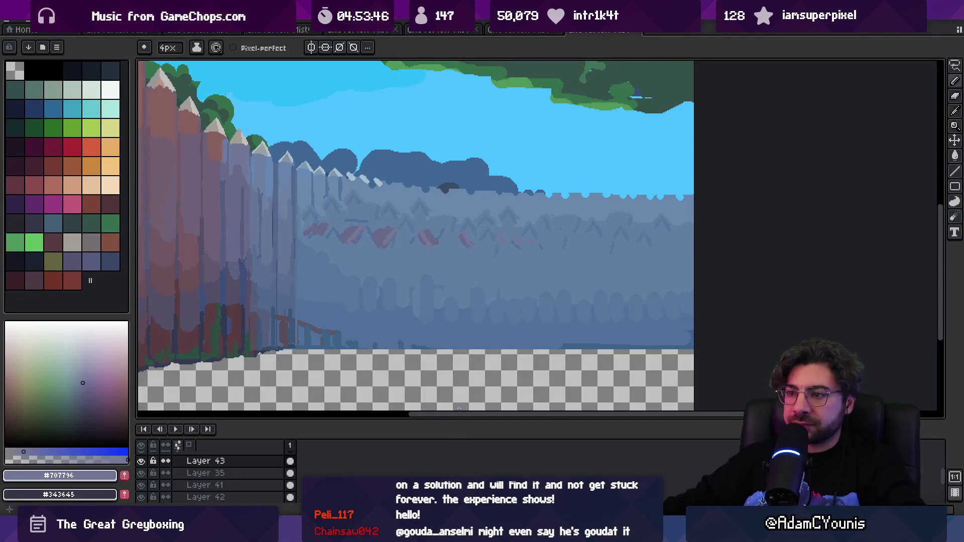
- Paint a long slate-purple beam across the wall with a building mass below it
key("i")
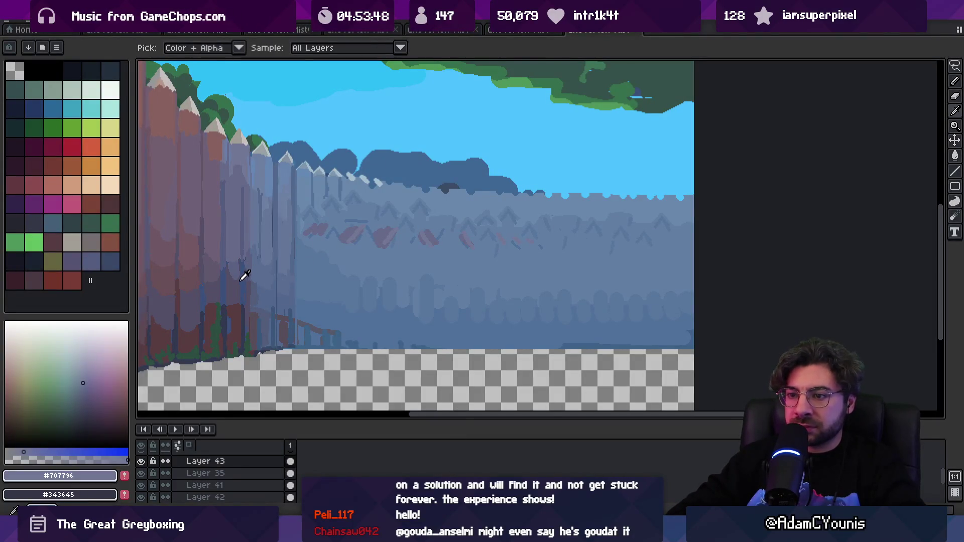
left_click(242, 279)
key("b")
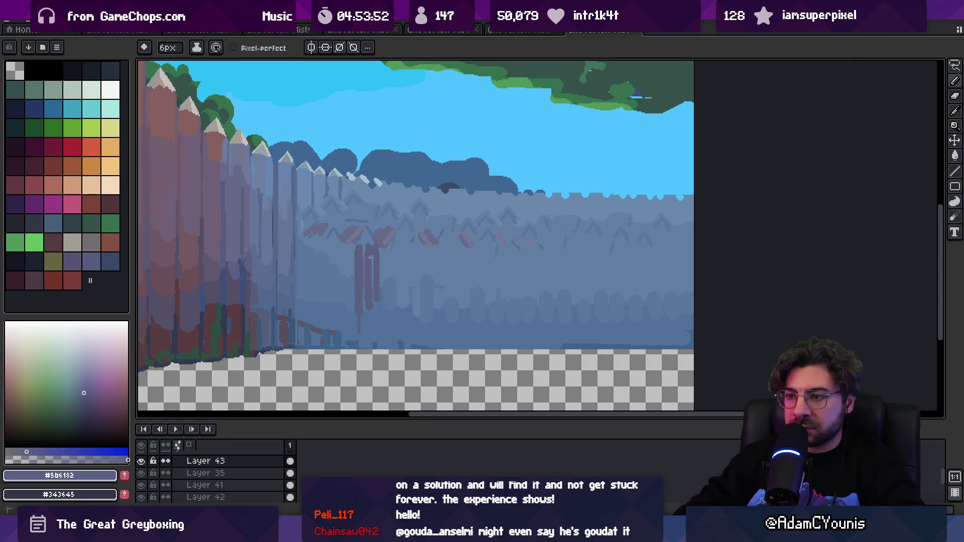
mouse_move(322, 254)
left_mouse_down()
mouse_move(535, 252)
mouse_move(320, 257)
mouse_move(502, 259)
left_mouse_up()
key("ctrl+z")
left_click_drag(376, 268, 420, 265)
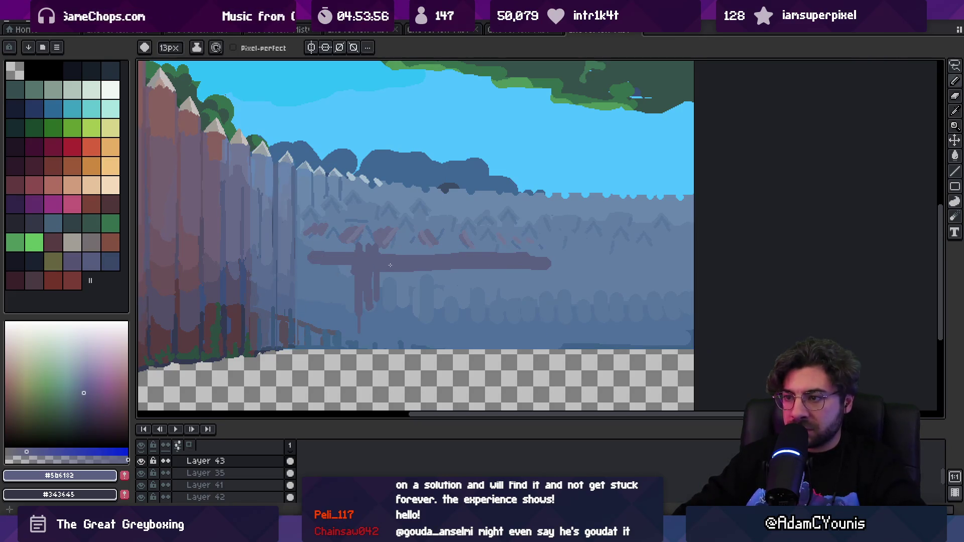
mouse_move(319, 263)
left_mouse_down()
mouse_move(337, 301)
mouse_move(372, 324)
mouse_move(421, 291)
left_mouse_up()
- Sample a bluish slate, undo the stray edge strip, and shrink the brush to 11px
key("i")
left_click(302, 266, "alt")
key("ctrl+z")
key("minus")
key("minus")
key("minus")
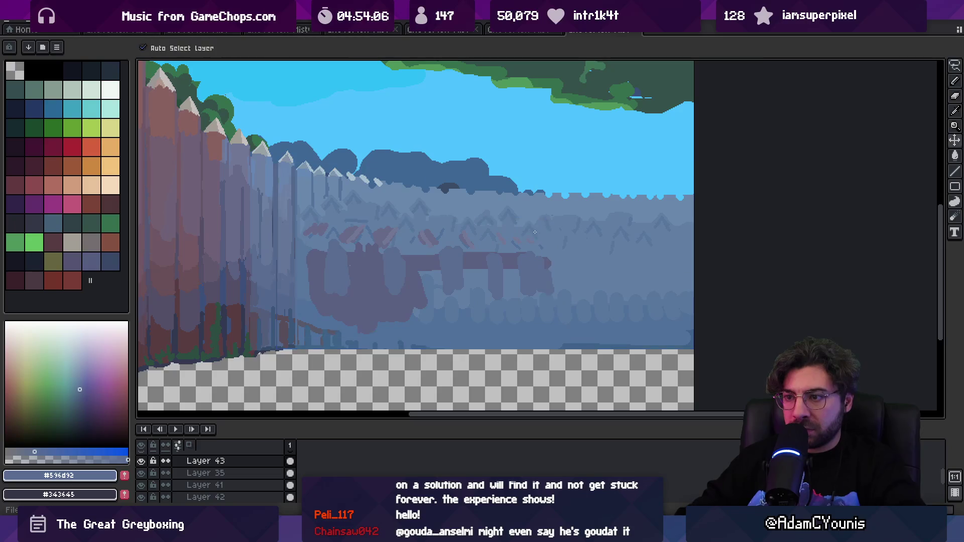
- Preview the backdrop in Unity play mode, running the player right to check parallax
key("alt+Tab")
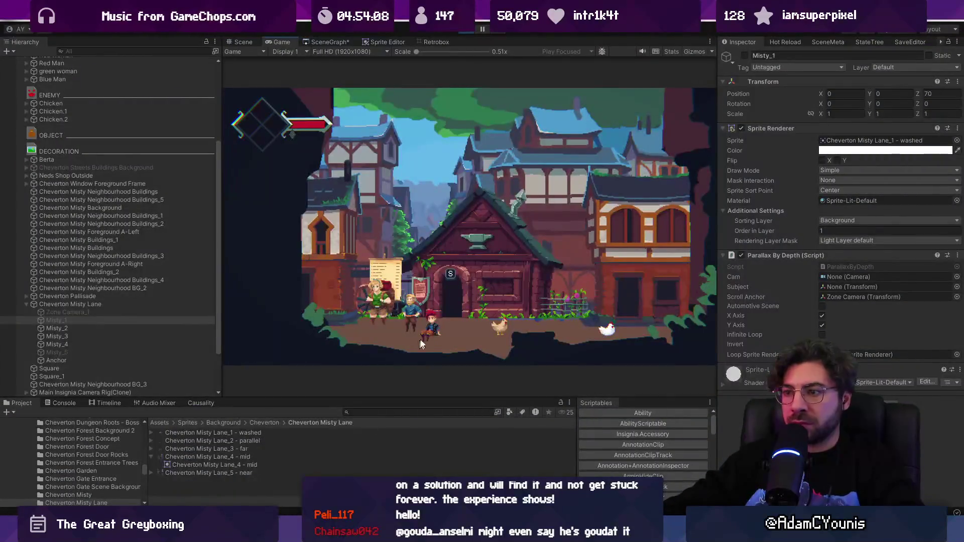
key("Right")
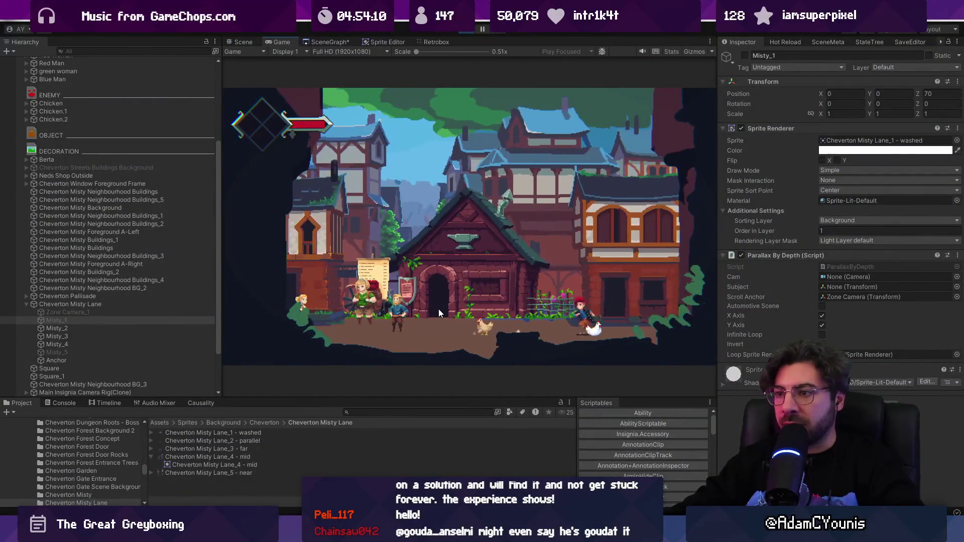
key("Escape")
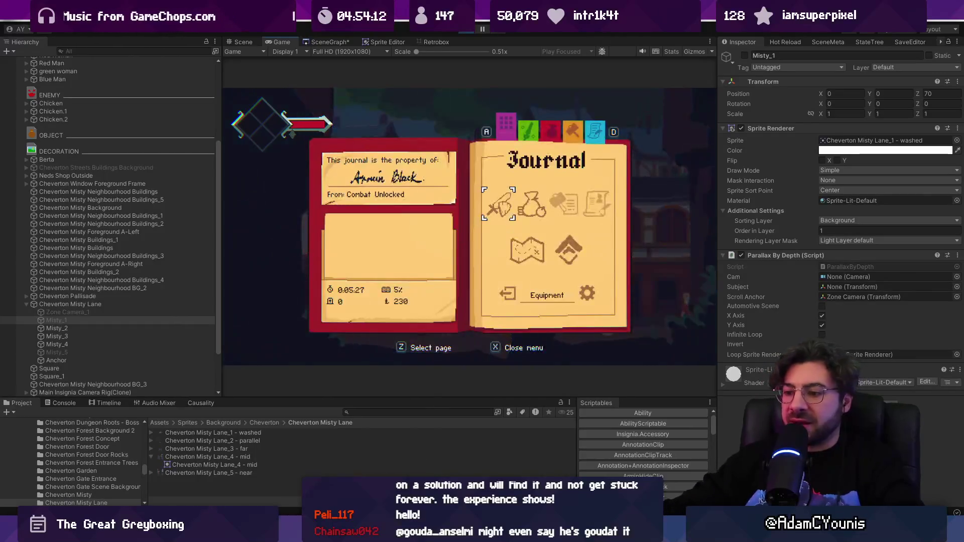
key("alt+Tab")
scroll(435, 200, "up", 3)
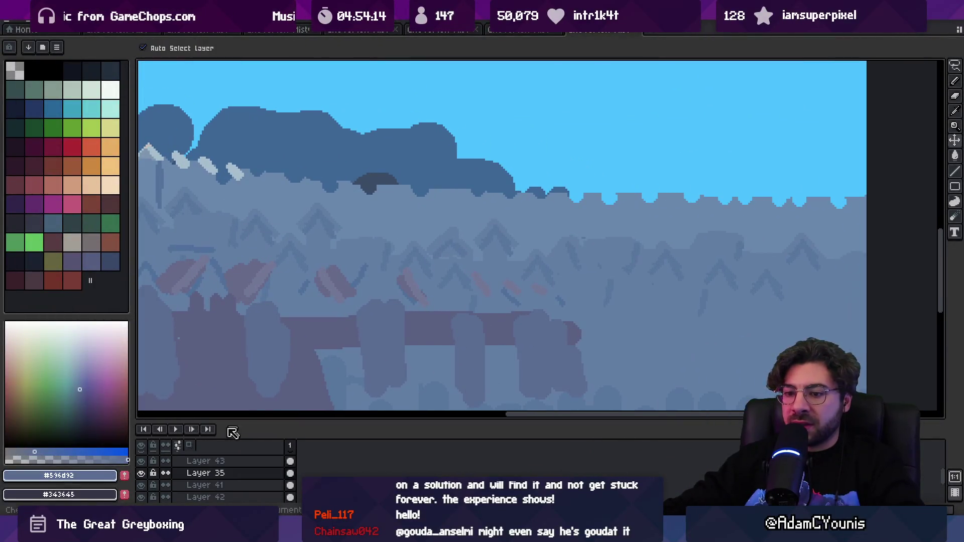
- Hide Layer 35, select Layer 4, and sample the wall grey with a 9px pencil
left_click(141, 473)
left_click(391, 234)
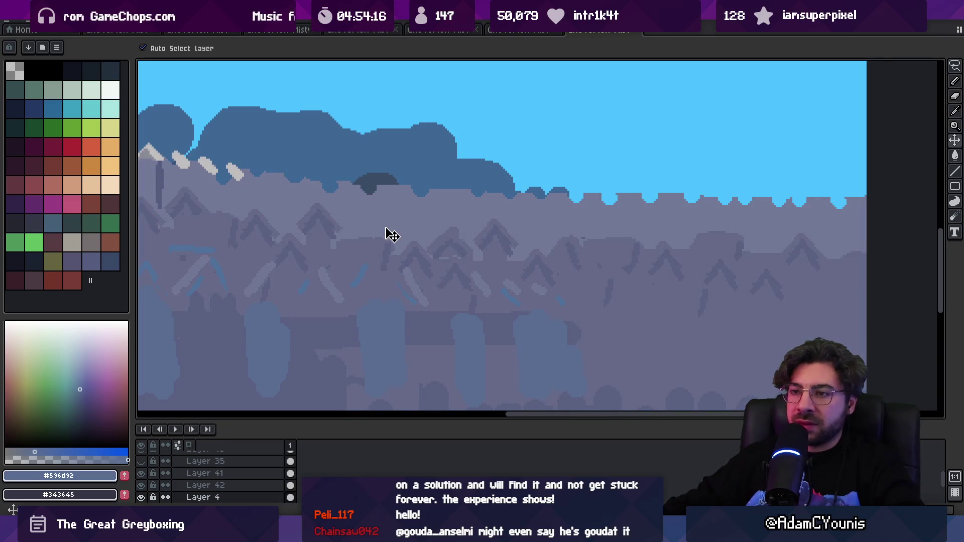
key("b")
left_click(274, 172, "alt")
key("minus")
key("minus")
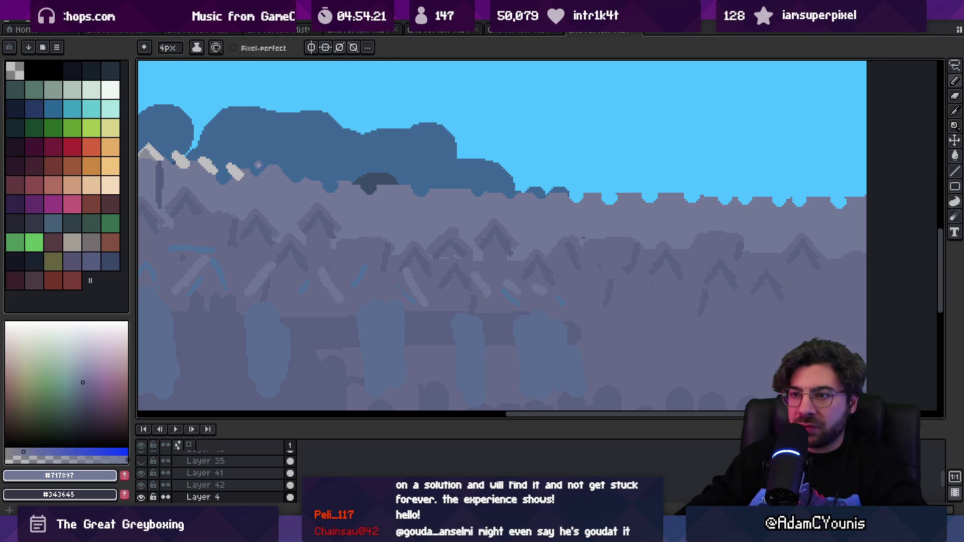
- Pencil one pale palisade tip with light grey and mid-grey shading
scroll(279, 172, "up", 2)
left_click(292, 166, "alt")
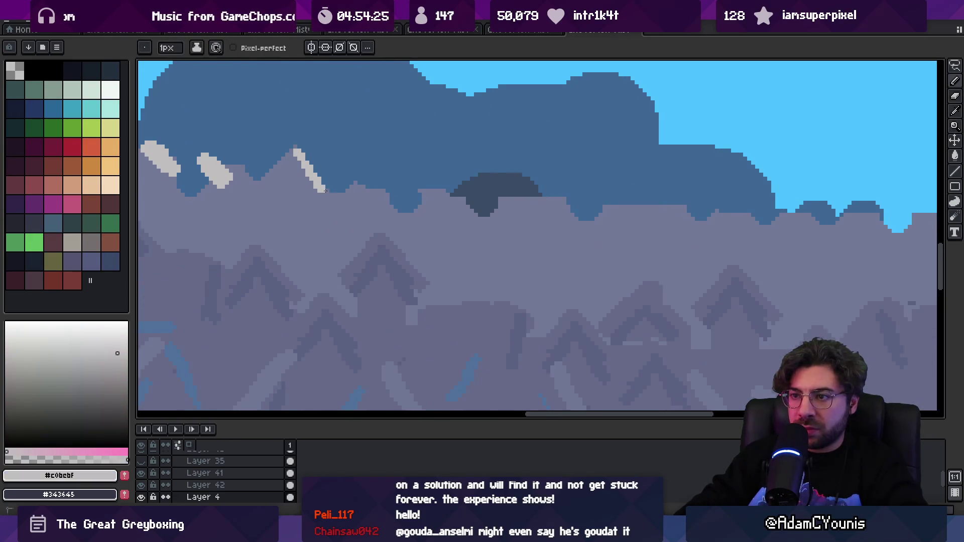
scroll(321, 171, "down", 2)
left_click(306, 169, "alt")
scroll(432, 216, "up", 2)
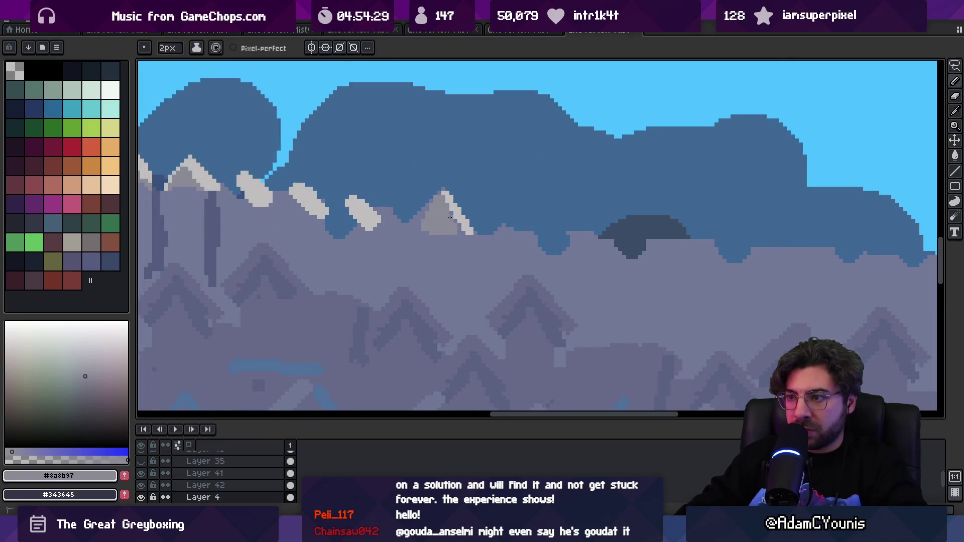
key("ctrl+z")
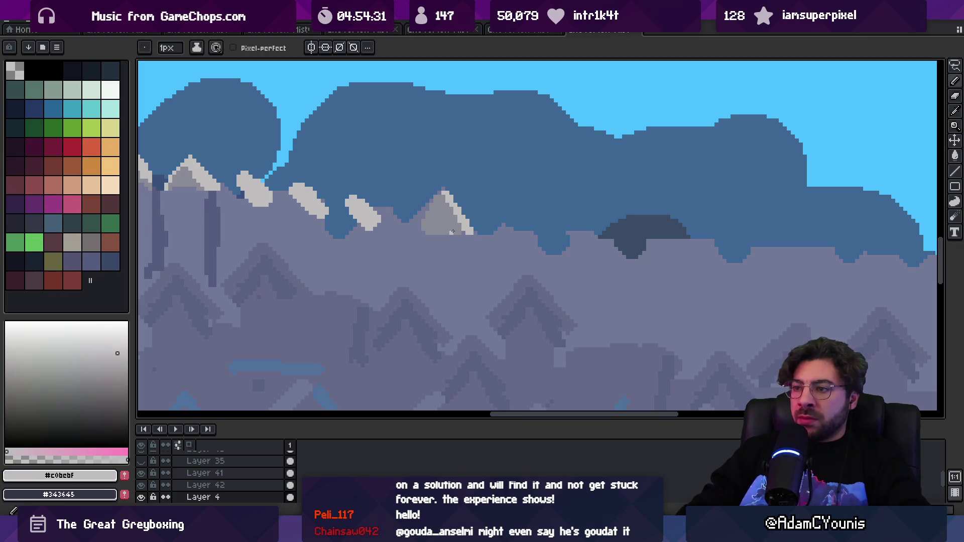
key("b")
key("ctrl+y")
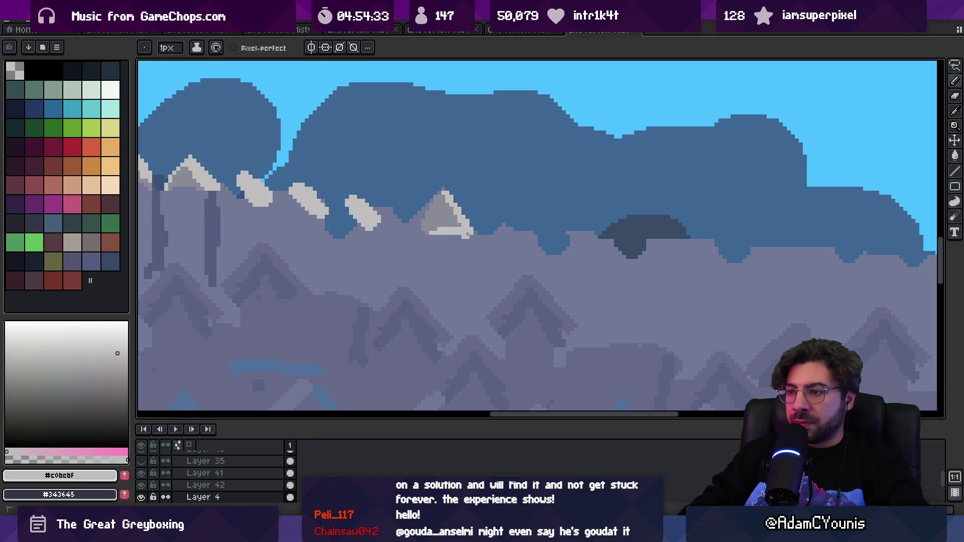
scroll(458, 216, "down", 3)
scroll(436, 224, "up", 2)
- Turn the finished palisade tip into a custom brush via an elliptical selection
key("m")
left_click_drag(405, 197, 455, 256)
key("ctrl+b")
- Stamp copies of the tip along the wall's ridge toward the right
left_click(476, 238)
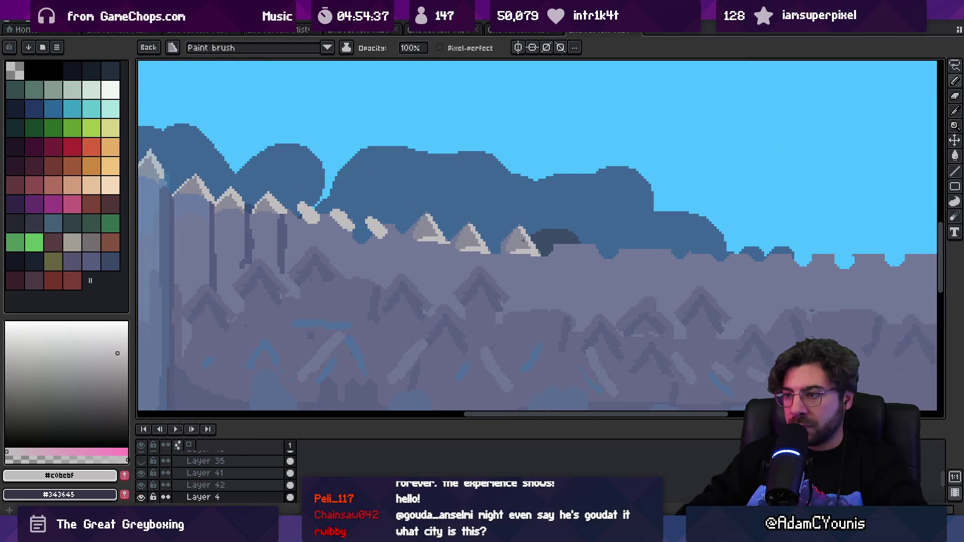
left_click(528, 245)
left_click(579, 245)
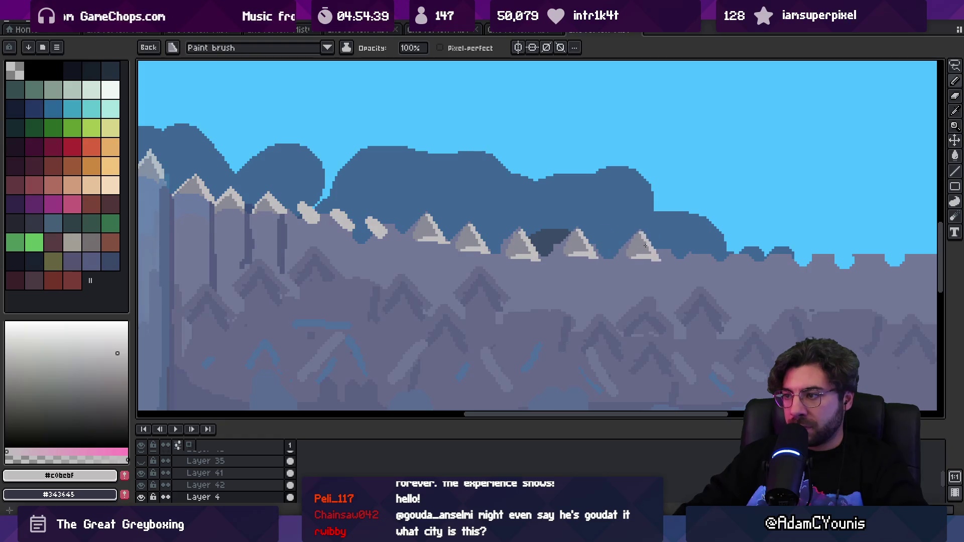
left_click(635, 244)
left_click(678, 244)
left_click(729, 246)
key("space")
left_click_drag(772, 243, 558, 224)
left_click(572, 231)
left_click(613, 232)
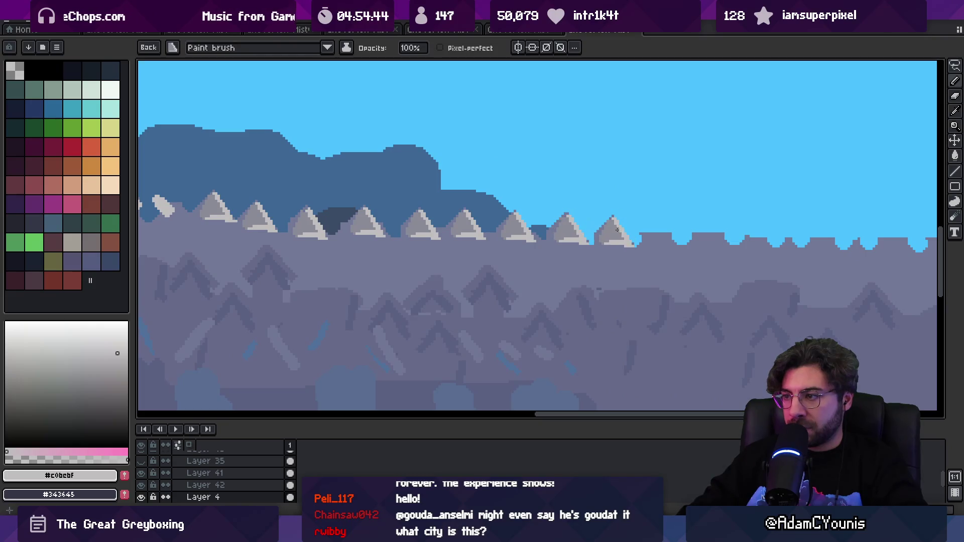
left_click(656, 232)
- Continue stamping palisade tips out to the canvas's right edge
key("space")
left_click_drag(671, 231, 588, 231)
left_click(629, 232)
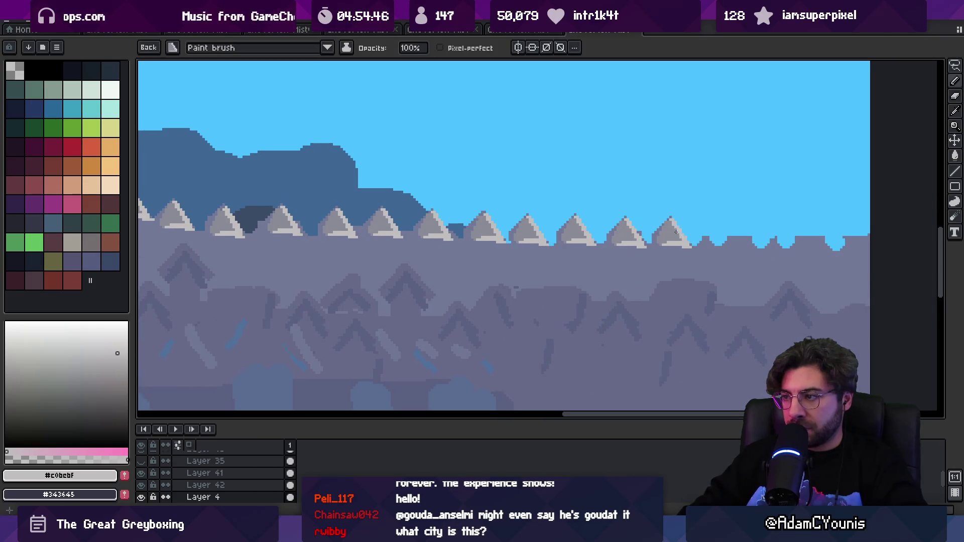
left_click(674, 232)
left_click(717, 231)
left_click(759, 231)
left_click(806, 231)
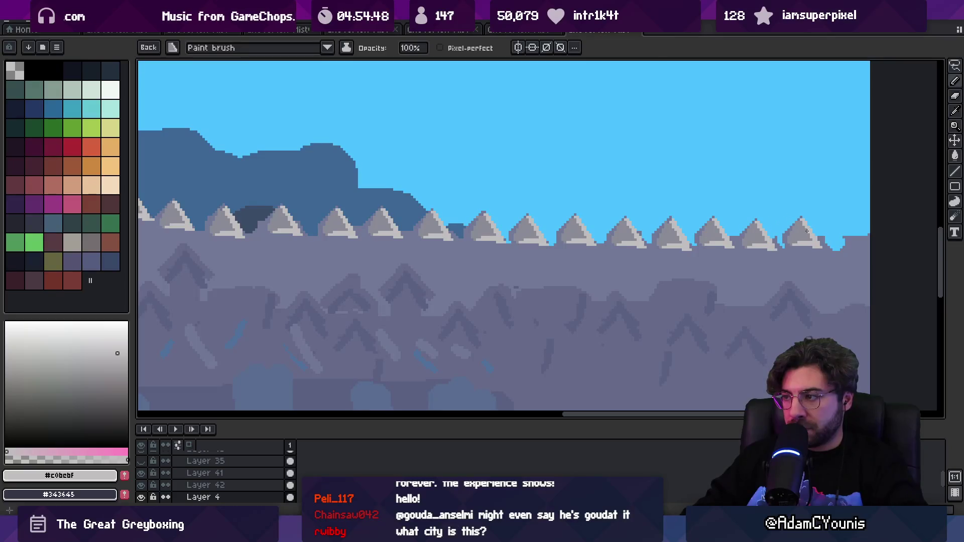
key("v")
scroll(663, 212, "down", 5)
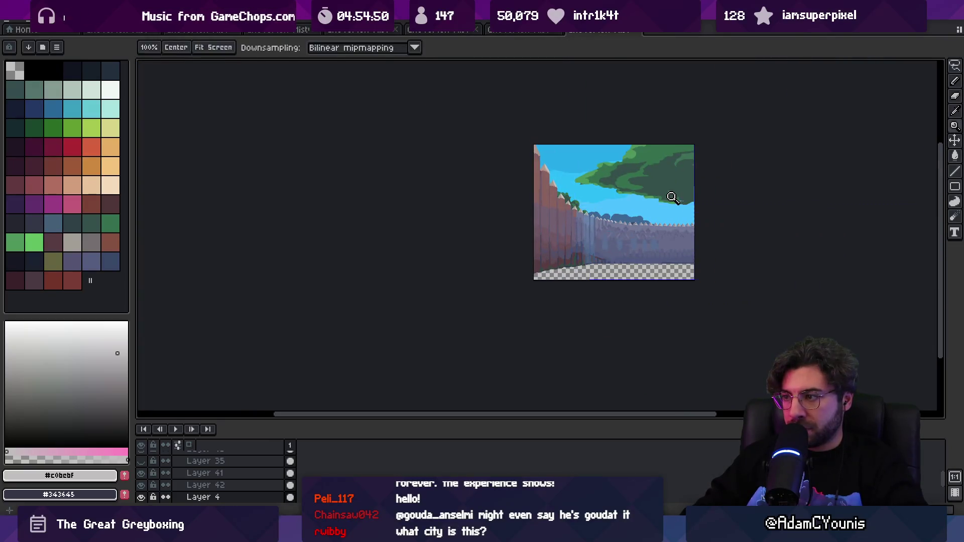
key("z")
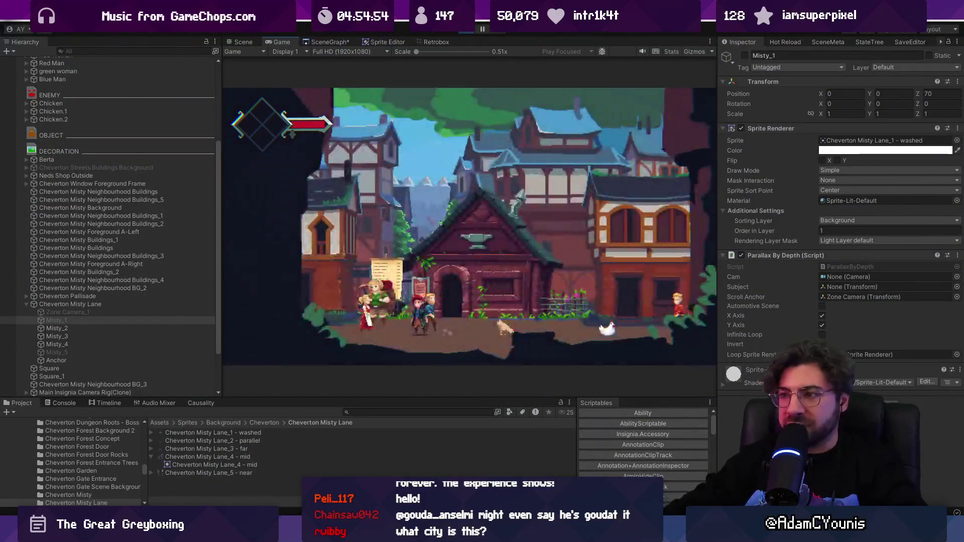
key("Right")
key("Escape")
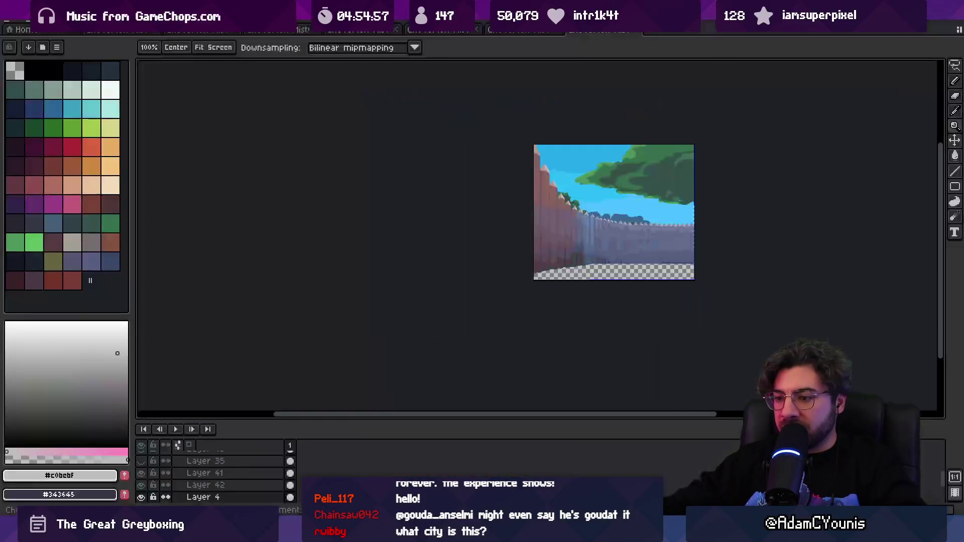
scroll(624, 230, "up", 5)
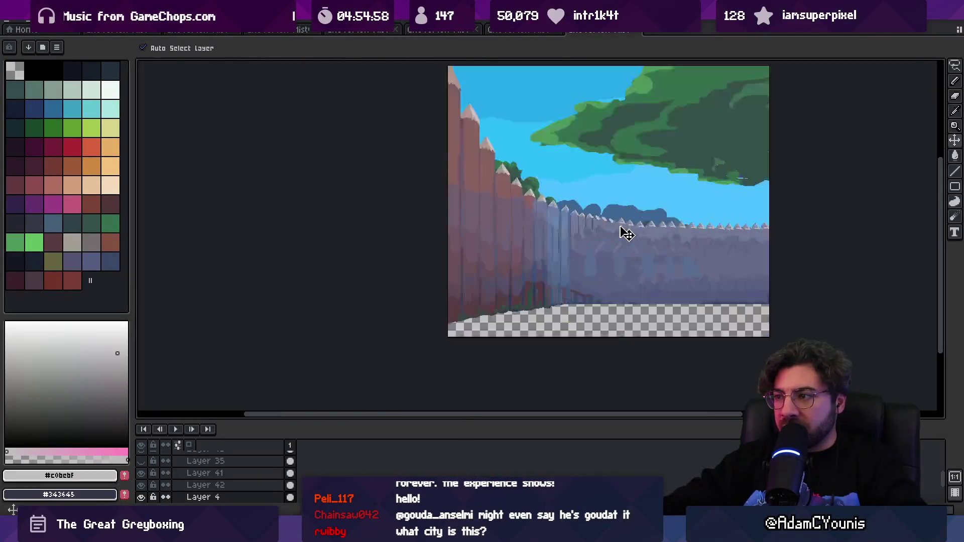
- Show Layer 35, magic-wand select the fence region, and make Layer 35 active
left_click(141, 460)
scroll(490, 266, "right", 3)
key("w")
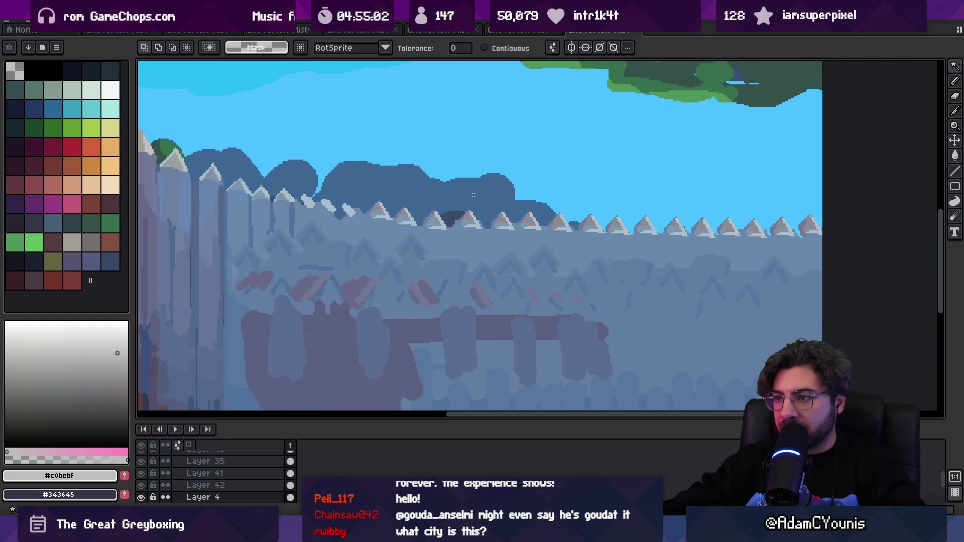
left_click(144, 47)
left_click(165, 66)
key("v")
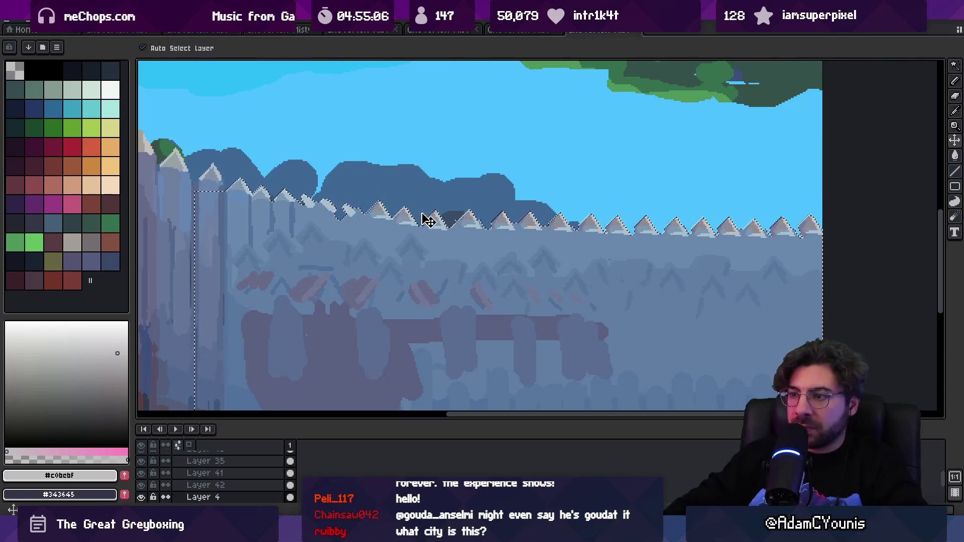
left_click(442, 245)
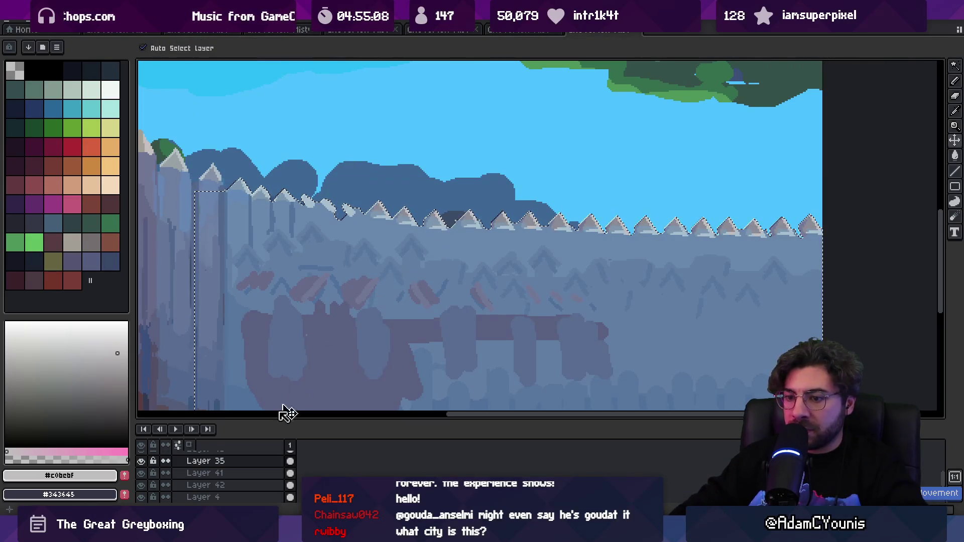
- Raise Layer 35 to full opacity and pick sky blue #4bc1ff for the pencil
double_click(207, 462)
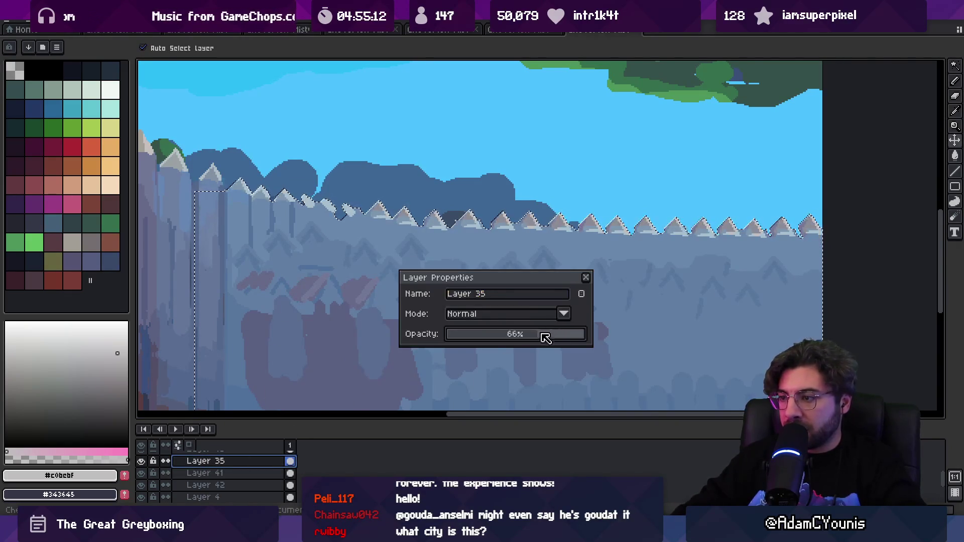
left_click_drag(545, 338, 585, 335)
left_click(586, 277)
left_click(519, 251, "alt")
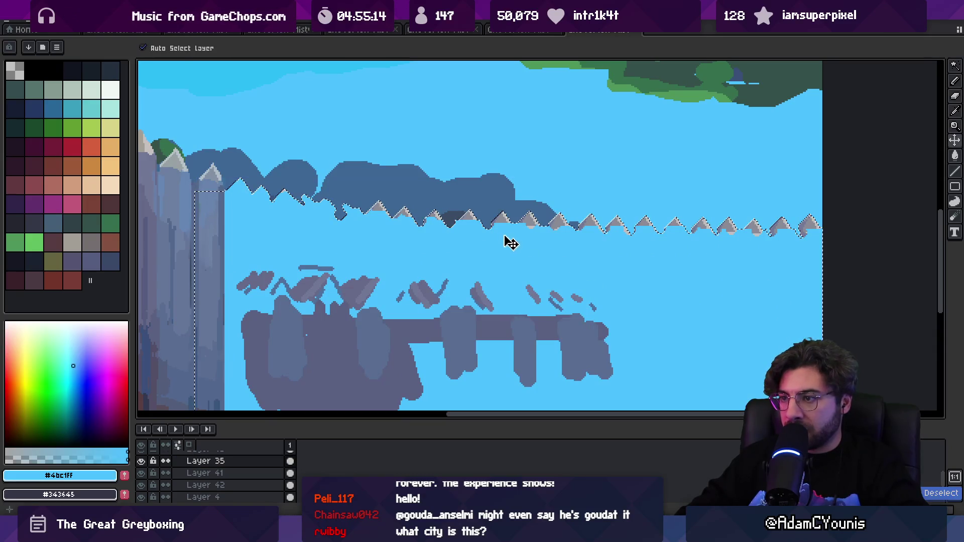
key("b")
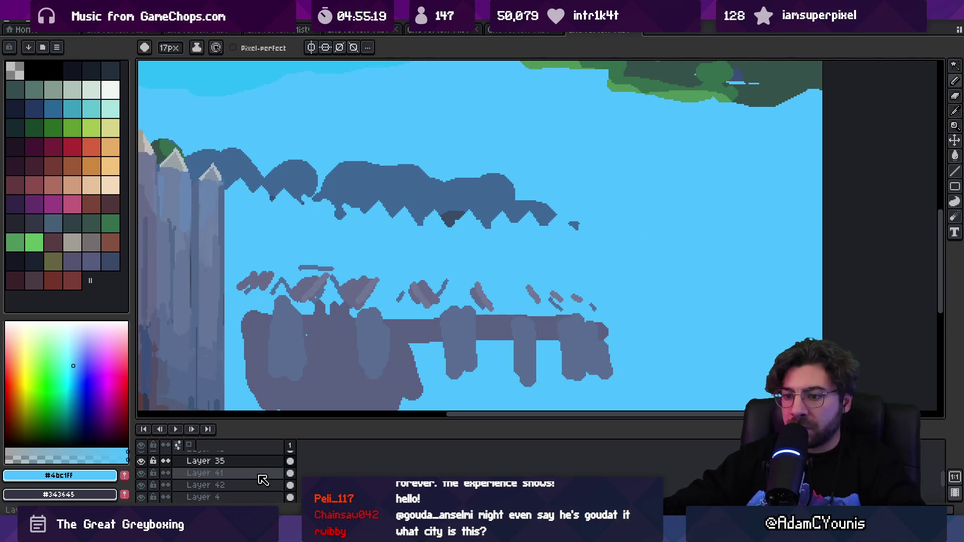
- Lower Layer 35's opacity to 22%, save the sprite, and return to Unity
double_click(206, 461)
left_click(491, 334)
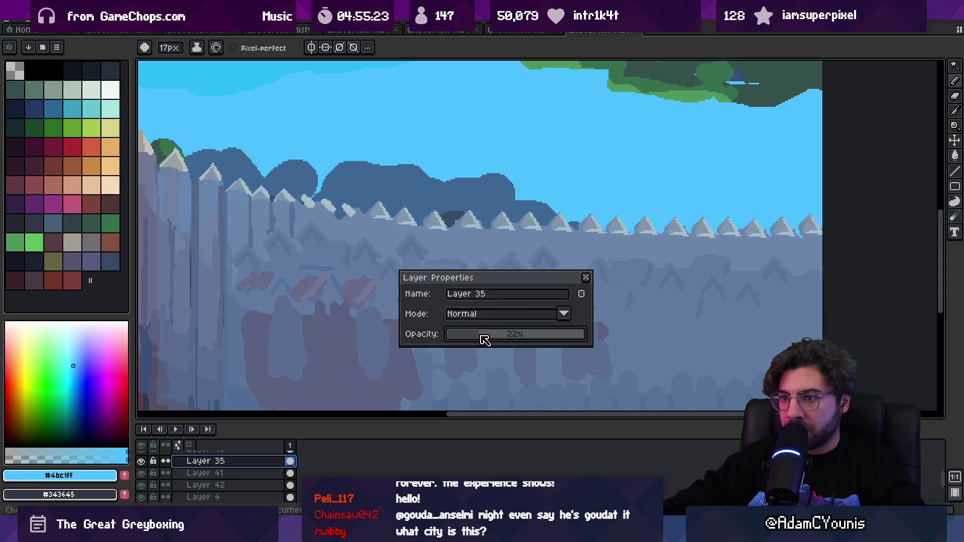
left_click(586, 277)
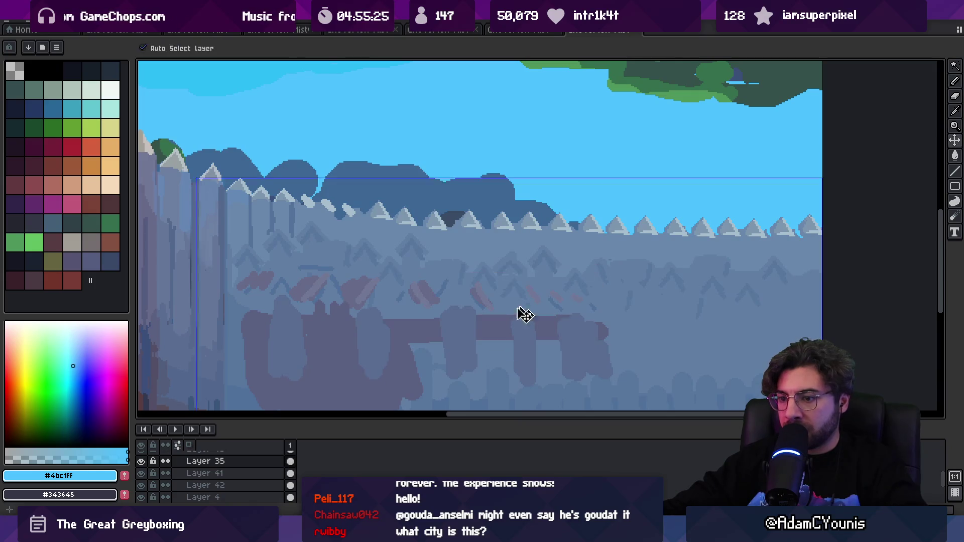
key("ctrl+s")
key("alt+Tab")
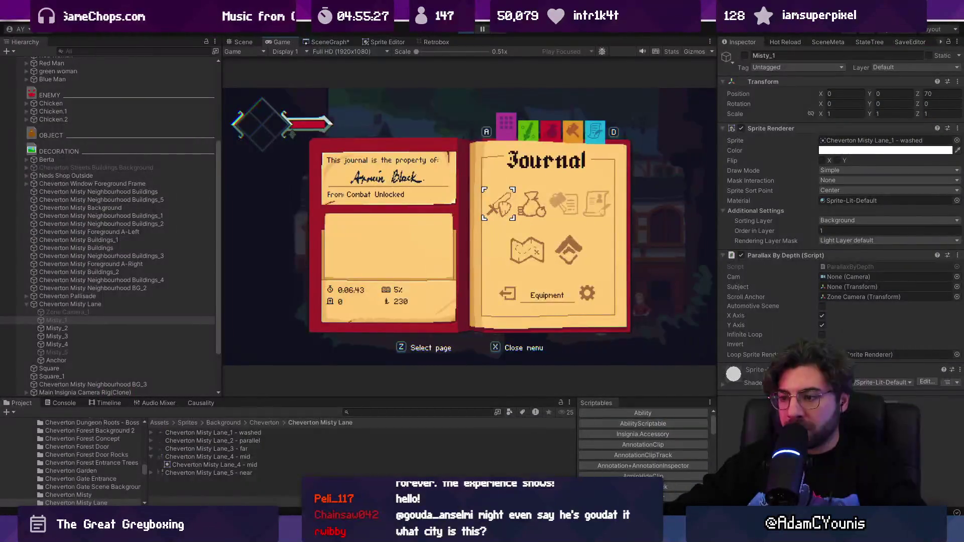
- Close the Journal in full-screen play and walk the player between the notice board and the blacksmith
key("x")
key("Left")
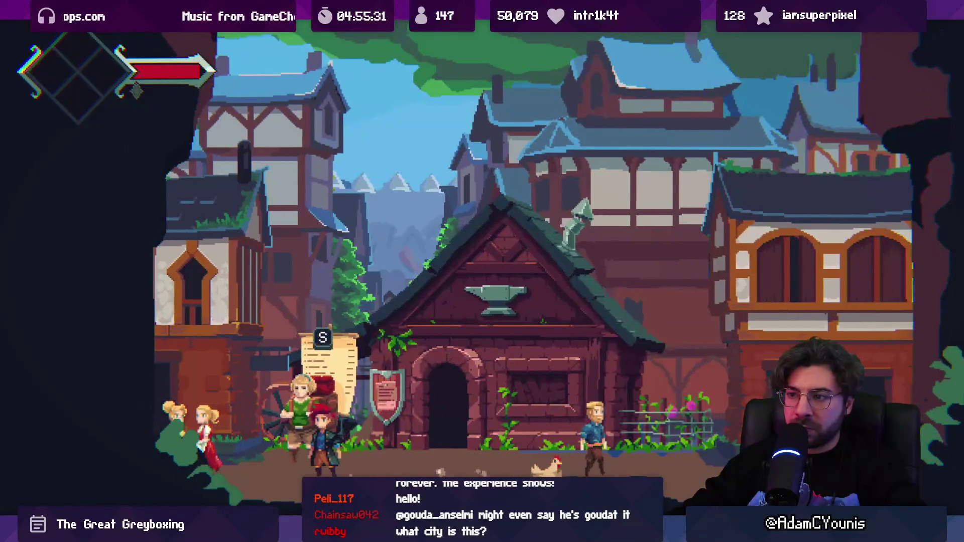
key("Right")
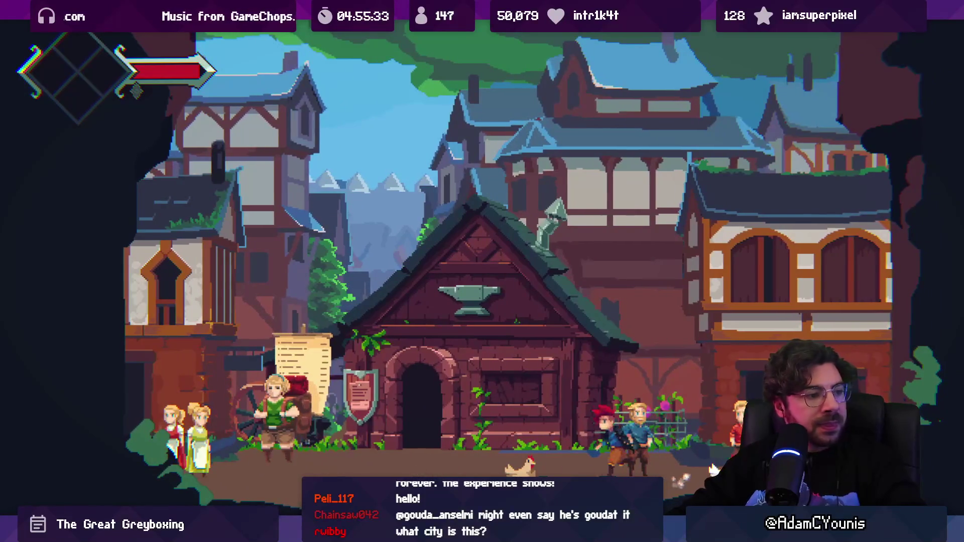
key("Left")
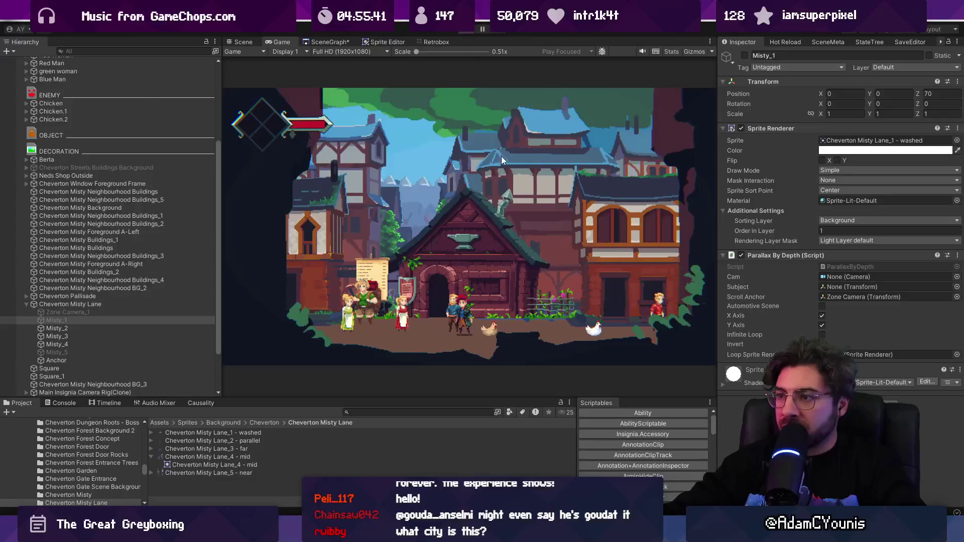
- Move the tall forge building and Neighbourhood Buildings_1 right, then shift Buildings_5 right
key("ctrl+1")
left_click(504, 185)
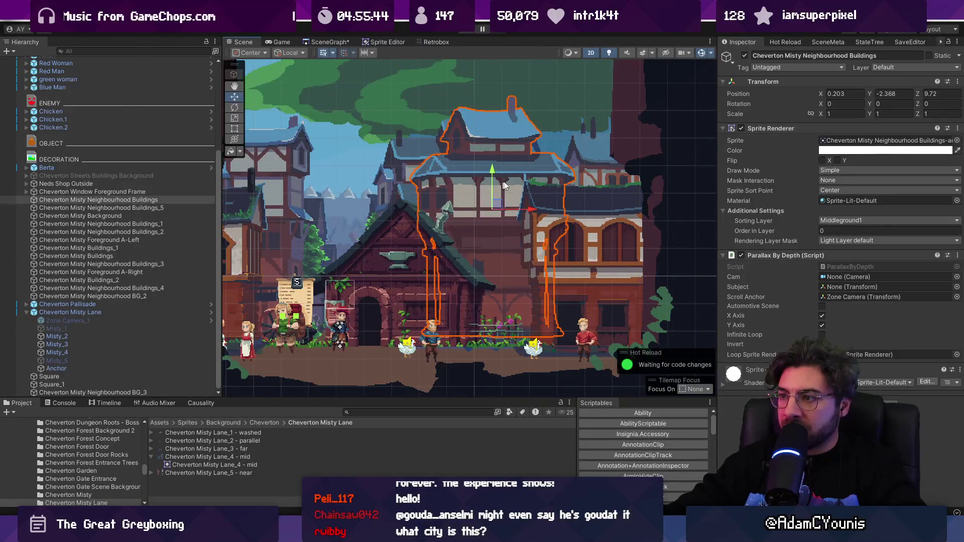
left_click(593, 172, "shift")
mouse_move(582, 211)
left_mouse_down()
mouse_move(676, 216)
mouse_move(660, 215)
left_mouse_up()
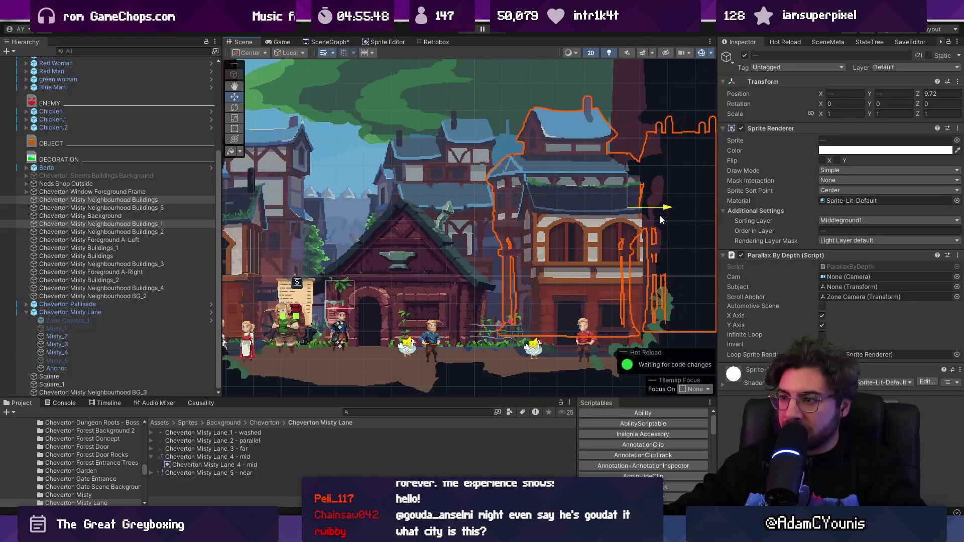
left_click(479, 196)
left_click_drag(480, 211, 543, 215)
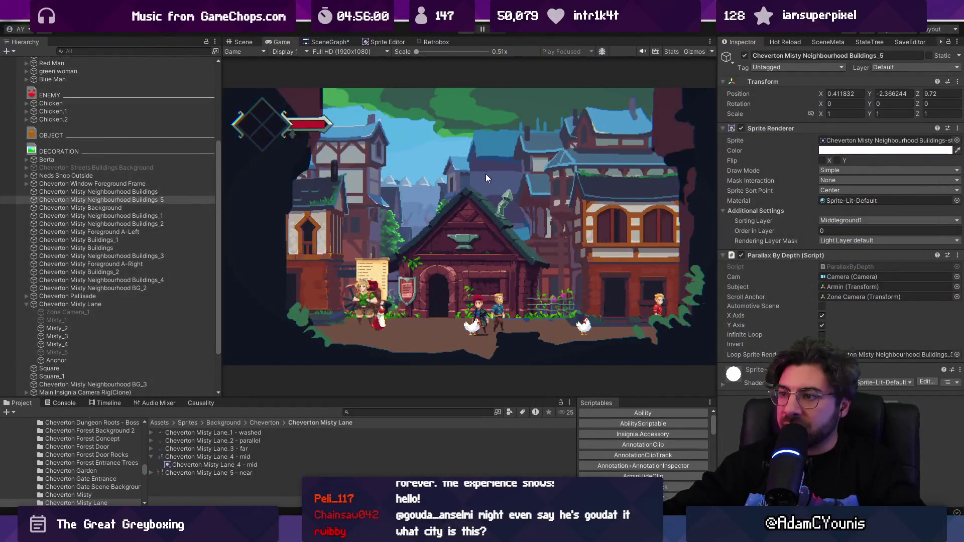
- Nudge BG_3 and Cheverton Misty Lane right and raise Buildings_5 slightly
key("ctrl+p")
left_click_drag(604, 219, 627, 220)
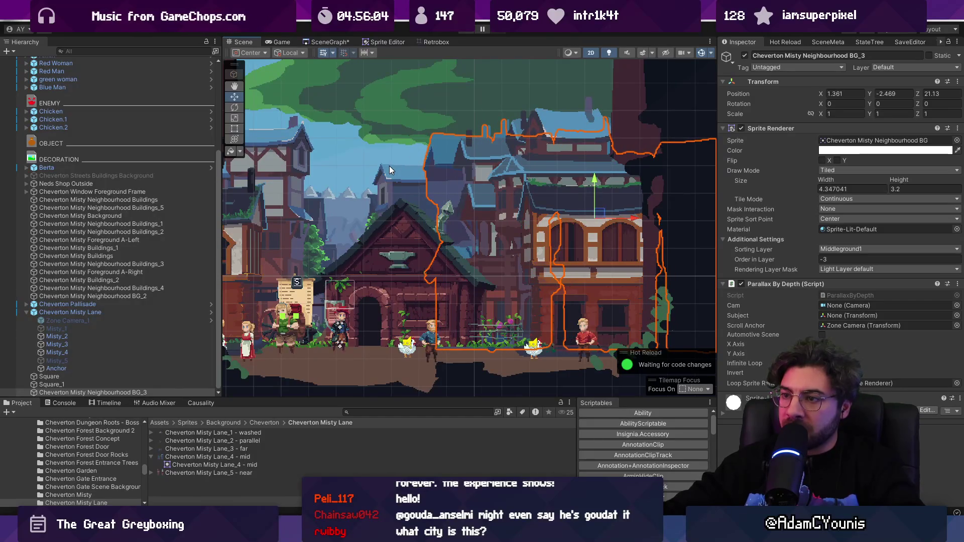
left_click(389, 166)
left_click_drag(377, 234, 387, 234)
left_click(492, 160)
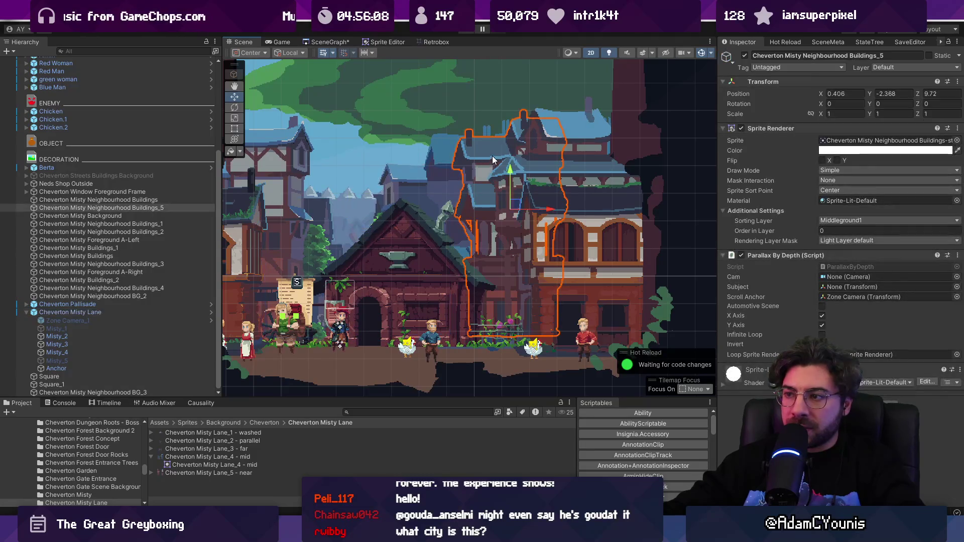
left_click_drag(510, 172, 511, 166)
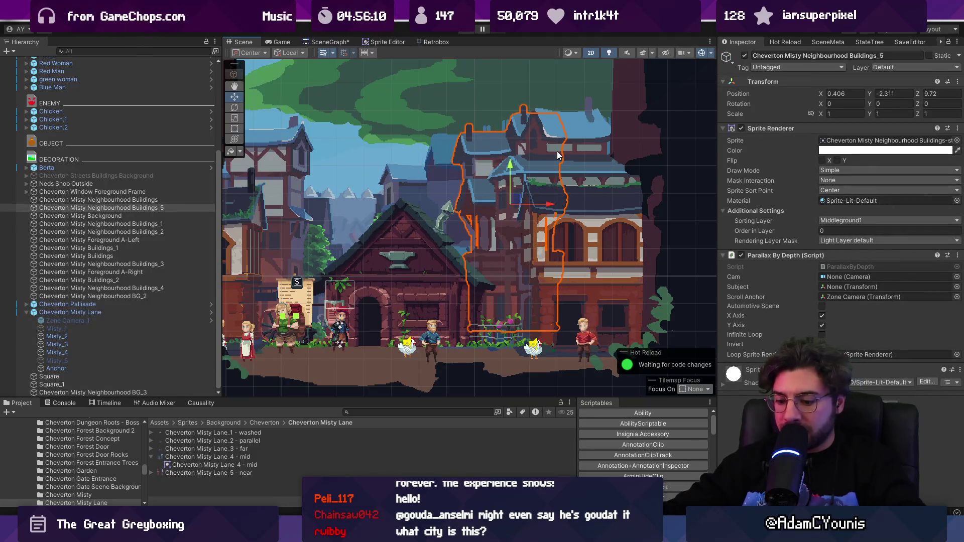
- Test the layout in play mode by running the player left and right, then stop
key("ctrl+p")
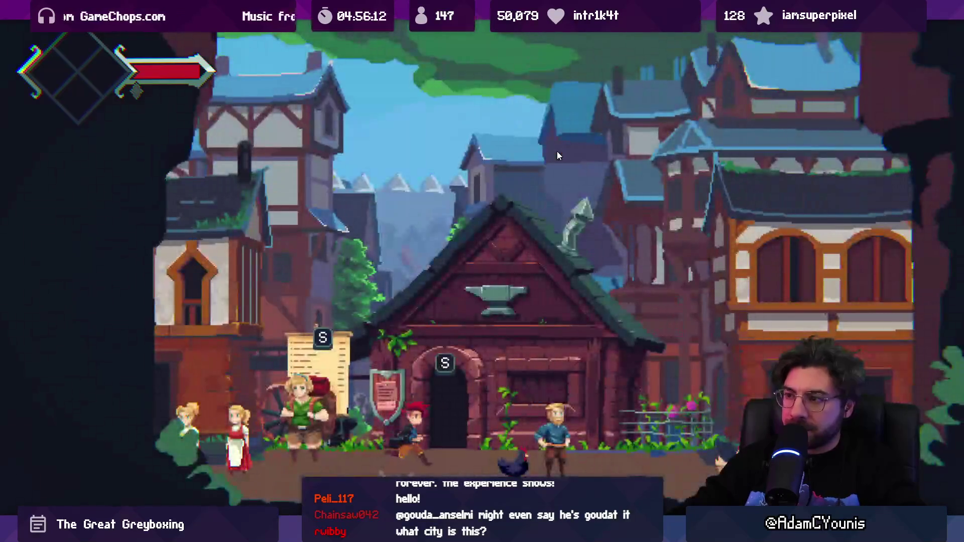
key("Left")
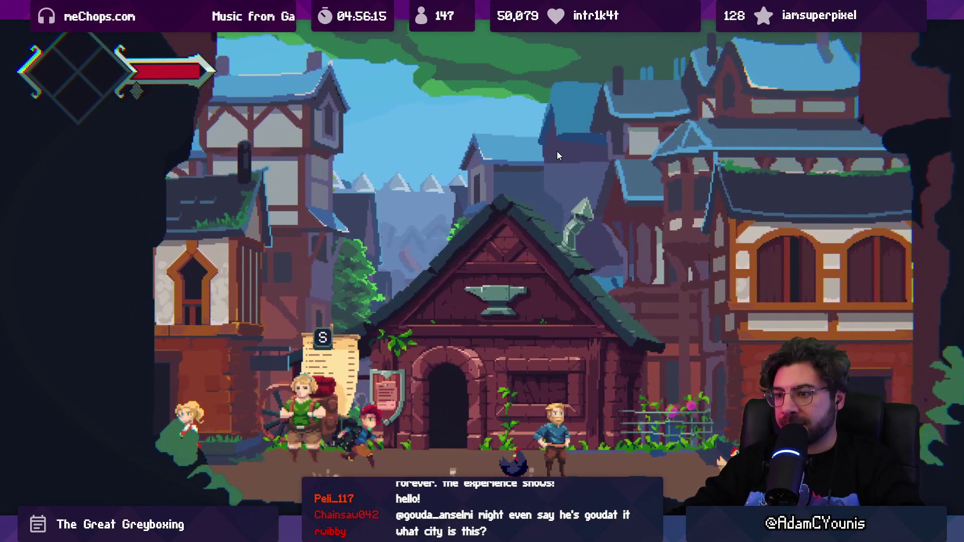
key("Right")
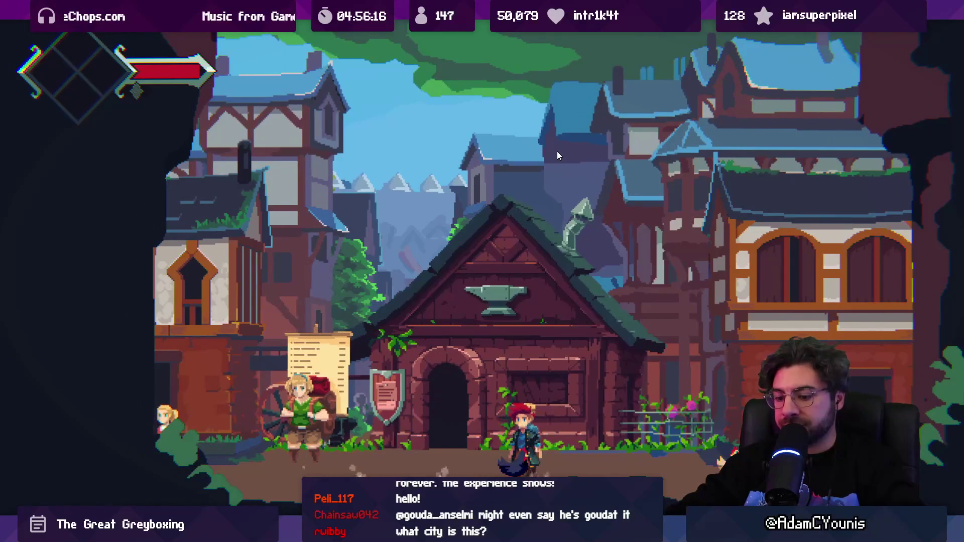
key("shift+space")
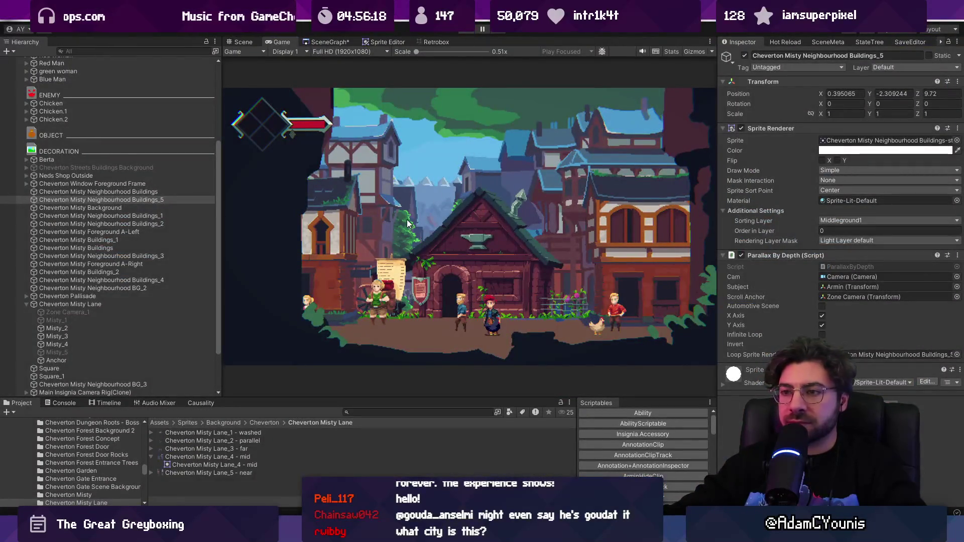
key("ctrl+p")
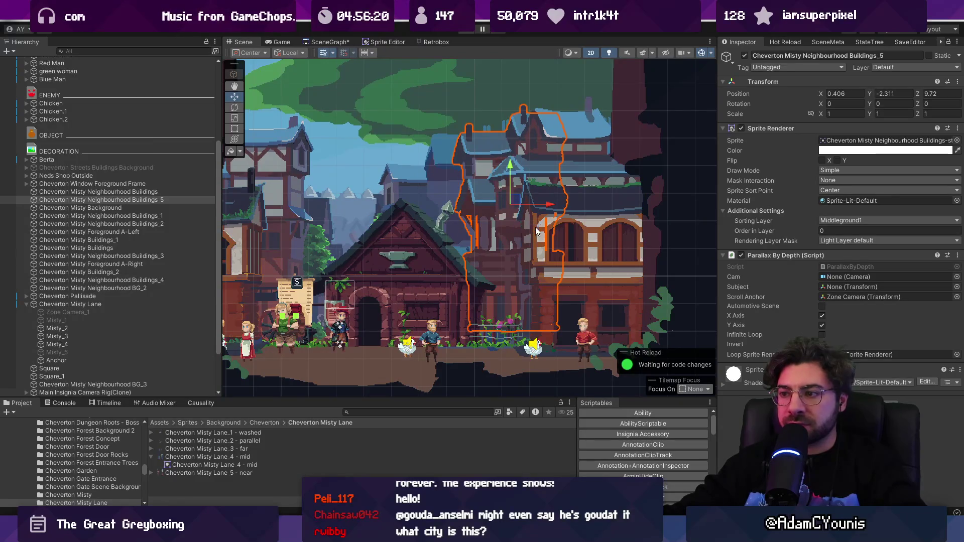
scroll(535, 227, "down", 5)
left_click(414, 191)
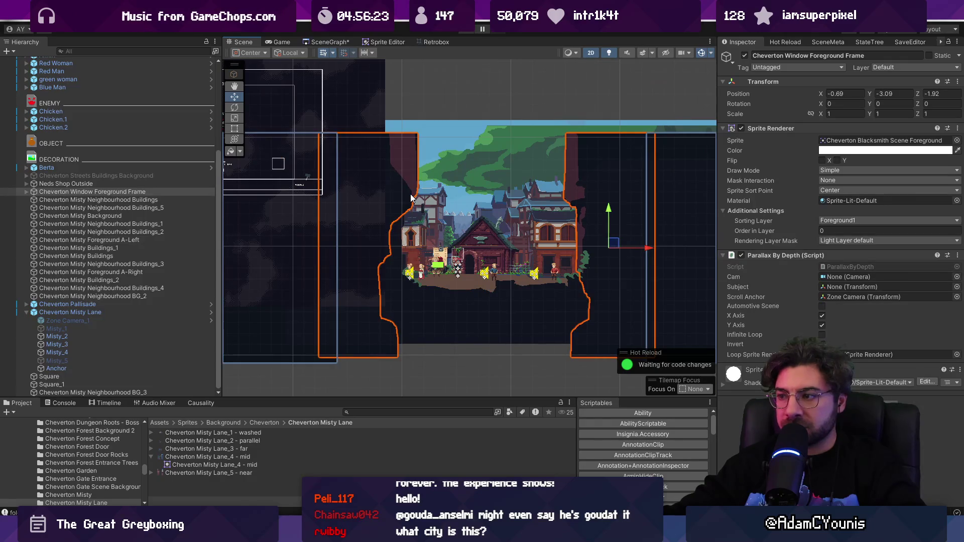
- Hide the window foreground frame and select the left misty foreground piece
left_click(744, 56)
left_click(441, 296)
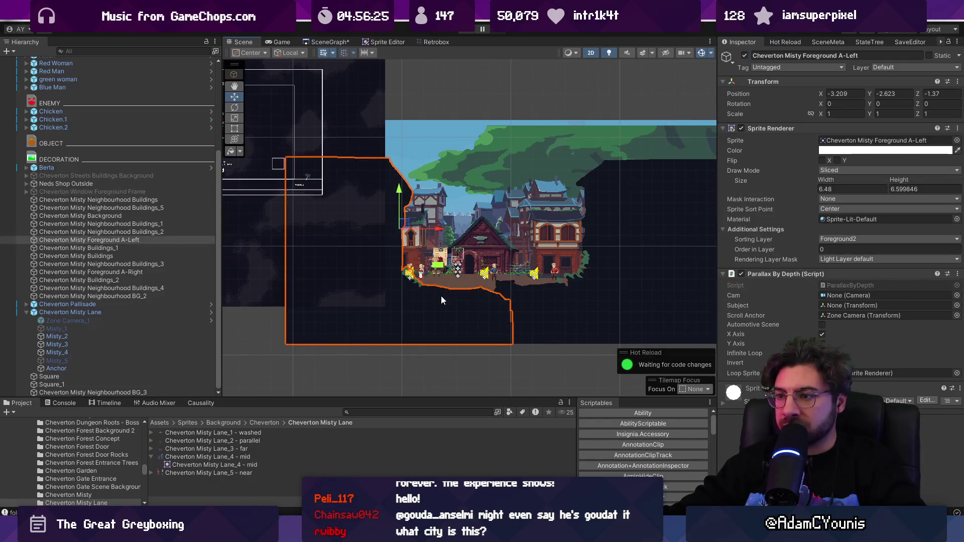
left_click_drag(427, 224, 427, 224)
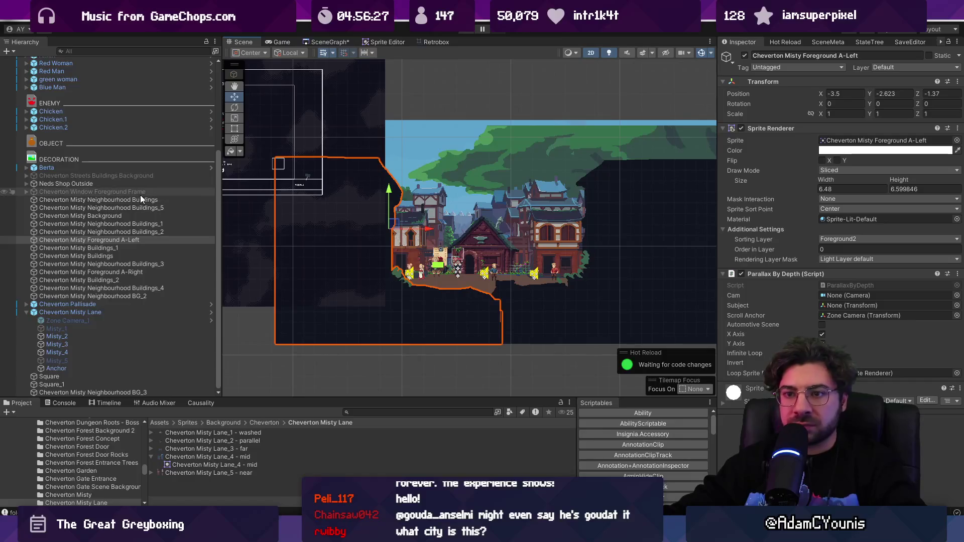
scroll(119, 164, "up", 5)
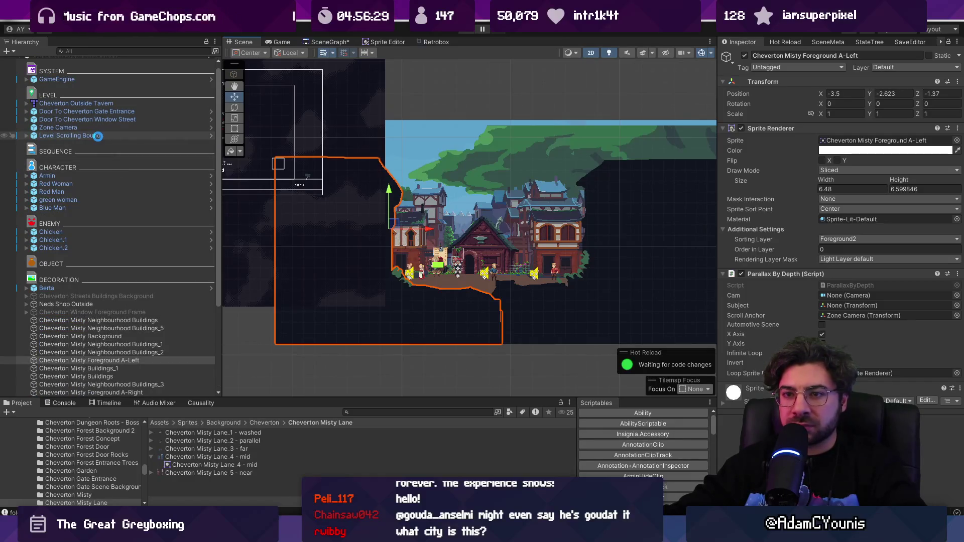
- Widen the Level Scrolling Bounds camera limits out to the right edge
left_click(75, 136)
left_click(26, 135)
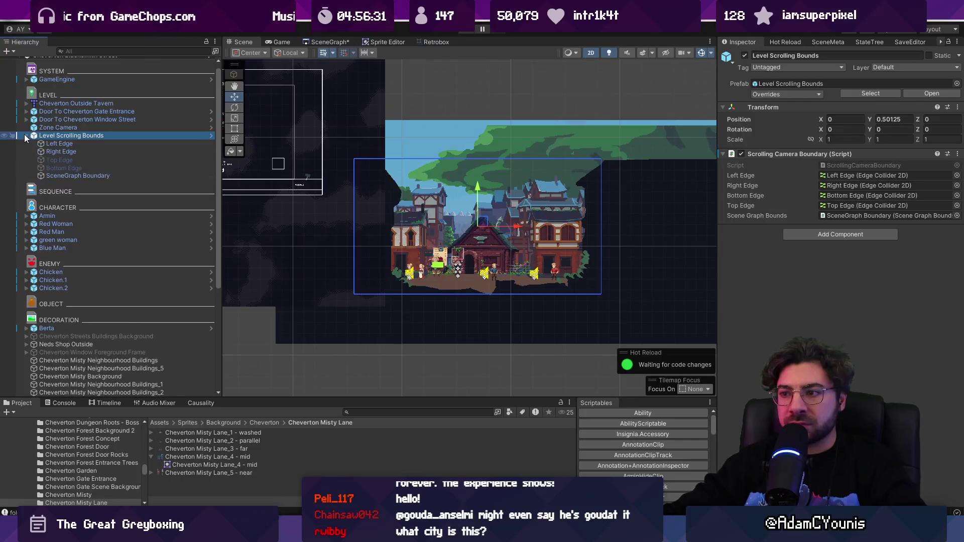
left_click(56, 144)
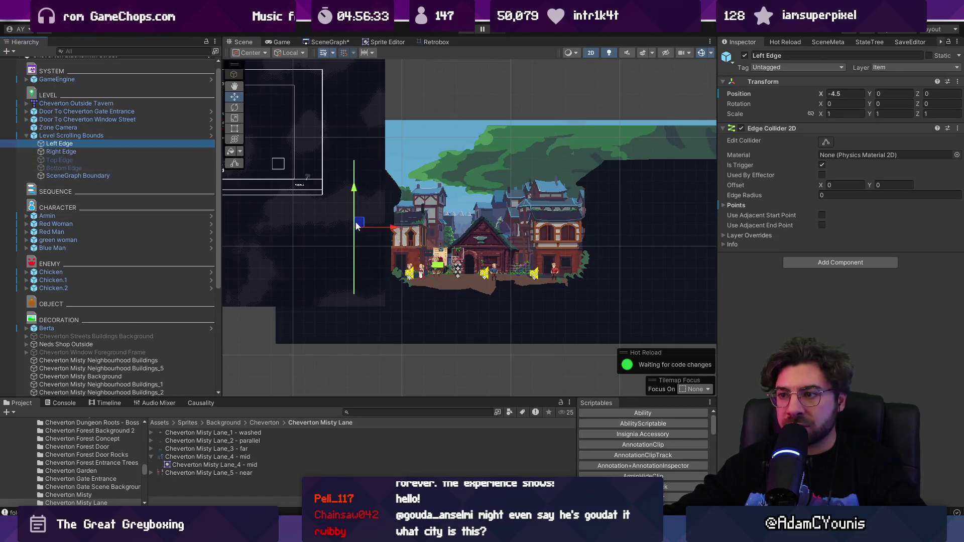
left_click(129, 150)
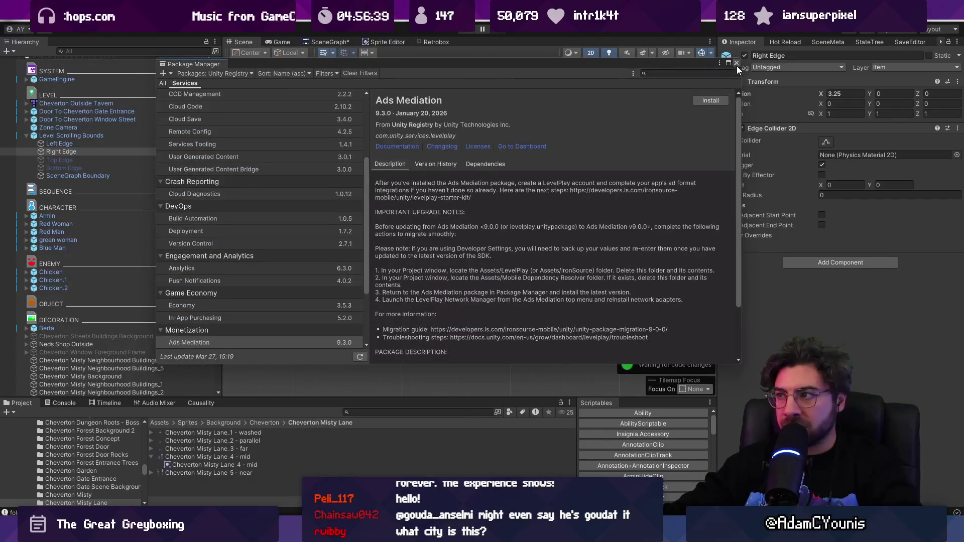
left_click(736, 63)
left_click(246, 158)
left_click(740, 154)
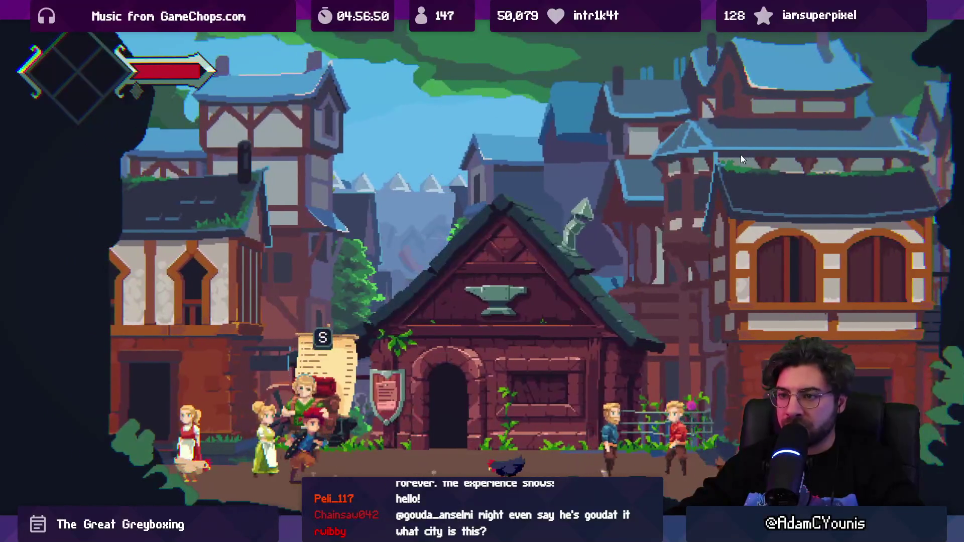
- Preview the running game full-screen, then return to the editor's Scene view
key("ctrl+1")
key("shift+space")
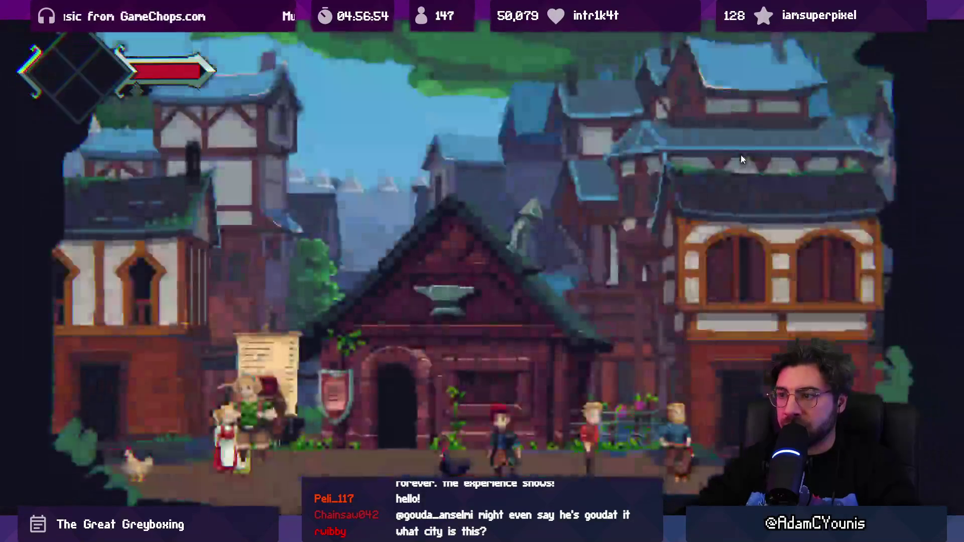
key("ctrl+2")
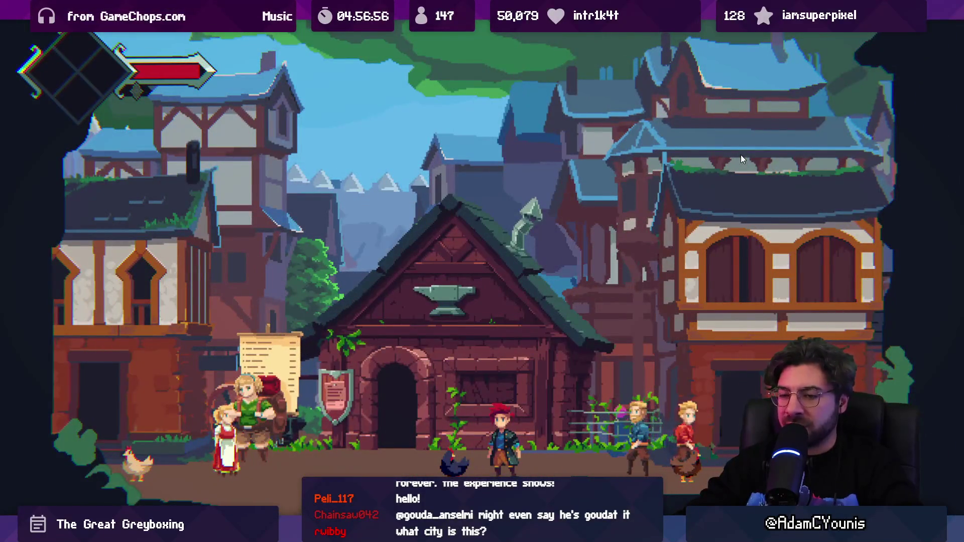
key("ctrl+1")
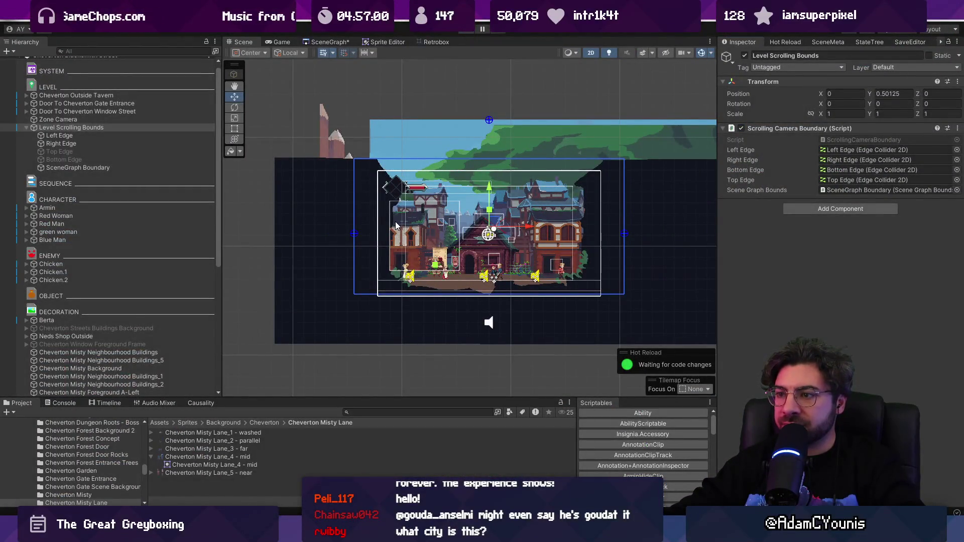
- Move Foreground A-Right to 2.73, -2.78 and set Cheverton Misty Buildings X to -3.069
left_click(395, 221)
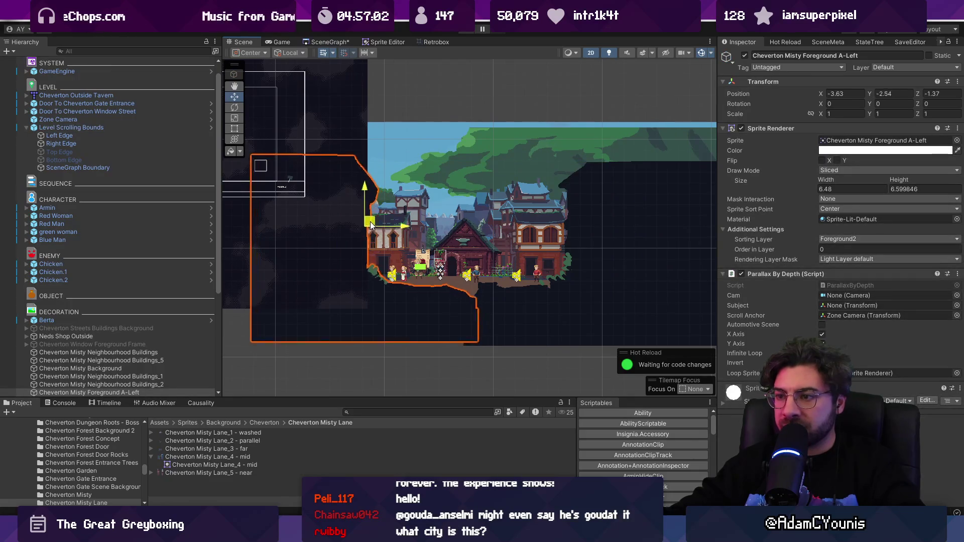
left_click(587, 246)
left_click_drag(600, 229, 595, 235)
scroll(502, 236, "up", 4)
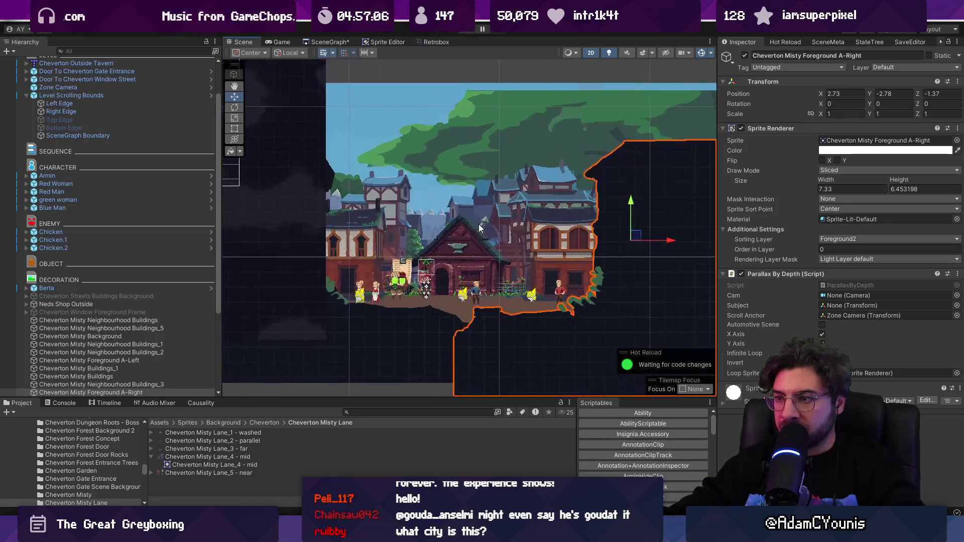
left_click(347, 226)
left_click_drag(362, 259, 365, 260)
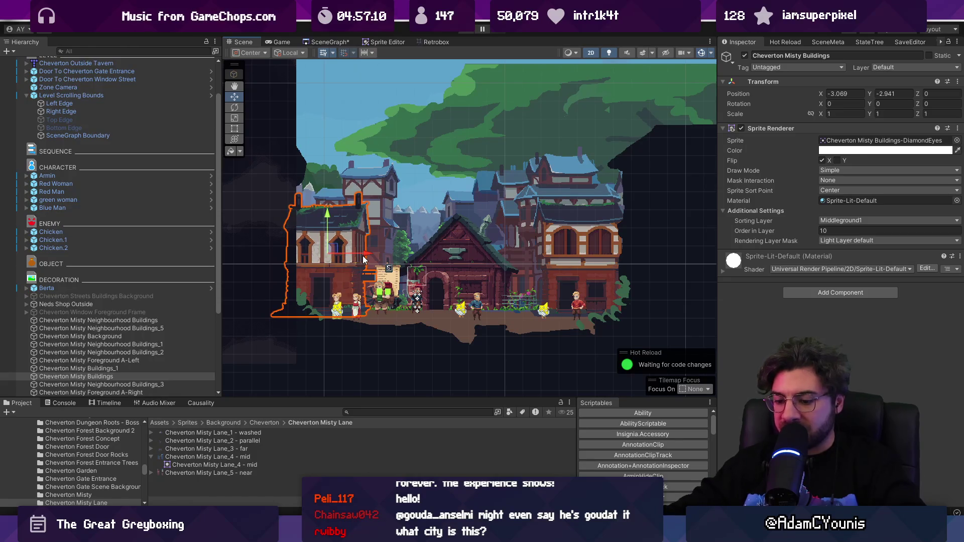
- Test the changes in play mode, opening and closing the Journal, then stop
key("ctrl+p")
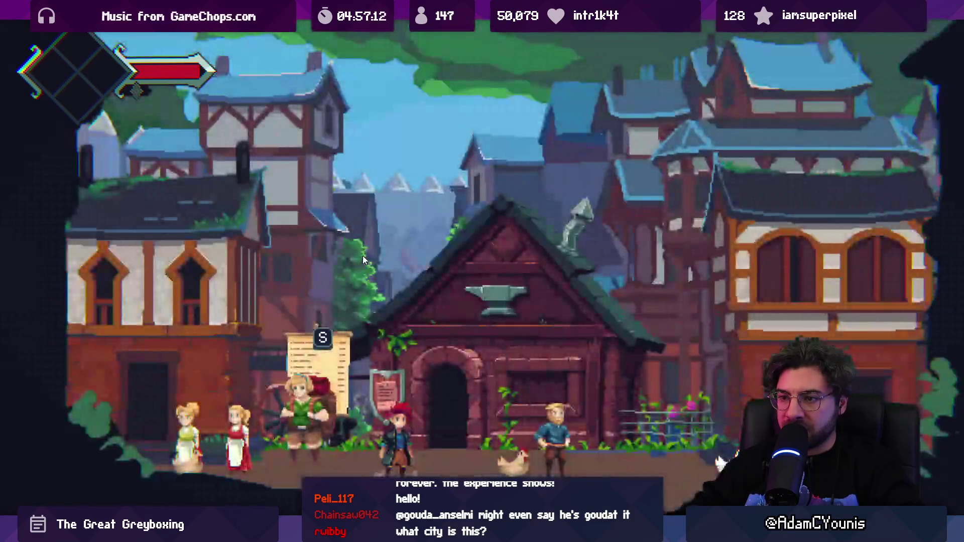
key("shift+space")
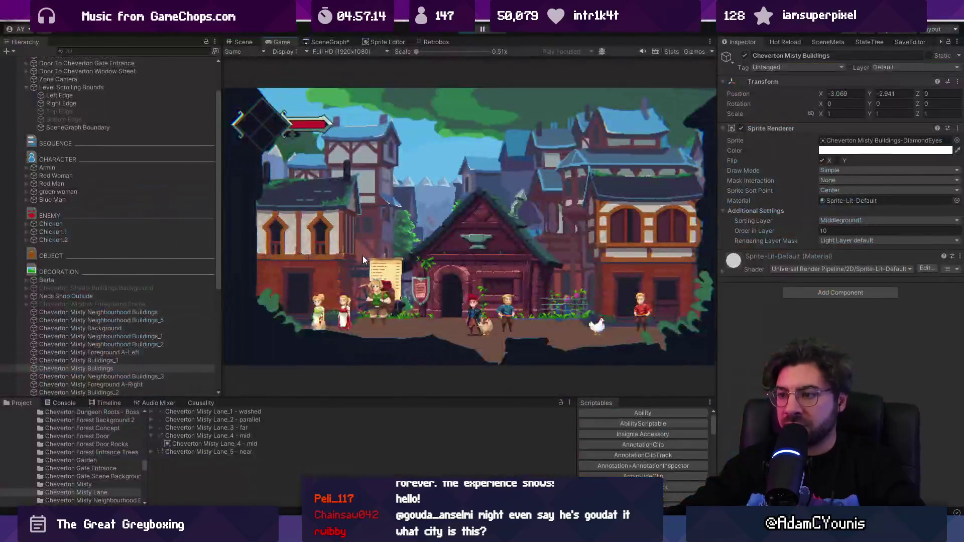
key("Tab")
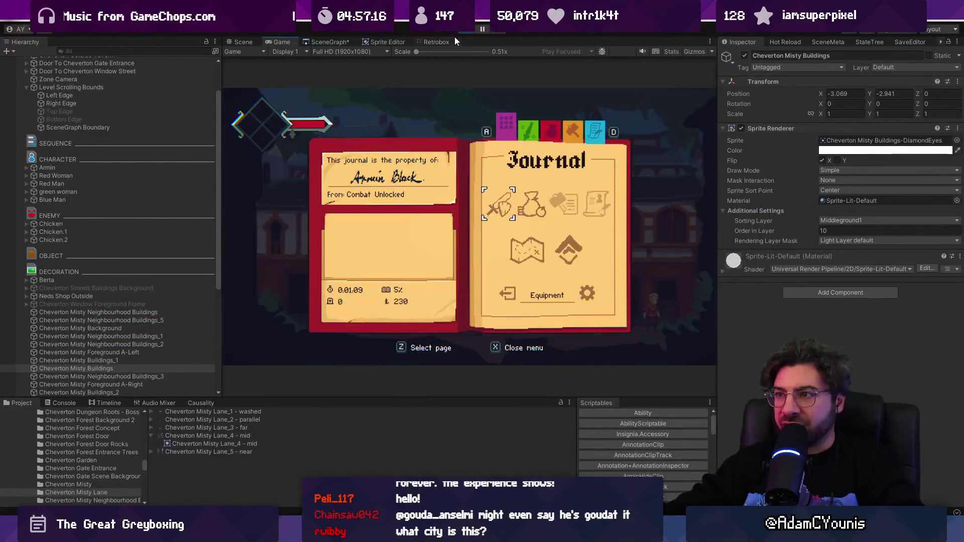
key("Escape")
key("ctrl+p")
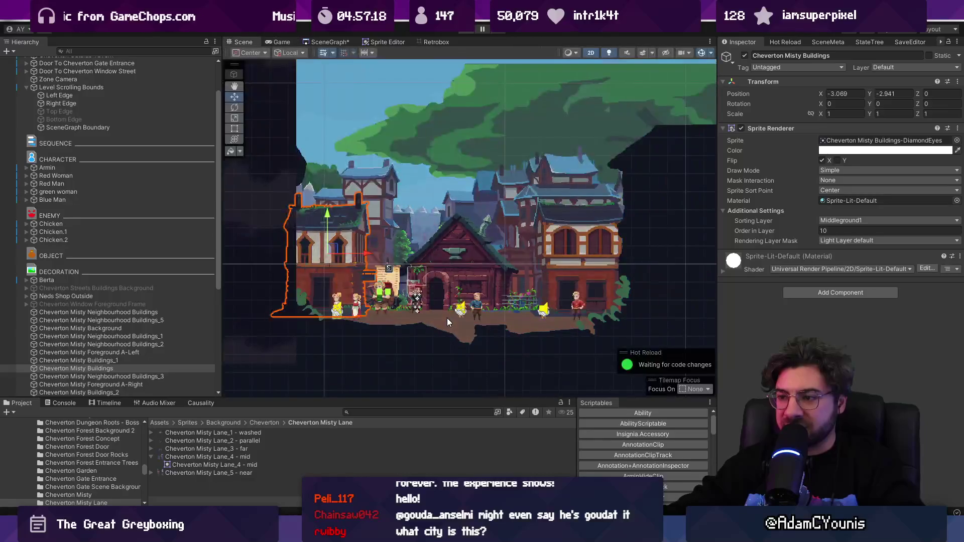
scroll(452, 306, "up", 3)
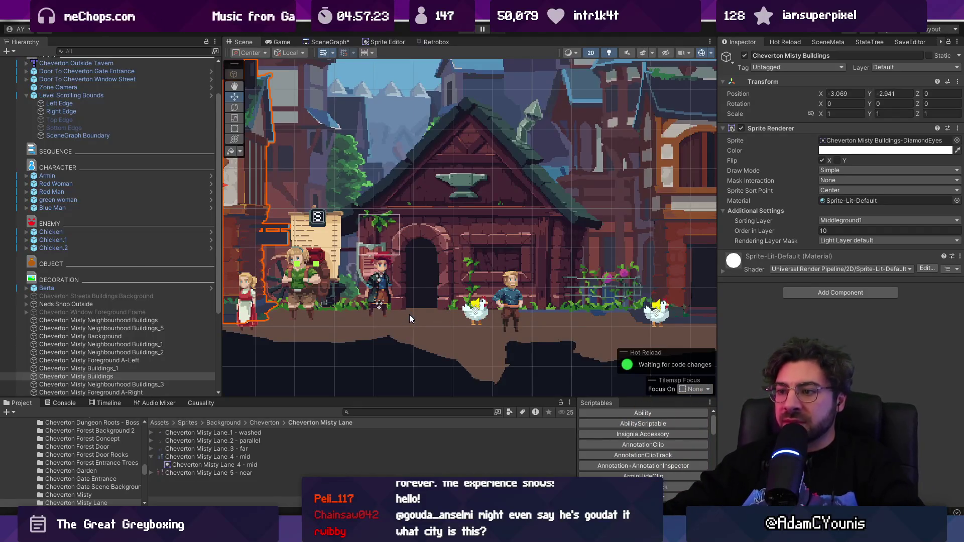
scroll(426, 294, "down", 5)
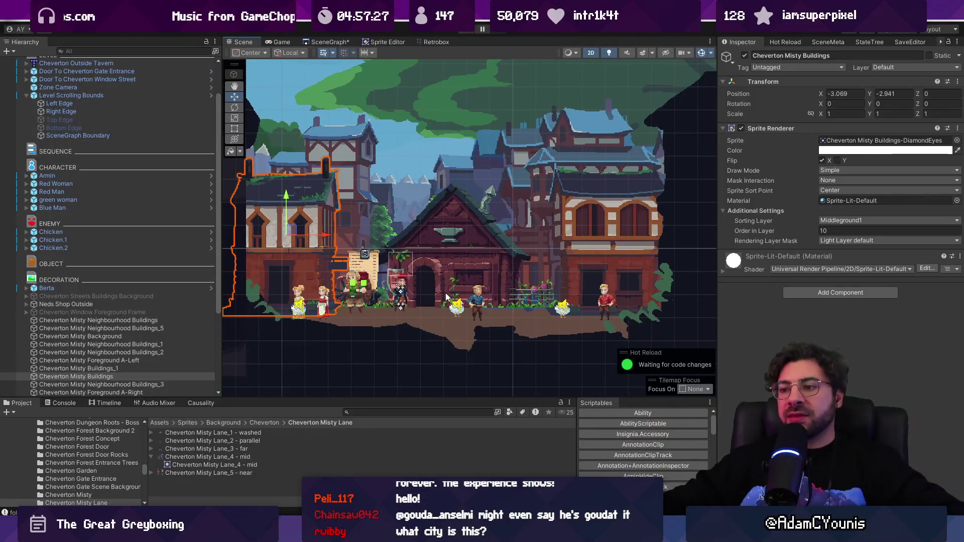
left_click(464, 331)
scroll(421, 309, "down", 2)
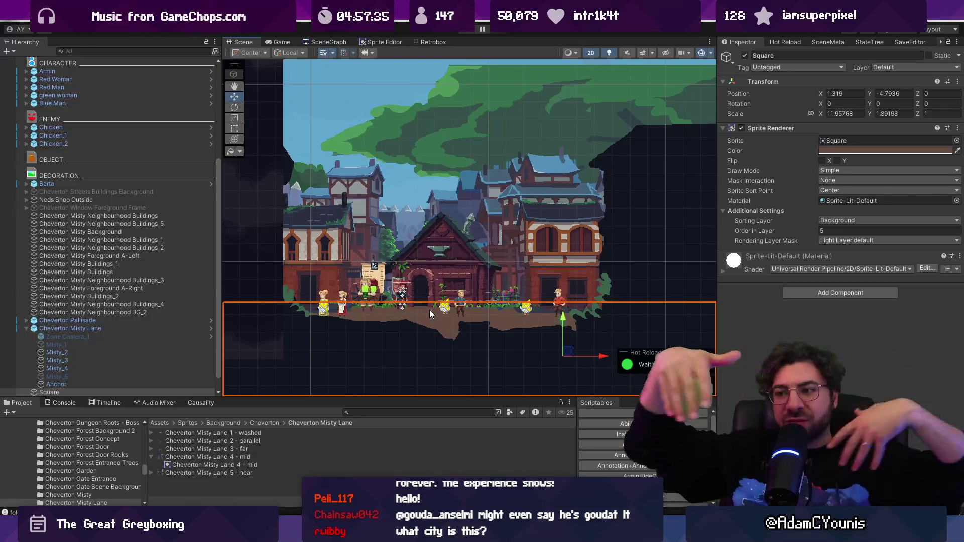
scroll(395, 261, "up", 3)
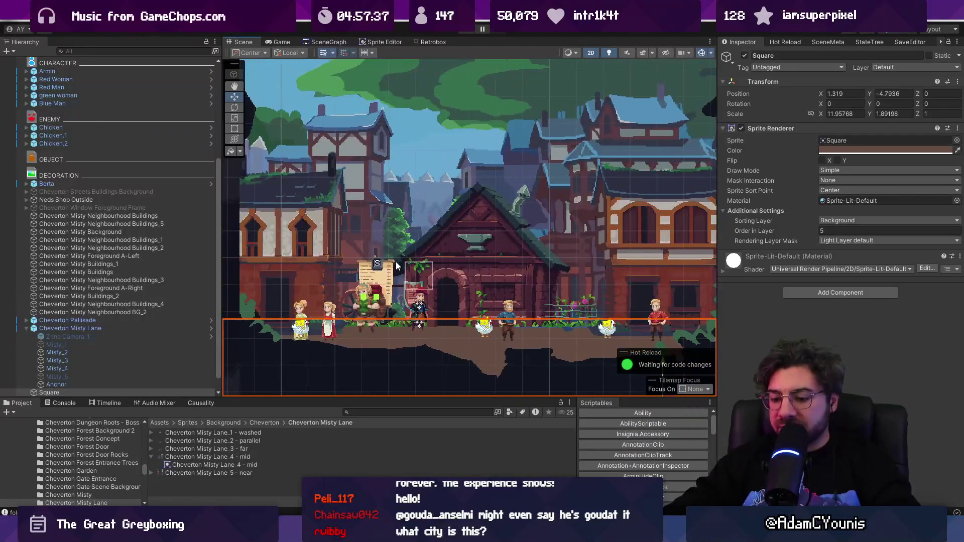
key("ctrl+p")
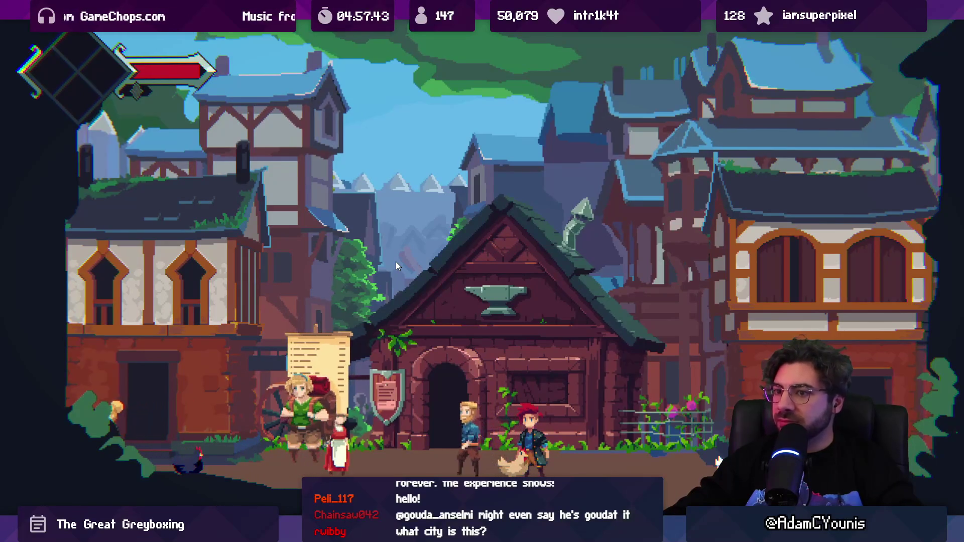
- Move the Cheverton Misty Lane backdrop lower-left to X -1.512, Y -2.604
key("Escape")
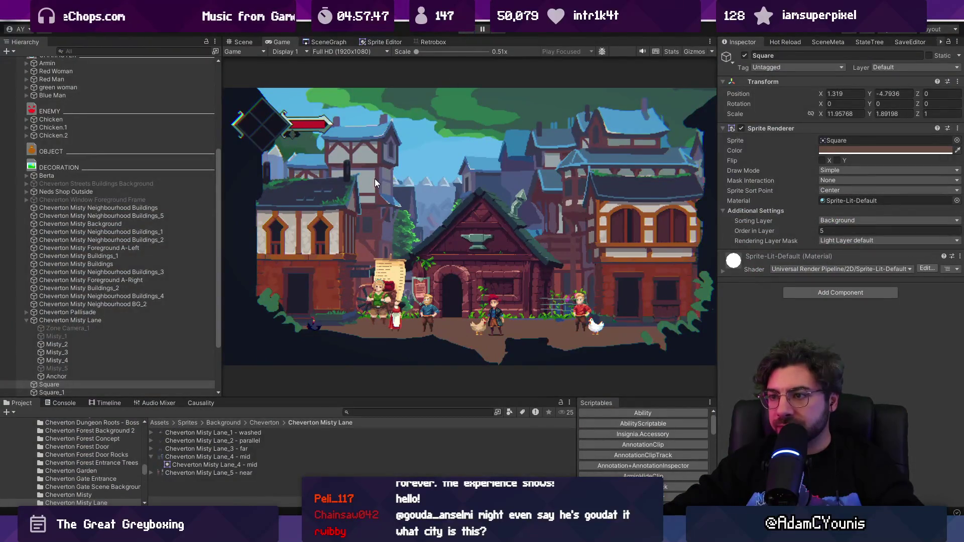
key("ctrl+1")
left_click(365, 189)
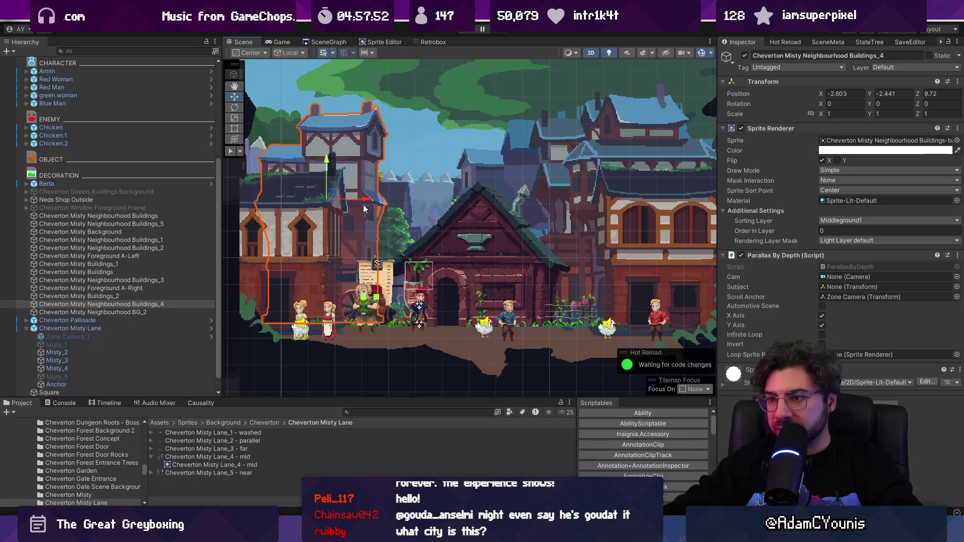
left_click(395, 205)
left_click(138, 327)
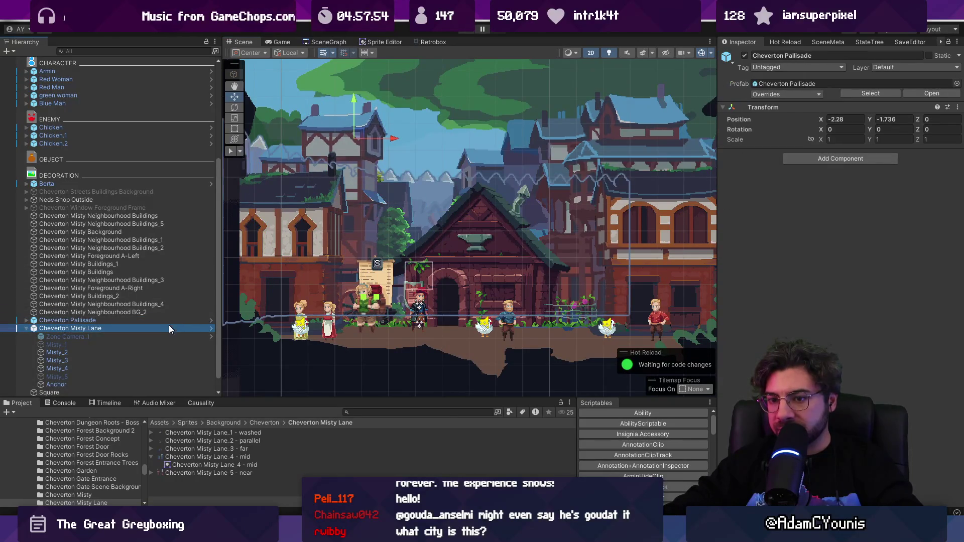
left_click_drag(465, 215, 458, 215)
left_click_drag(421, 179, 420, 180)
left_click_drag(453, 217, 452, 217)
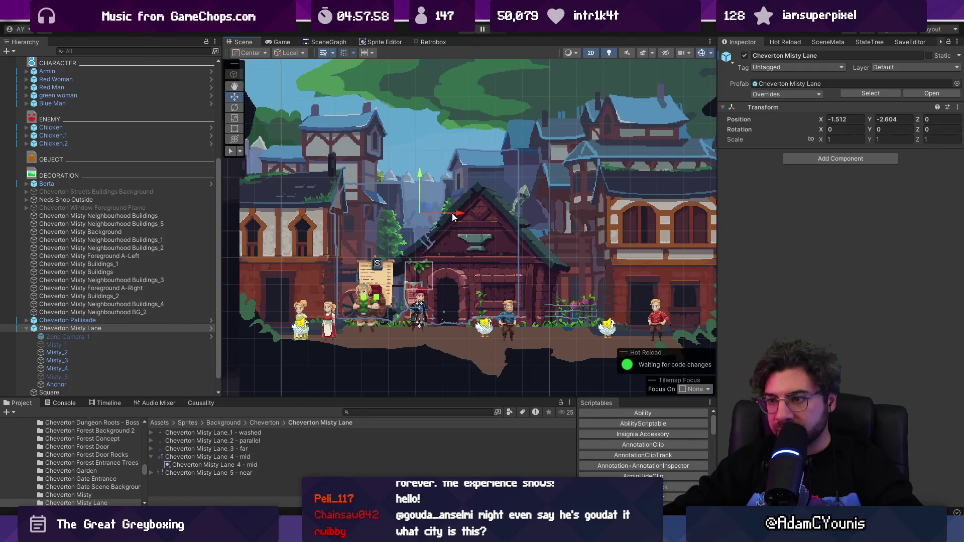
- Run the character left and right along the lane in play mode, then stop
key("ctrl+p")
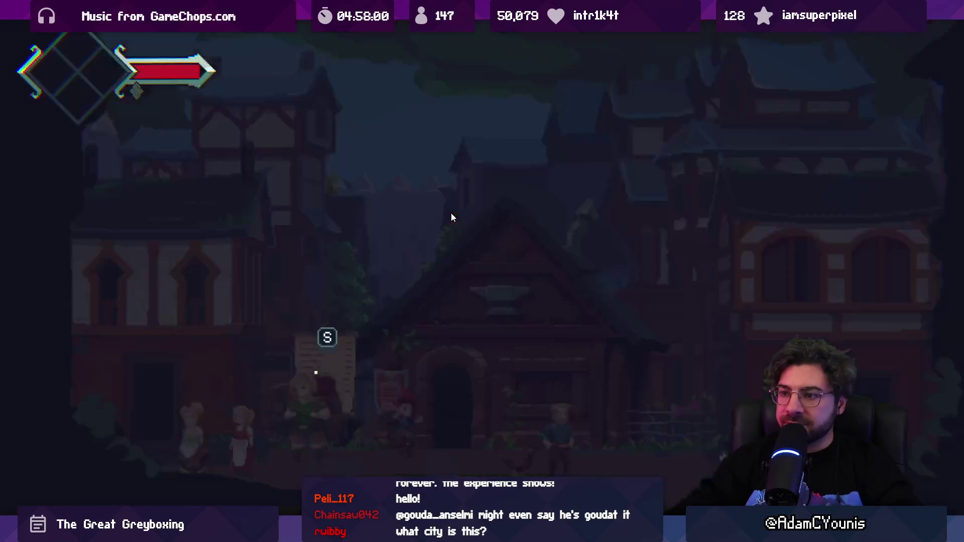
key("Left")
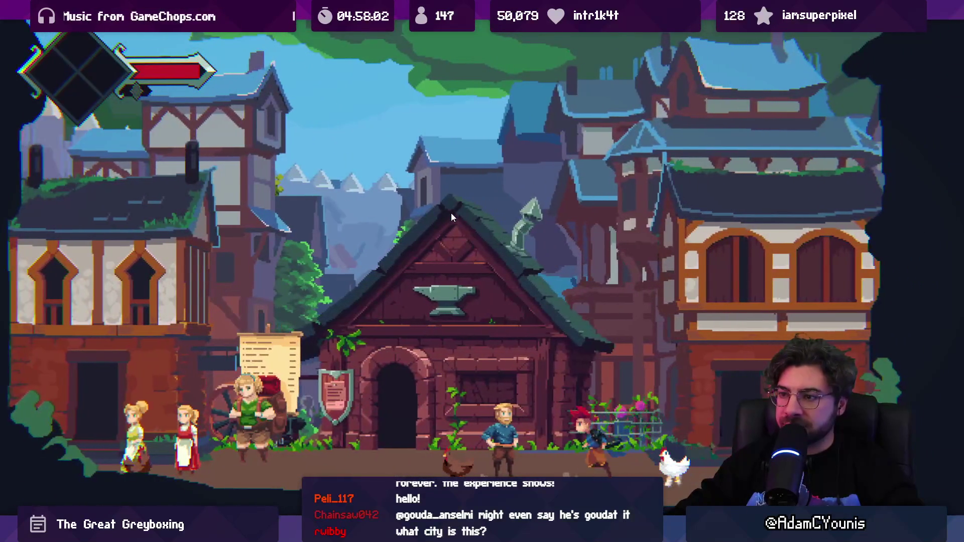
key("Right")
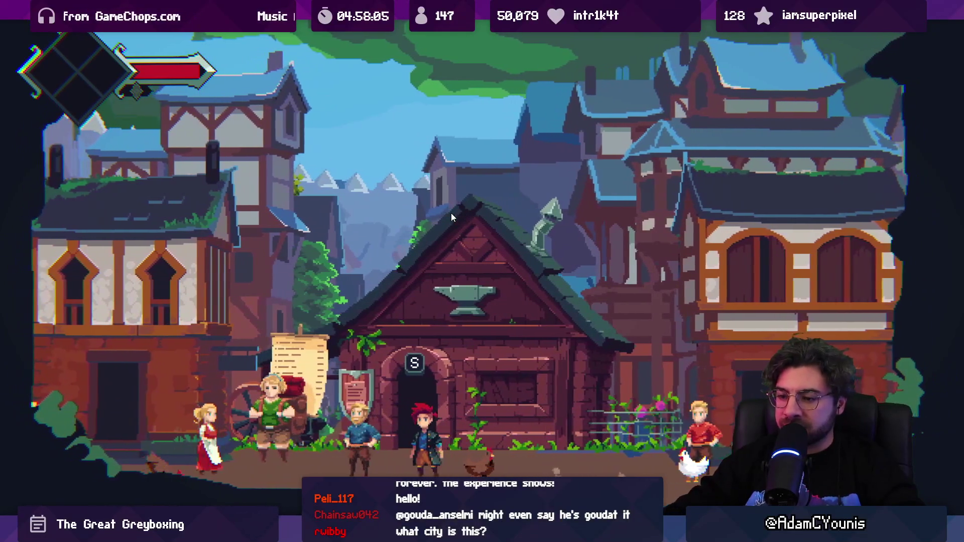
key("shift+space")
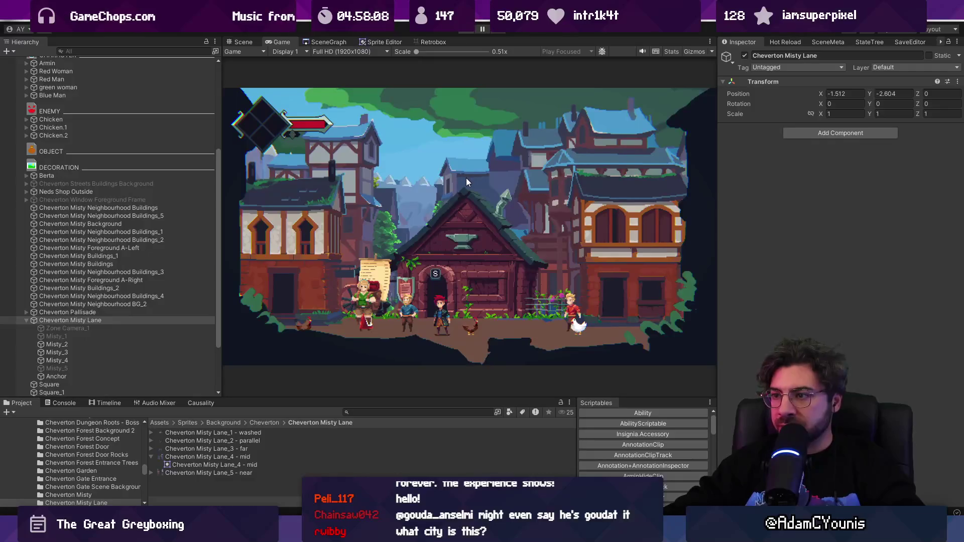
key("ctrl+p")
left_click(480, 186)
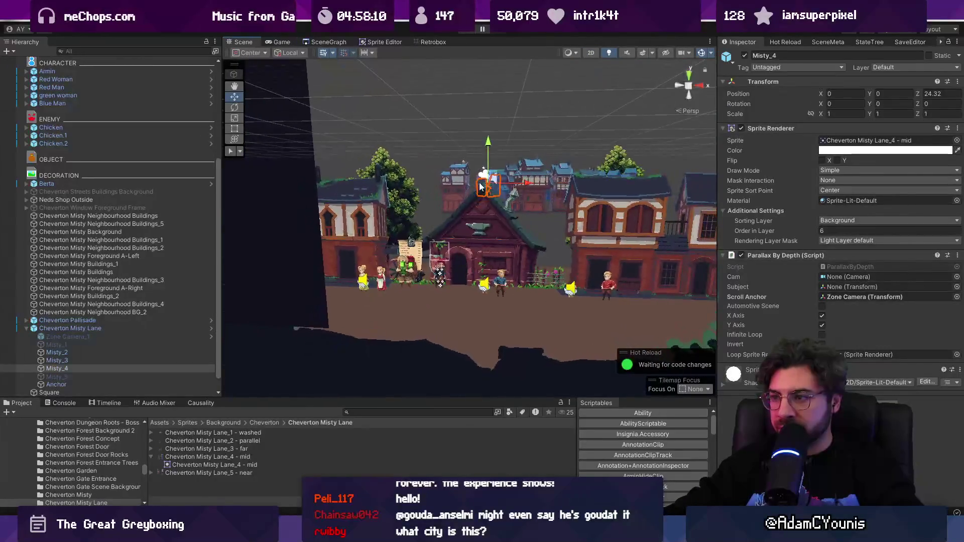
- Push the Neighbourhood BG_2 building row further back in depth to Z 26.72
key("f")
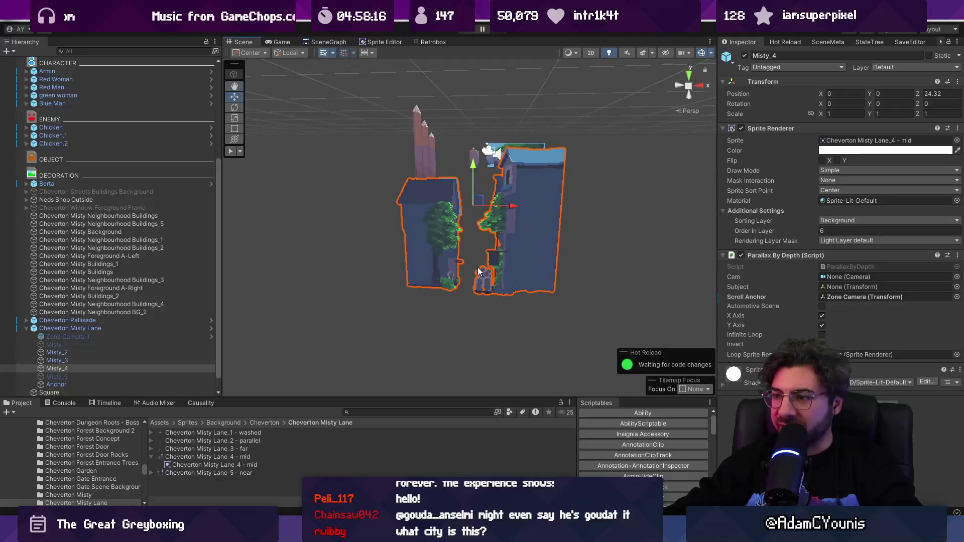
scroll(477, 271, "down", 10)
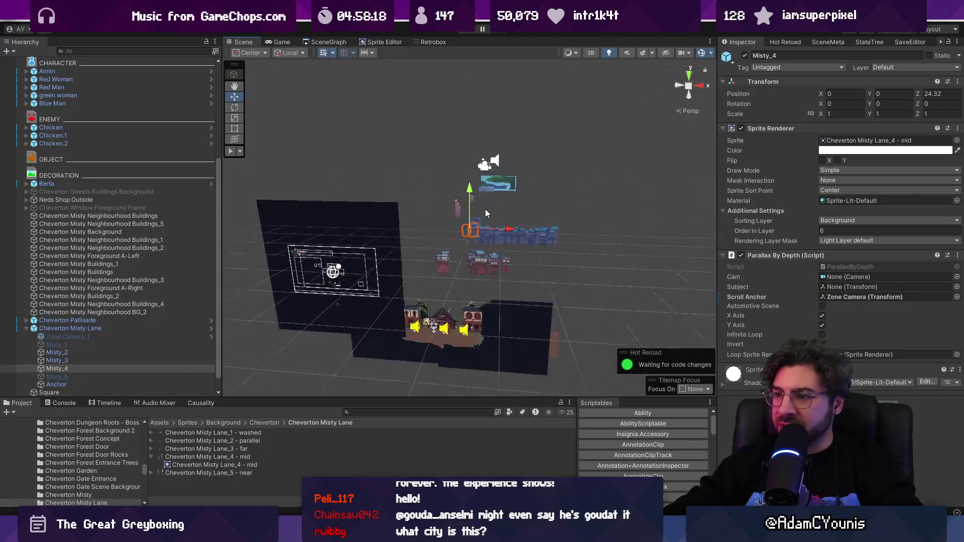
scroll(475, 231, "up", 3)
left_click_drag(479, 225, 441, 297)
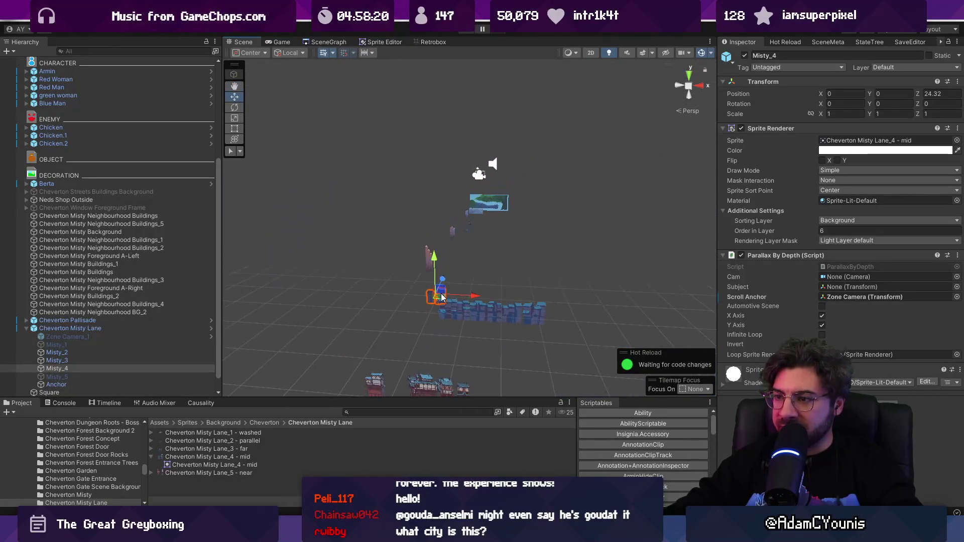
left_click(465, 308)
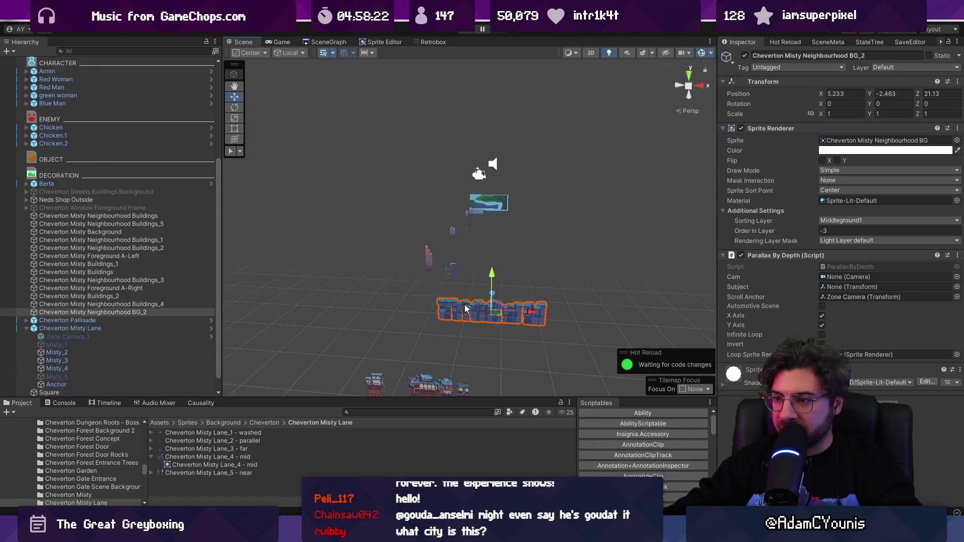
left_click_drag(494, 296, 493, 274)
- Select the overlapping lower BG_3 building row and delete it
left_click(477, 305)
left_click(480, 294)
left_click(468, 310)
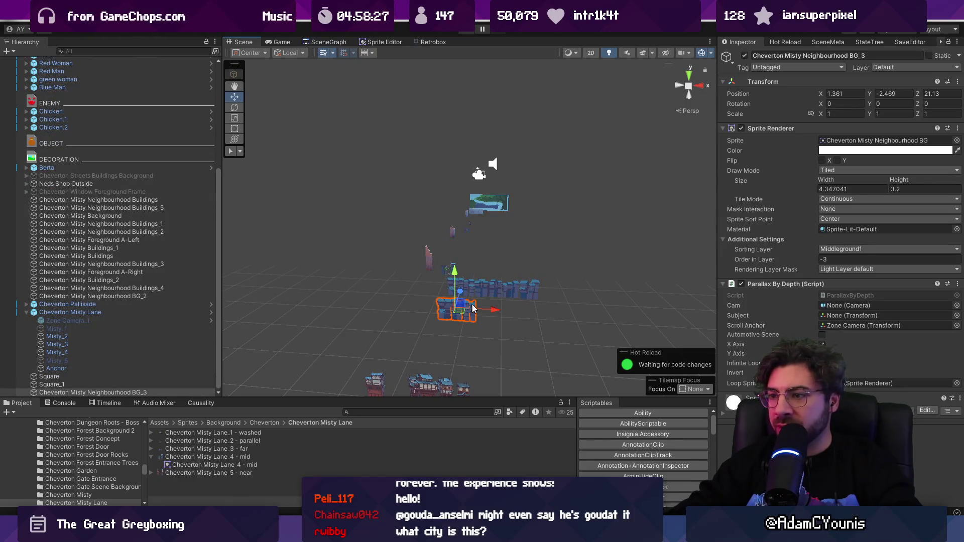
left_click(492, 293)
left_click(462, 314)
left_click(463, 314)
left_click(462, 314)
key("Delete")
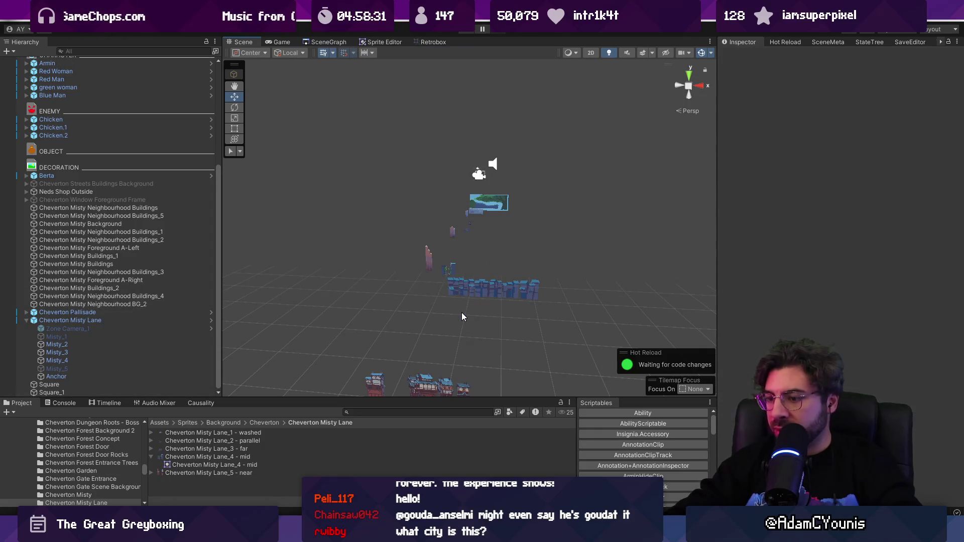
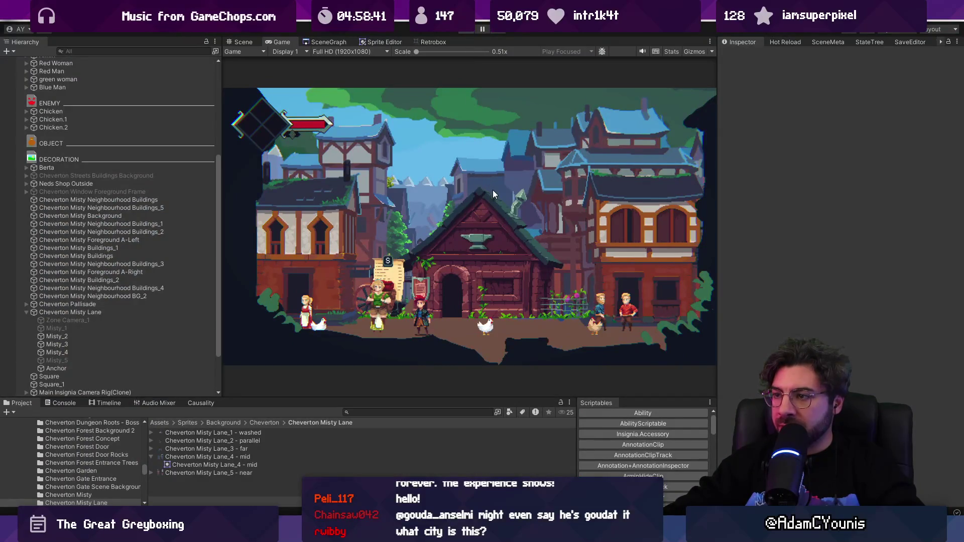
- Stop the game, then select and frame the background neighbourhood building sprite in 2D view
key("ctrl+p")
left_click(495, 293)
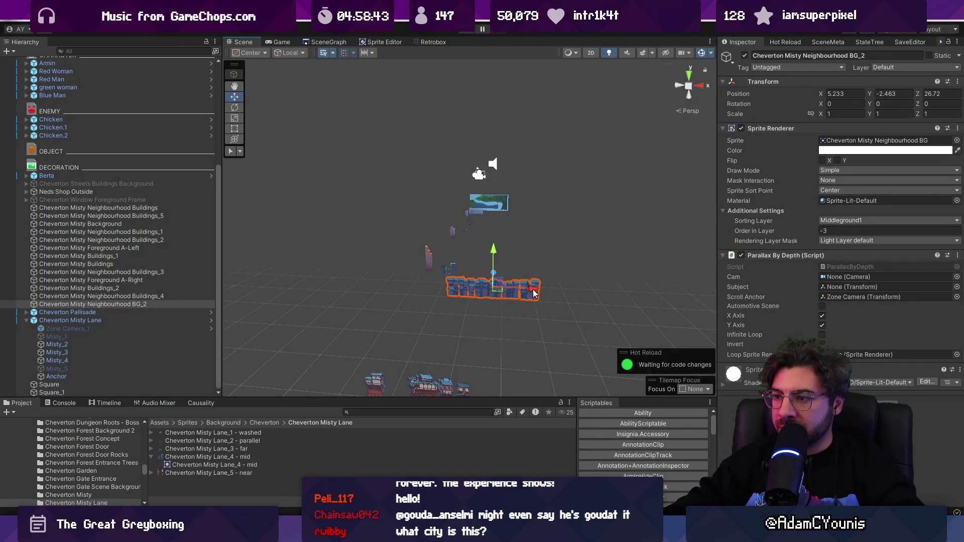
key("2")
key("t")
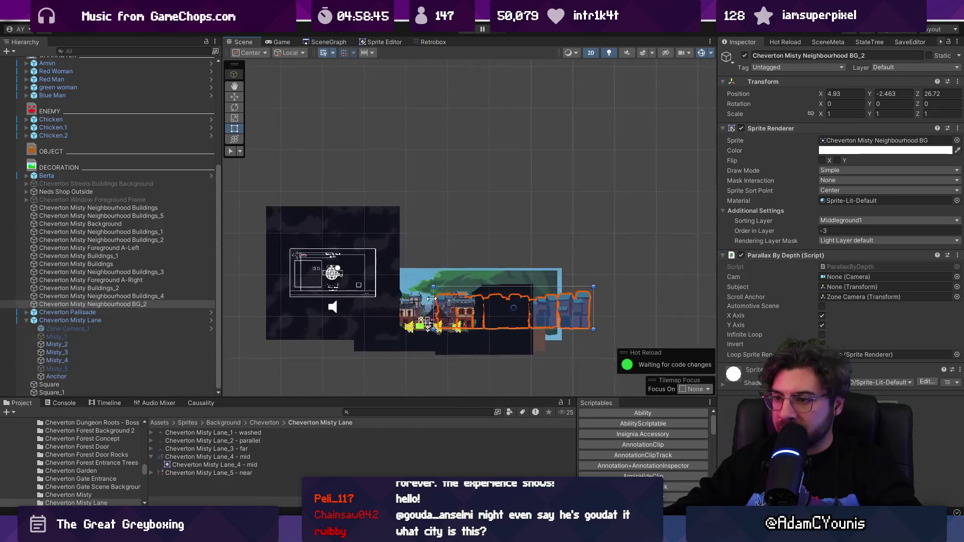
scroll(466, 311, "up", 5)
scroll(466, 311, "up", 2)
- Move Neighbourhood Buildings_5 left to X 0.27 and start a play test running left
left_click(461, 255)
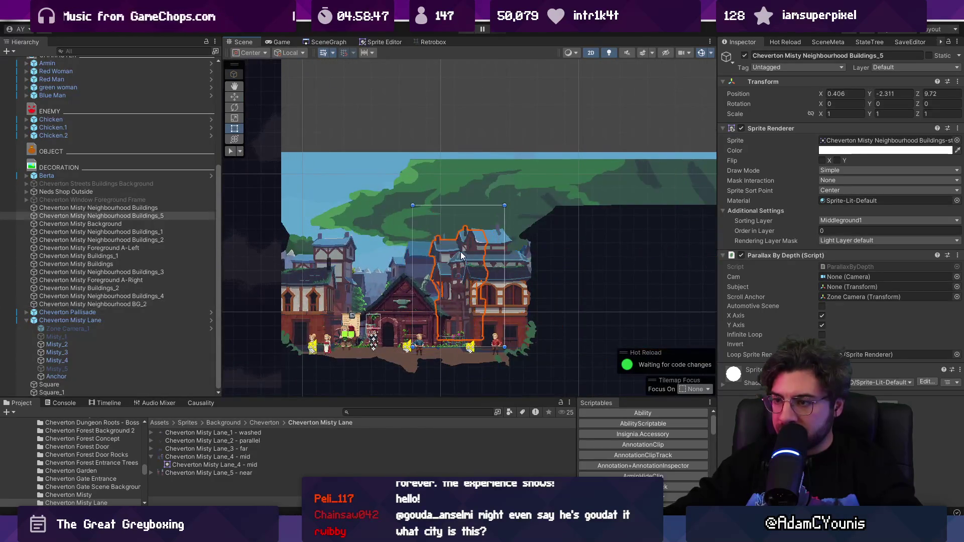
key("2")
key("2")
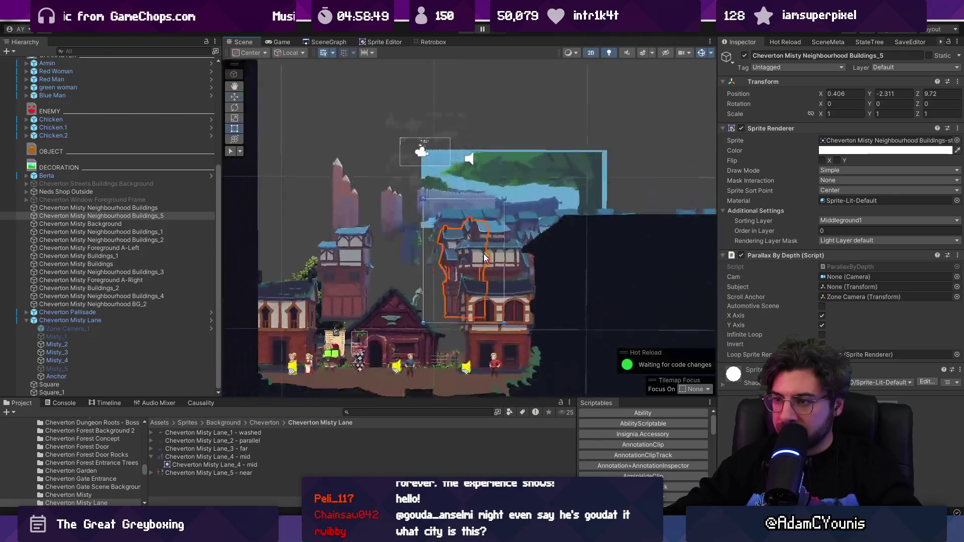
key("w")
left_click_drag(491, 276, 483, 275)
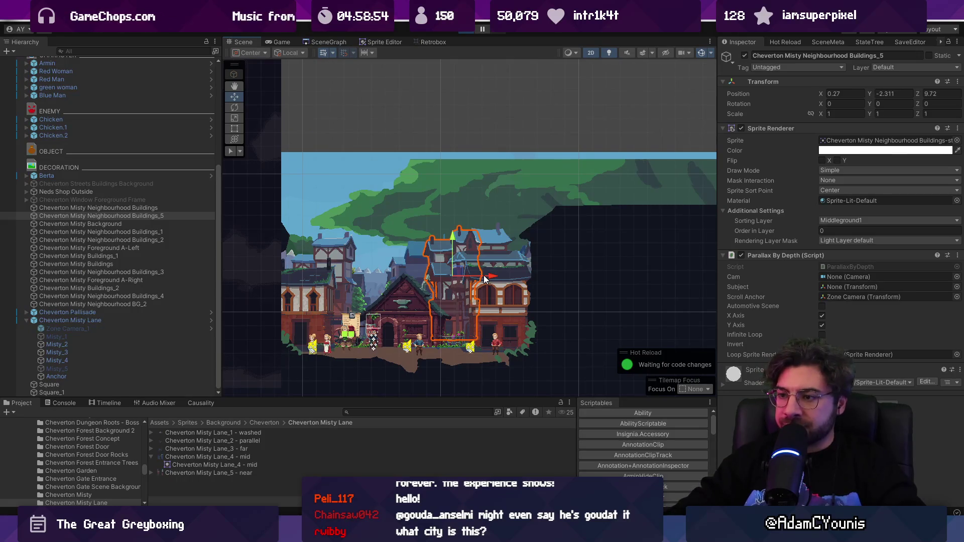
key("ctrl+p")
key("Left")
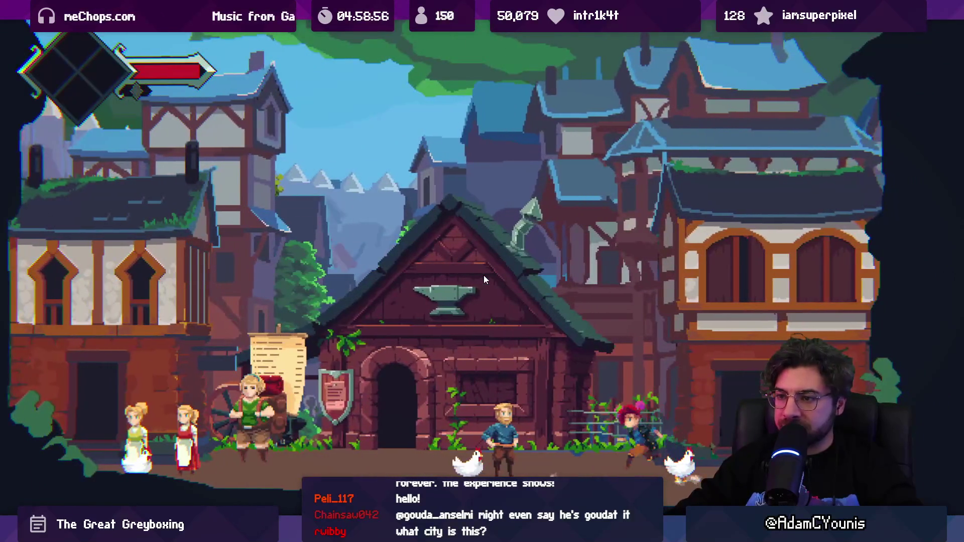
- Run the player left and right around the blacksmith door, restore the editor layout, and stop the game
key("Left")
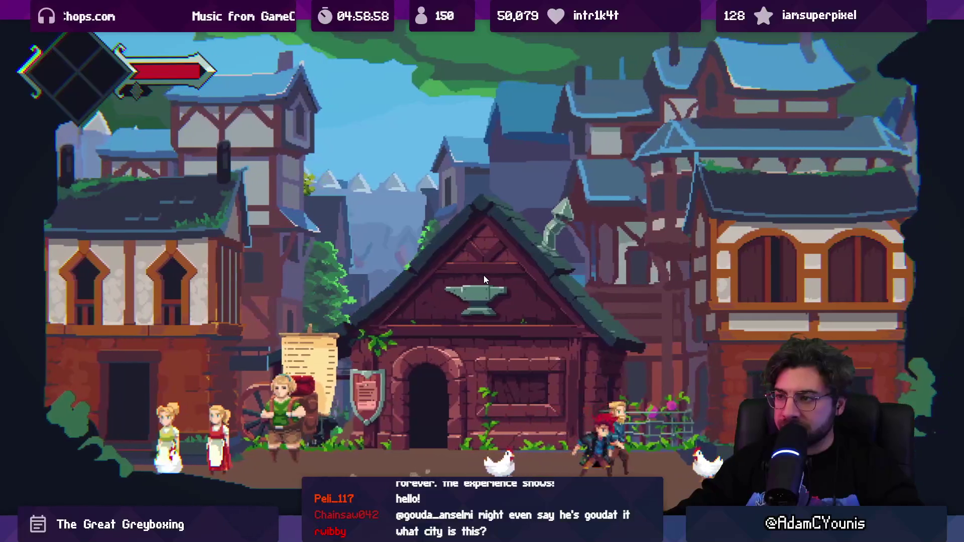
key("Right")
key("Left")
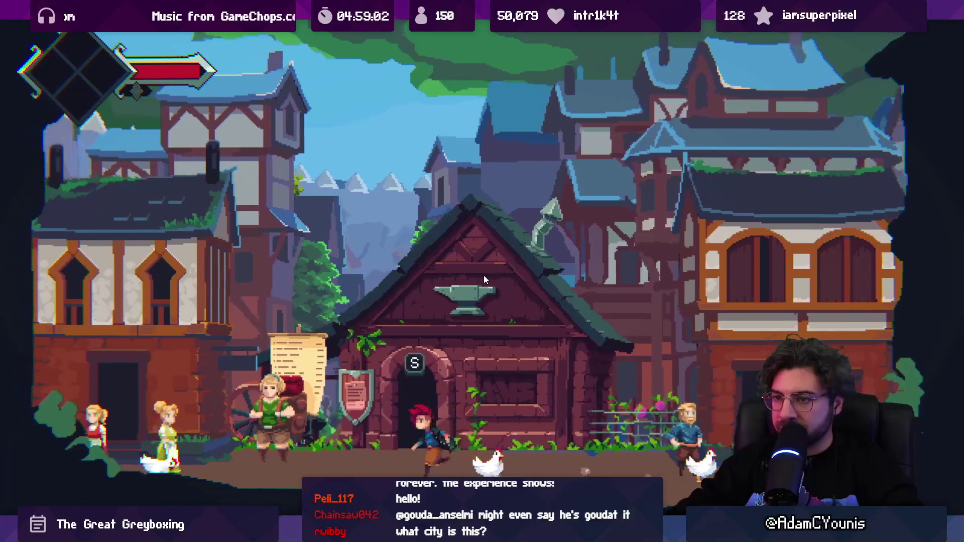
key("shift+space")
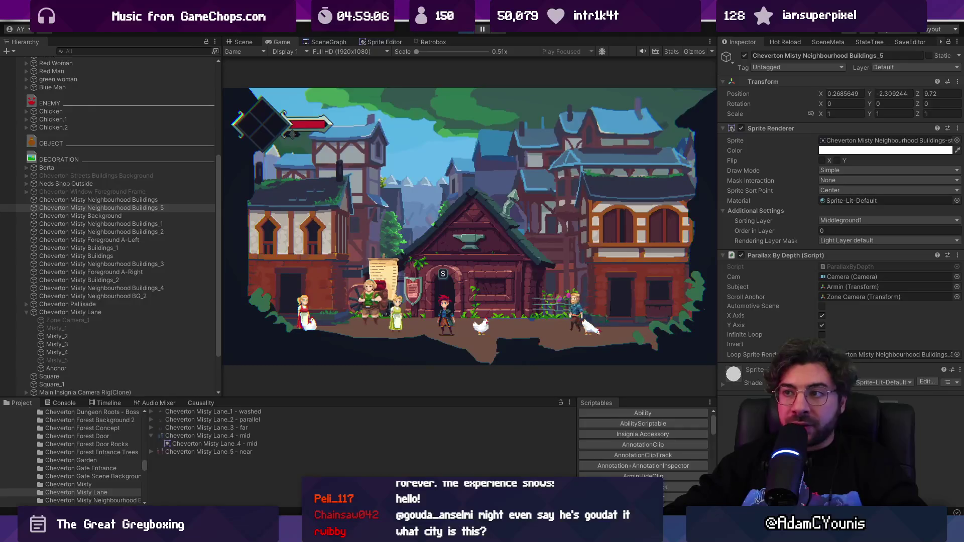
key("ctrl+p")
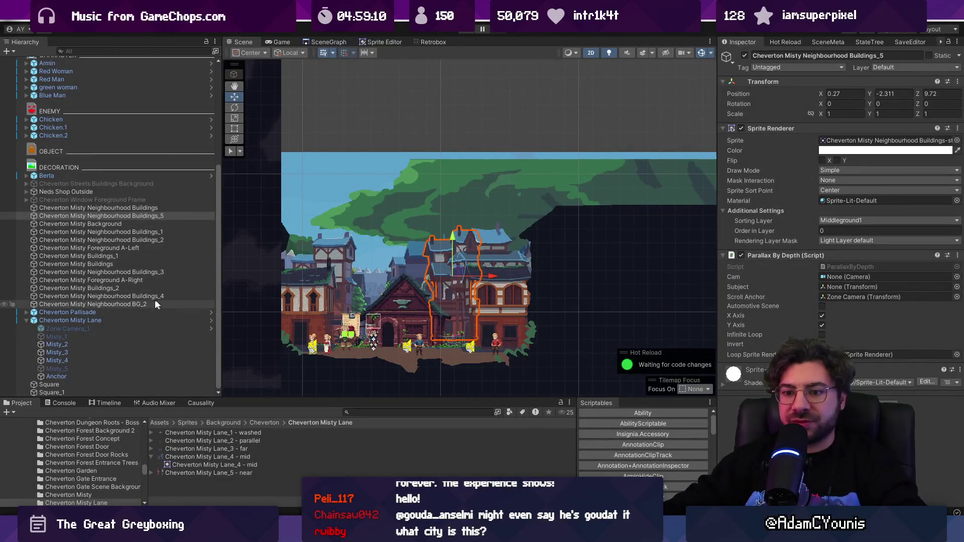
- Delete the Cheverton Small Bush and both Generic Forest Trees from Neds Shop Outside
scroll(29, 303, "up", 3)
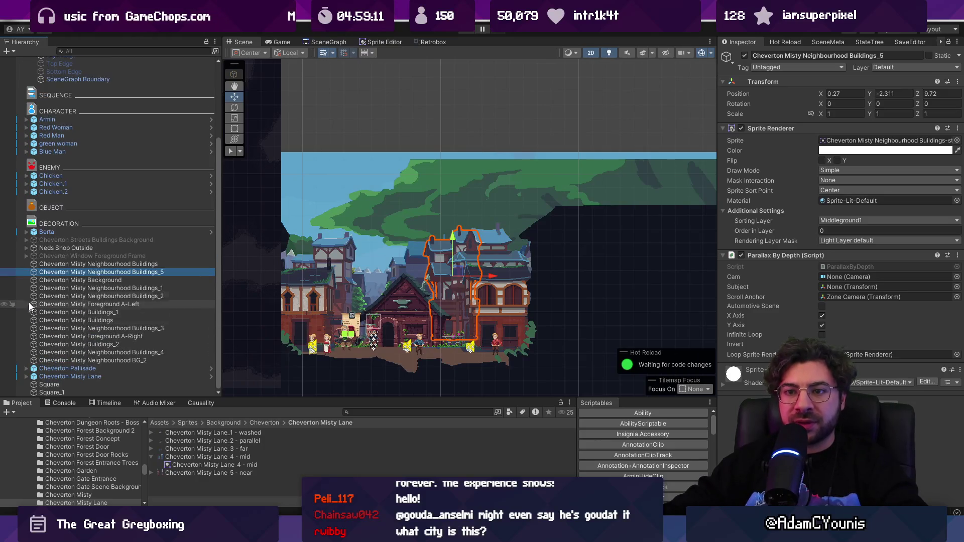
left_click(29, 246)
left_click(26, 248)
left_click(48, 256)
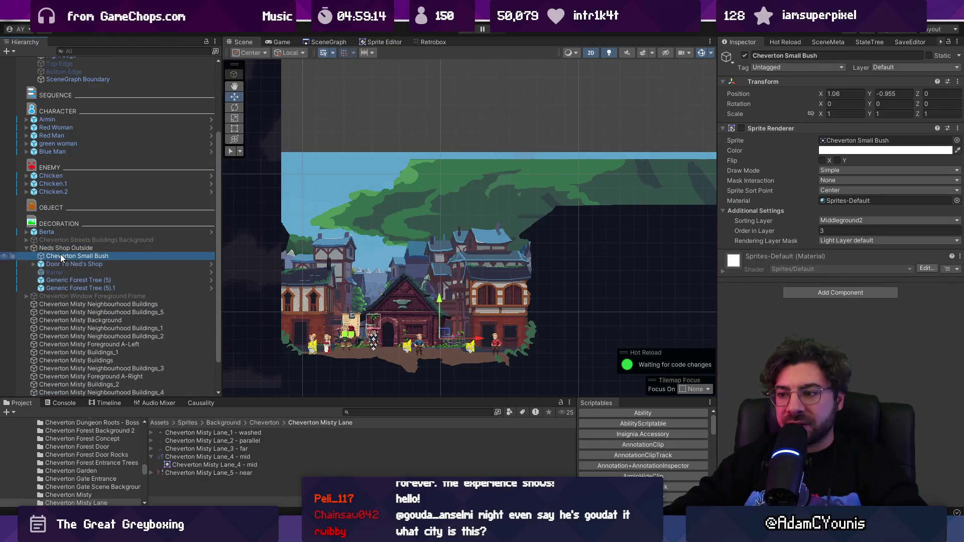
key("Delete")
scroll(398, 332, "up", 5)
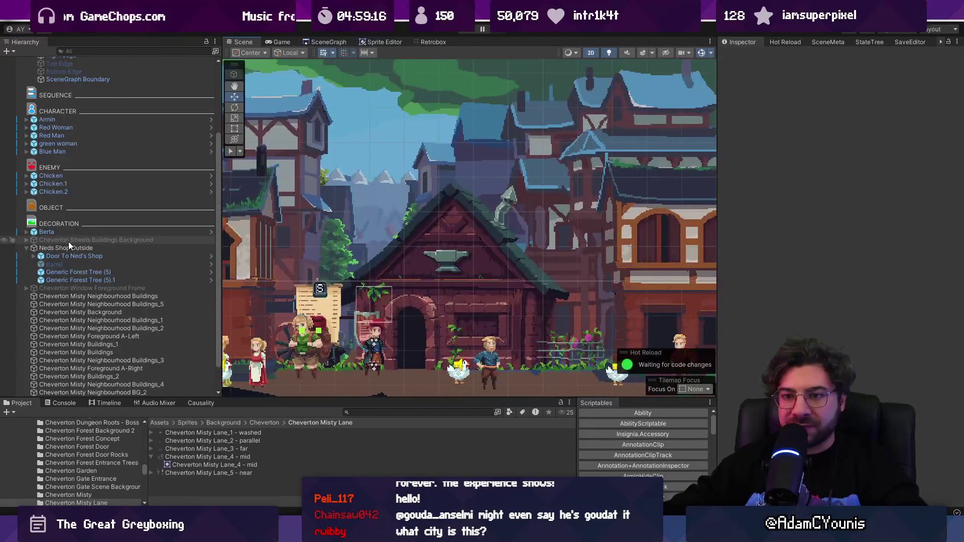
left_click(71, 247)
left_click(77, 257)
left_click(86, 279)
left_click(80, 272, "shift")
key("Delete")
- Nudge the Cheverton Misty Lane group slightly left
scroll(429, 251, "down", 3)
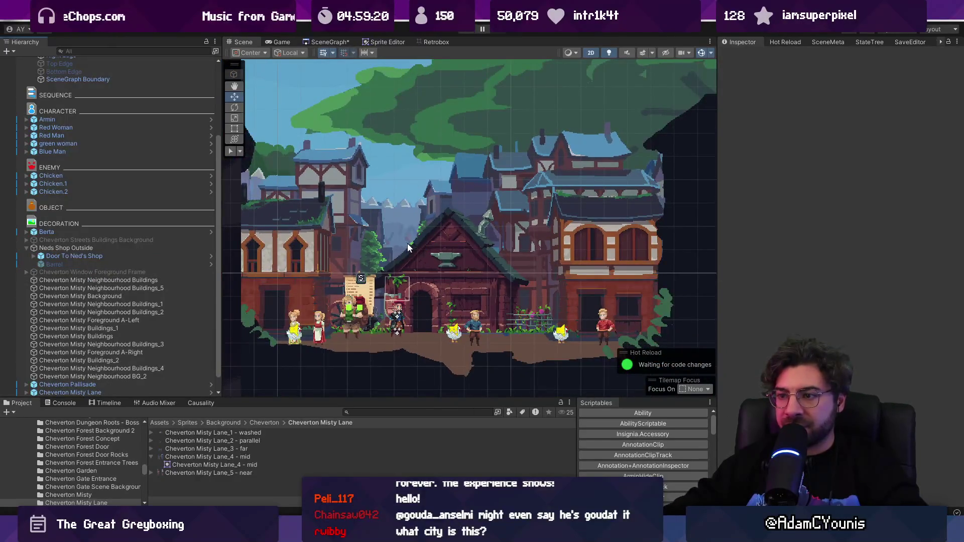
scroll(377, 251, "up", 2)
left_click(372, 257)
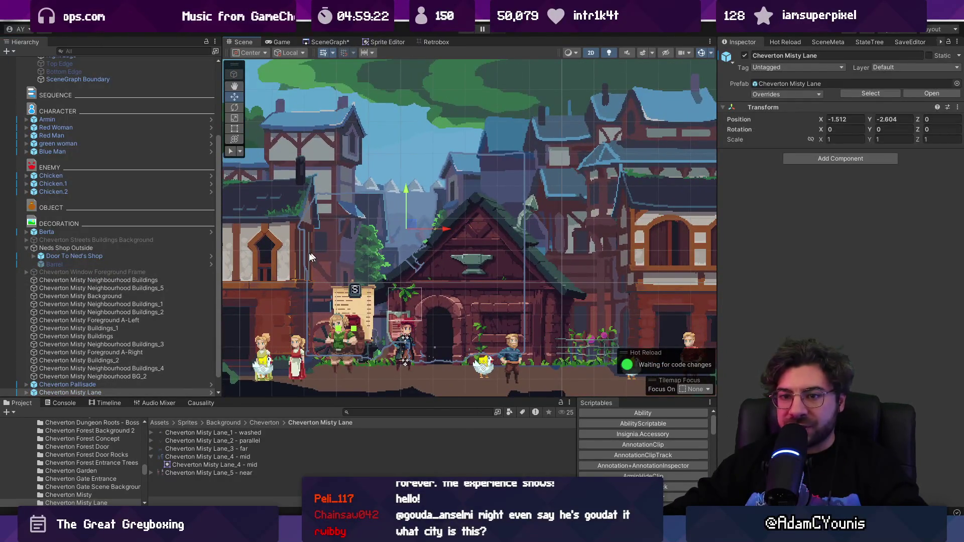
left_click_drag(442, 231, 439, 230)
- Ping the Neds Shop Outside 2 sprite asset in the Project window from its Inspector Sprite field
left_click(345, 222)
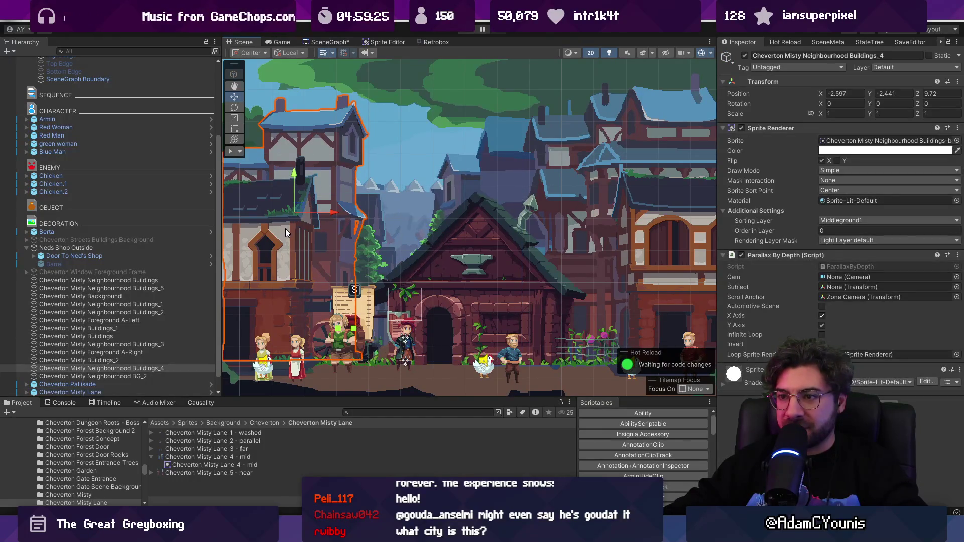
left_click(295, 264)
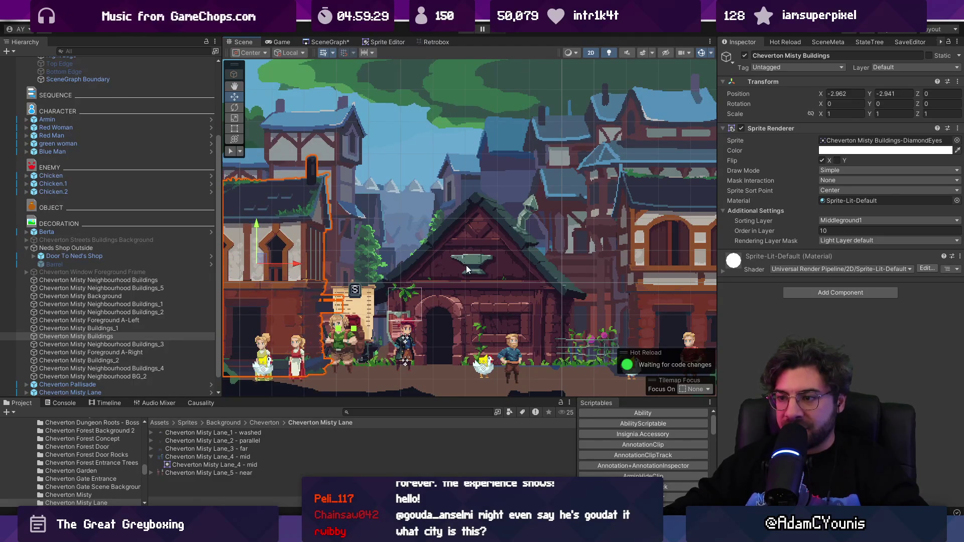
scroll(465, 269, "down", 2)
left_click(425, 228)
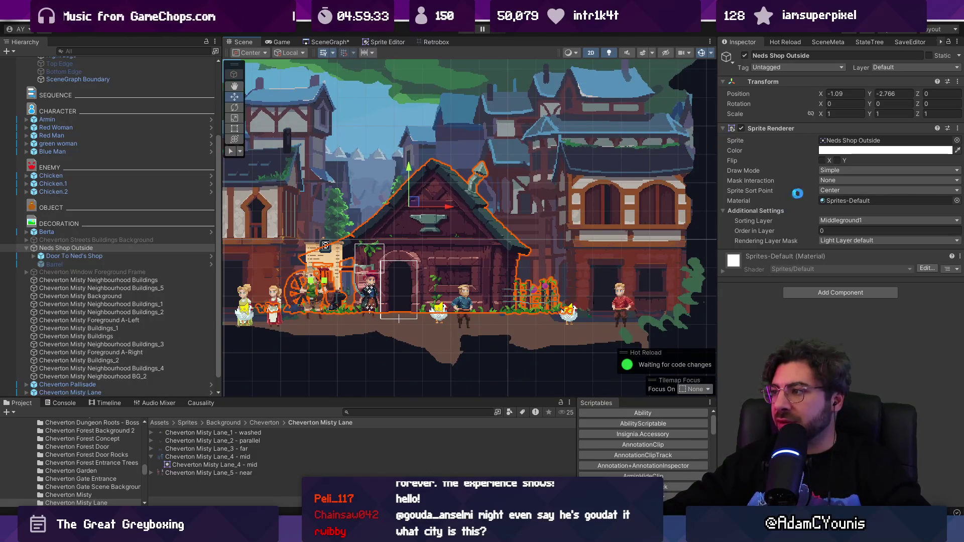
left_click(869, 140)
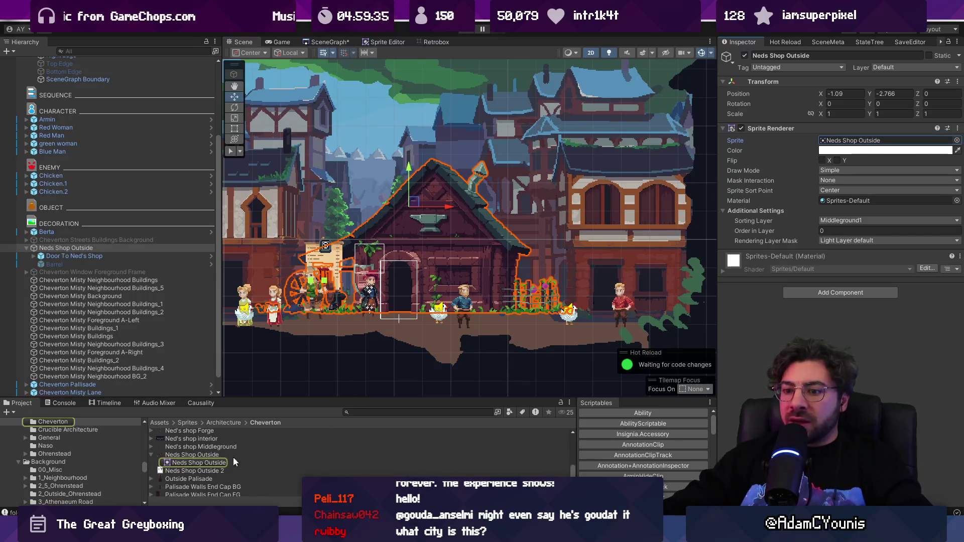
left_click(211, 470)
- In Aseprite, shift the shop's grass strip slightly right and down and enlarge the layers panel
scroll(467, 301, "up", 2)
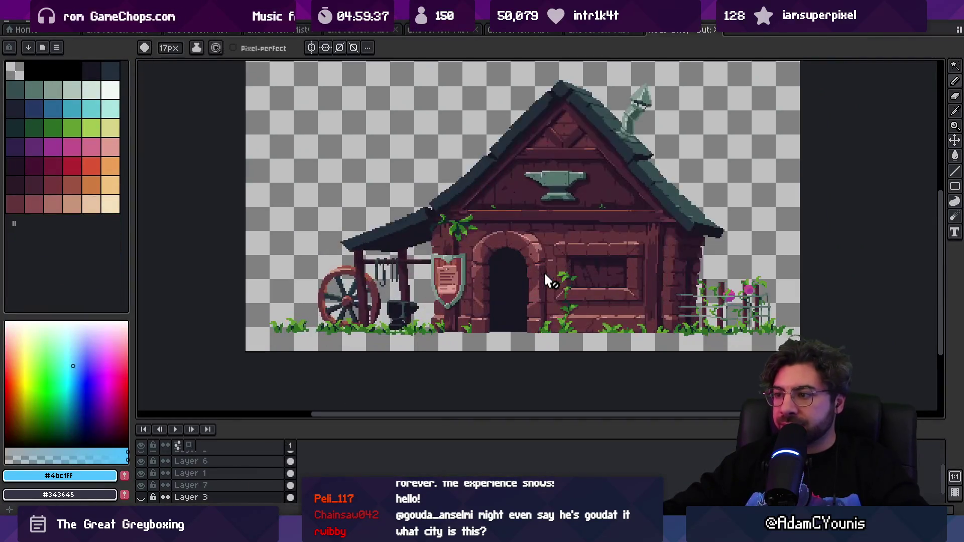
left_click_drag(544, 273, 471, 271)
scroll(457, 281, "down", 1)
key("v")
scroll(315, 319, "up", 1)
left_click_drag(377, 312, 375, 320)
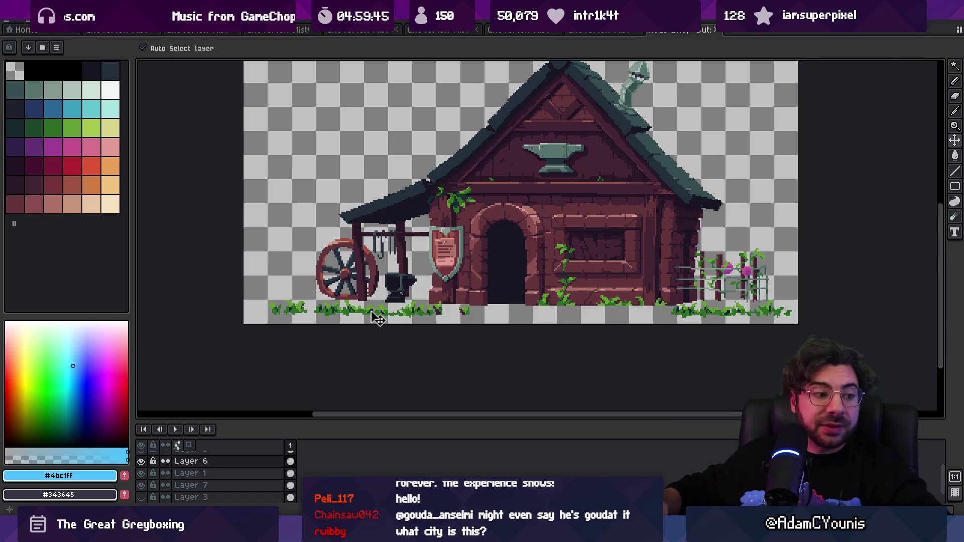
left_click_drag(391, 419, 384, 375)
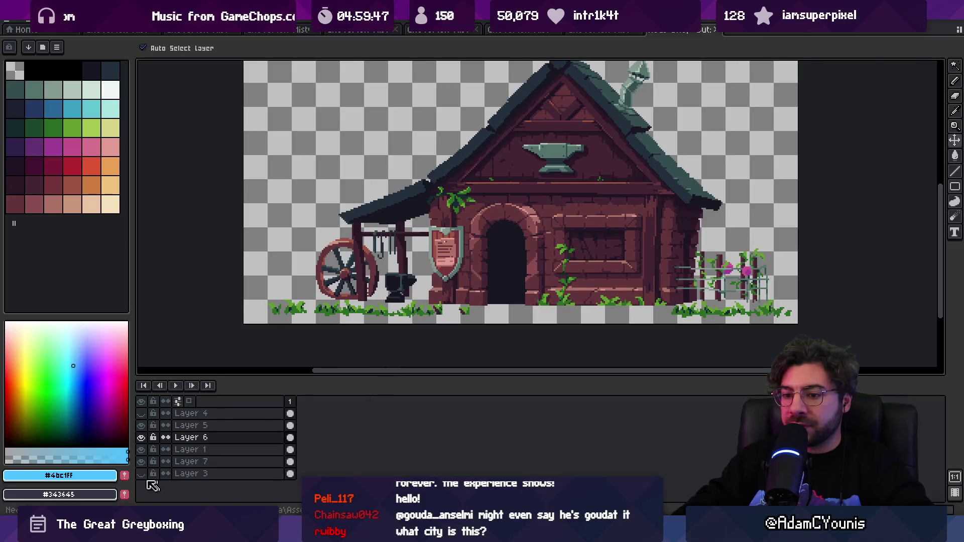
left_click_drag(403, 243, 388, 240)
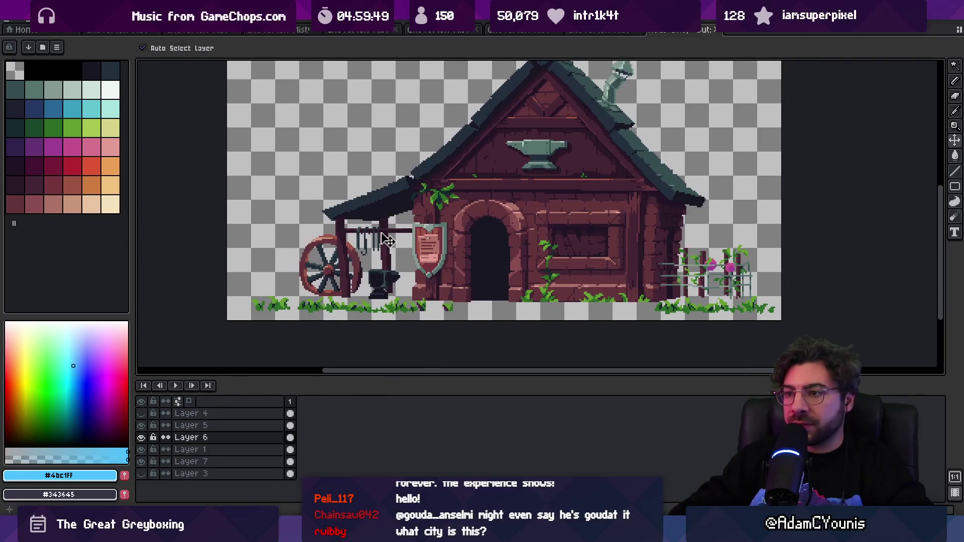
- Eyedrop the dark ground colour #333d43 from the brick building, then select the blacksmith sprite's Layer 3
left_click(522, 29)
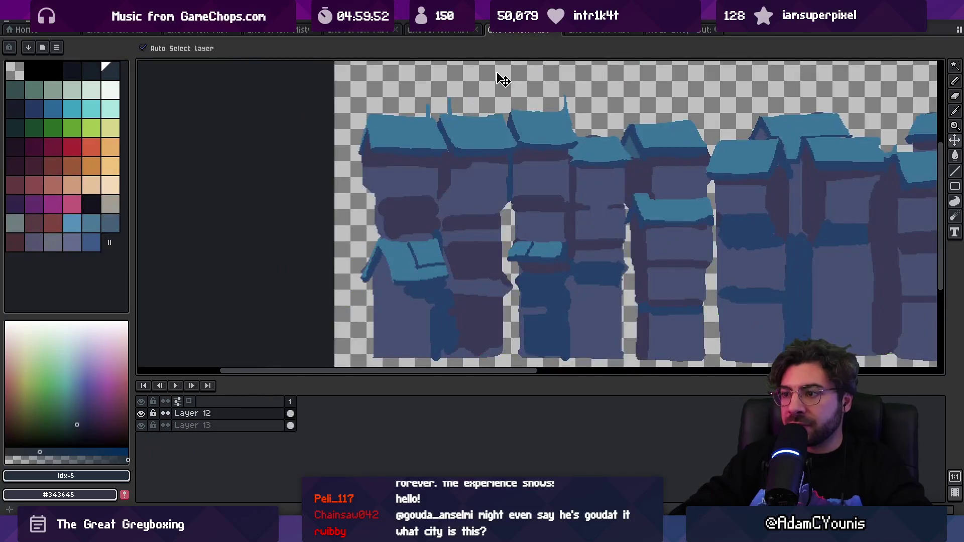
left_click(431, 31)
left_click(366, 32)
left_click(306, 32)
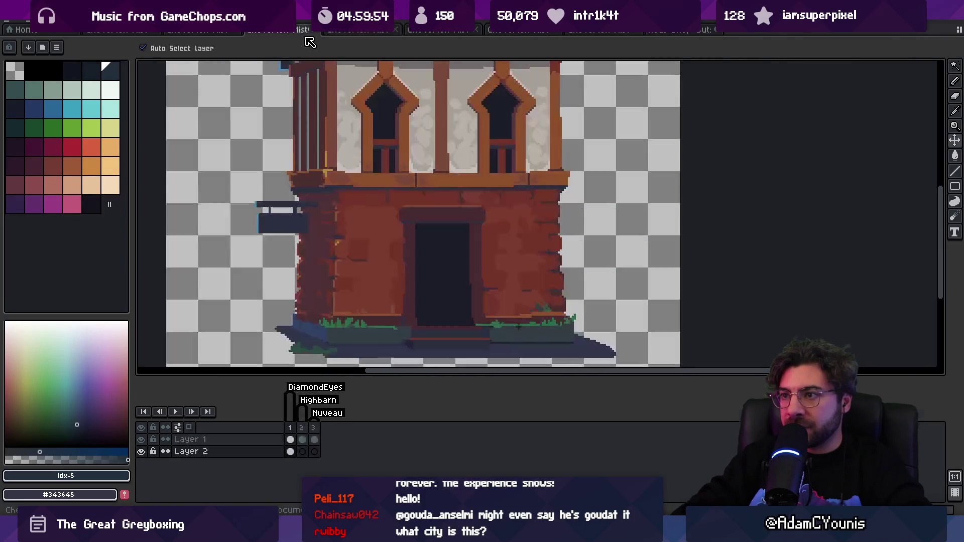
left_click(383, 333, "alt")
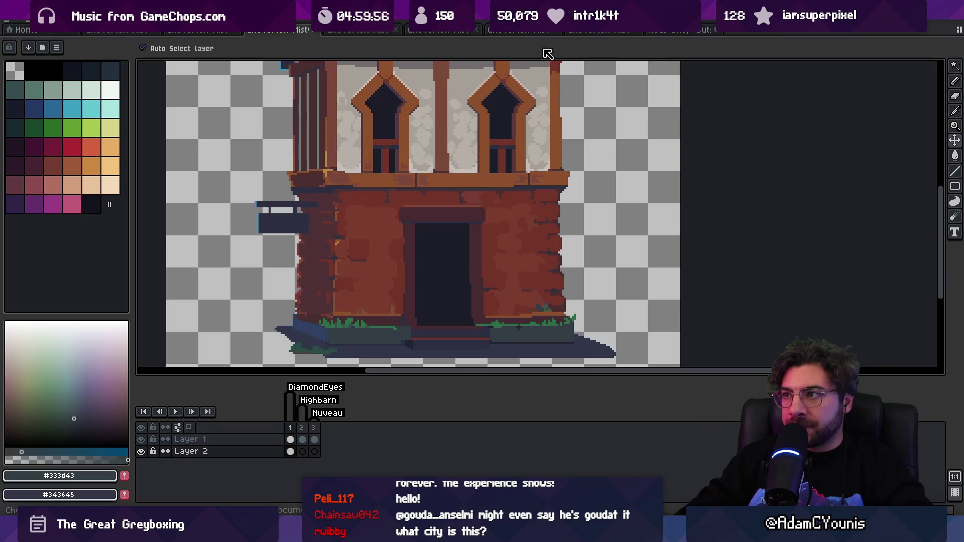
left_click(658, 30)
left_click(249, 473)
- Add a new layer and brush a dark #333d43 shadow along the house's ground line
key("shift+n")
key("b")
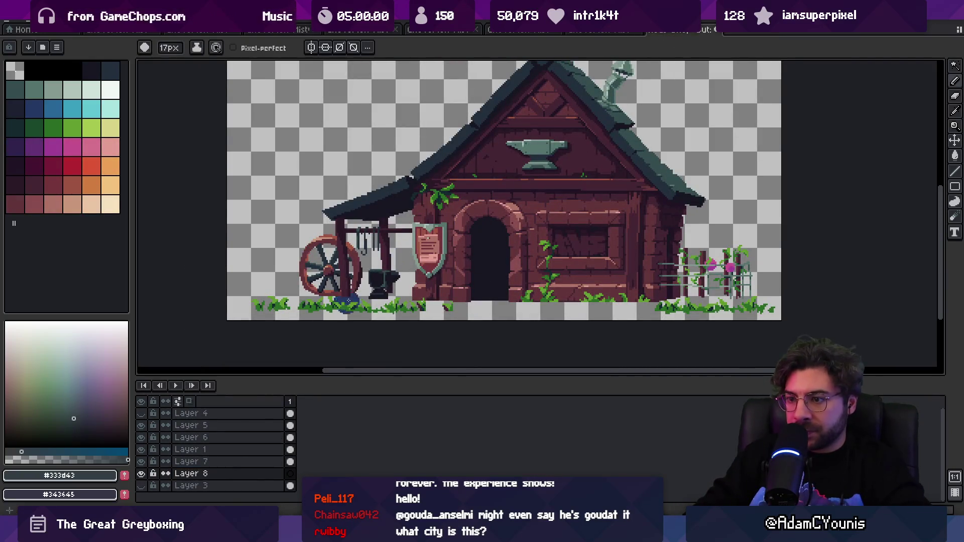
left_click(59, 23)
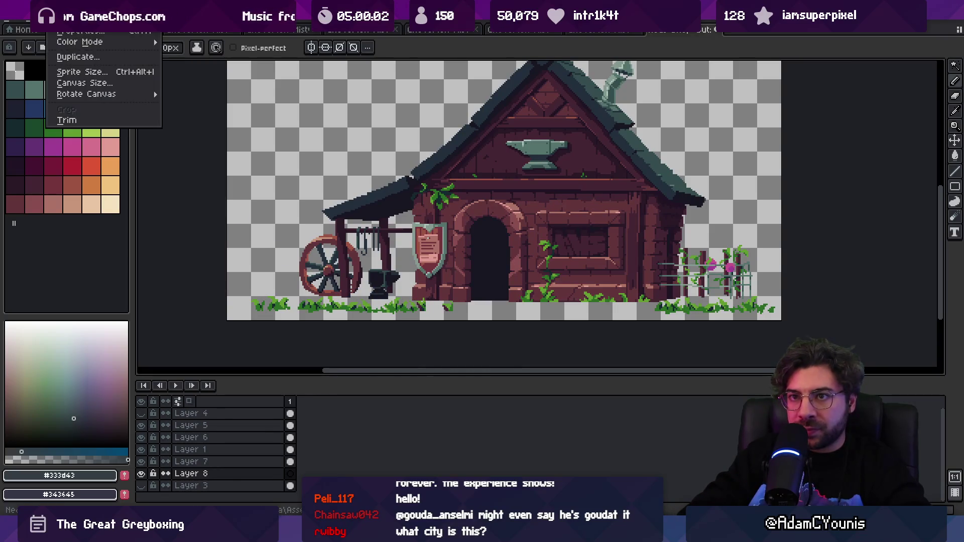
key("Escape")
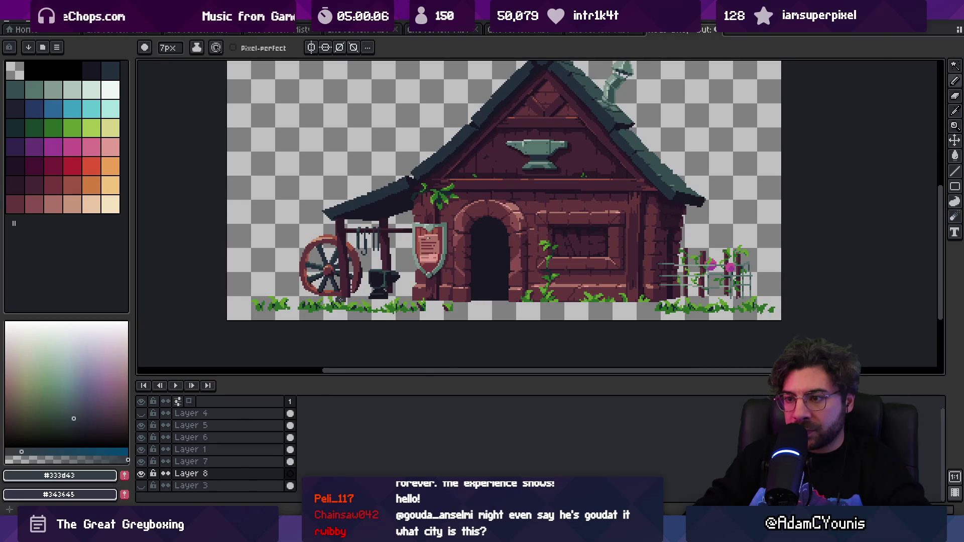
left_click_drag(347, 302, 705, 305)
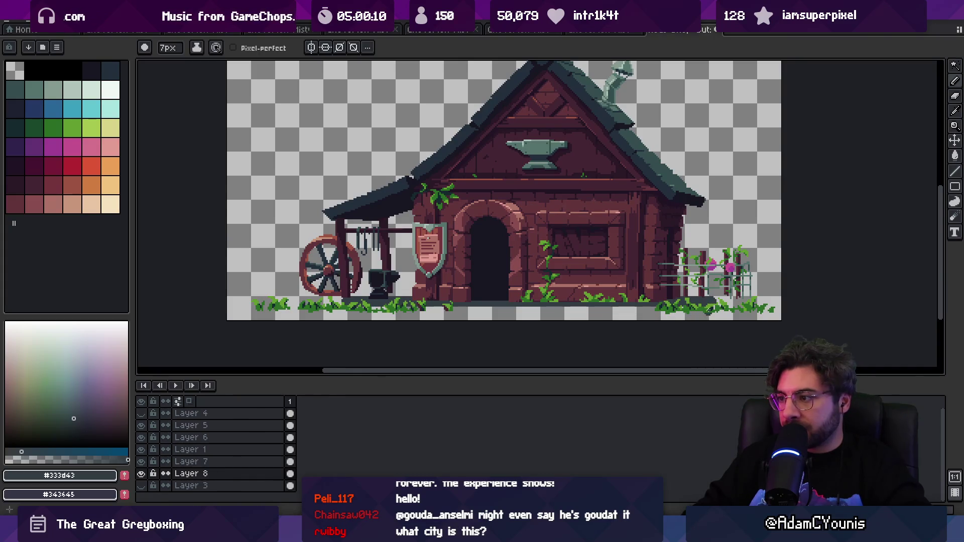
left_click_drag(708, 309, 356, 311)
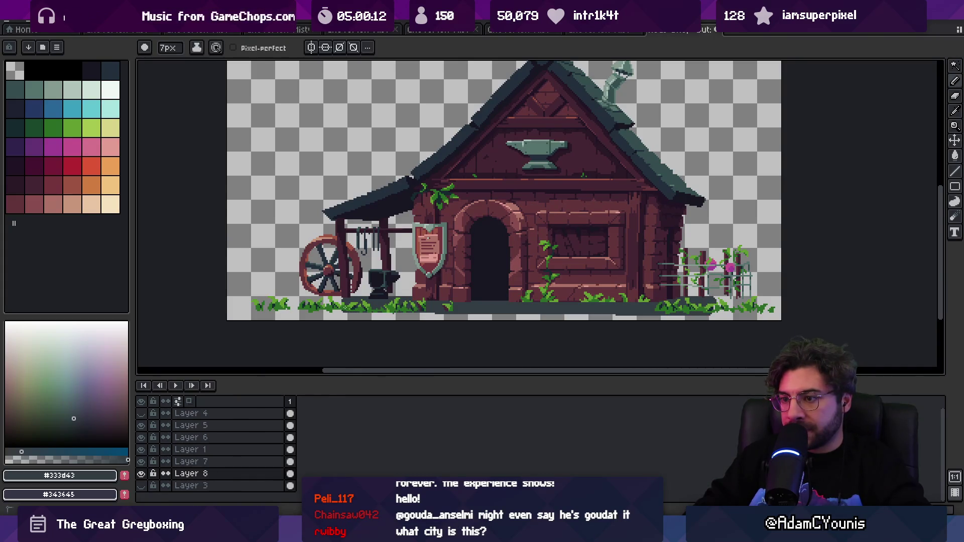
left_click_drag(614, 314, 333, 308)
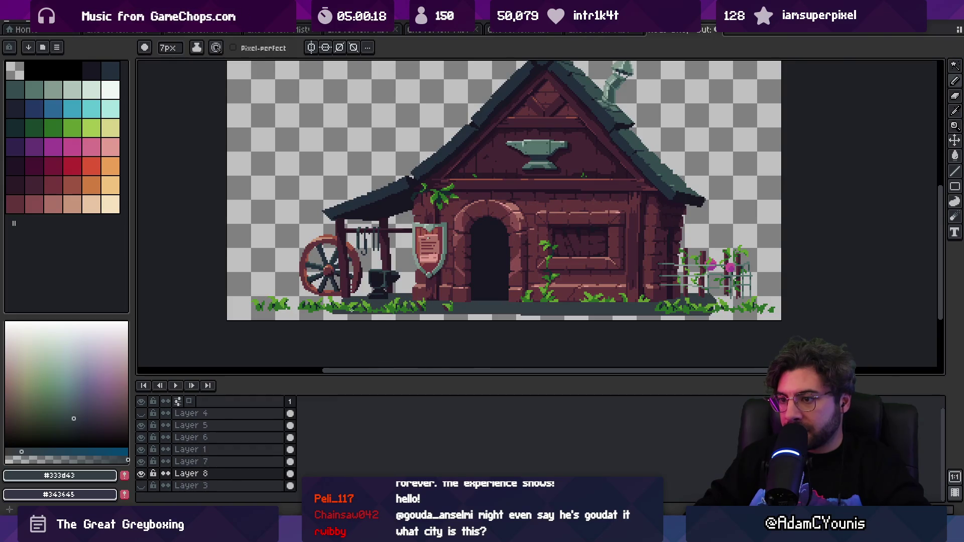
- Sample the dark roof colour #222f3d and return to the 7px painting tool
key("b")
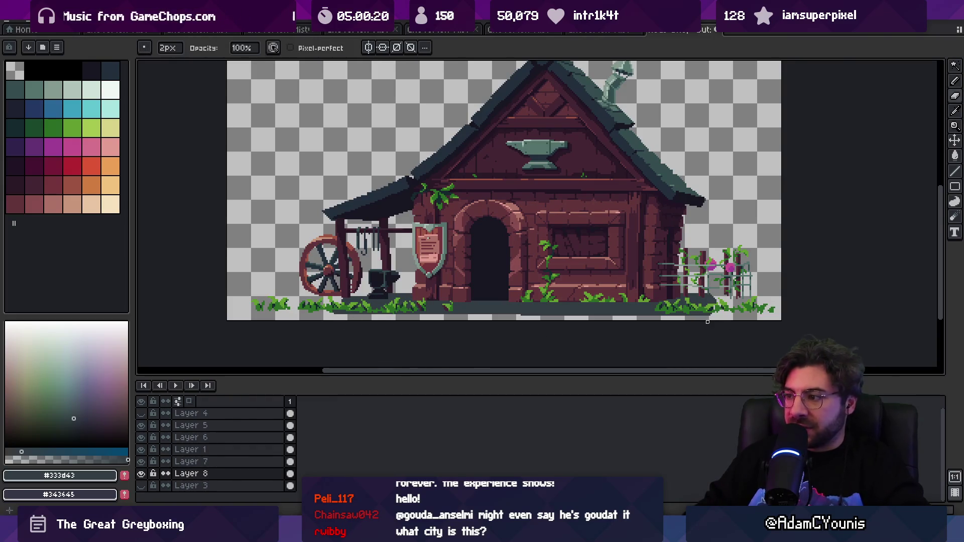
scroll(618, 290, "down", 2)
scroll(502, 226, "up", 3)
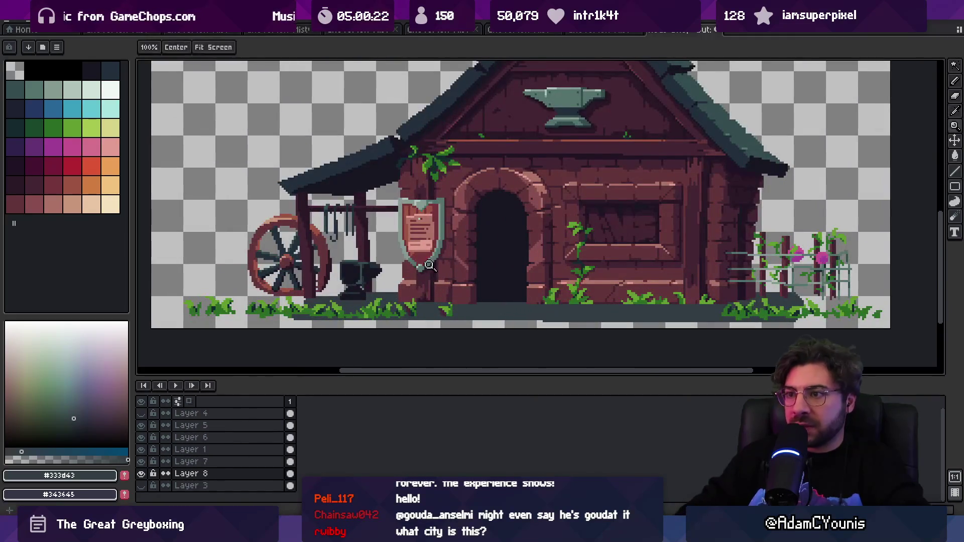
left_click(360, 159, "alt")
key("e")
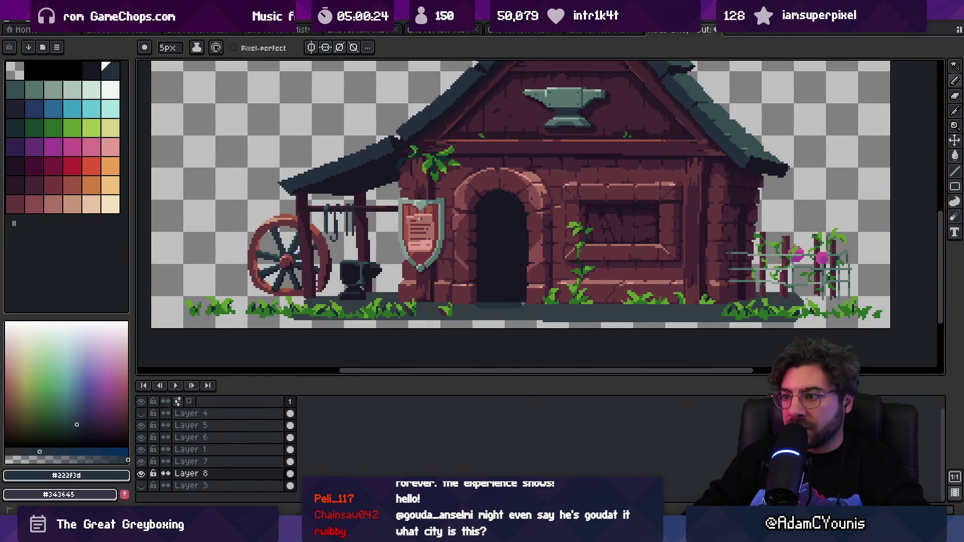